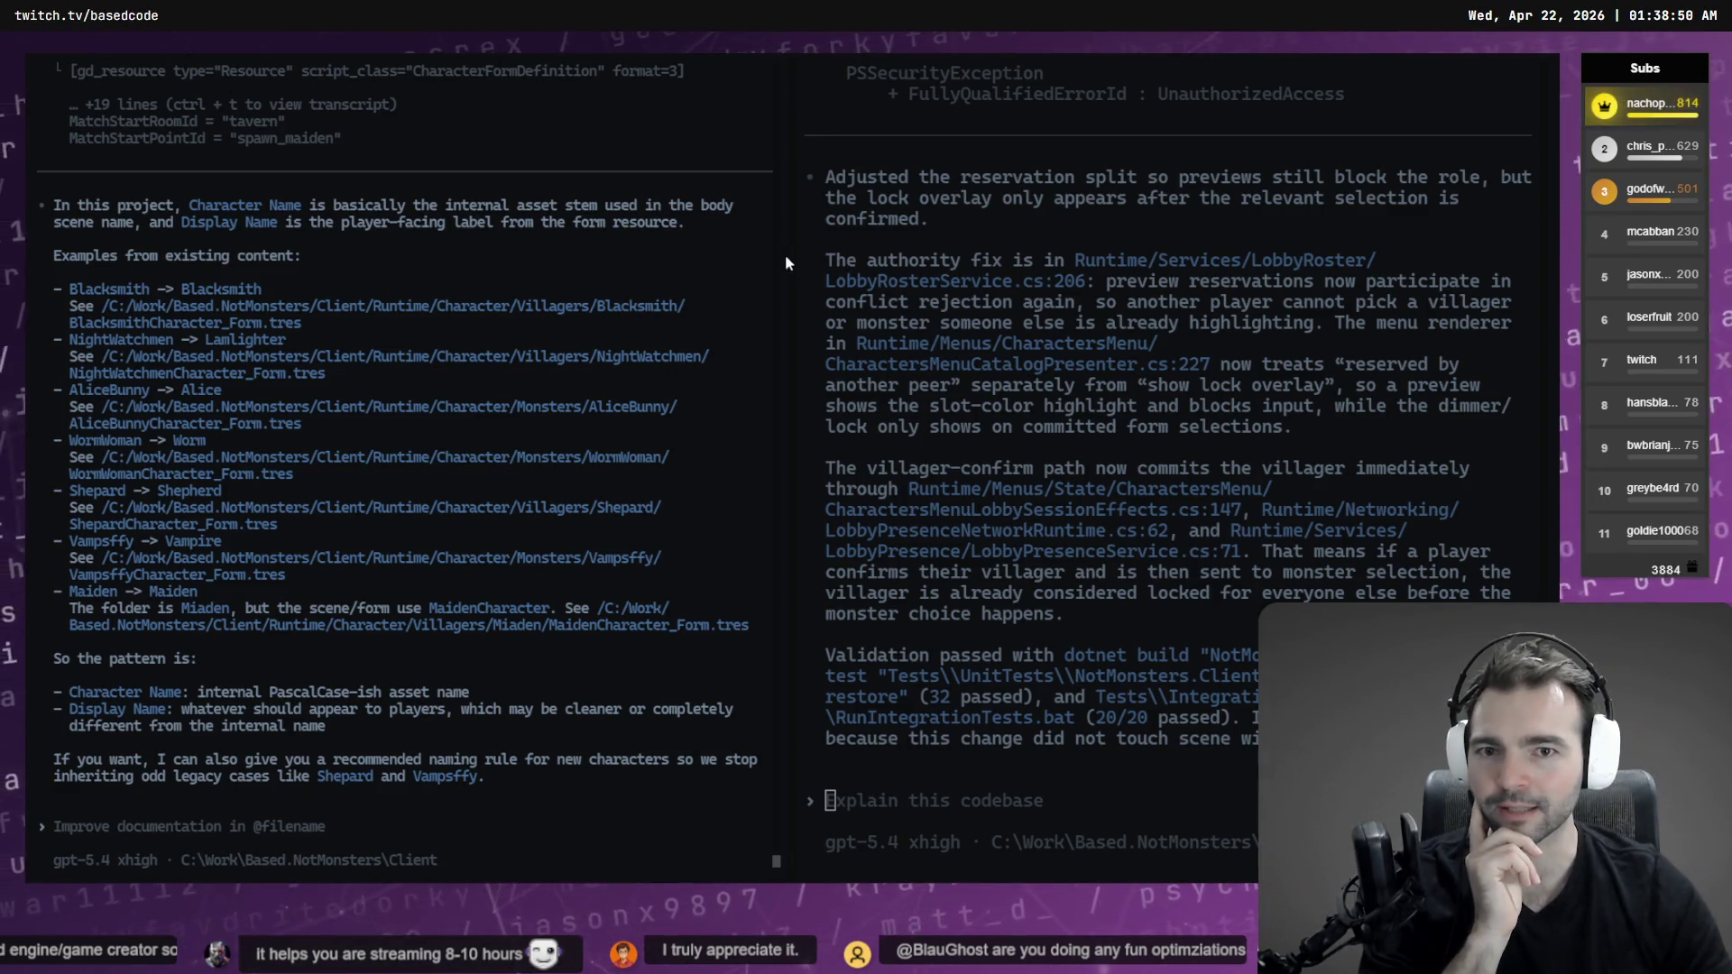
Widen the left Codex naming pane and shrink the right pane's font size
mouse_move(788, 256)
mouse_down()
mouse_move(824, 262)
mouse_move(803, 267)
mouse_up()
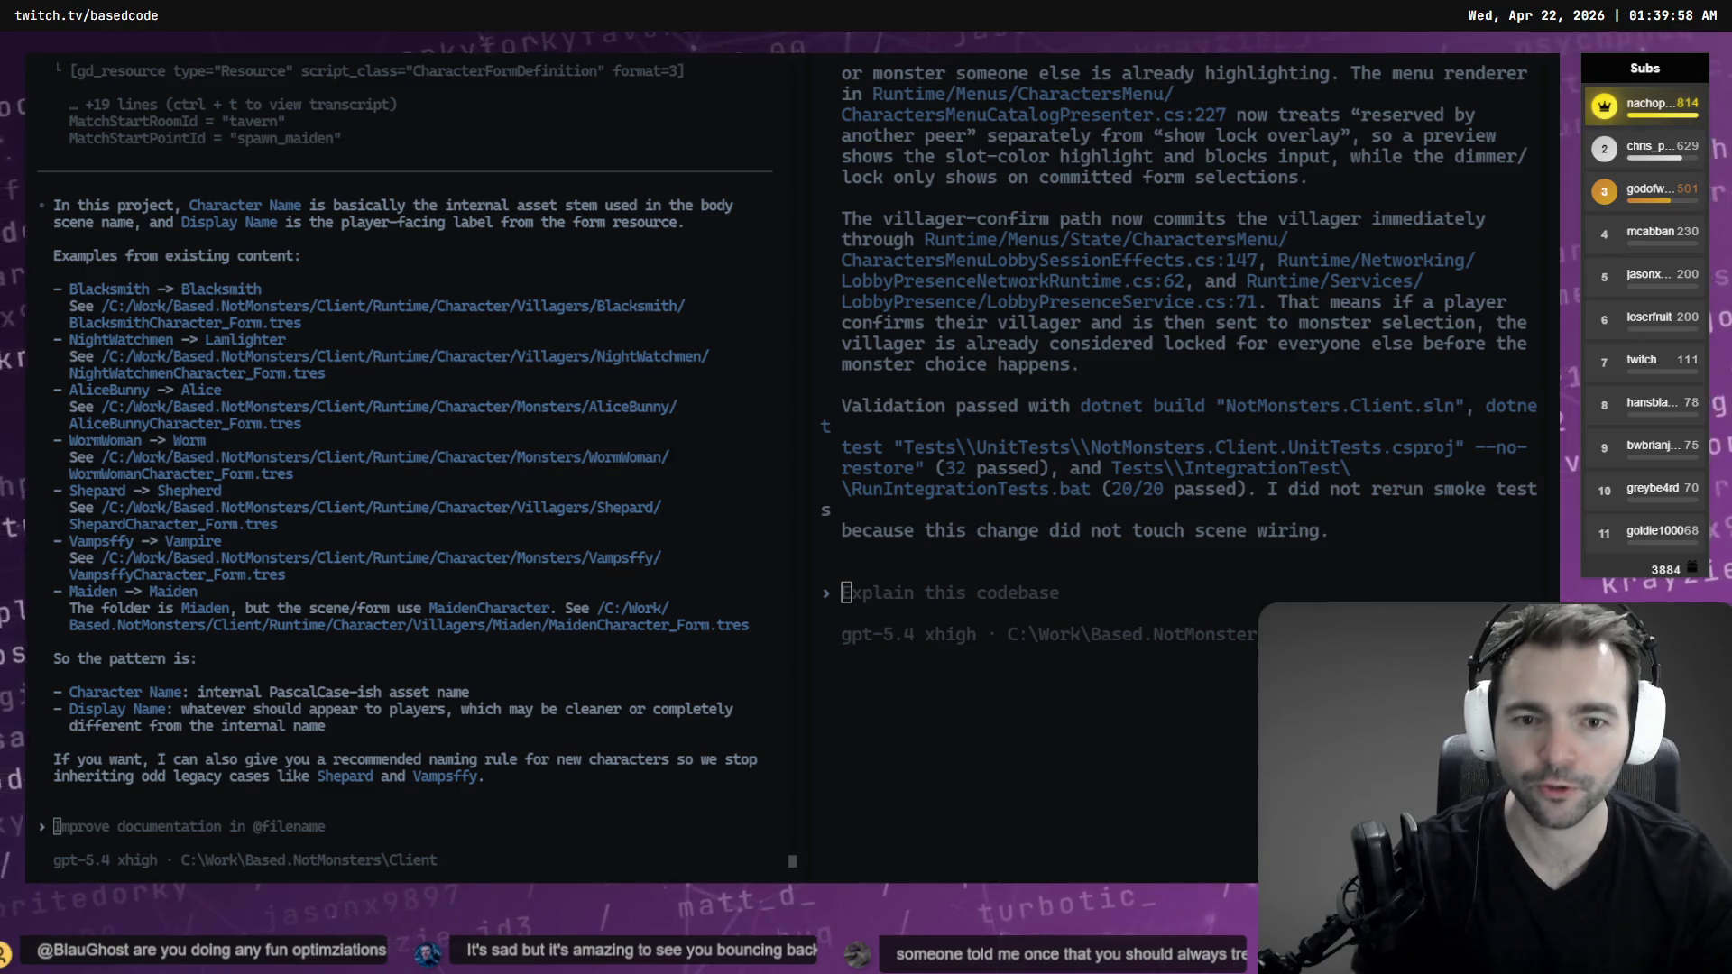
key(ctrl+minus)
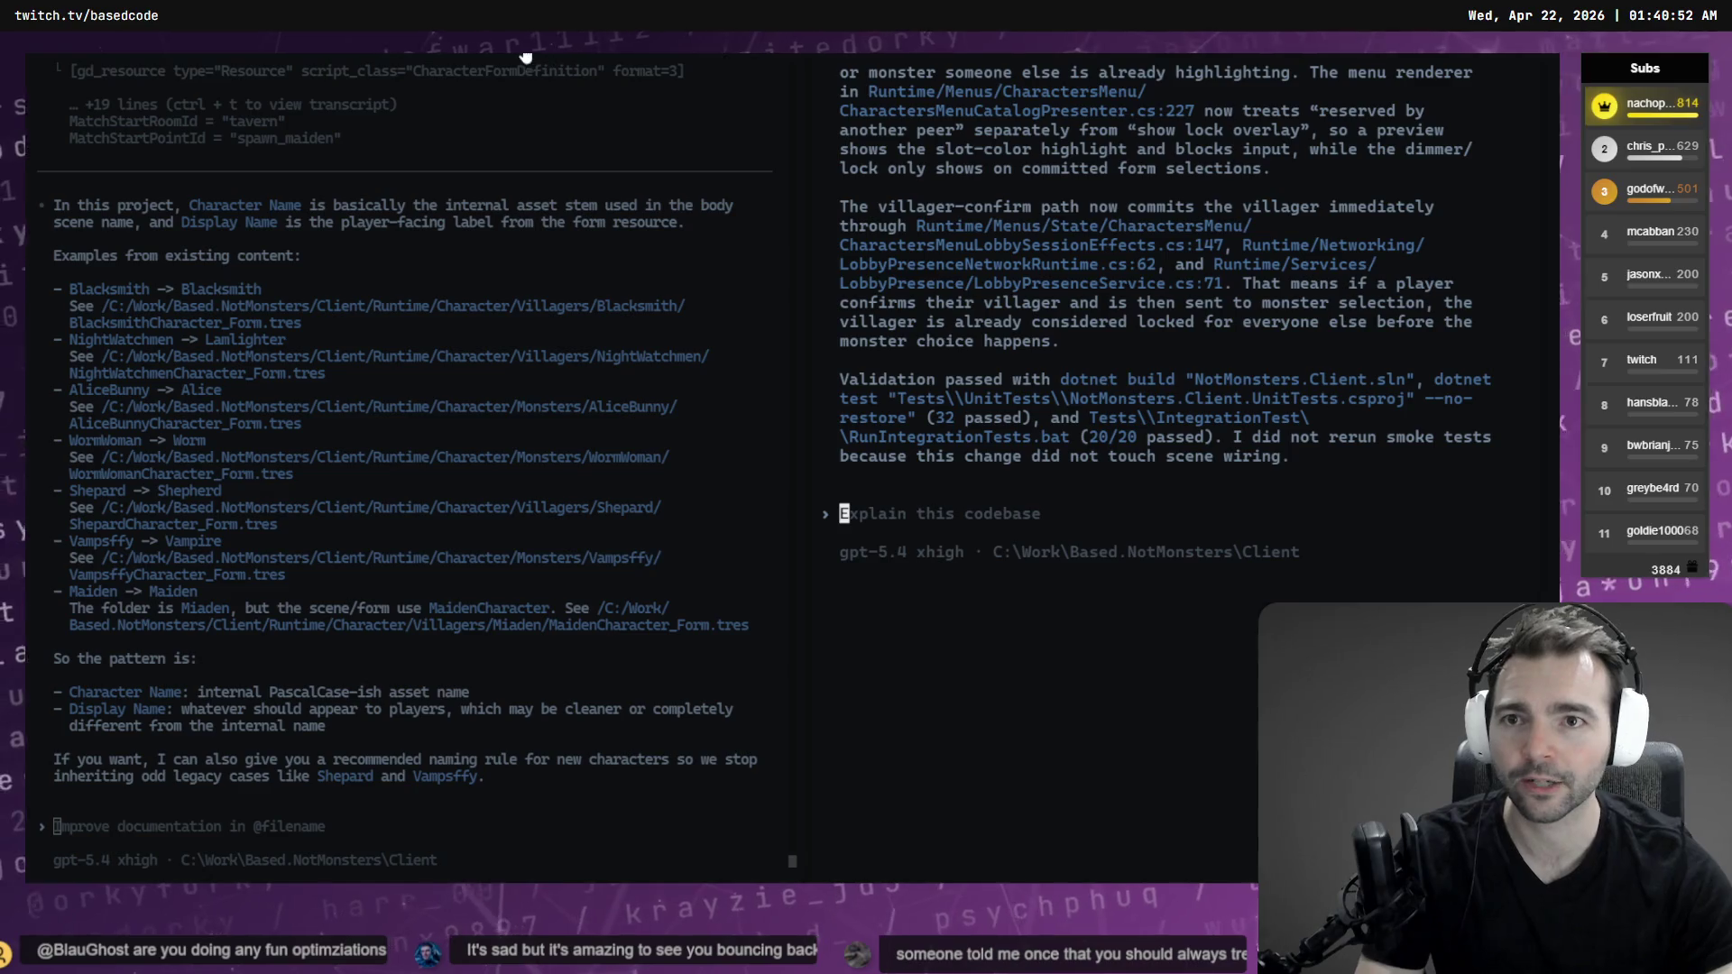
key(ctrl+shift+t)
Change the PowerShell directory to .\Client\Tests after a failed Tests attempt and a folder listing
text(cd Te)
key(BackSpace)
key(BackSpace)
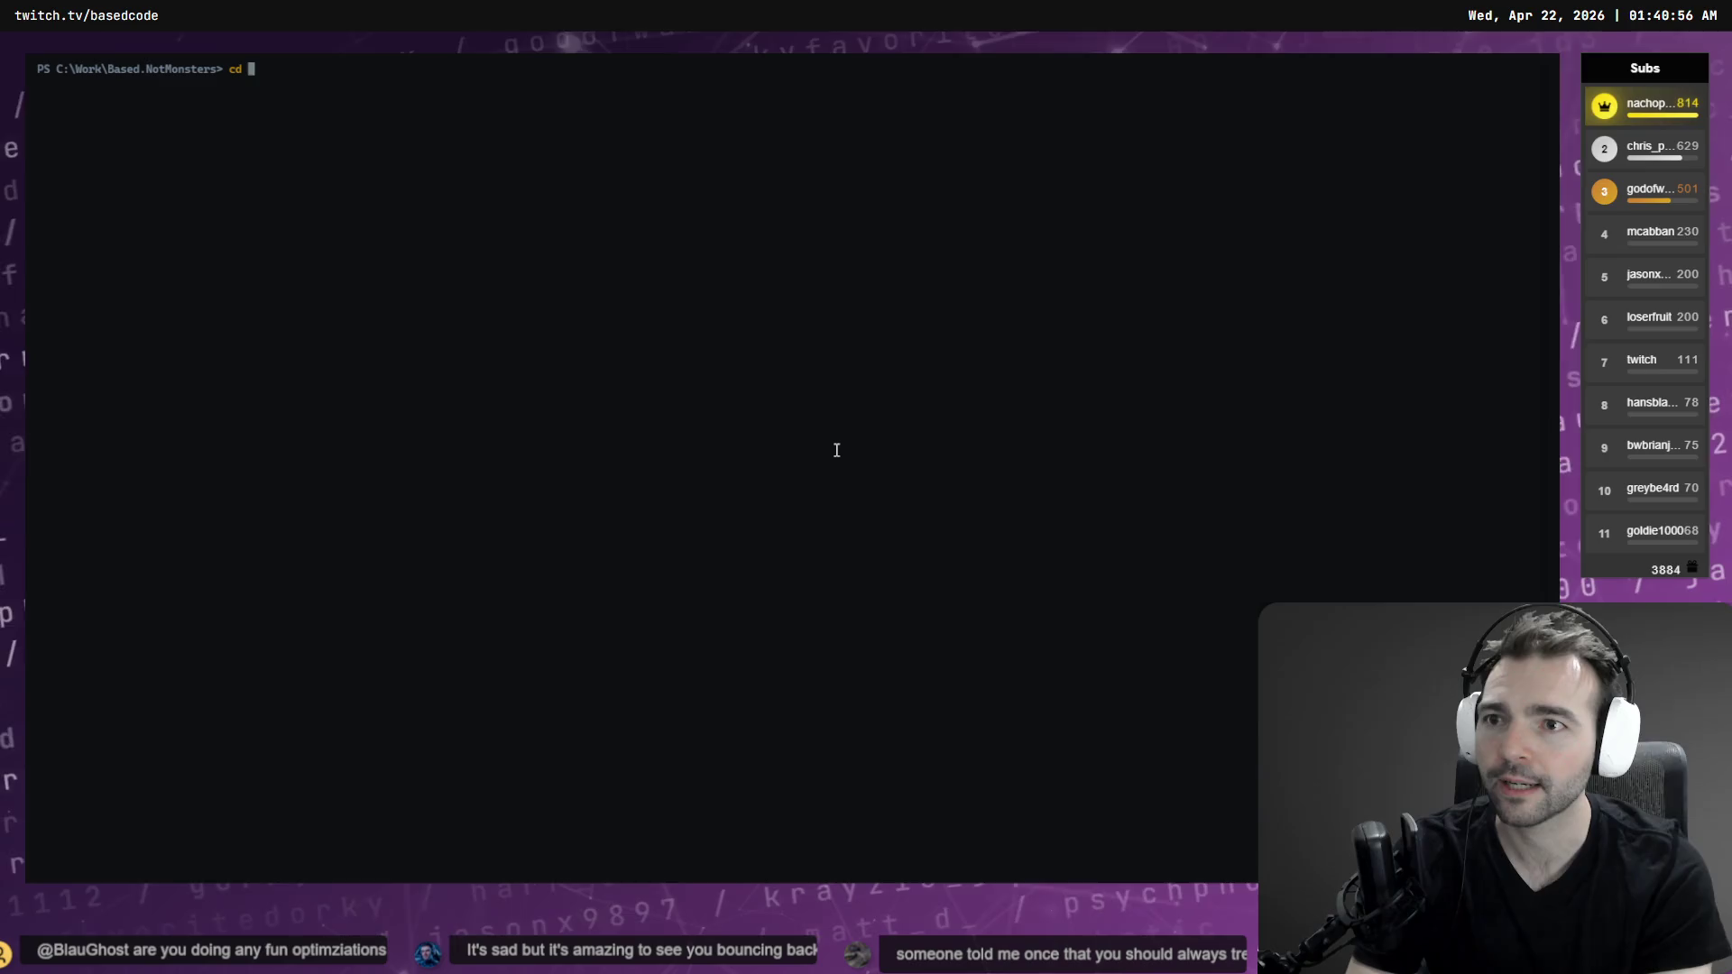
text(Tests)
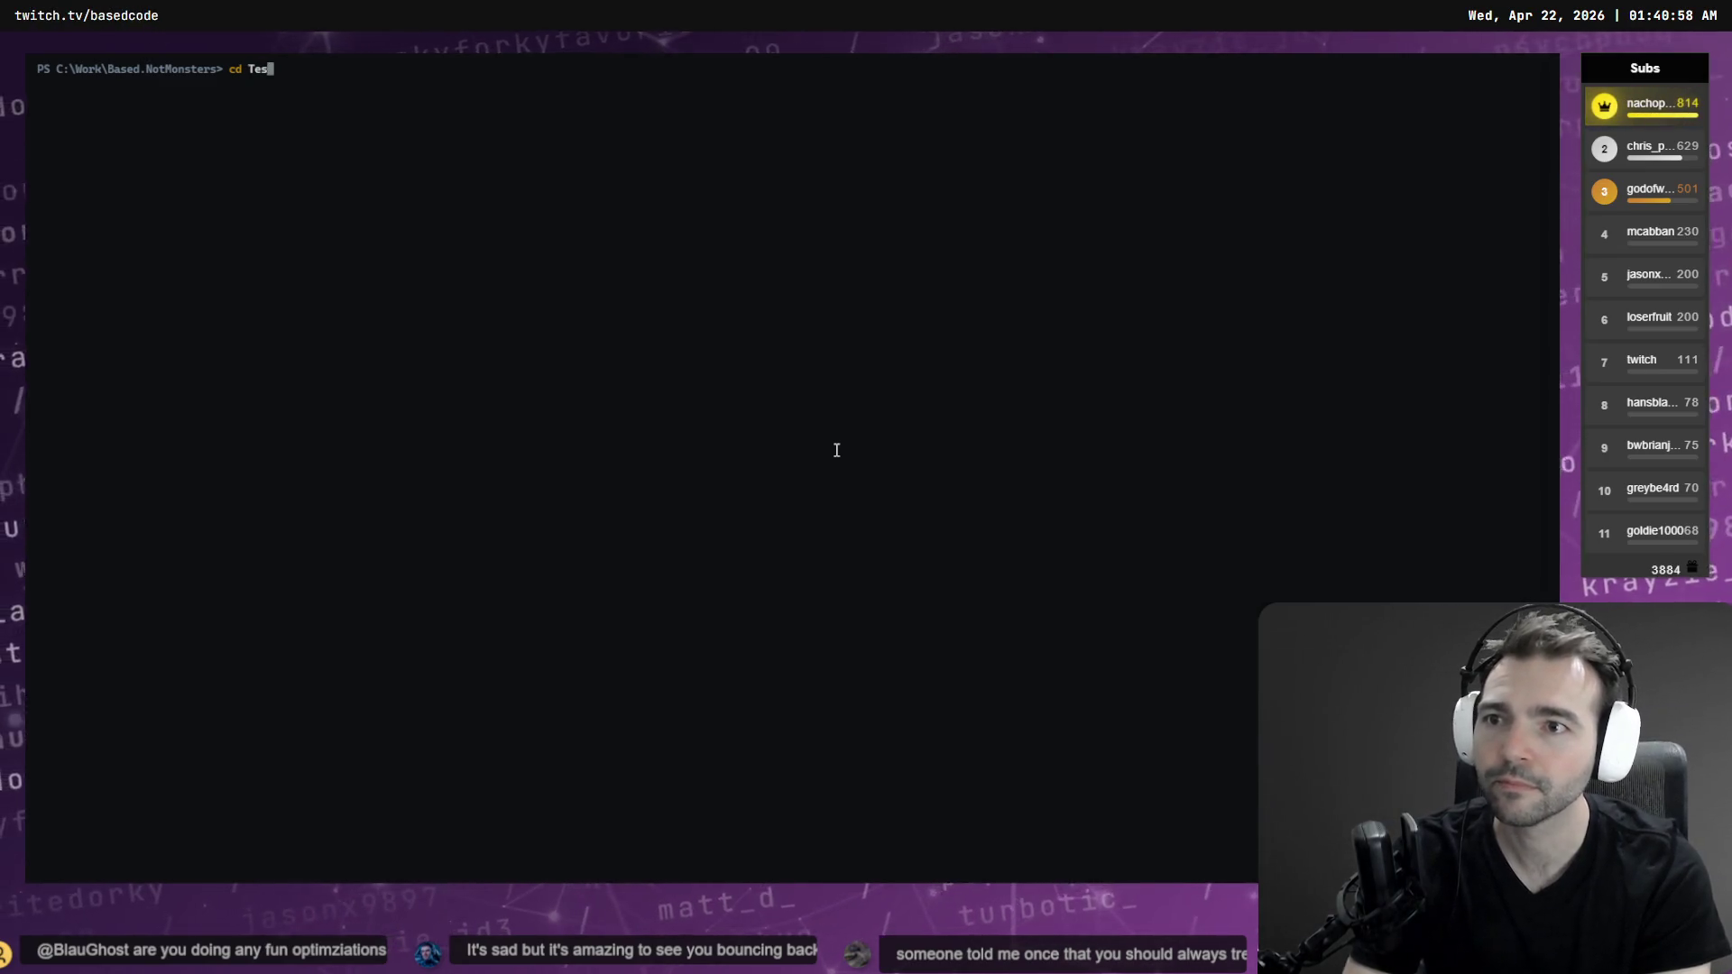
key(Return)
text(ls)
key(Return)
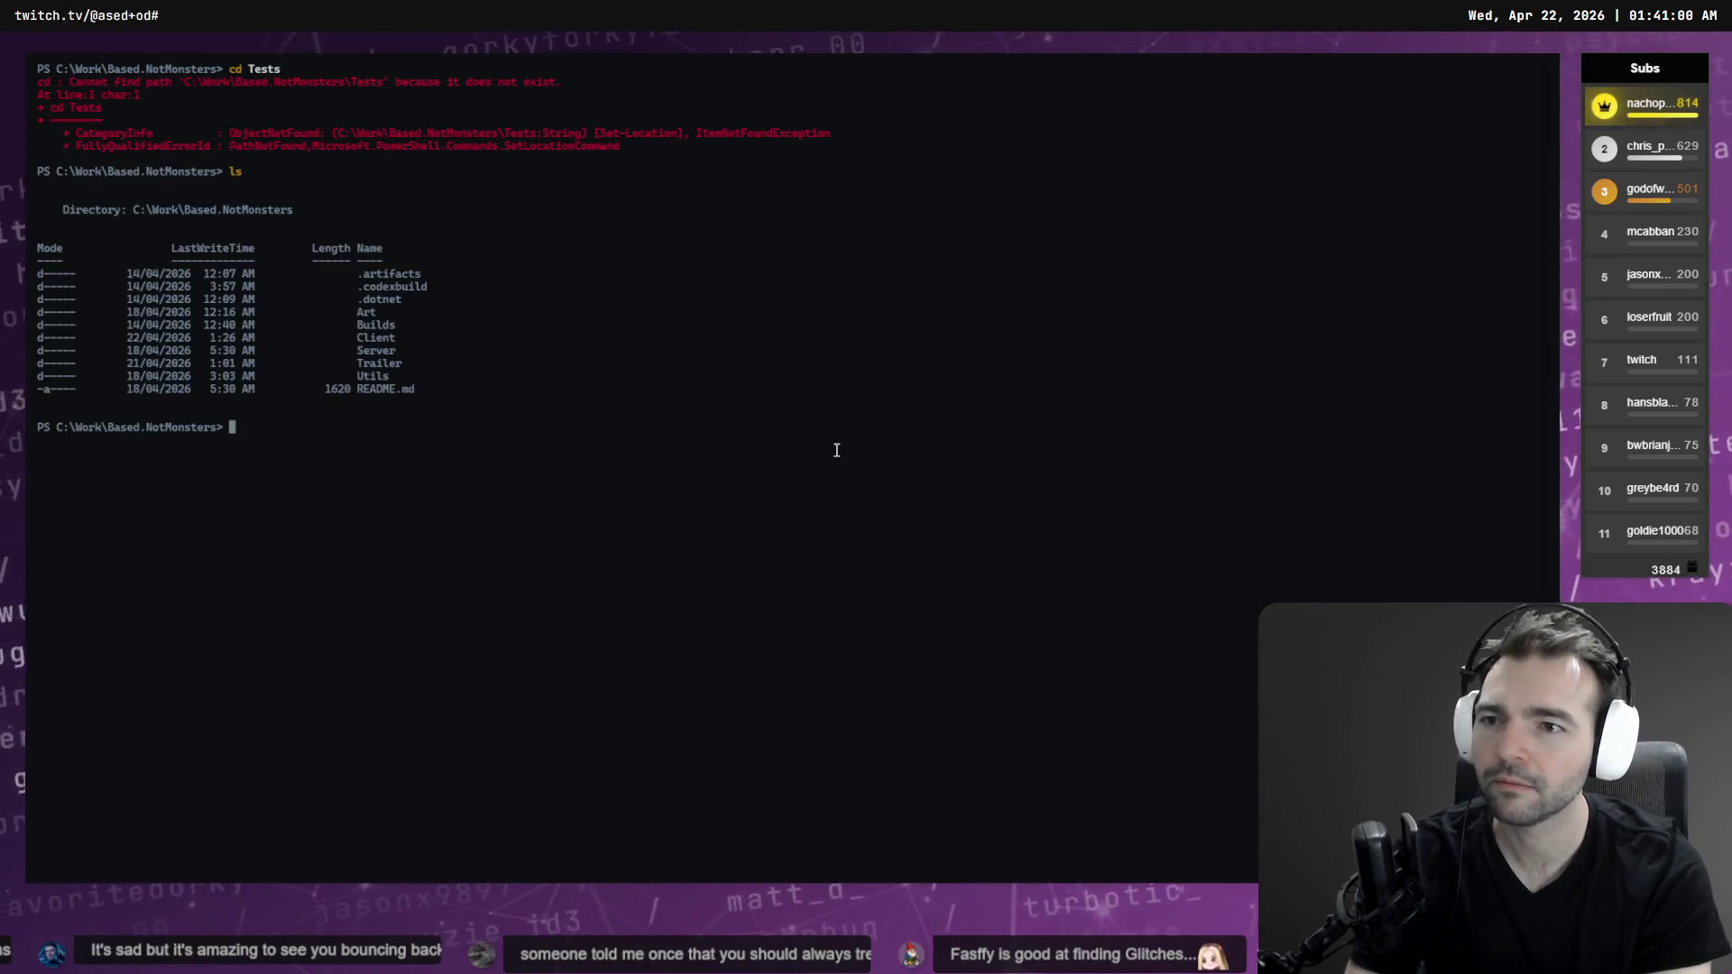
text(cd Cl)
key(Tab)
text(Te)
key(Tab)
key(Return)
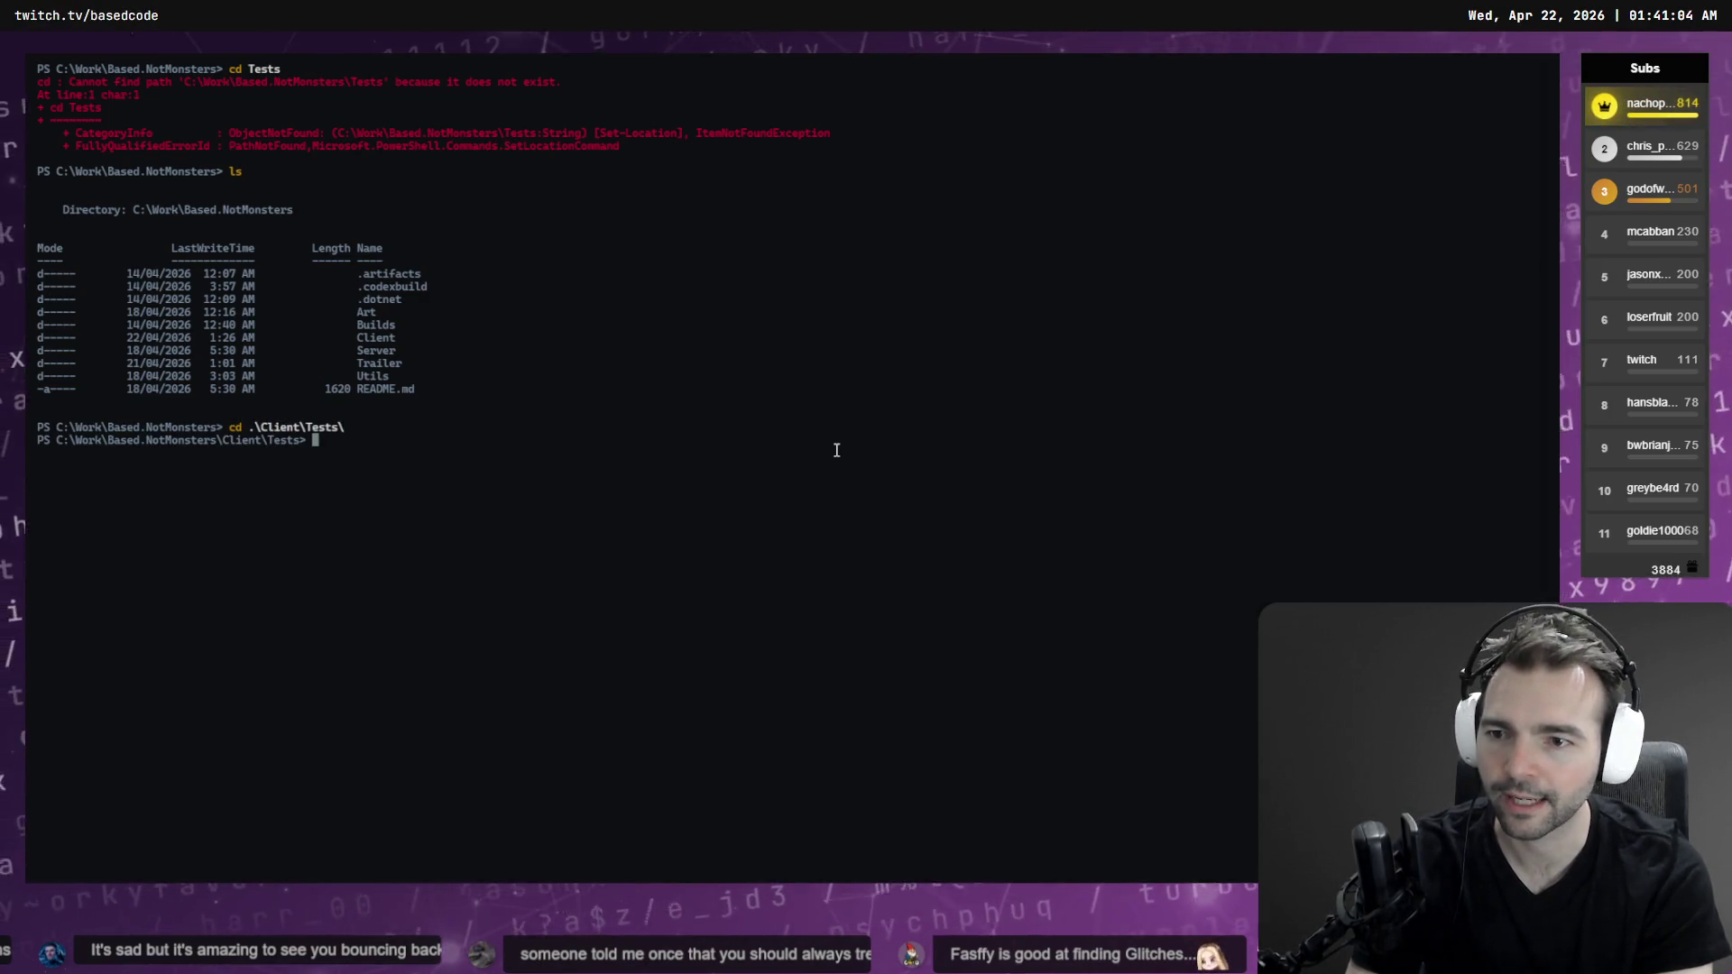
Run .\RunAllTests.bat, abort it with Ctrl+C and Y, then clear and restart it
text(.\R)
key(Tab)
key(Return)
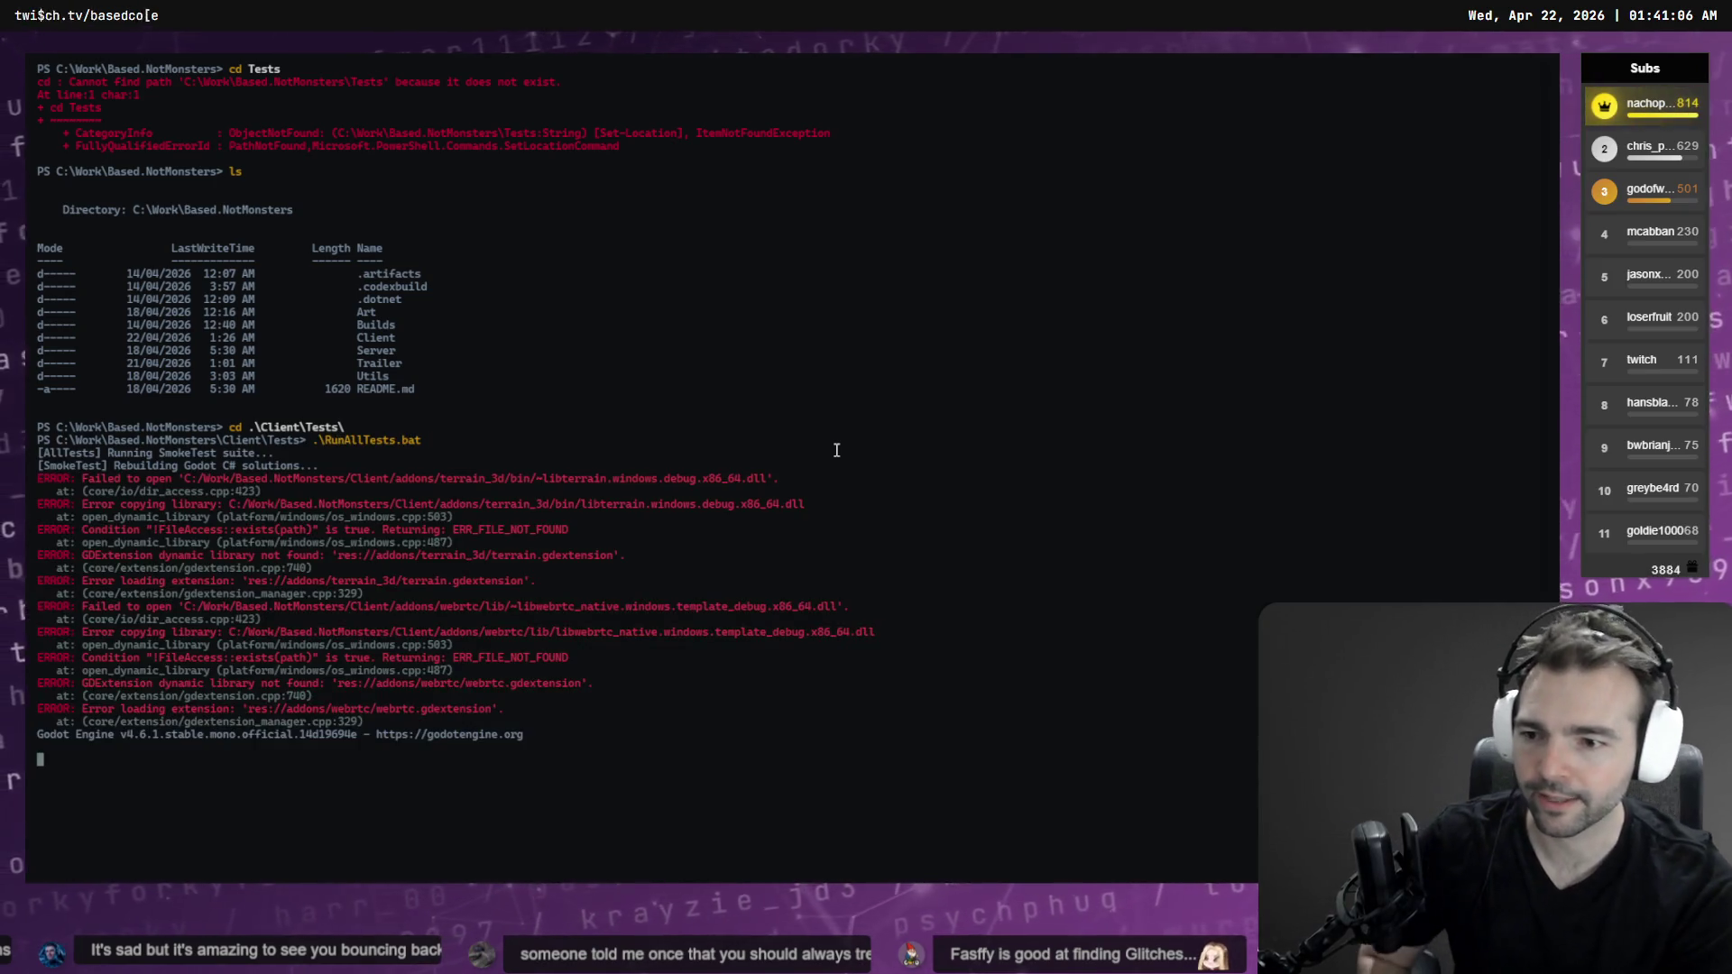
key(ctrl+c)
text(Y)
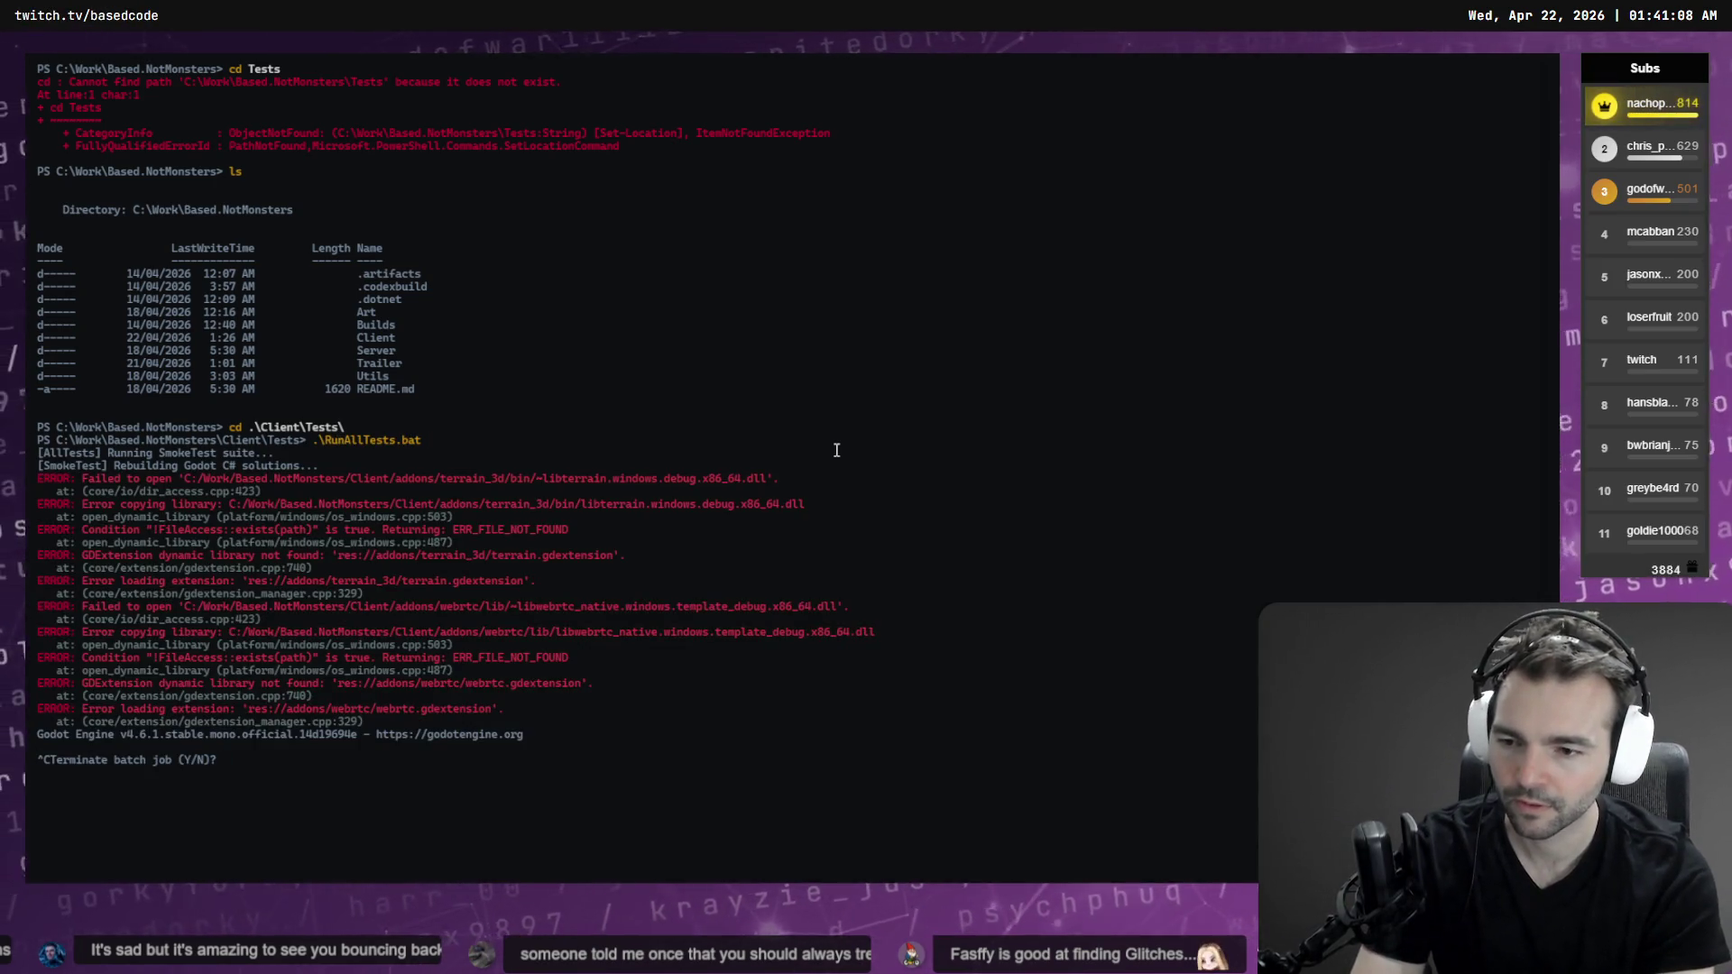
key(Return)
text(.\R)
key(ctrl+l)
key(Tab)
key(Return)
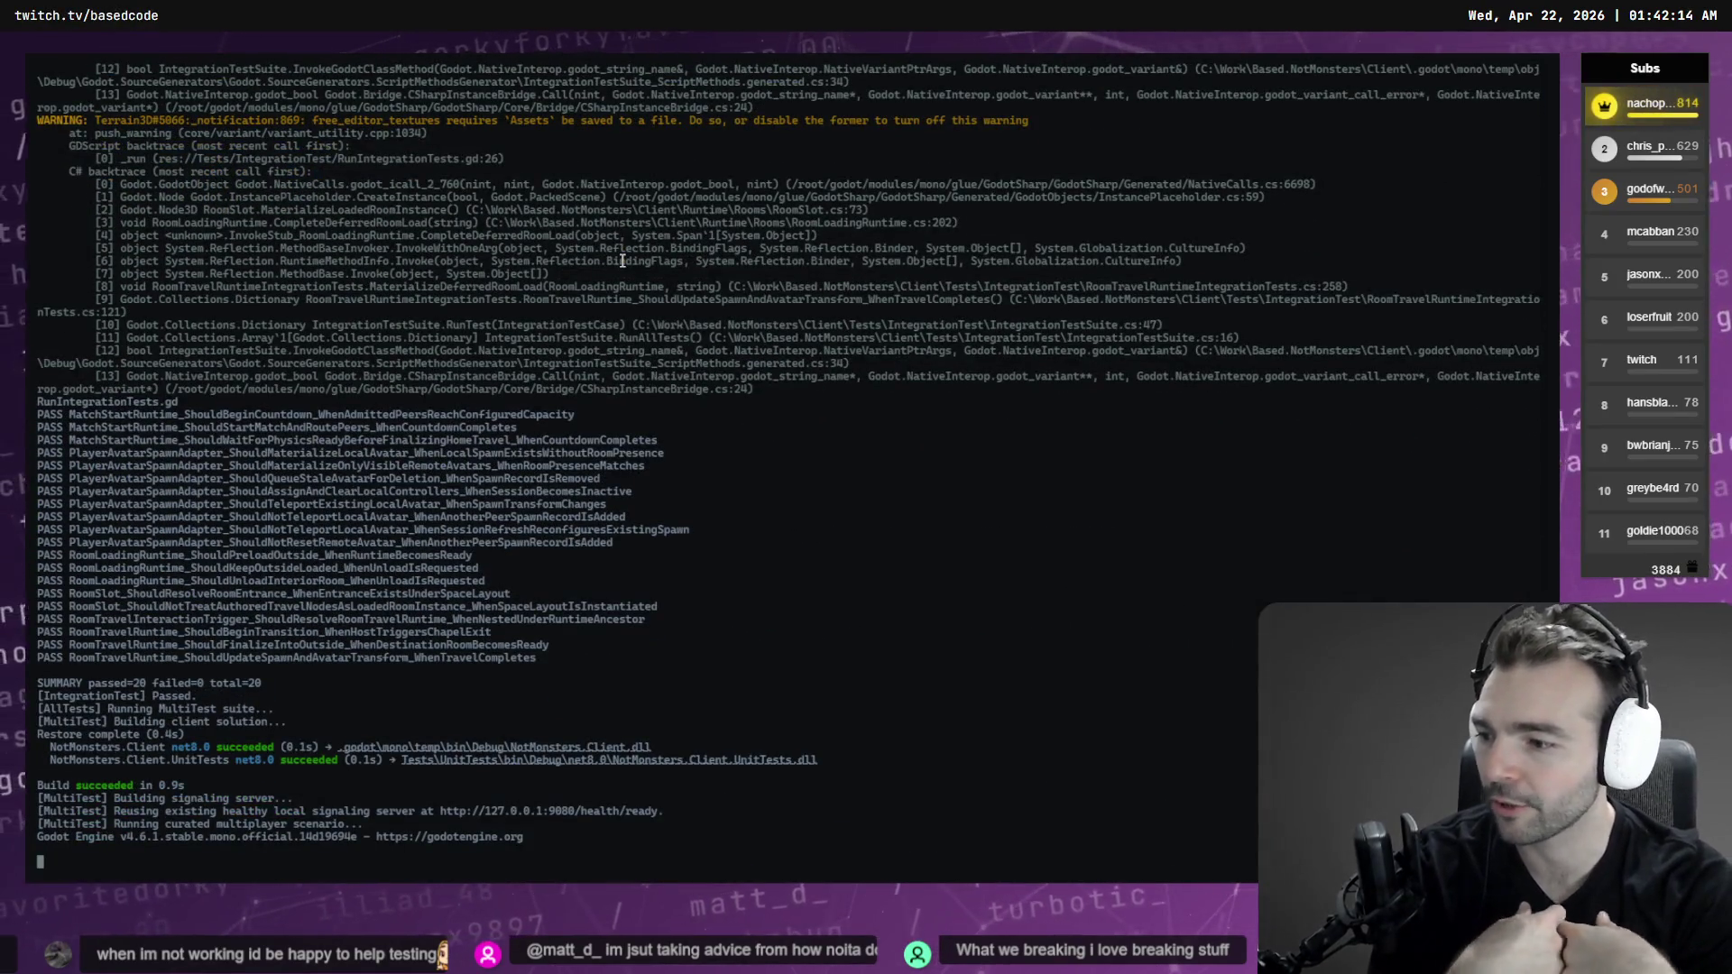
Enlarge the terminal font while tests pass 20/20 and 3/3, then exit PowerShell
key(ctrl+equal)
key(ctrl+equal)
key(ctrl+equal)
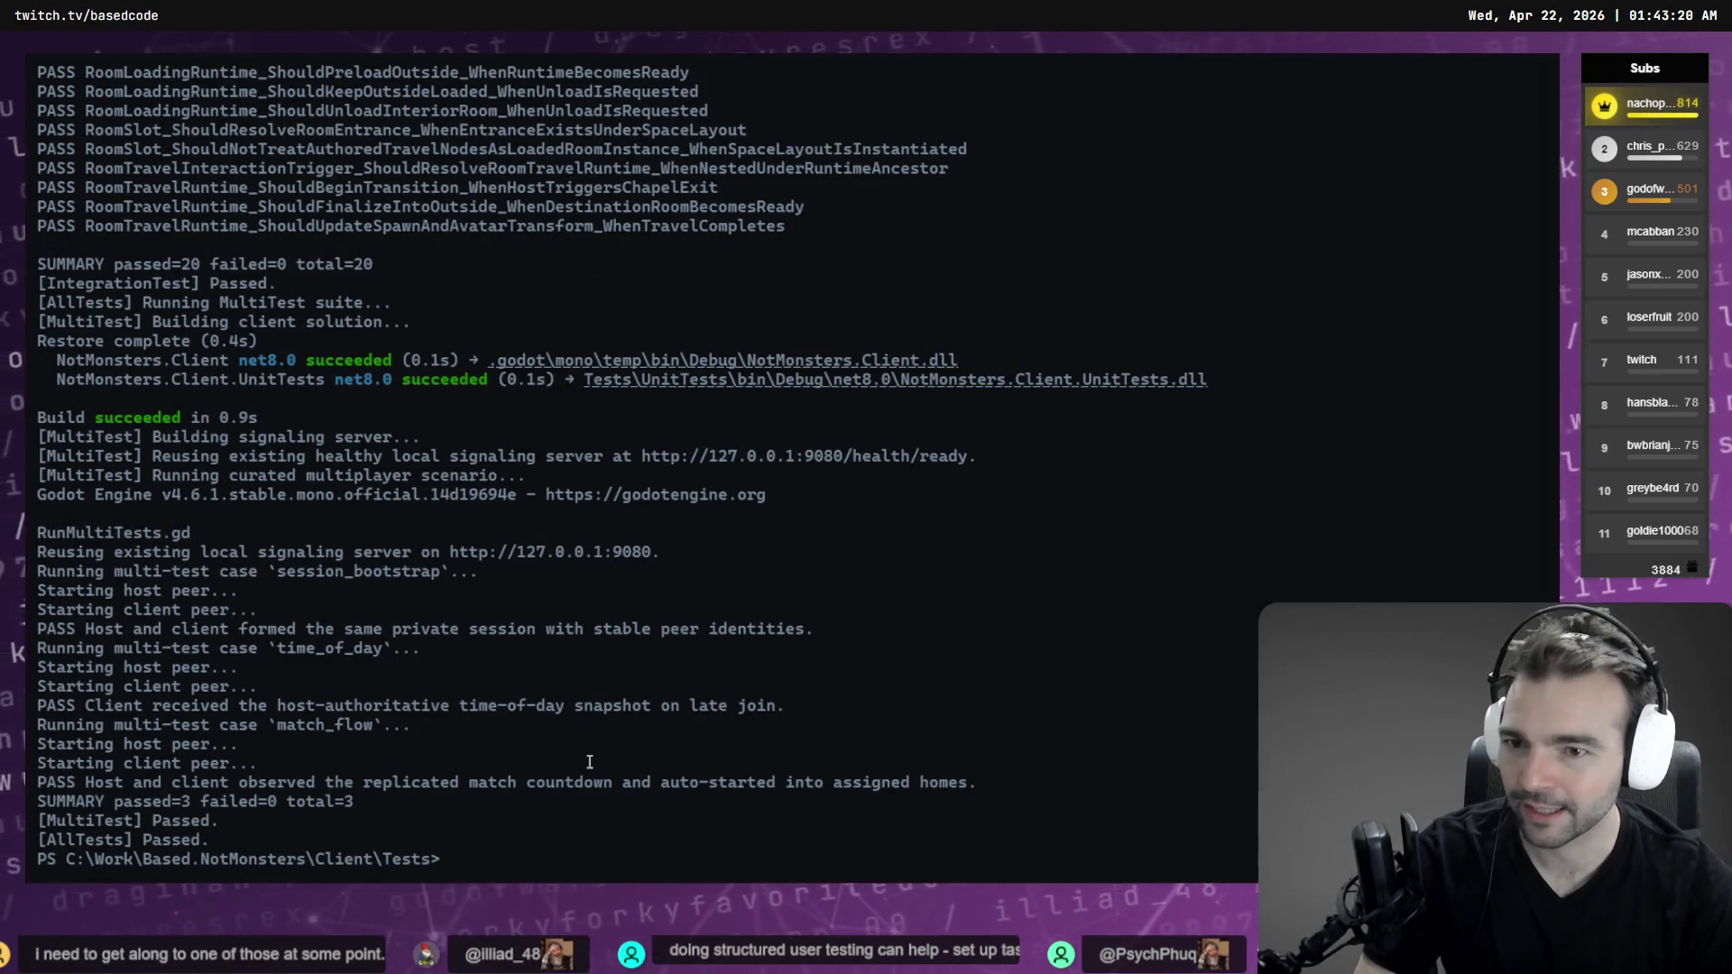
text(exit)
key(Return)
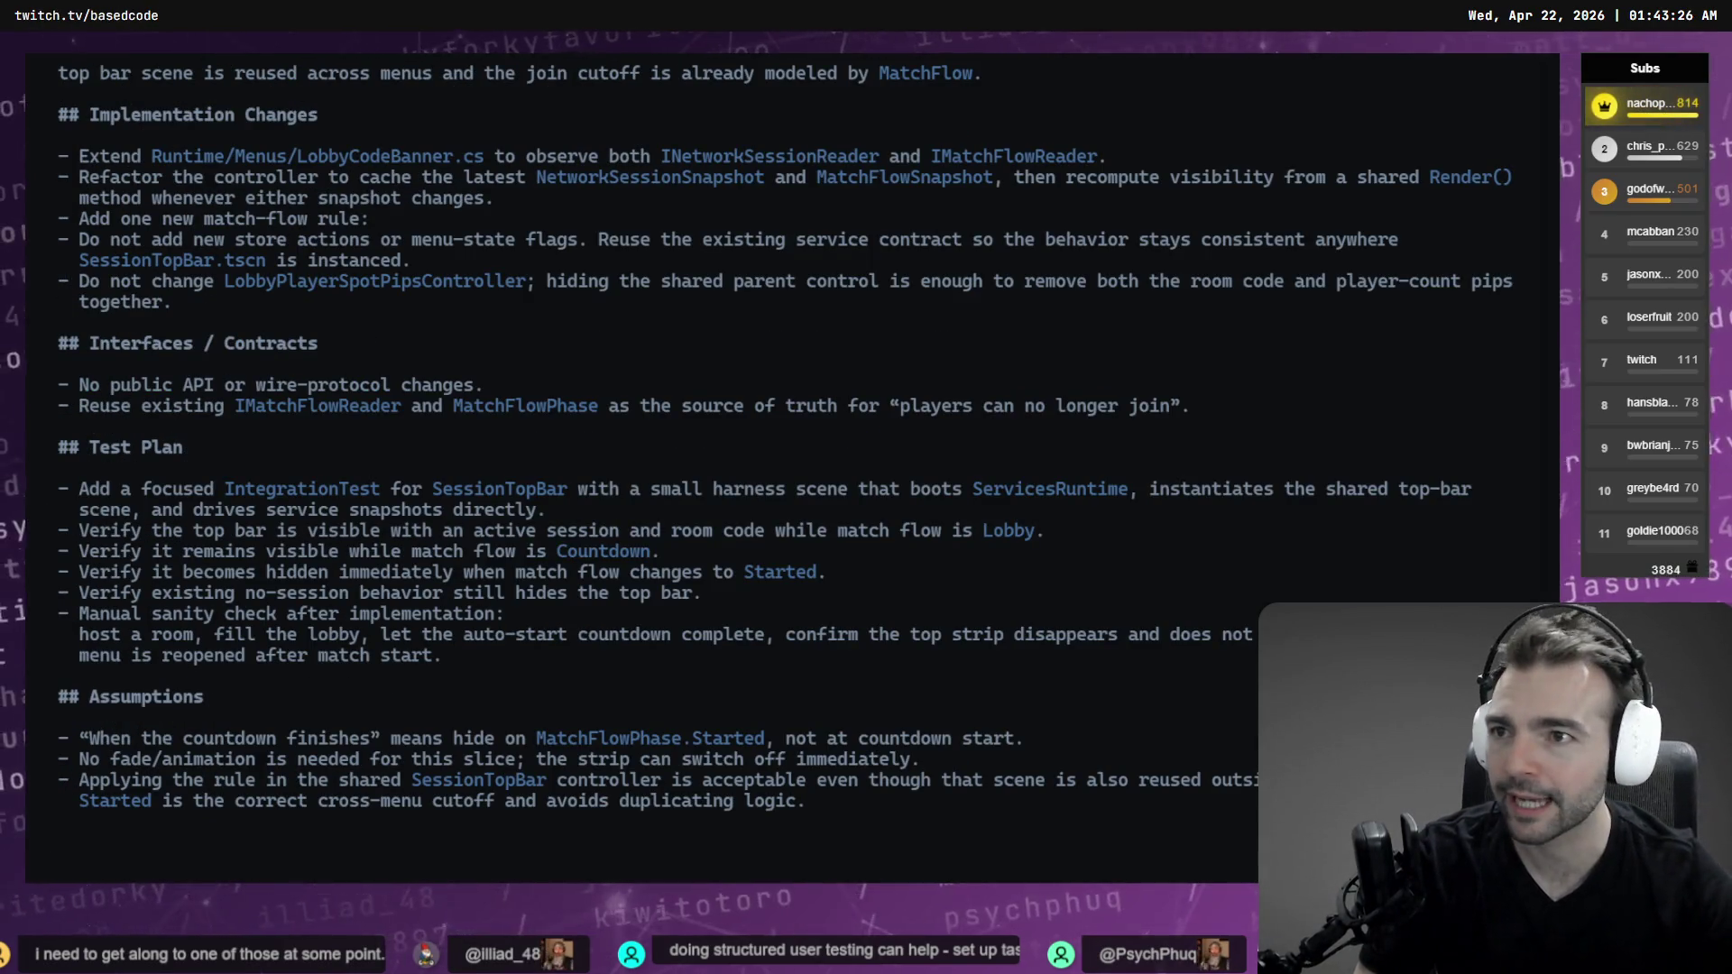
Return to the split Codex sessions and select the Blacksmith naming example line
key(alt+Tab)
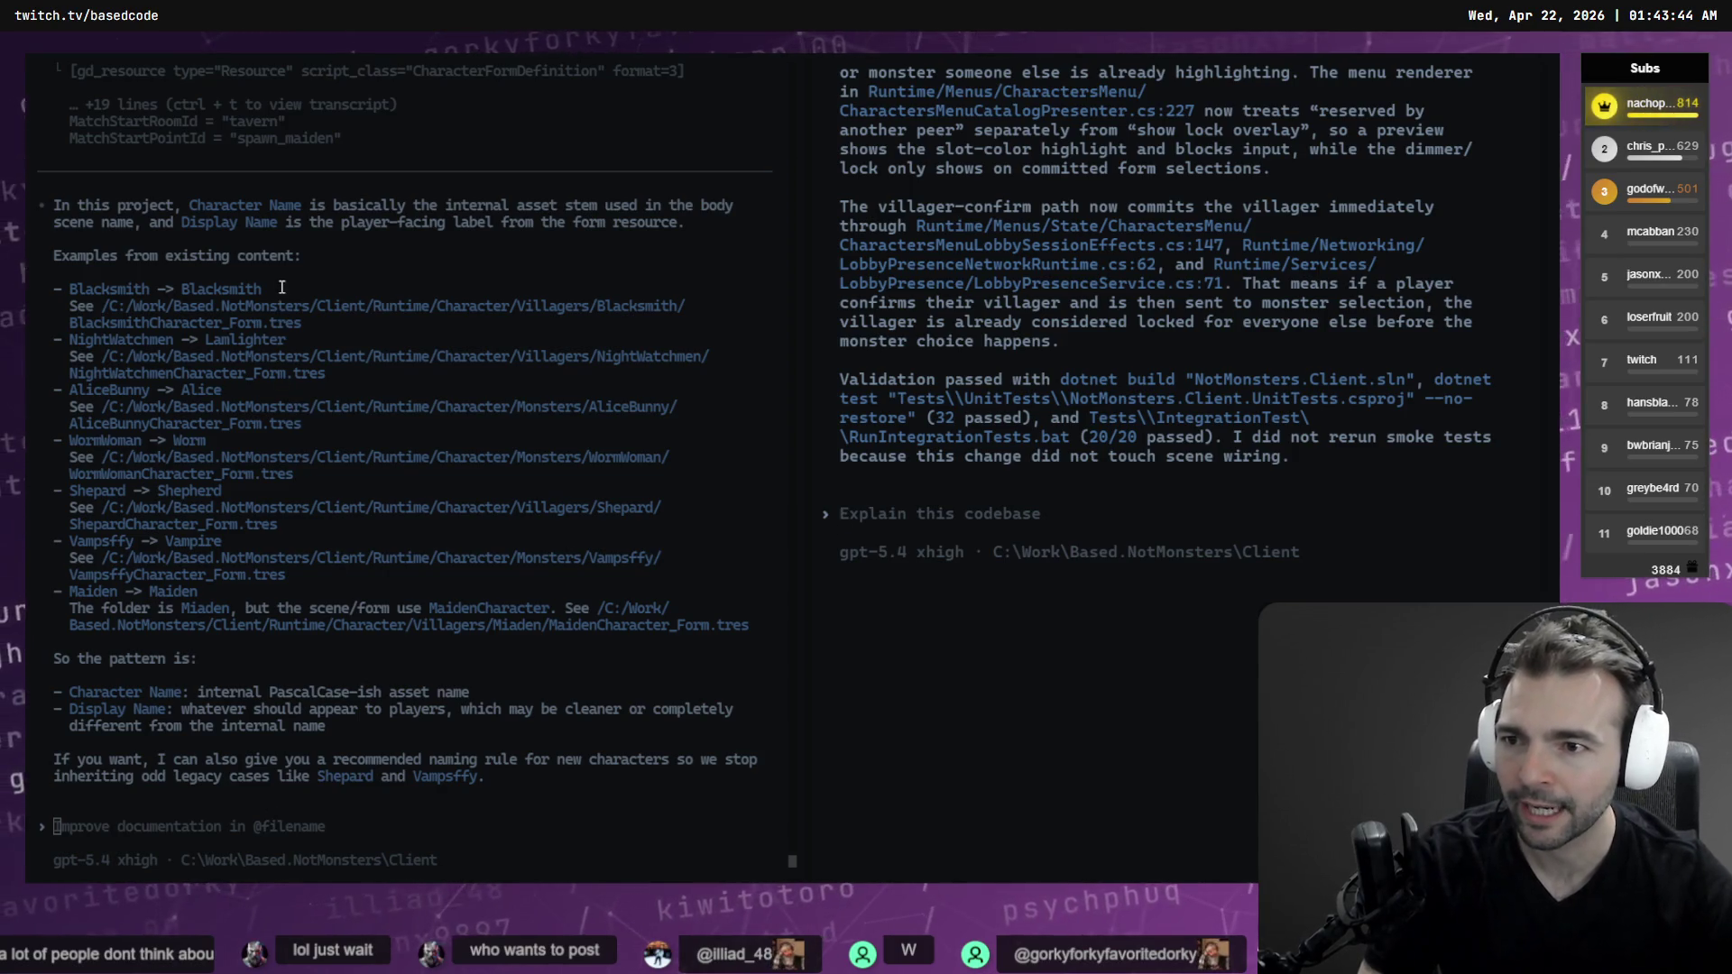
drag(281, 287, 69, 288)
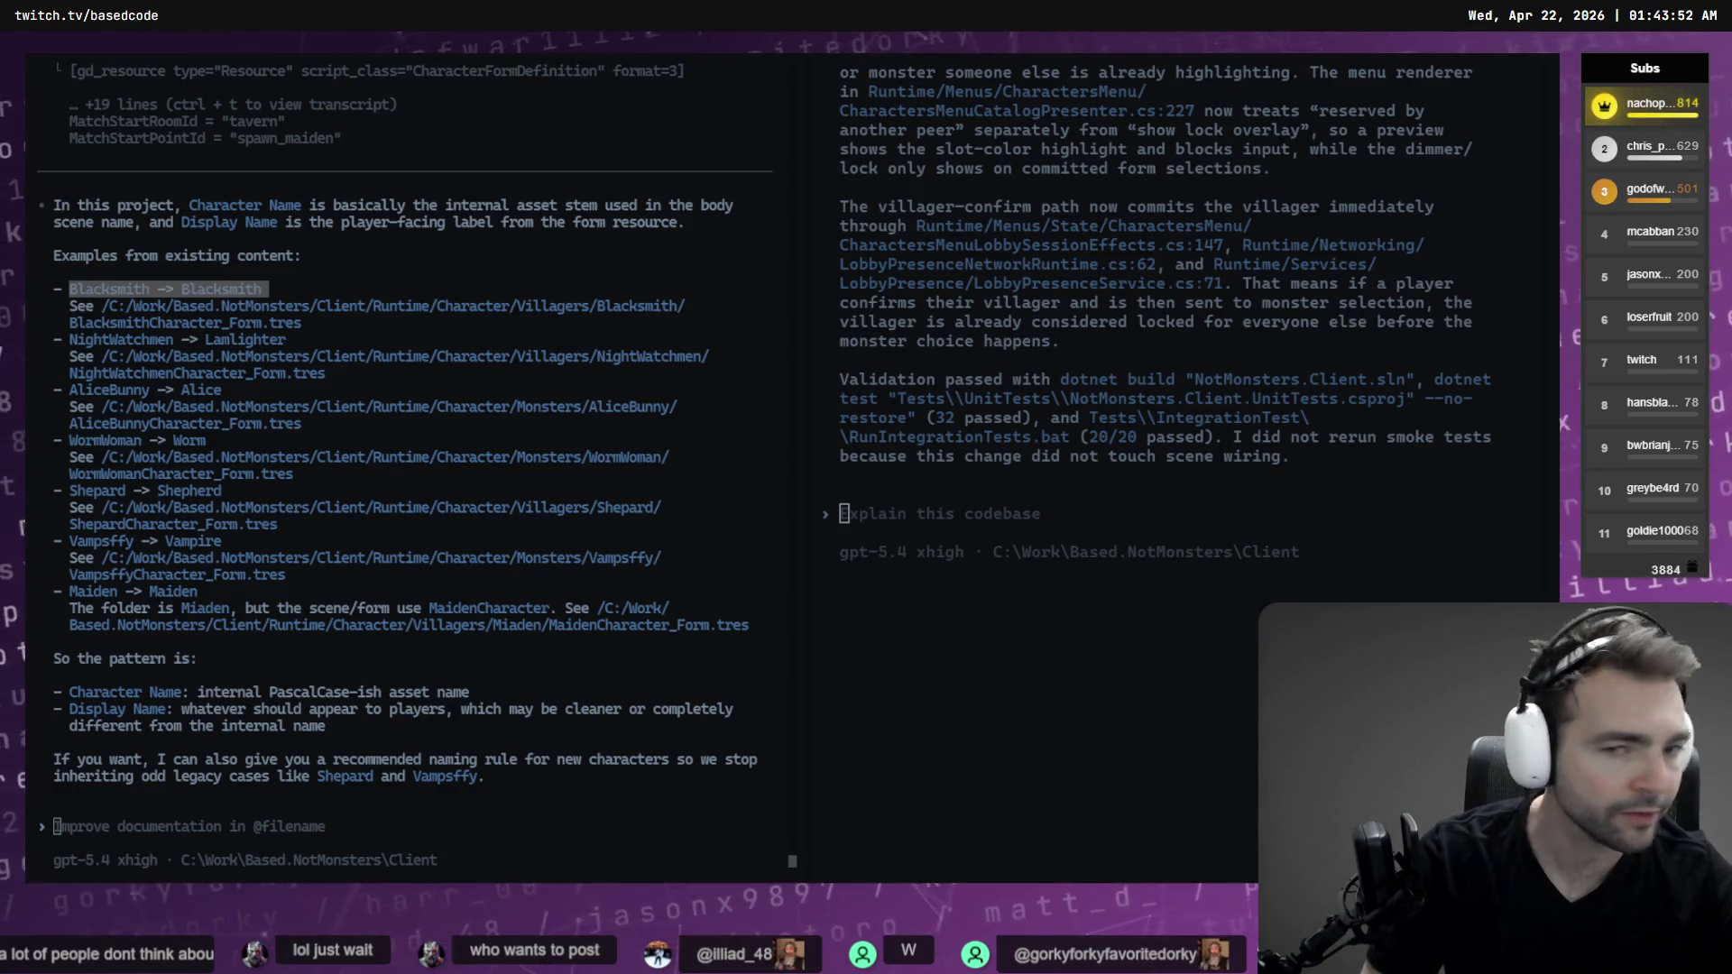
key(alt+Tab)
Add the BACKLOG.md bullet '- Consolidate "Display Name" and "Character Name"' below line 7
scroll(306, 252, up, 20)
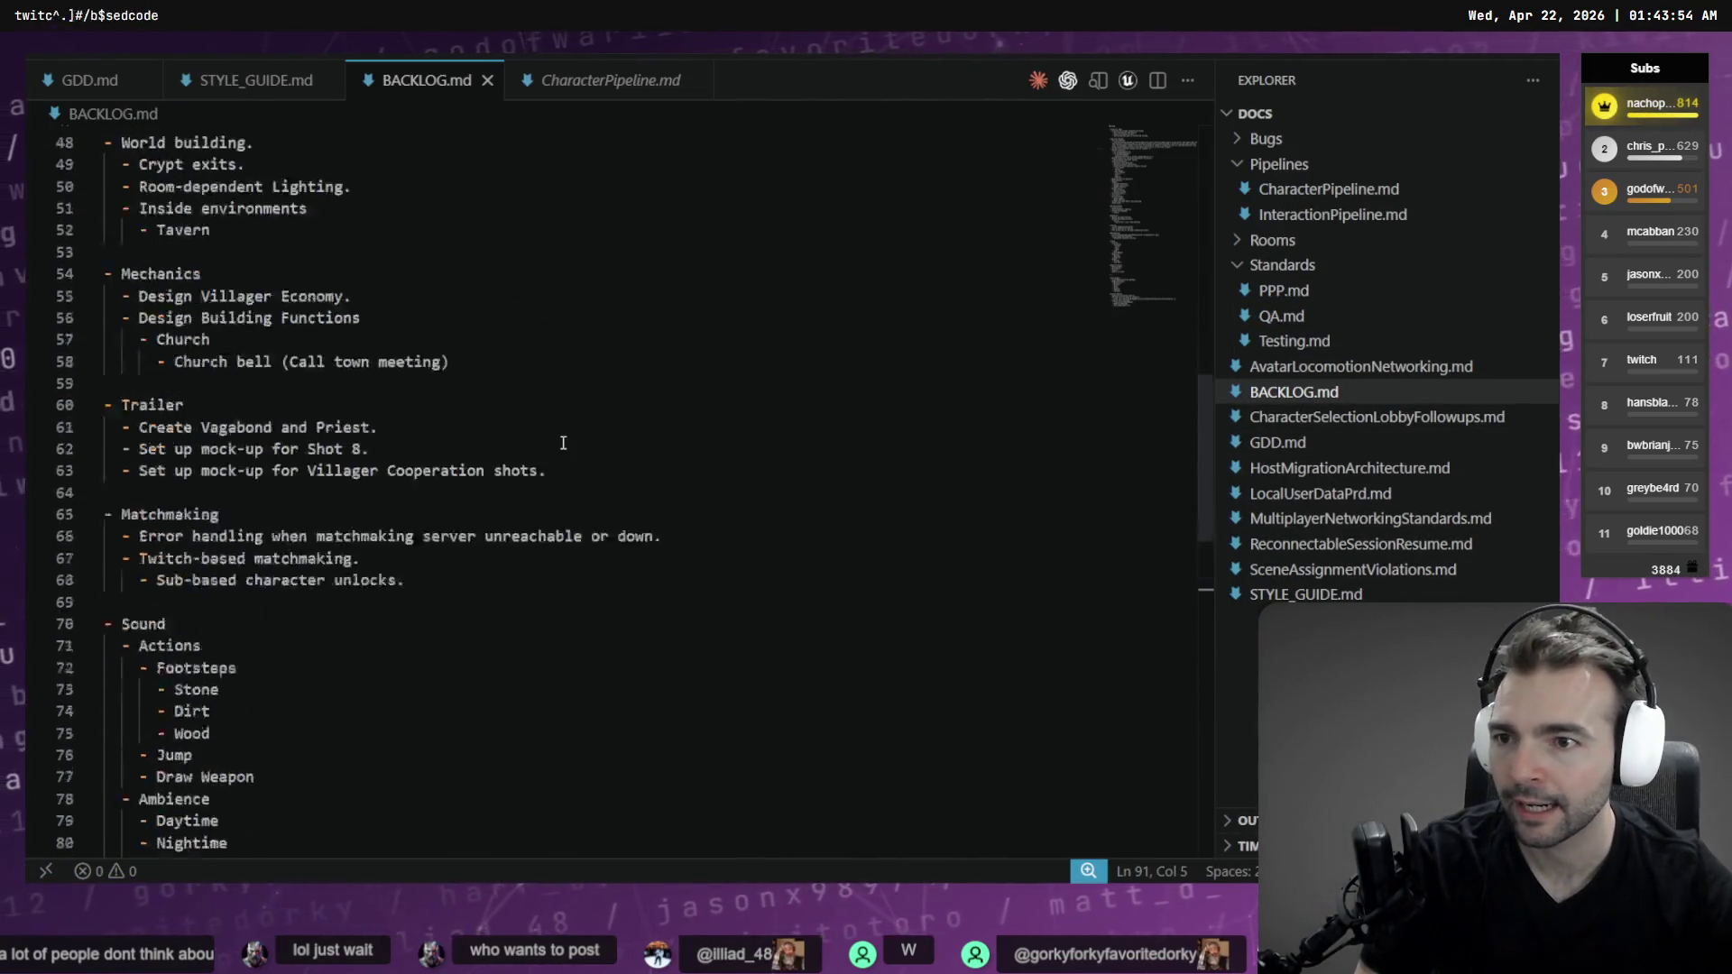
scroll(574, 466, up, 3)
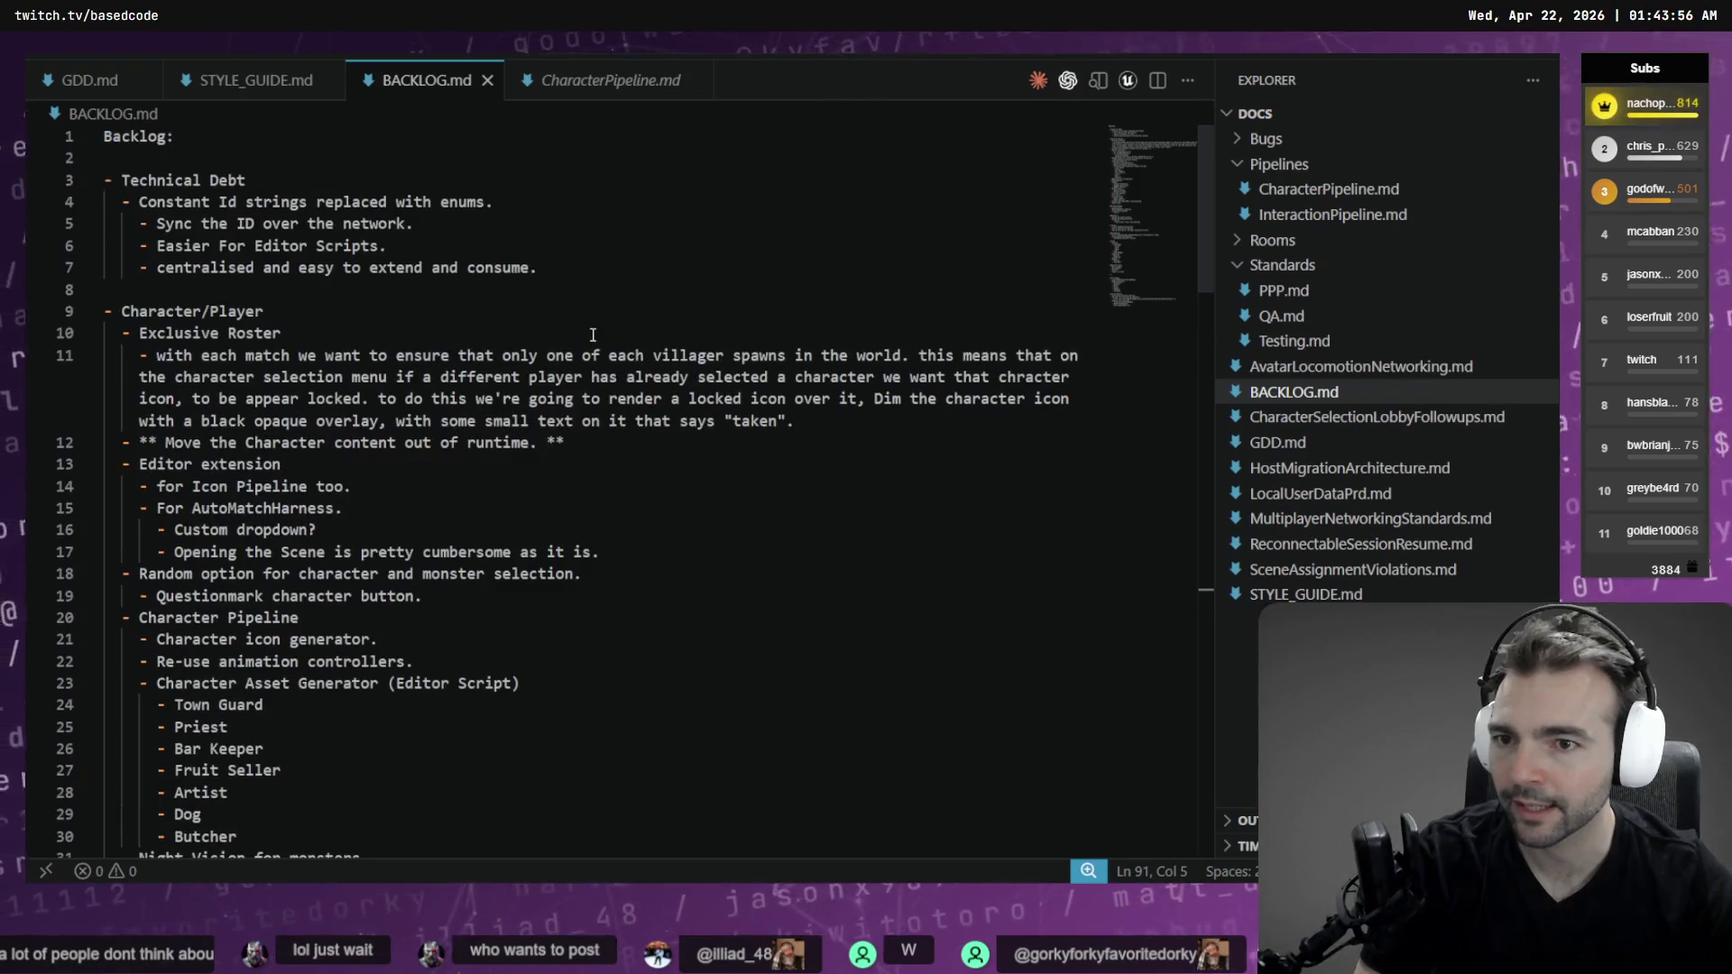
click(615, 267)
key(Return)
text(- Co)
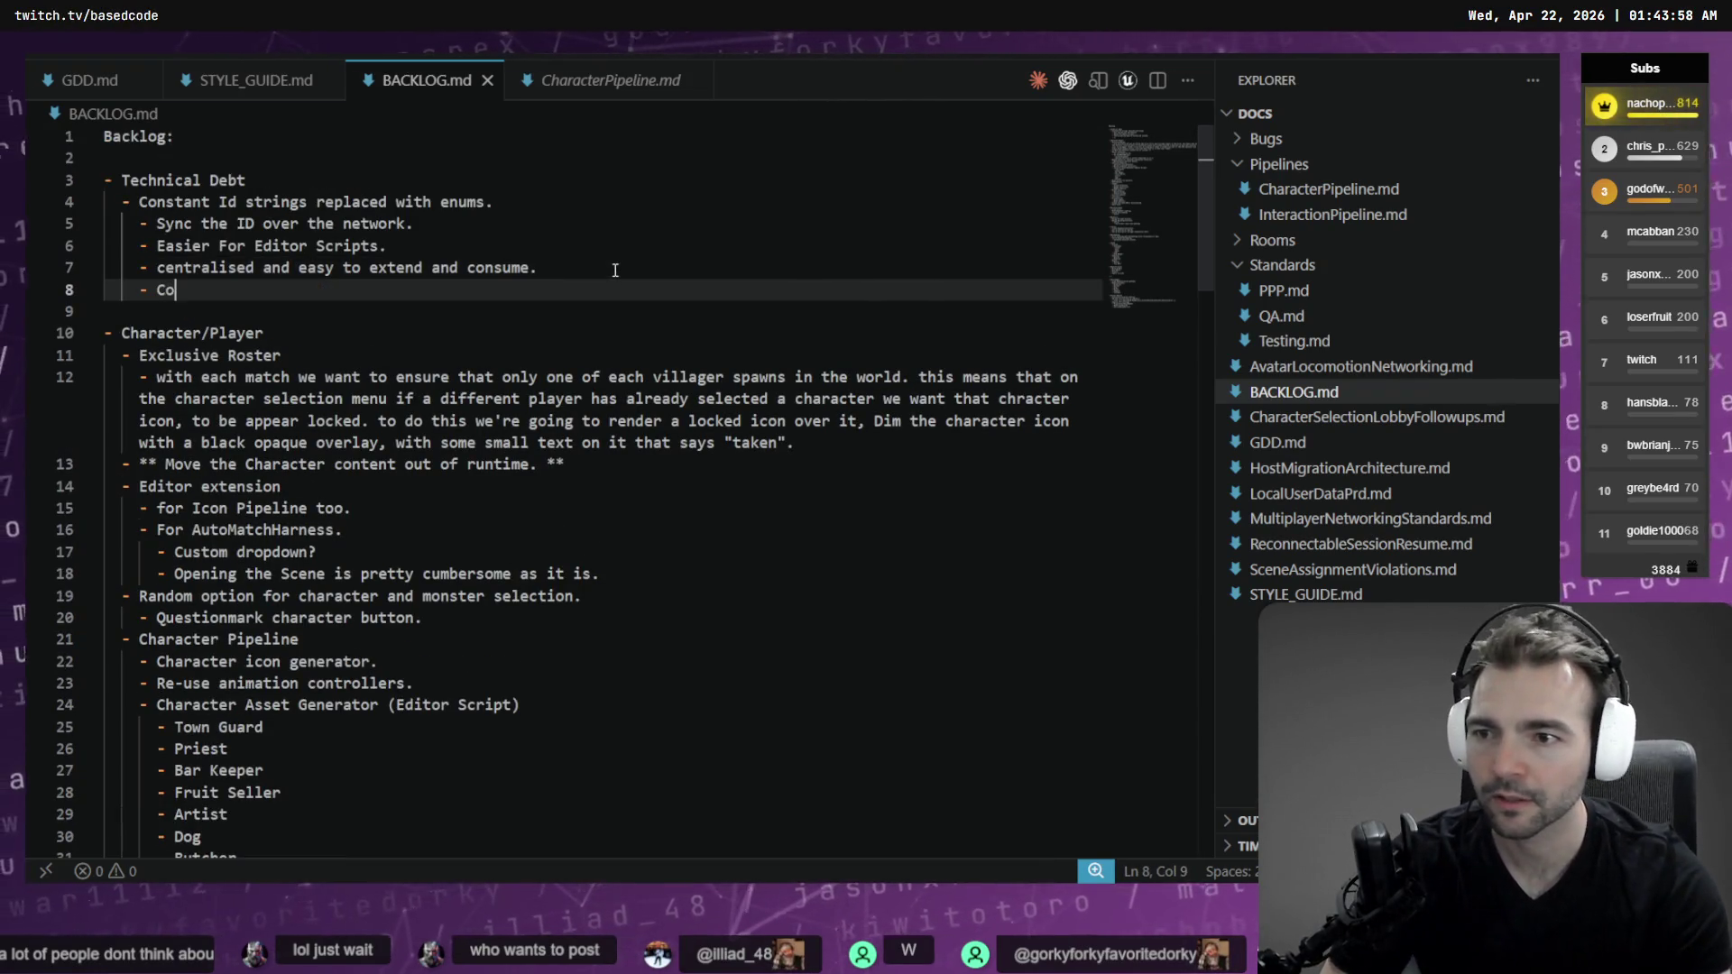
text(nsolidate)
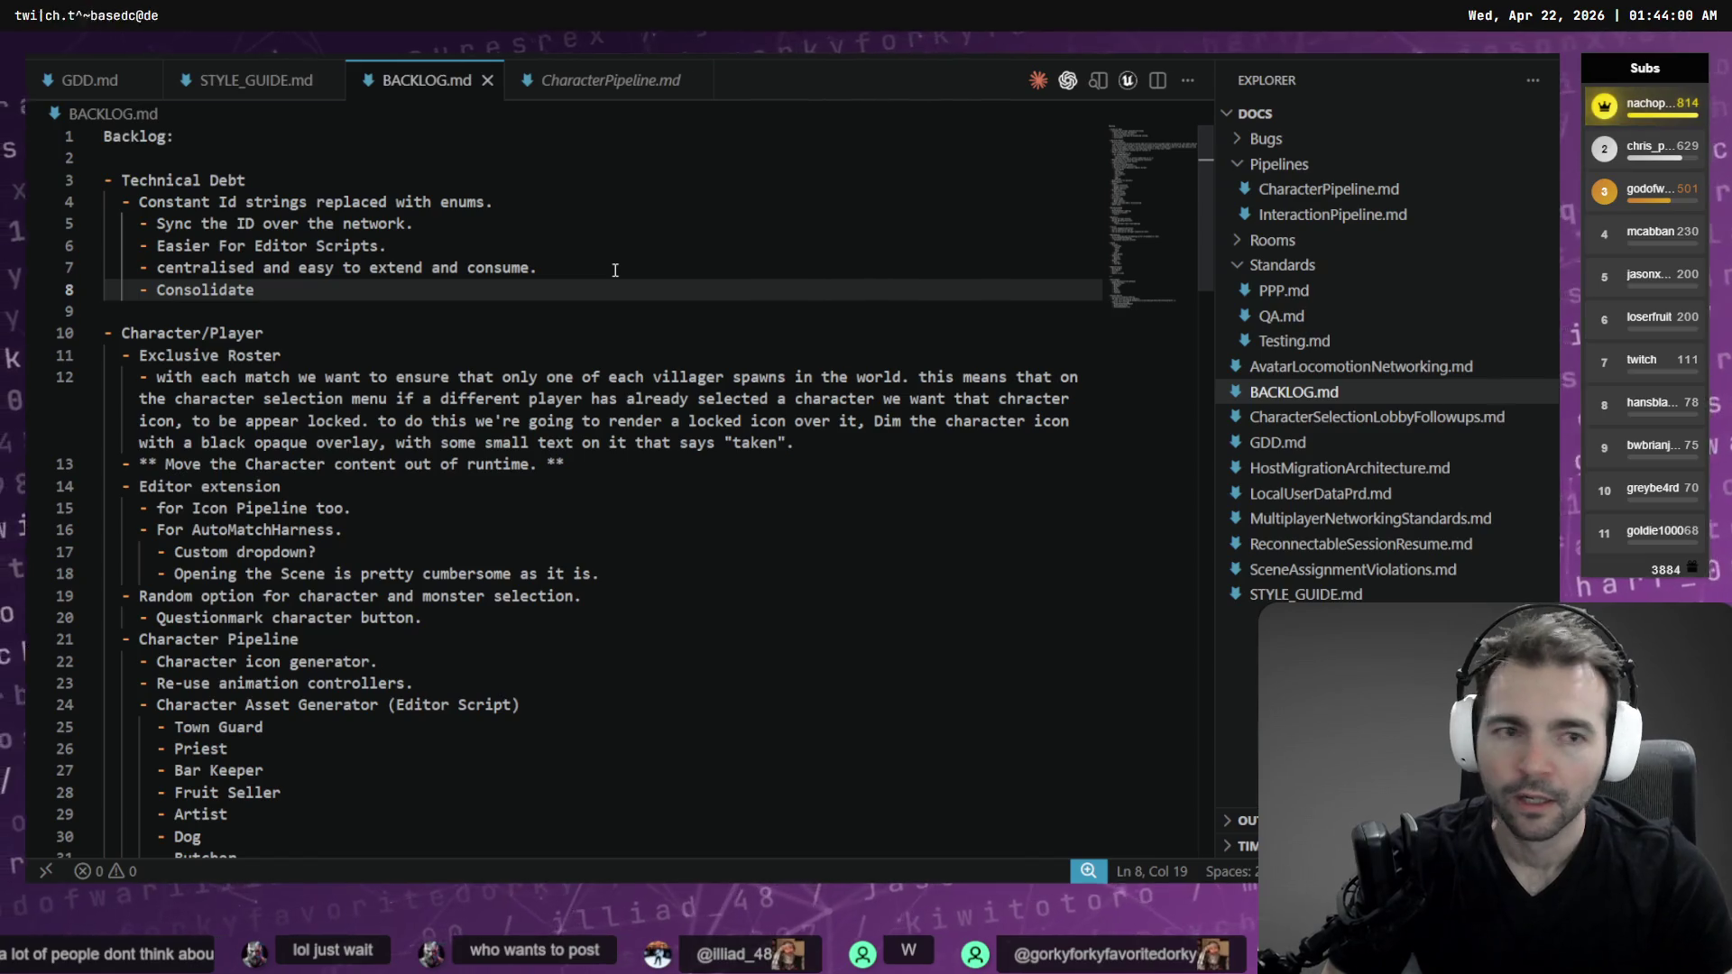
key(alt+Tab)
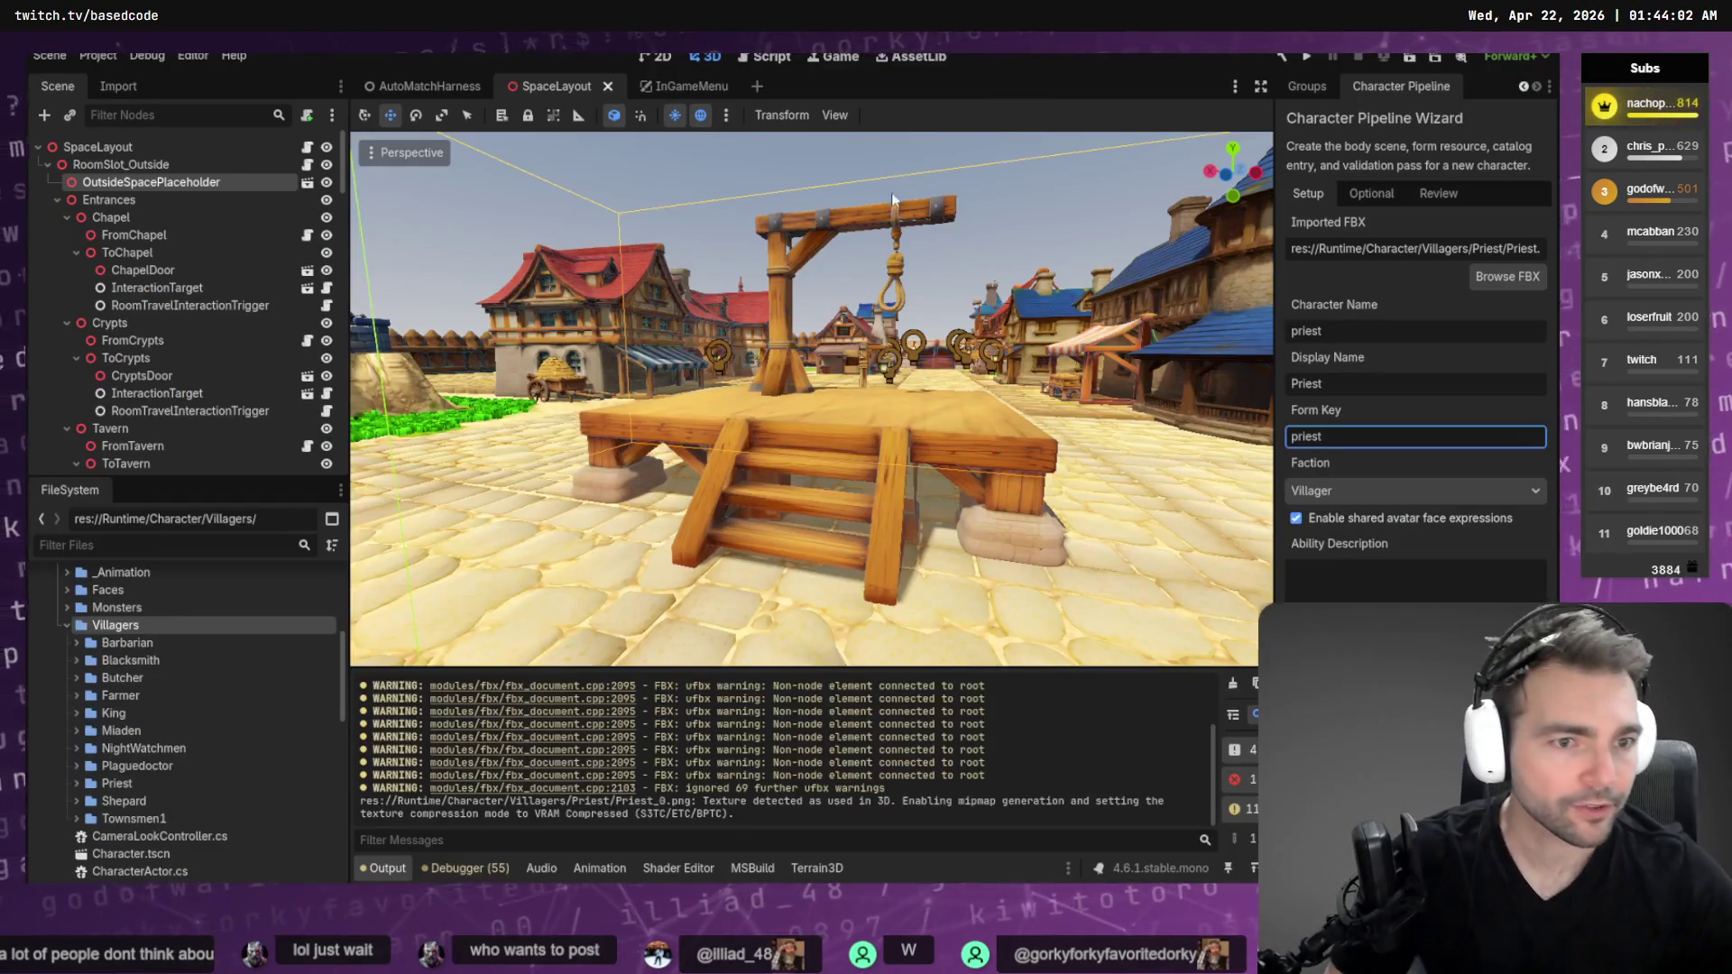
key(alt+Tab)
key(alt+Tab)
click(1359, 325)
key(alt+Tab)
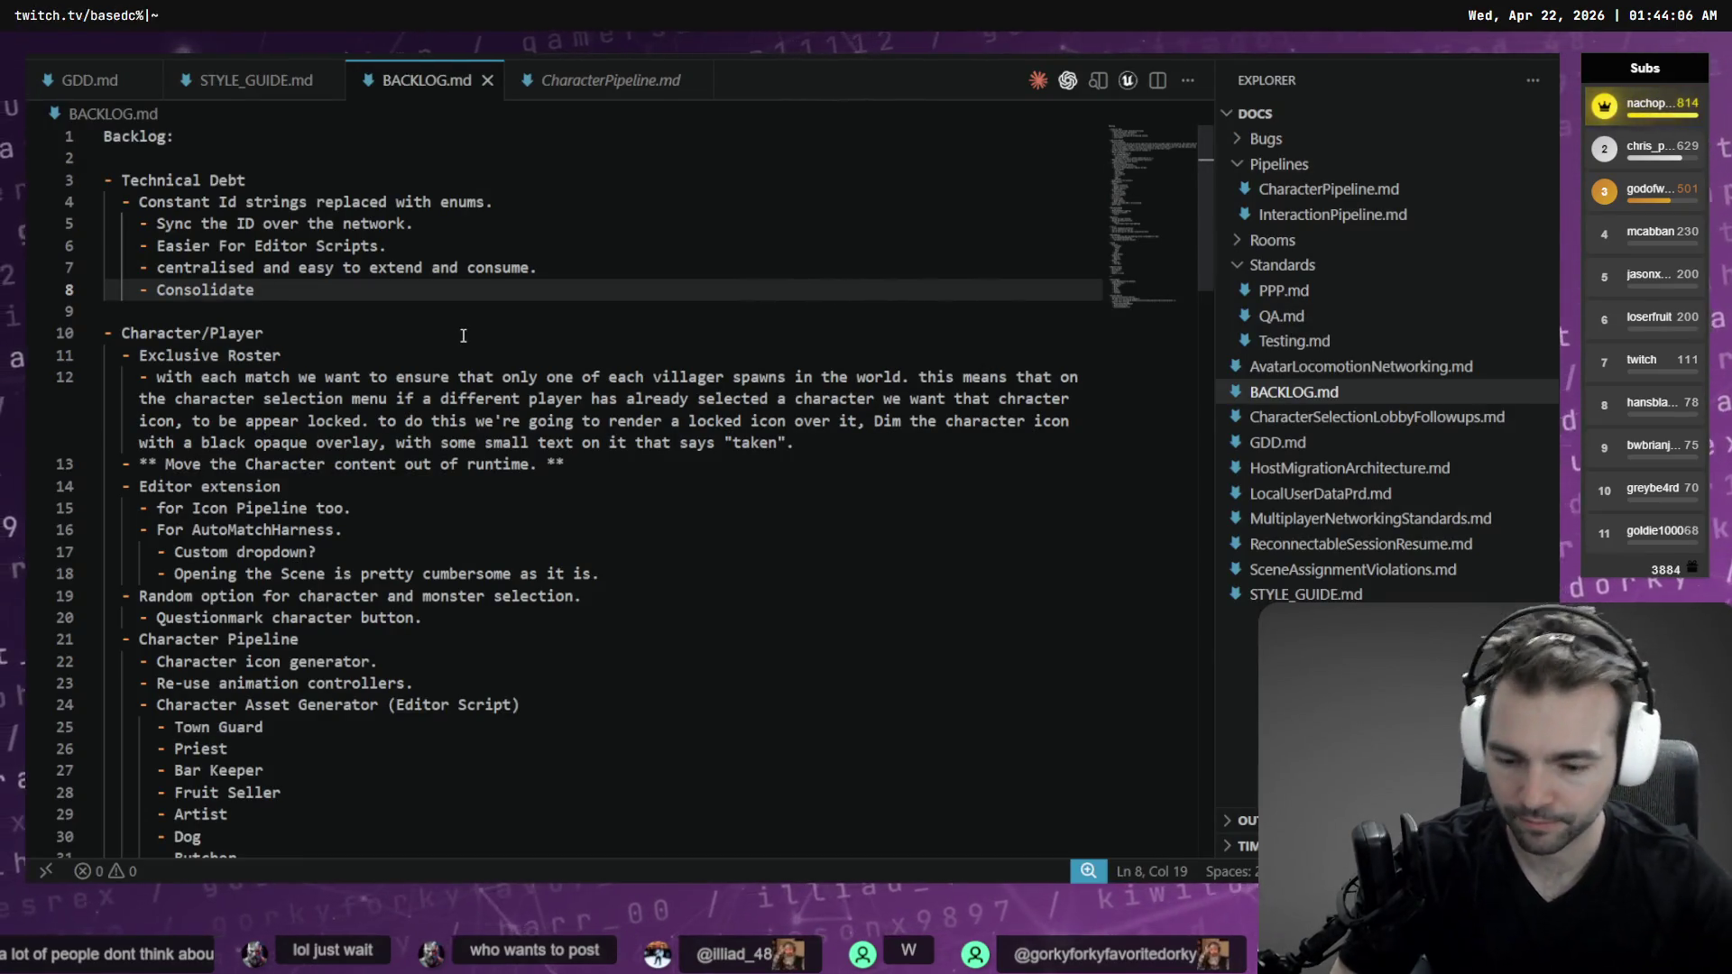
text("Display Name" and )
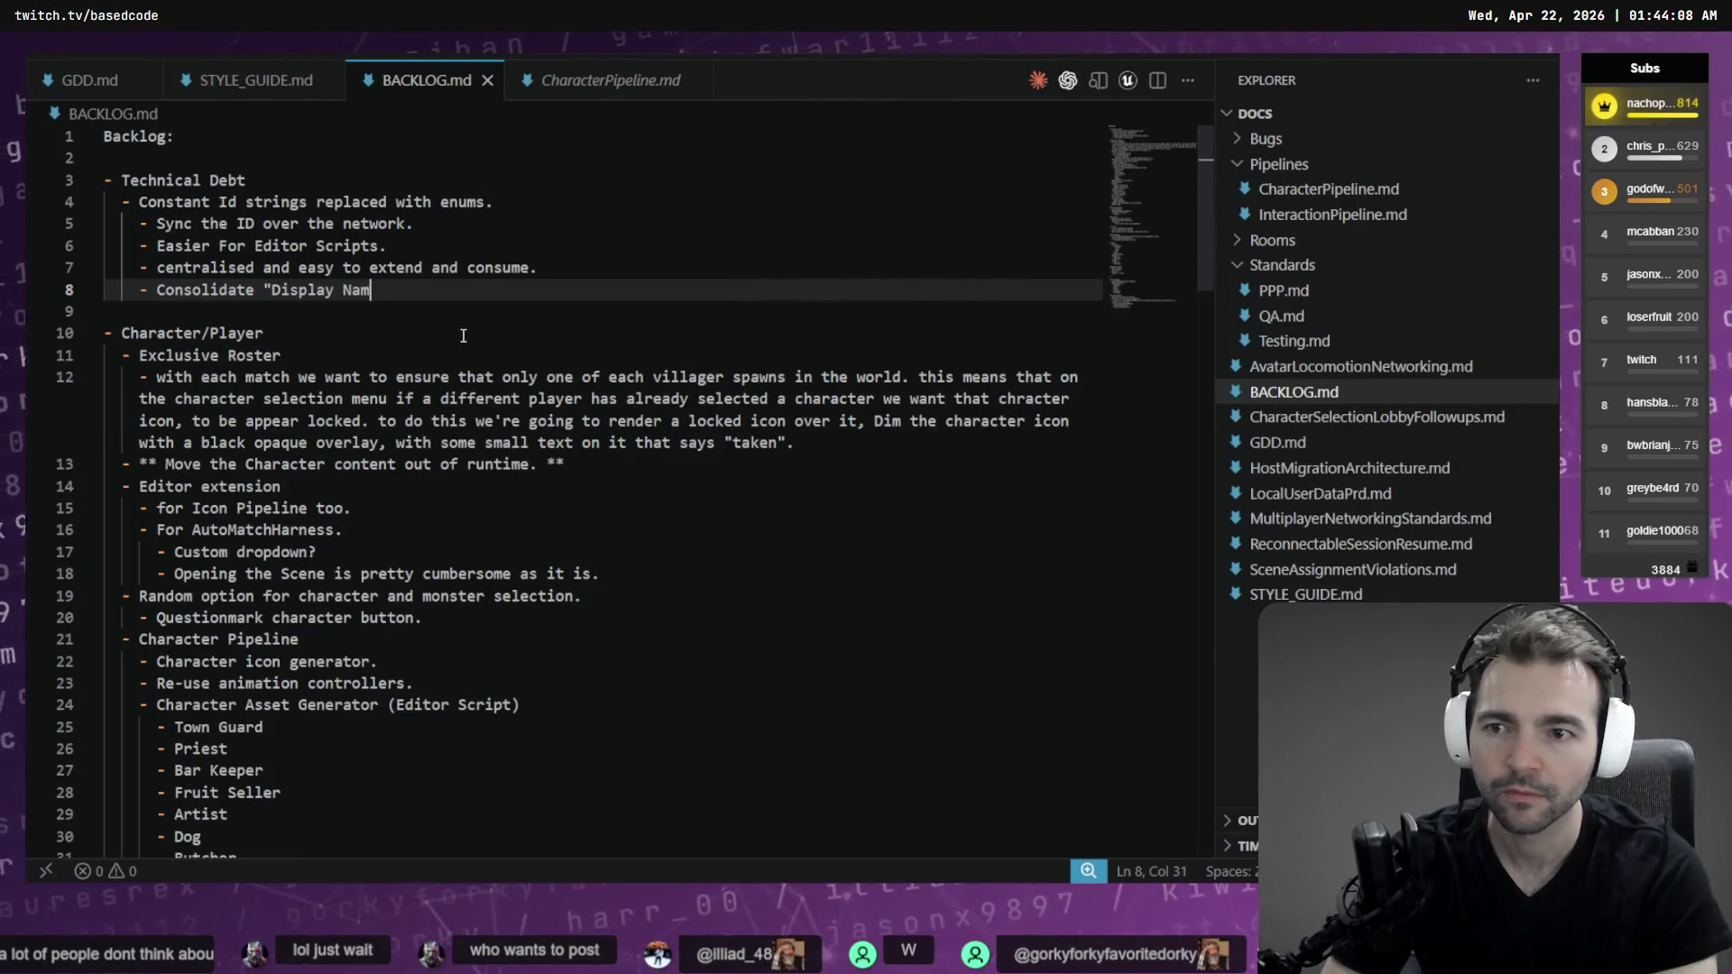
text("Ch)
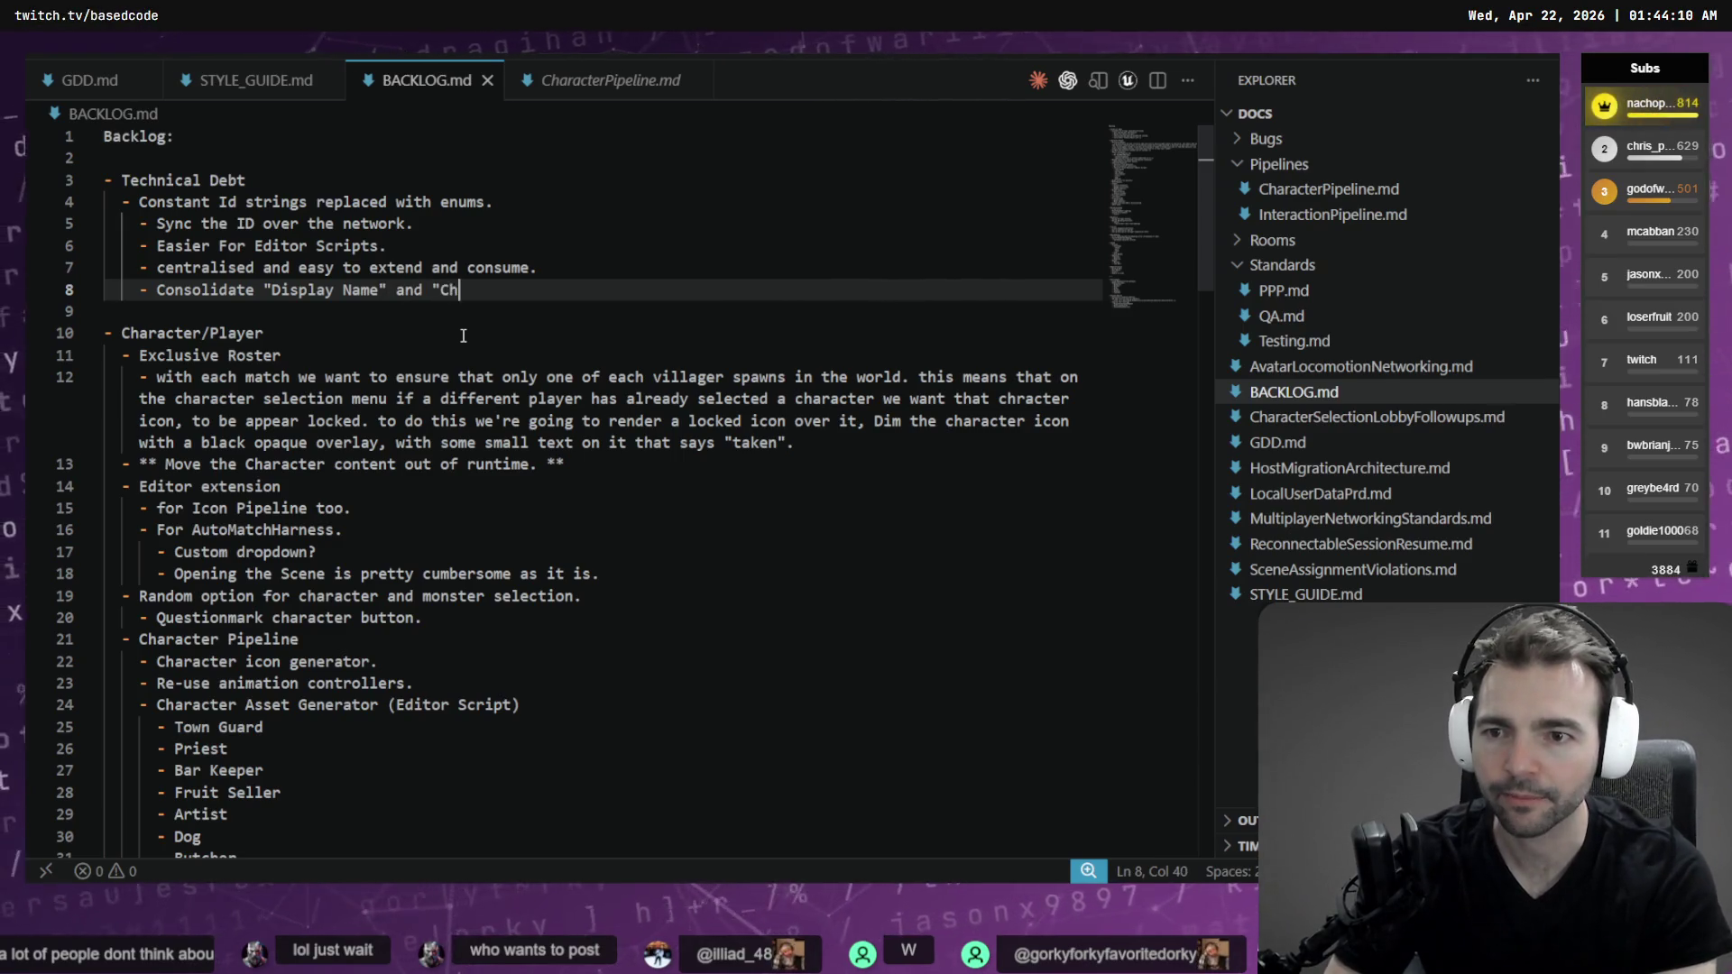
text(aracter Name")
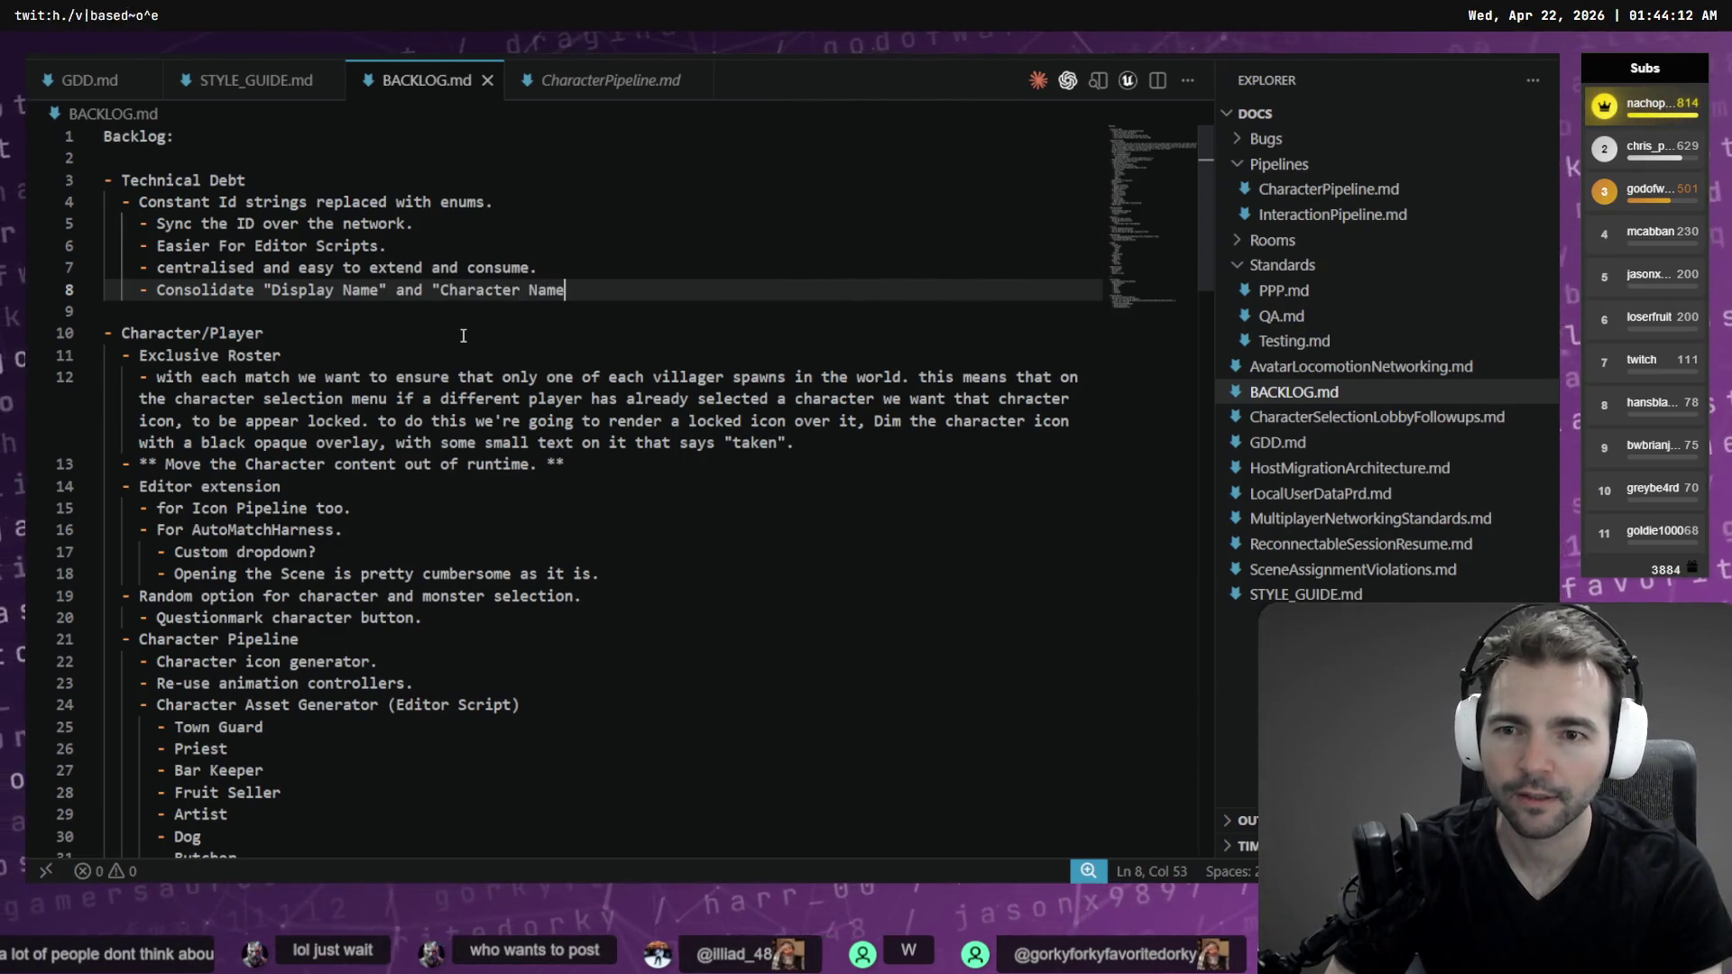
key(alt+Tab)
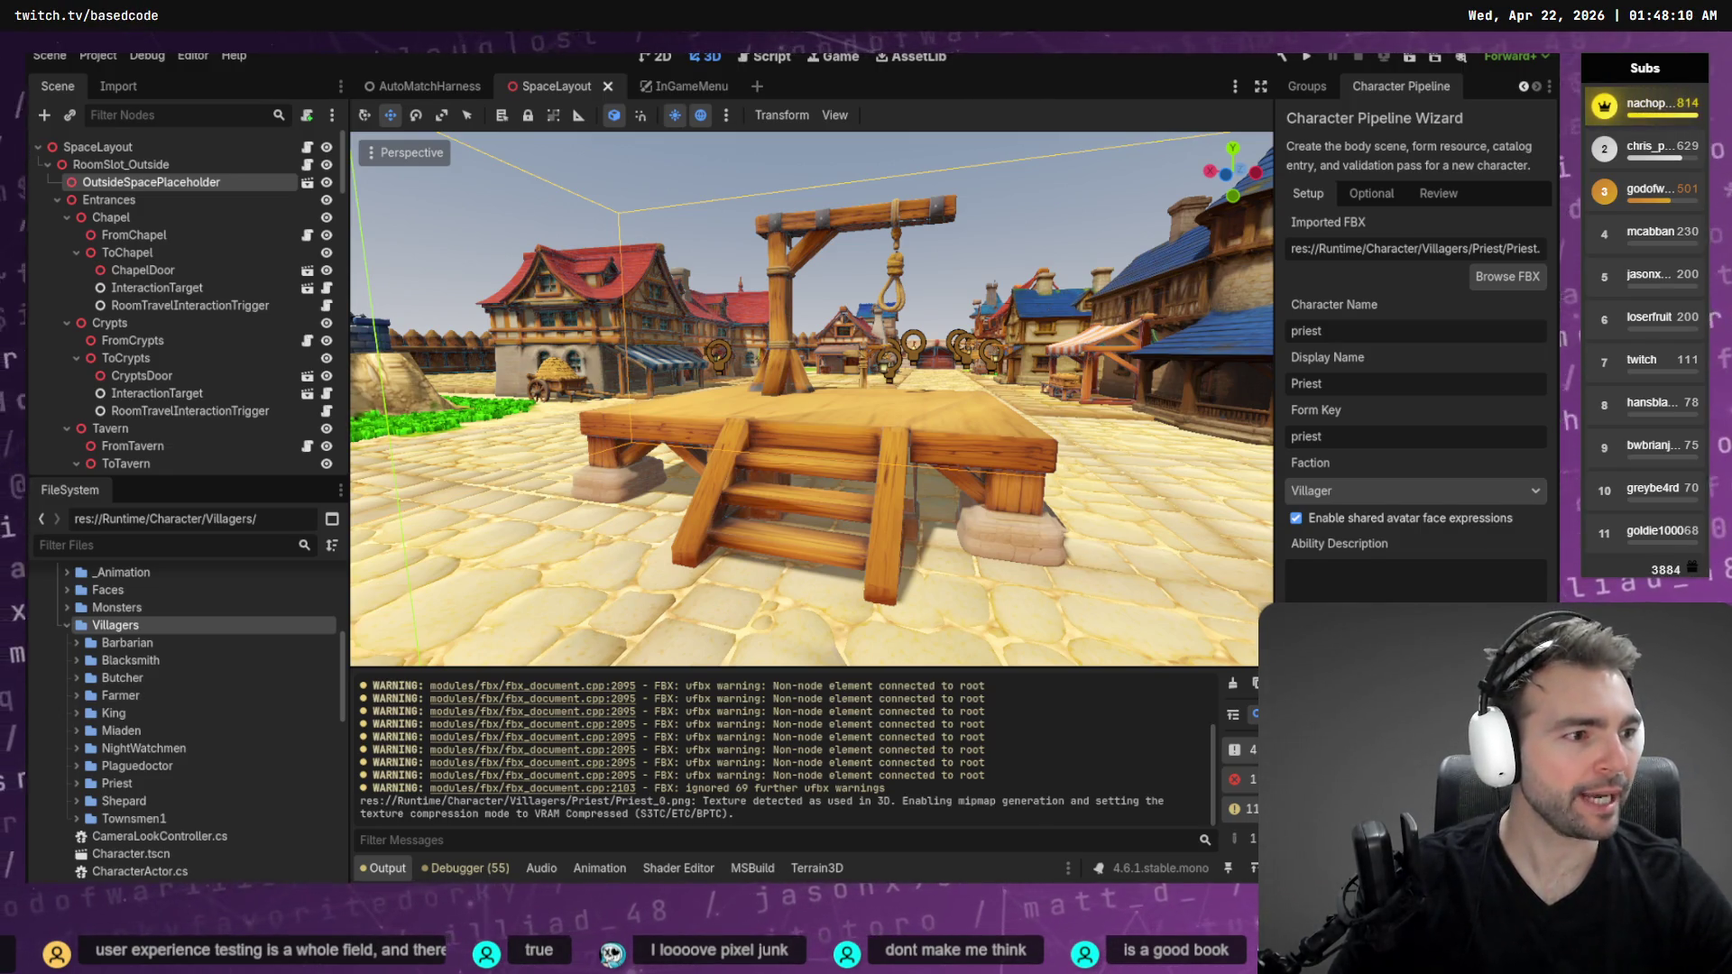
Copy the Priest description from the tldraw board into Godot's Ability Description field
scroll(1314, 436, down, 10)
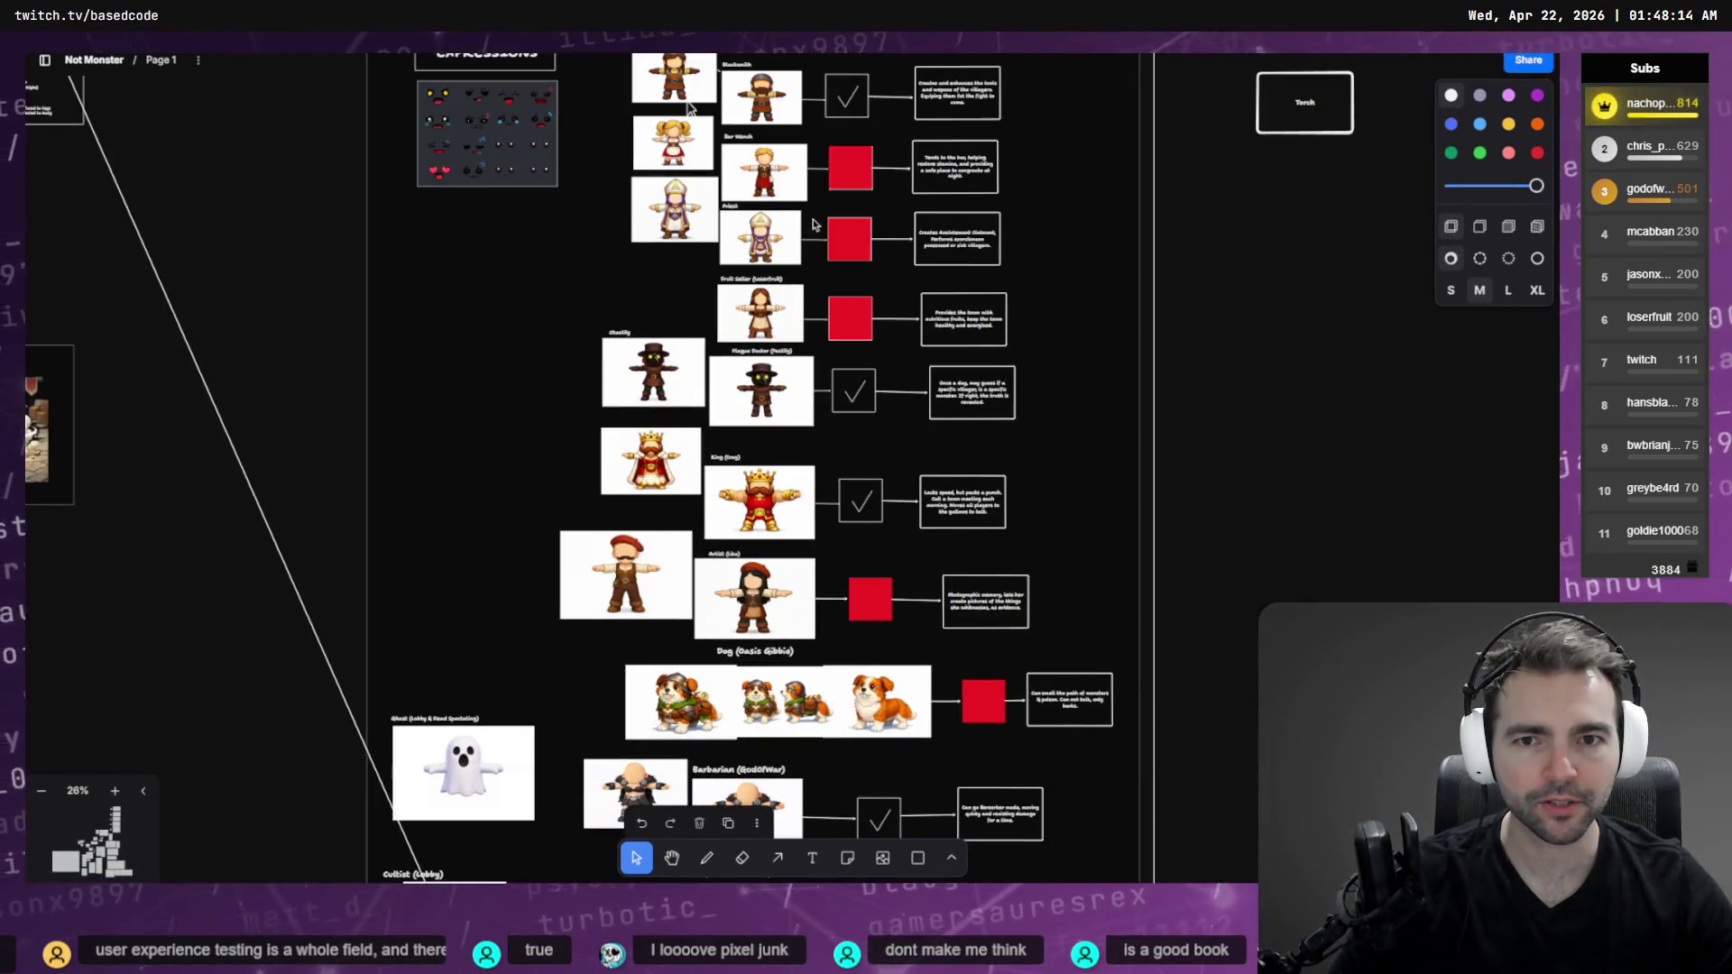
click(942, 237)
scroll(942, 237, up, 10)
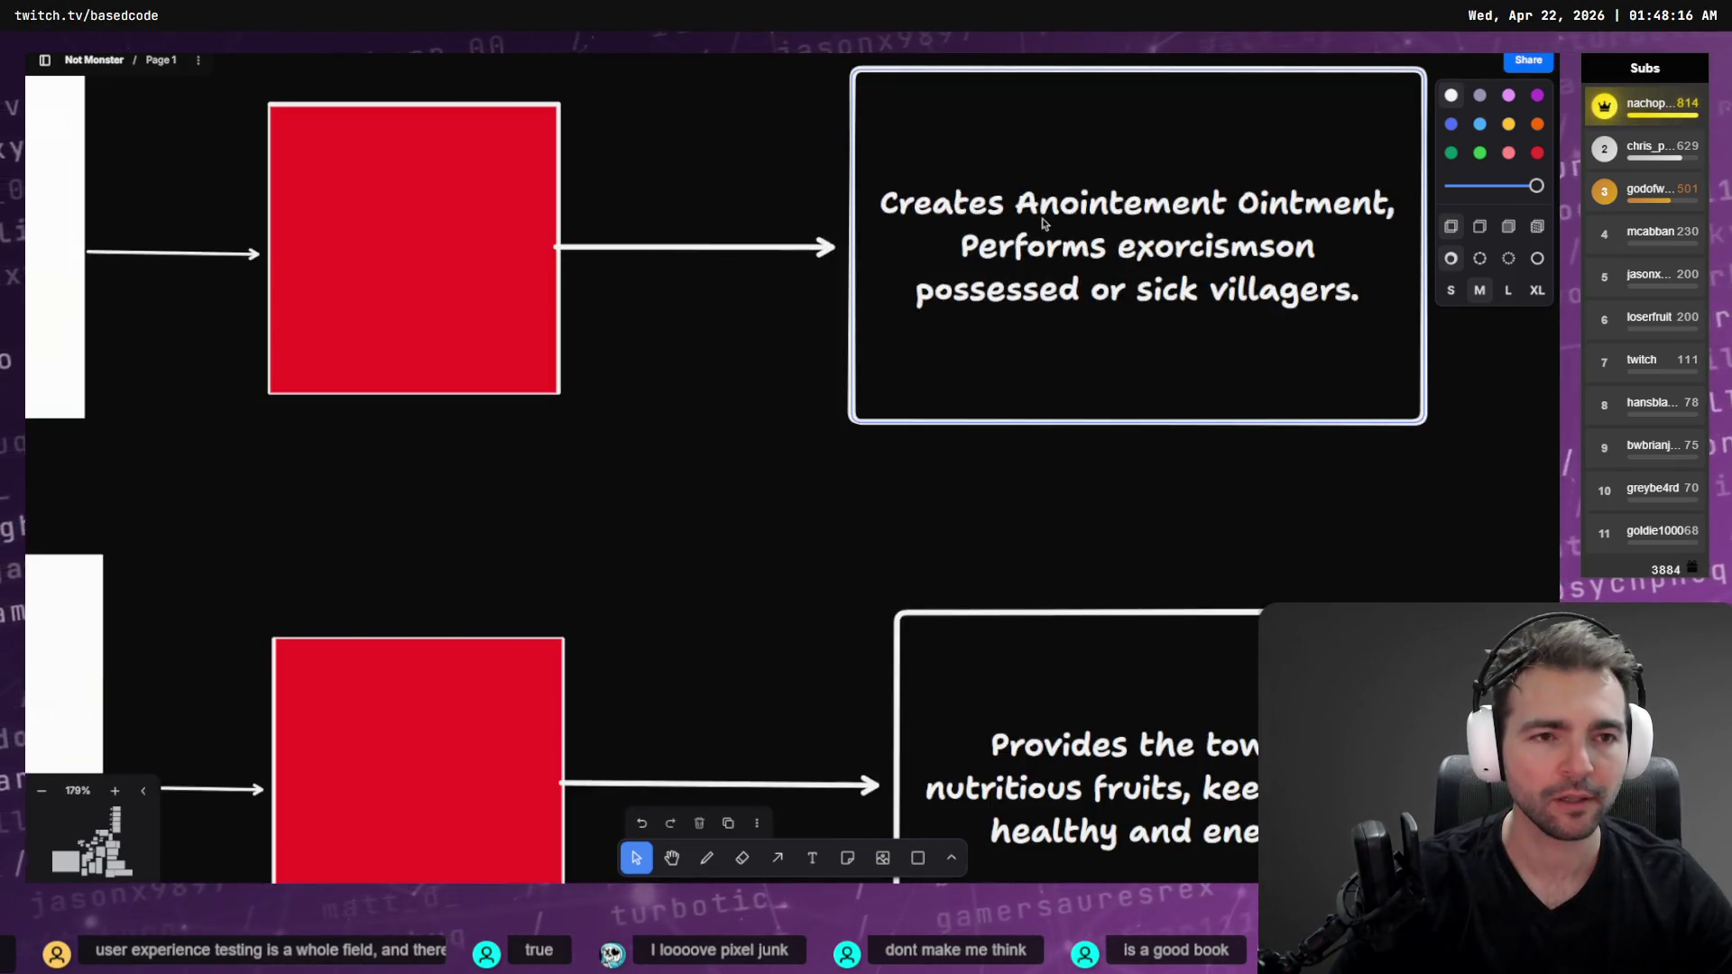
double_click(974, 212)
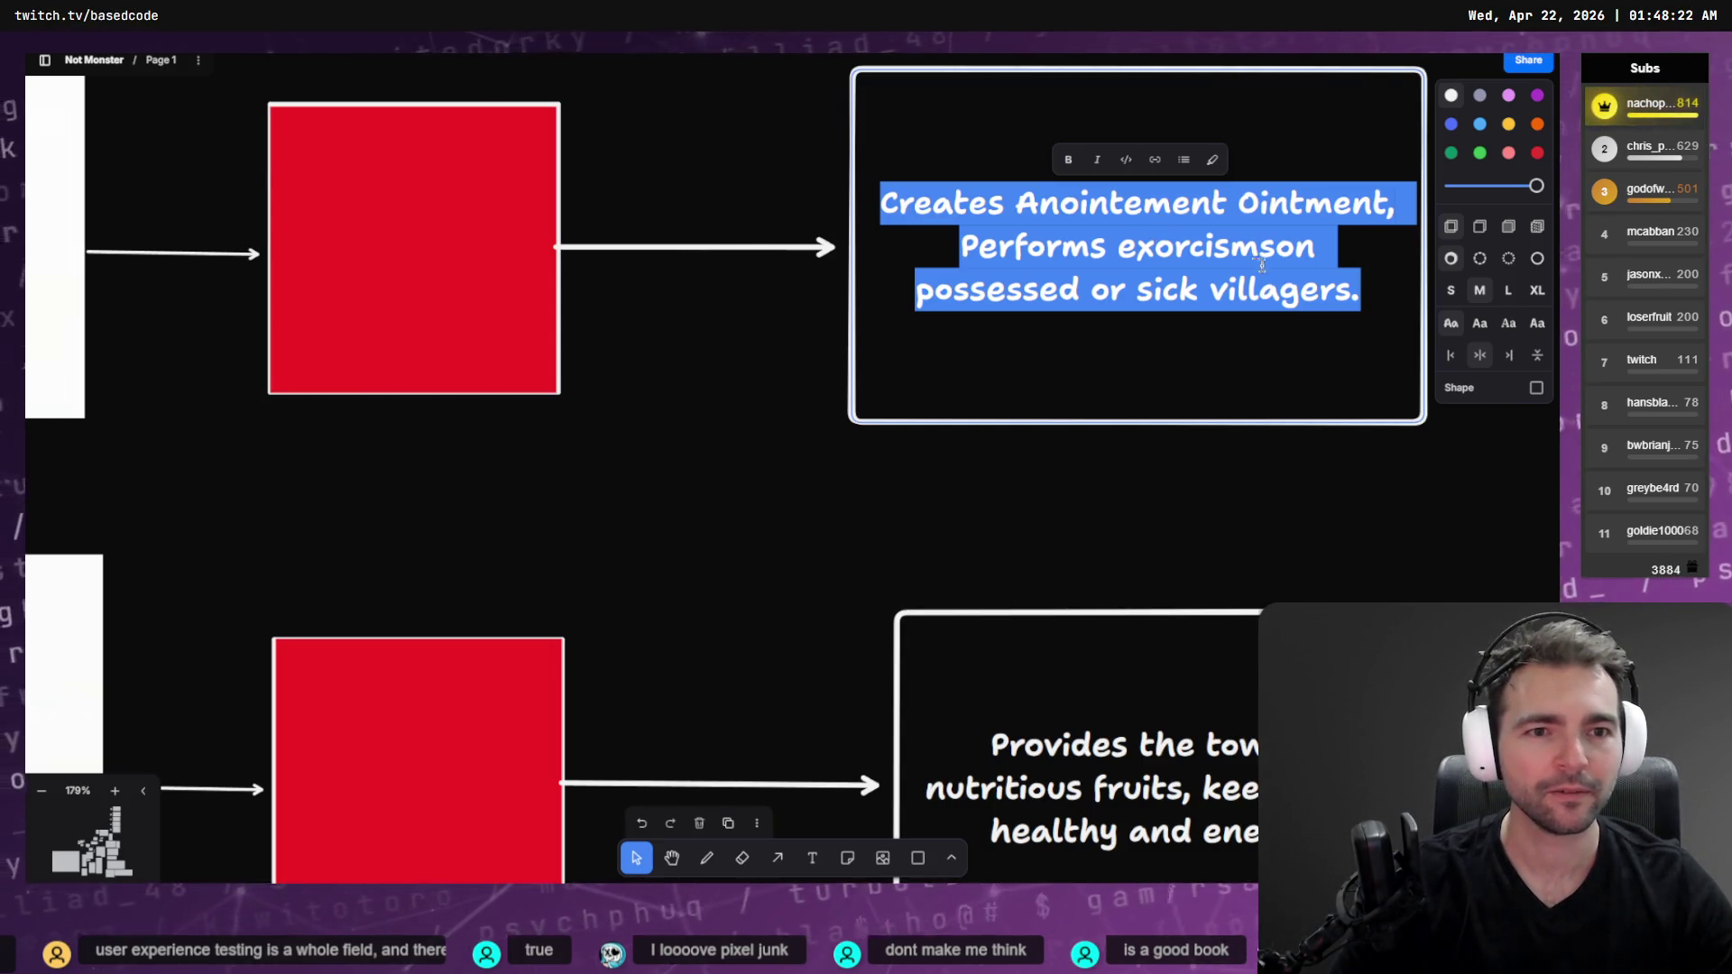
key(ctrl+c)
key(alt+Tab)
key(ctrl+v)
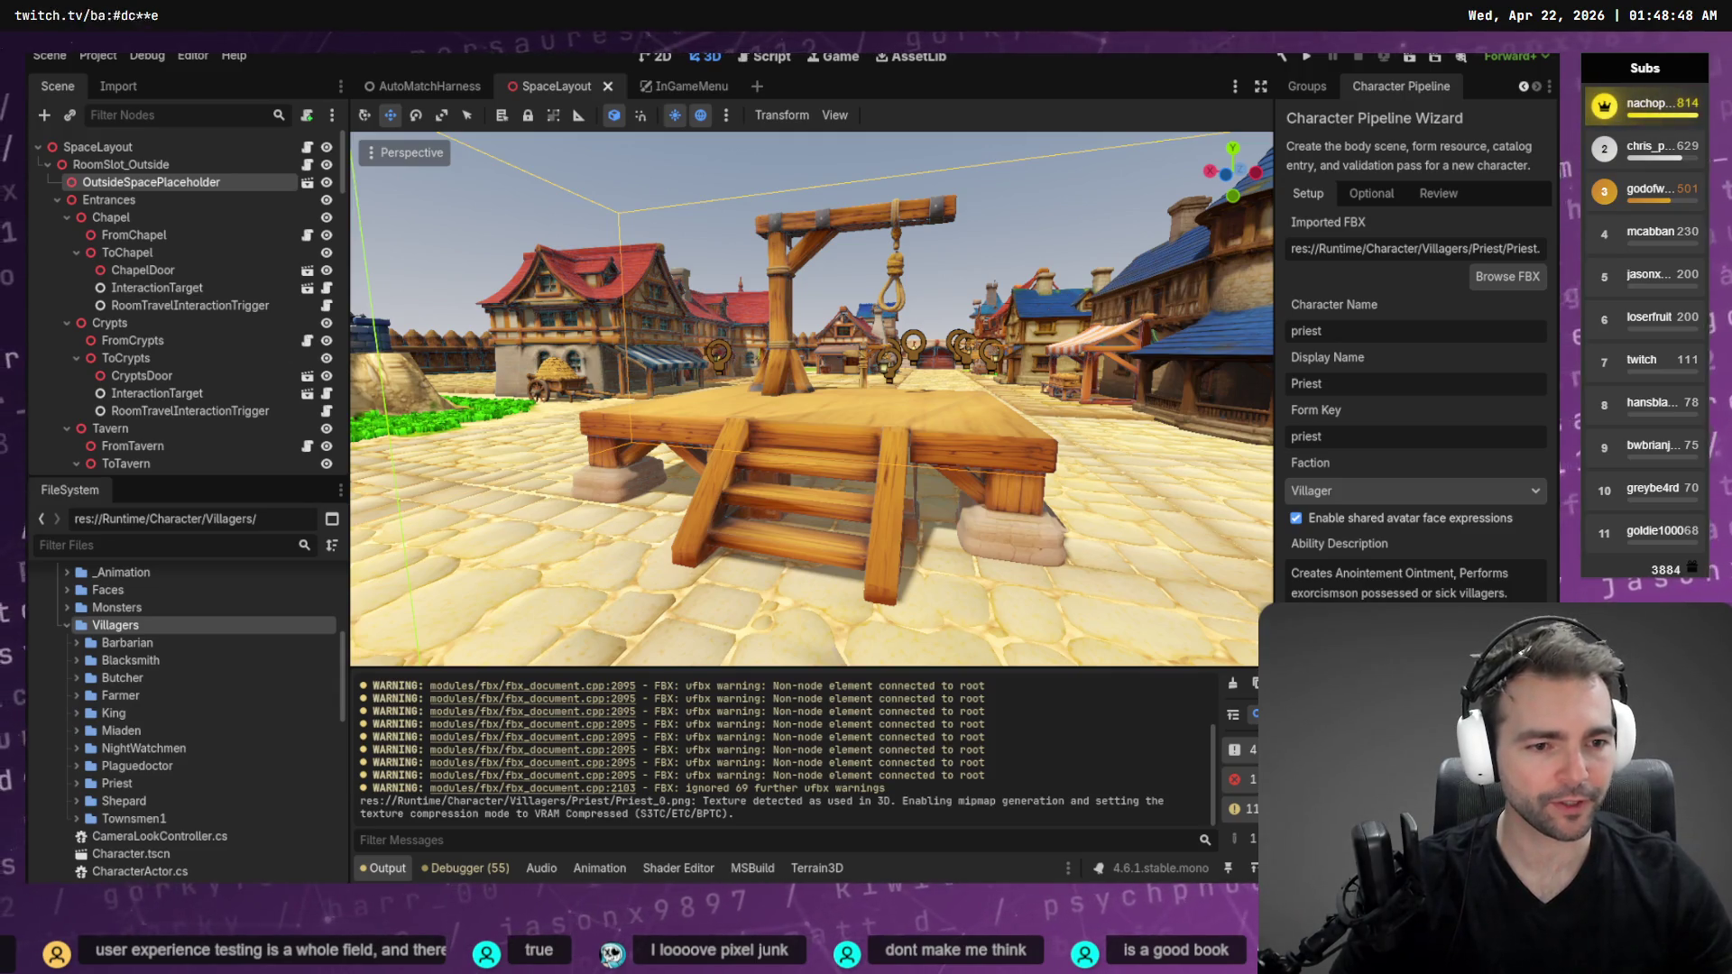
Focus the left Codex session's prompt and switch it into Plan mode
key(alt+Tab)
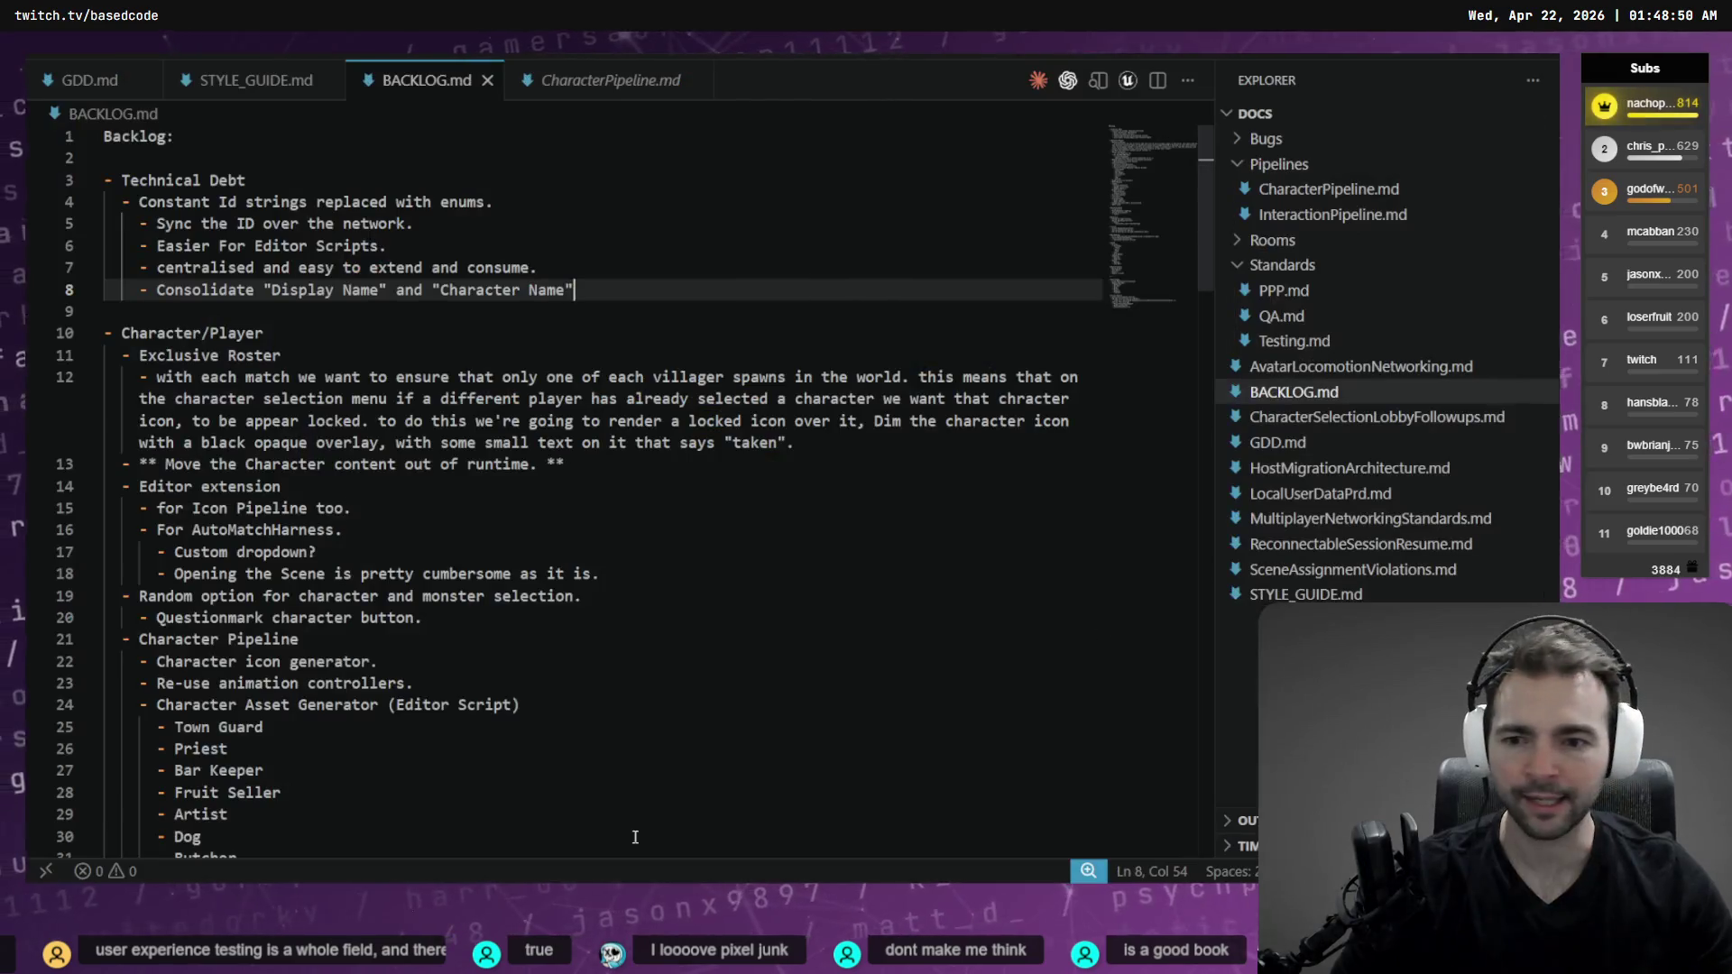
key(alt+Tab)
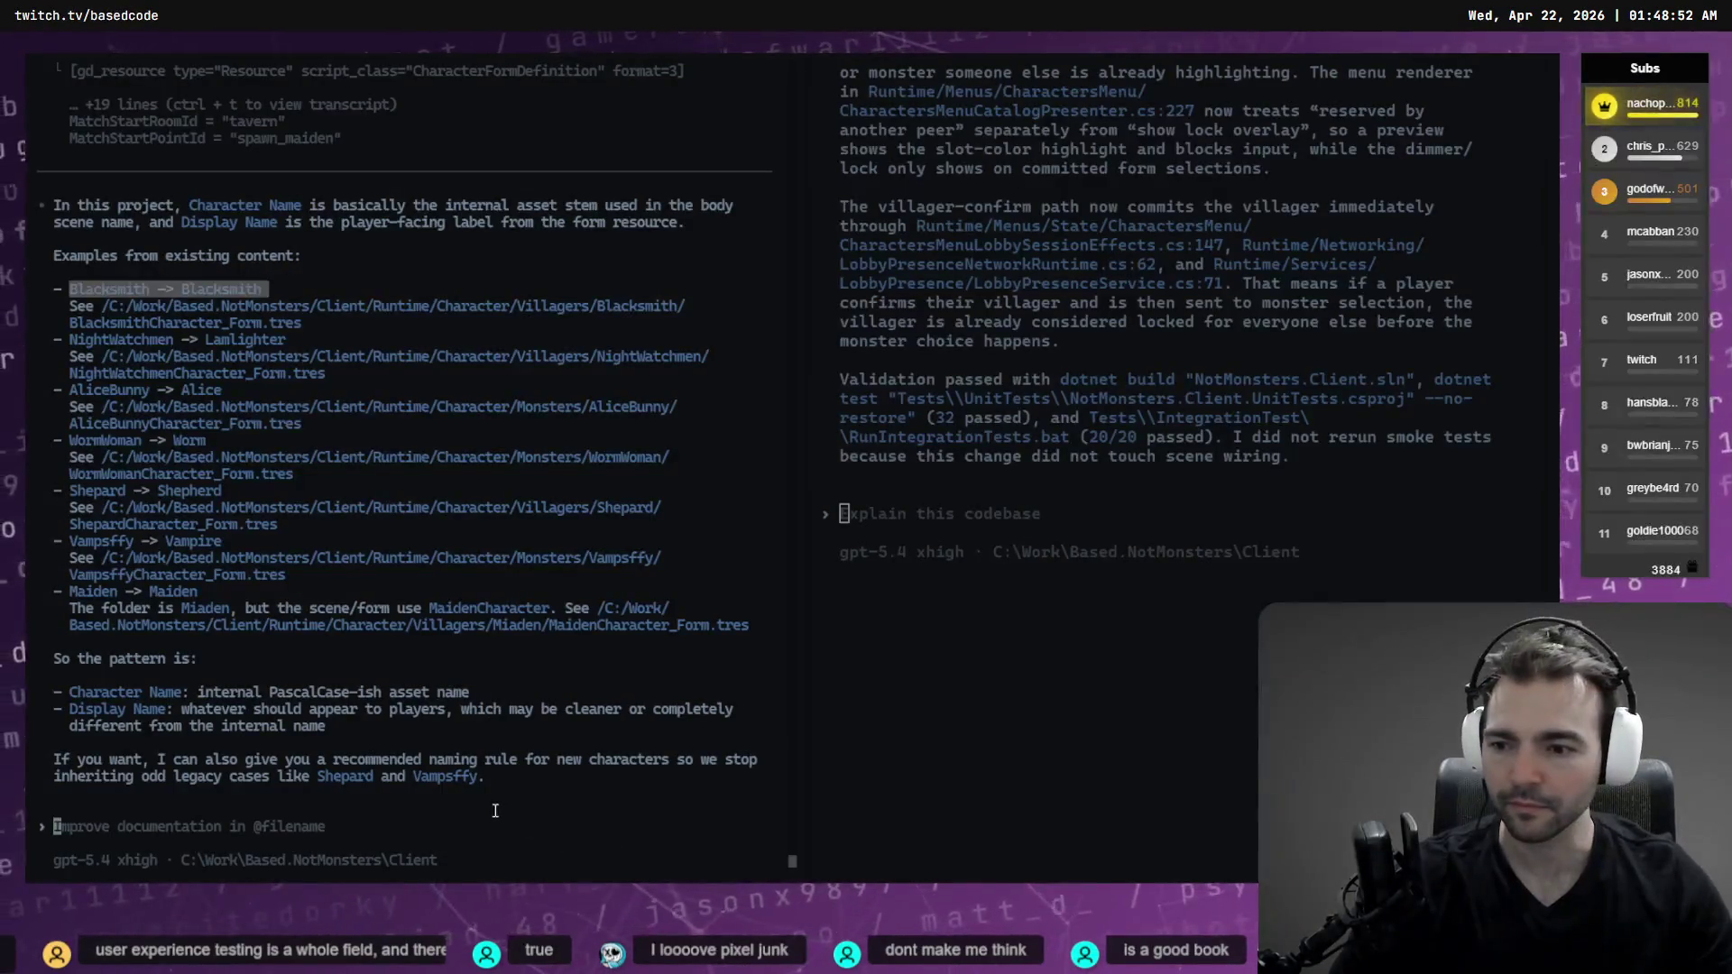
click(482, 825)
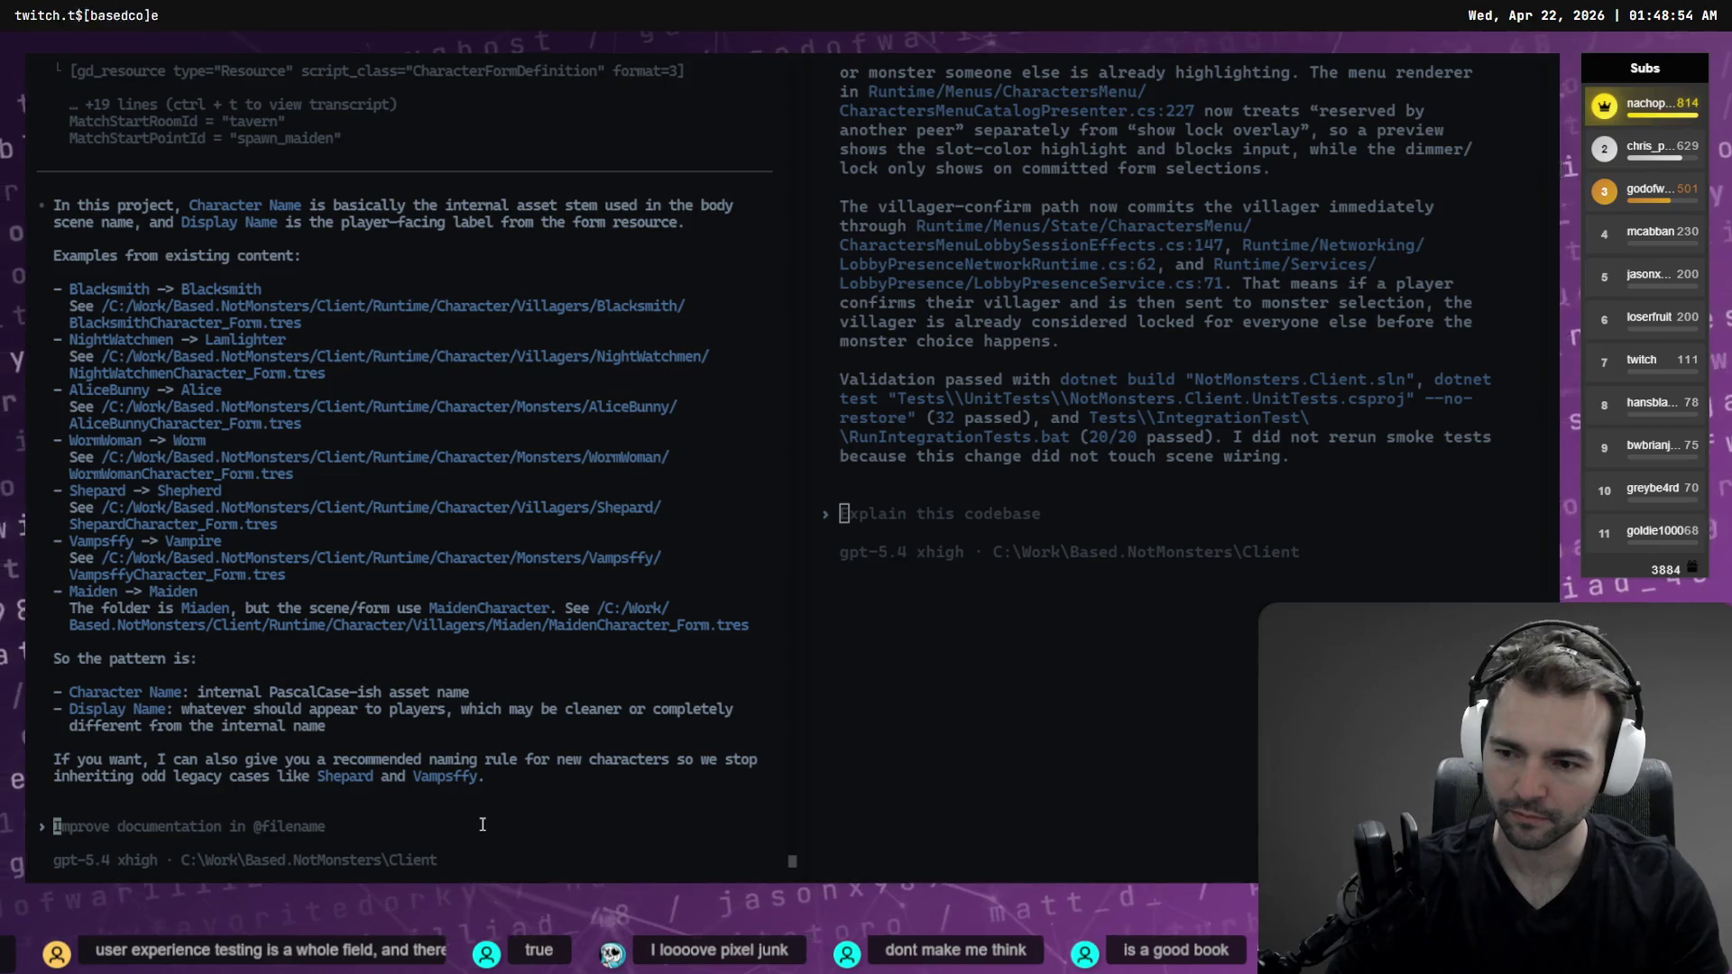
key(alt+Tab)
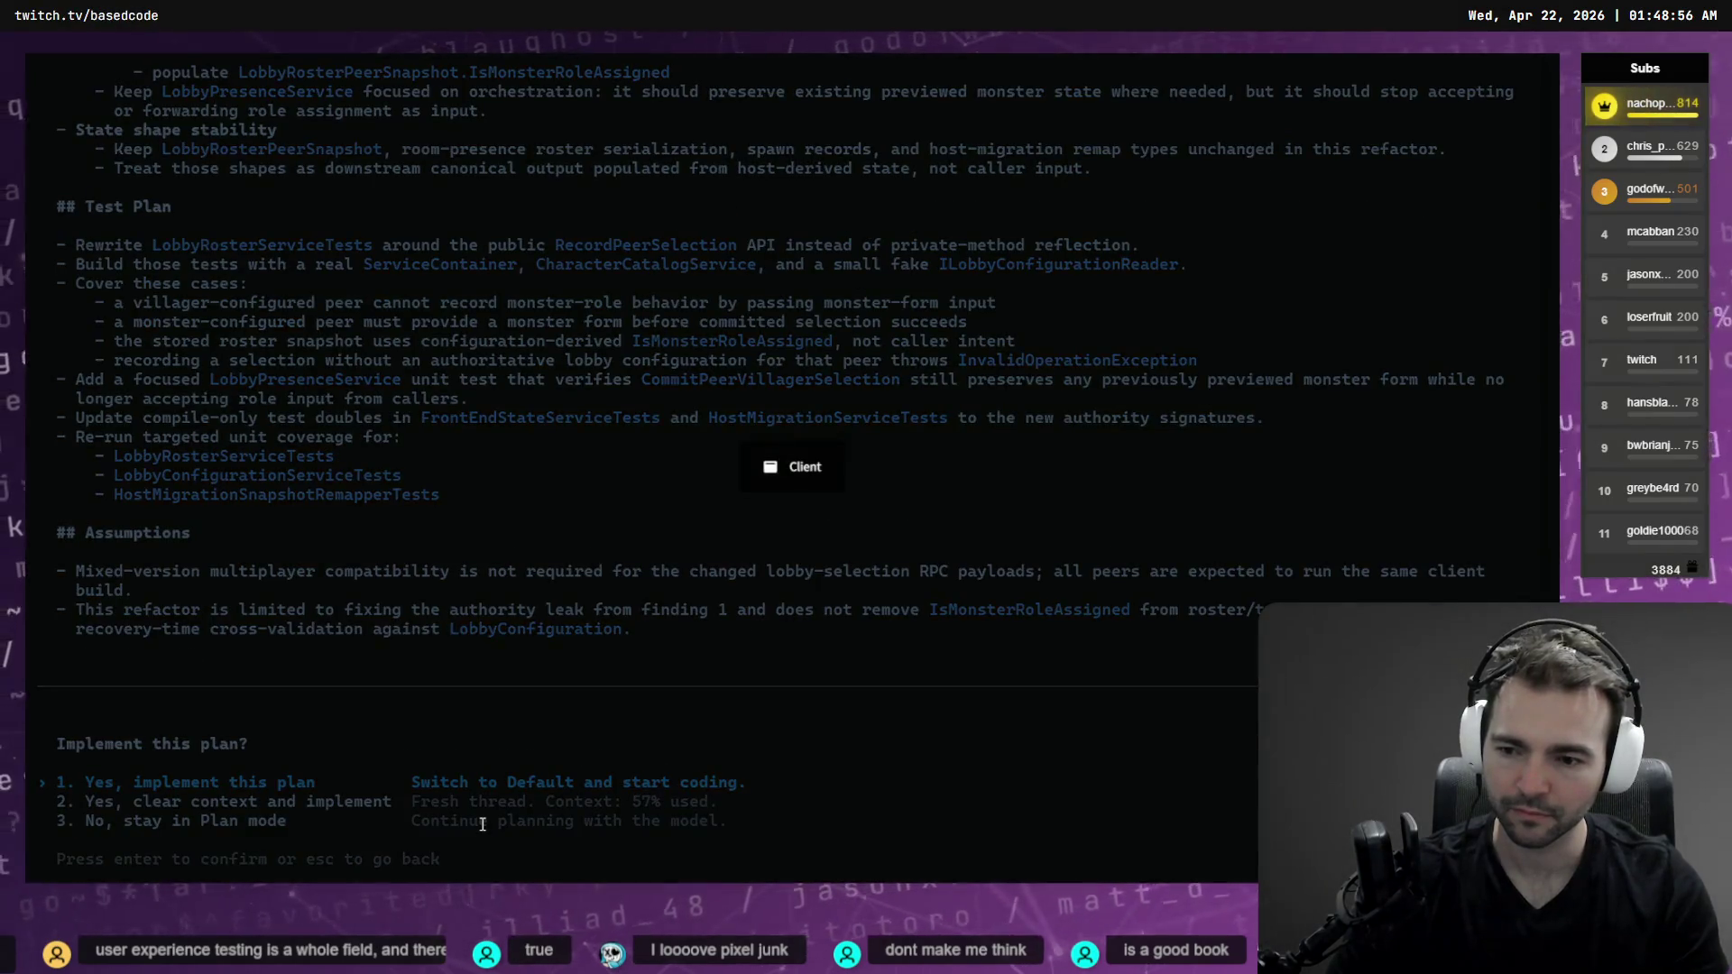
key(alt+Tab)
key(alt+Tab)
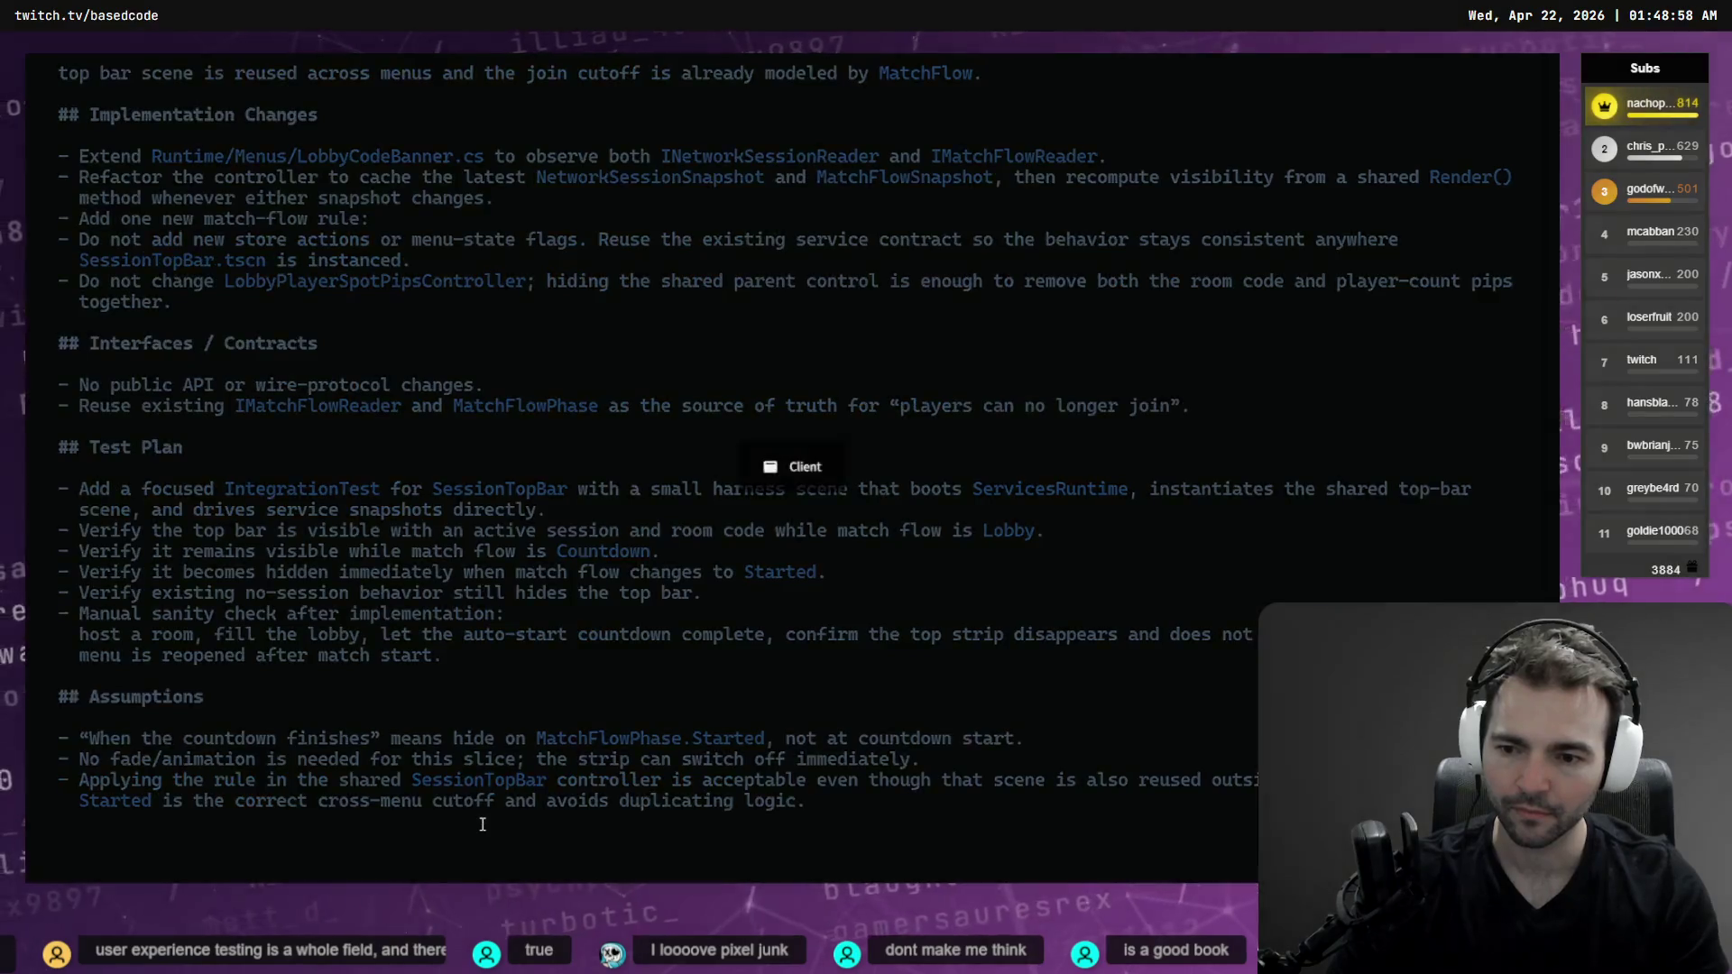
key(shift+Tab)
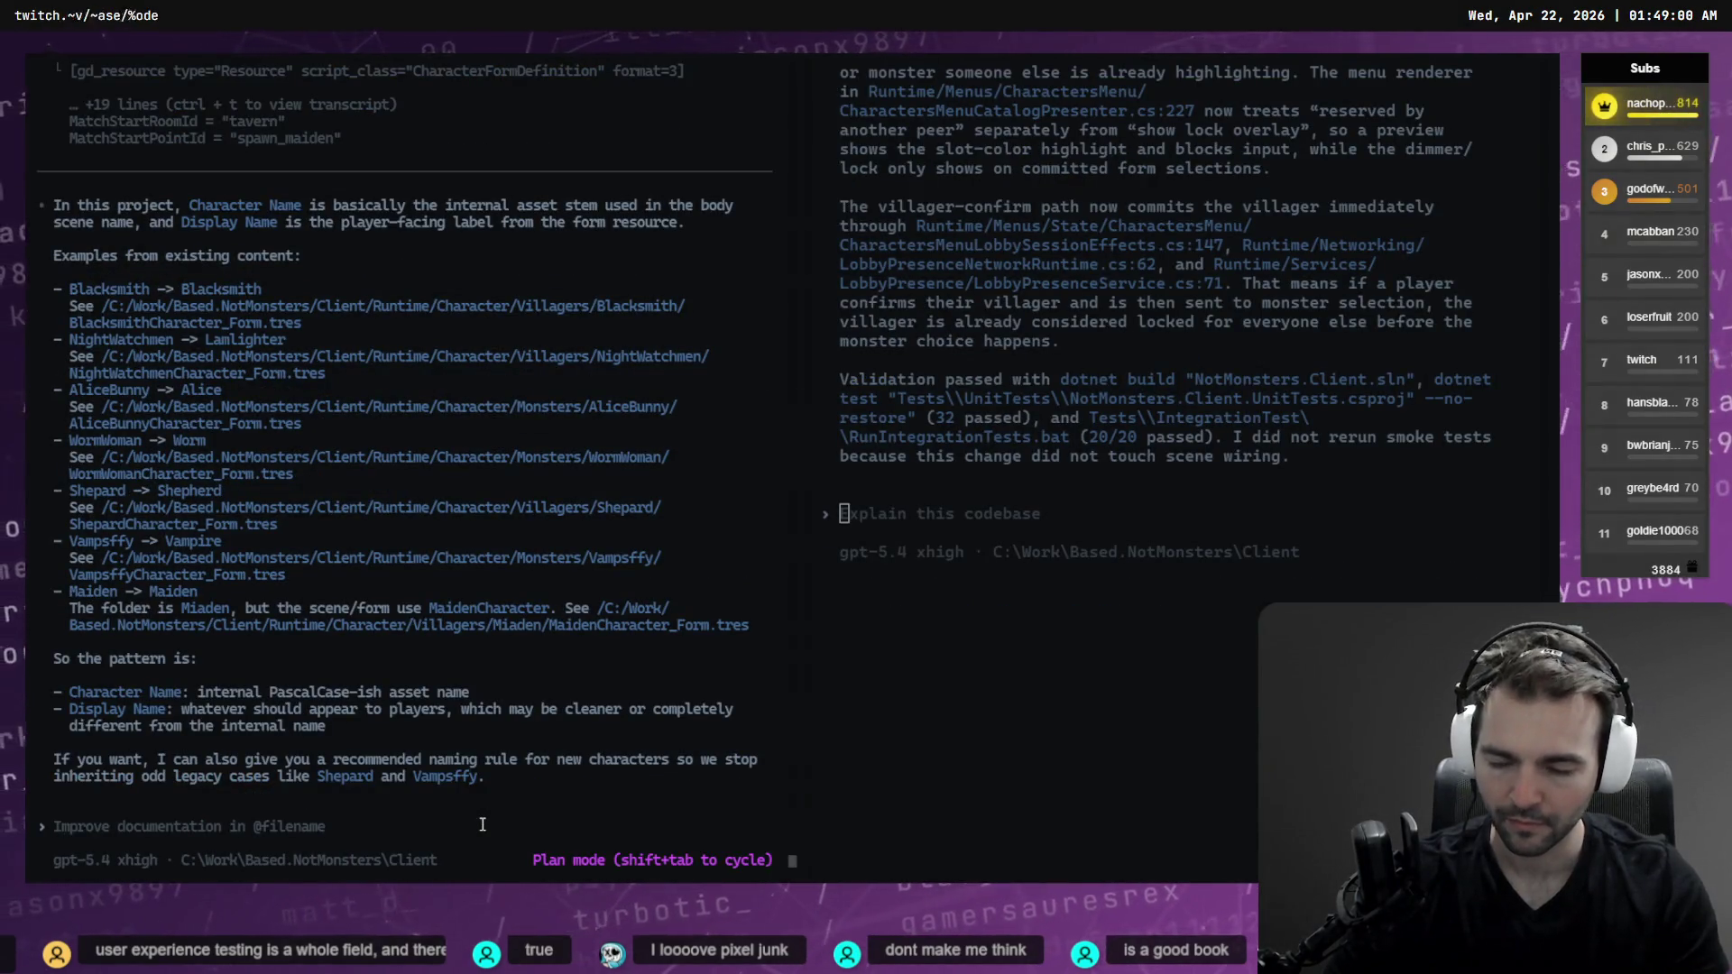
Dictate and type the MatchStartRoomId/MatchStartPointId chapel smart-defaults request and submit it
key(super+h)
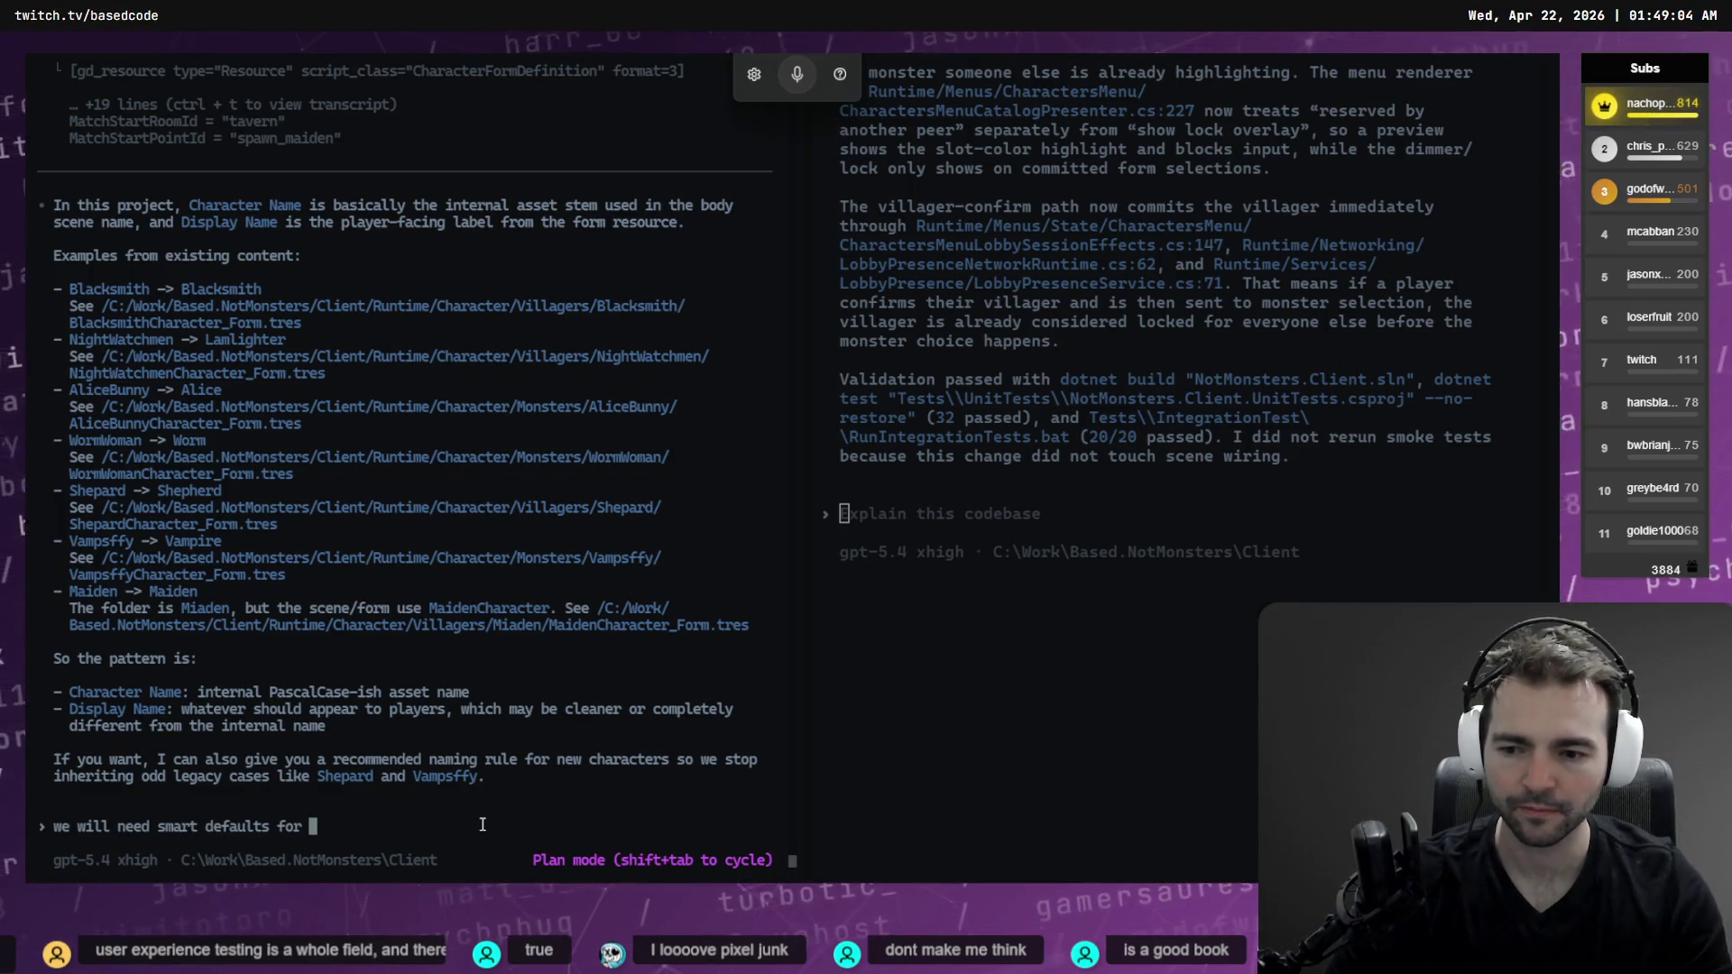
key(alt+Tab)
key(alt+Tab)
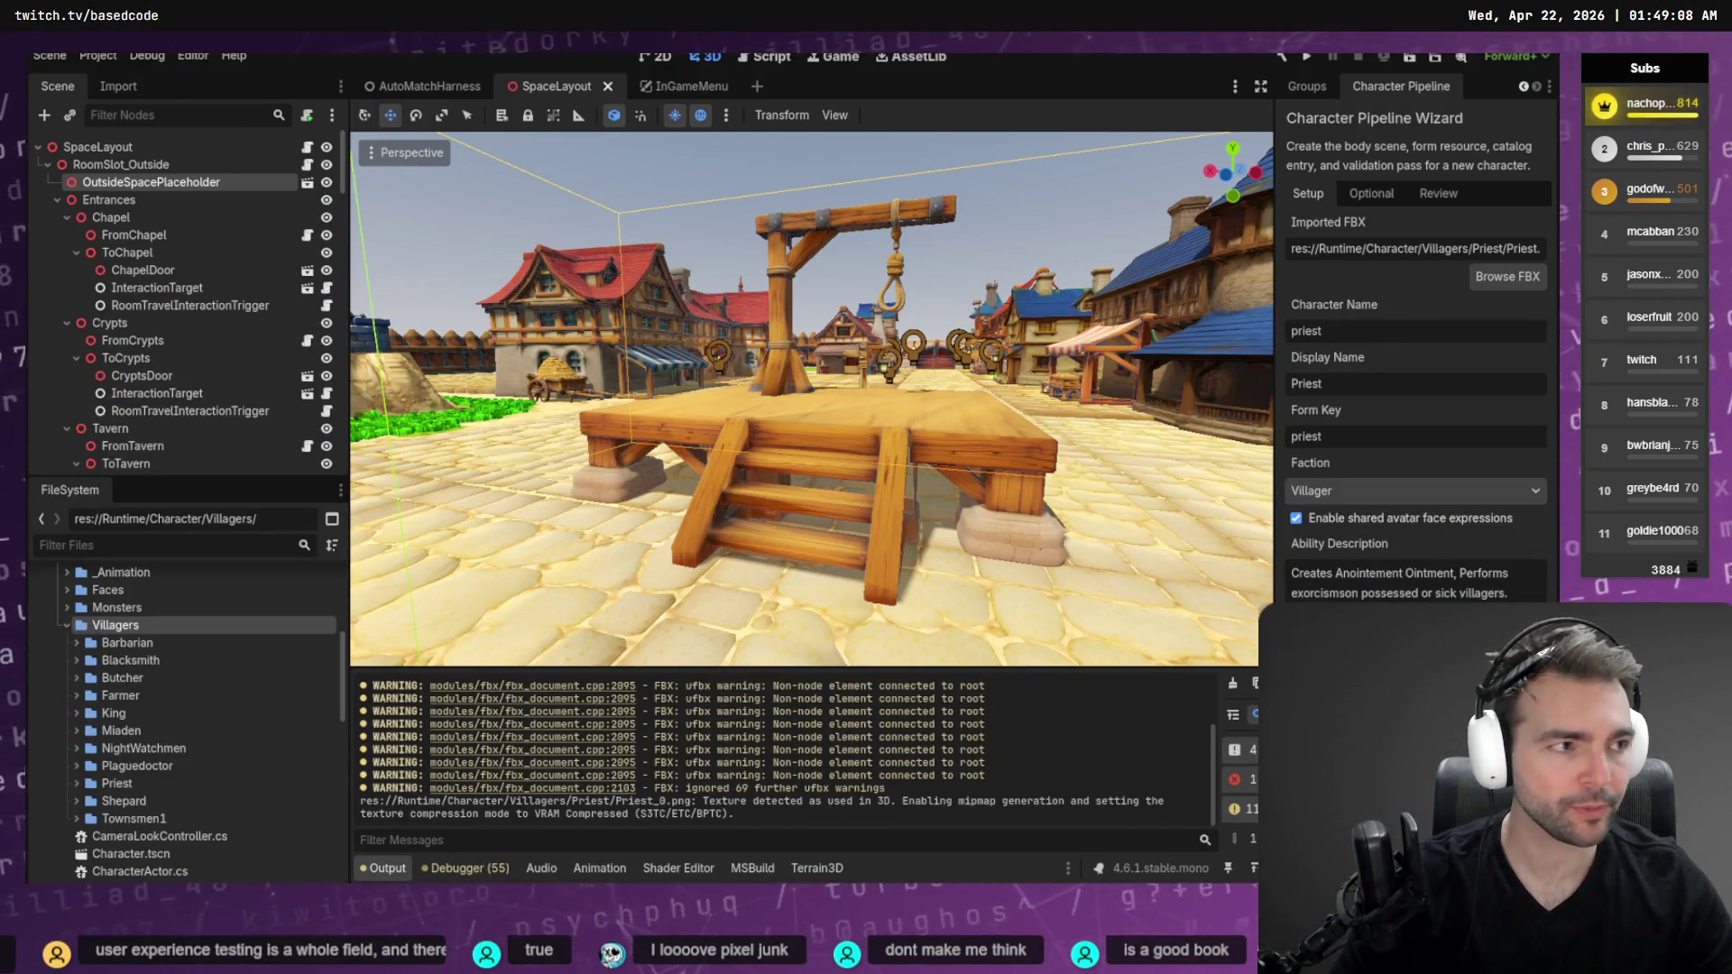
key(alt+Tab)
text(MatchS)
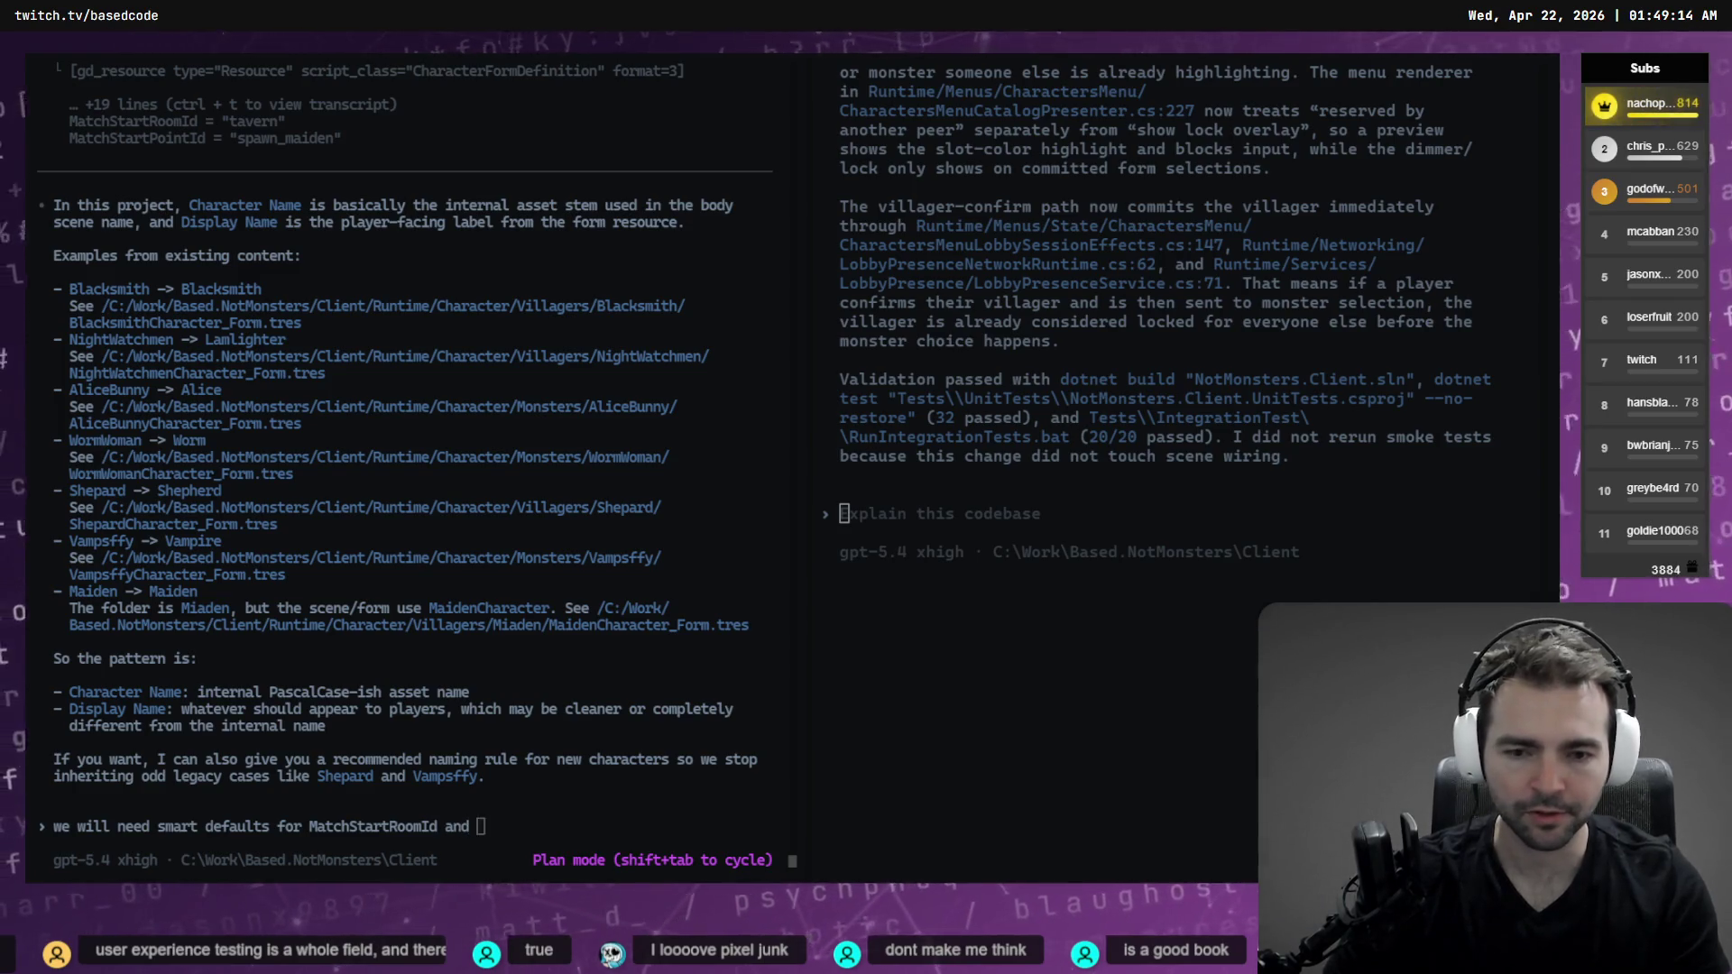
key(alt+Tab)
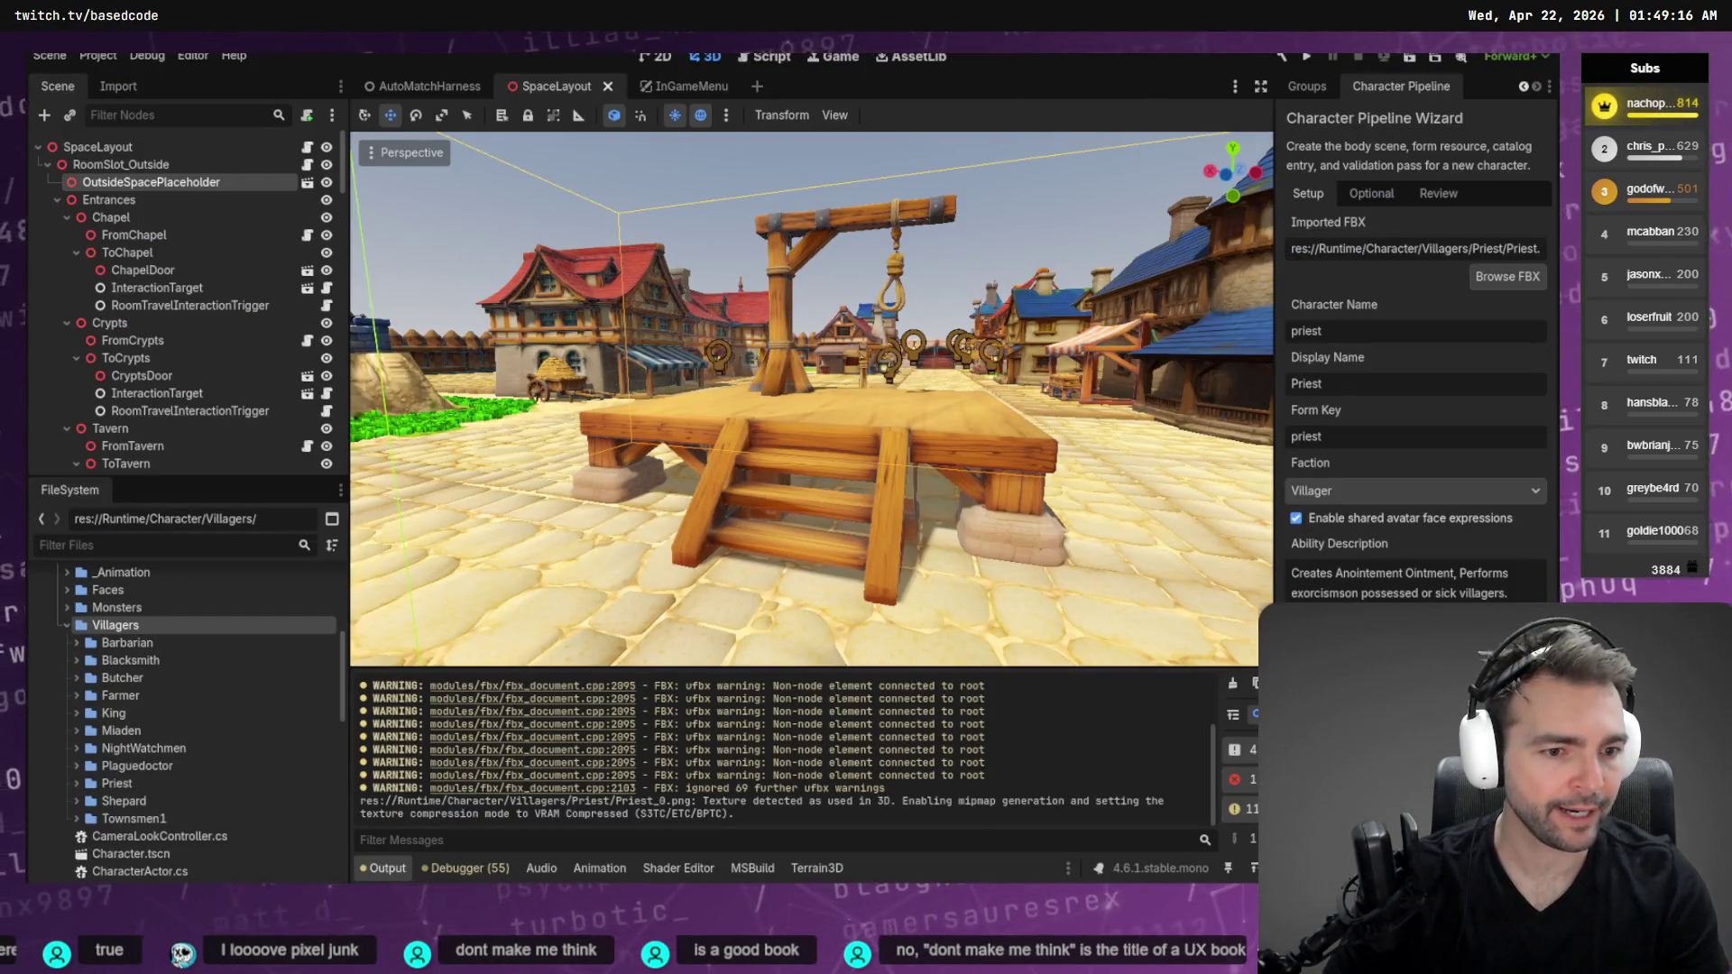
key(alt+Tab)
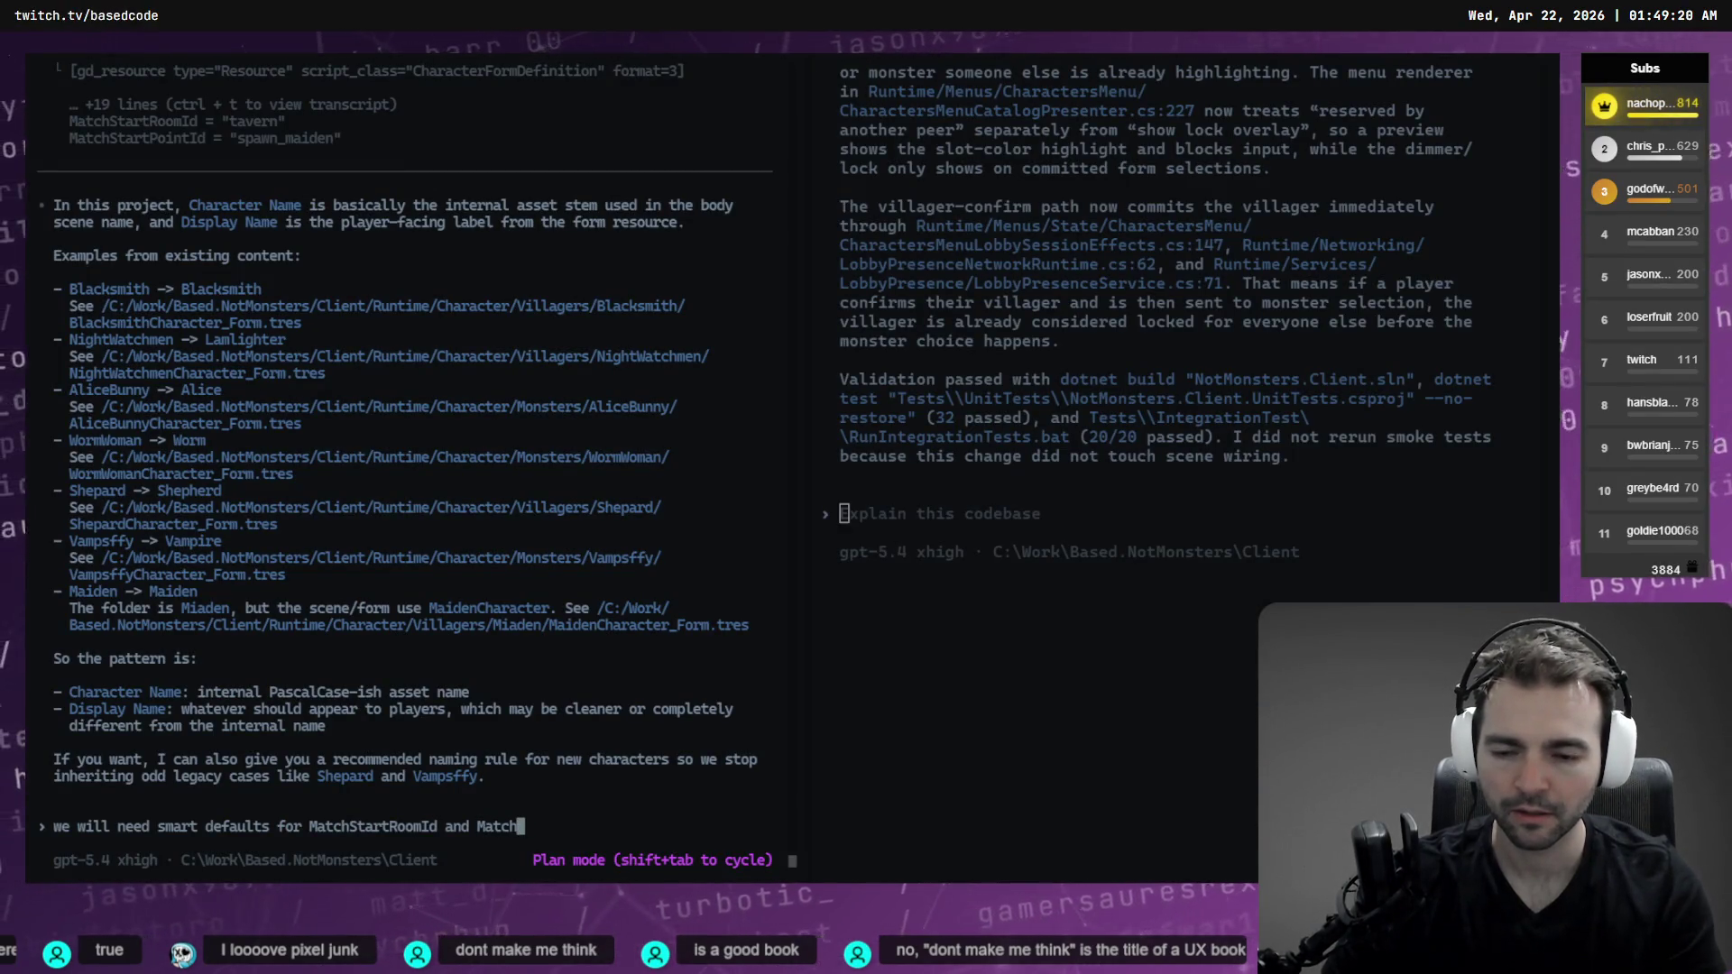
text(StartPointId)
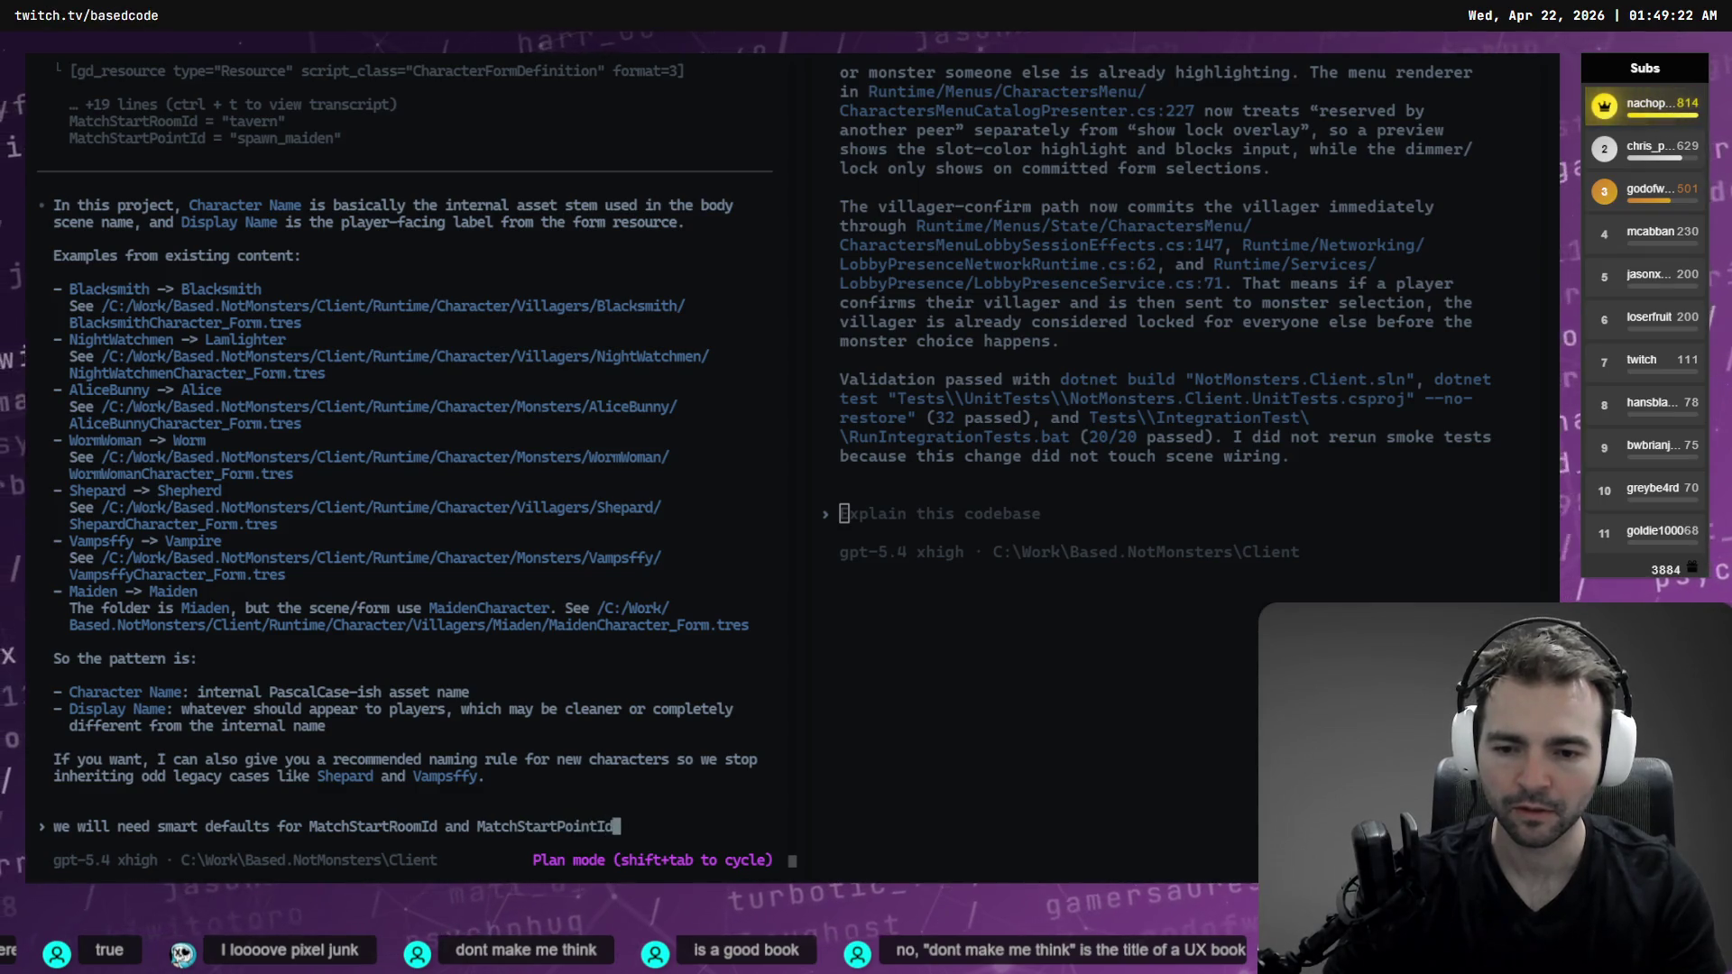
text(. (Have this be the)
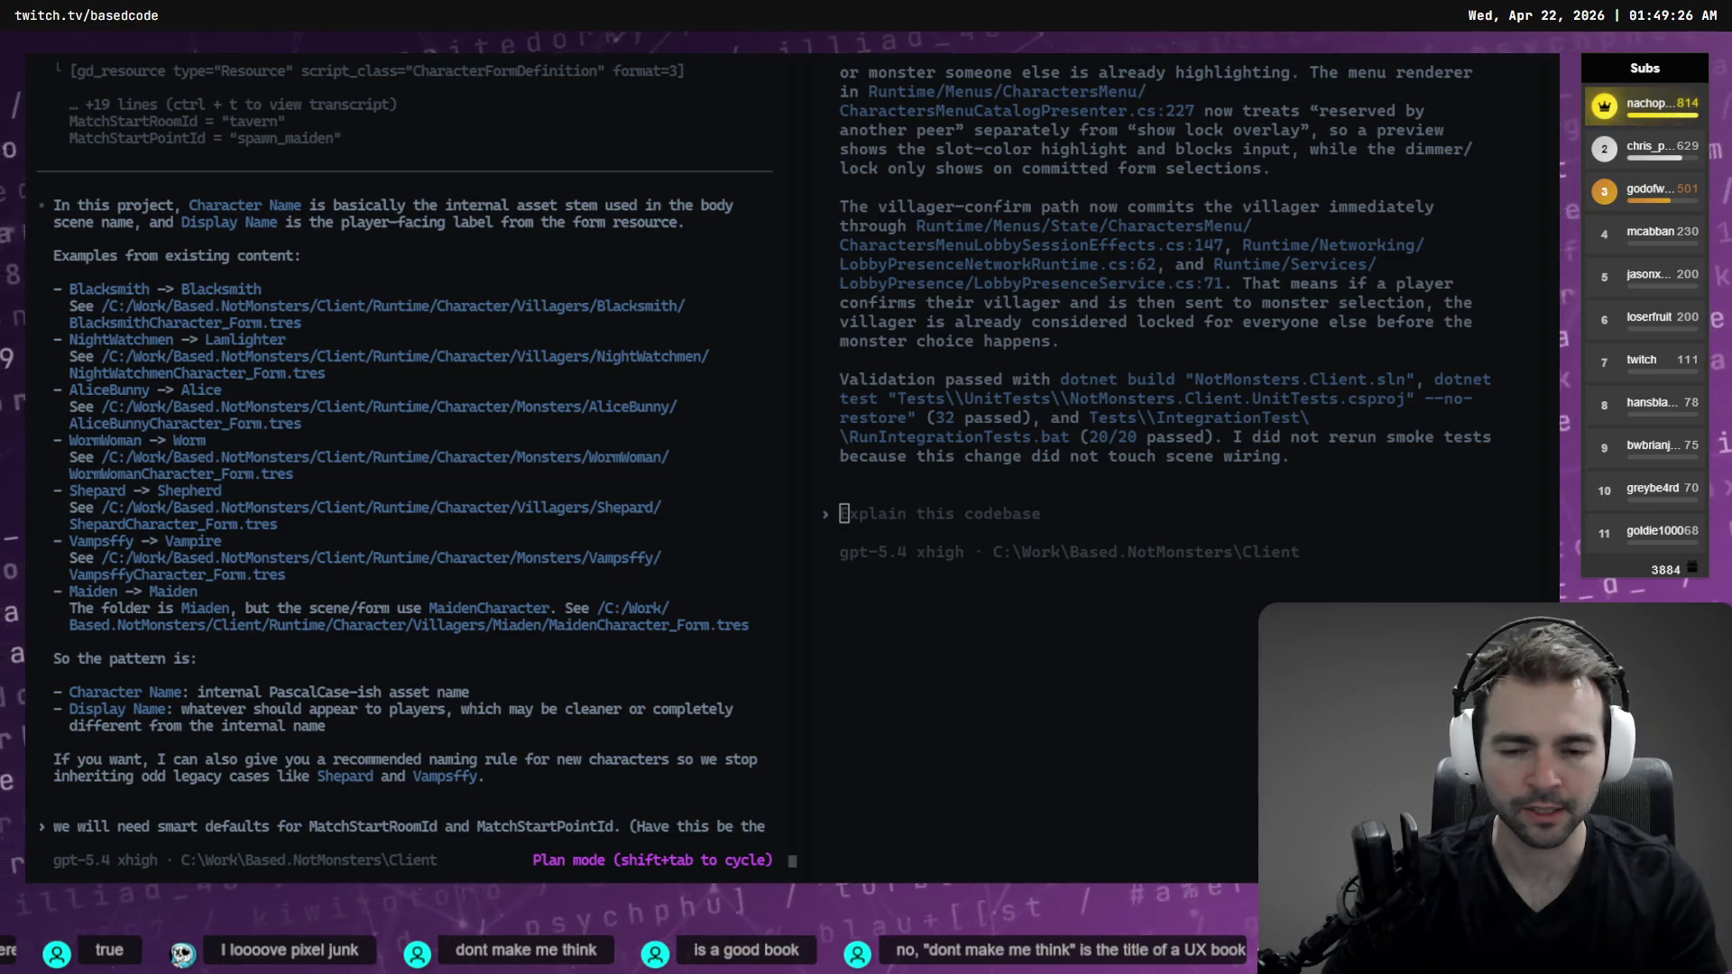
text( chappel)
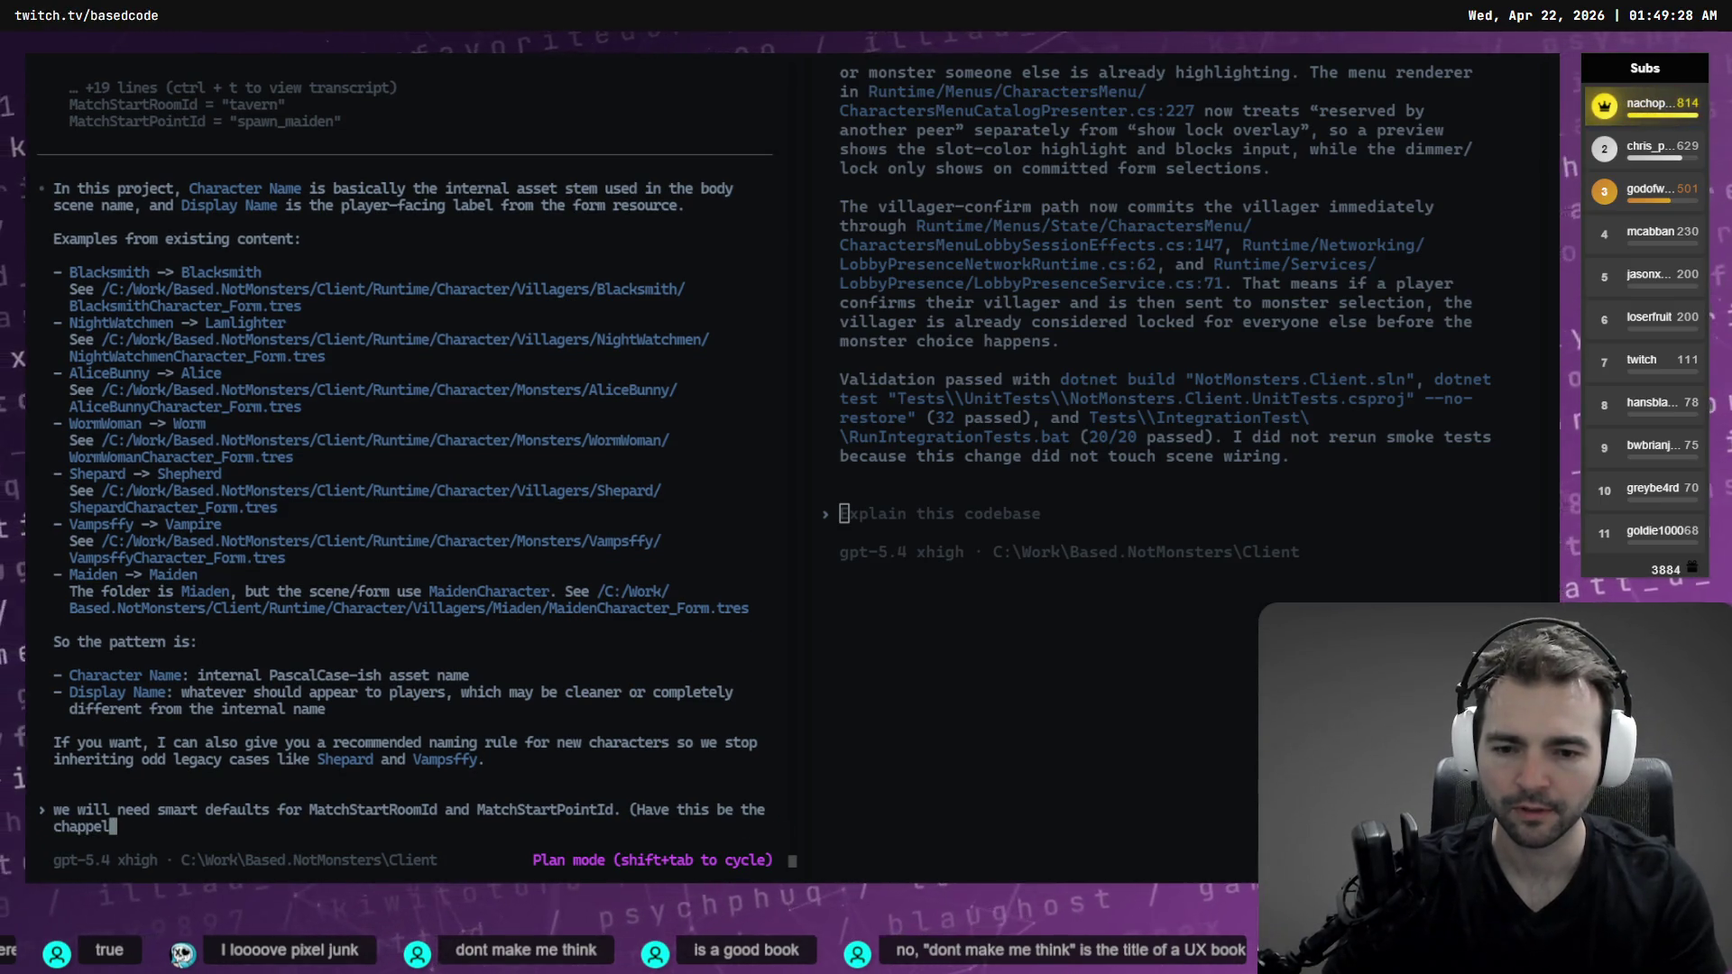
key(super+h)
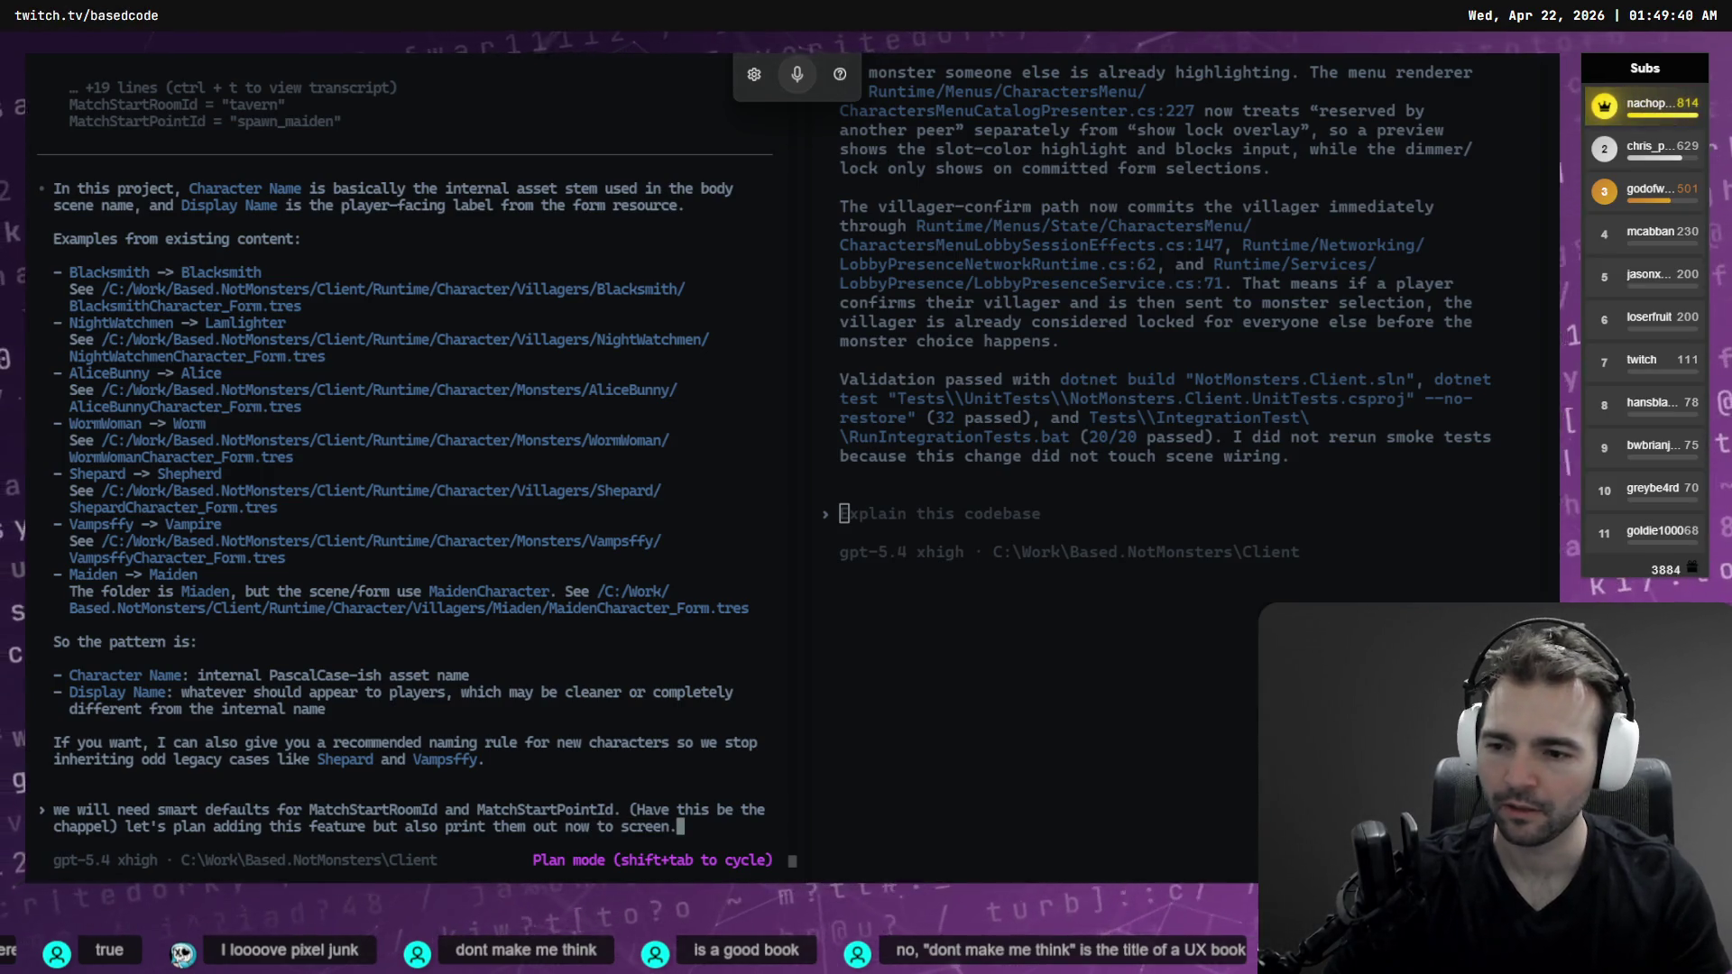
key(Return)
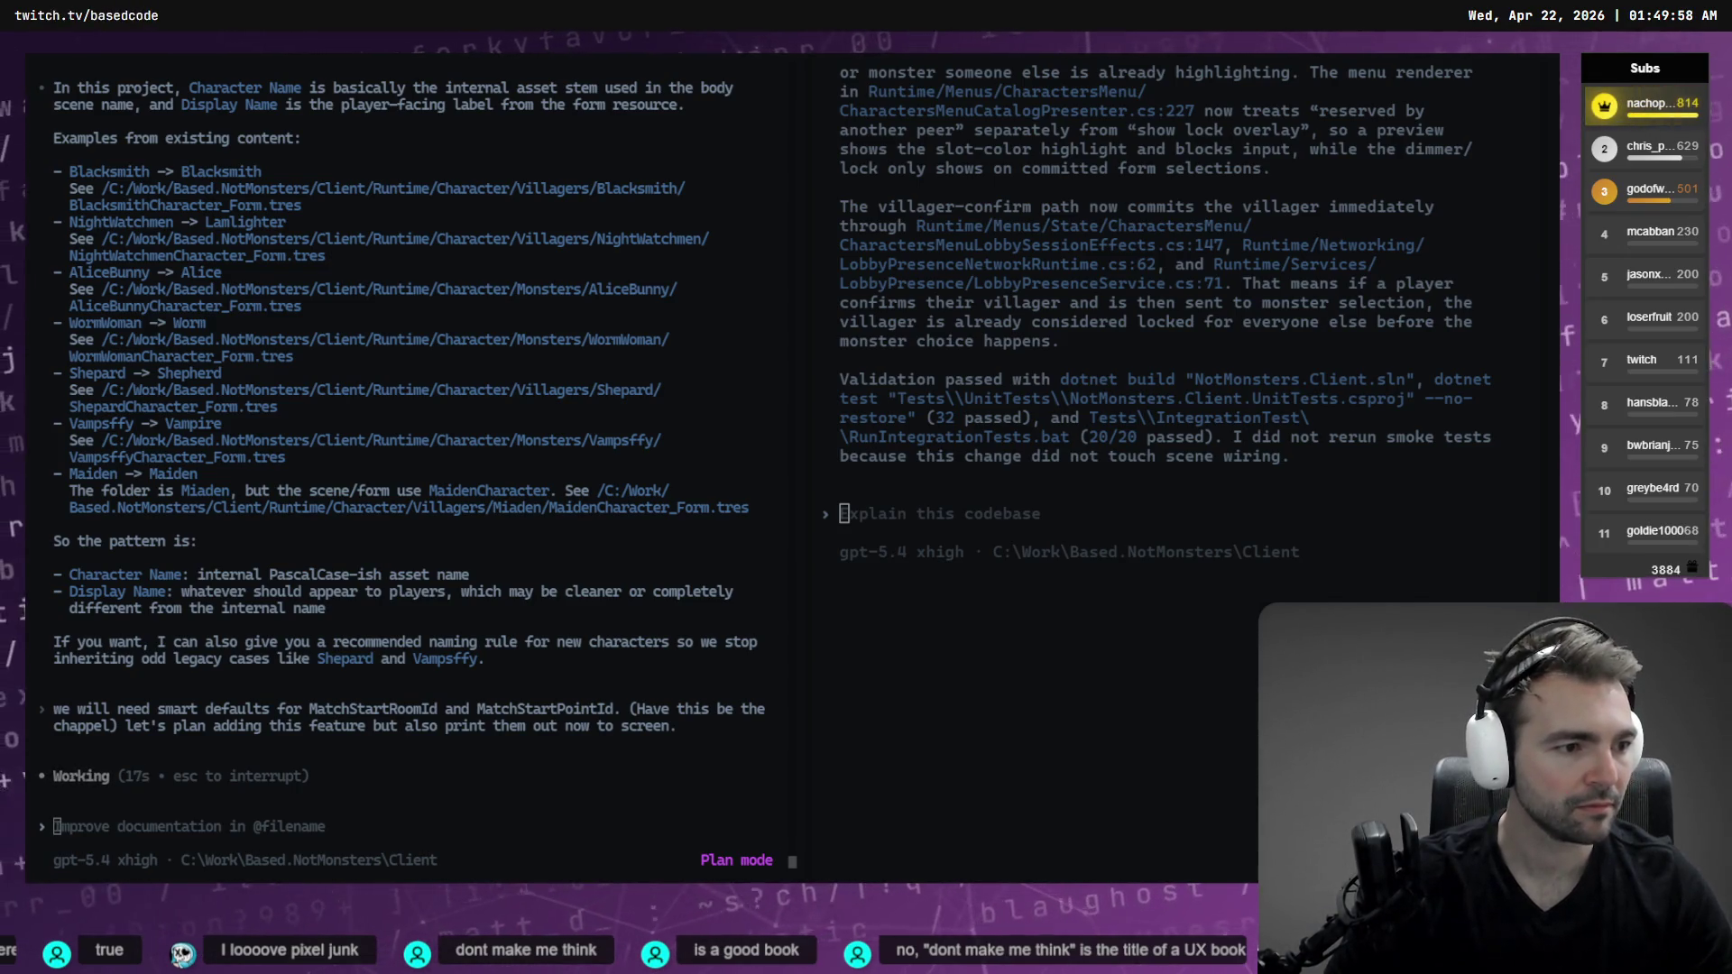
key(alt+Tab)
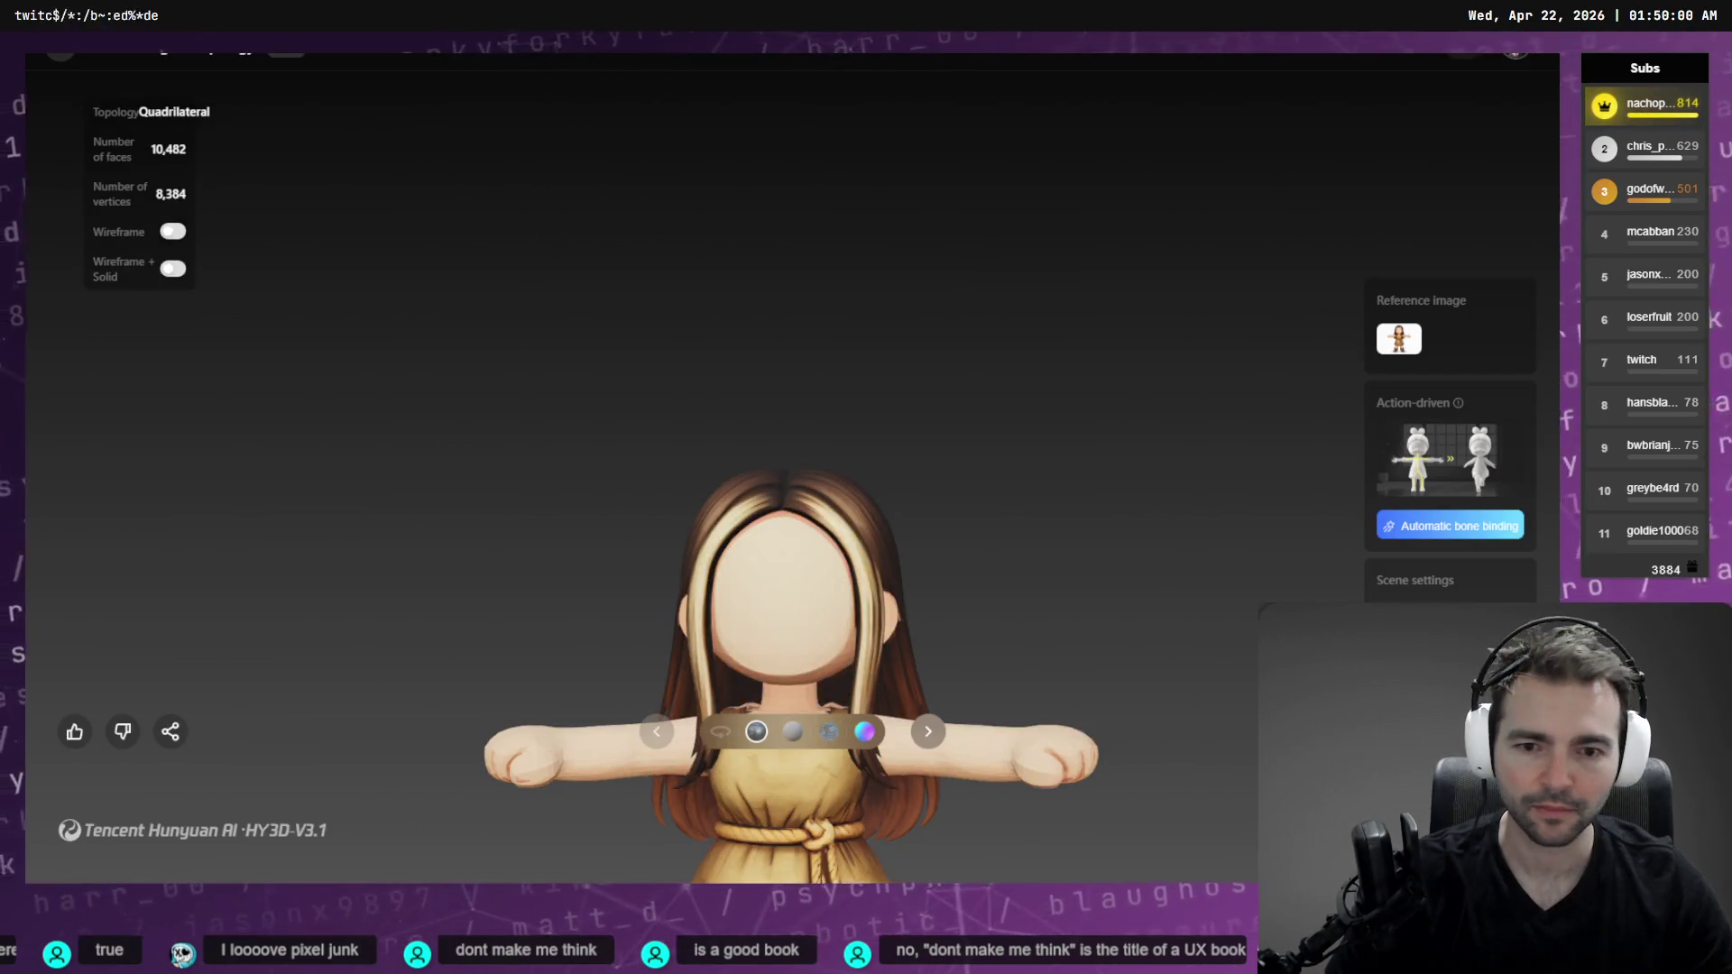
mouse_move(1292, 517)
mouse_down()
mouse_move(1194, 224)
mouse_move(1168, 680)
mouse_move(1203, 231)
mouse_up()
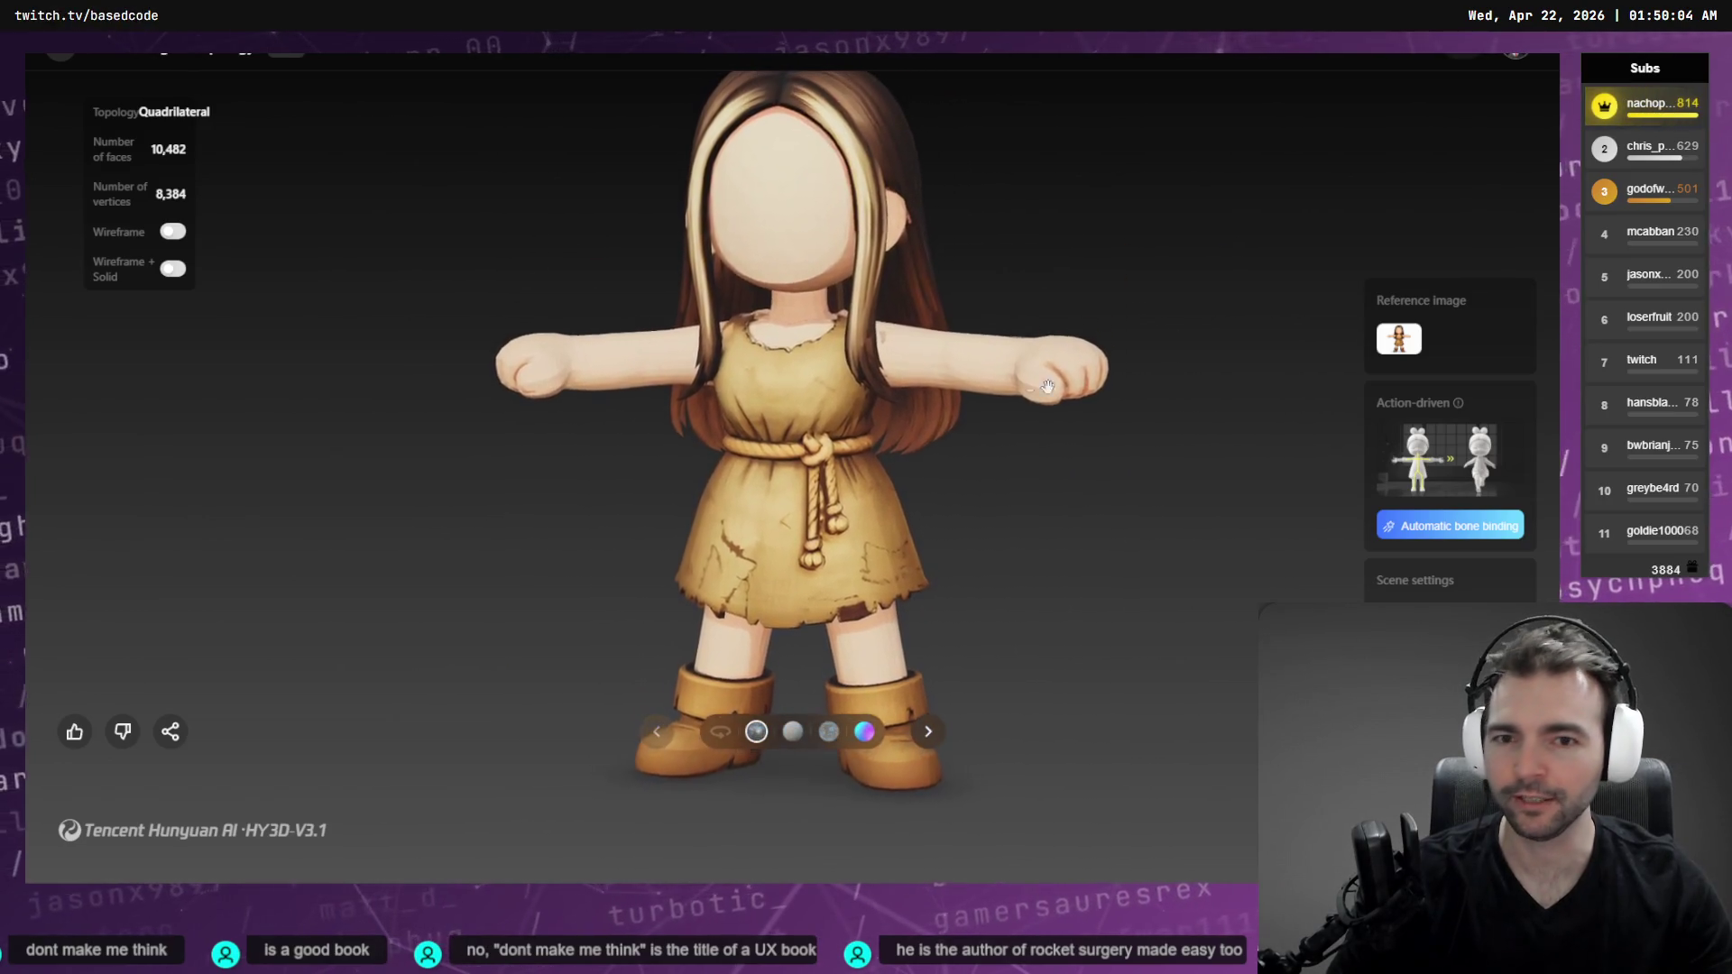
click(725, 739)
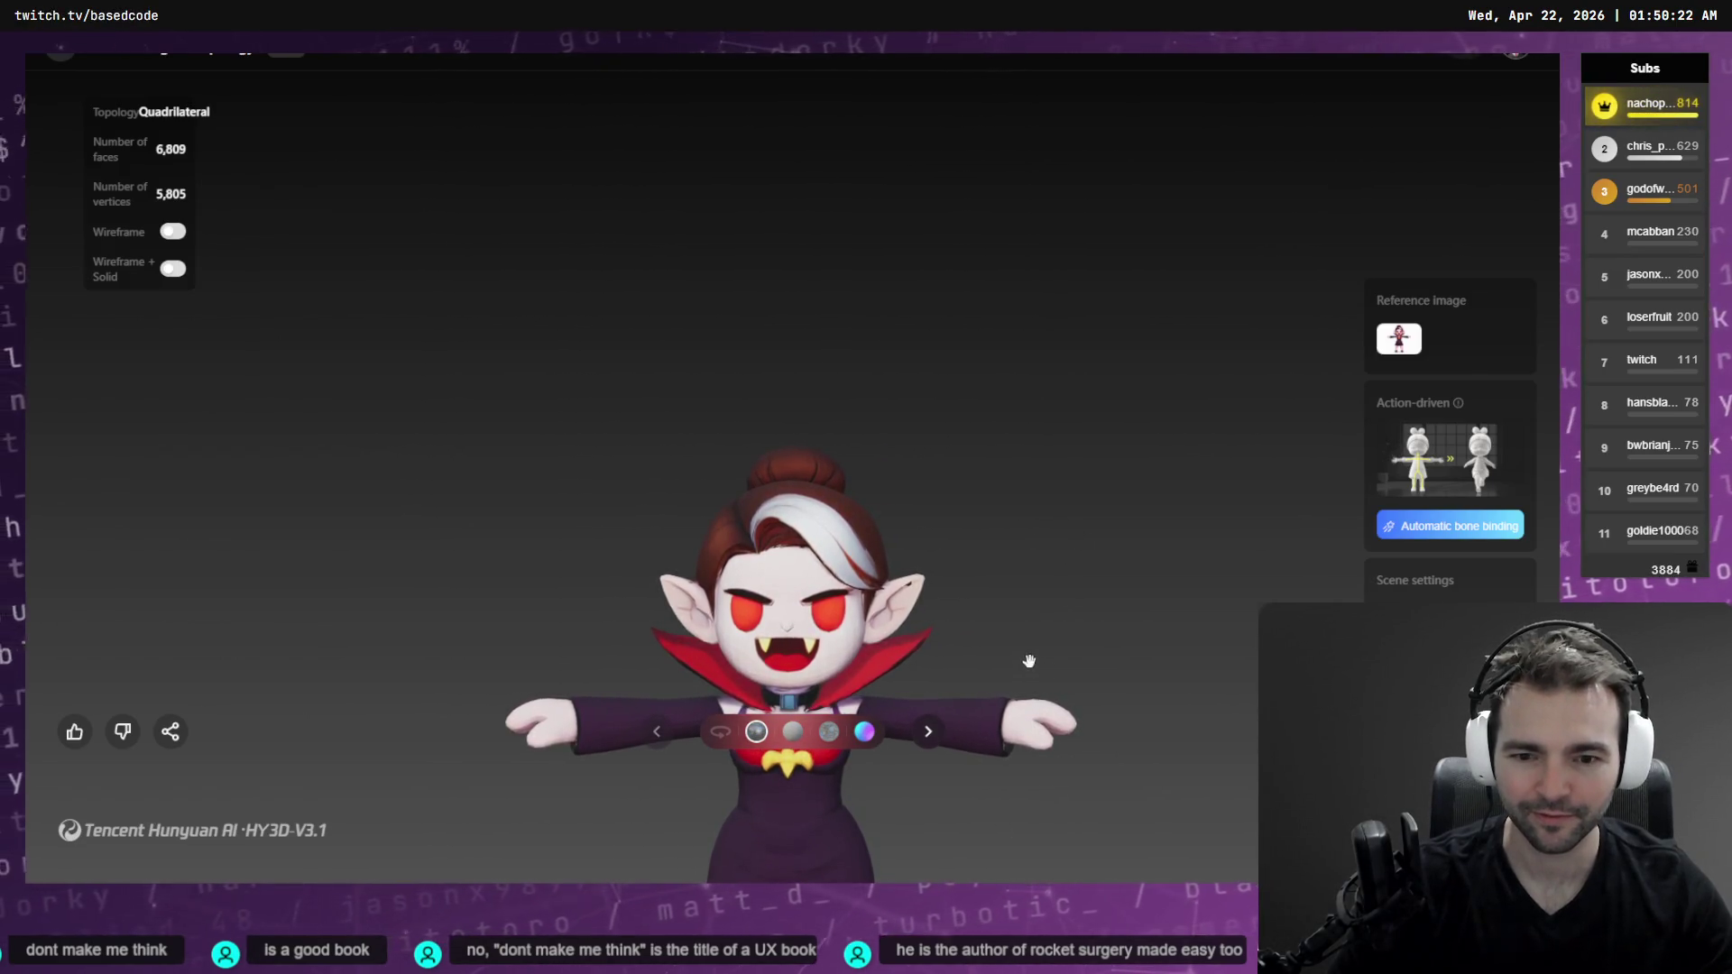
scroll(1029, 661, up, 3)
scroll(1044, 647, down, 3)
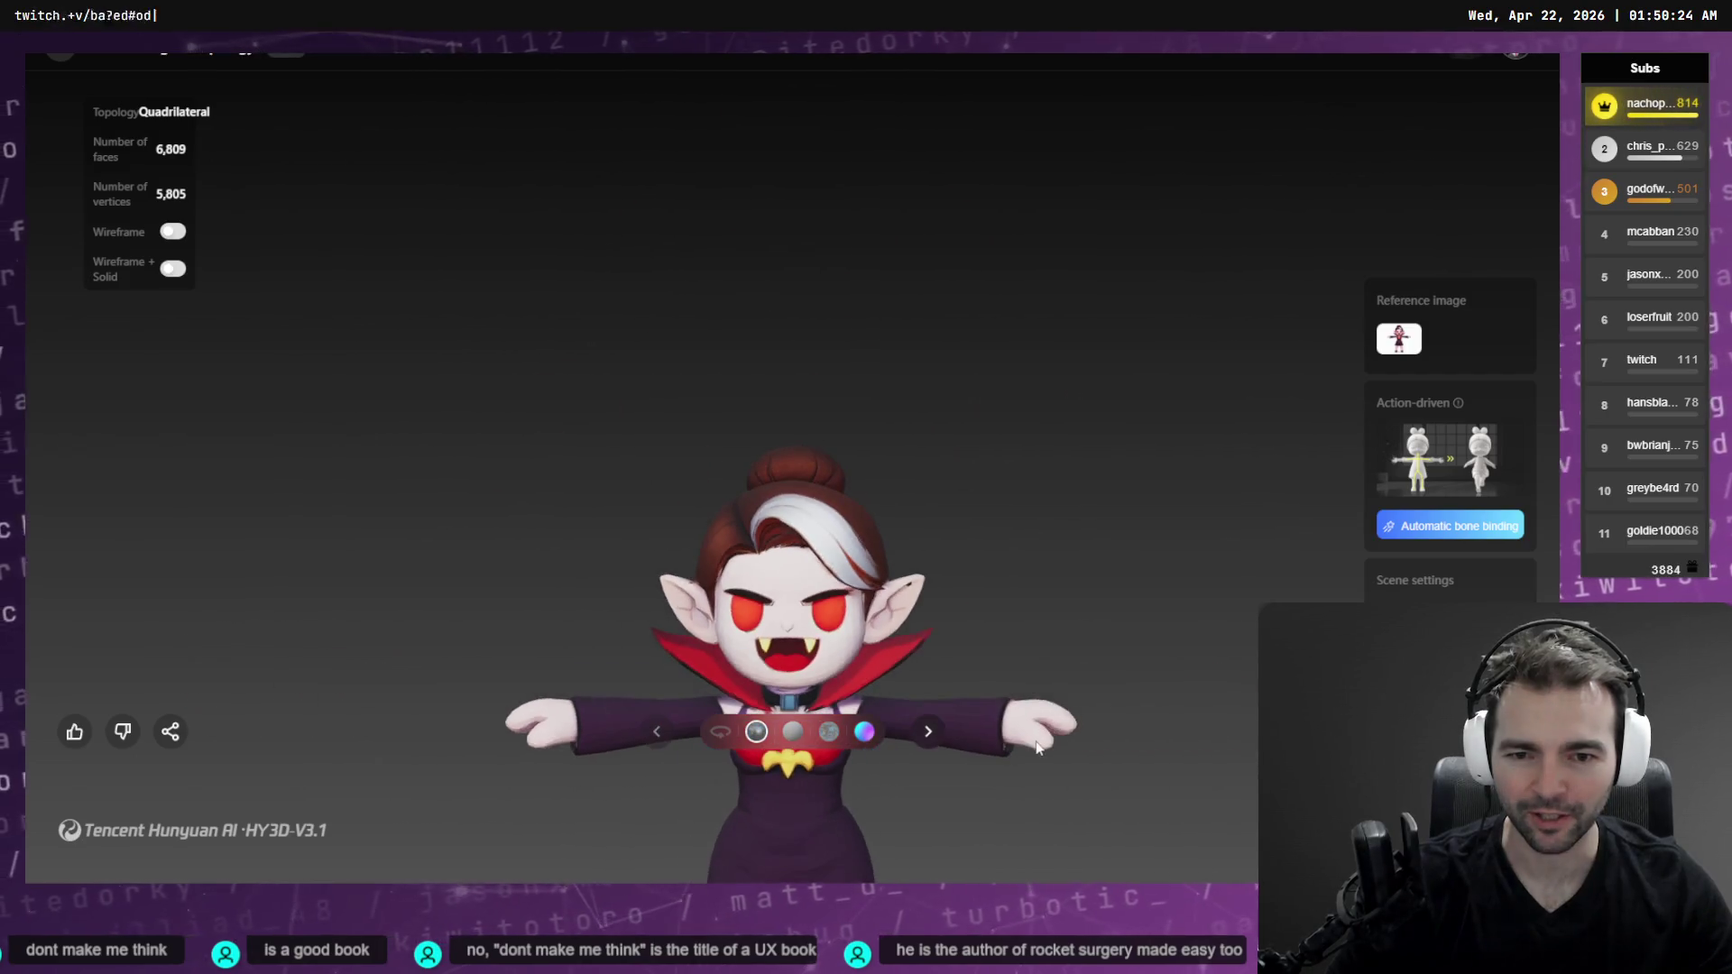
drag(1024, 714, 1036, 274)
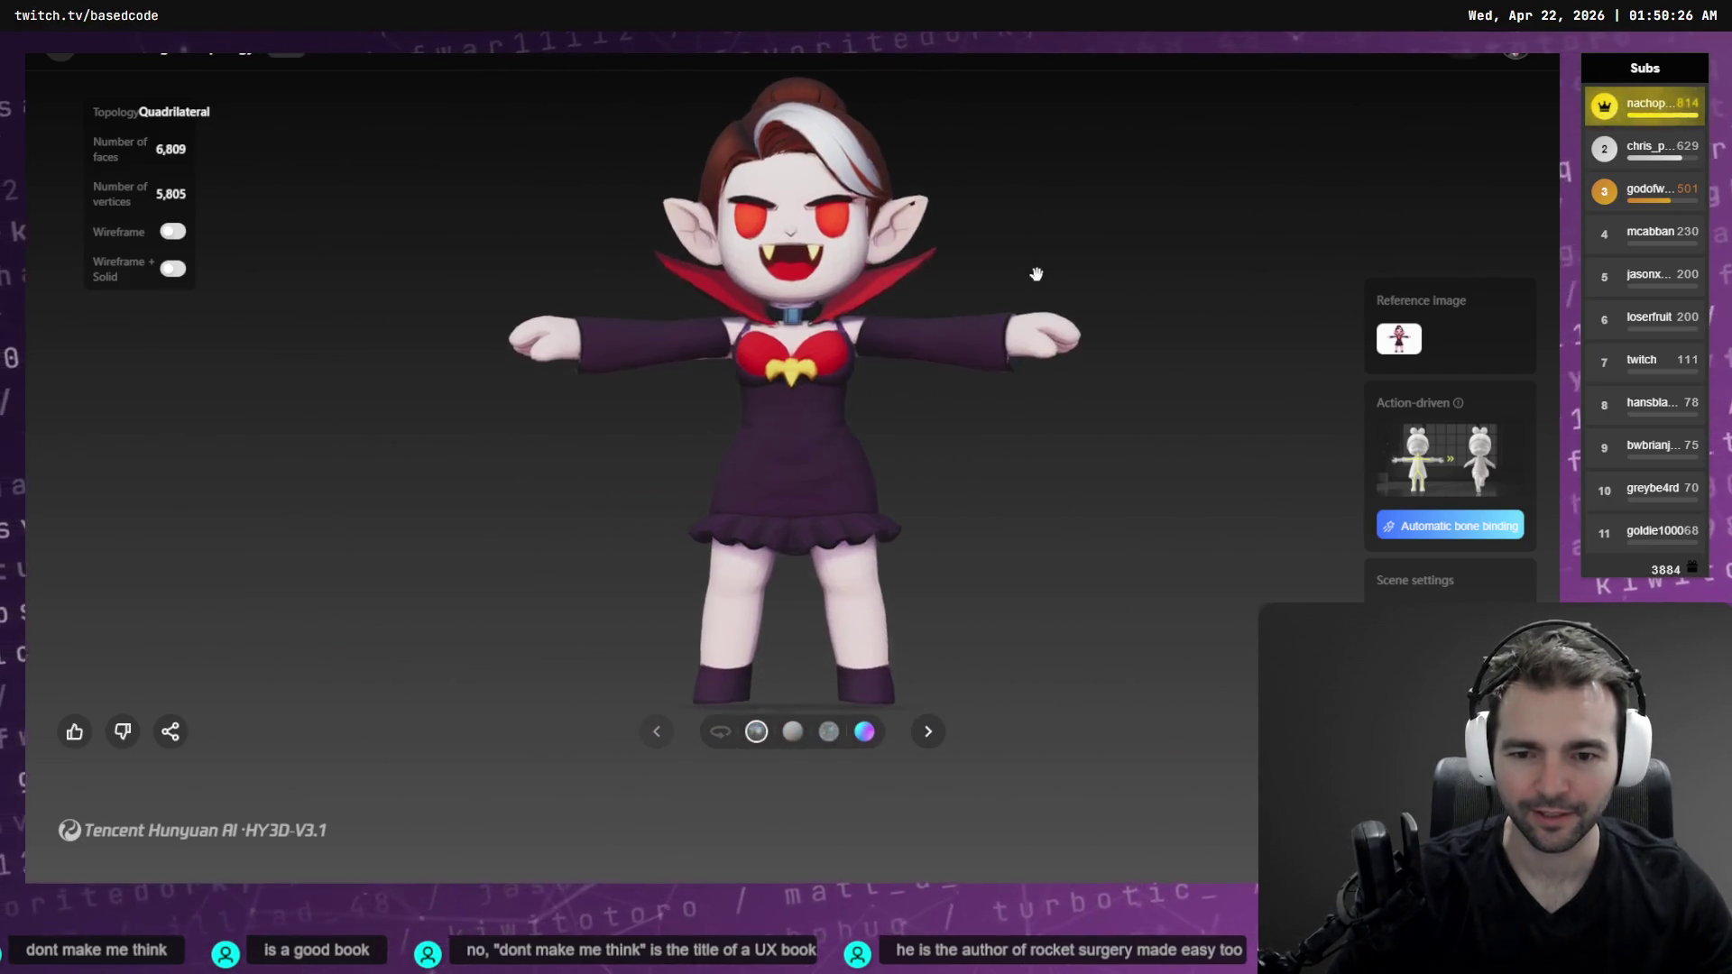
click(720, 732)
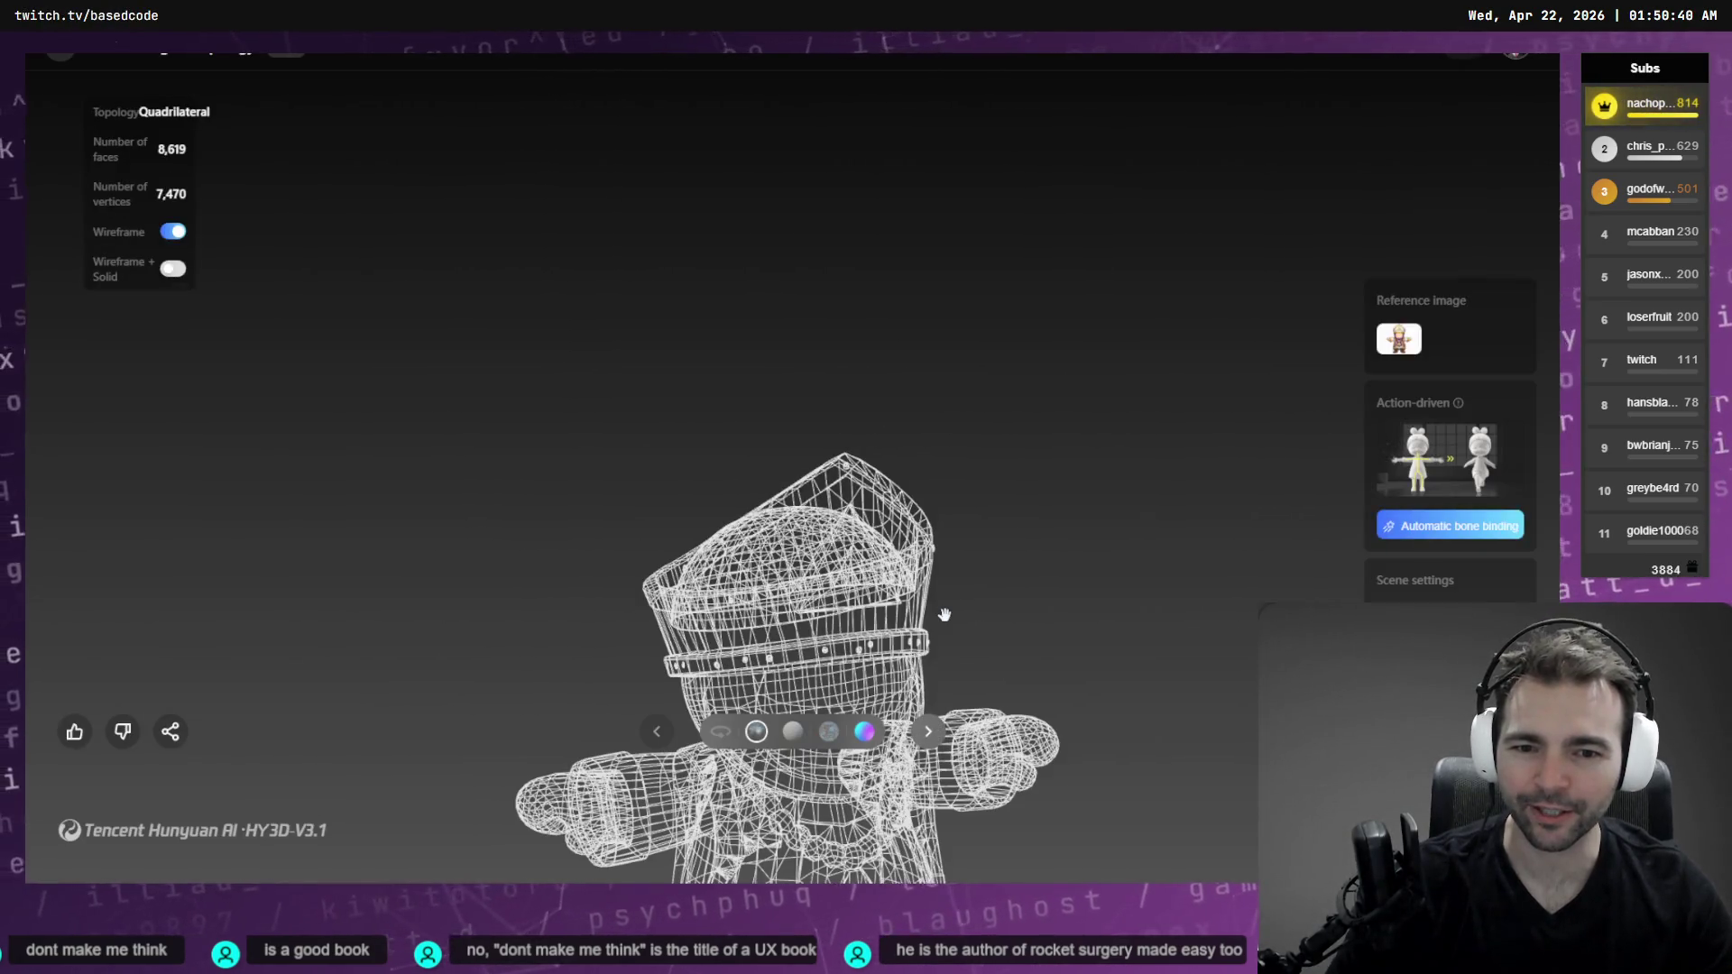
click(169, 236)
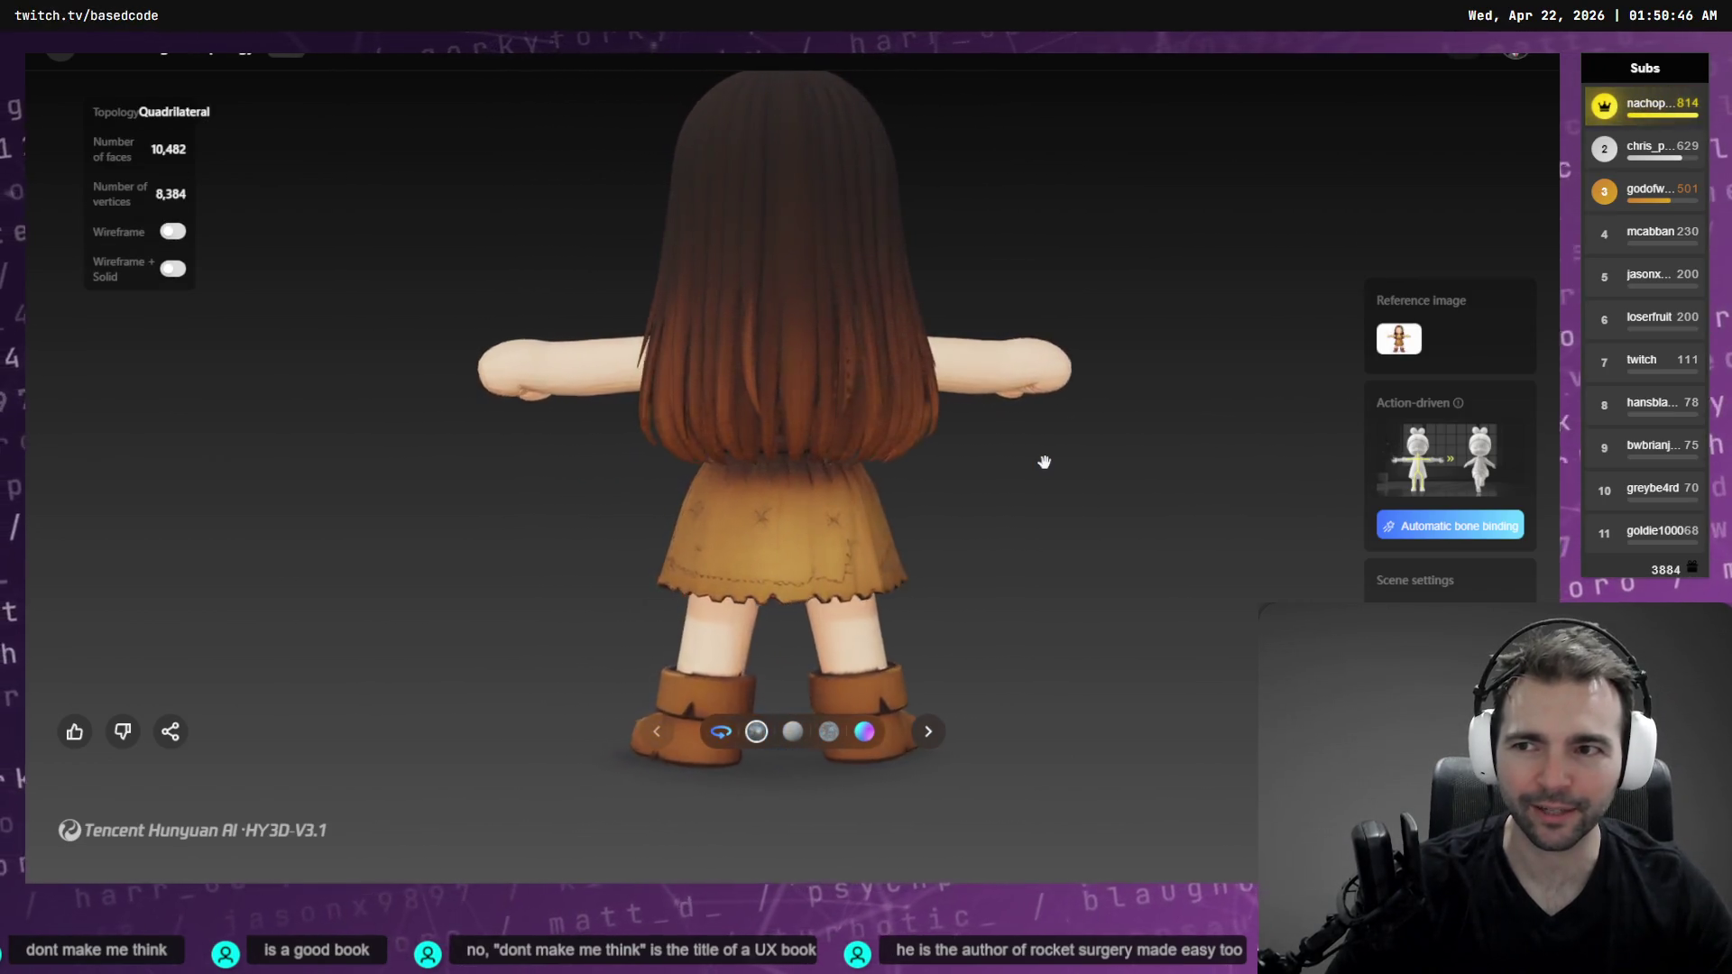
key(alt+Tab)
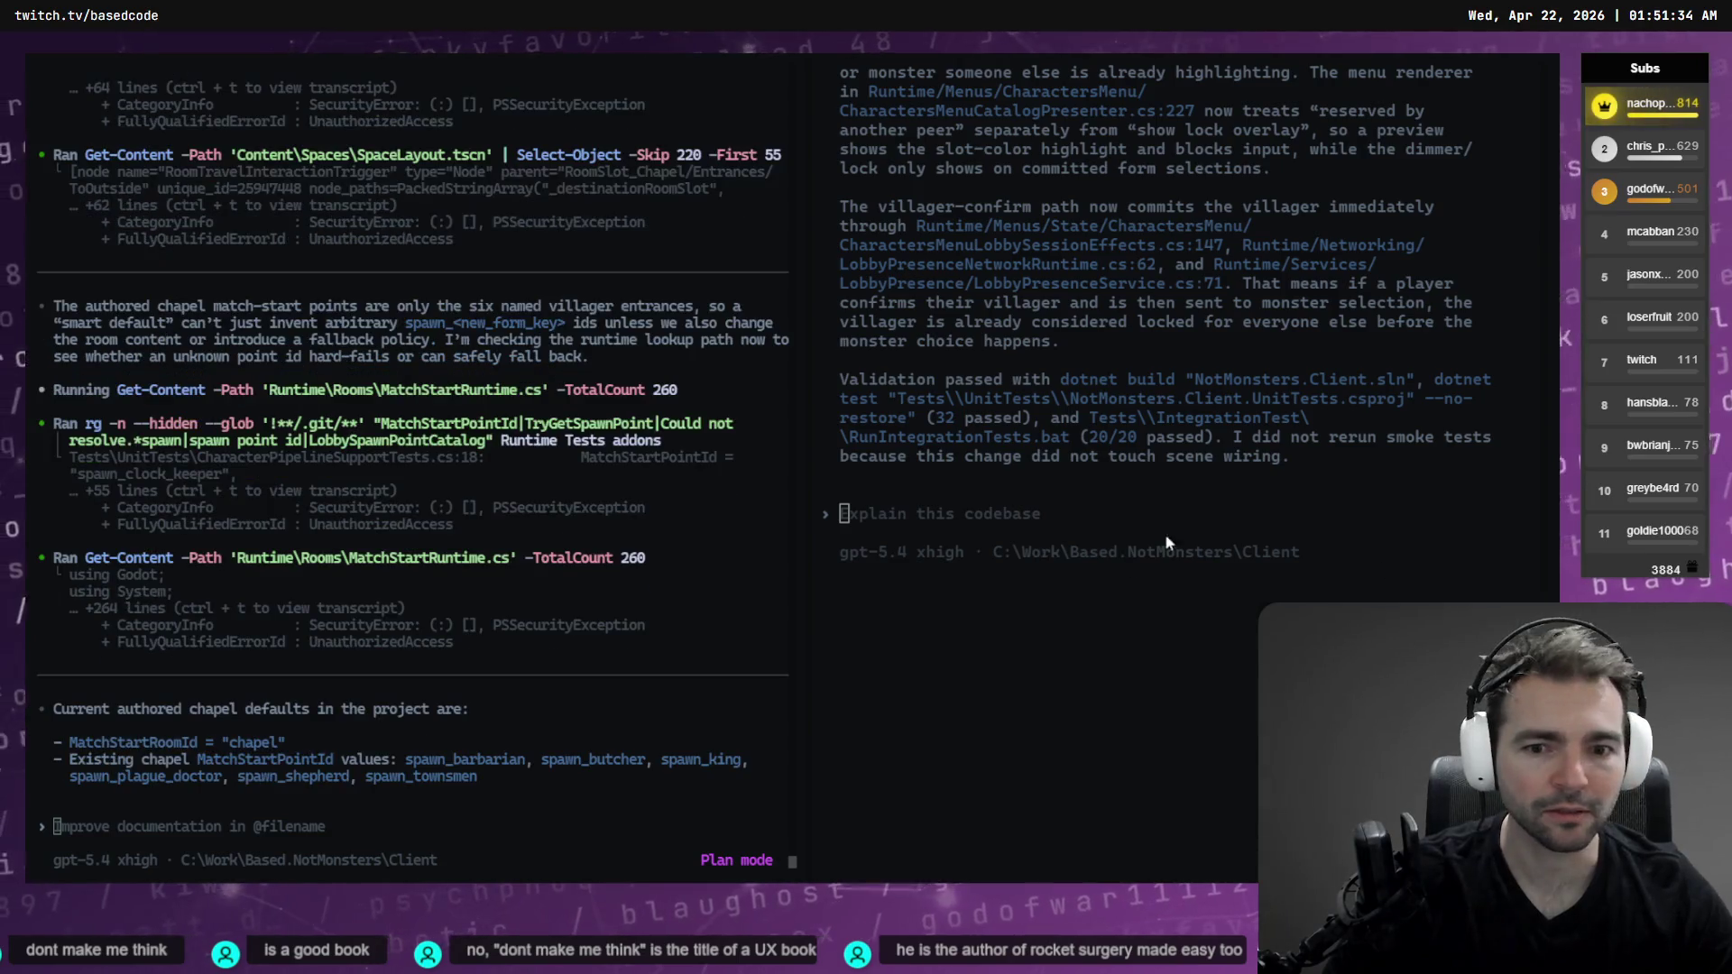
Open a new File Explorer window once Codex has printed the chapel defaults
key(super+e)
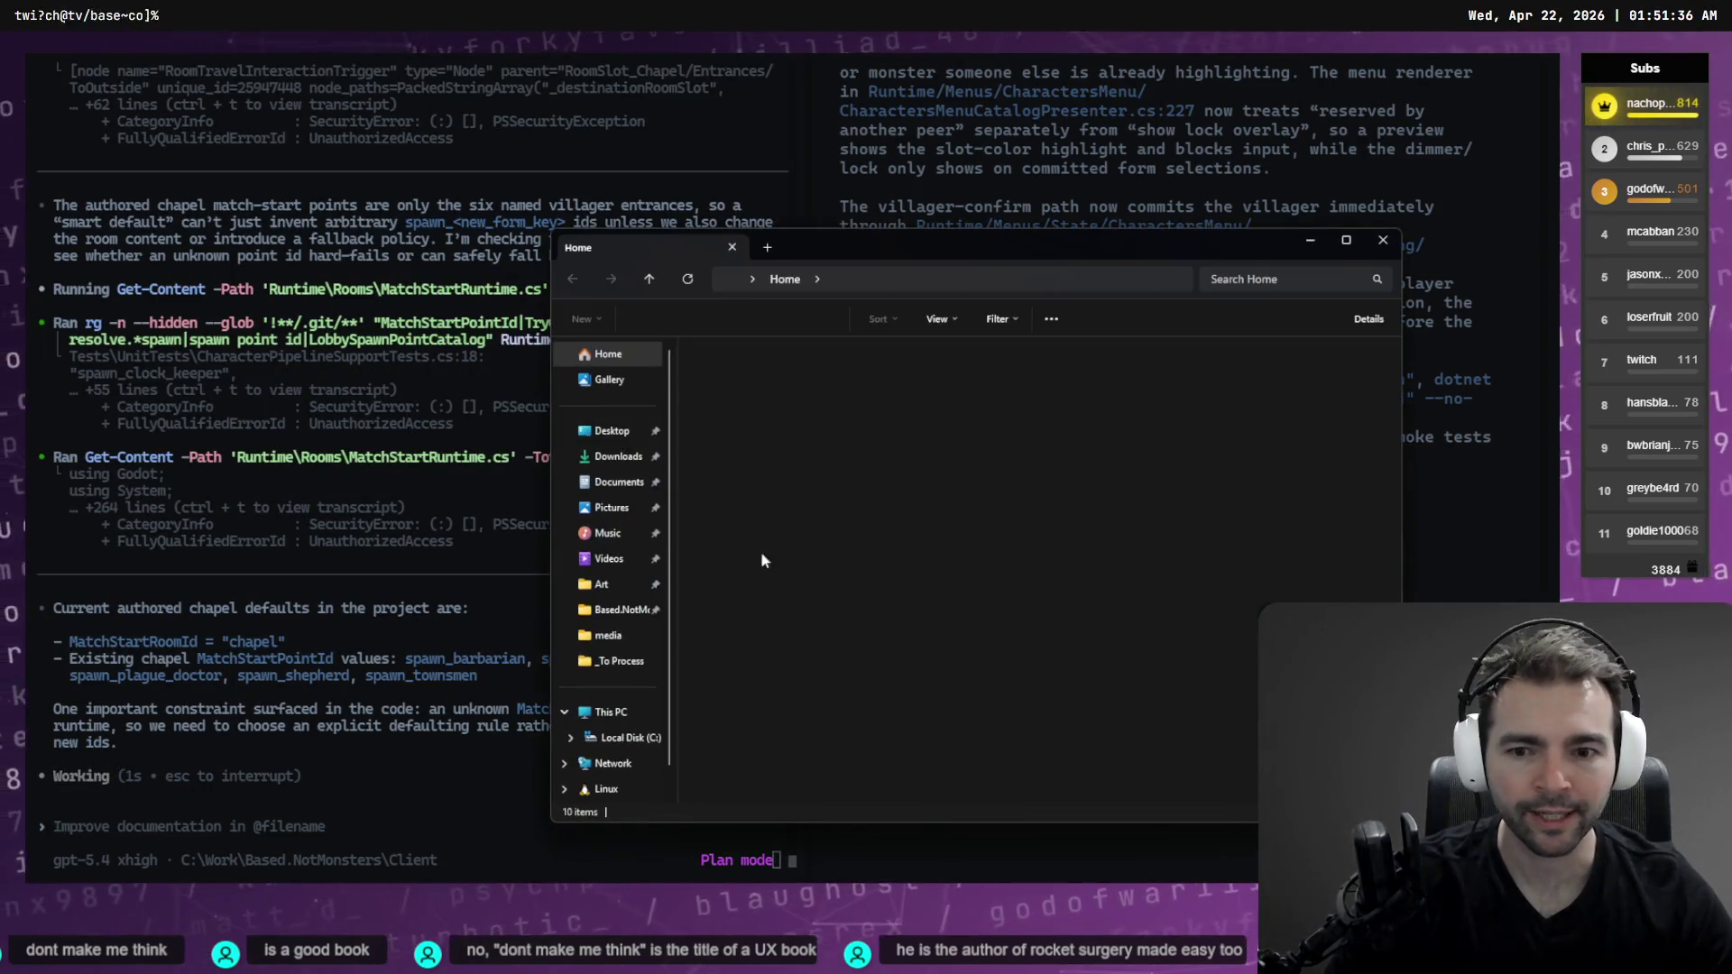
Move the downloaded zip from Downloads into Art\_To Process and rename it Vagabond.zip
click(602, 584)
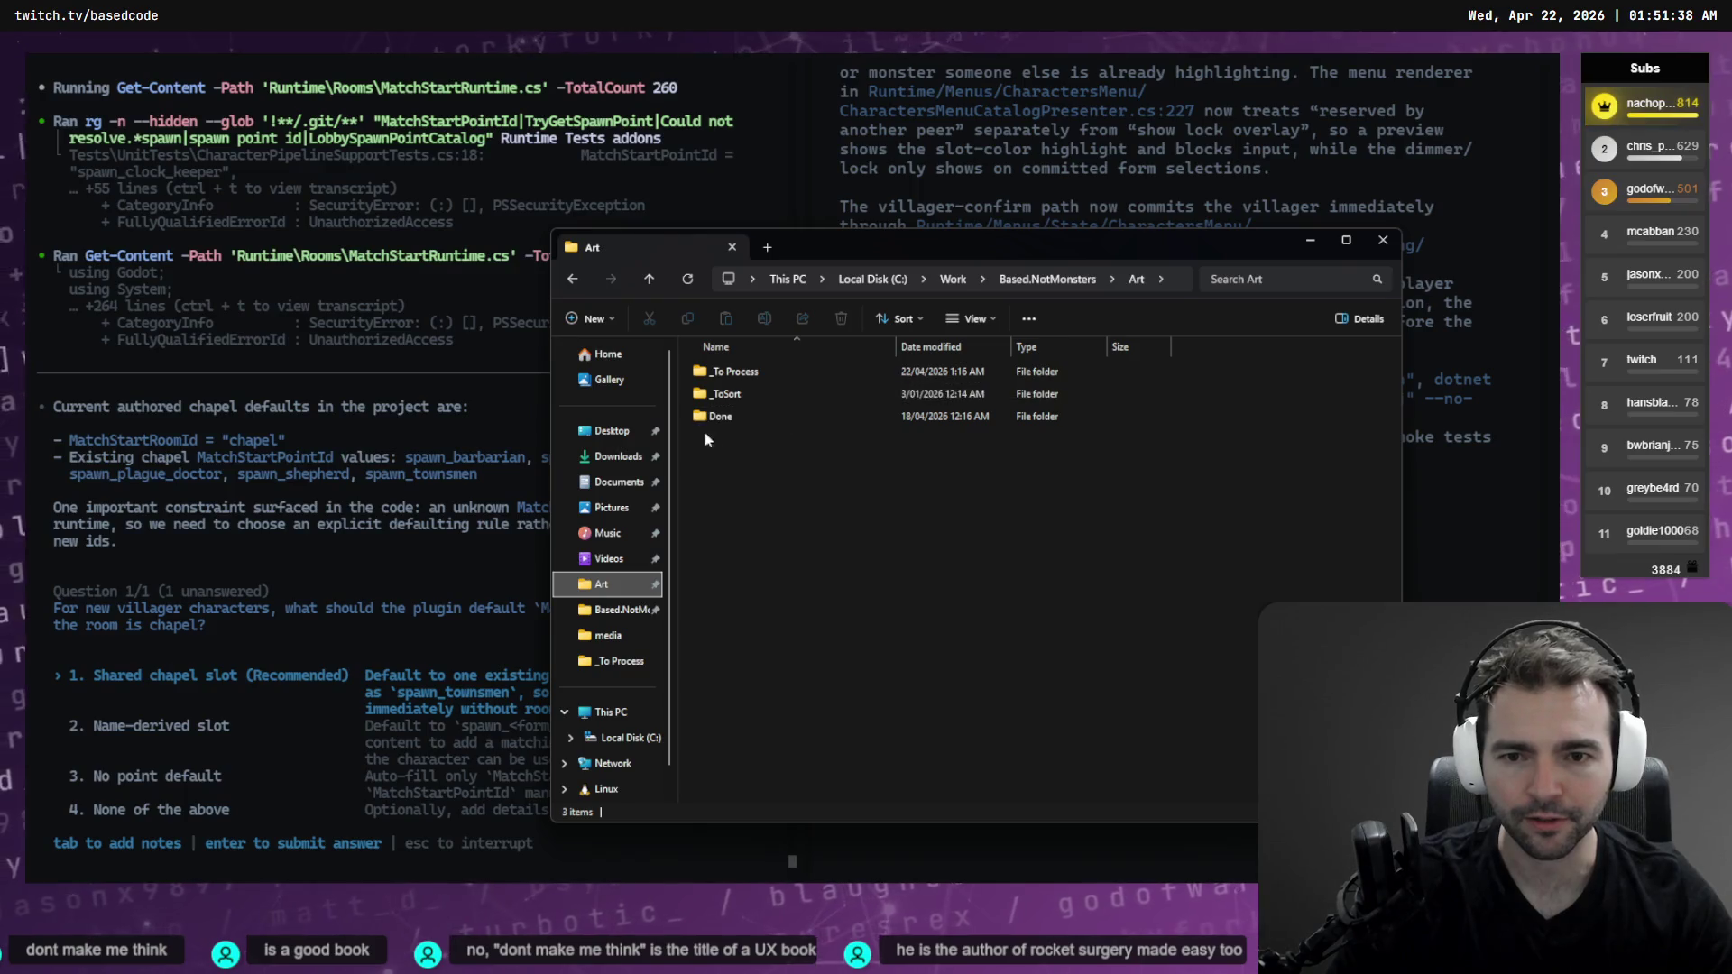
double_click(704, 373)
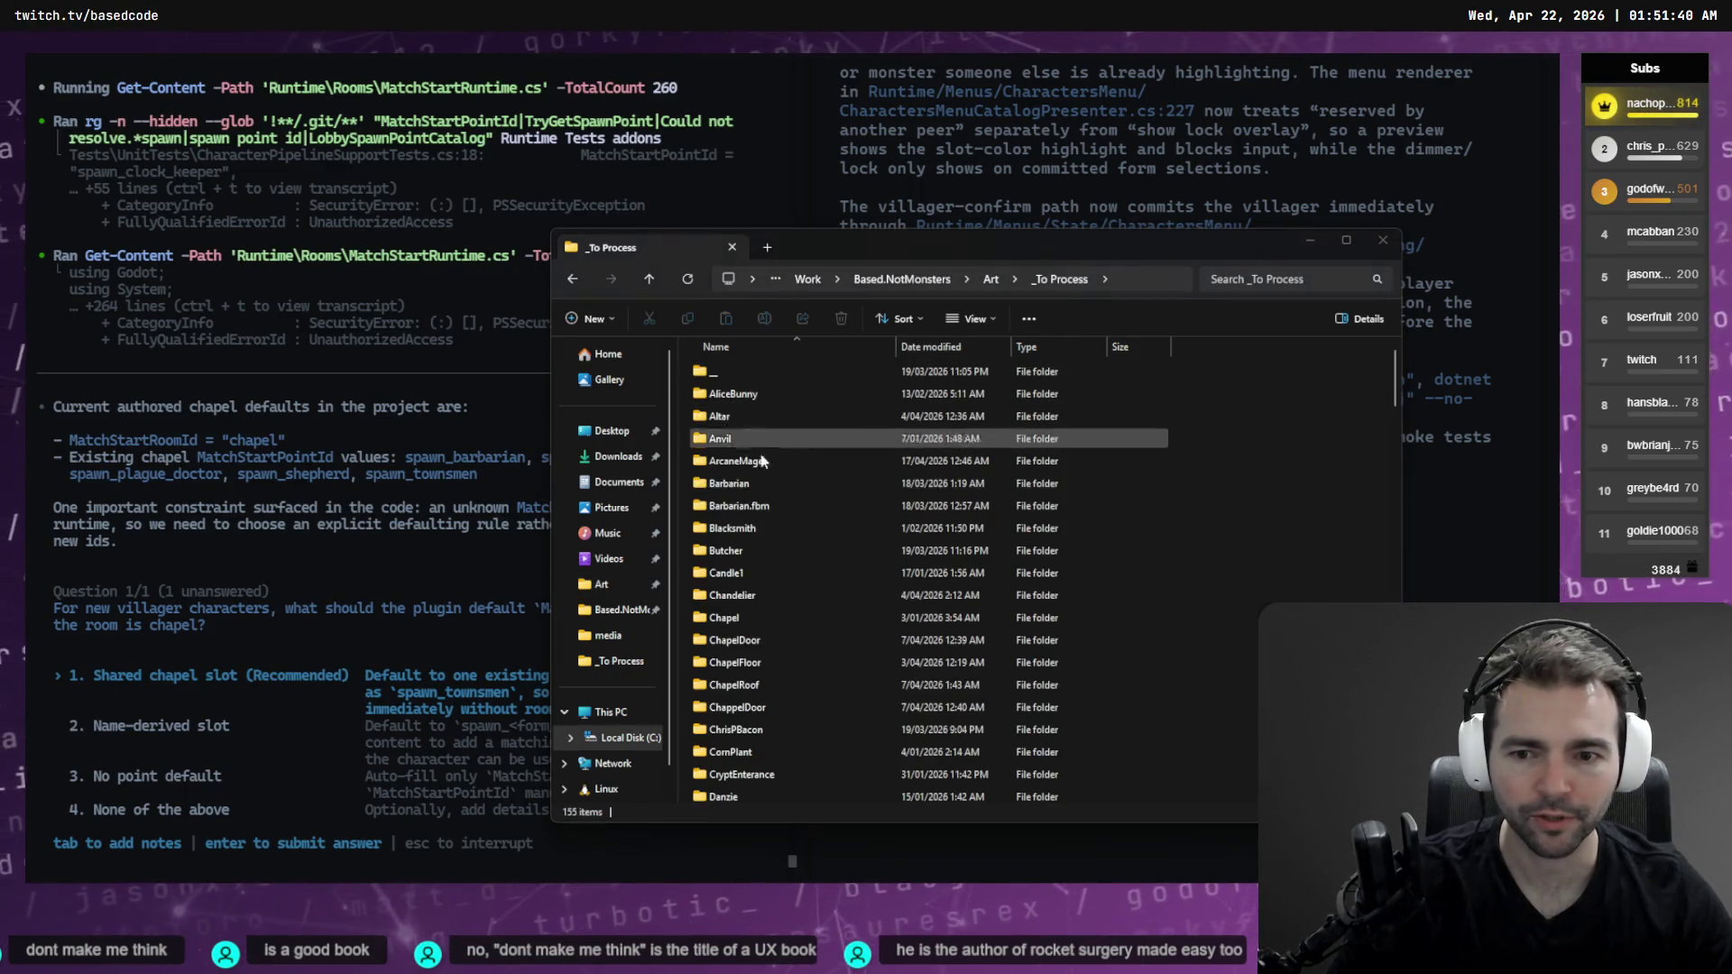
key(super+e)
click(637, 478)
click(794, 414)
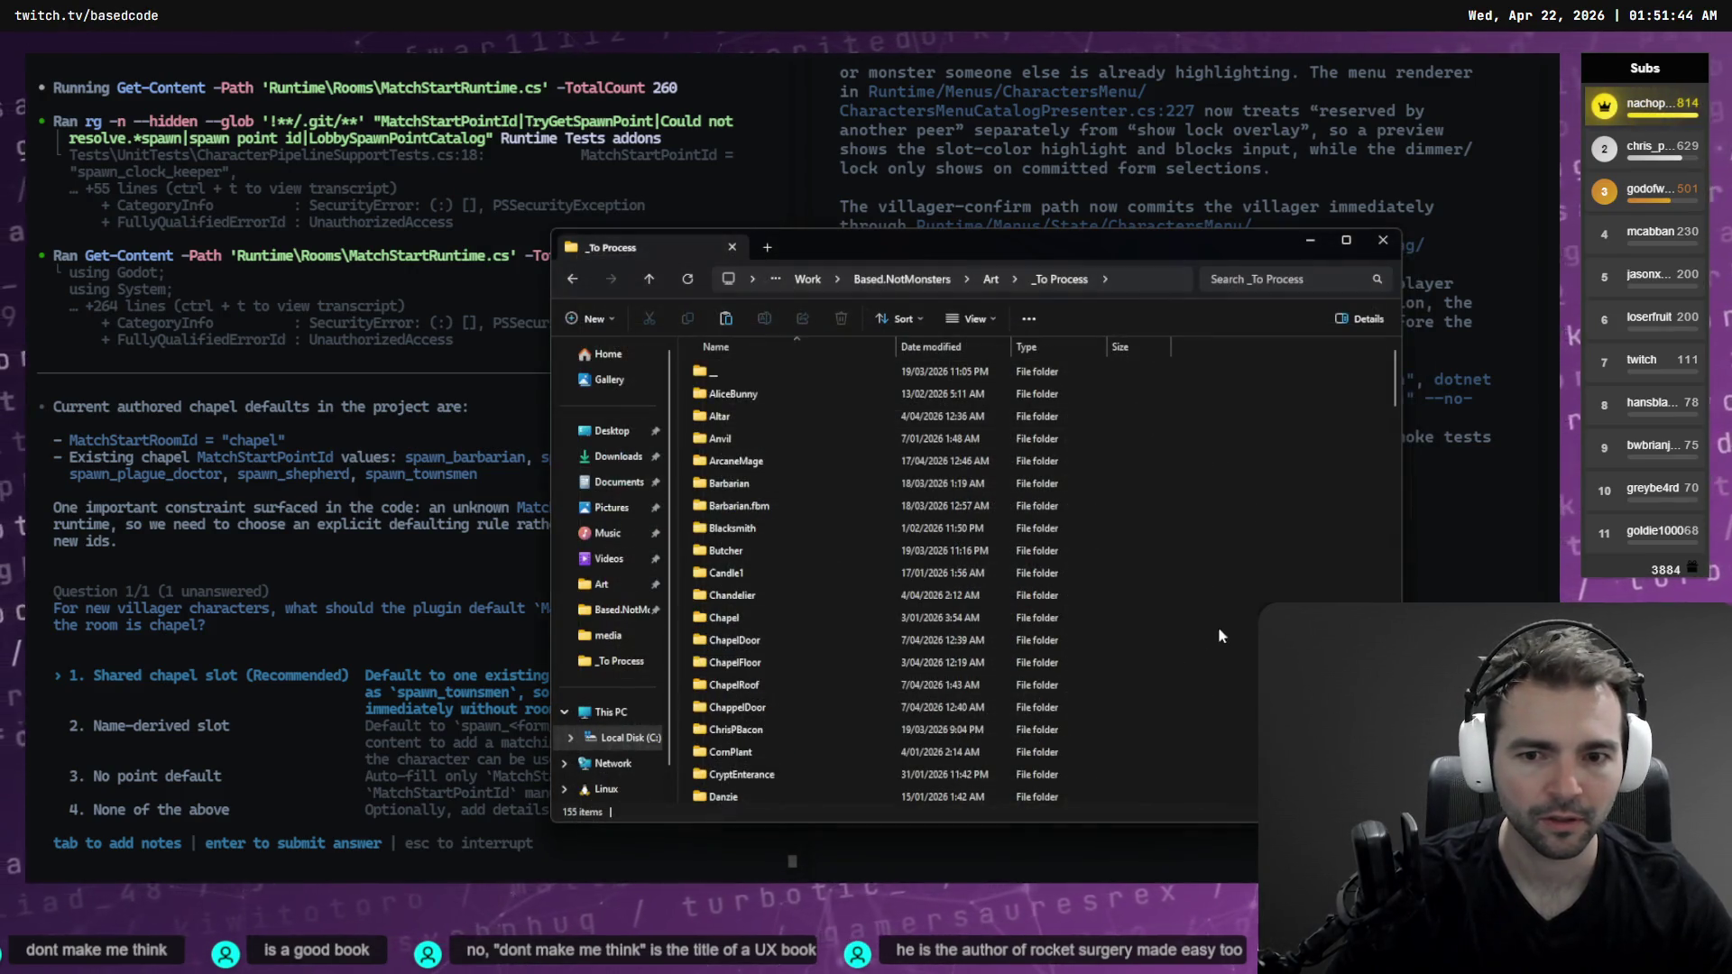
key(ctrl+v)
key(F2)
text(Vagabond)
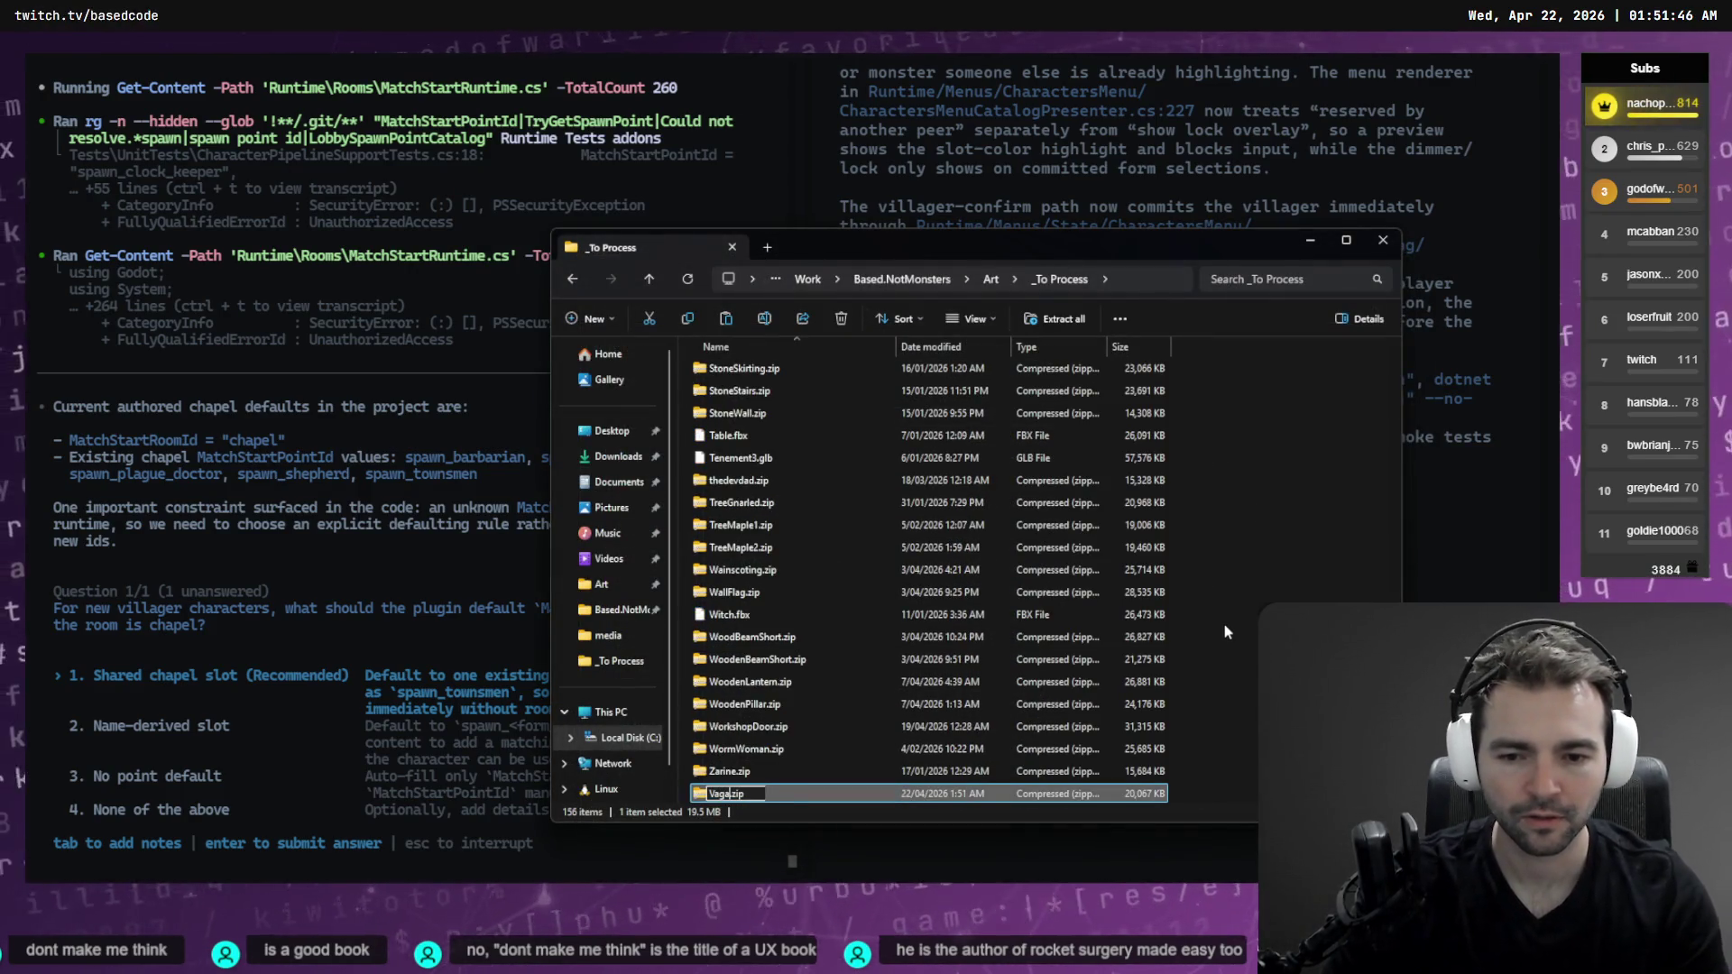
key(Return)
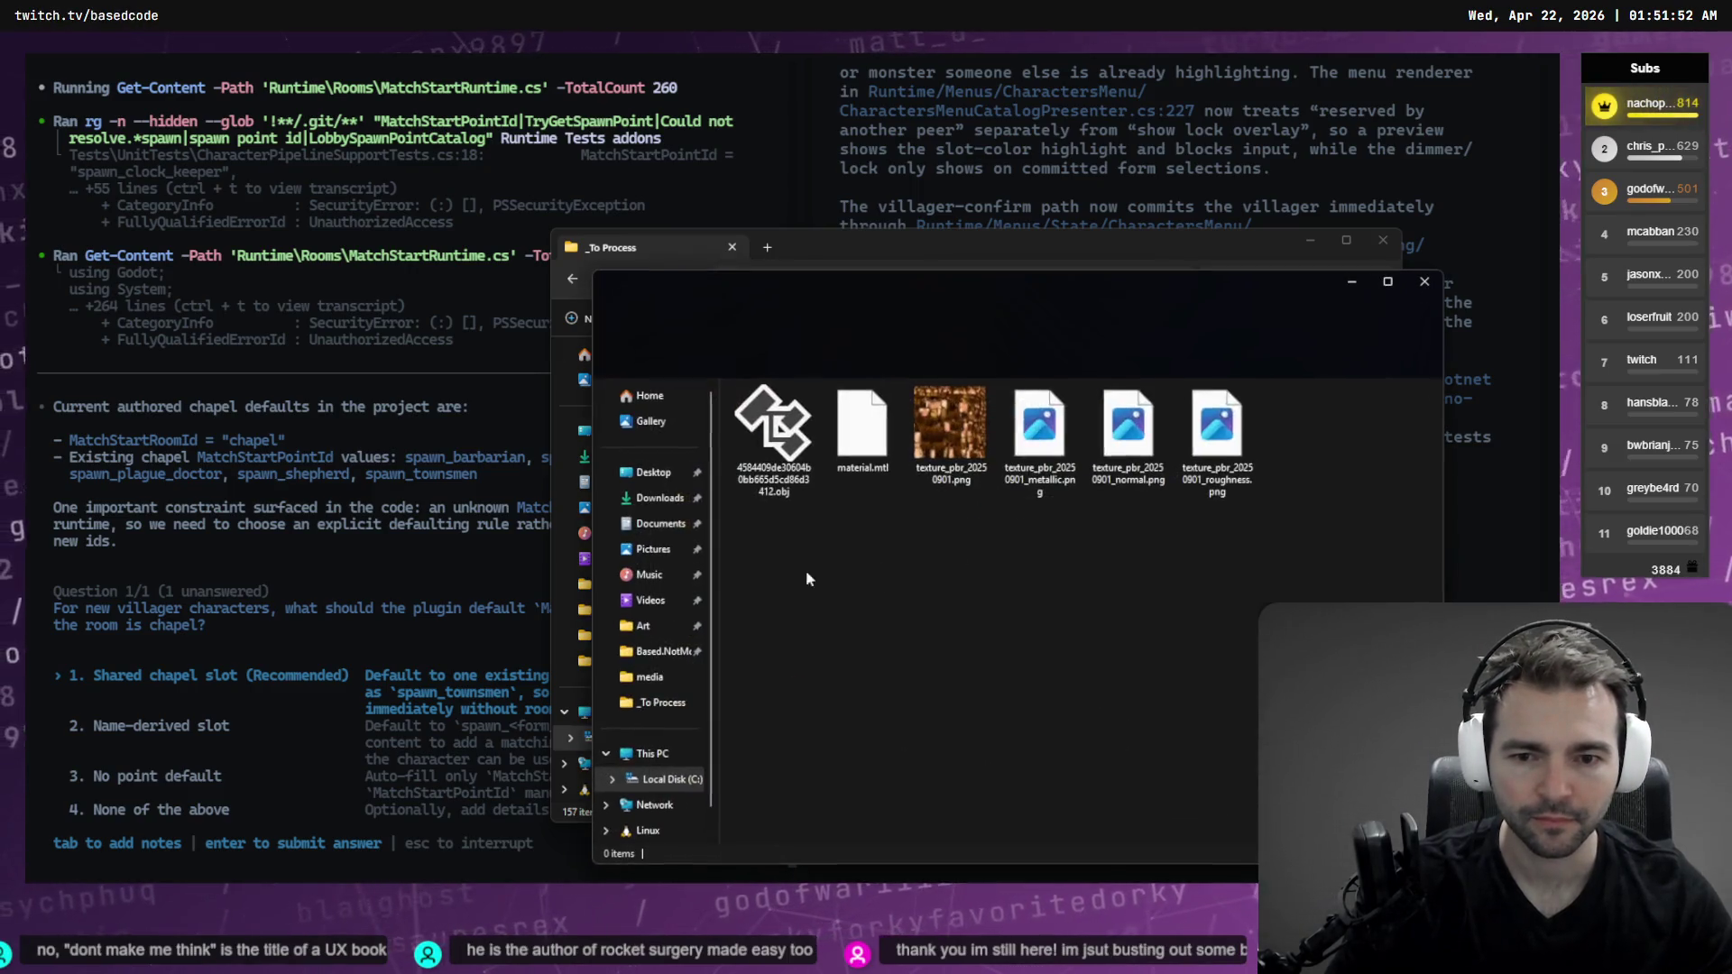
Rename the extracted model file to Vagabond.obj
click(773, 460)
key(F2)
text(Vagabond)
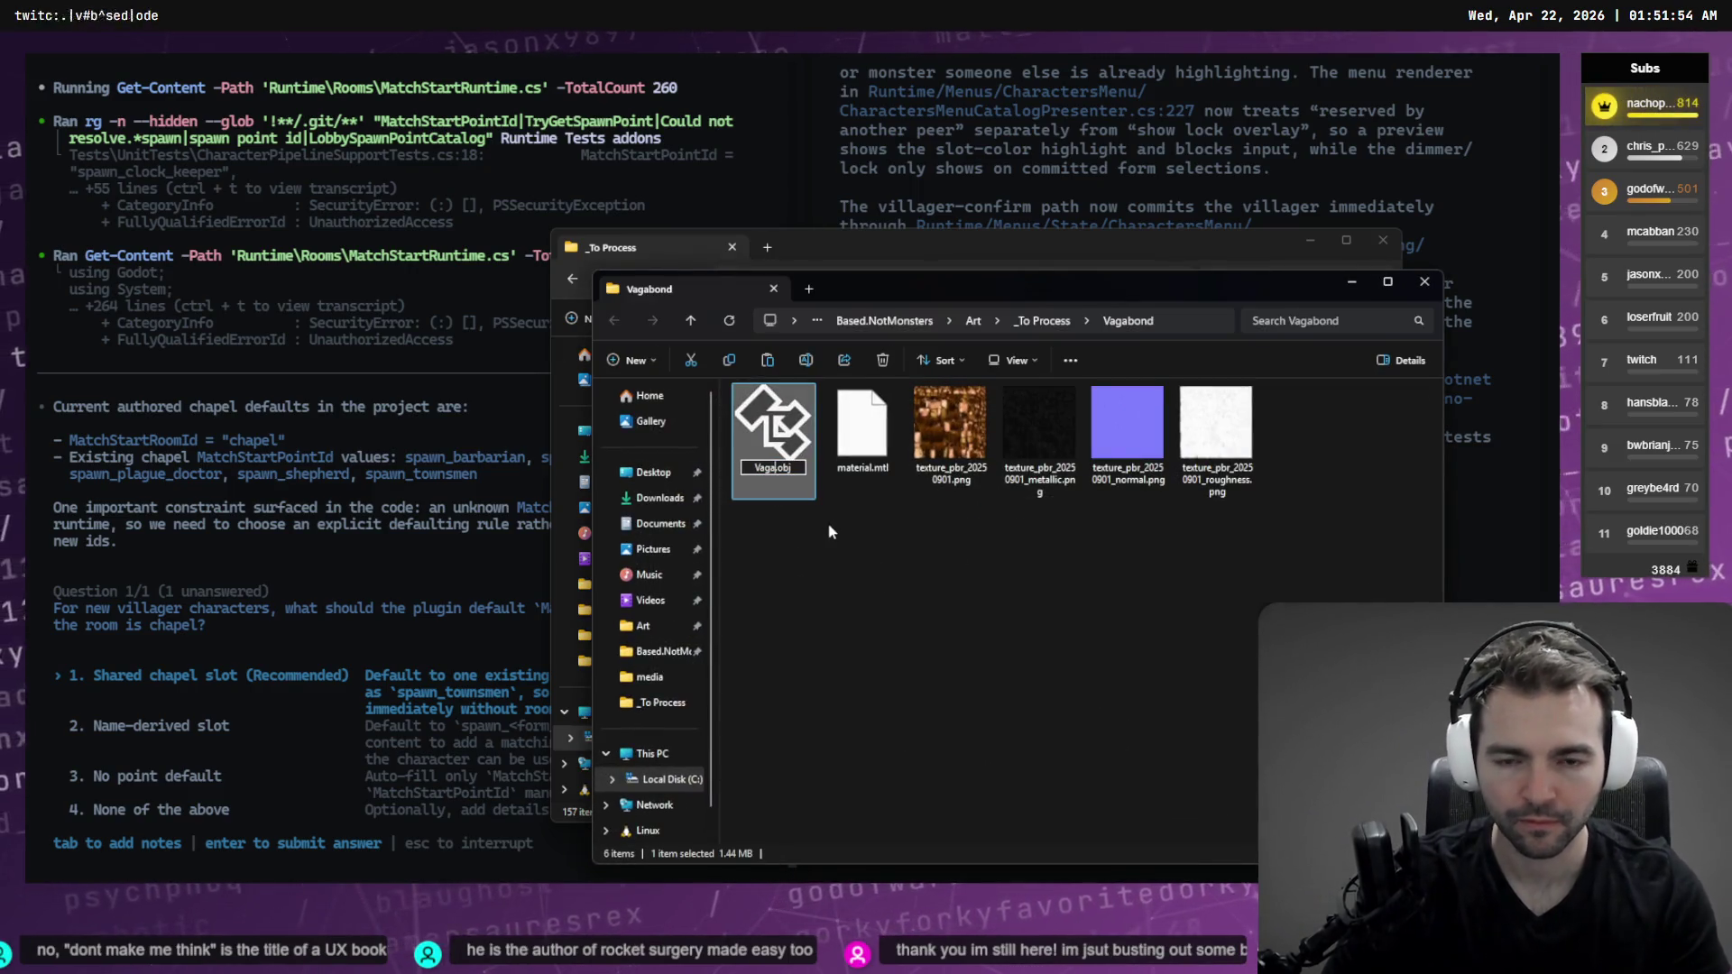
key(Return)
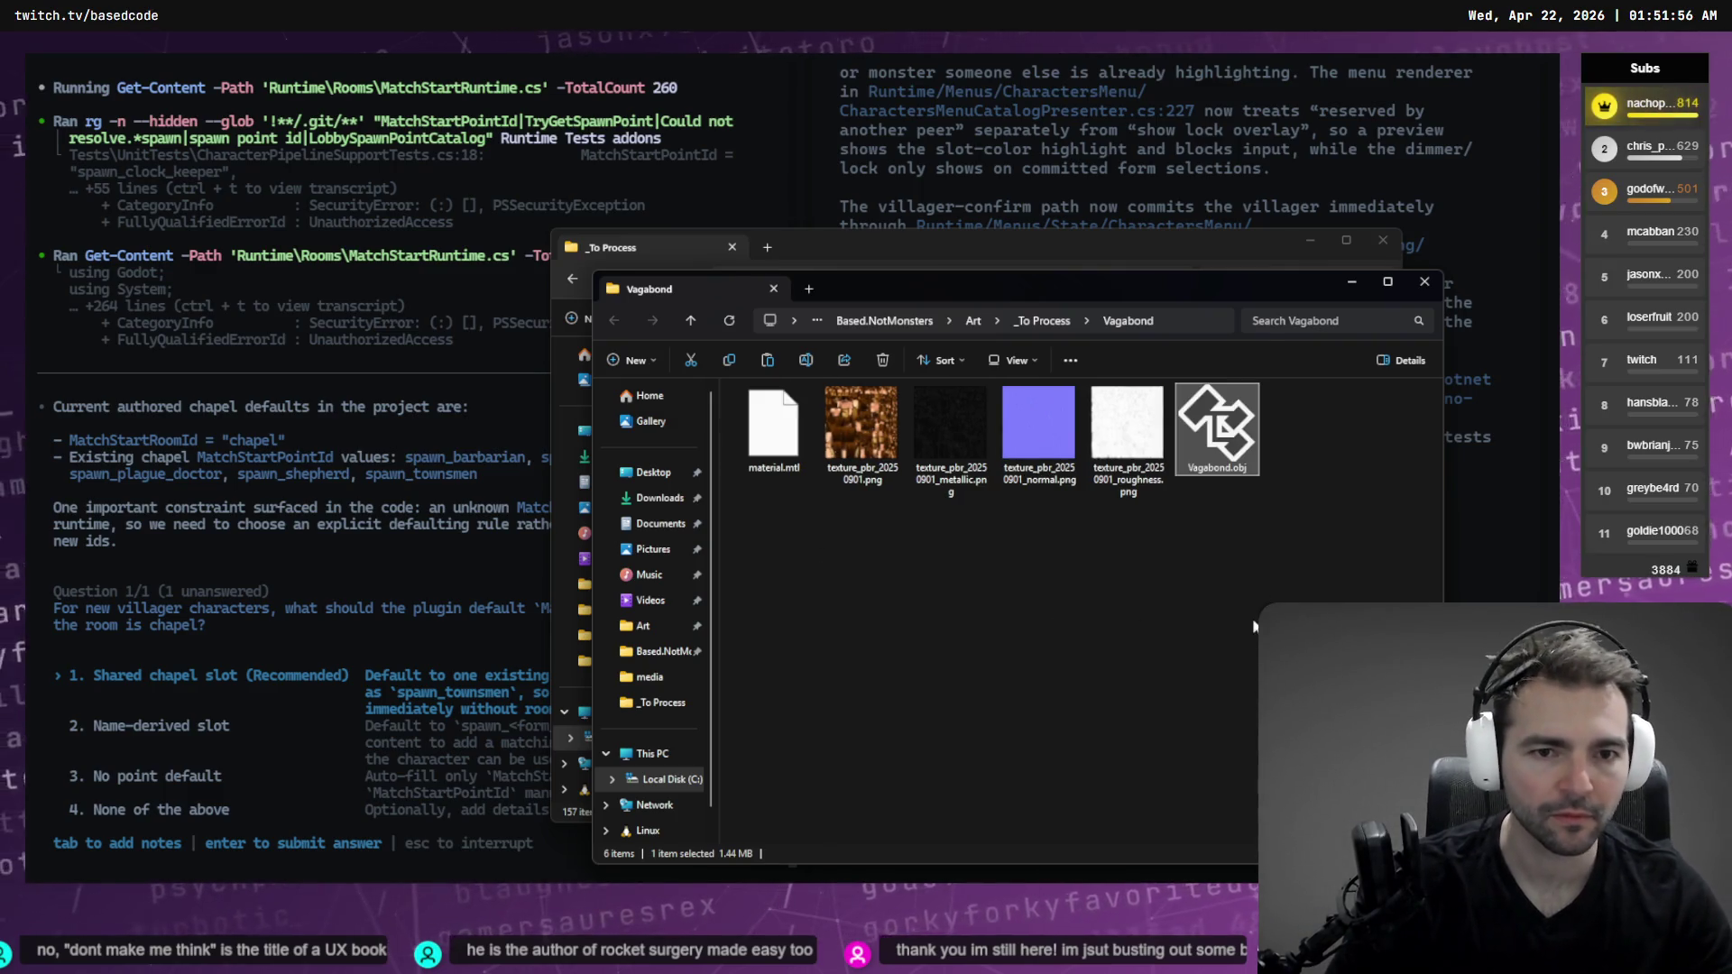
click(831, 532)
key(alt+Tab)
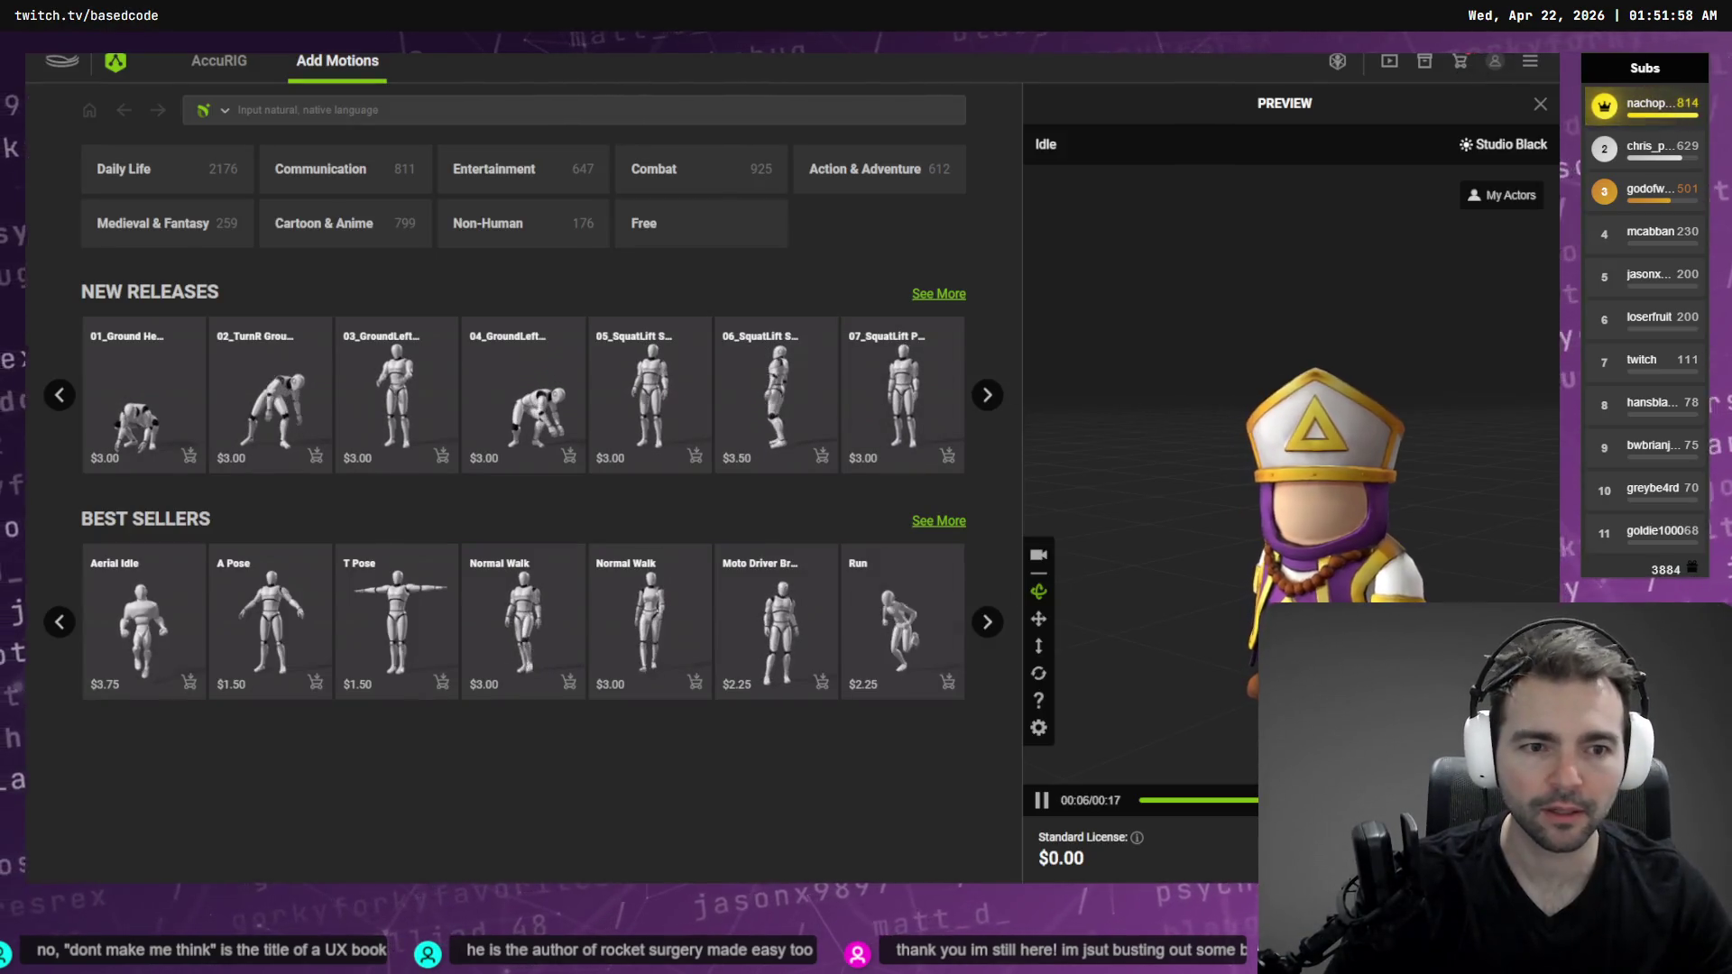
Load _To Process\Vagabond\Vagabond.obj into AccuRIG and turn on forced symmetry
click(219, 61)
click(233, 146)
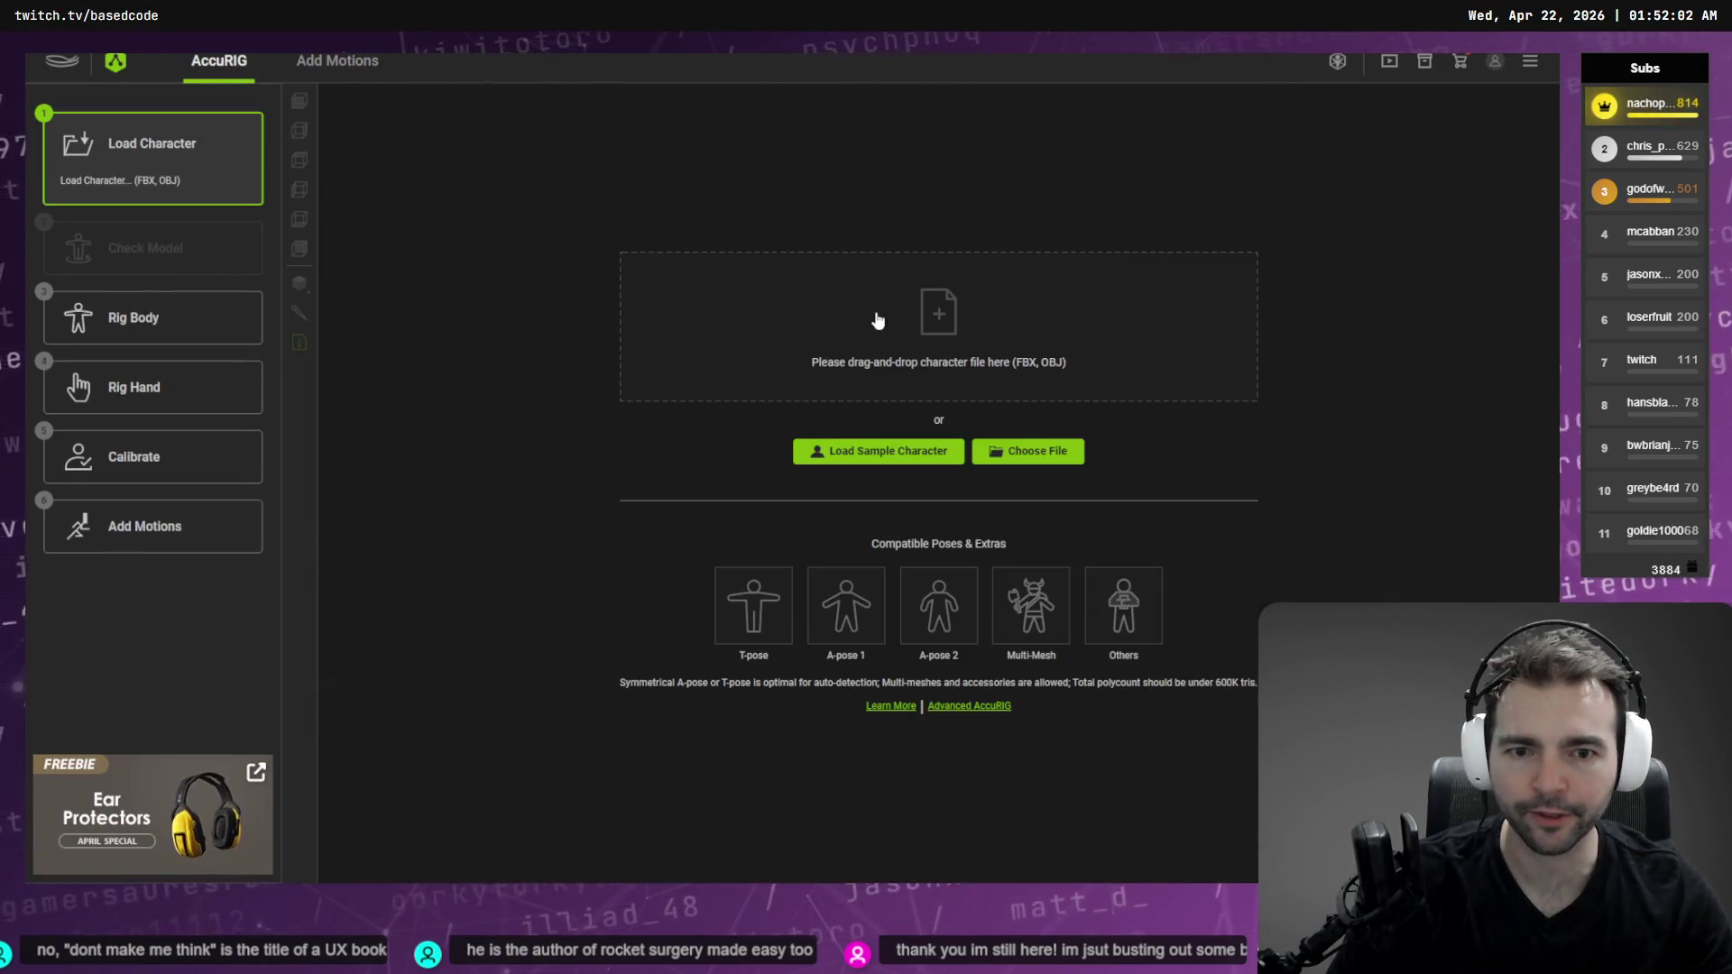
click(1028, 451)
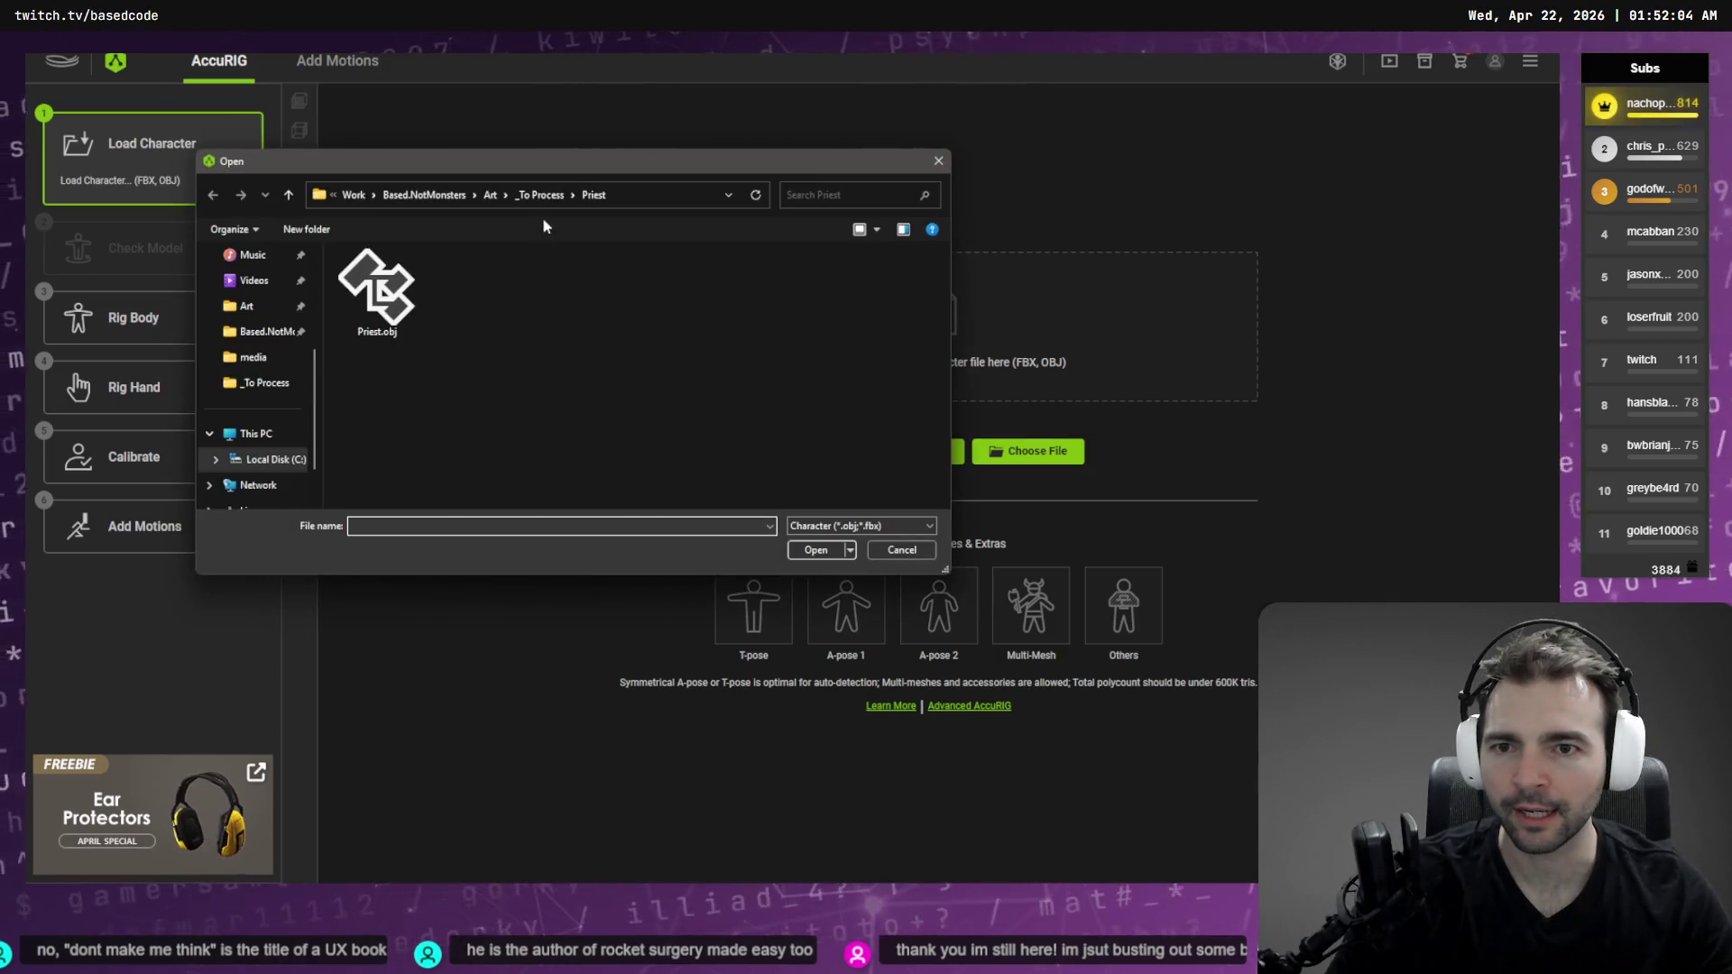
key(alt+Up)
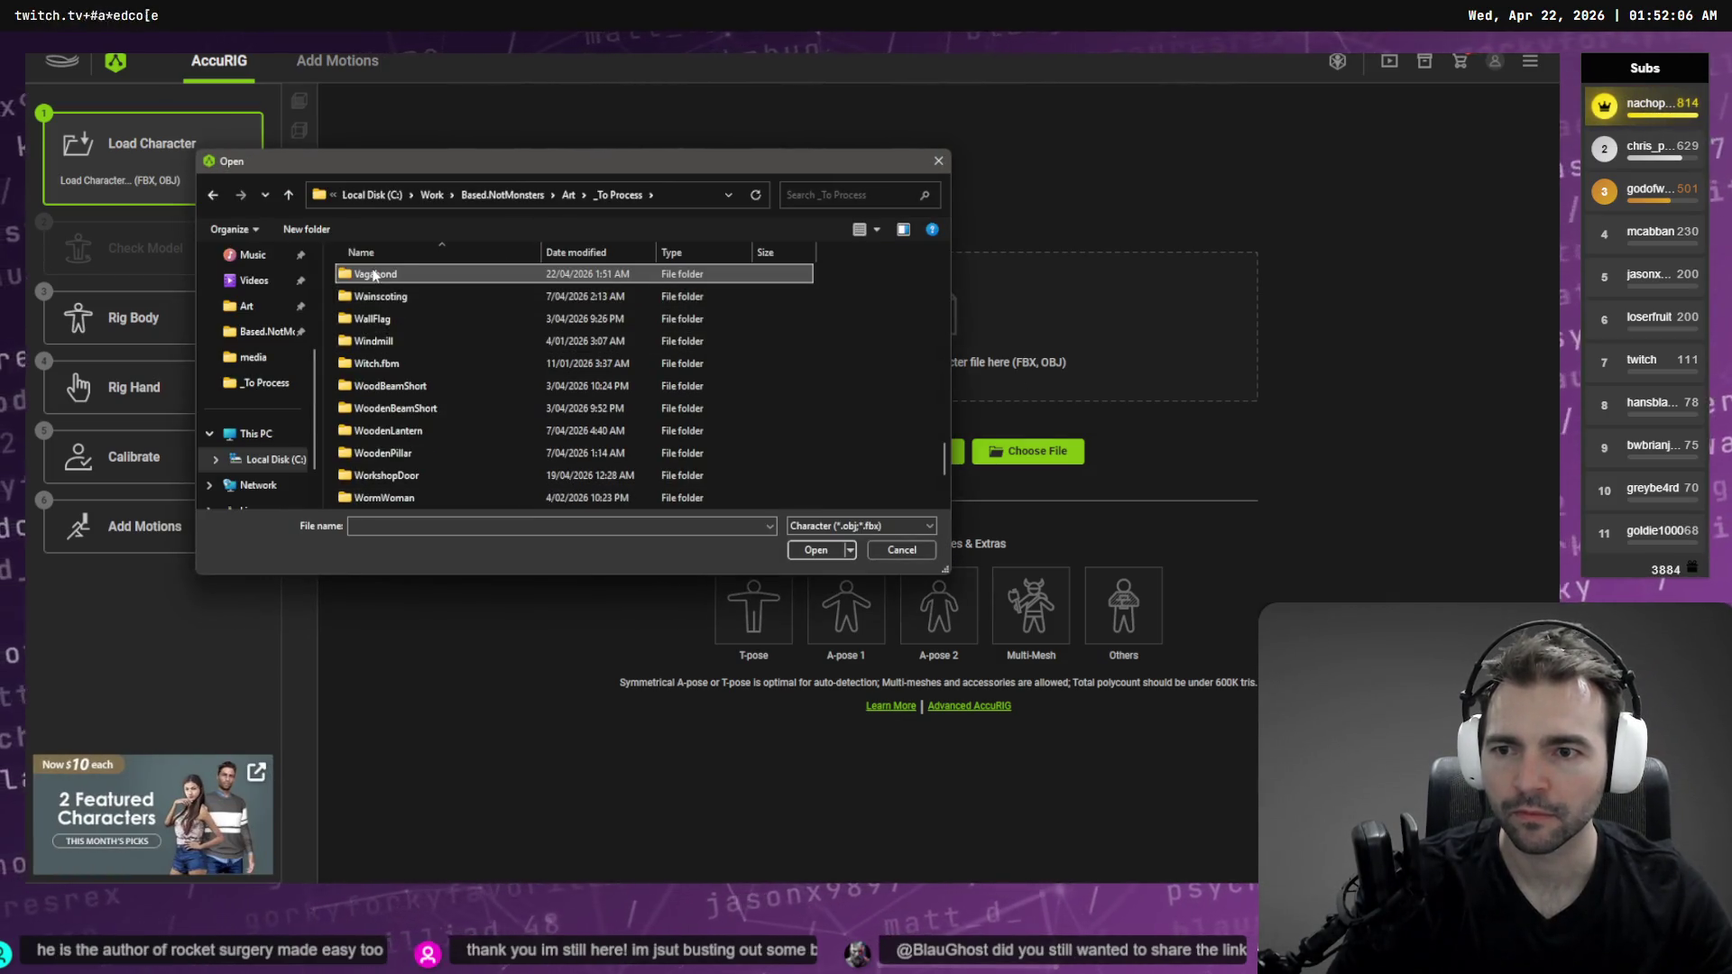
double_click(394, 276)
double_click(394, 280)
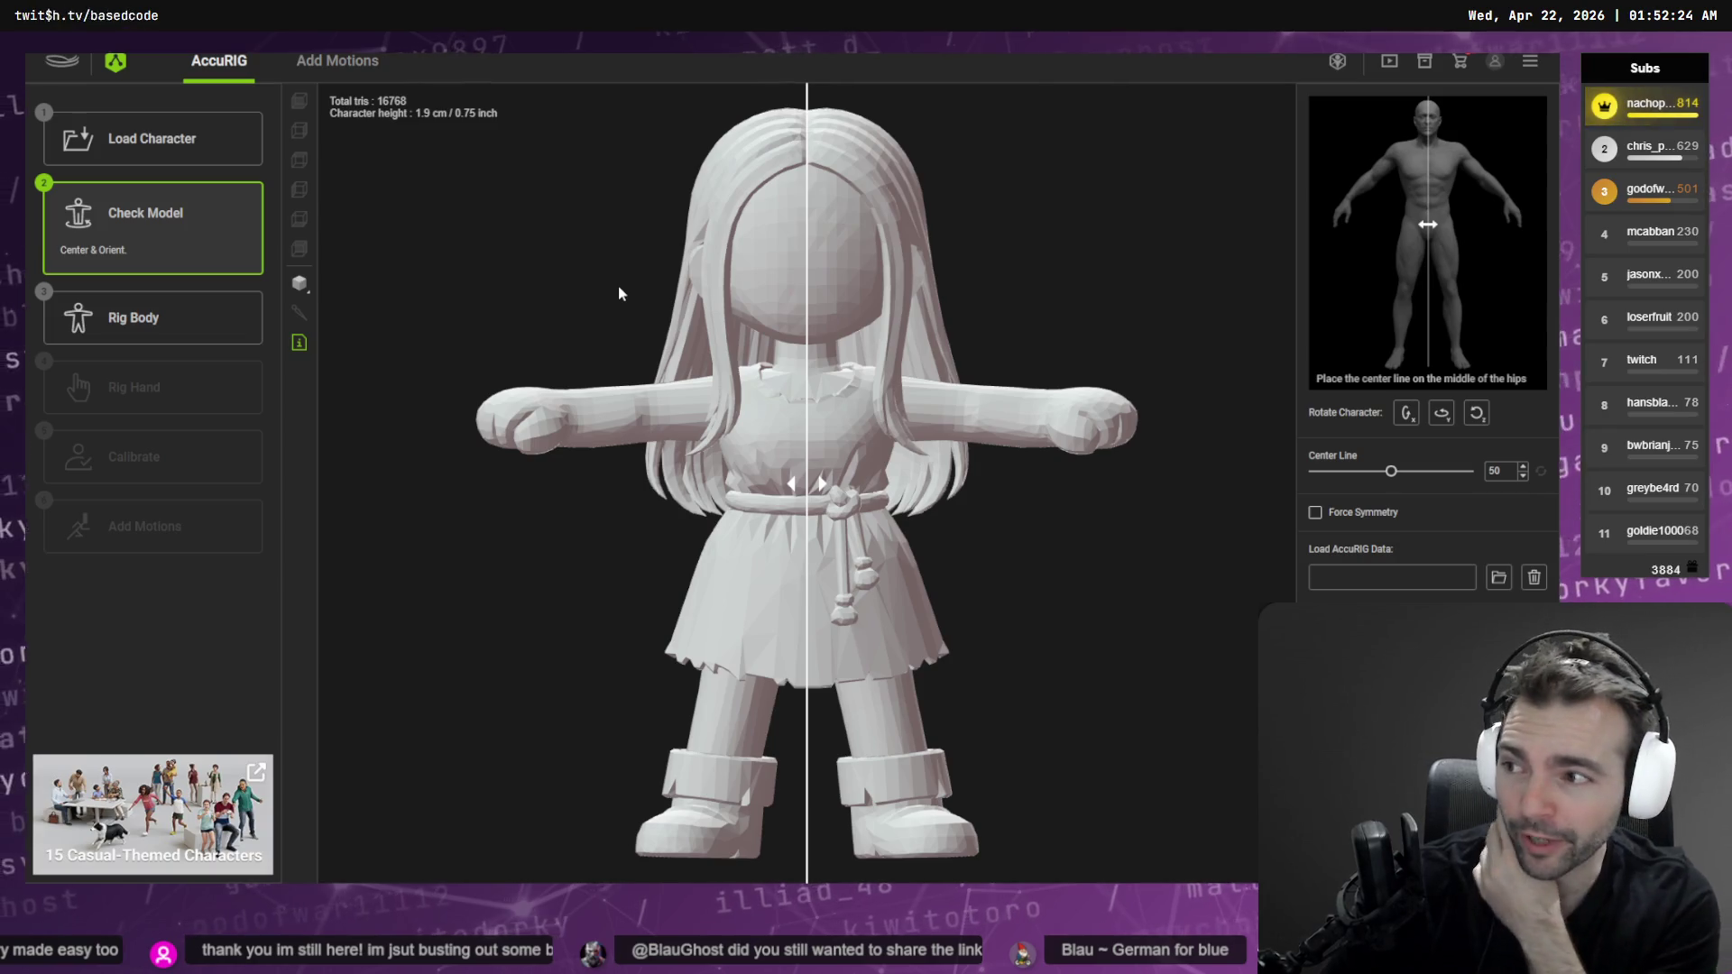
click(1362, 517)
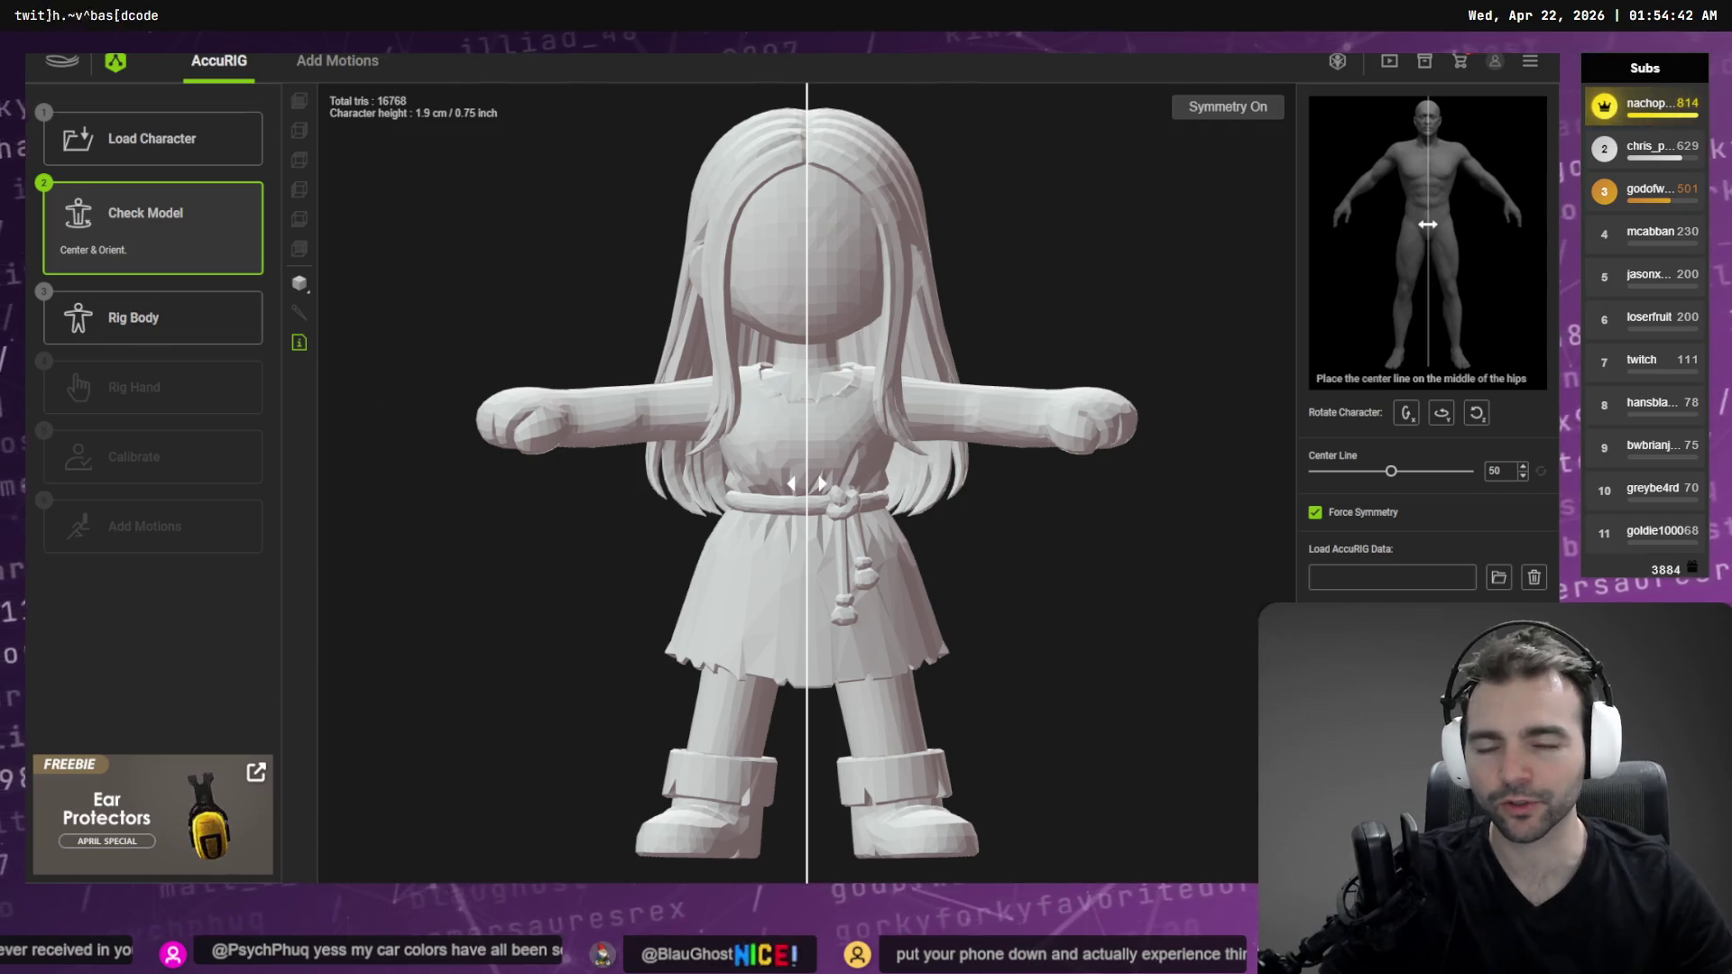
Start body rigging so AccuRIG evaluates the girl model's body joints
click(152, 317)
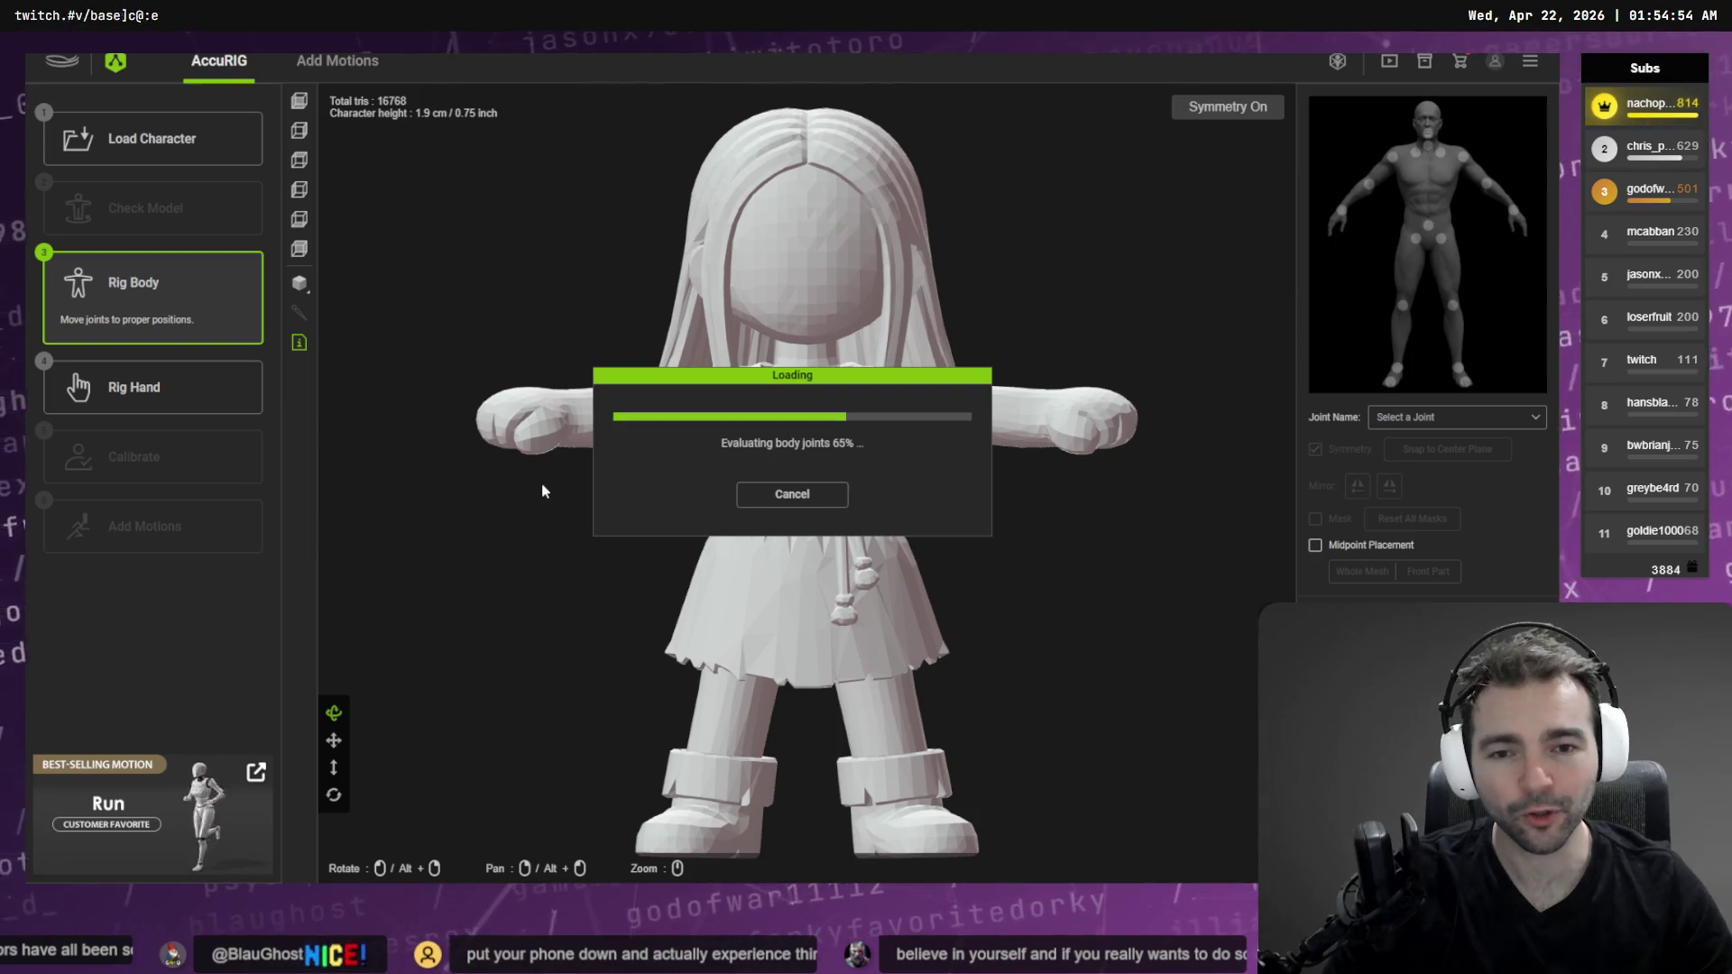
Fit the shoulder, elbow, wrist, clavicle, head and neck joint markers to the chibi's upper body
drag(742, 406, 726, 407)
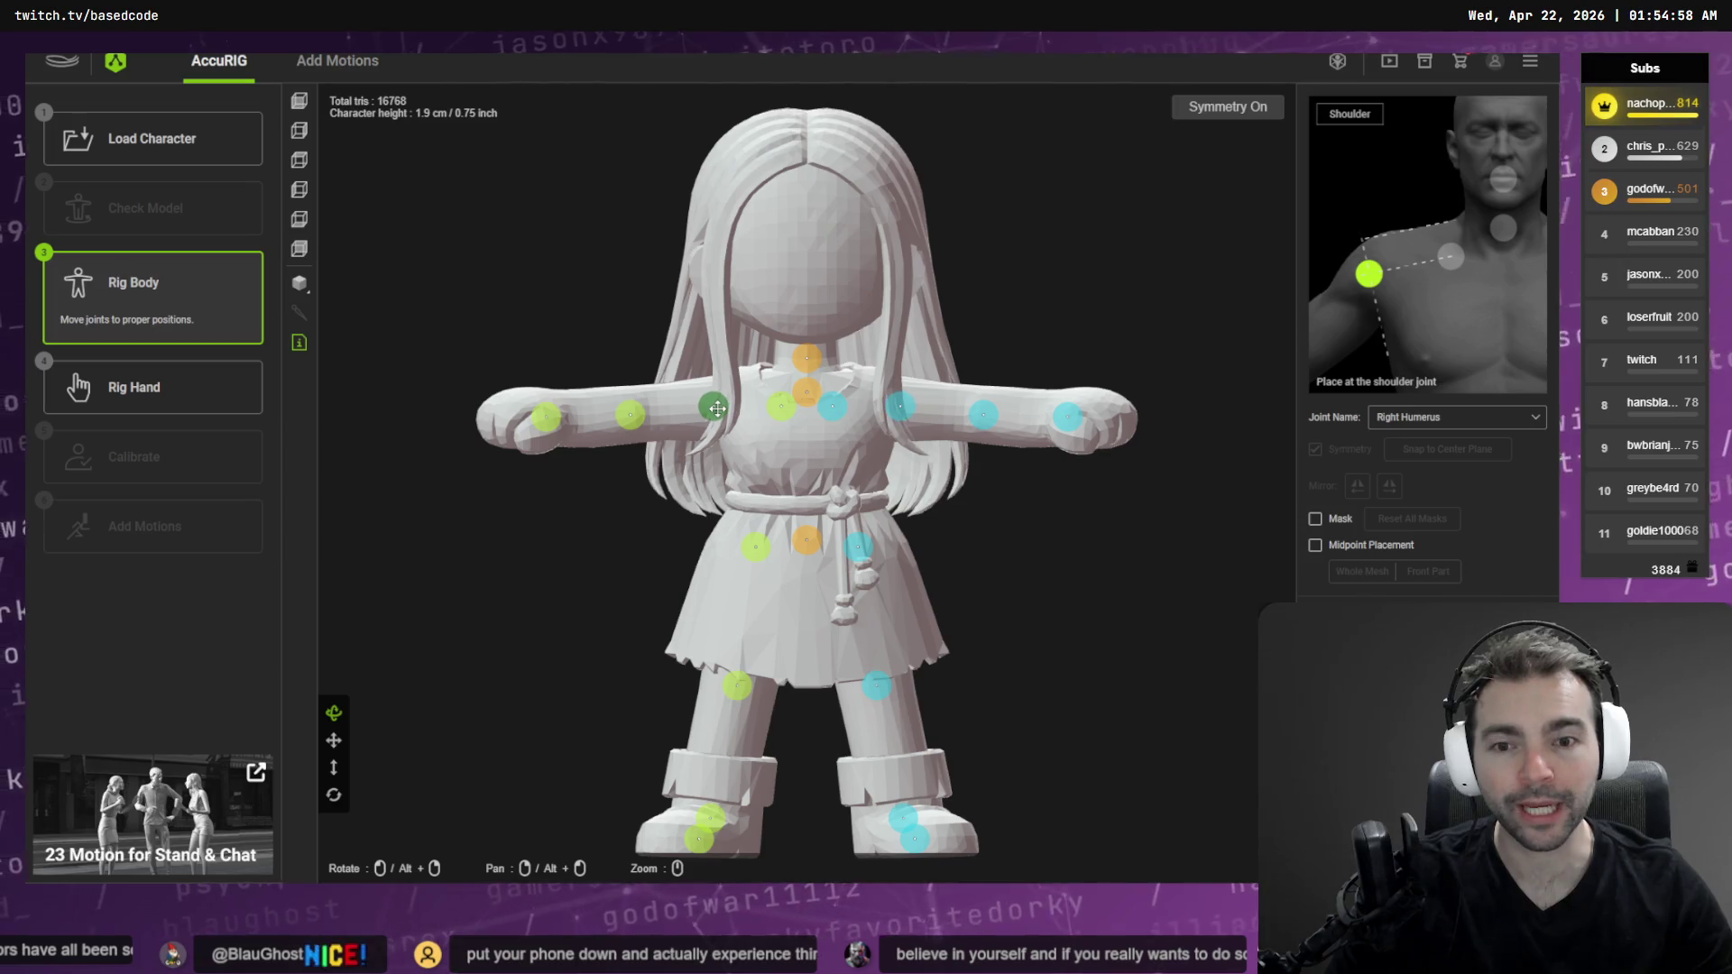
click(643, 415)
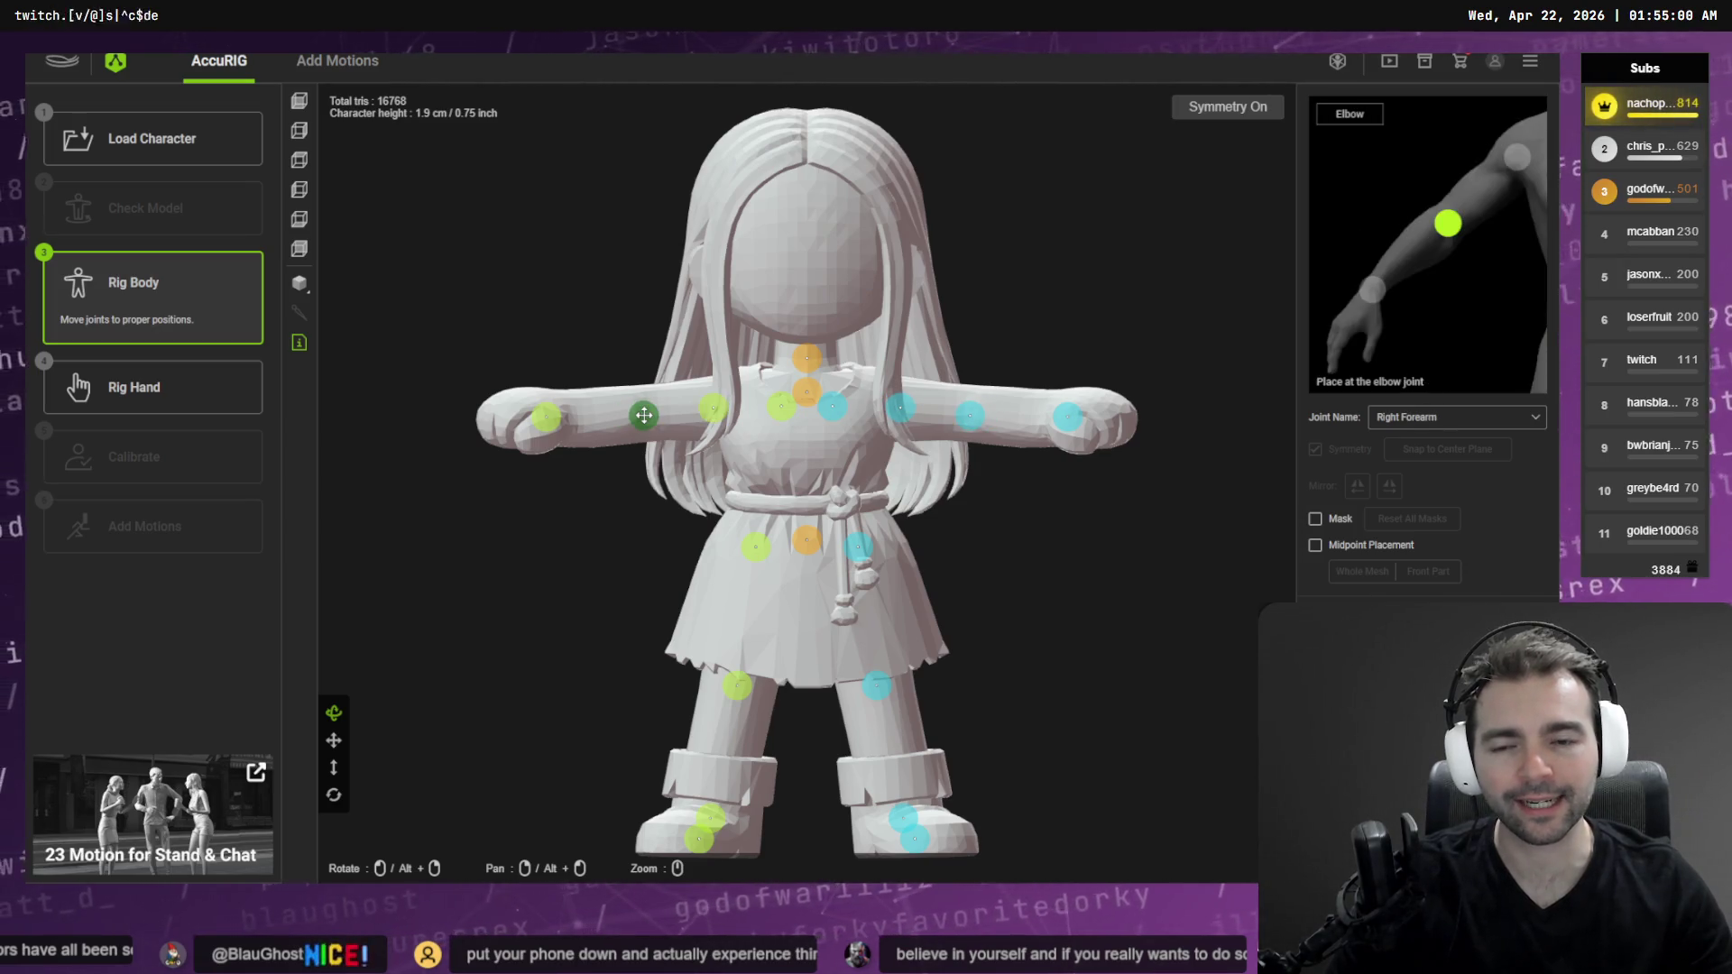
click(545, 413)
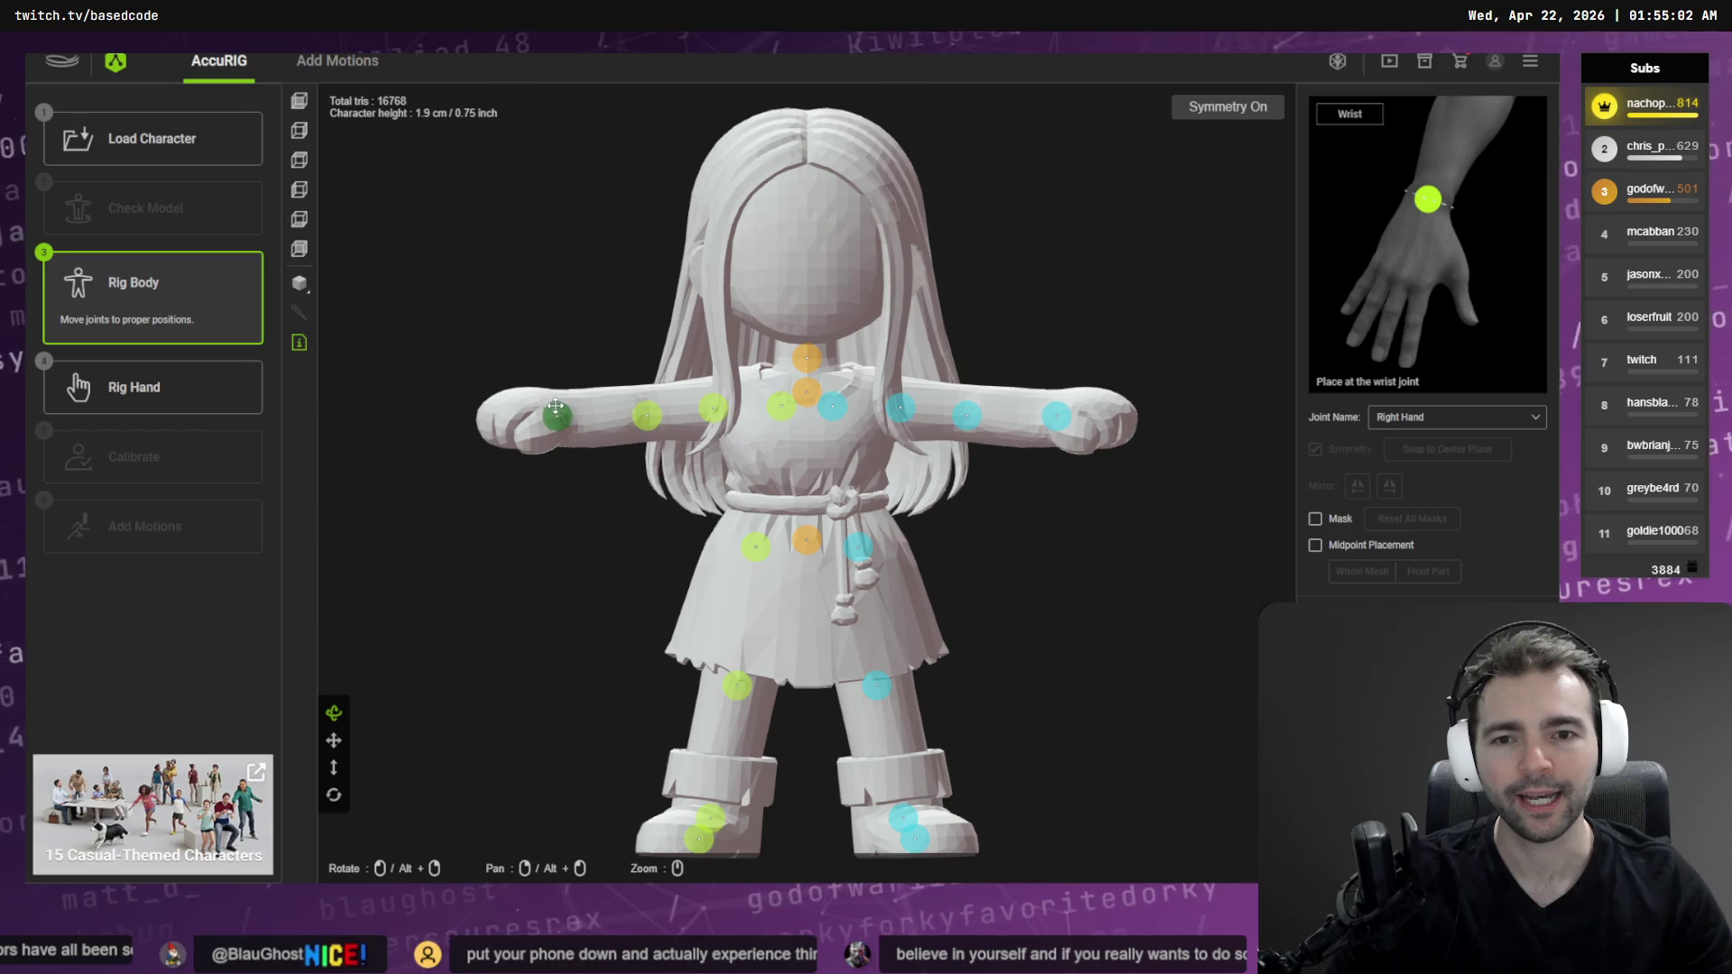
click(781, 403)
drag(806, 357, 811, 383)
click(807, 390)
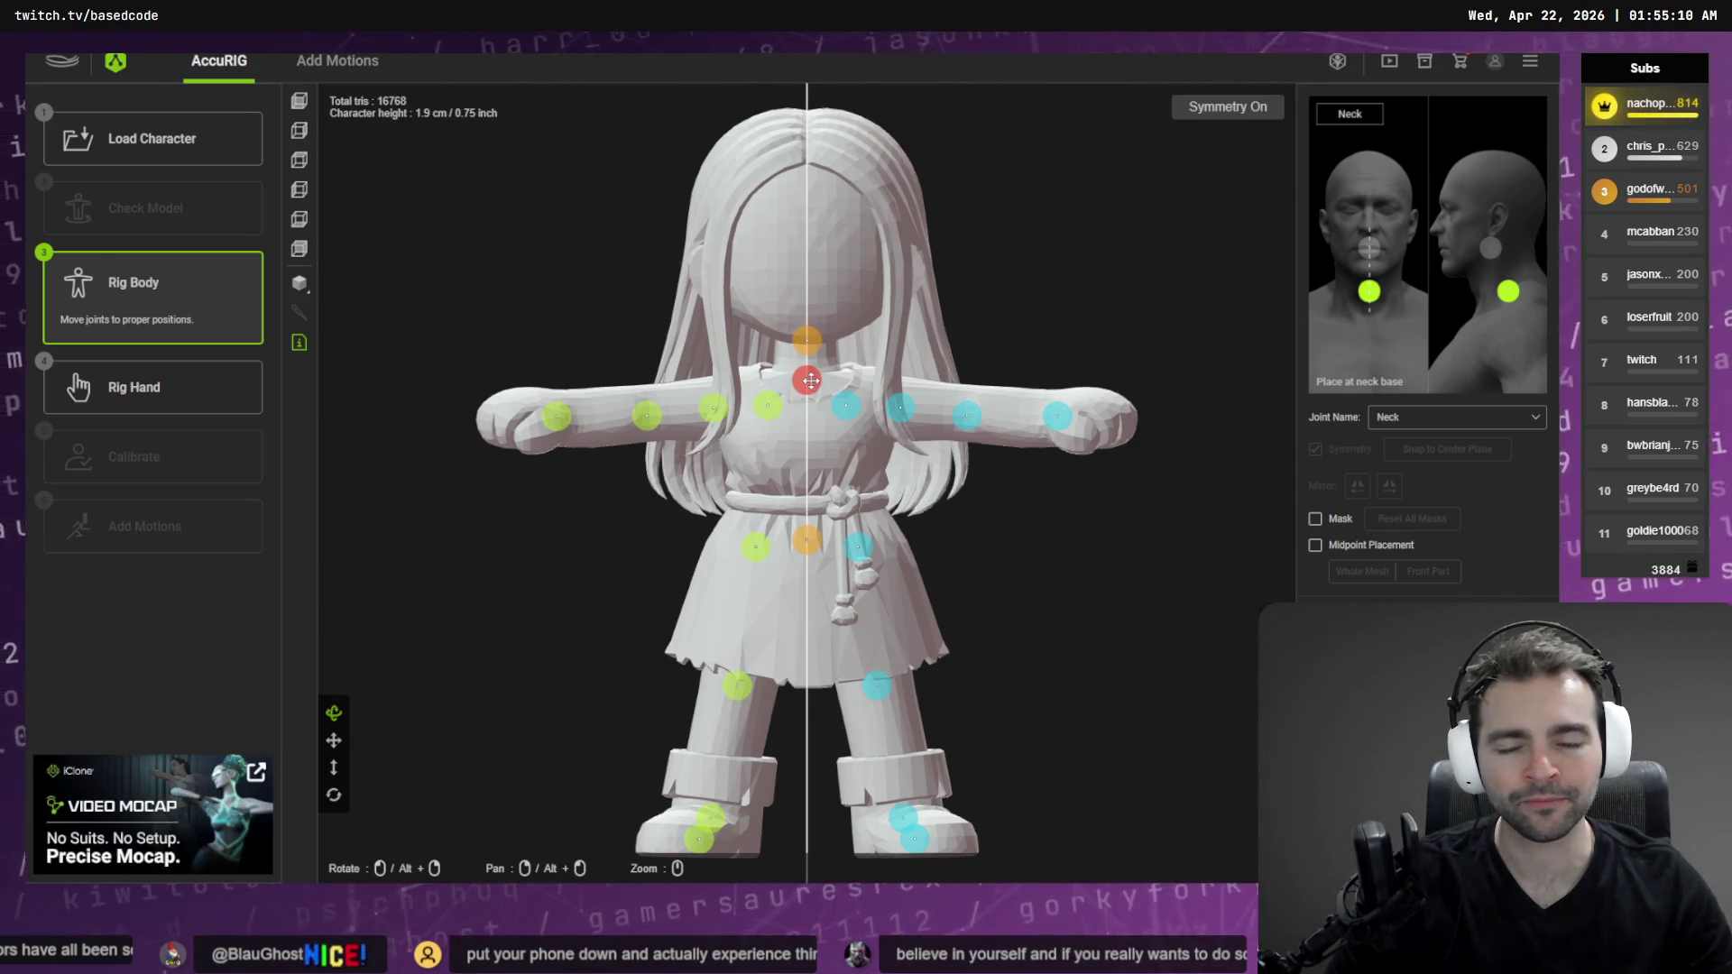
Place the thigh, pelvis, knee, hip, ankle and toe markers on the legs, checking from the side
drag(859, 546, 862, 590)
click(807, 540)
drag(806, 539, 808, 588)
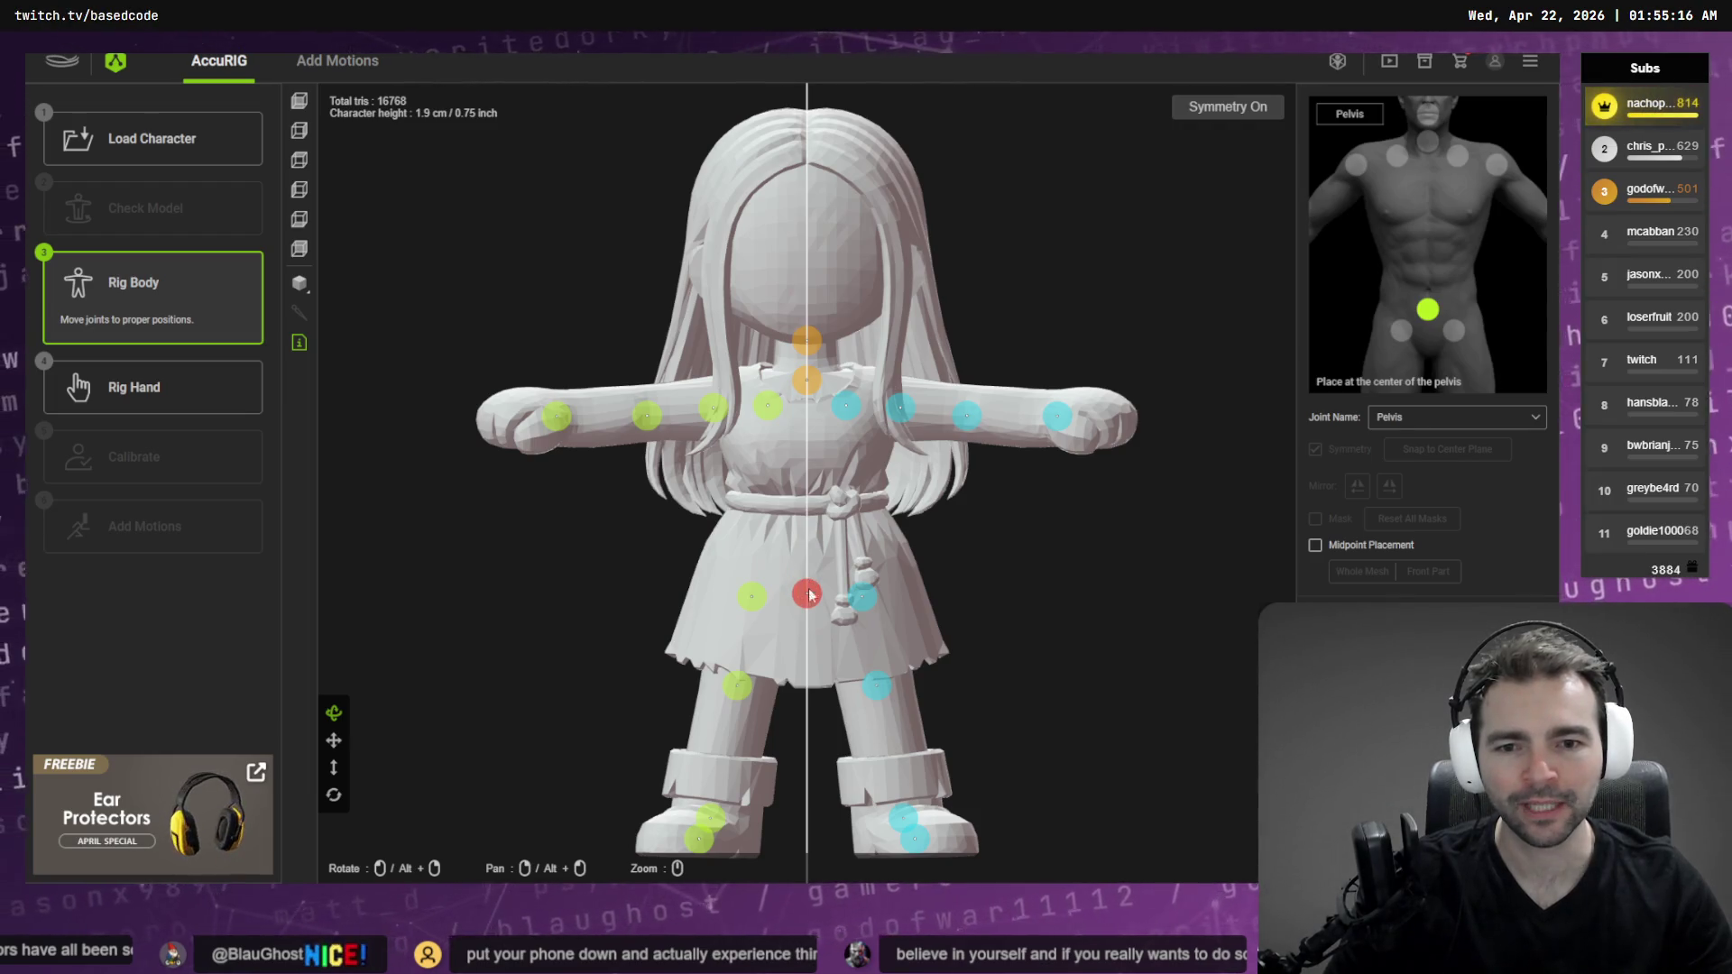
click(737, 685)
drag(737, 686, 725, 732)
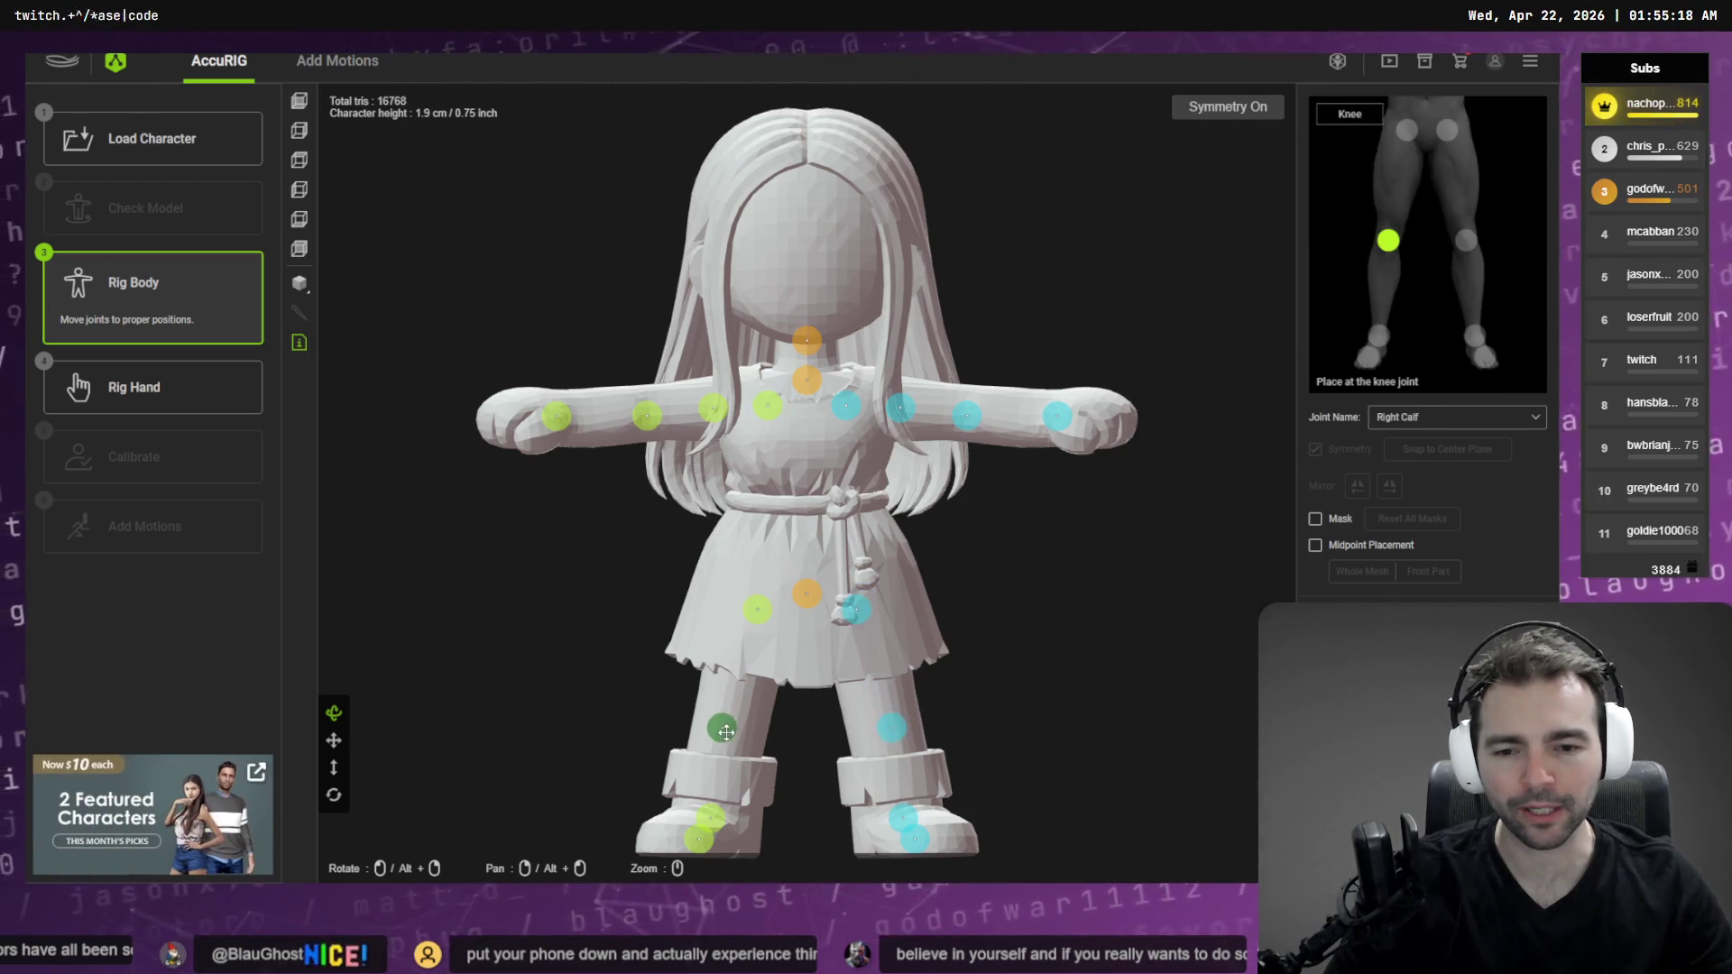
drag(855, 610, 868, 628)
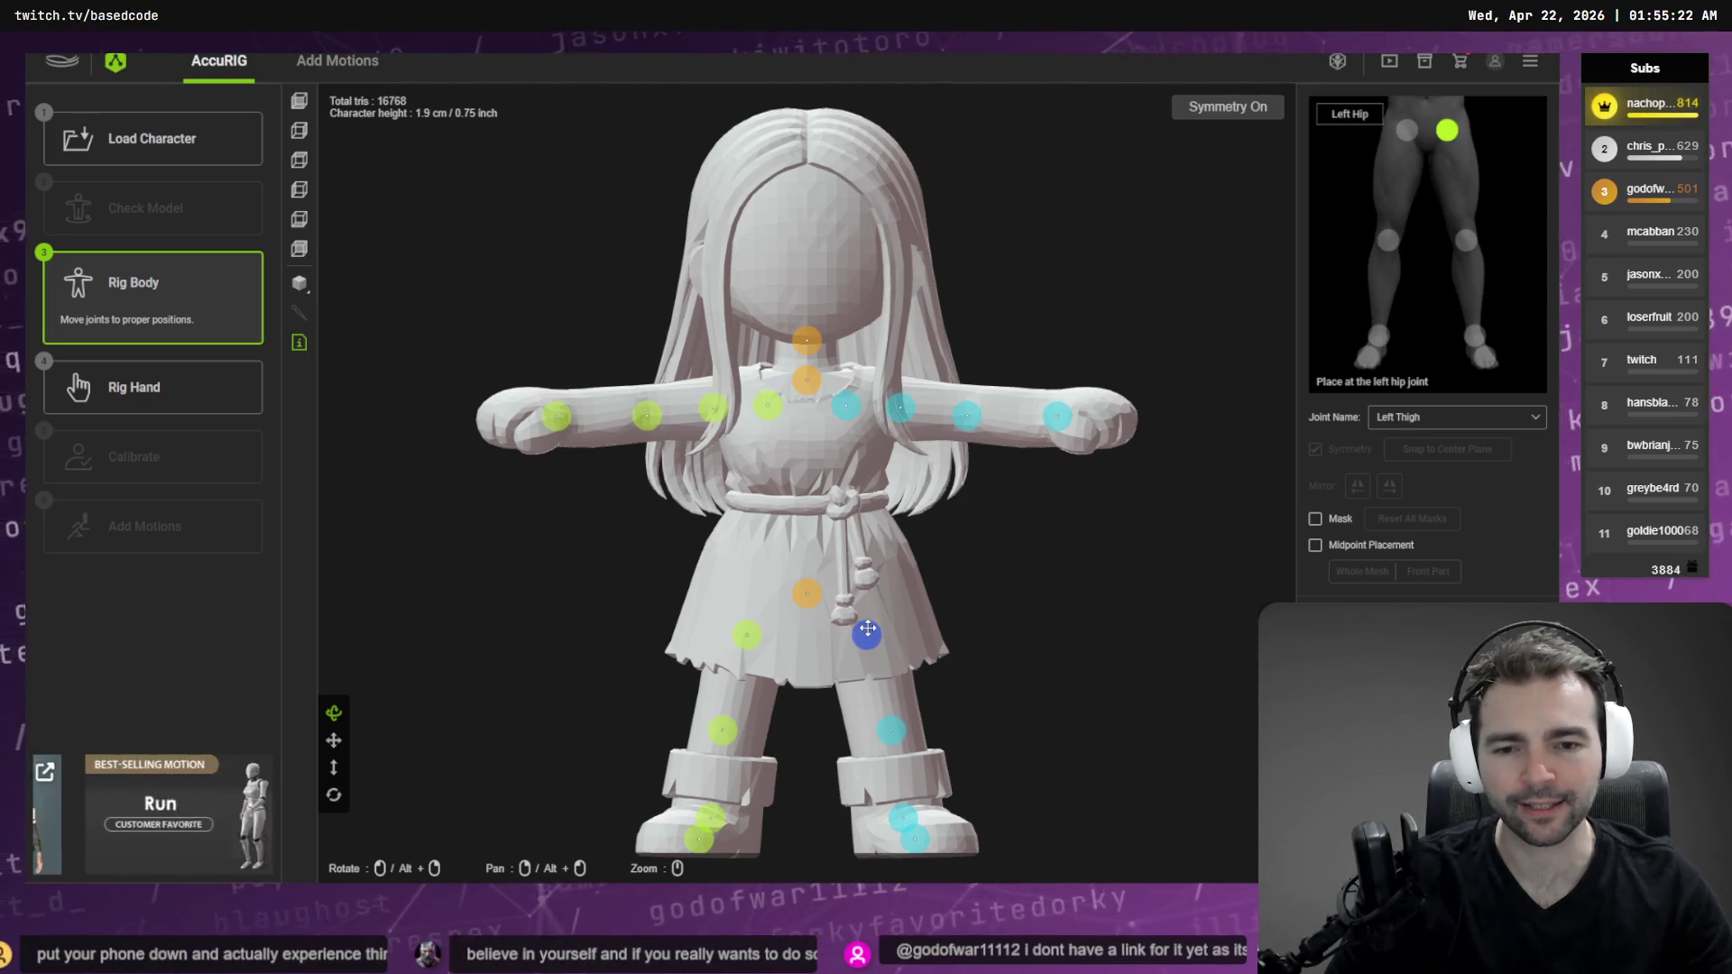
drag(893, 814, 879, 830)
drag(914, 837, 946, 823)
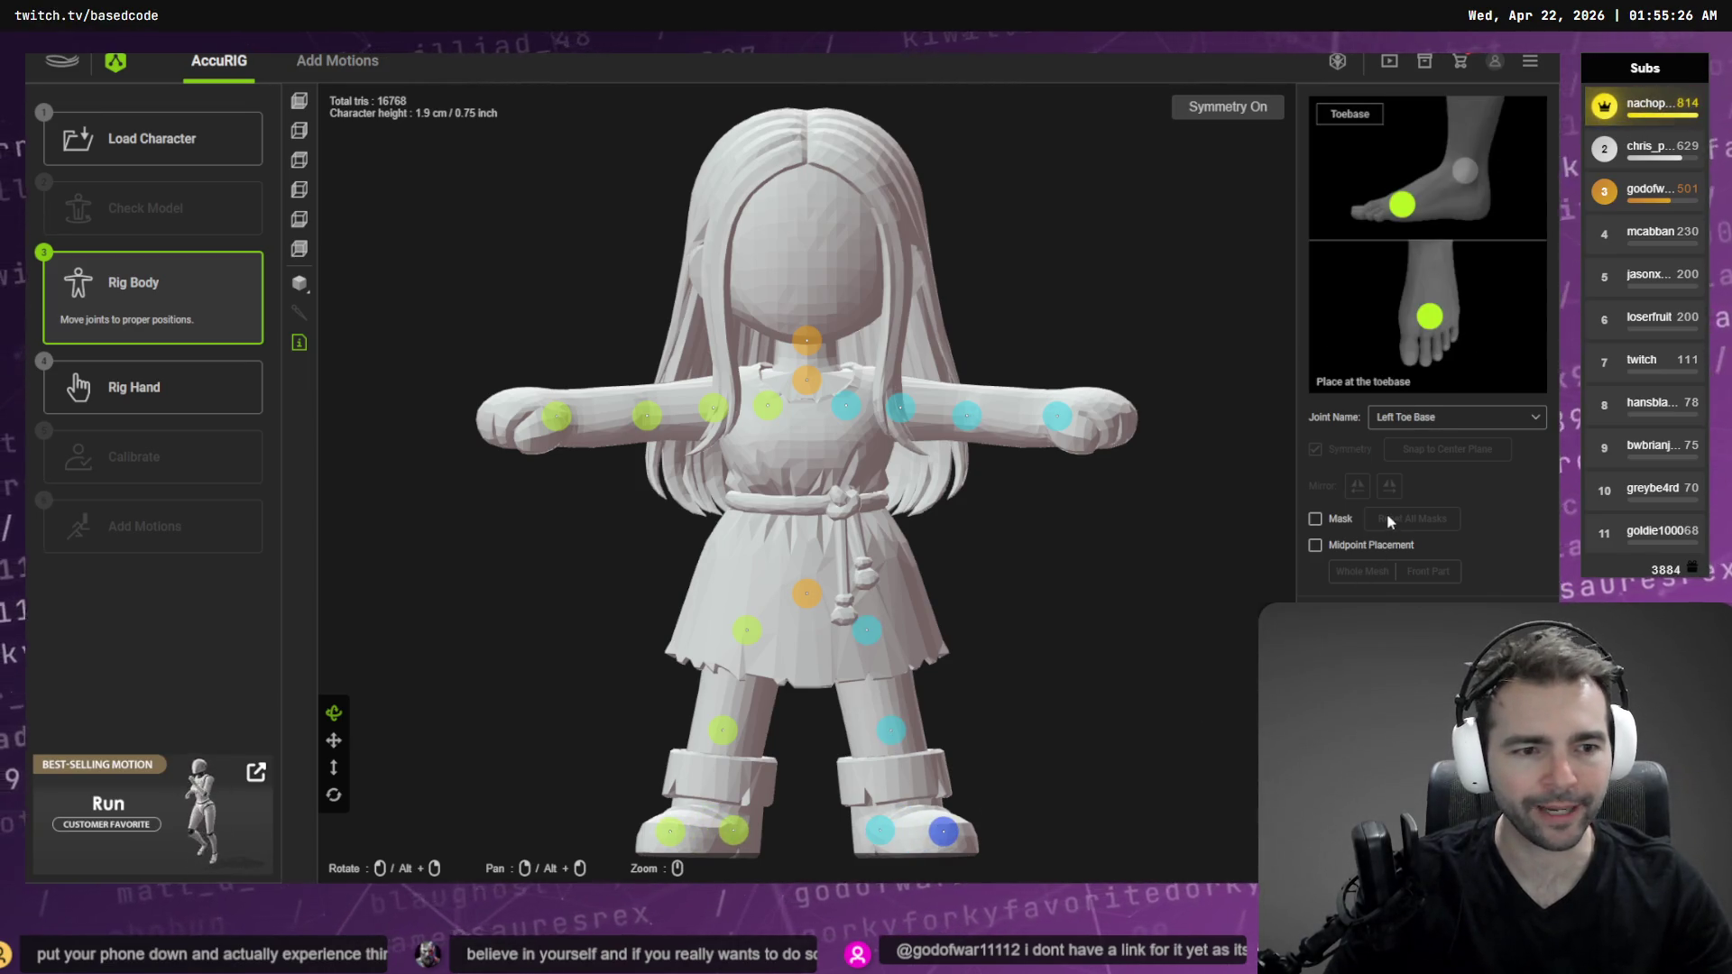
mouse_move(745, 496)
mouse_down()
mouse_move(928, 491)
mouse_move(927, 515)
mouse_move(811, 523)
mouse_move(762, 632)
mouse_up()
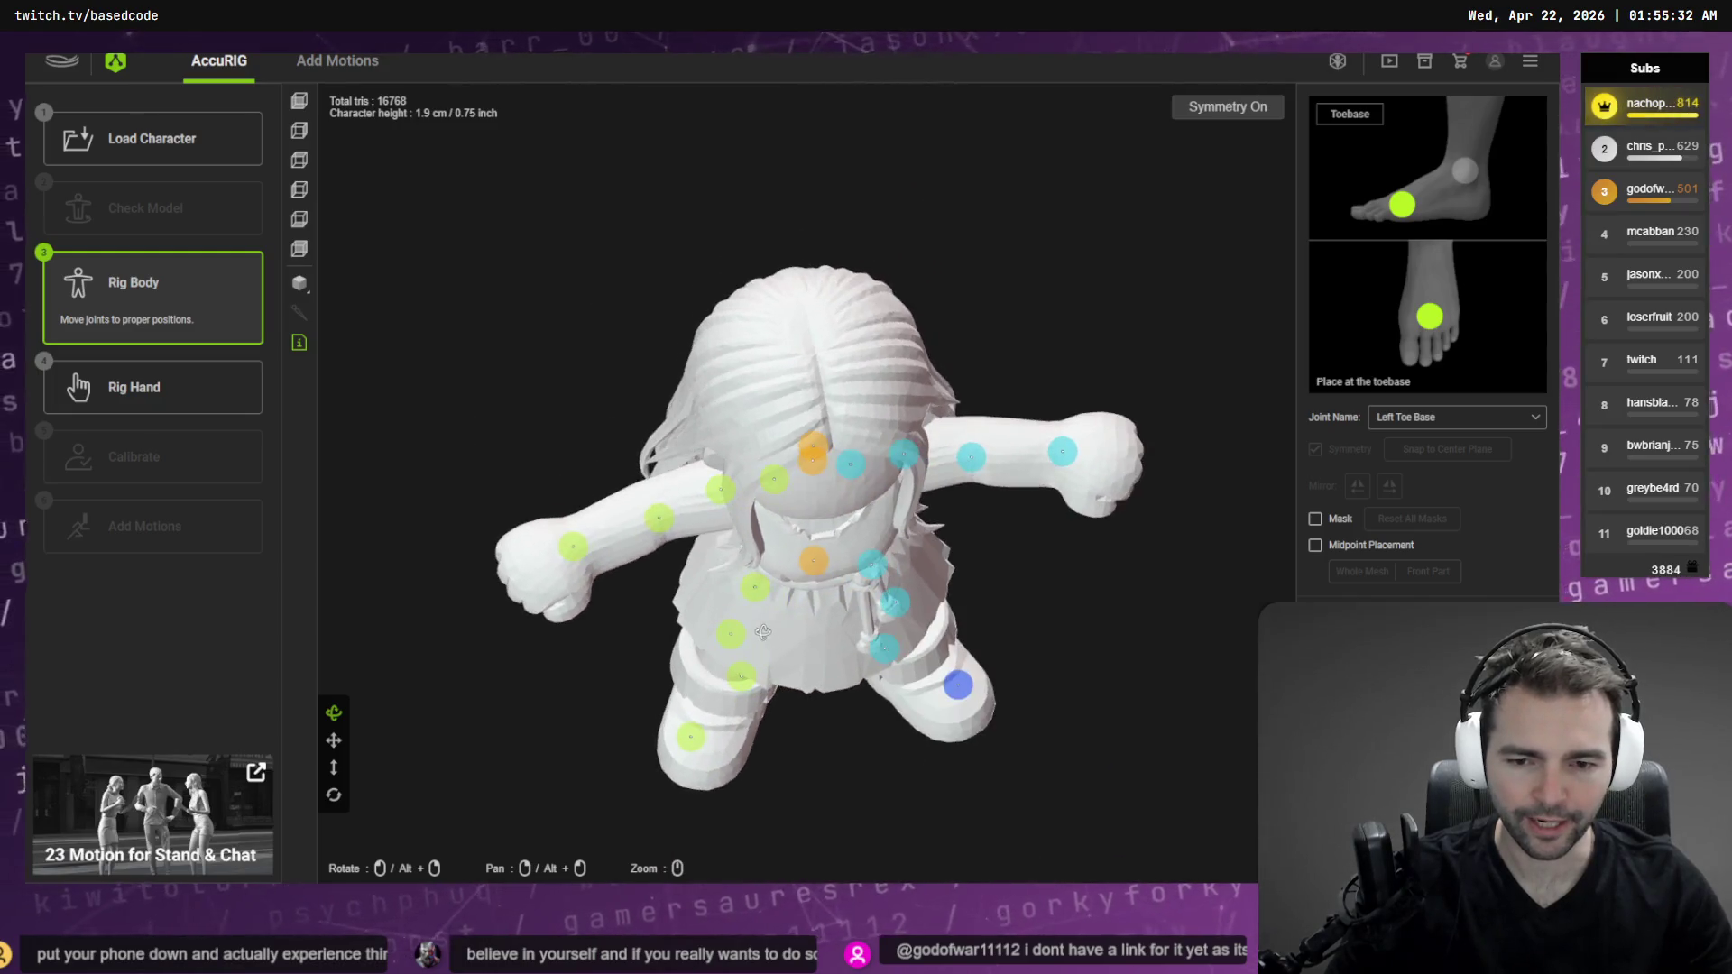
click(701, 744)
mouse_move(706, 747)
mouse_down()
mouse_move(820, 712)
mouse_move(959, 599)
mouse_move(1001, 625)
mouse_move(788, 598)
mouse_up()
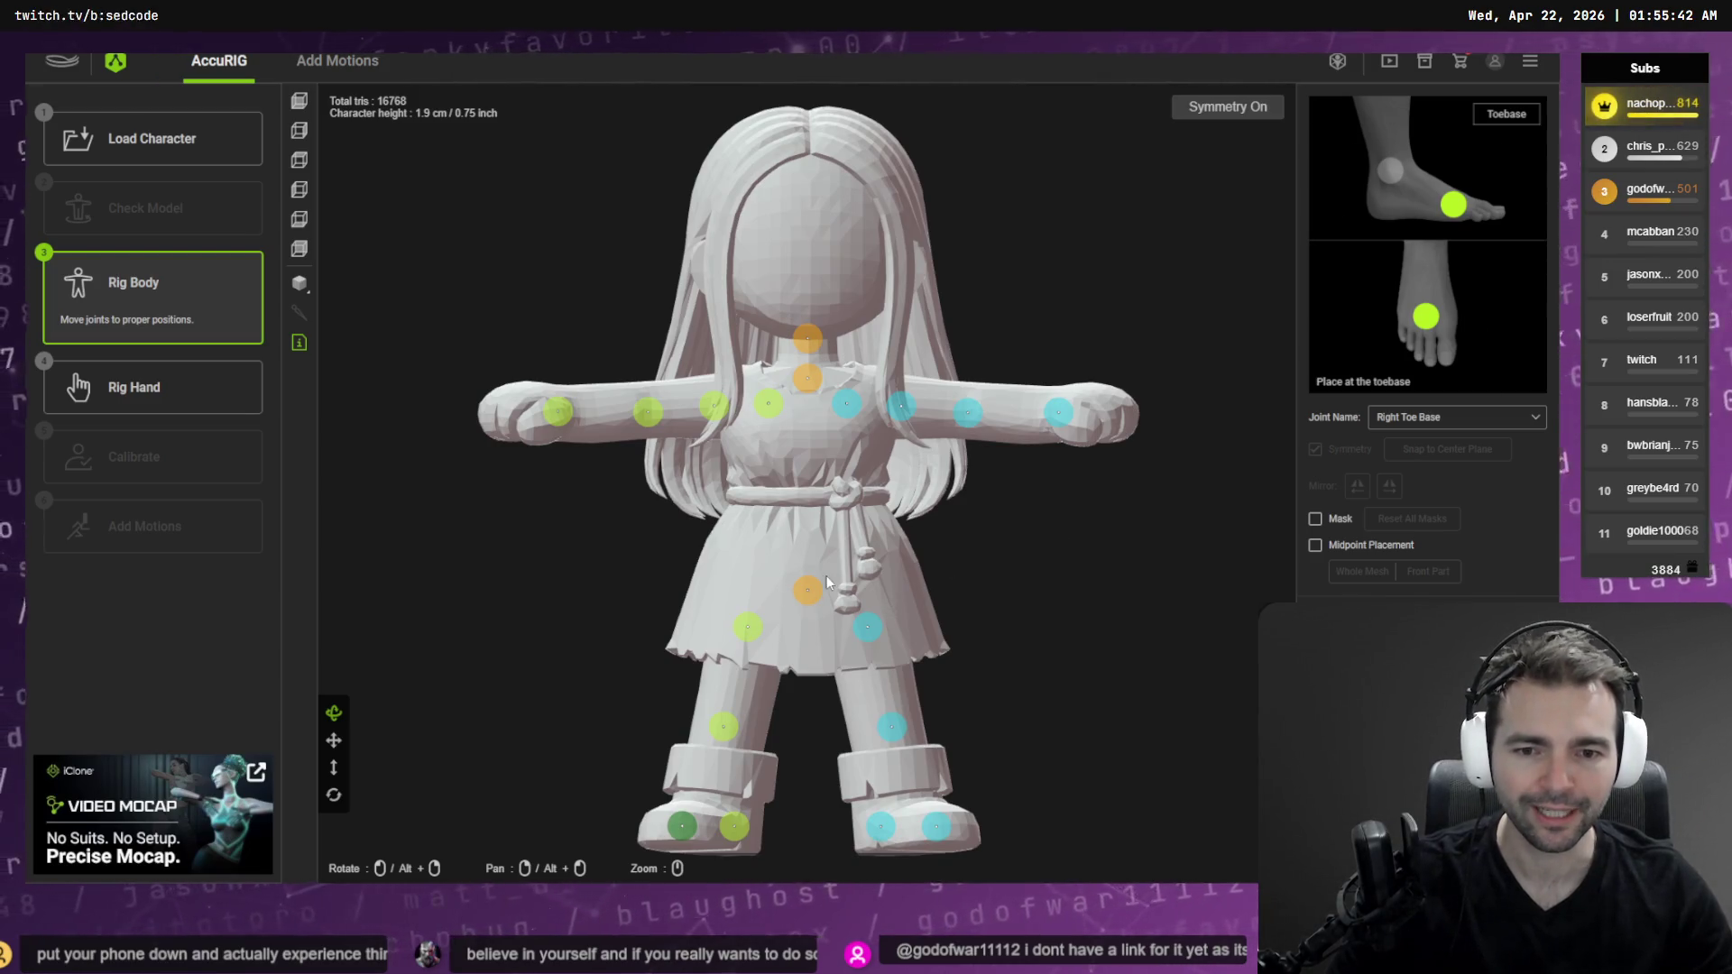
mouse_move(869, 627)
mouse_down()
mouse_move(973, 589)
mouse_move(755, 588)
mouse_up()
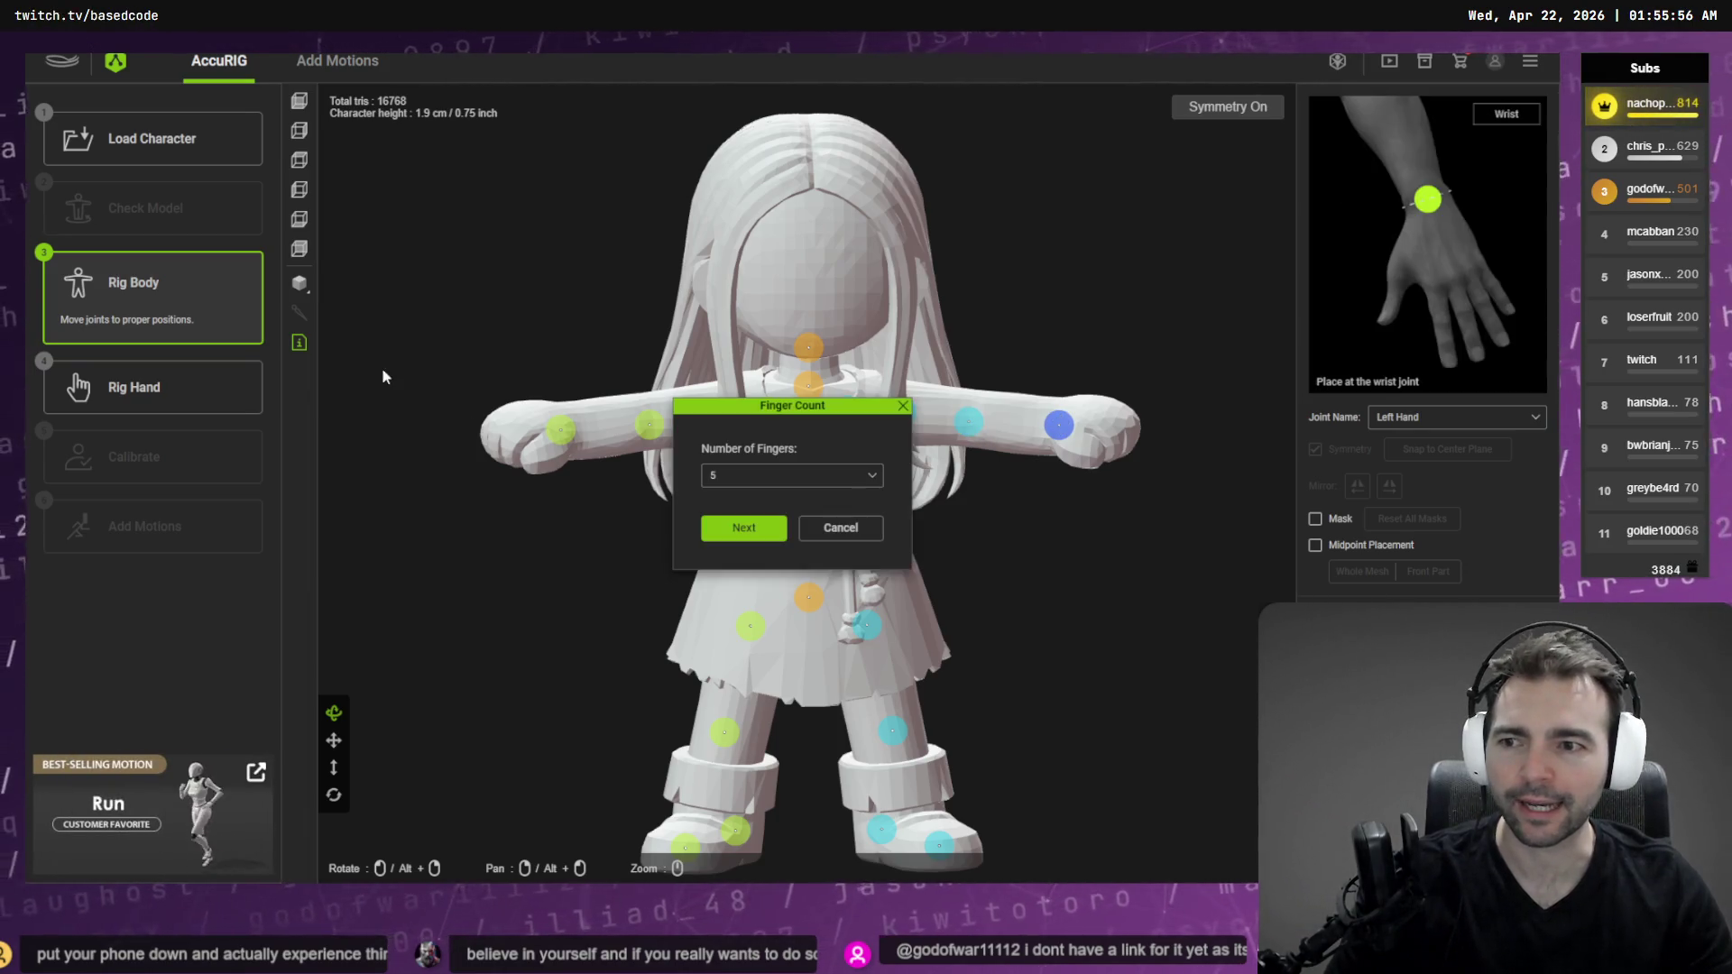
Set the finger count to 0 and continue rigging
click(787, 476)
click(756, 506)
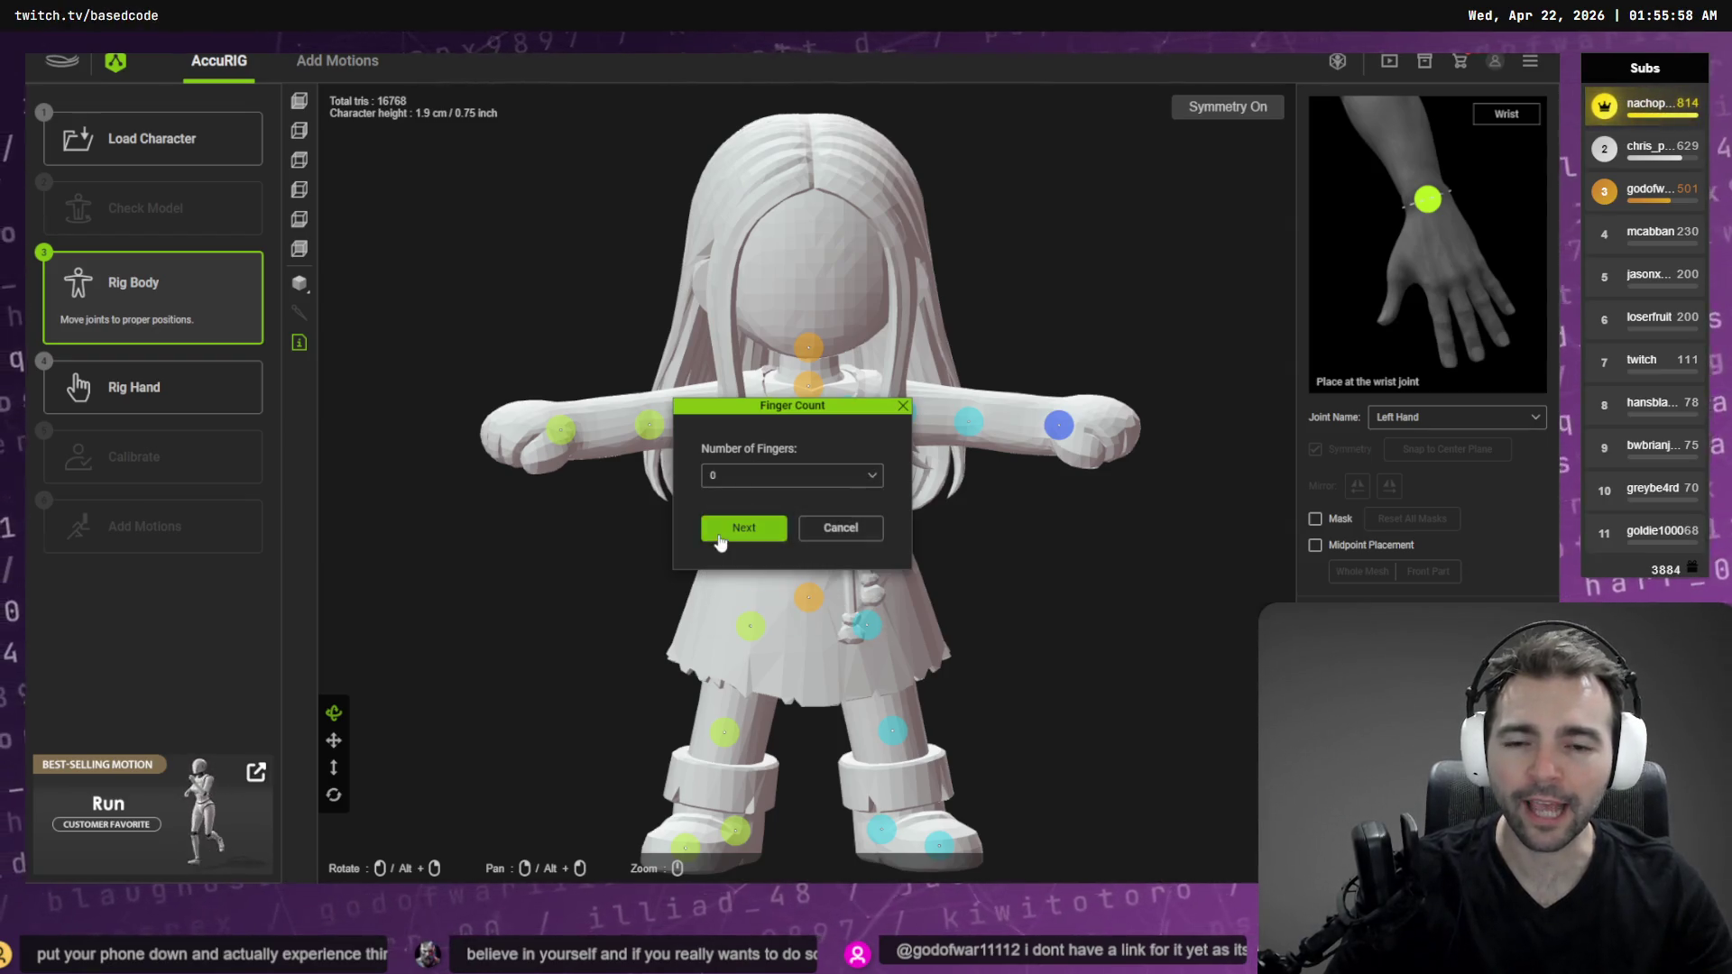
click(726, 532)
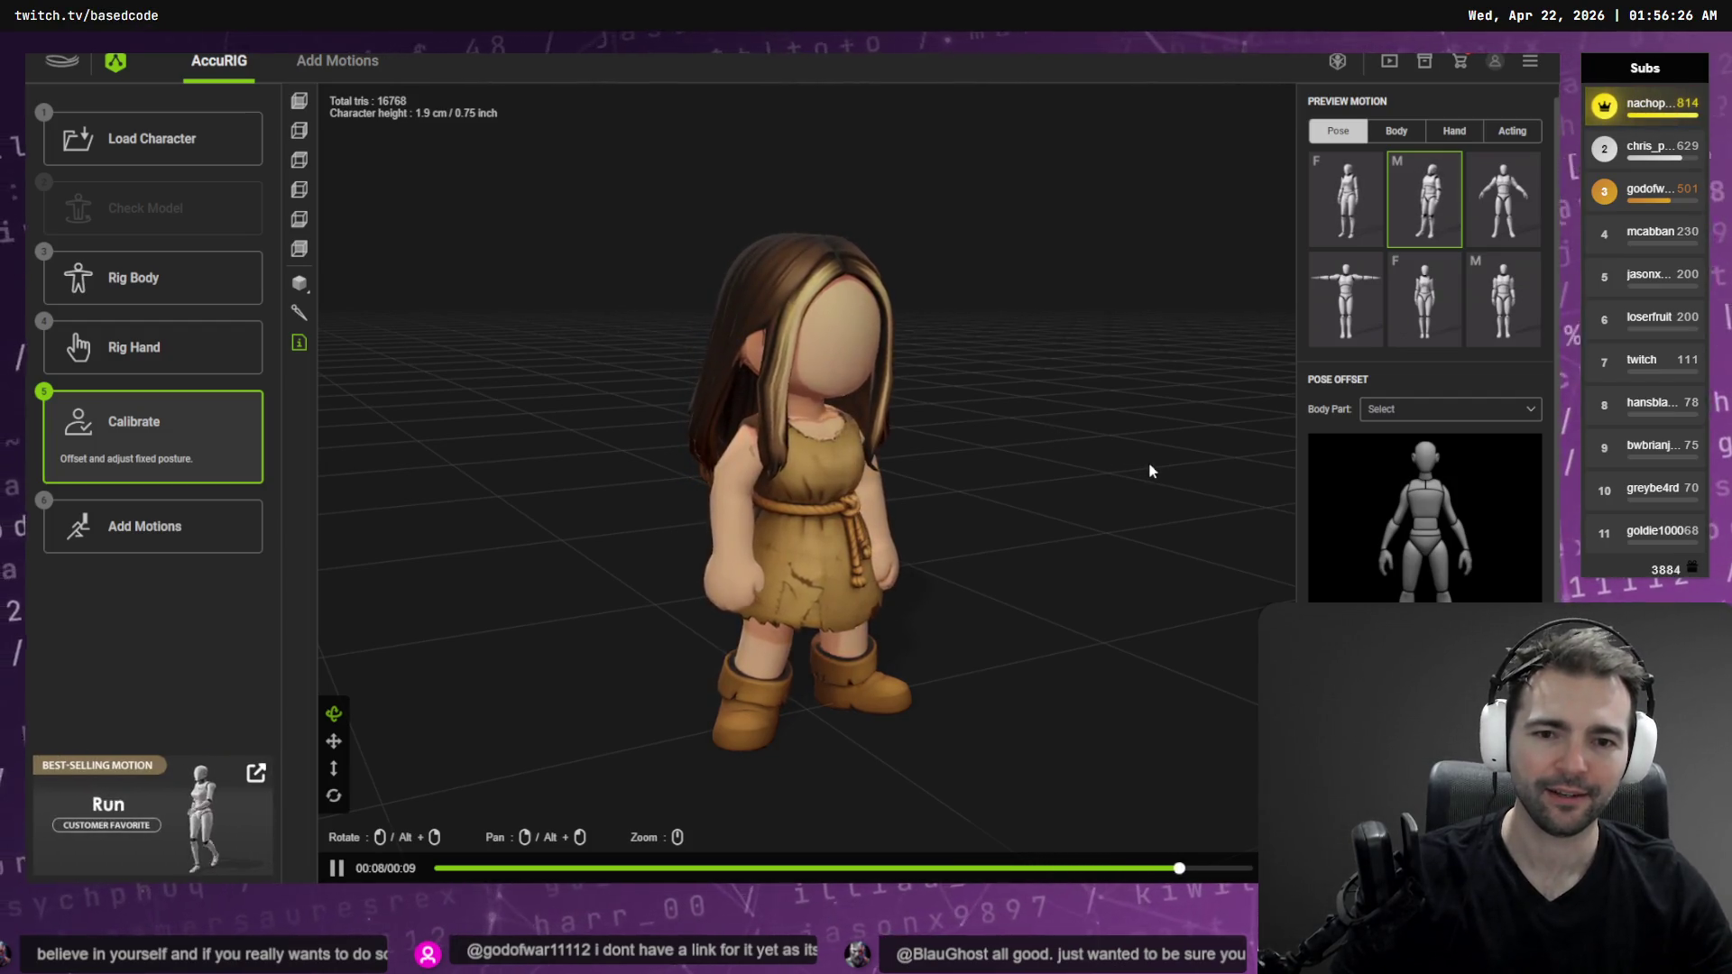
Watch a bending Body preview motion on the rigged character from several angles, then open the motion store
mouse_move(1028, 471)
mouse_down()
mouse_move(553, 463)
mouse_move(1140, 476)
mouse_move(843, 528)
mouse_up()
drag(661, 484, 1036, 477)
click(1407, 131)
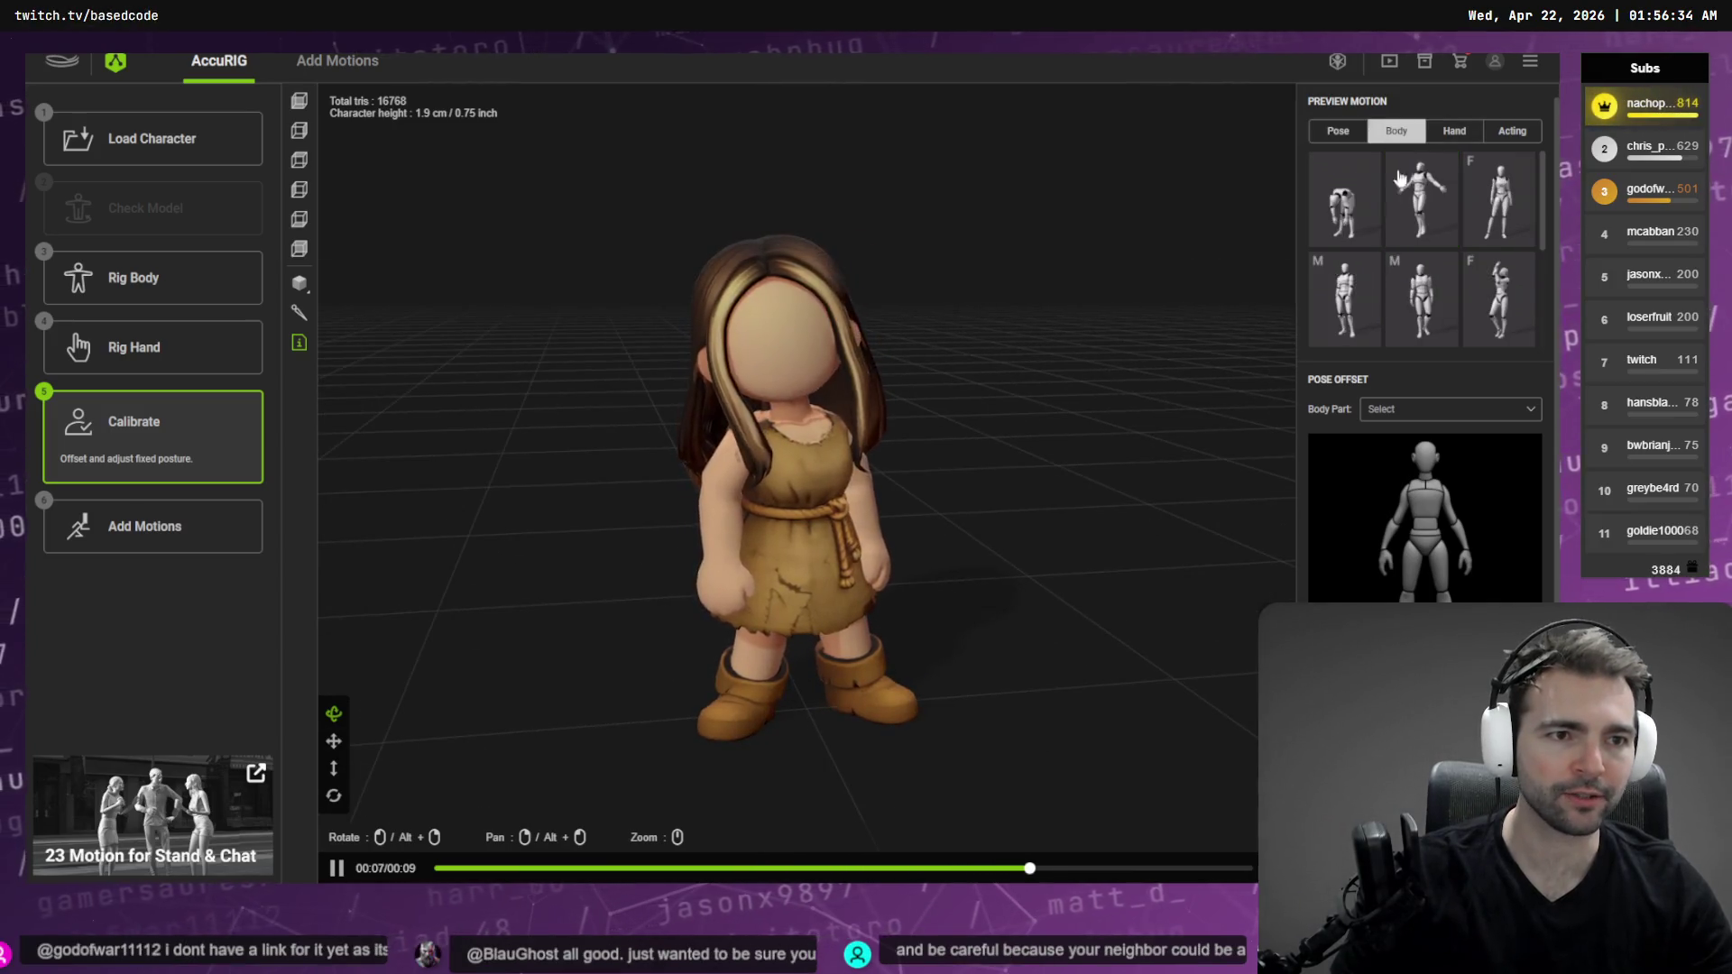
click(1344, 198)
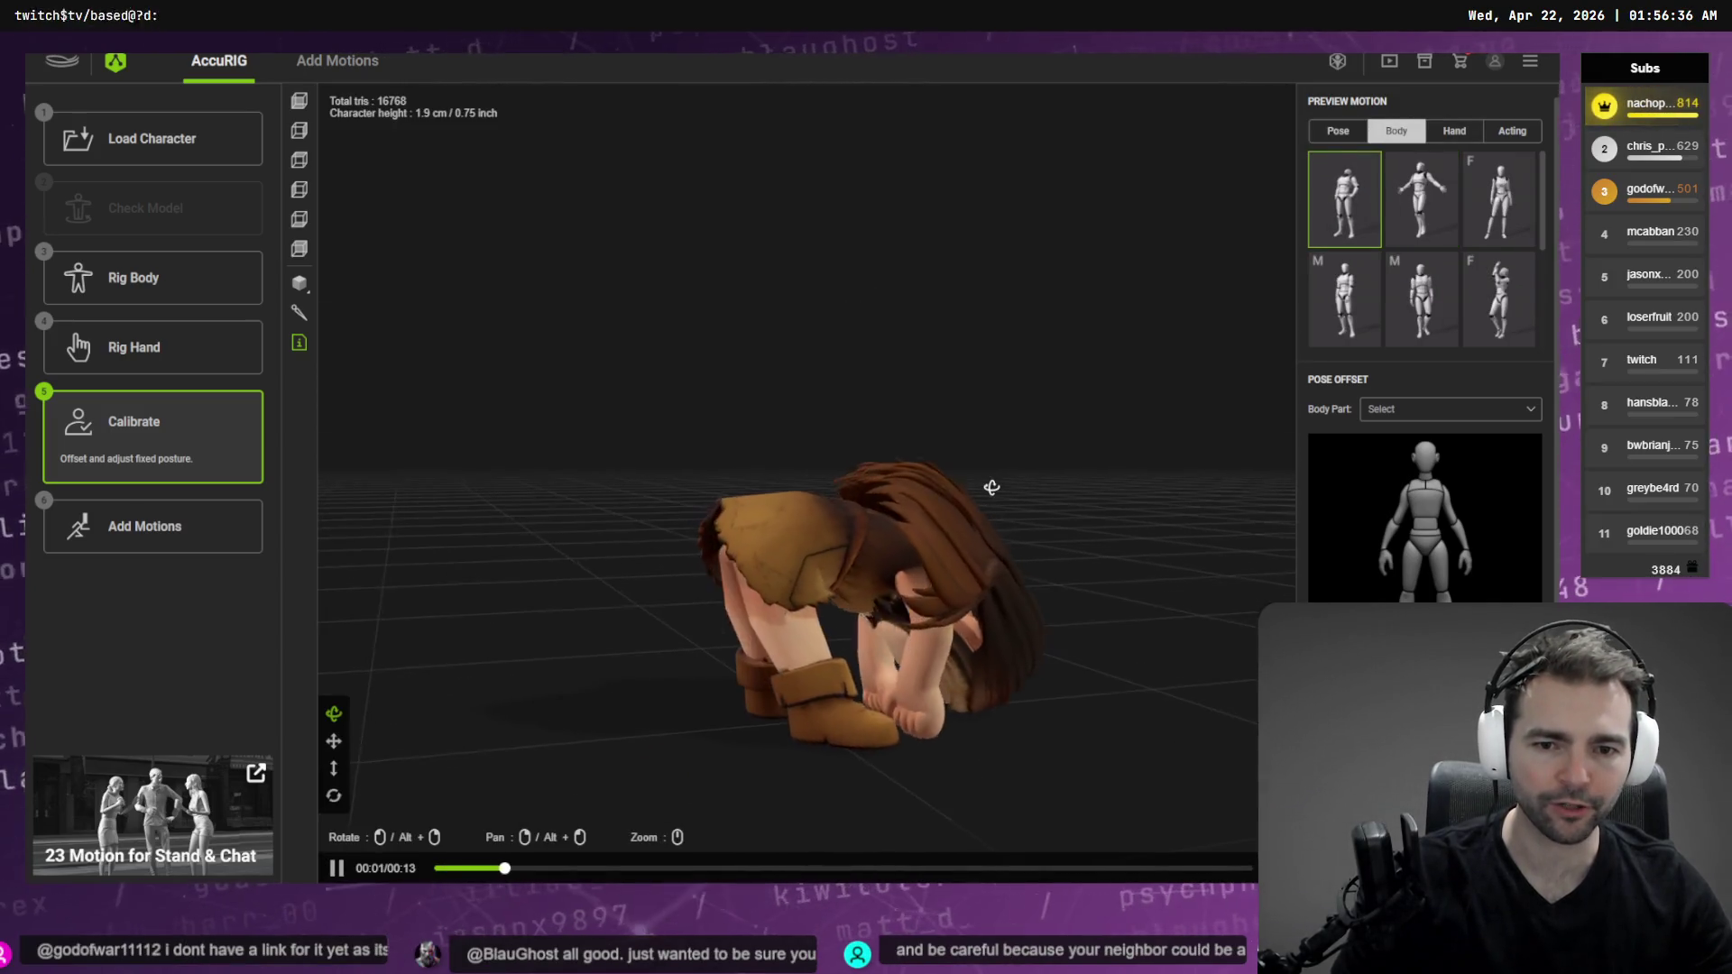
mouse_move(988, 487)
mouse_down()
mouse_move(981, 474)
mouse_move(1099, 458)
mouse_move(960, 481)
mouse_up()
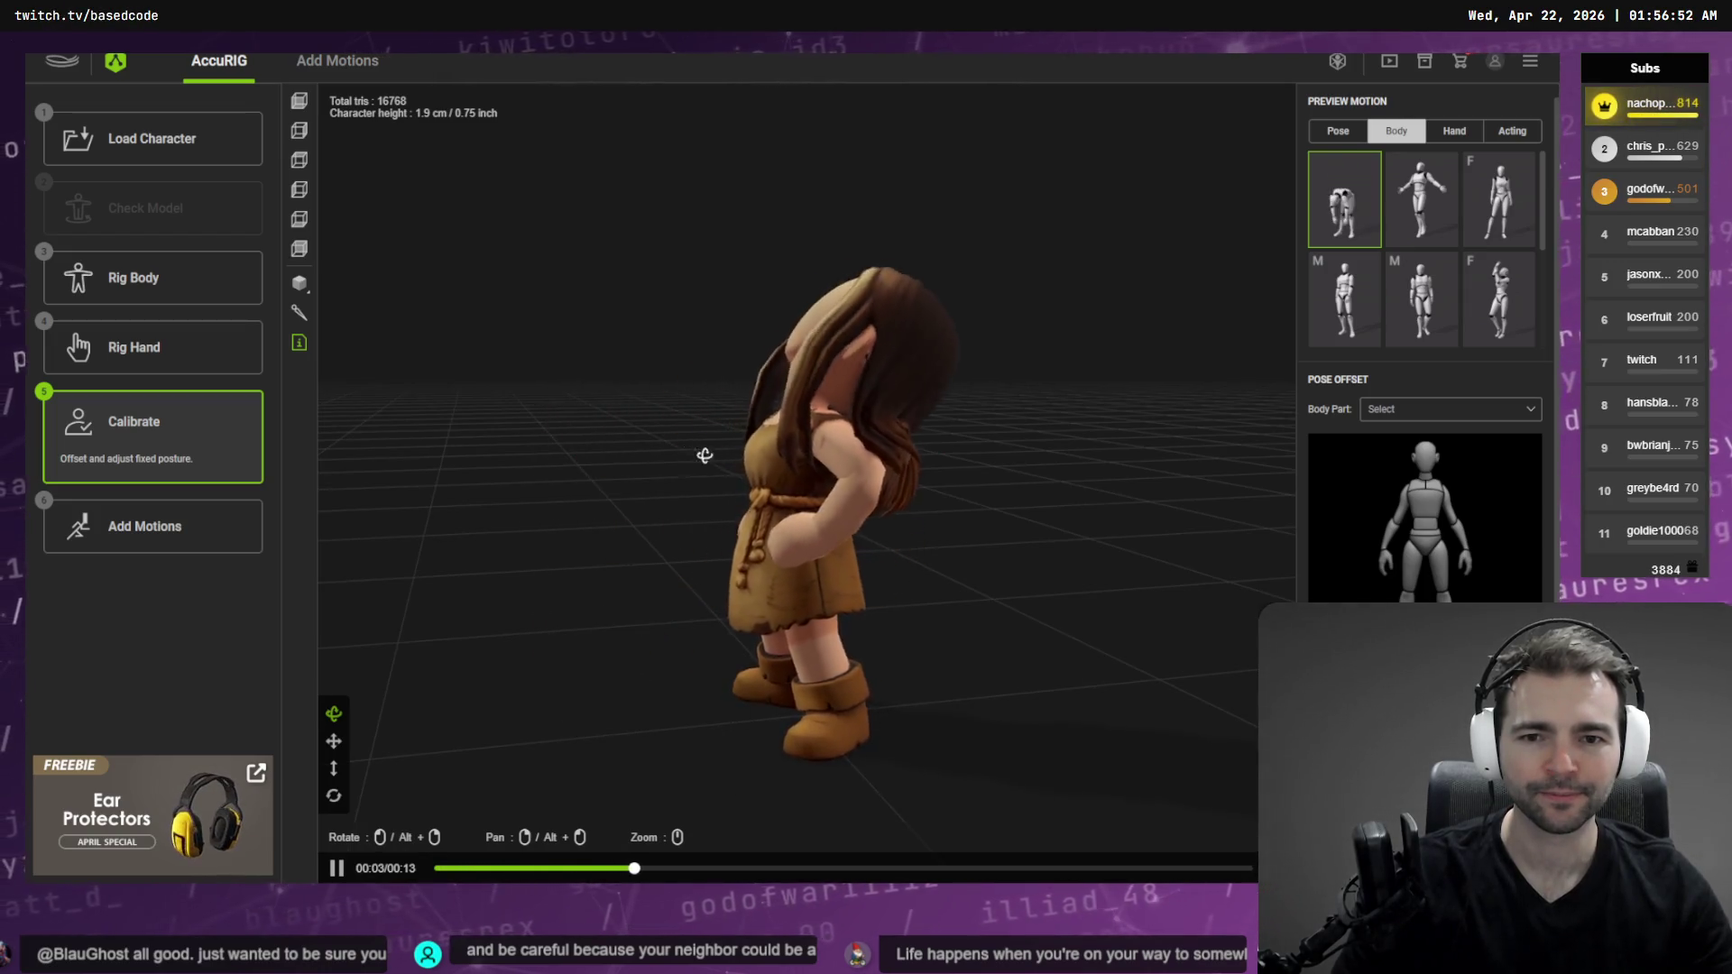
drag(879, 473, 1001, 480)
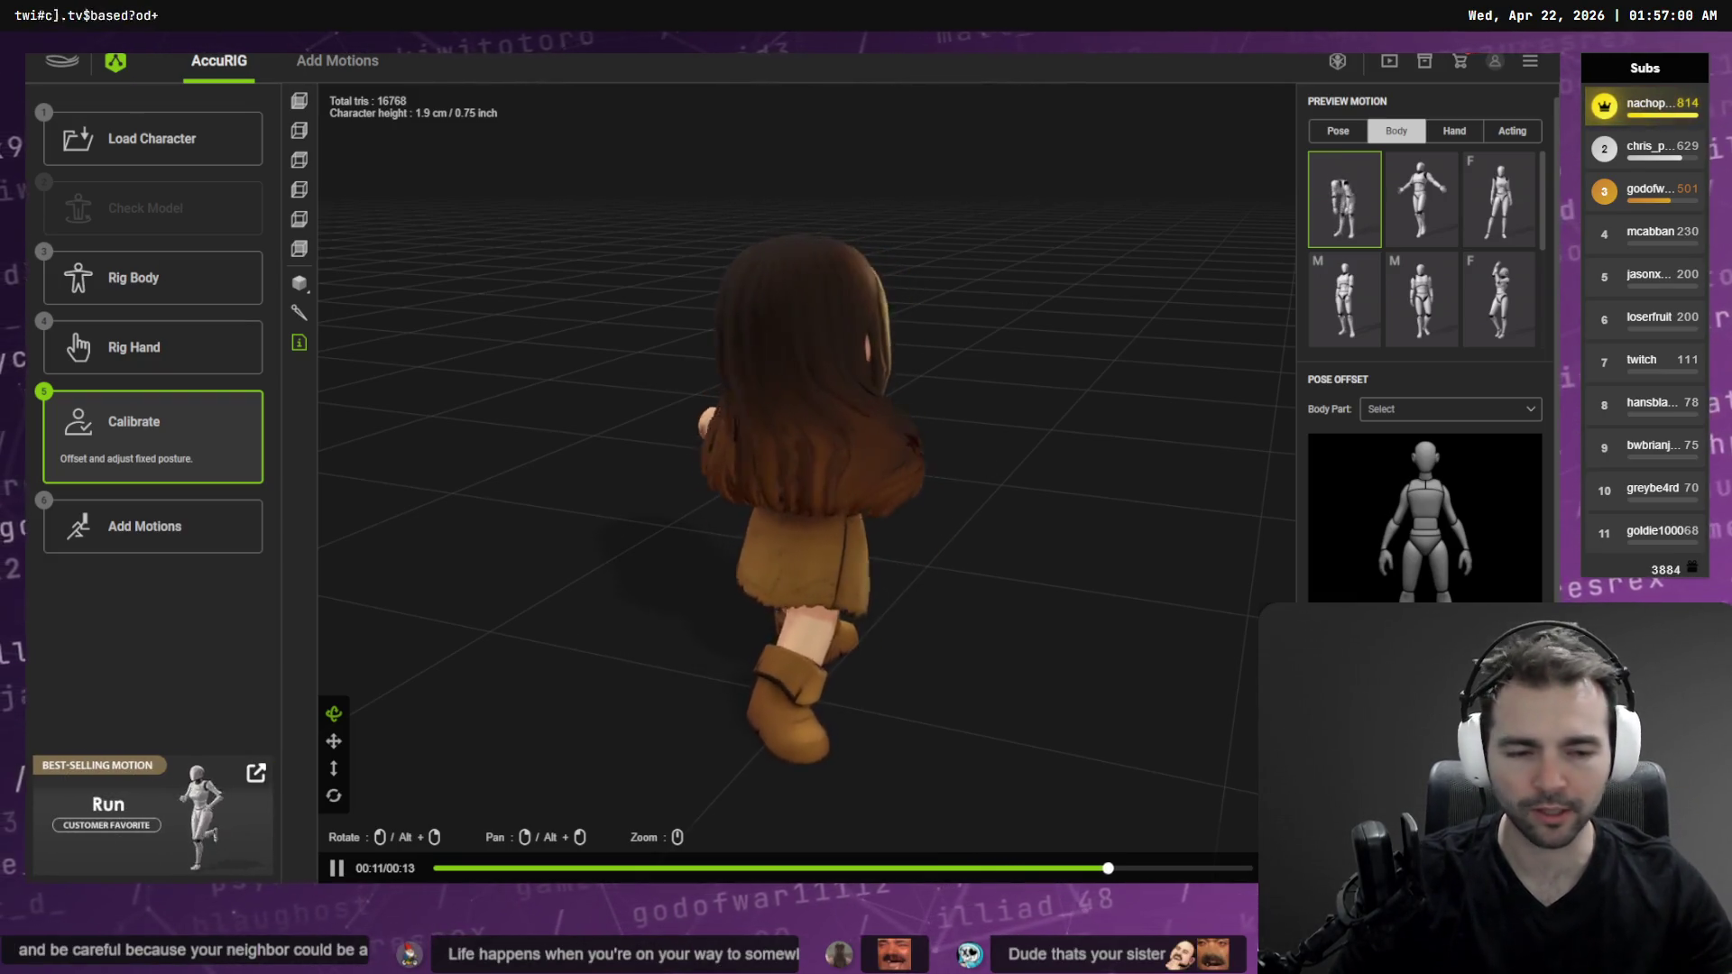
click(207, 540)
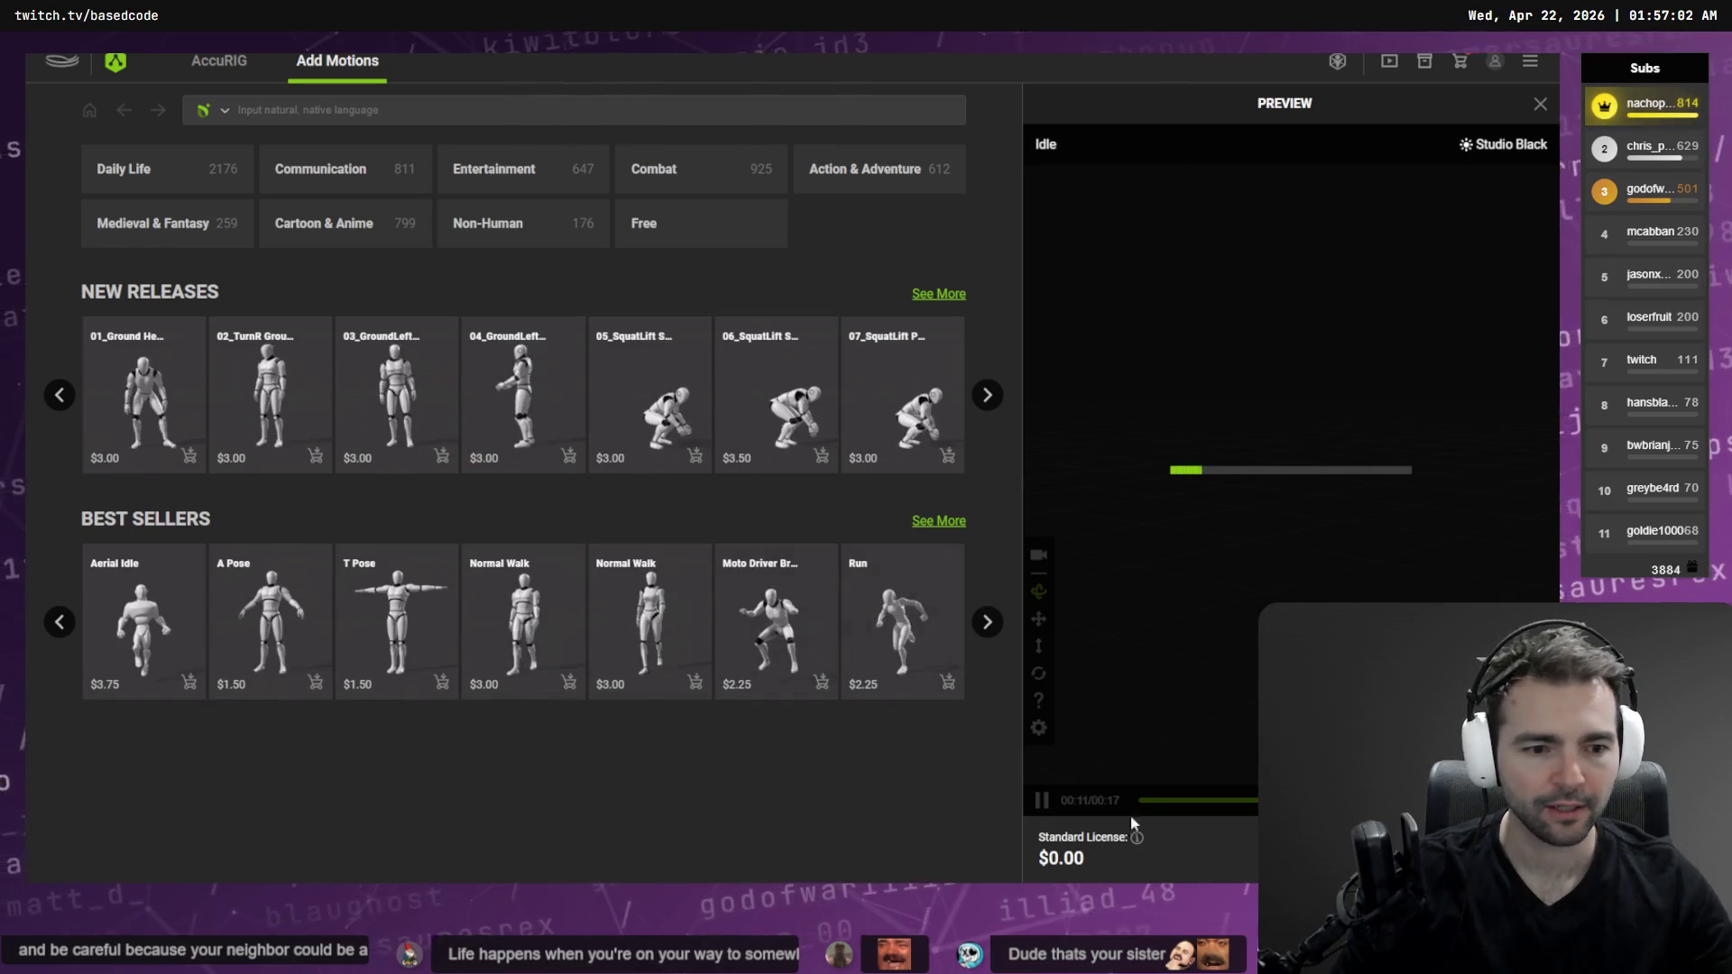
Export the rigged character as an FBX named 'Vagabond' into the Vagabond folder
click(781, 539)
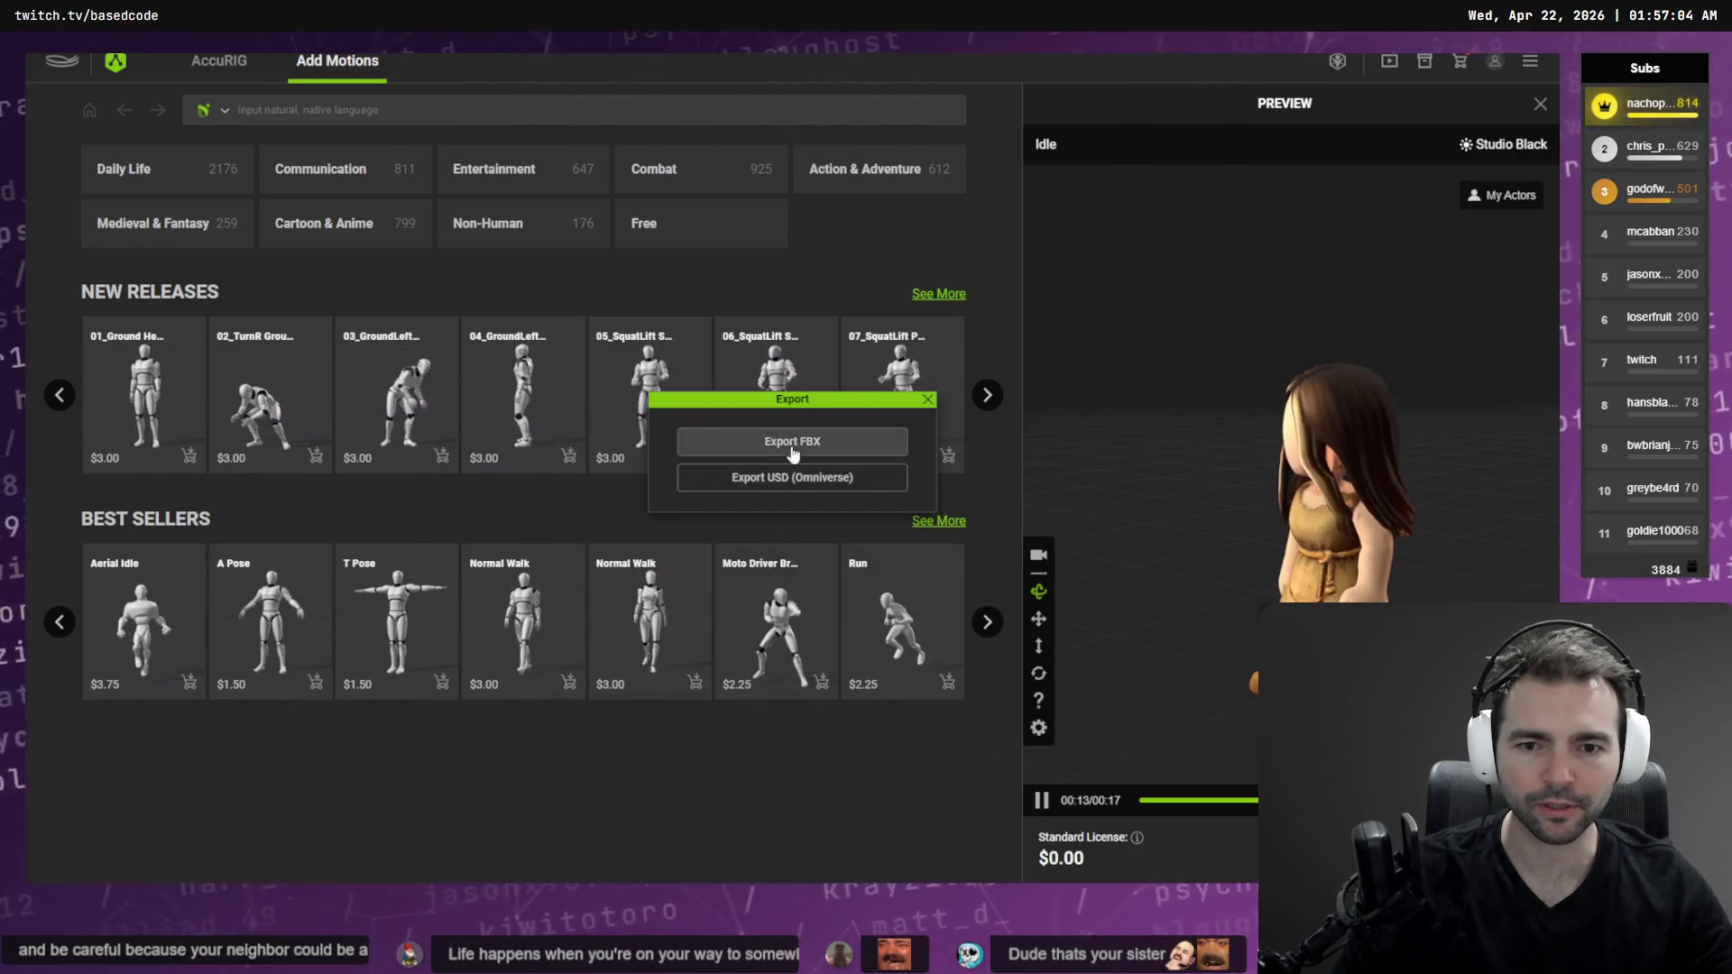
click(818, 464)
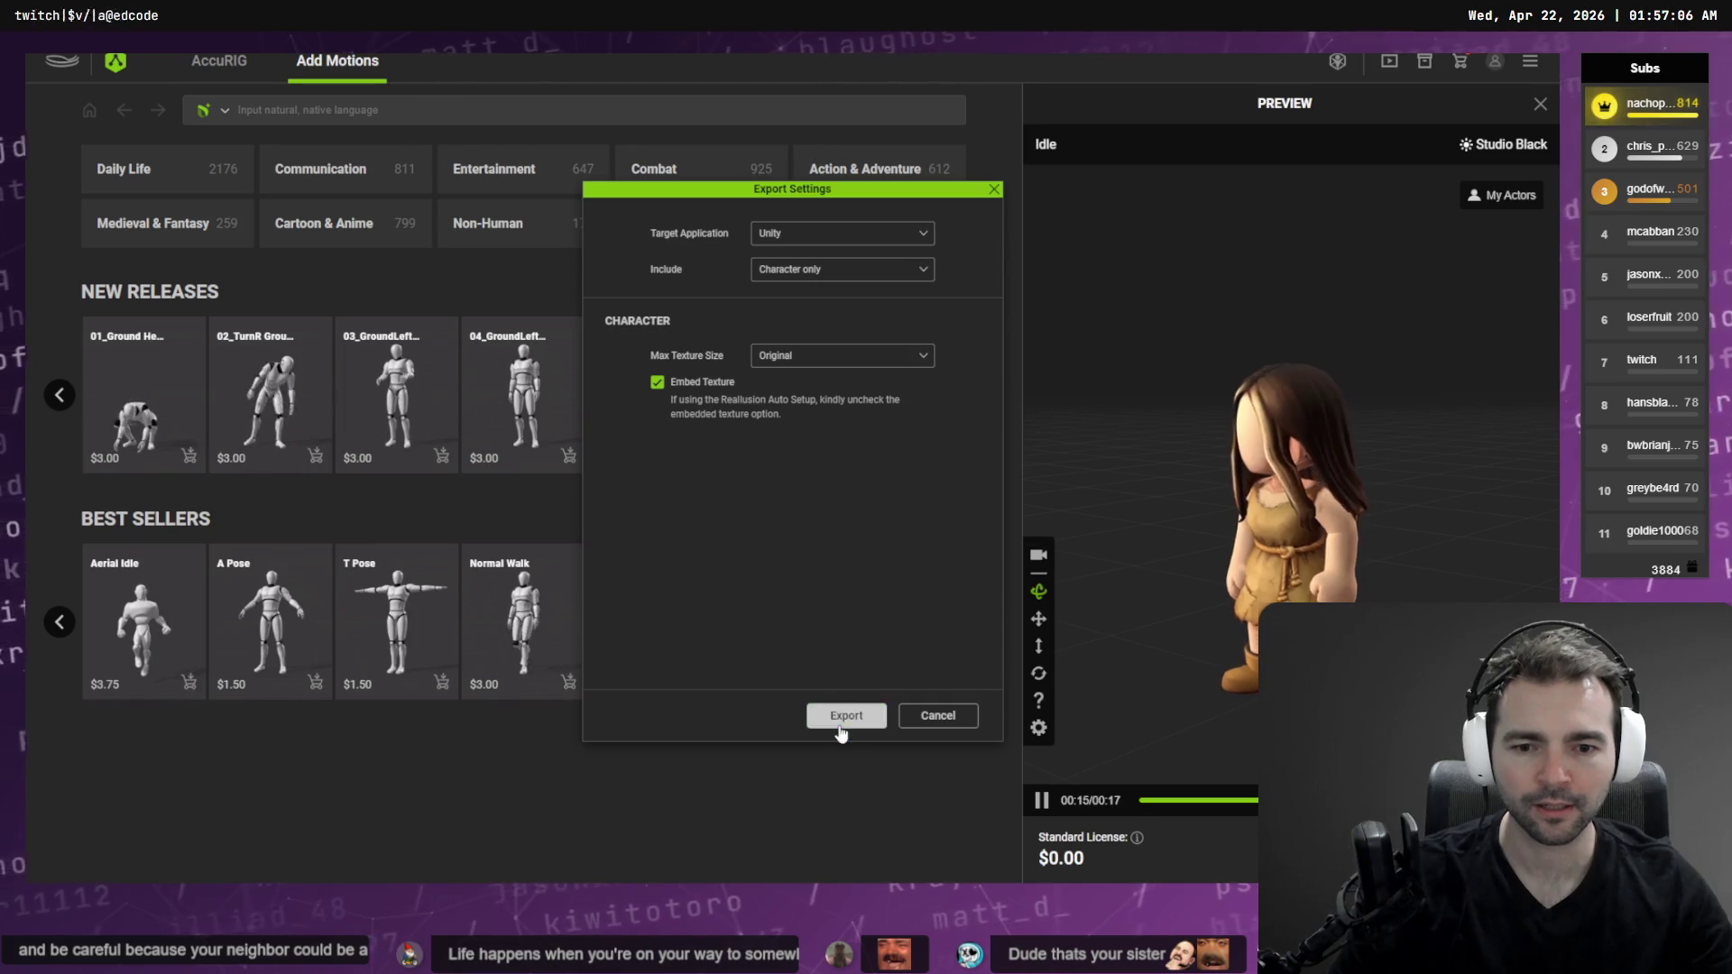
key(Return)
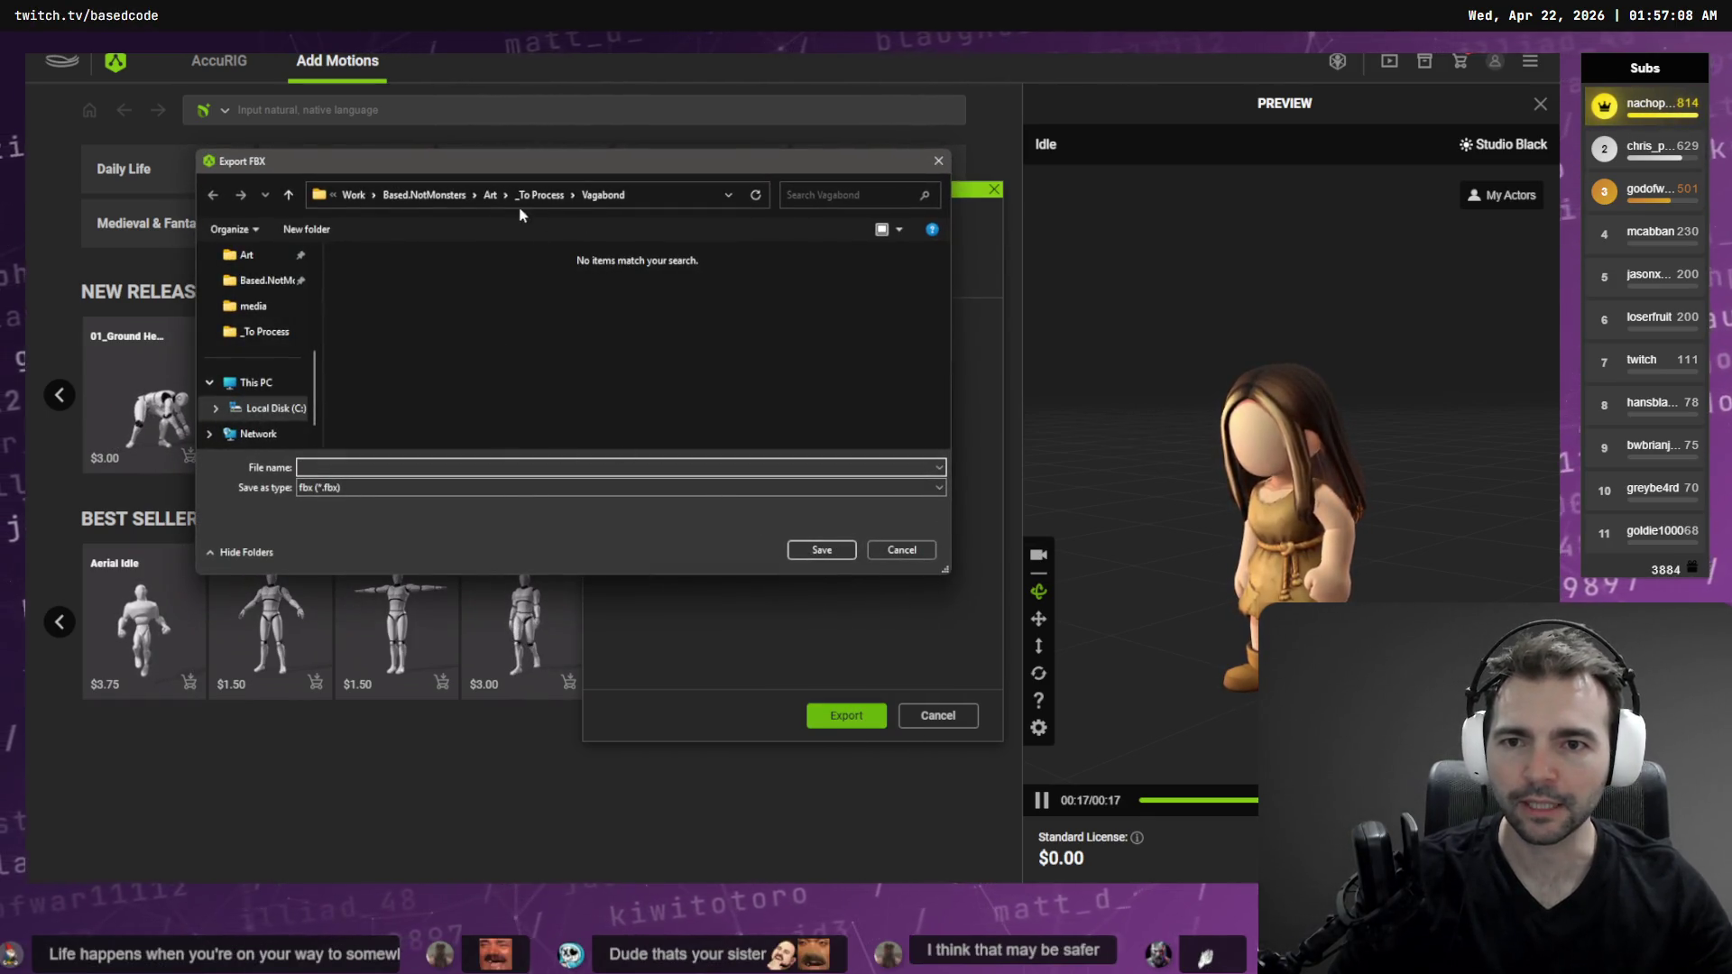
text(FVagabo)
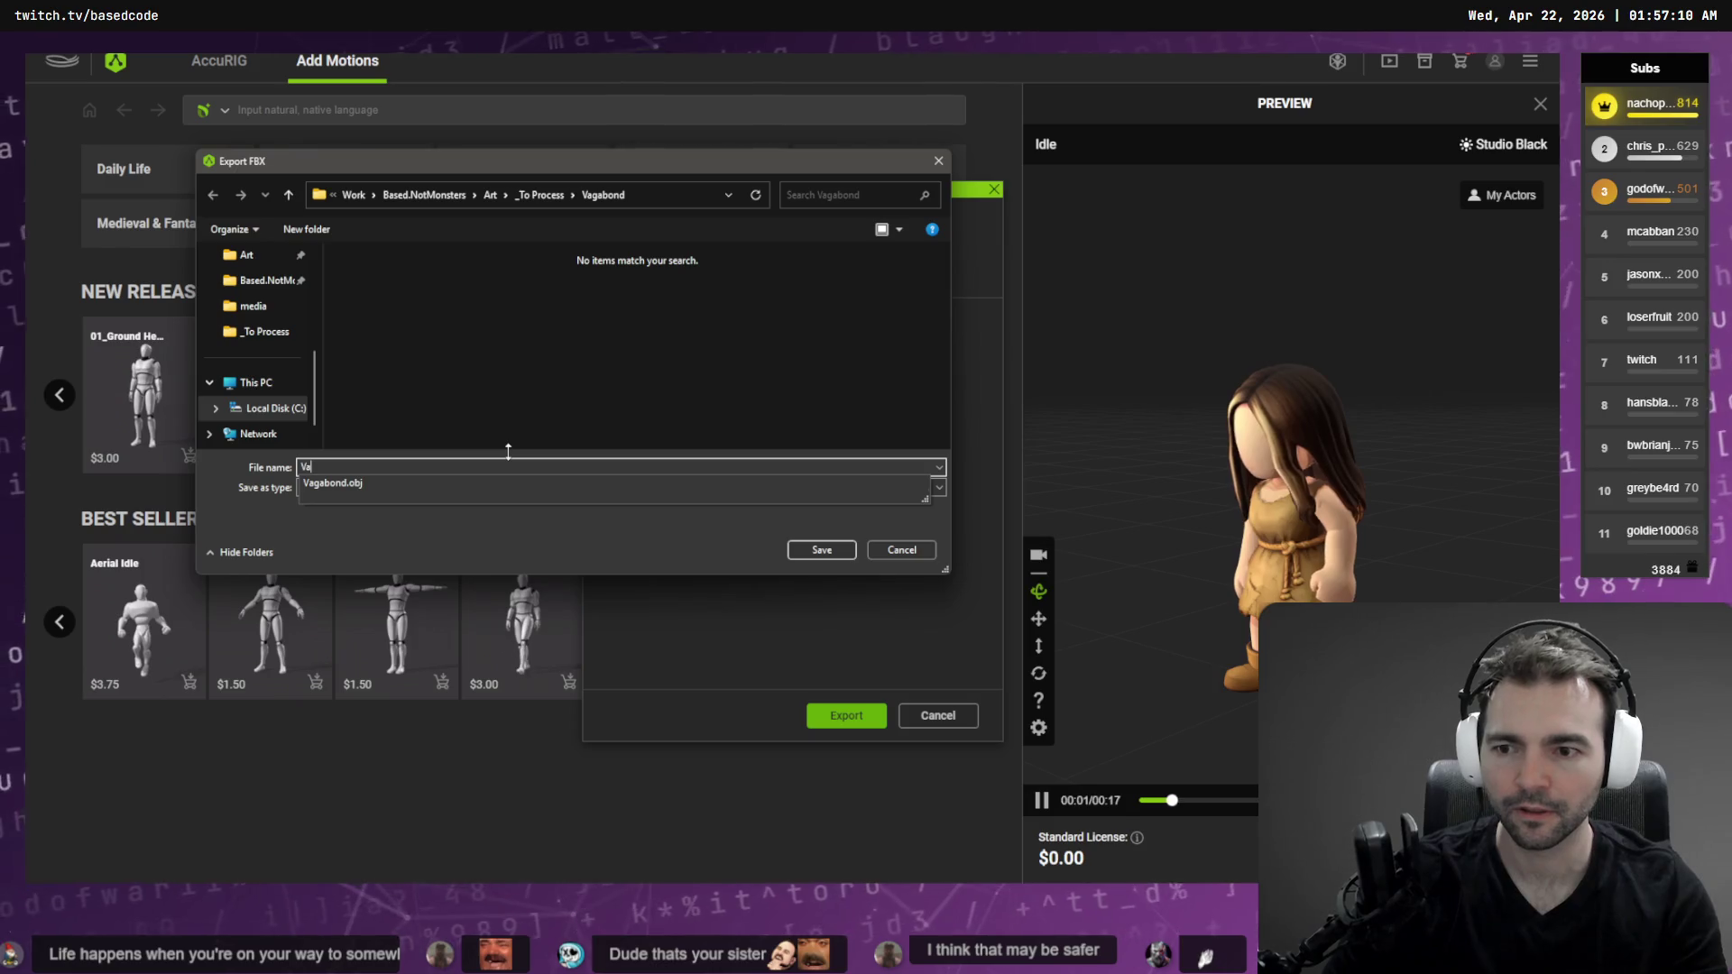
key(Return)
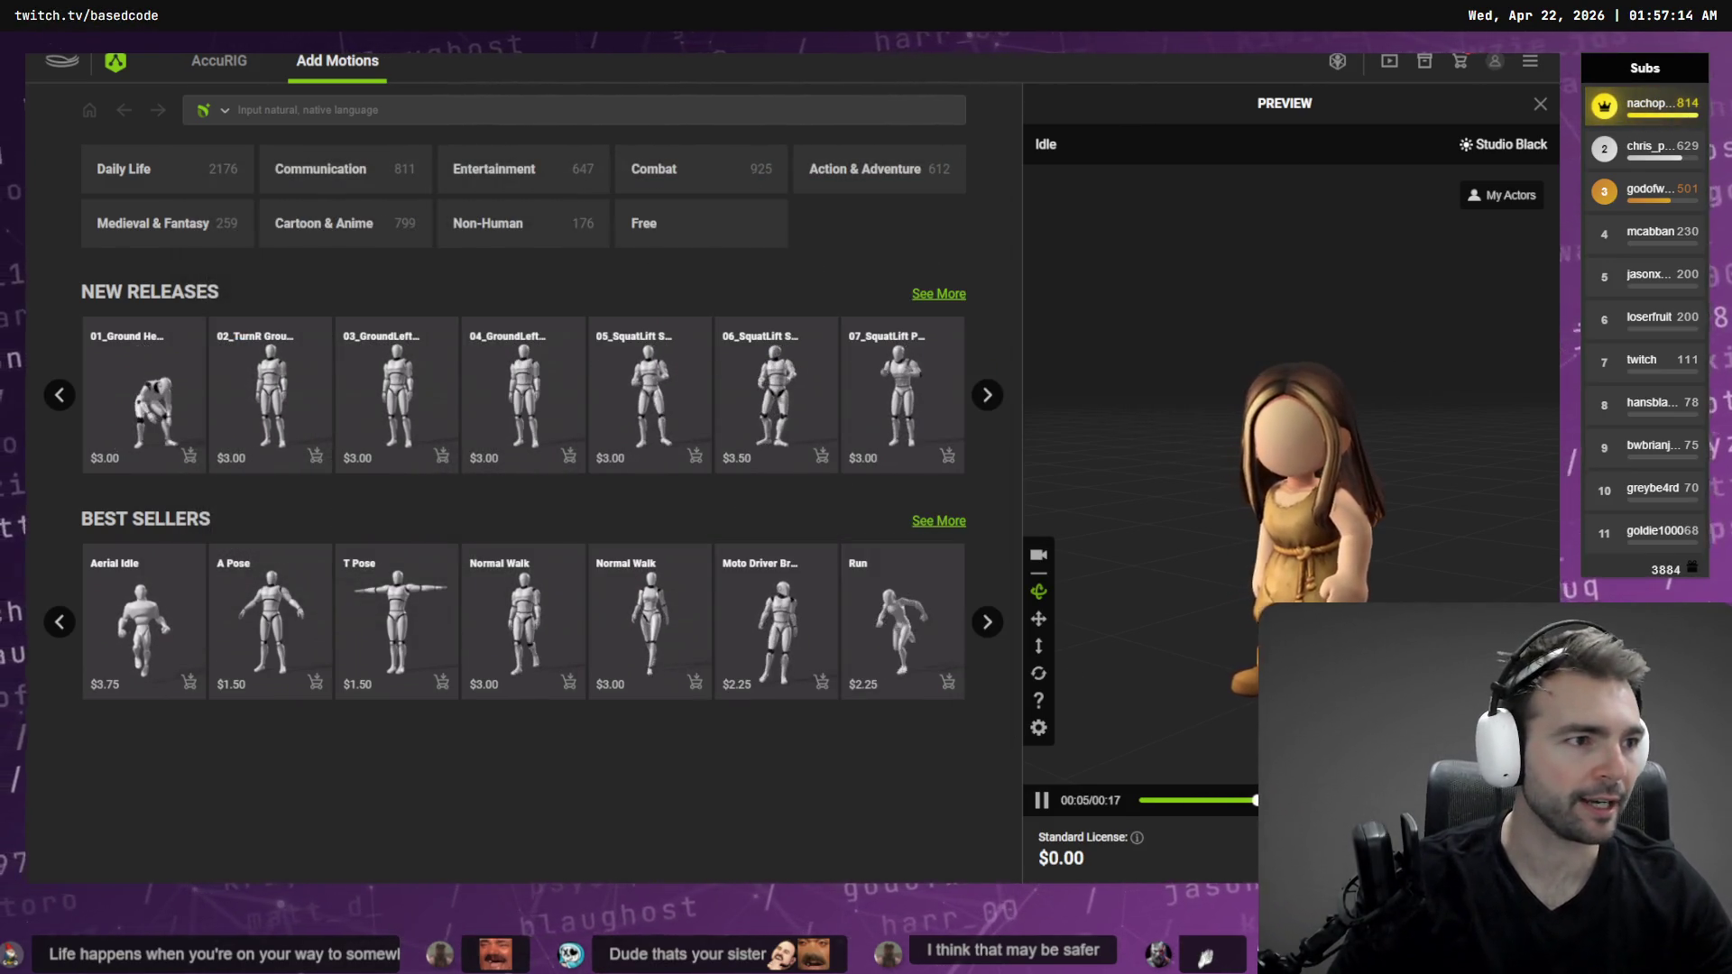
key(alt+Tab)
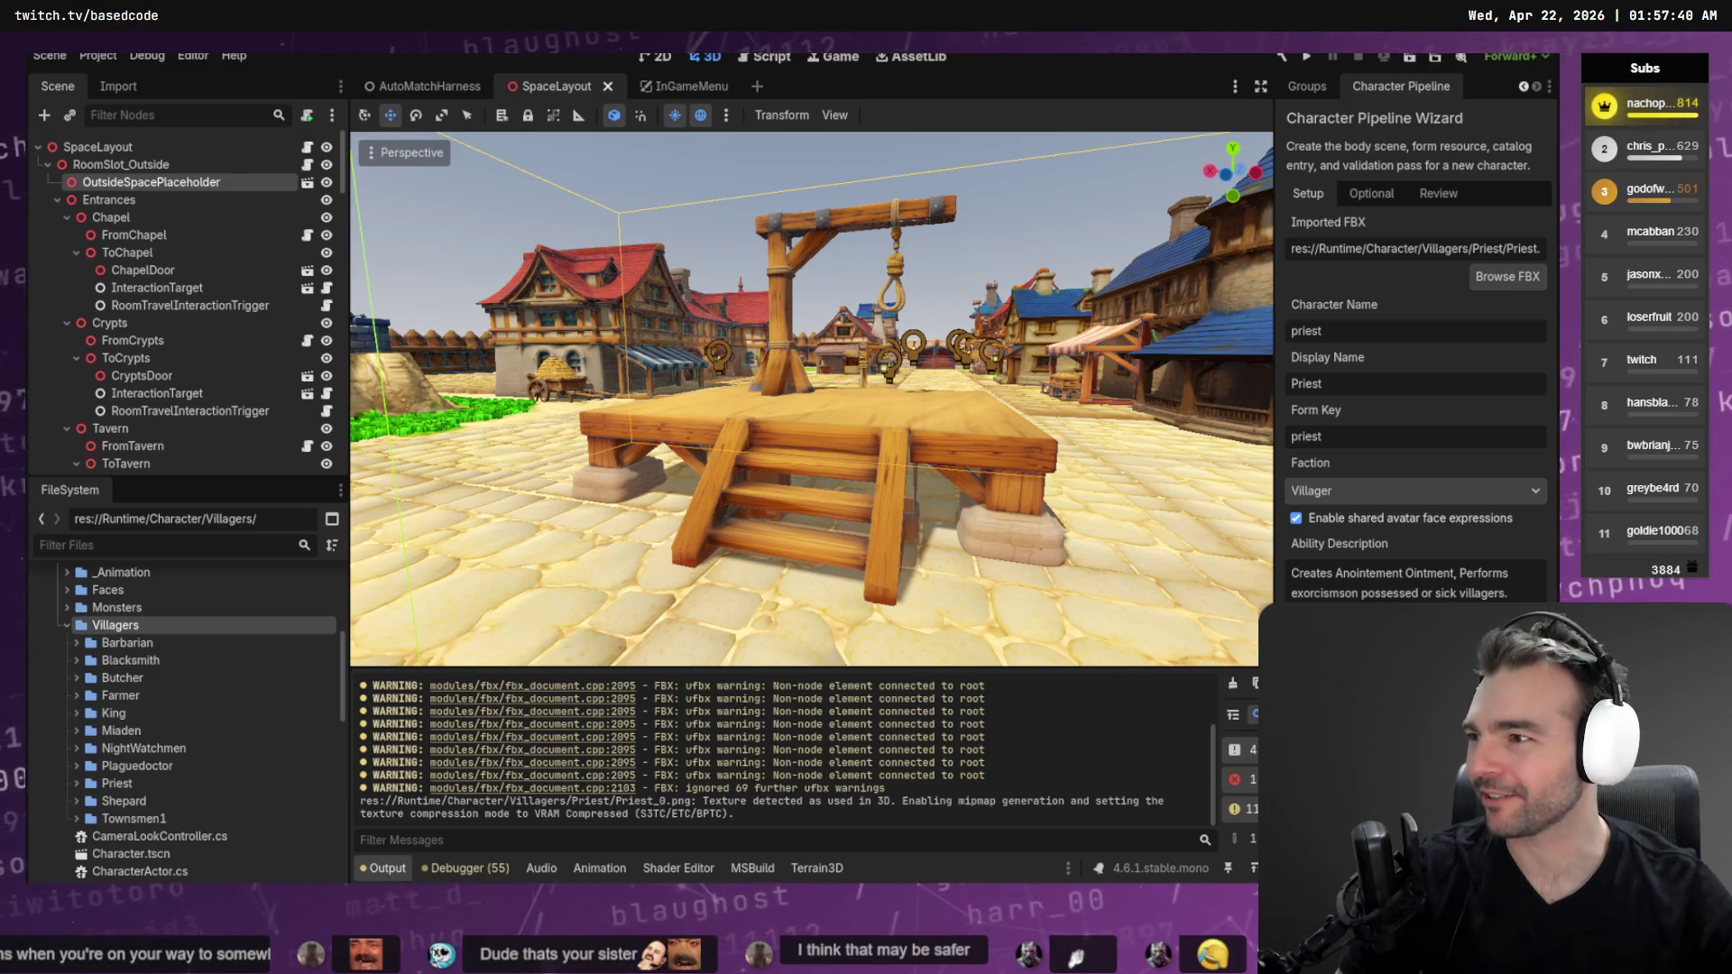
Deselect OutsideSpacePlaceholder and view the plaza from a different camera angle
click(987, 231)
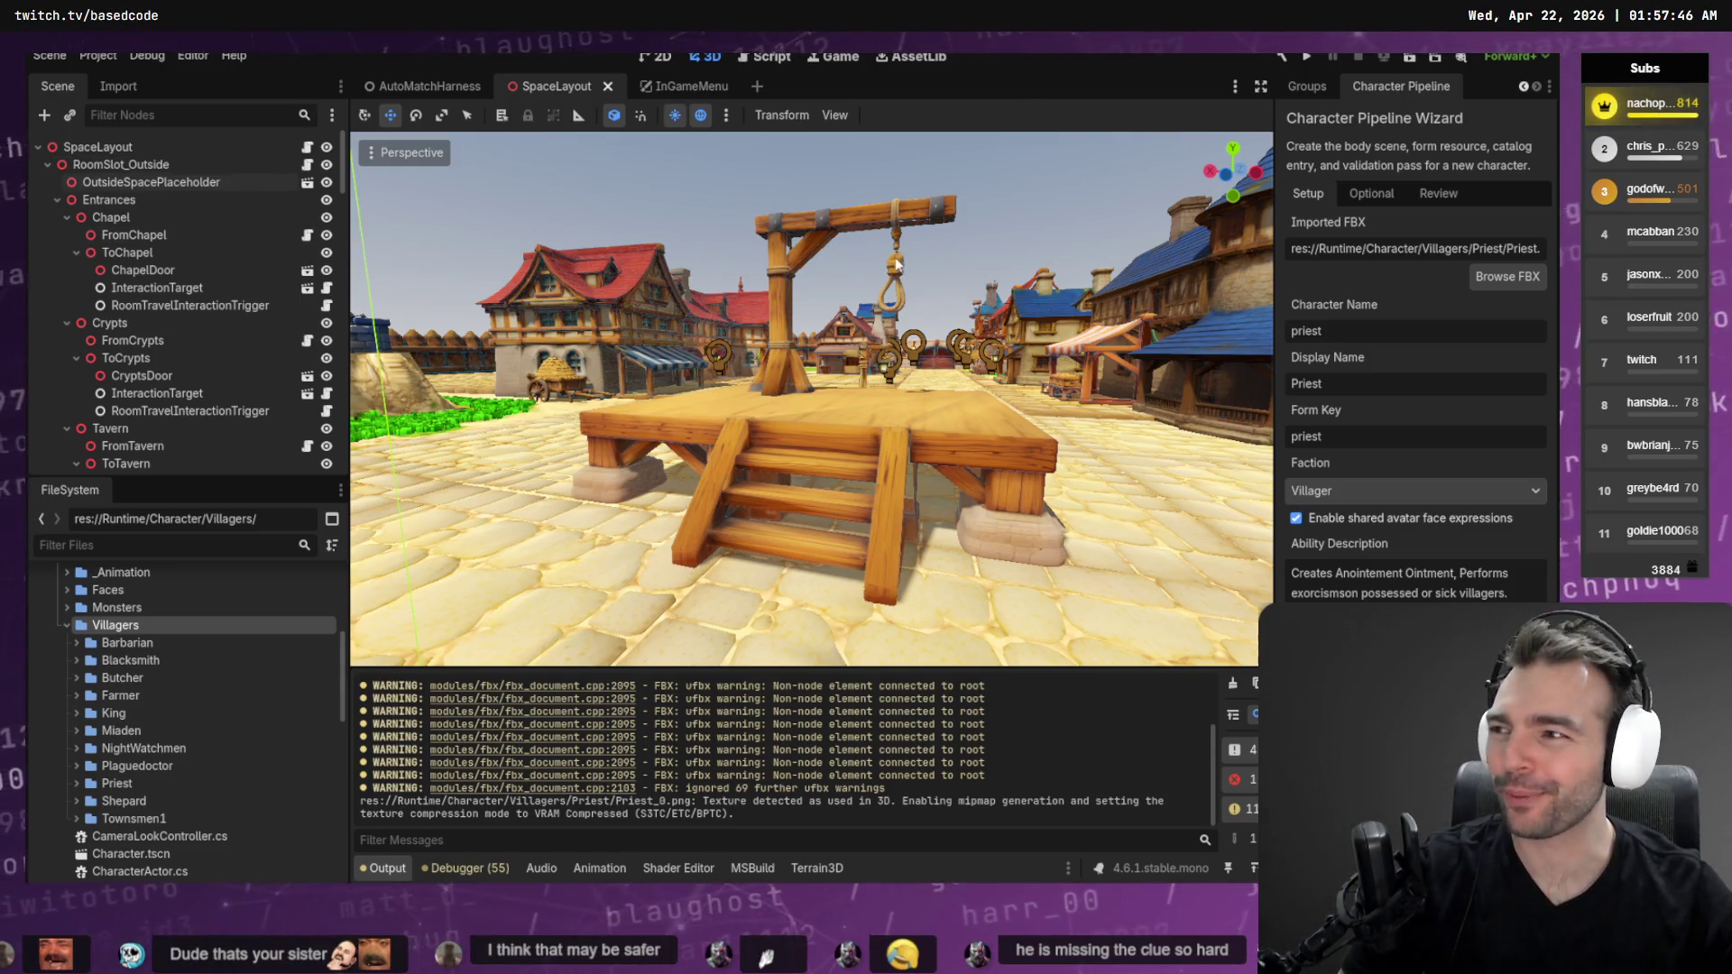
drag(988, 247, 889, 261)
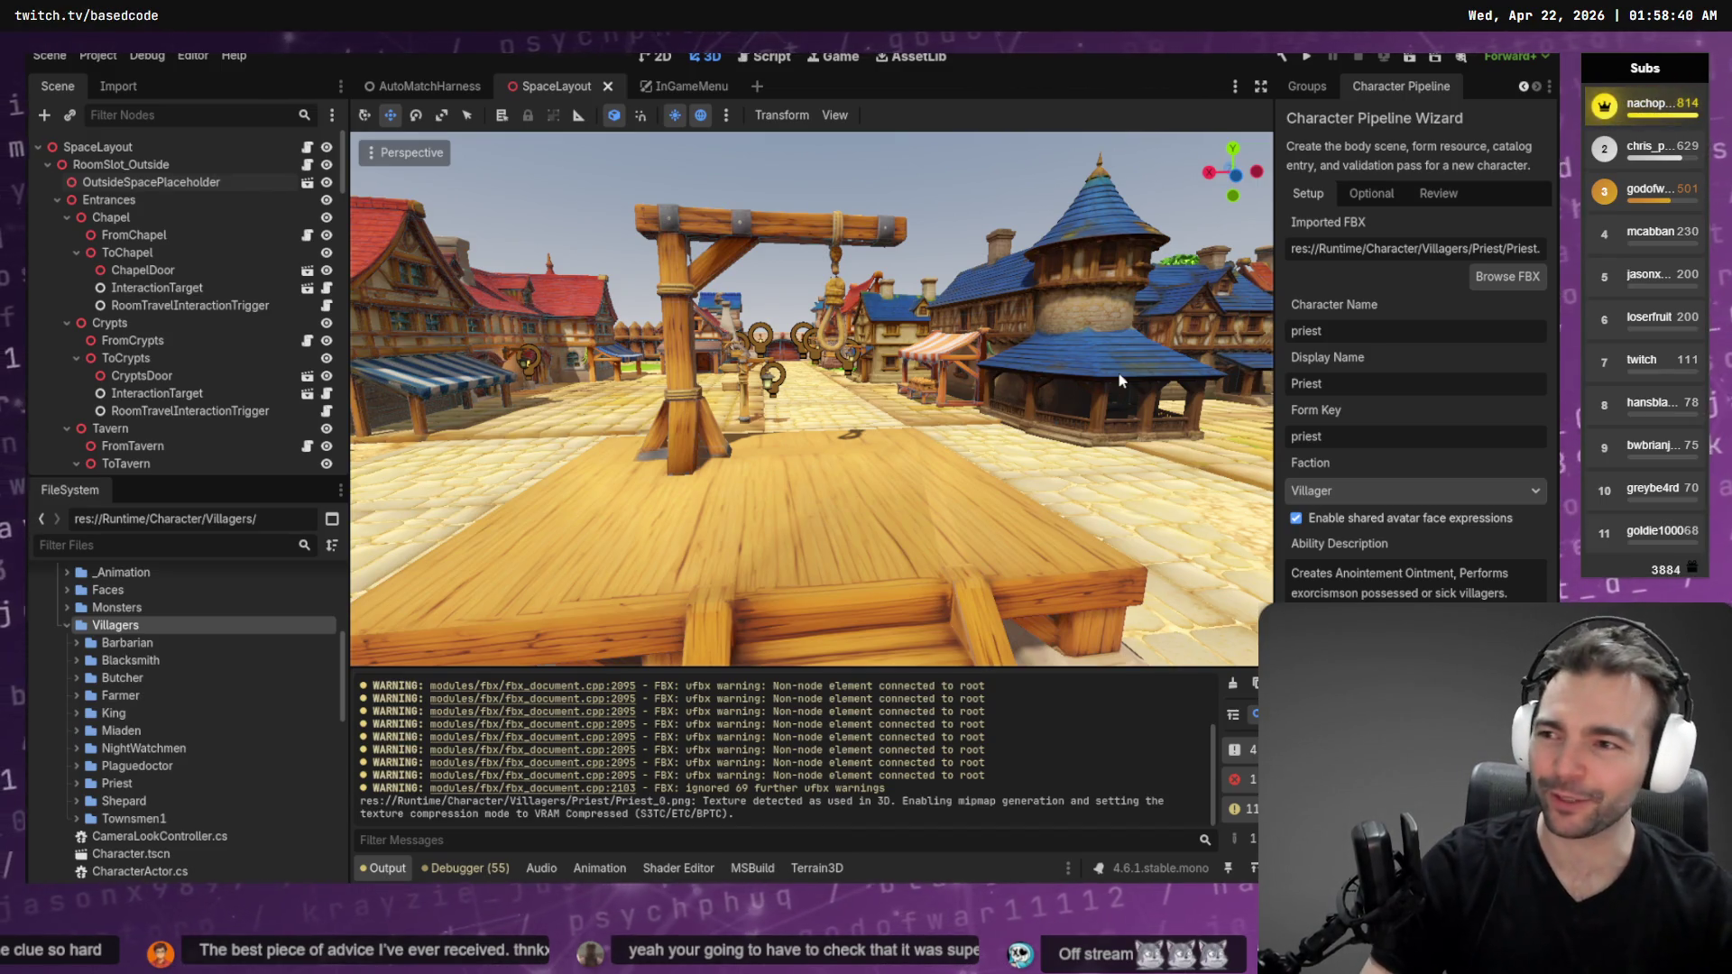
key(alt+Tab)
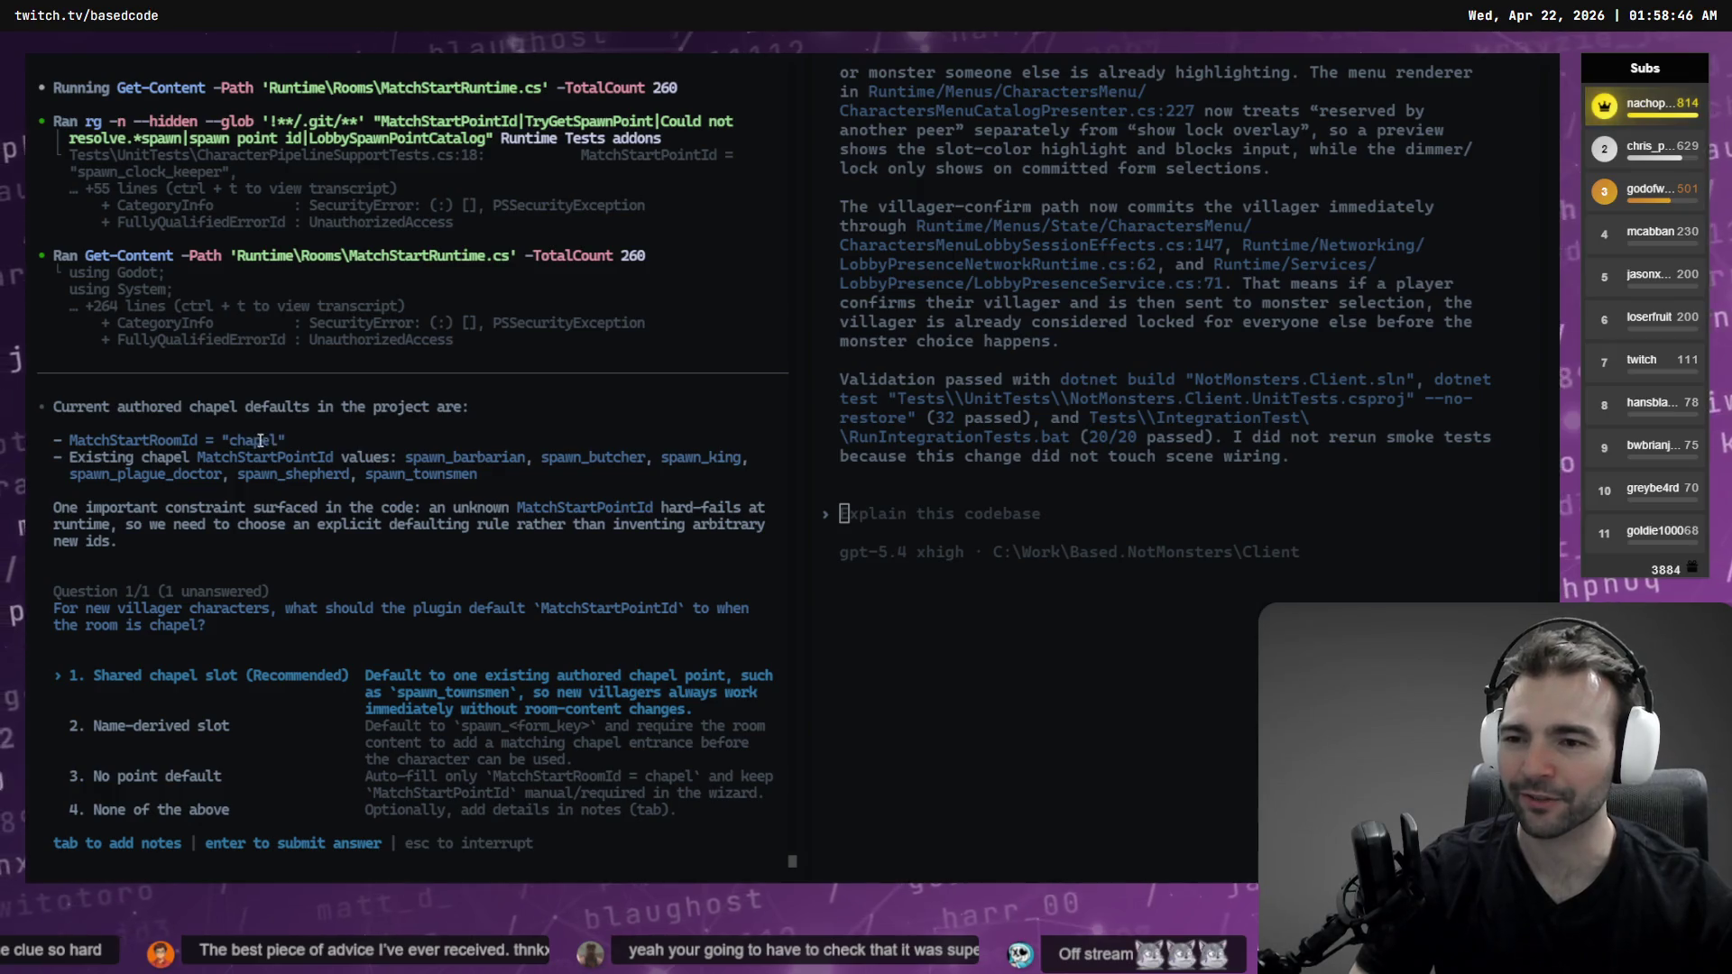
Compare Codex's chapel spawn-point question with the Godot wizard, finishing in Godot
key(alt+Tab)
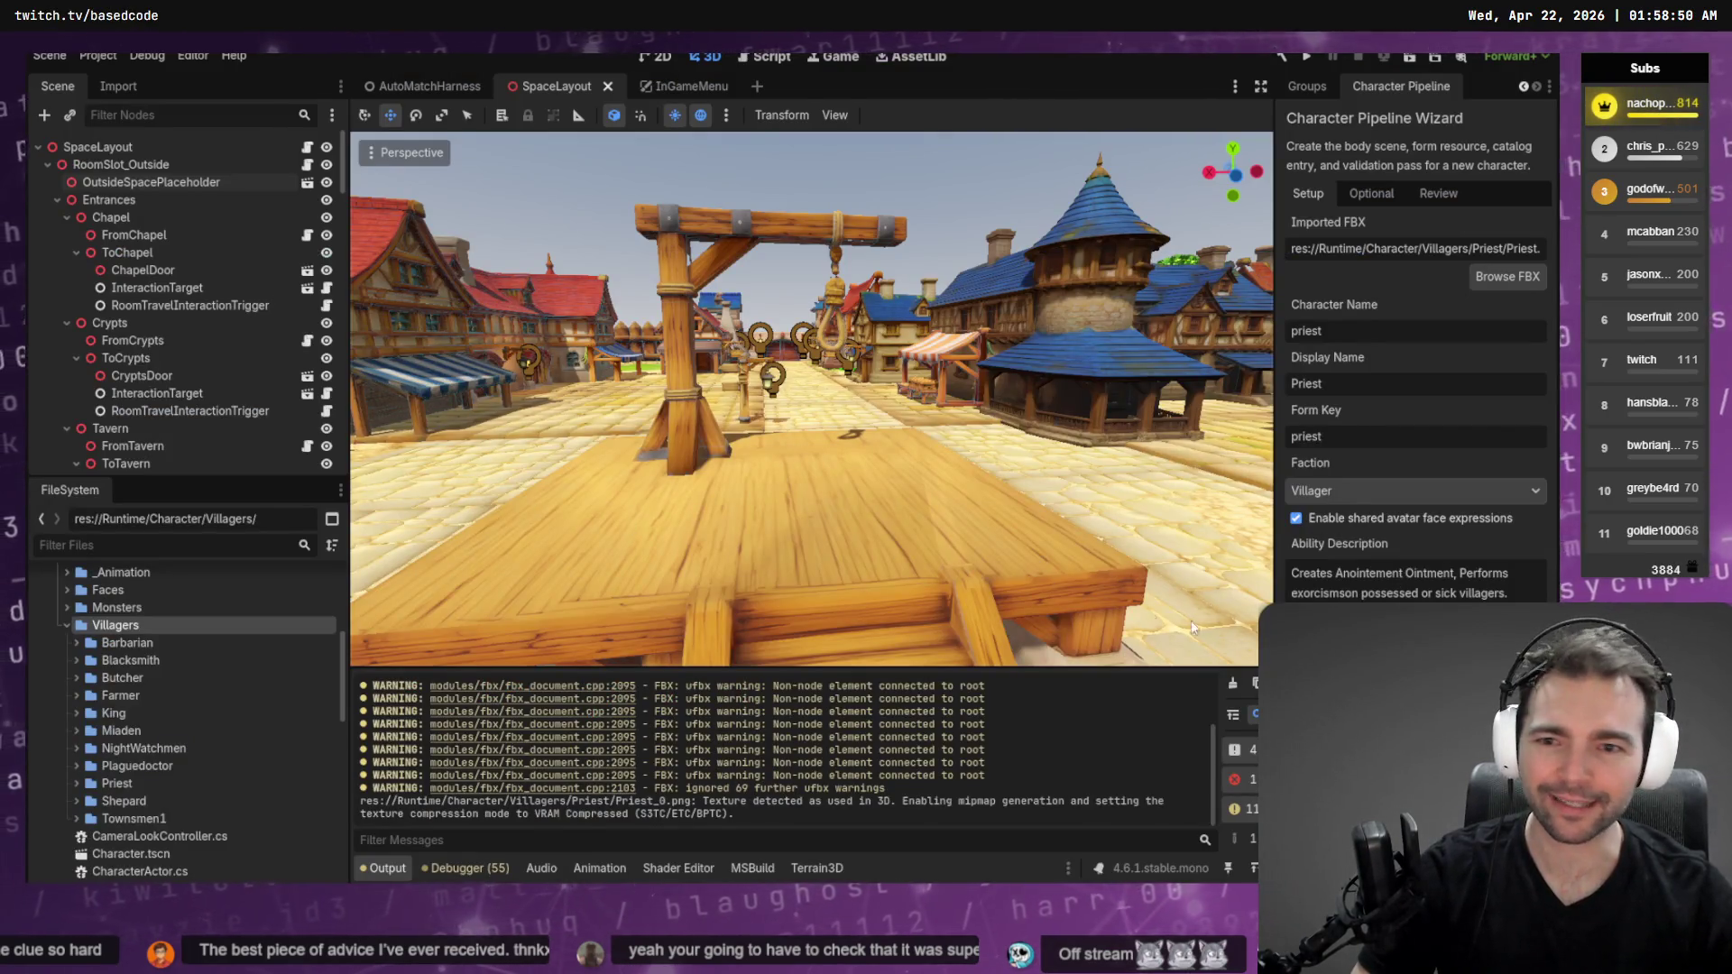
key(alt+Tab)
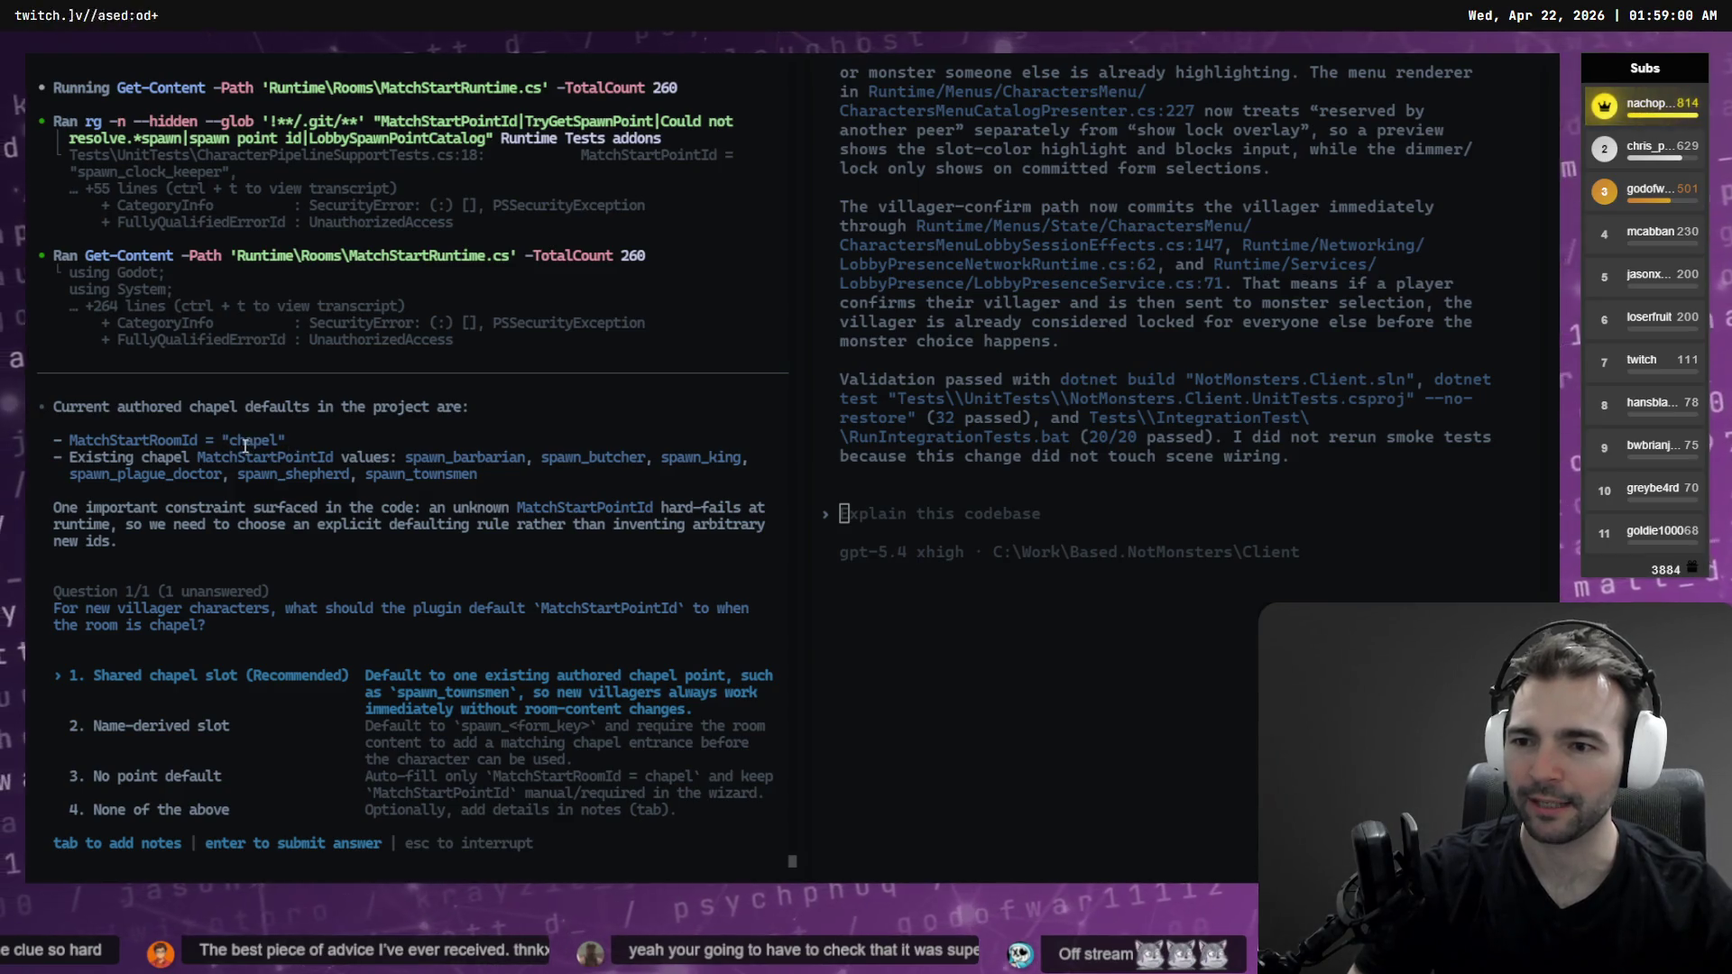
key(alt+Tab)
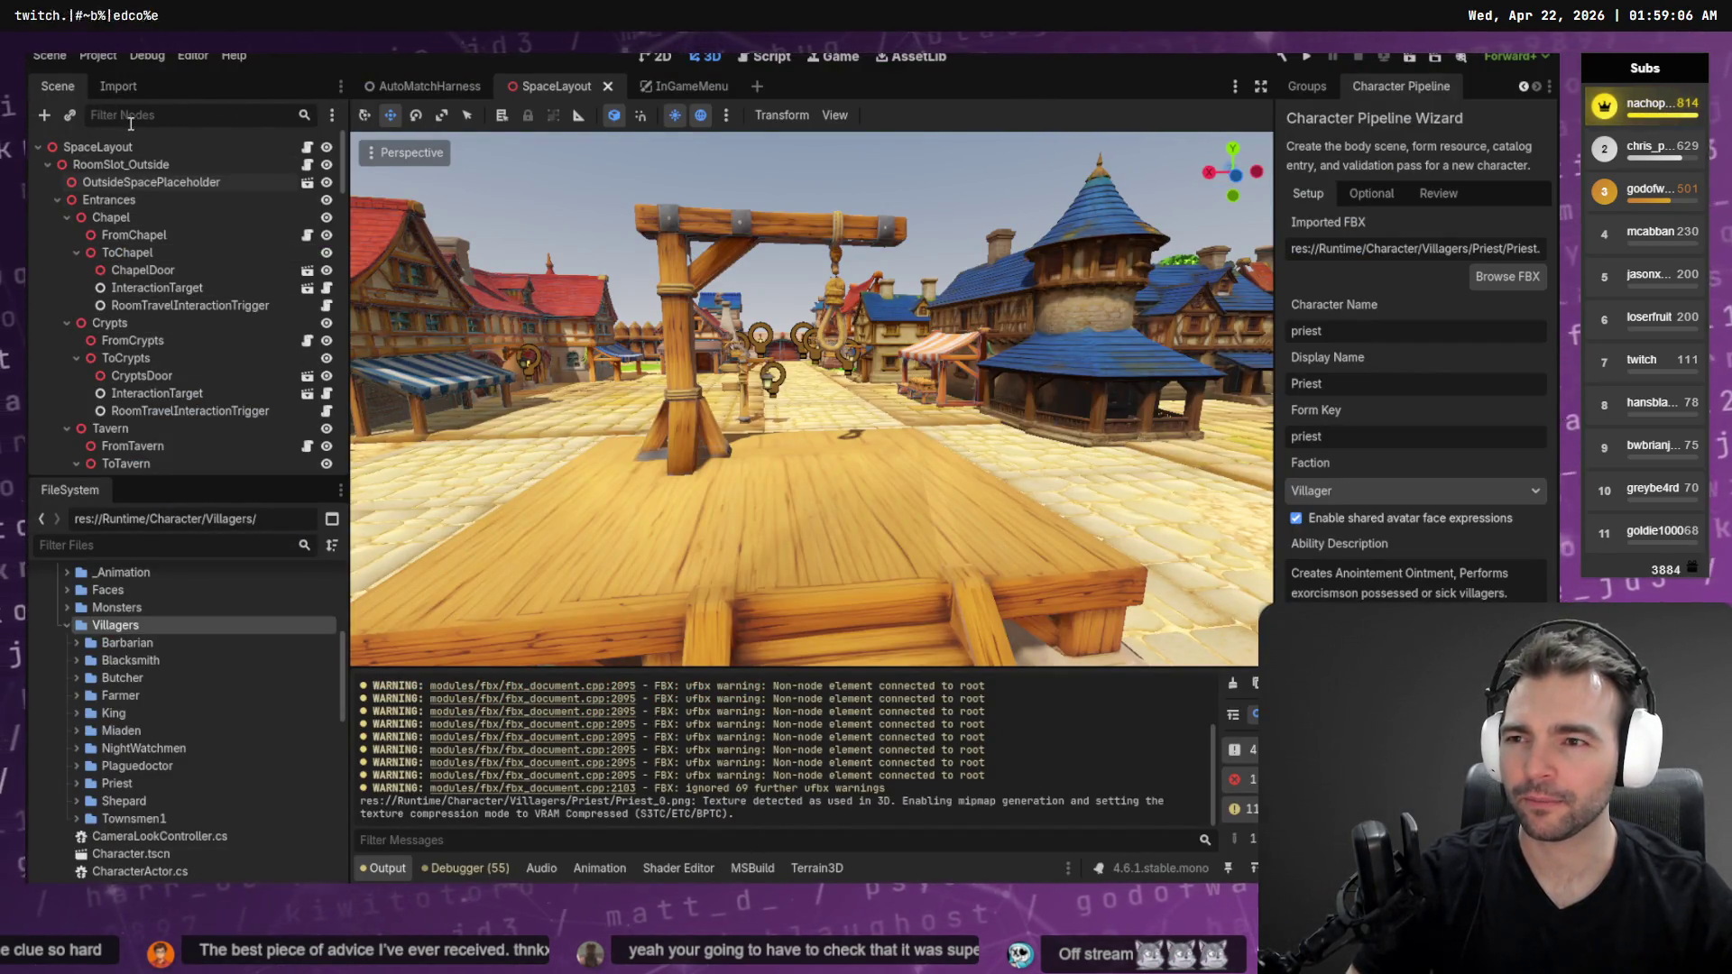
Filter the scene tree for 'Chapel' and open the ChapelSpace placeholder scene
text(Chapel)
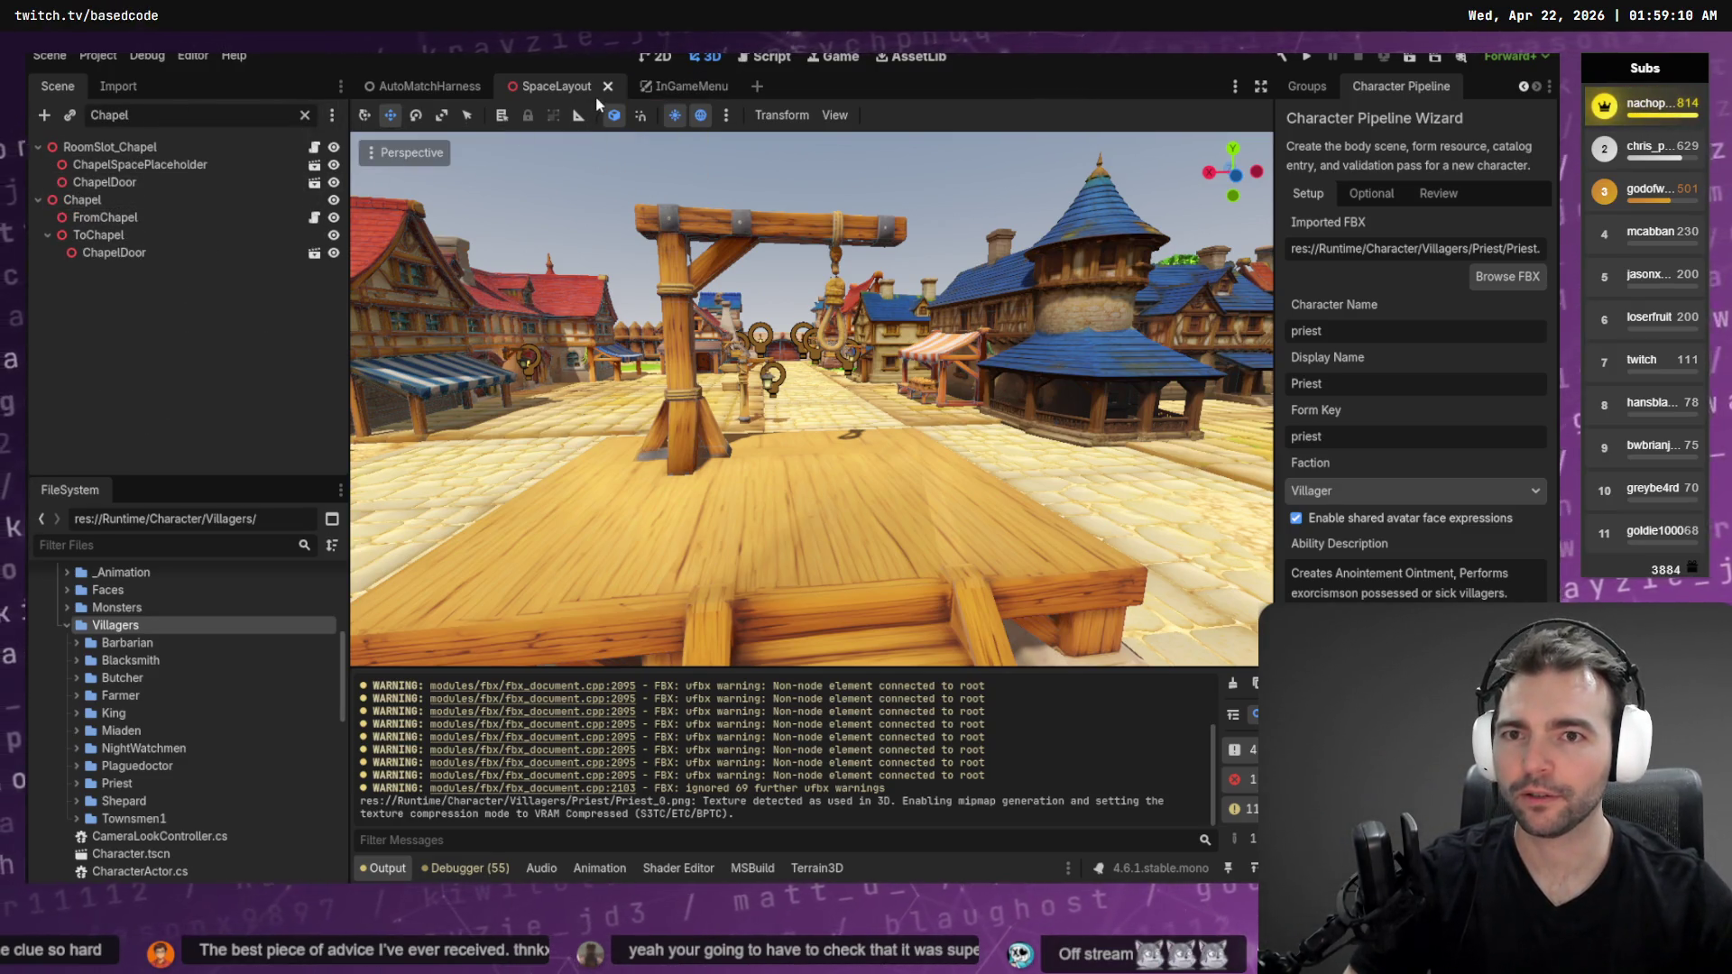
click(170, 218)
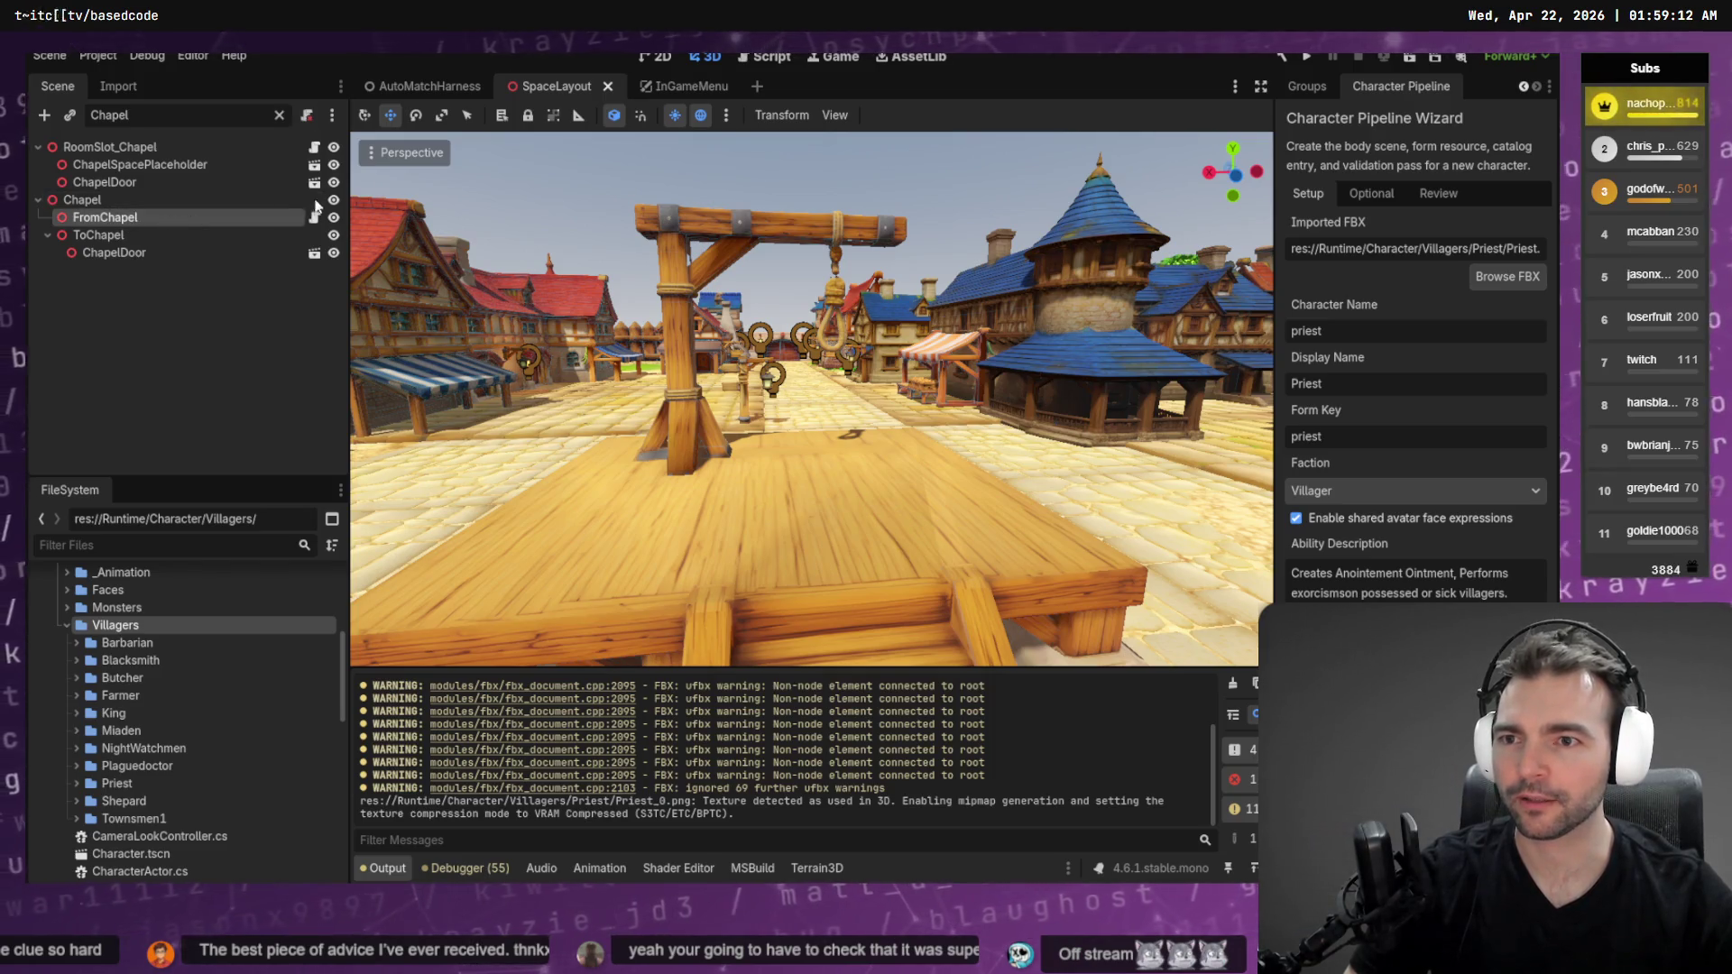
click(305, 115)
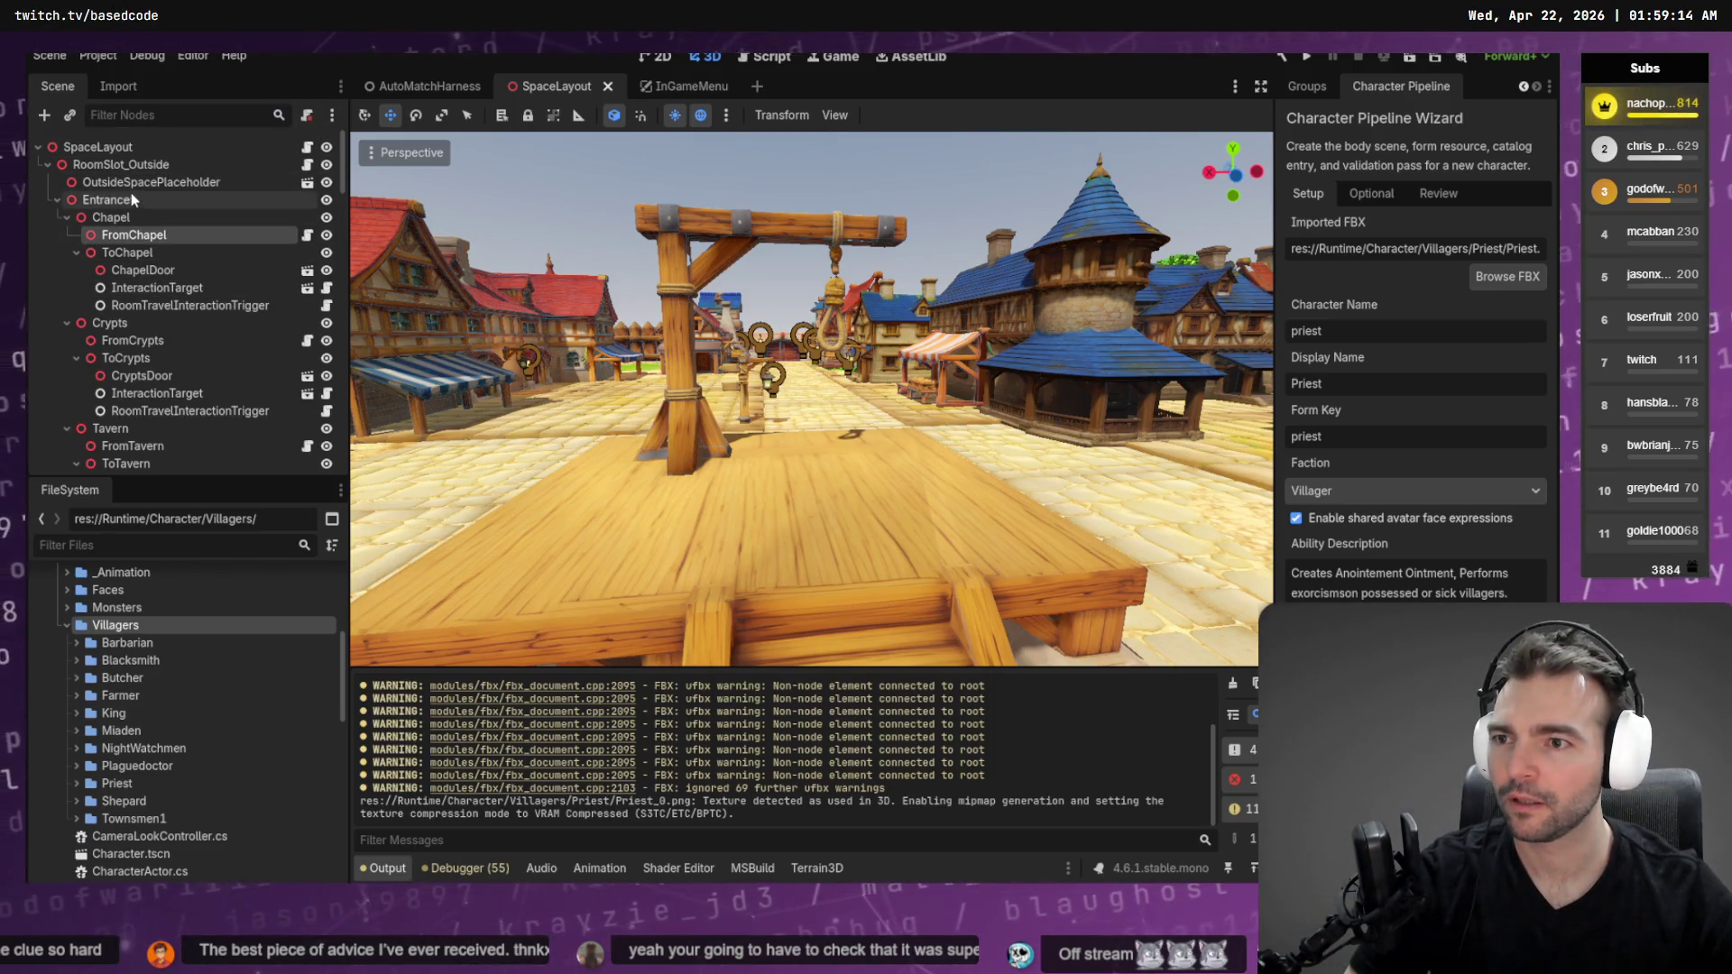
scroll(138, 262, down, 10)
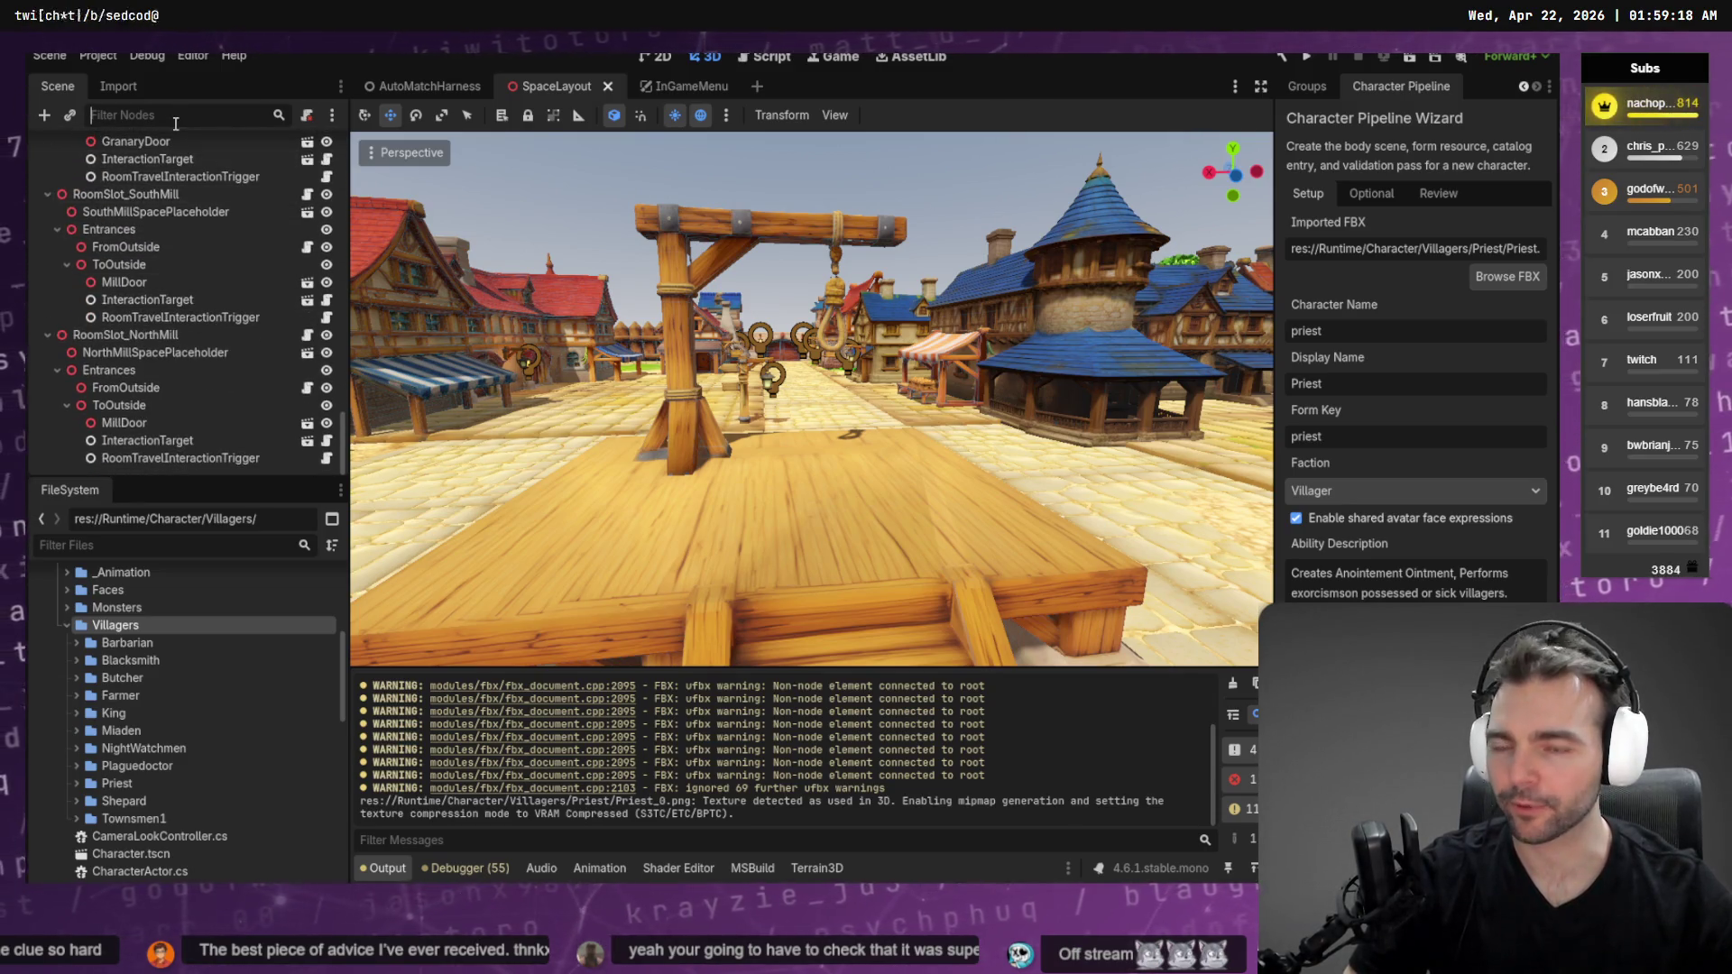
text(Chapel)
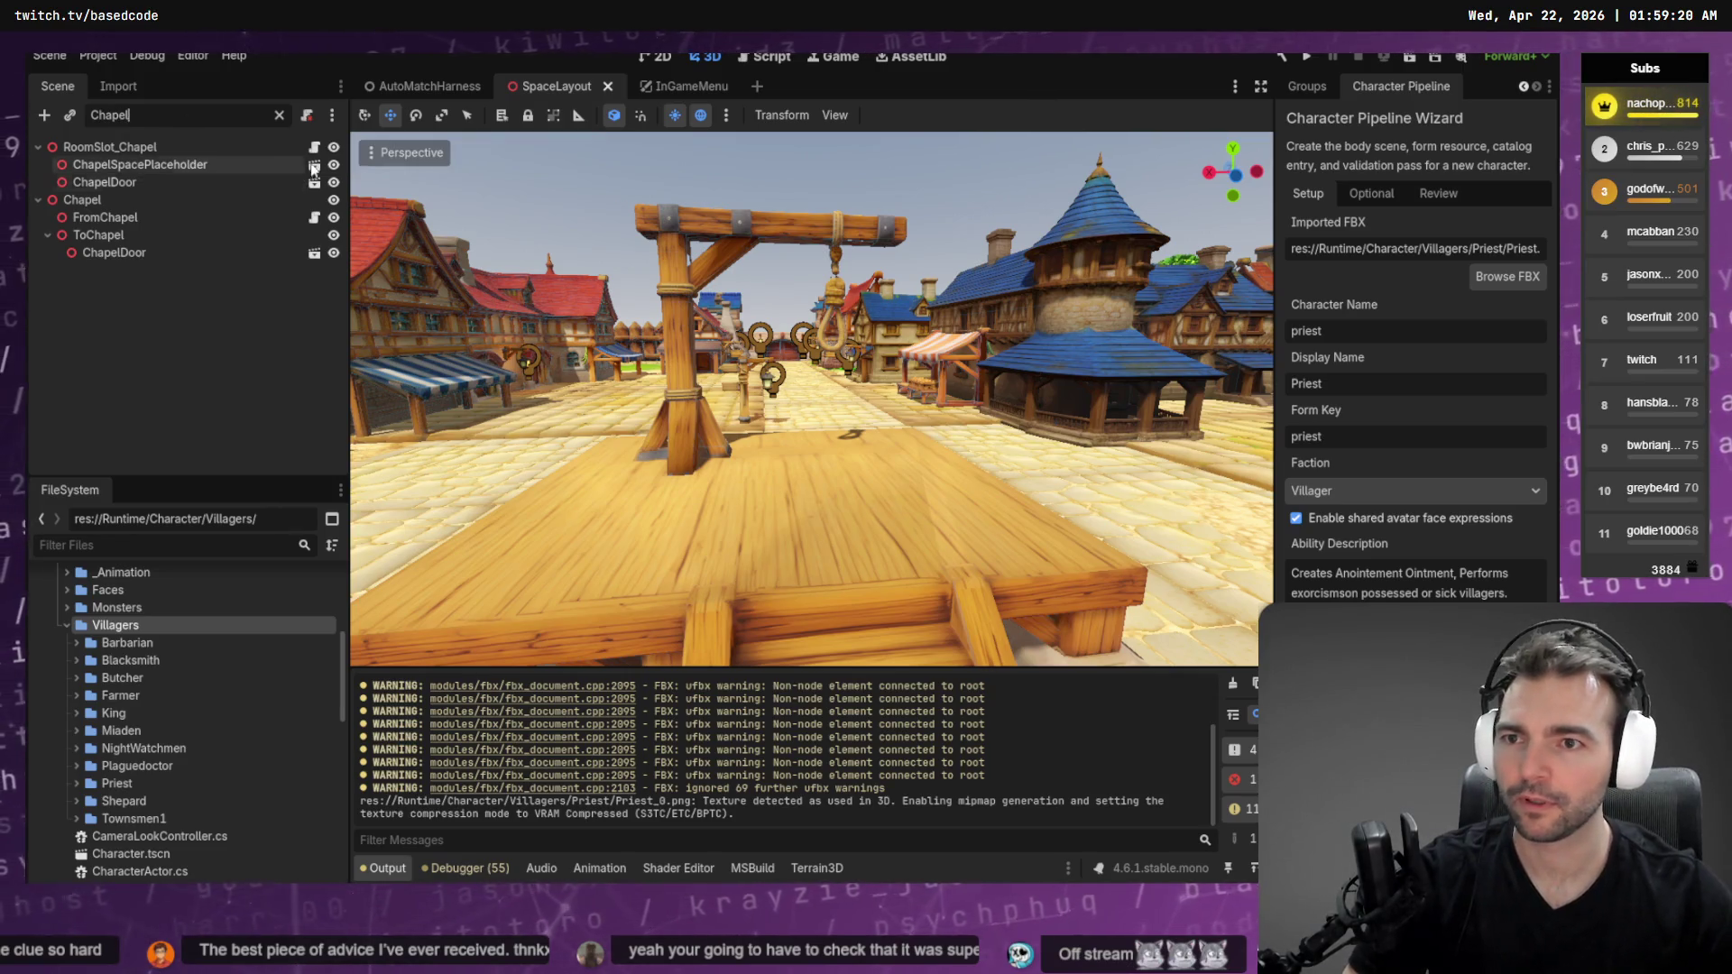
double_click(117, 164)
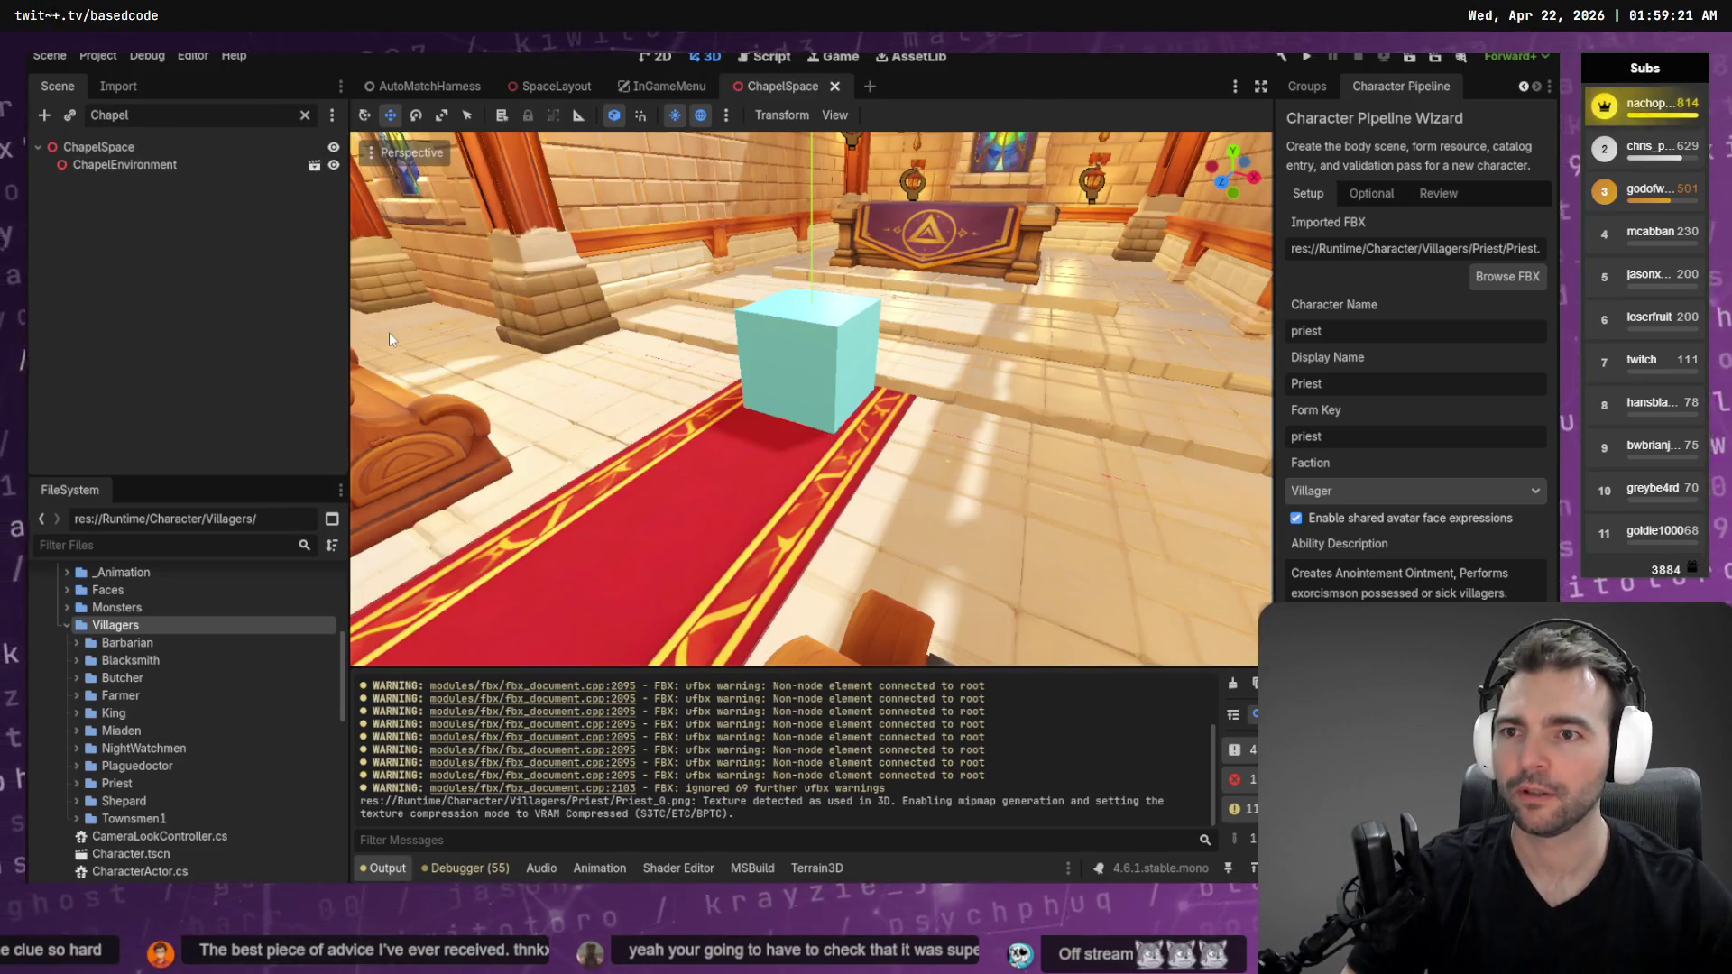
Look through ChapelSpace's nodes, briefly open ChapelEnvironment, then open the SpawnPoints sub-scene
click(305, 115)
click(137, 269)
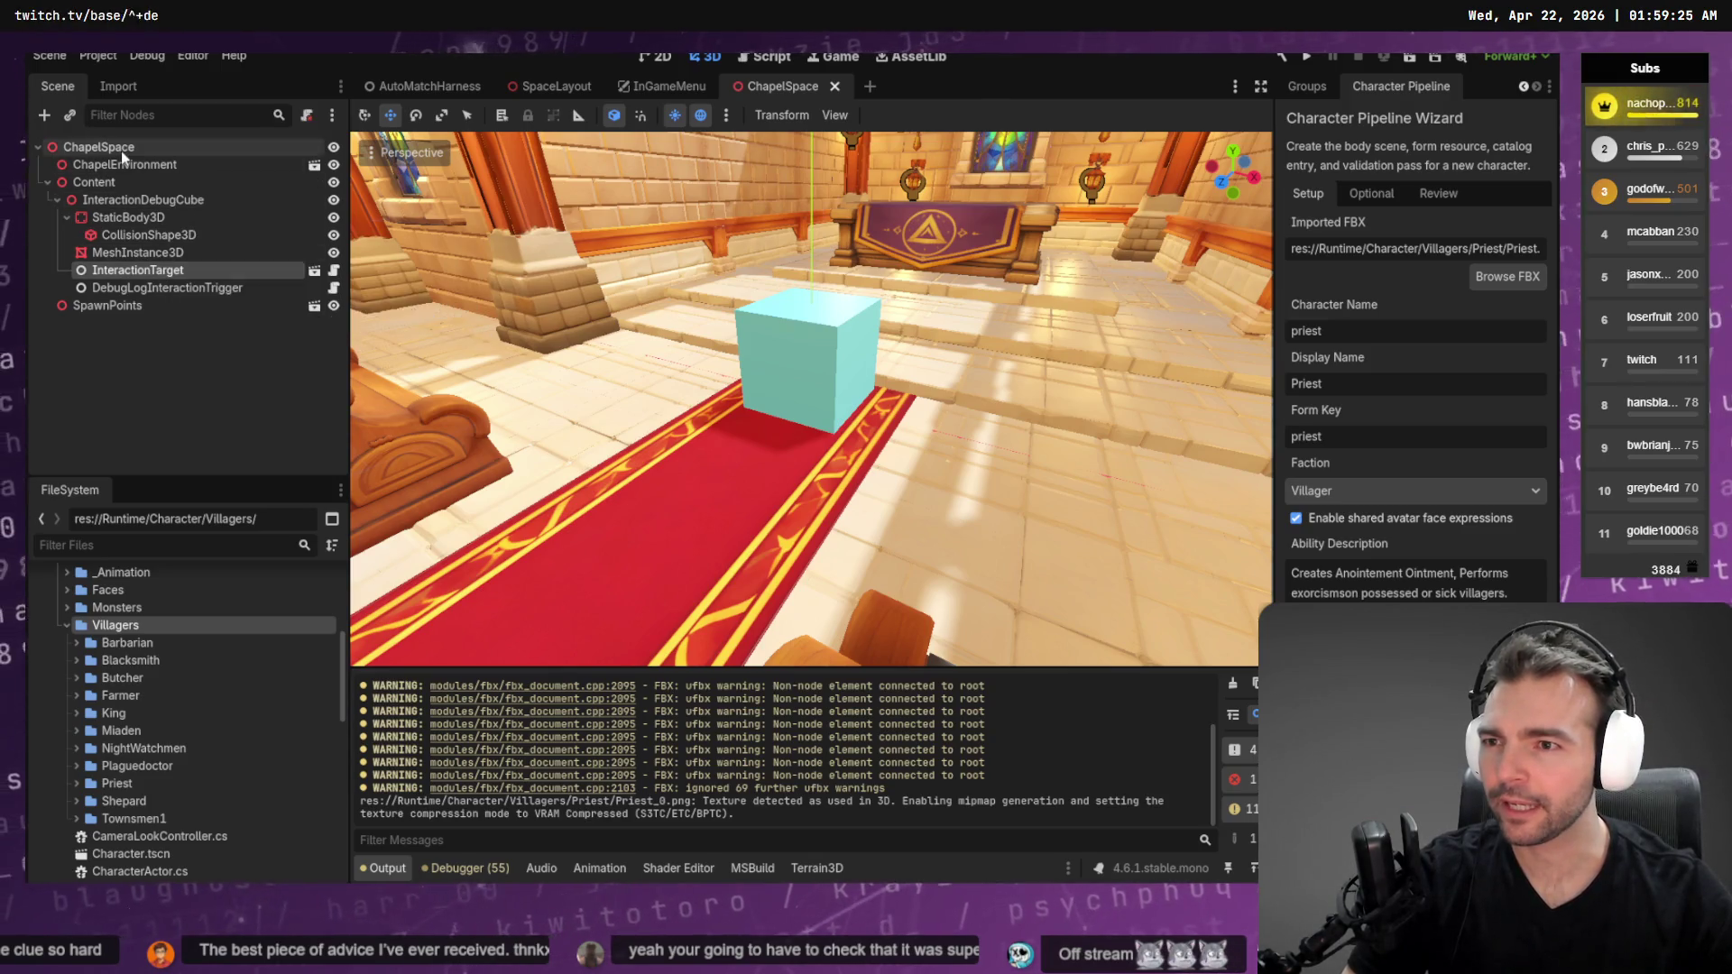
click(315, 166)
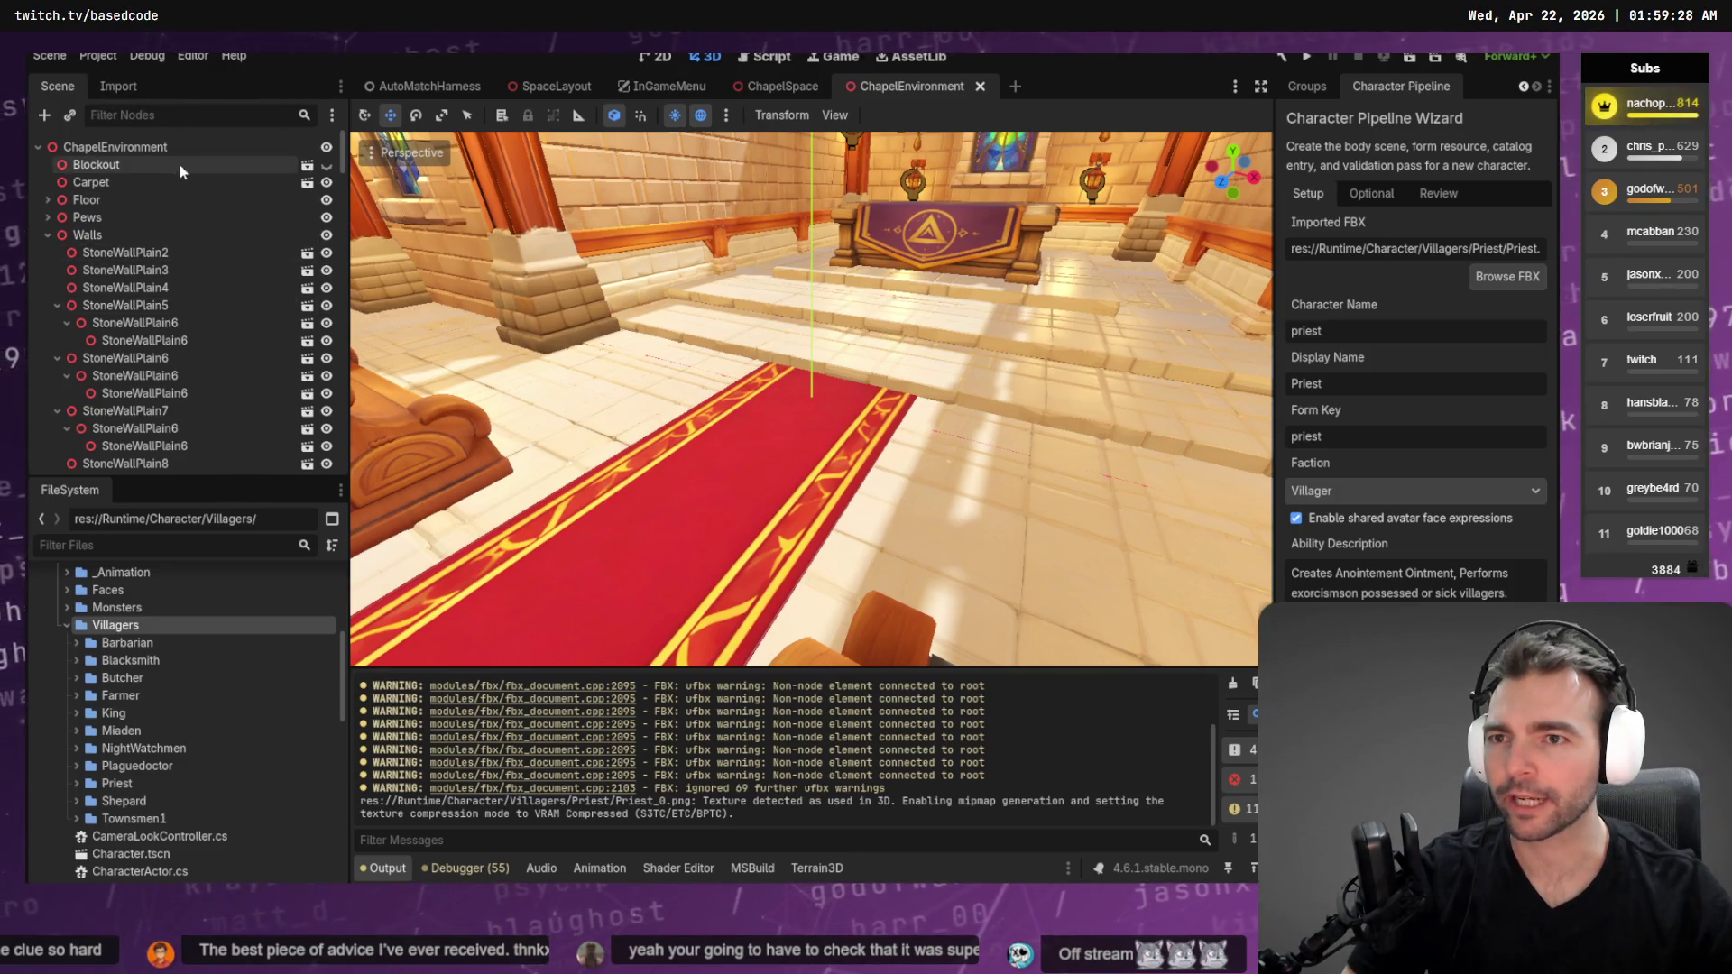
middle_click(913, 80)
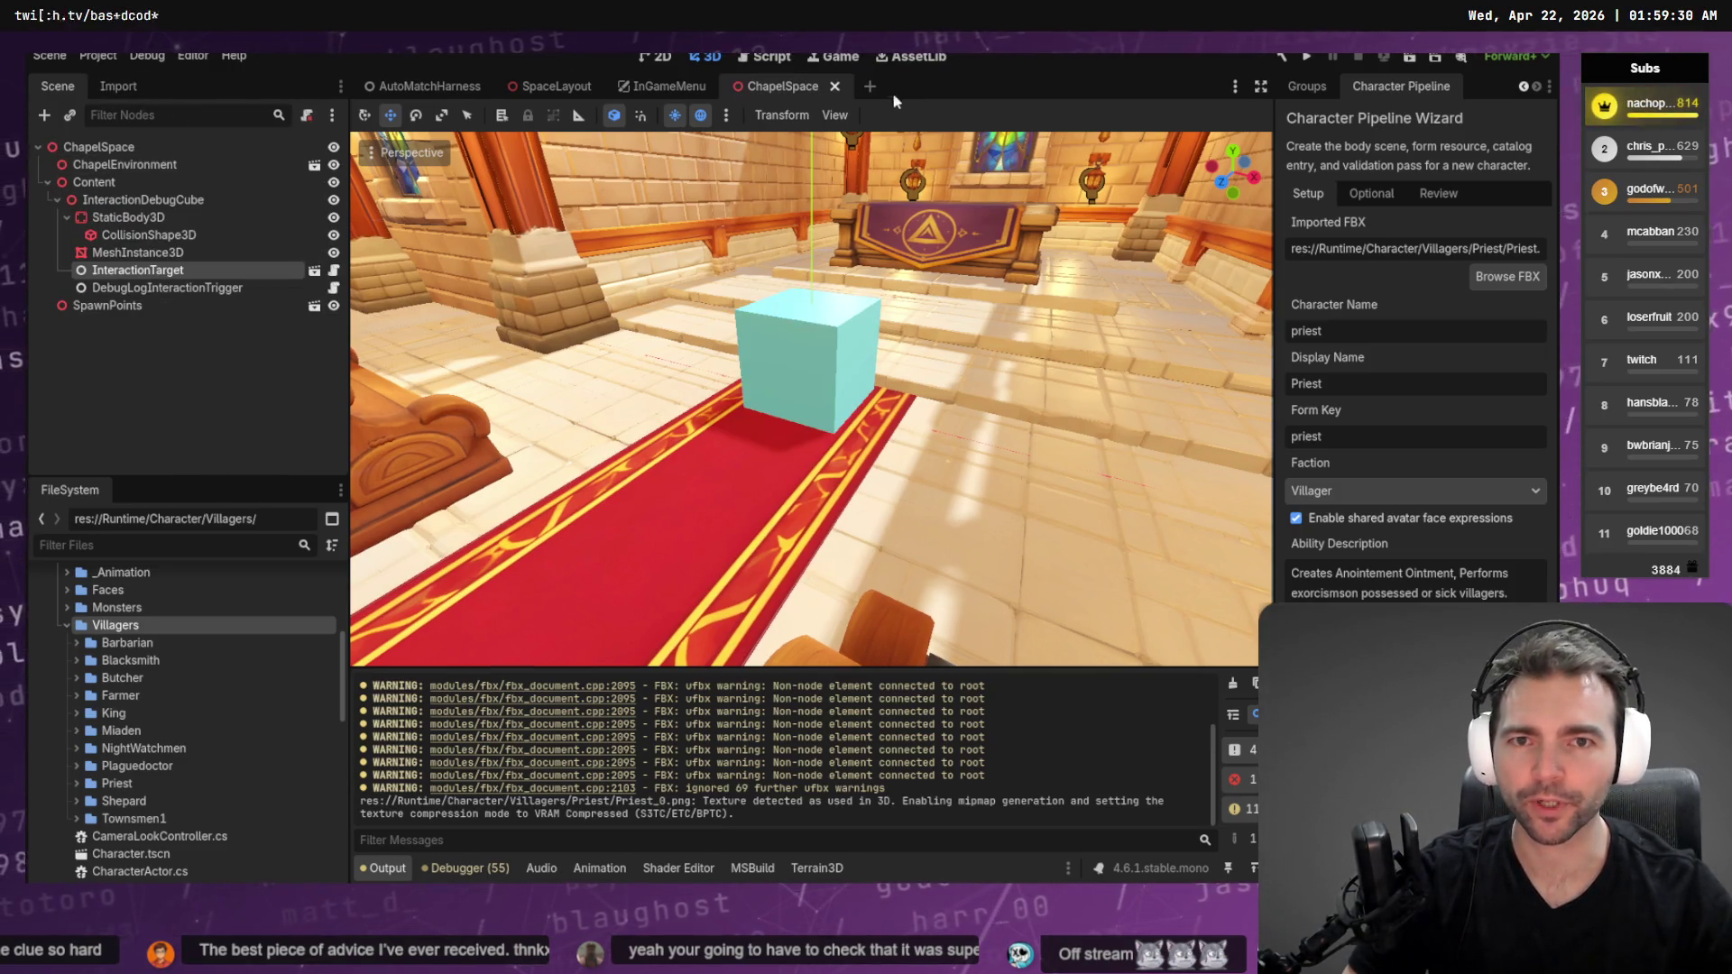
click(313, 312)
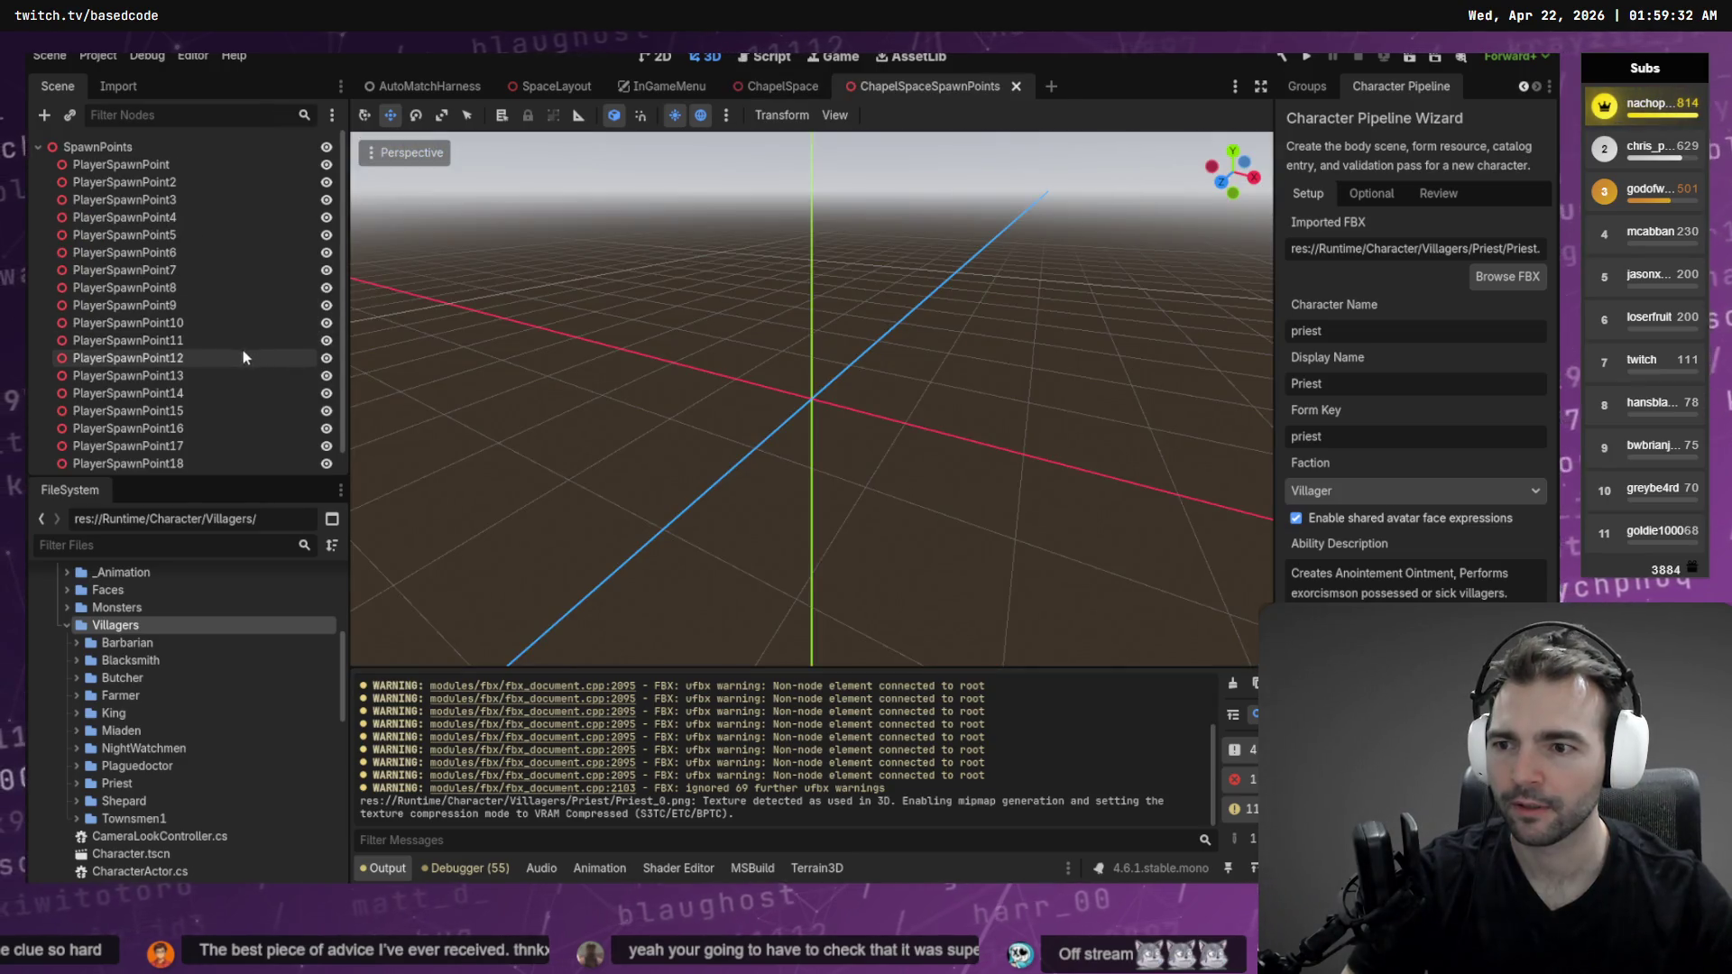
Read PlayerSpawnPoint19's position (x 7.278, y 0, z 7.411), then bring back the Character Pipeline wizard
scroll(215, 442, down, 1)
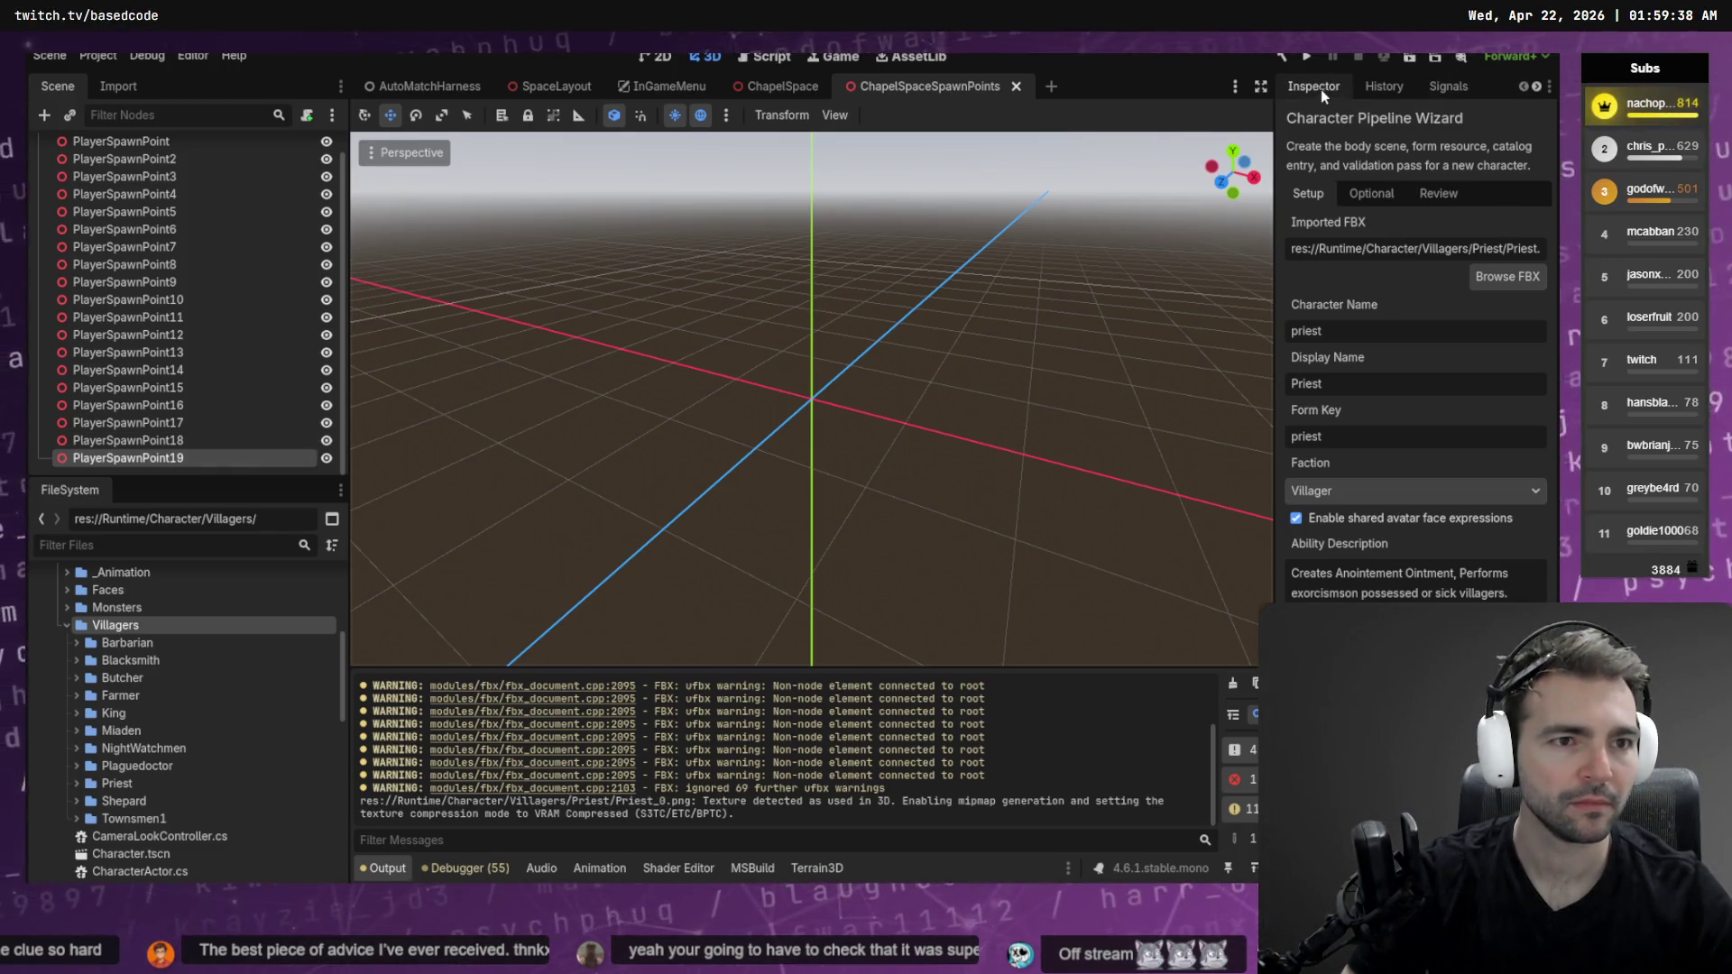
click(1321, 91)
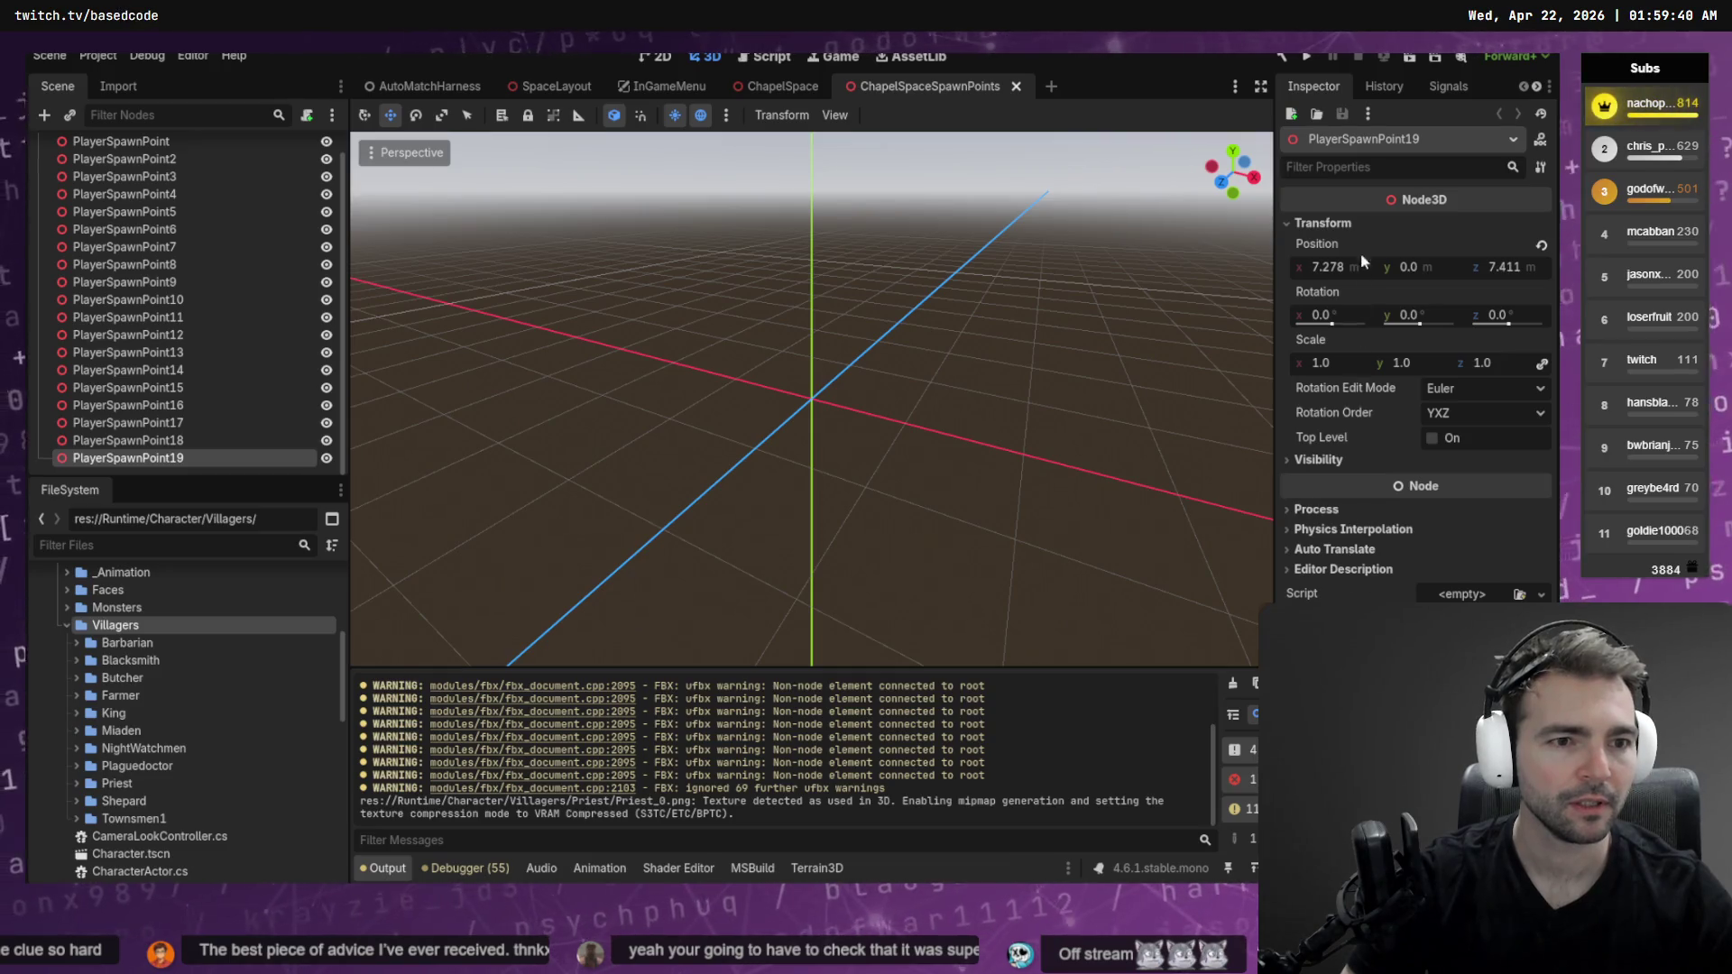
scroll(1353, 90, down, 3)
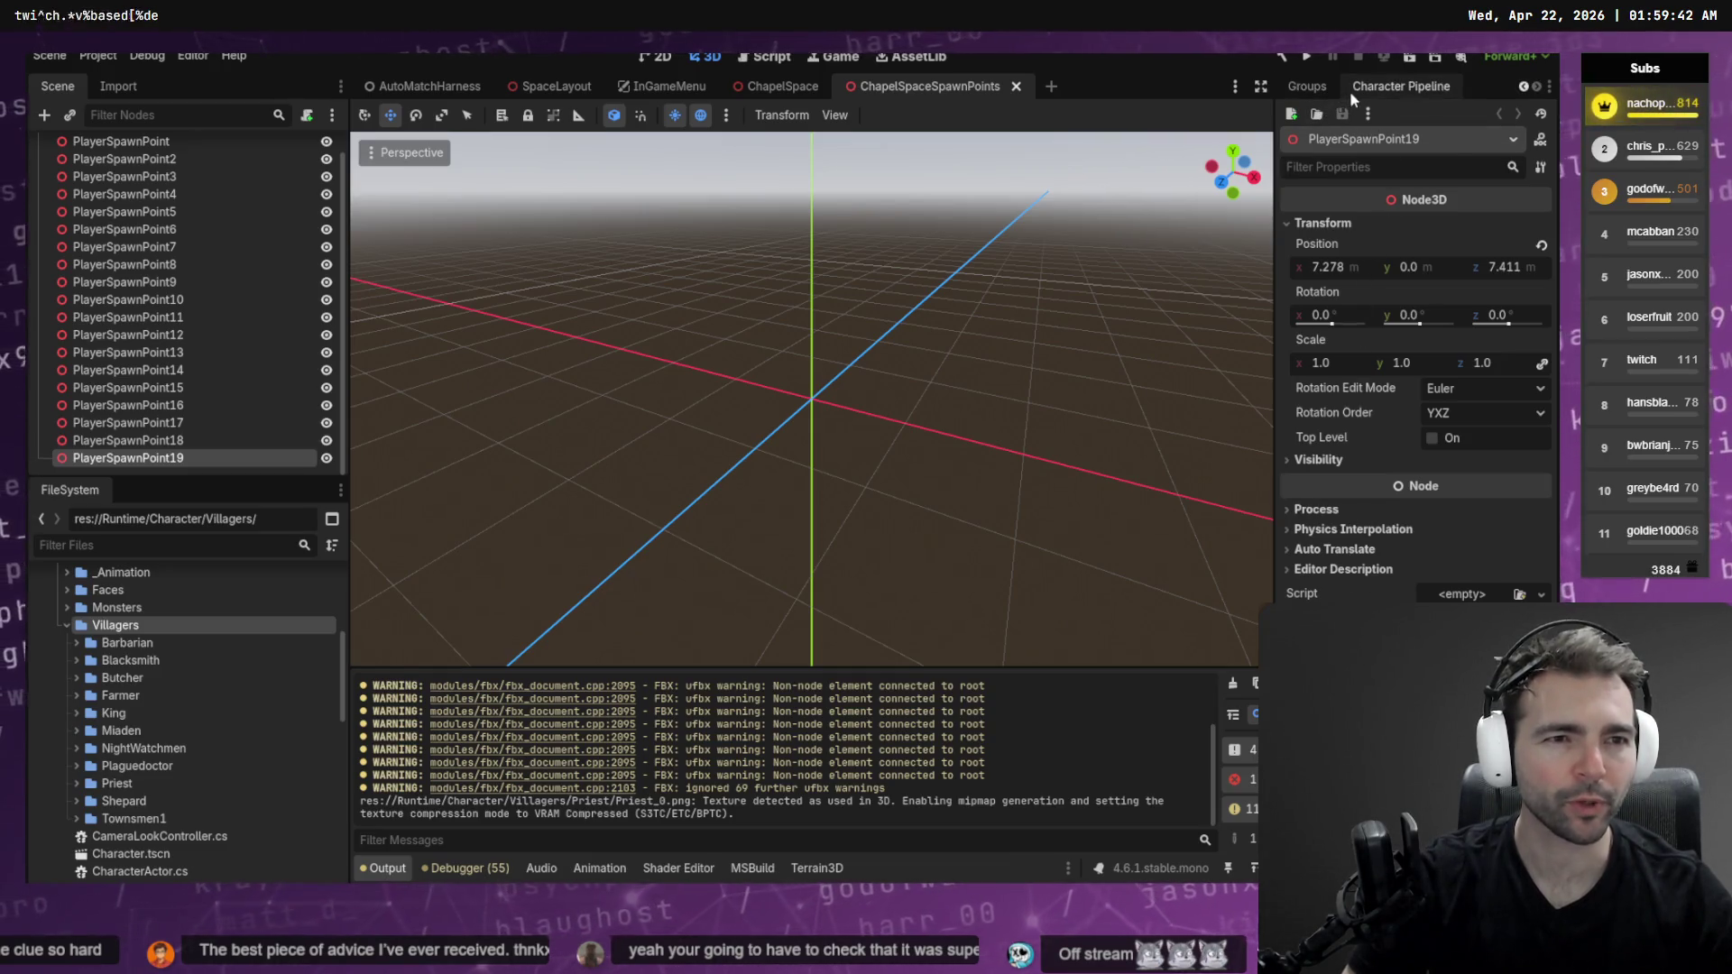
click(1350, 91)
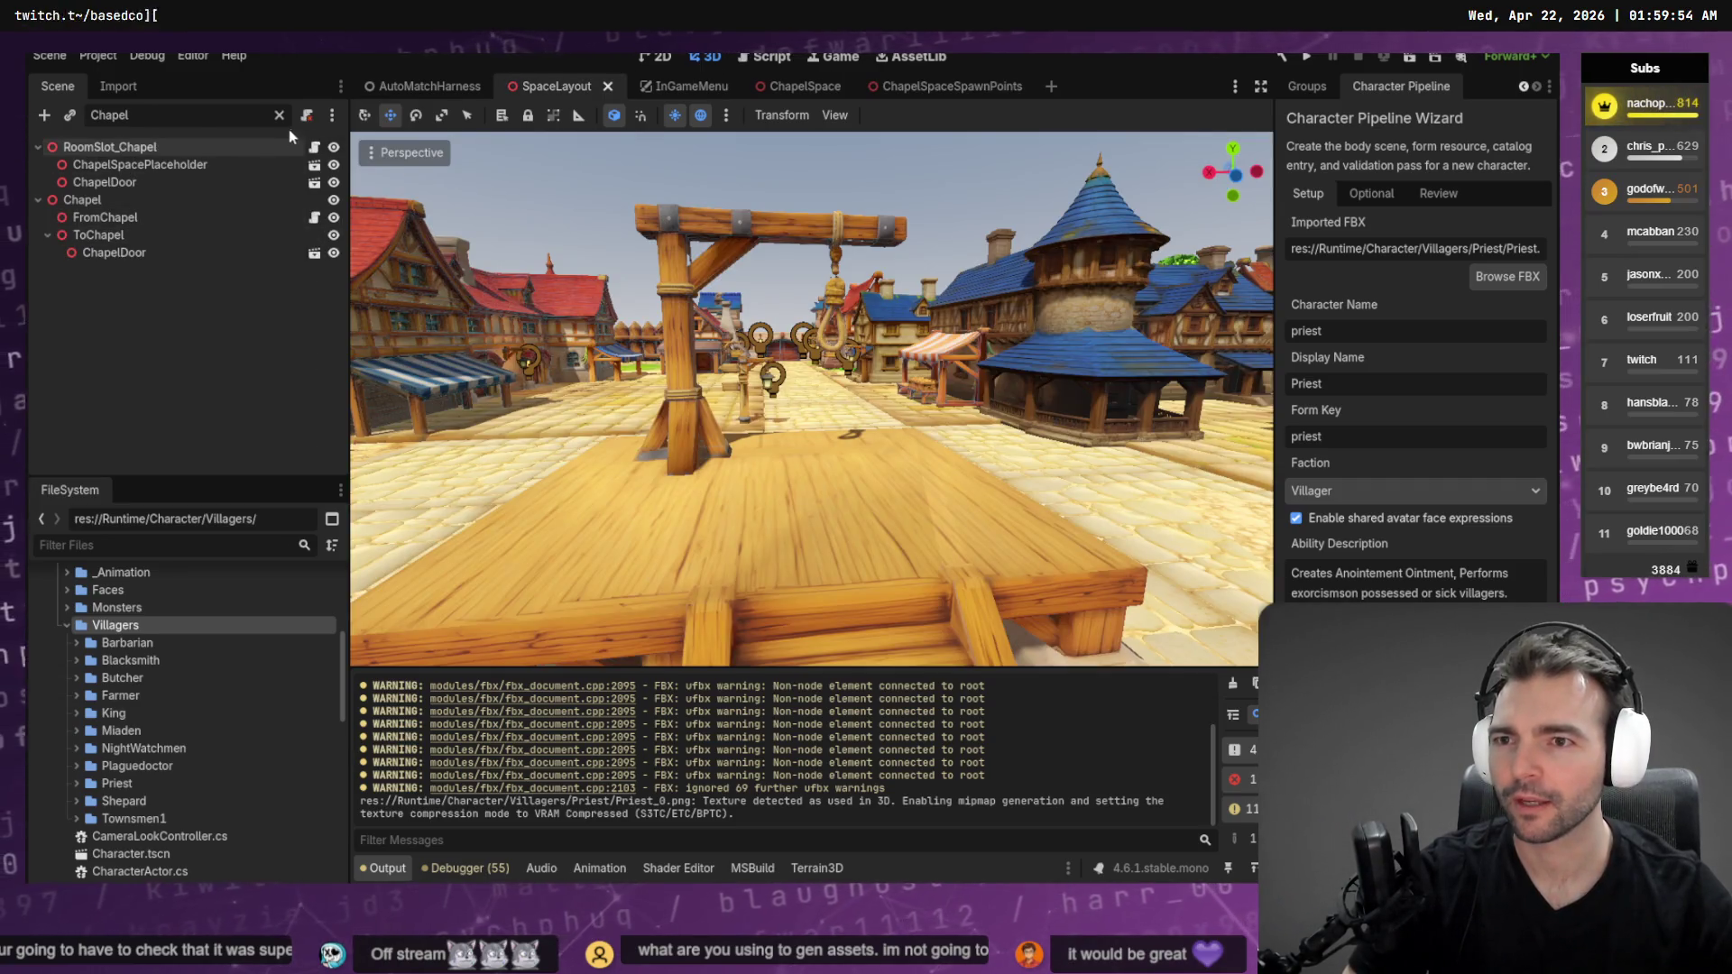
Filter nodes for 'Butcher' and inspect ButcherStart, entrance id spawn_butcher at x -4.57, z 4.293
click(280, 118)
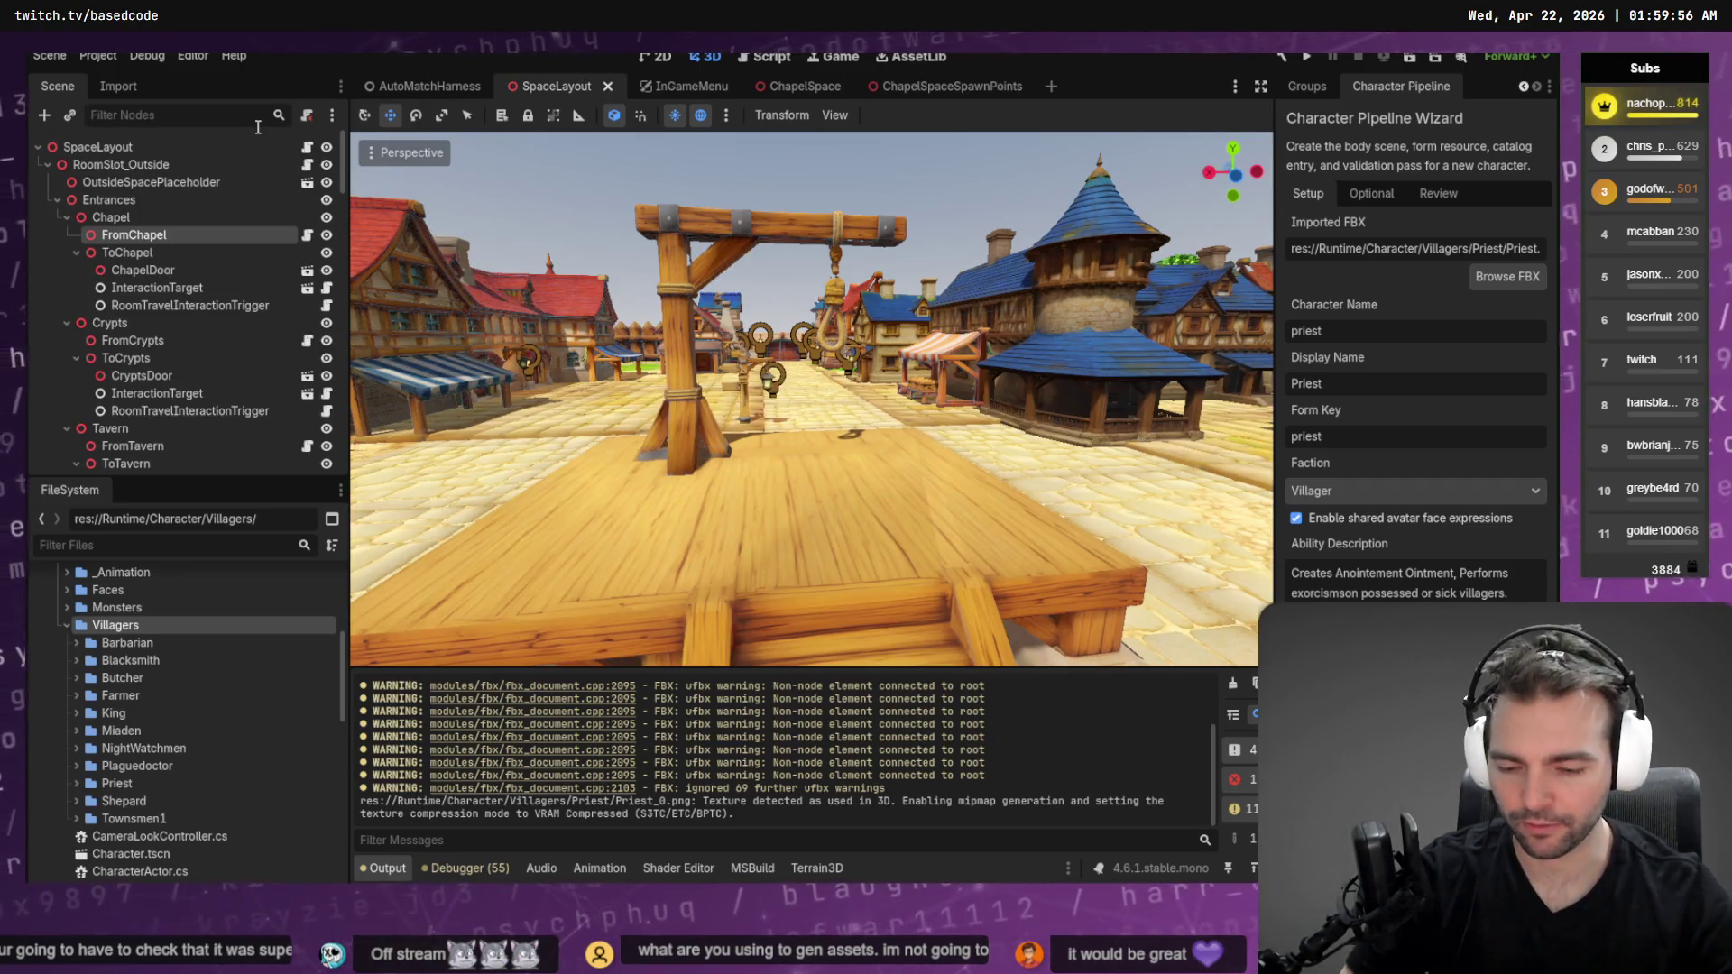
text(Butcher)
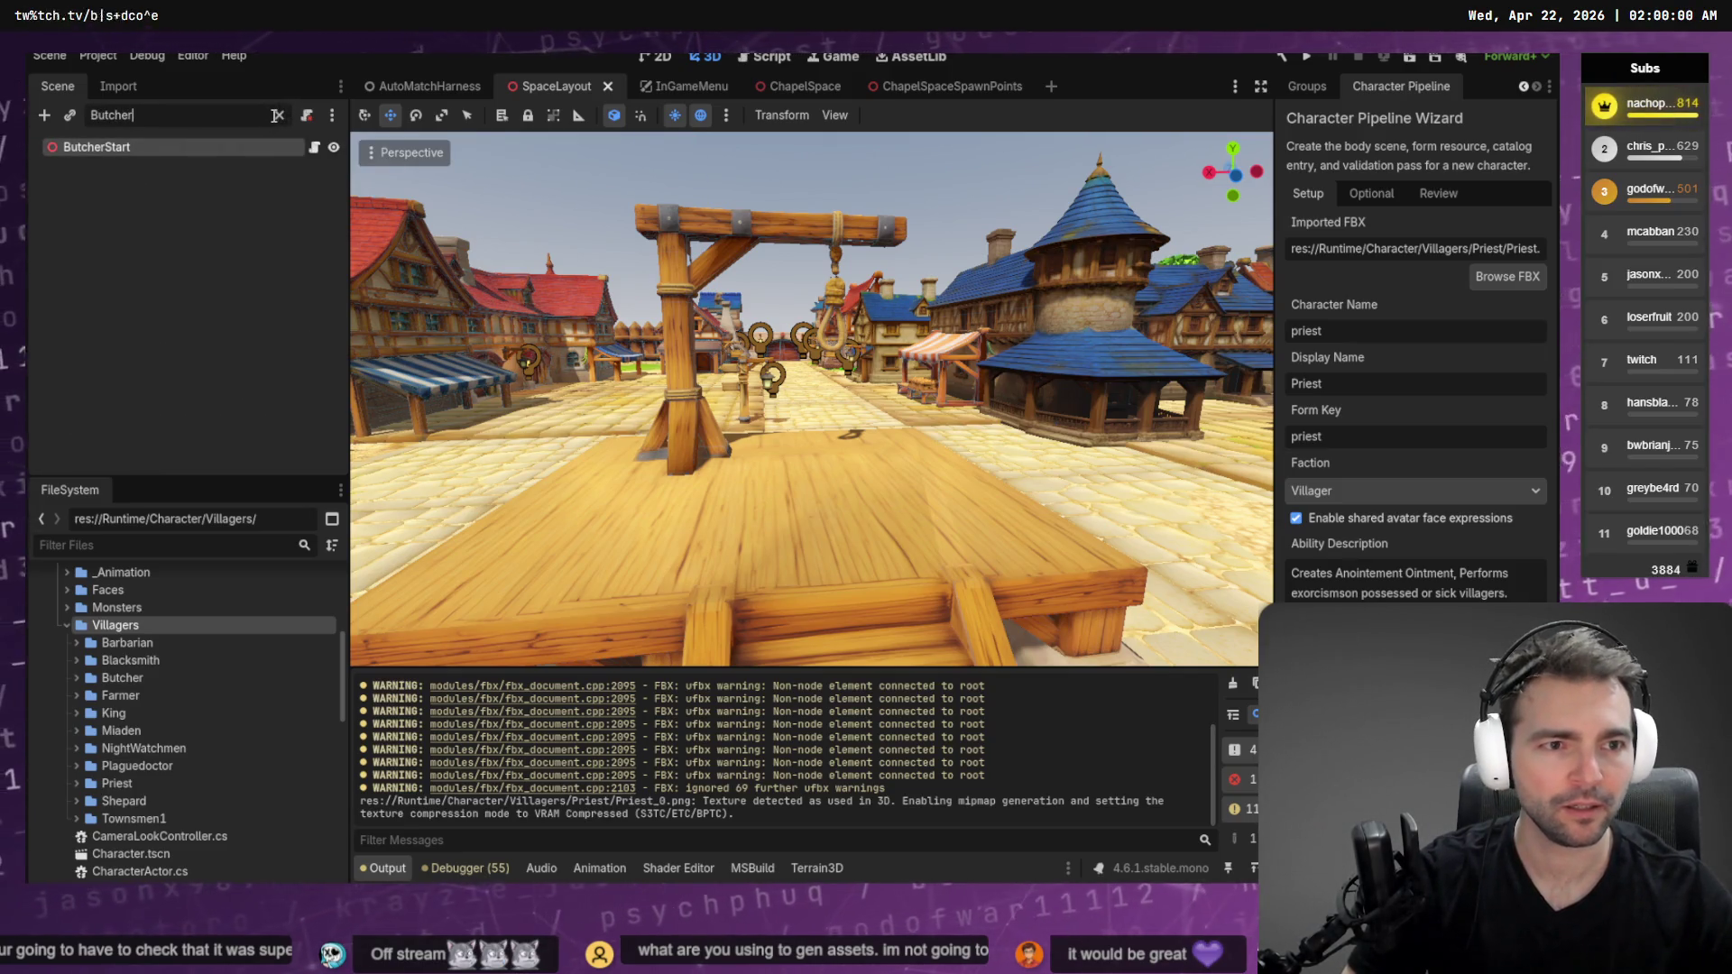
click(280, 117)
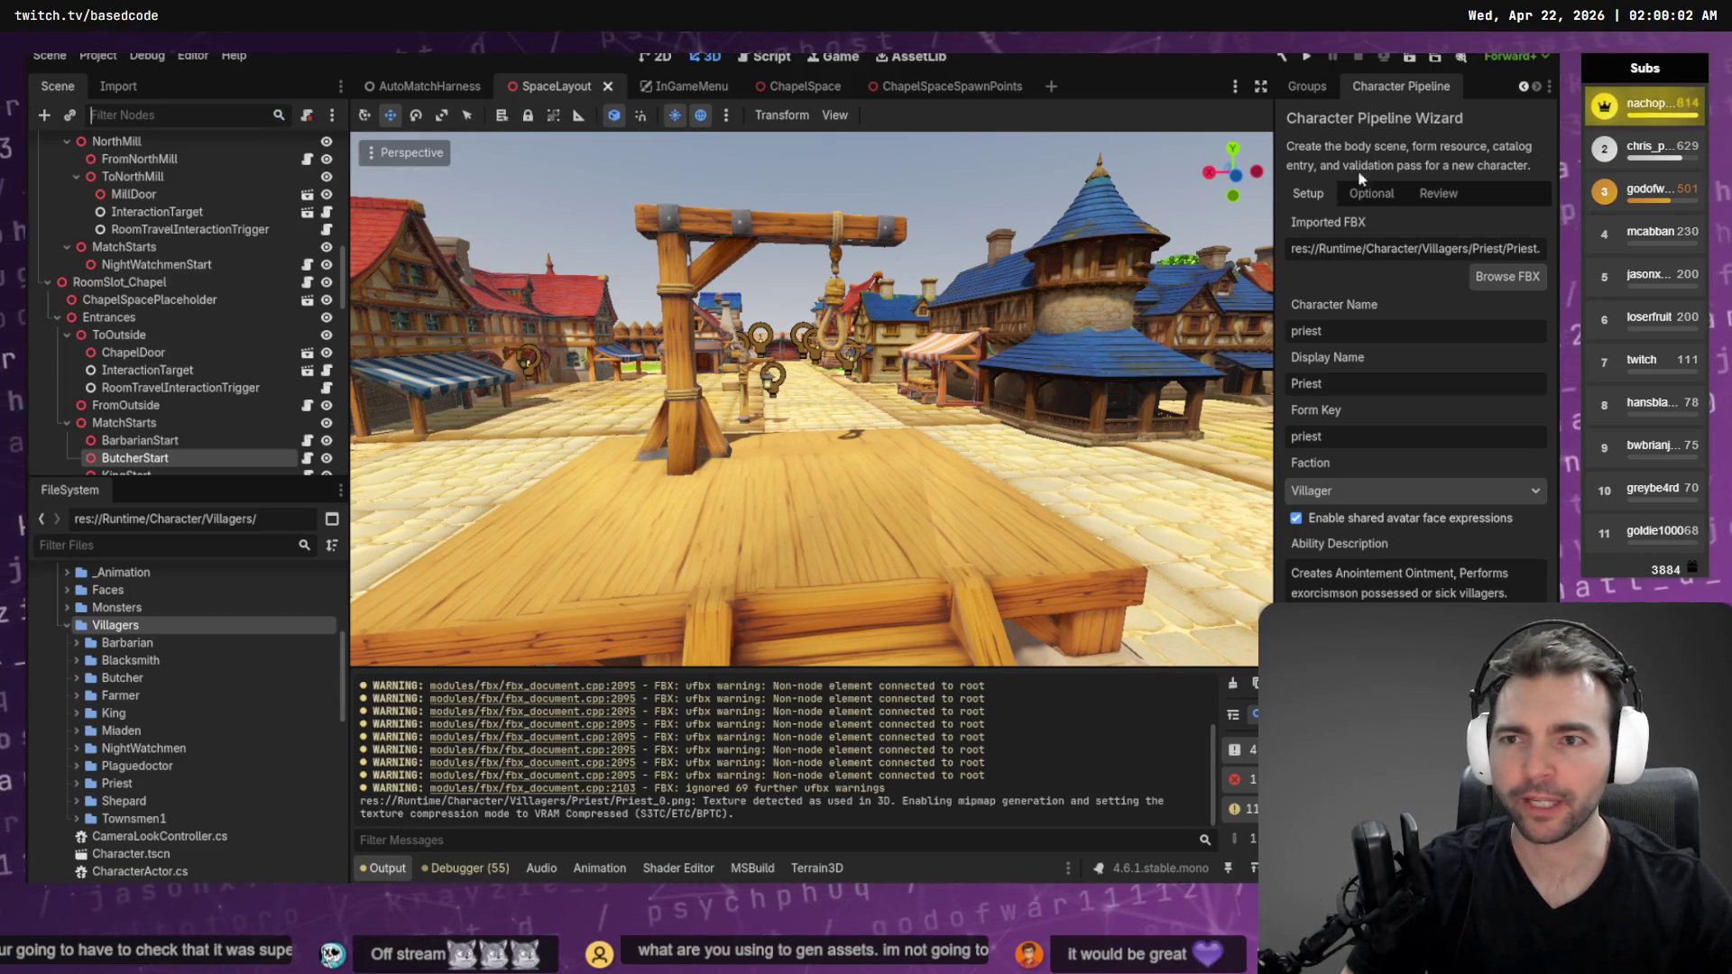
click(1317, 86)
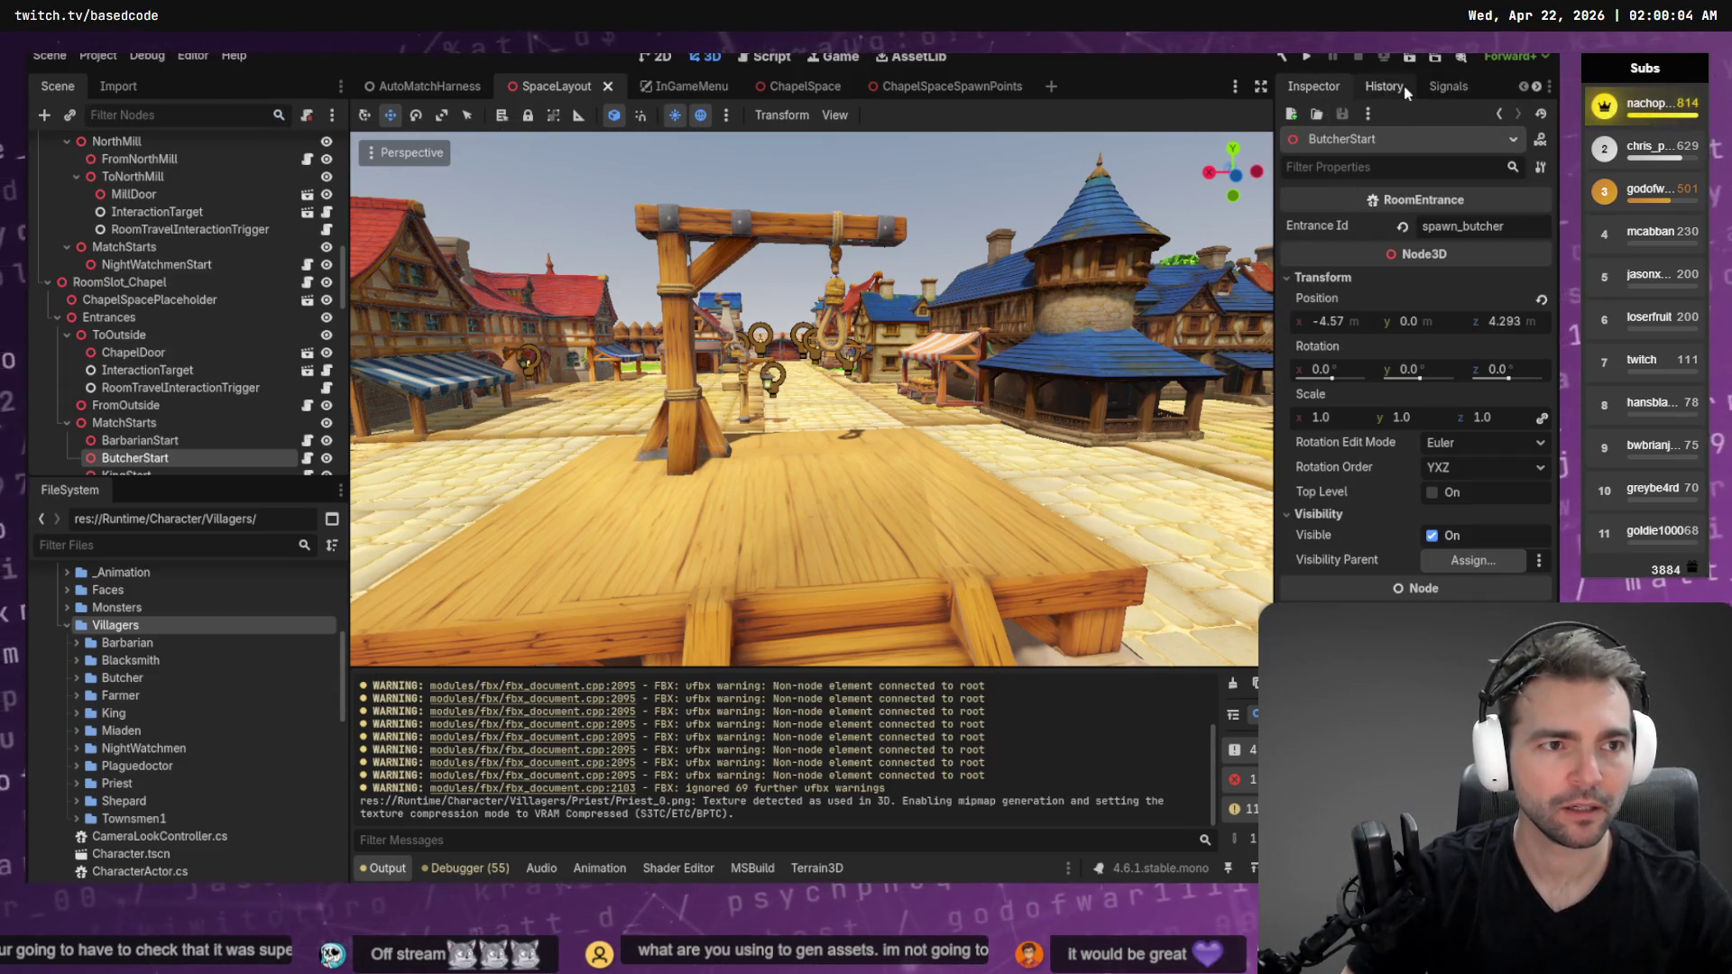
scroll(1389, 86, down, 2)
Dock the Character Pipeline panel on the left and duplicate the ButcherStart spawn point
mouse_move(1401, 86)
mouse_down()
mouse_move(167, 237)
mouse_move(179, 80)
mouse_move(149, 87)
mouse_up()
click(58, 87)
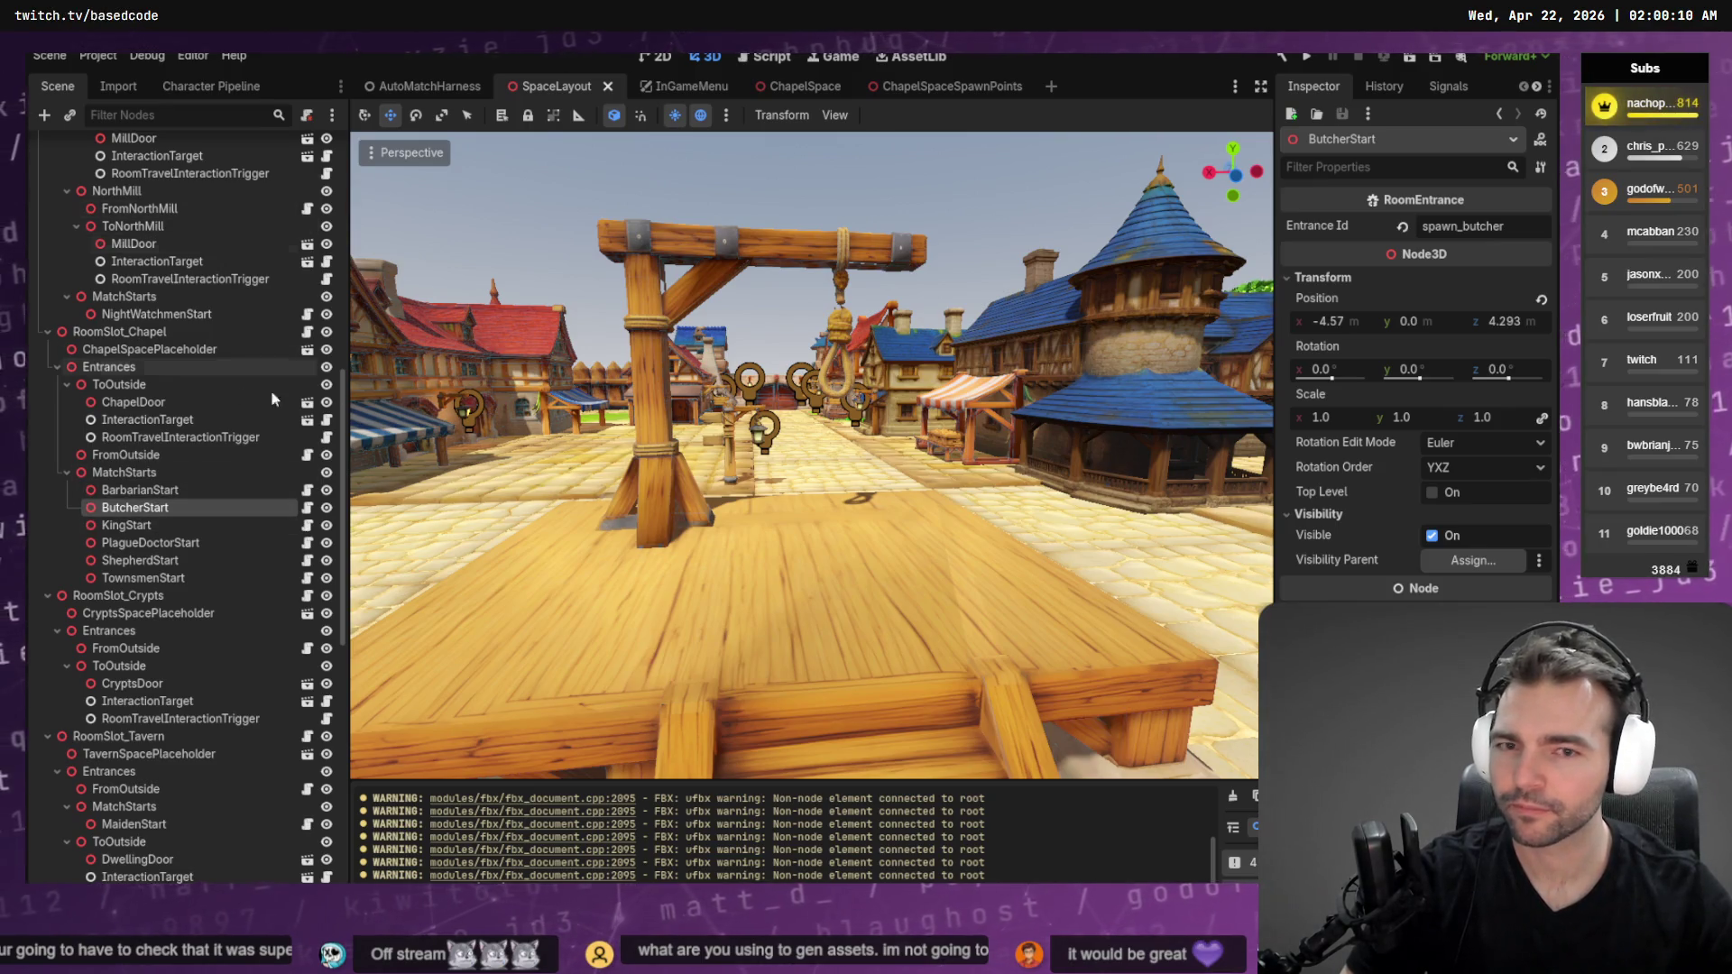
double_click(1461, 225)
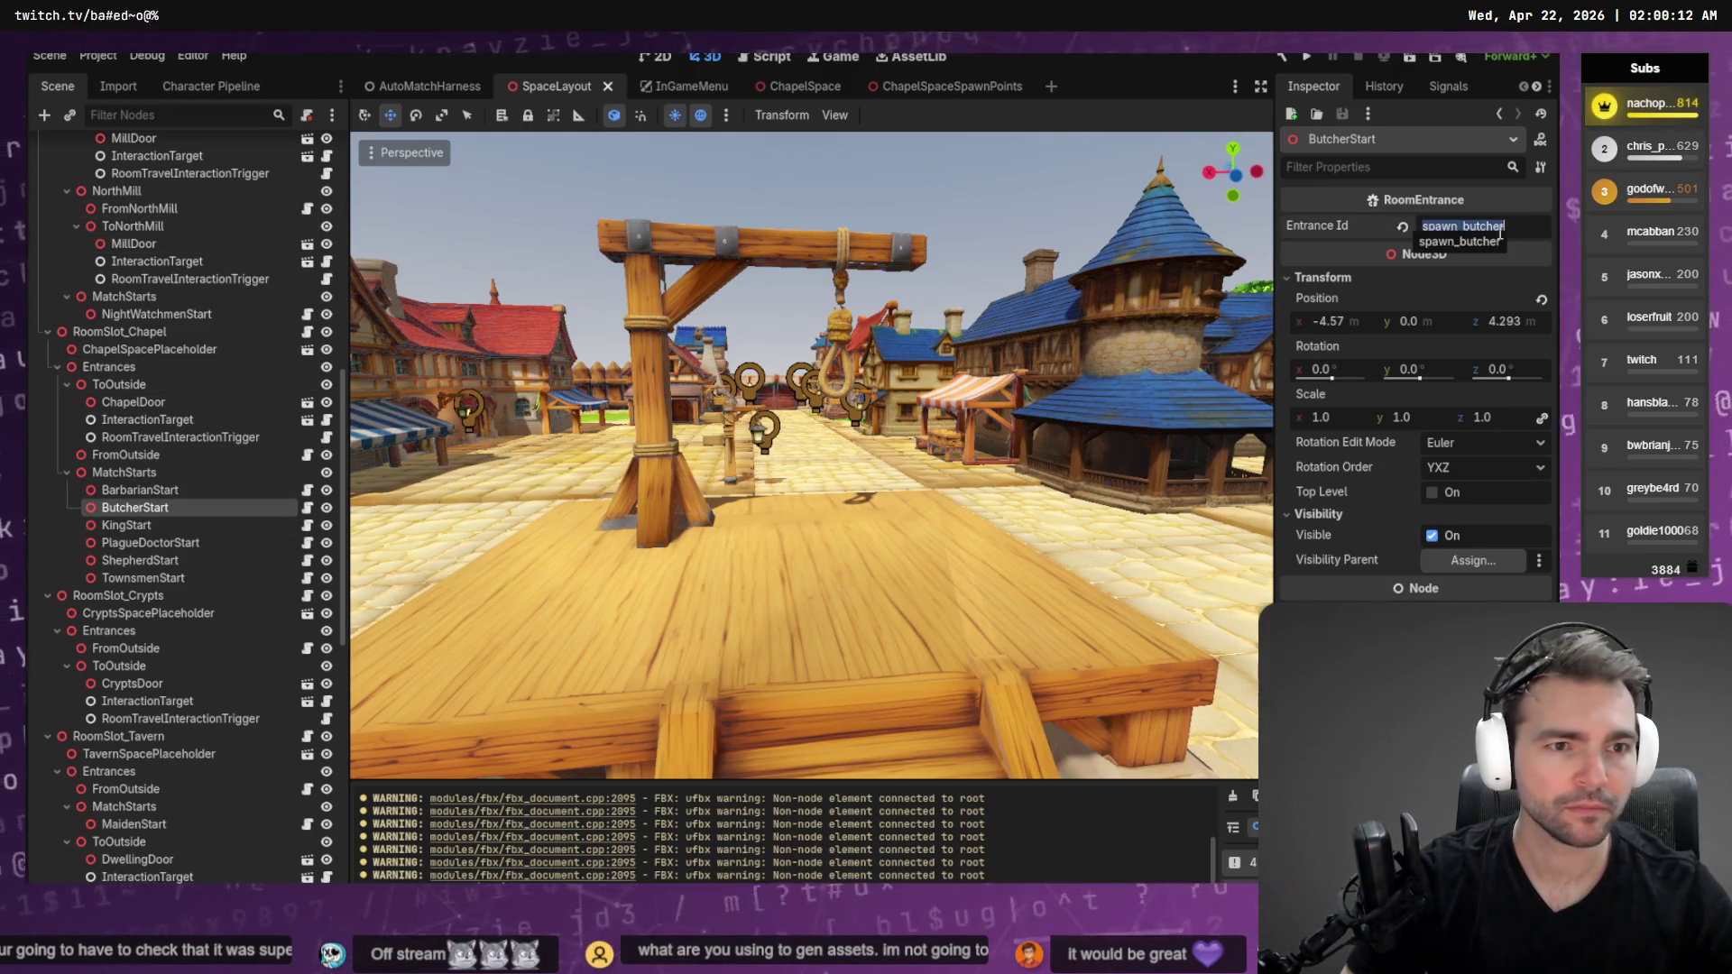
click(137, 509)
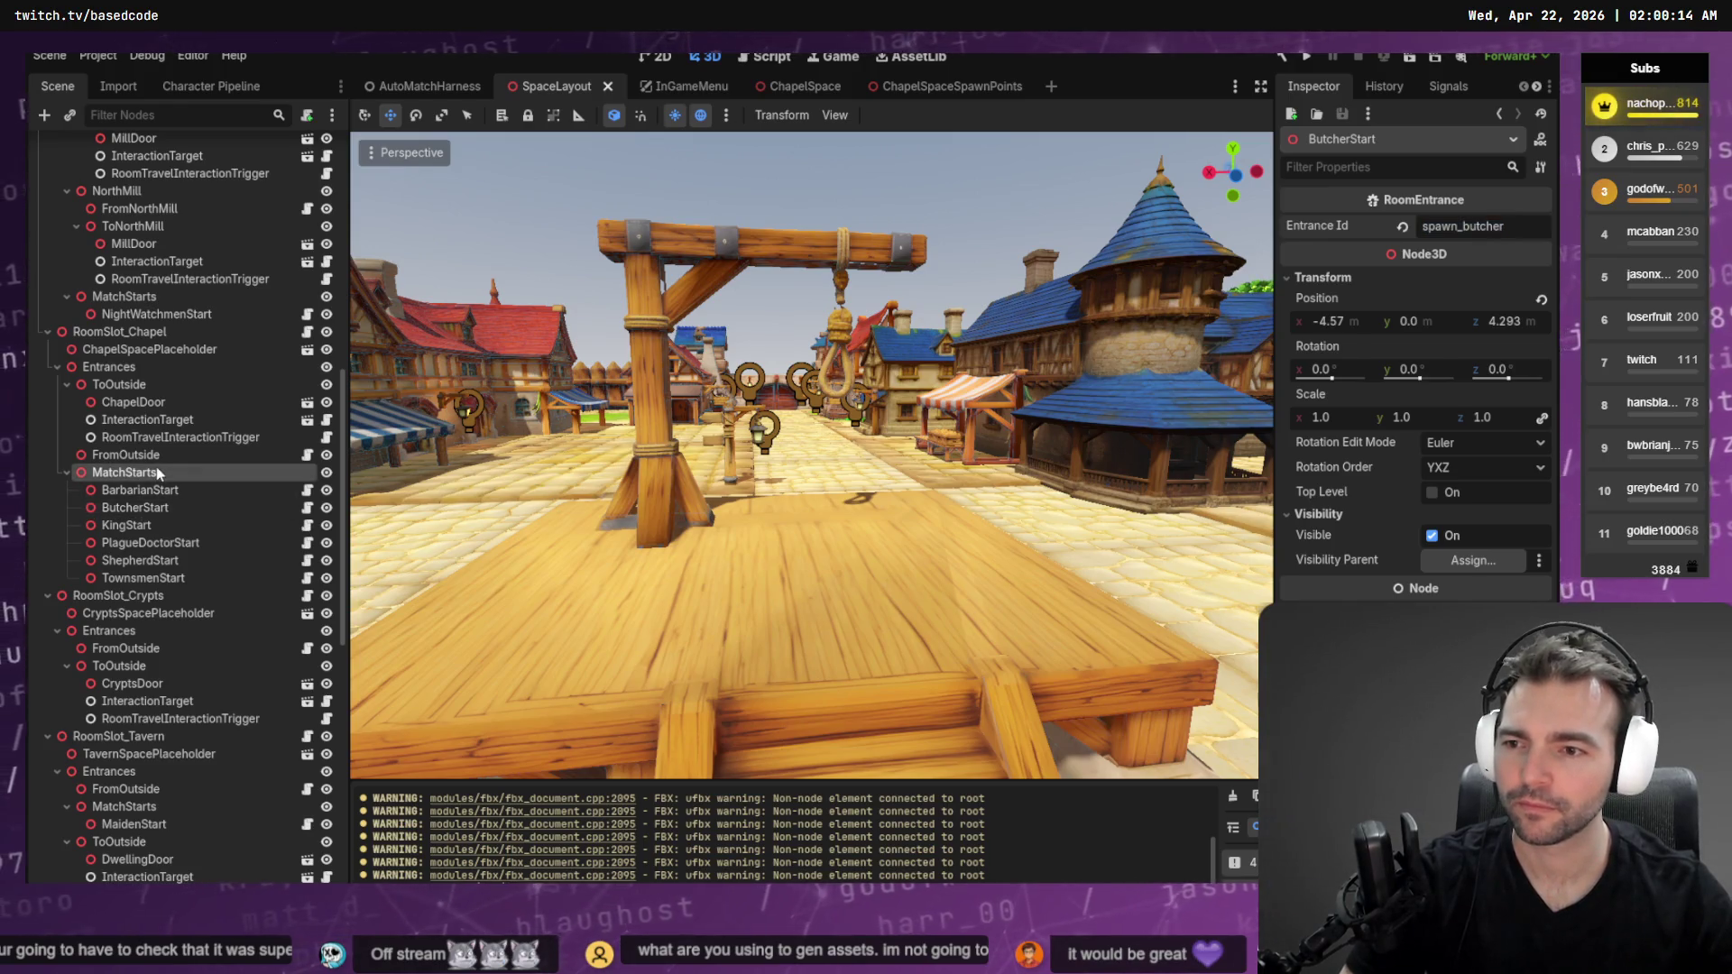
key(ctrl+d)
Rename the duplicated spawn point PriestStart and set its Entrance Id to spawn_priest
double_click(147, 599)
text(PriestSt)
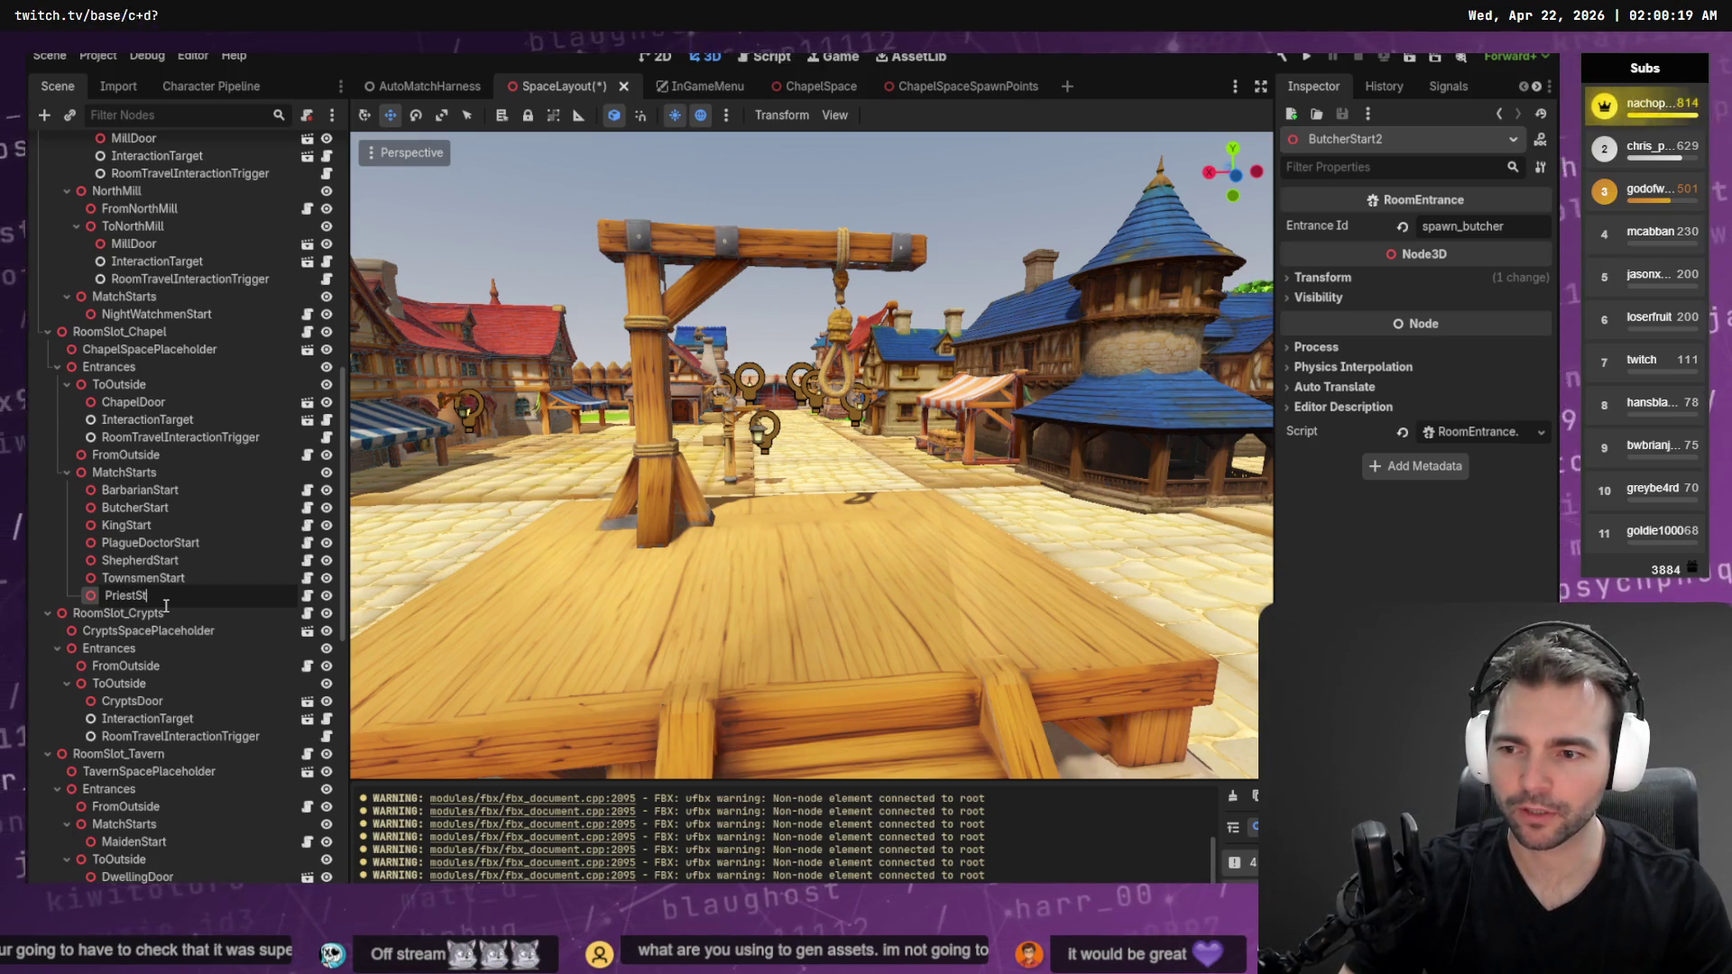
text(art)
key(Return)
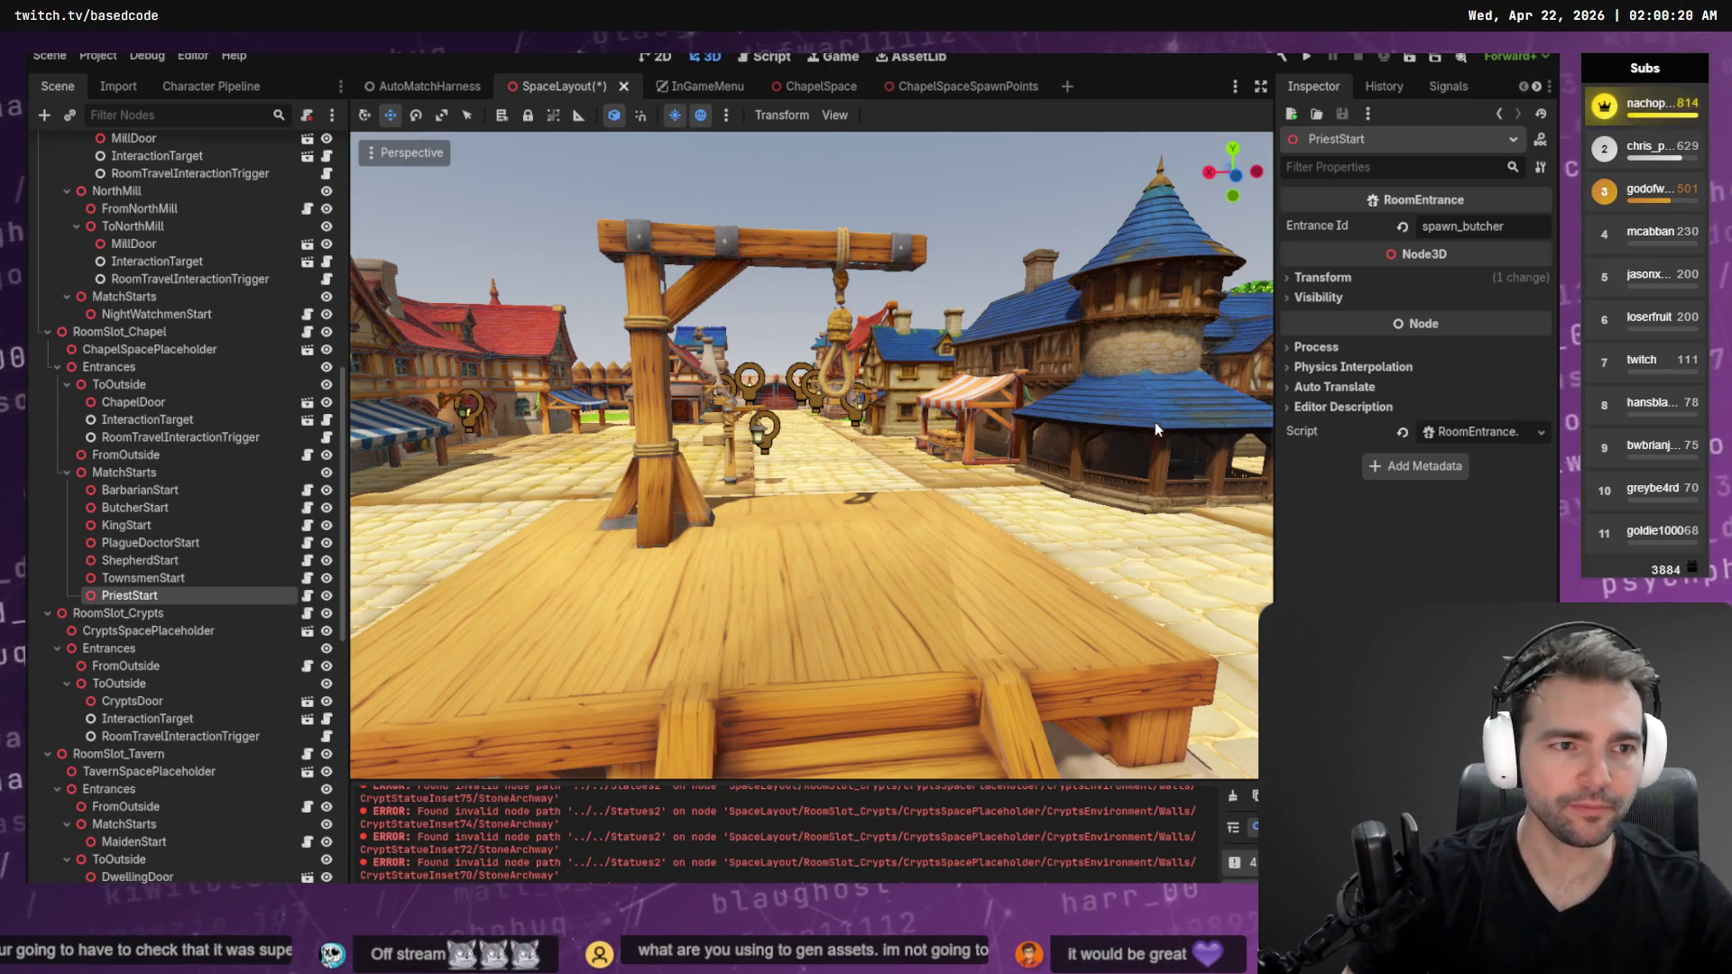
click(1462, 228)
text(pries)
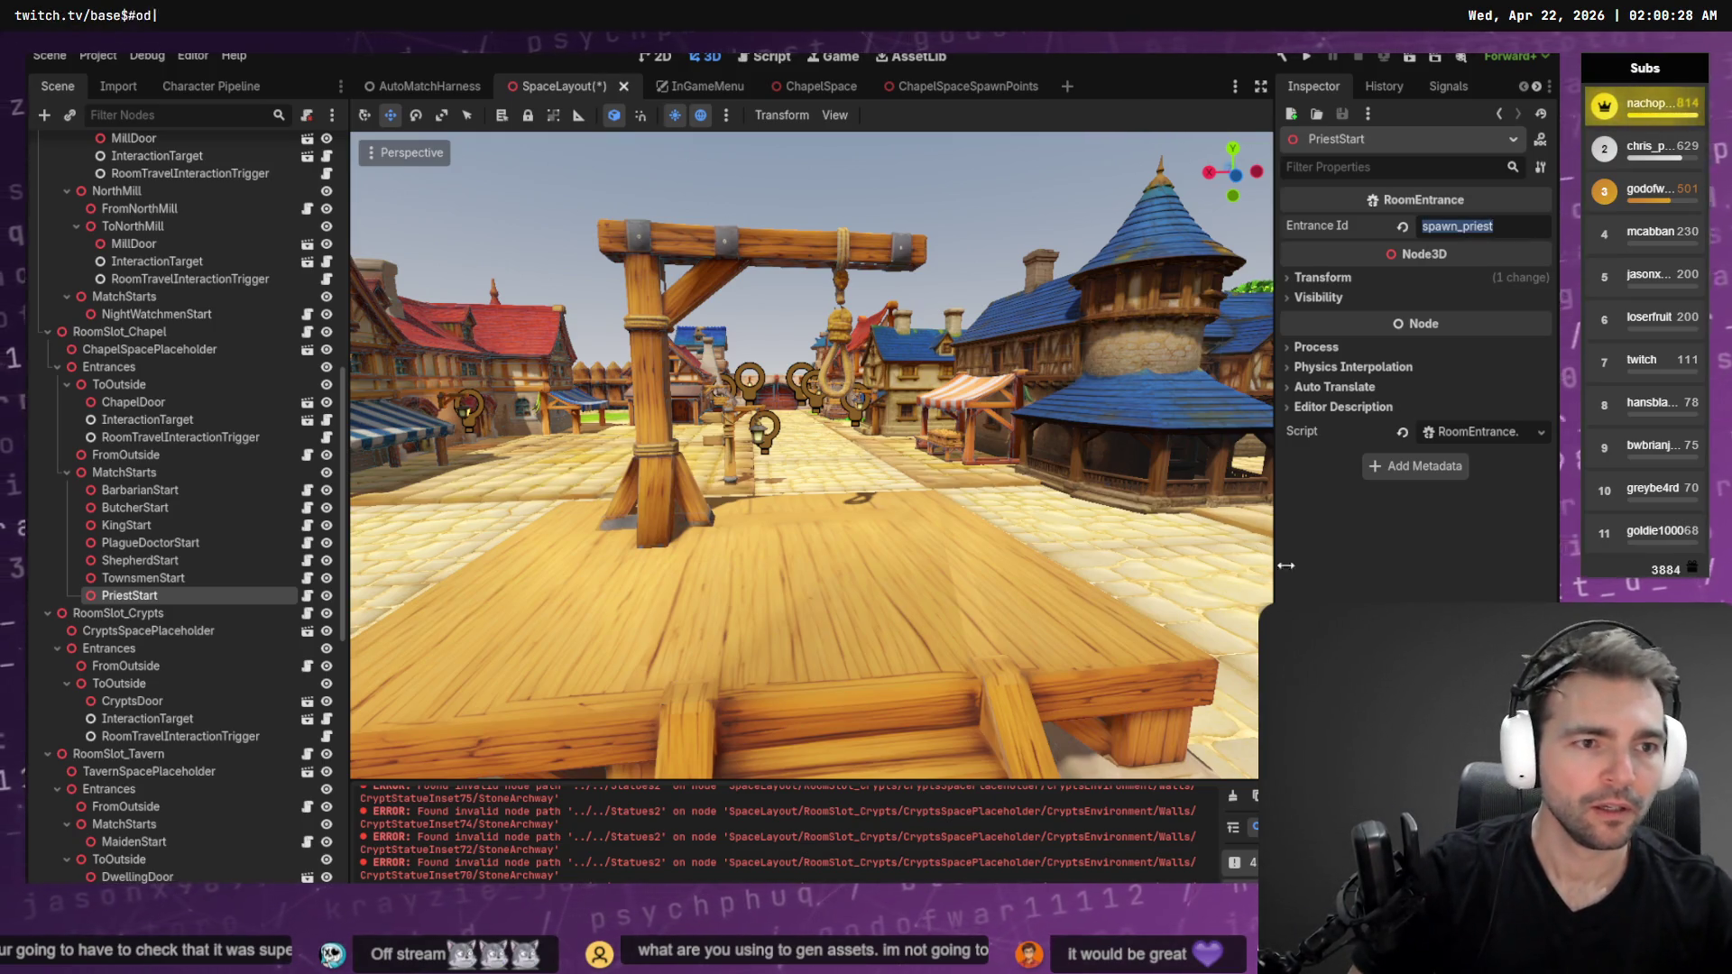
key(Return)
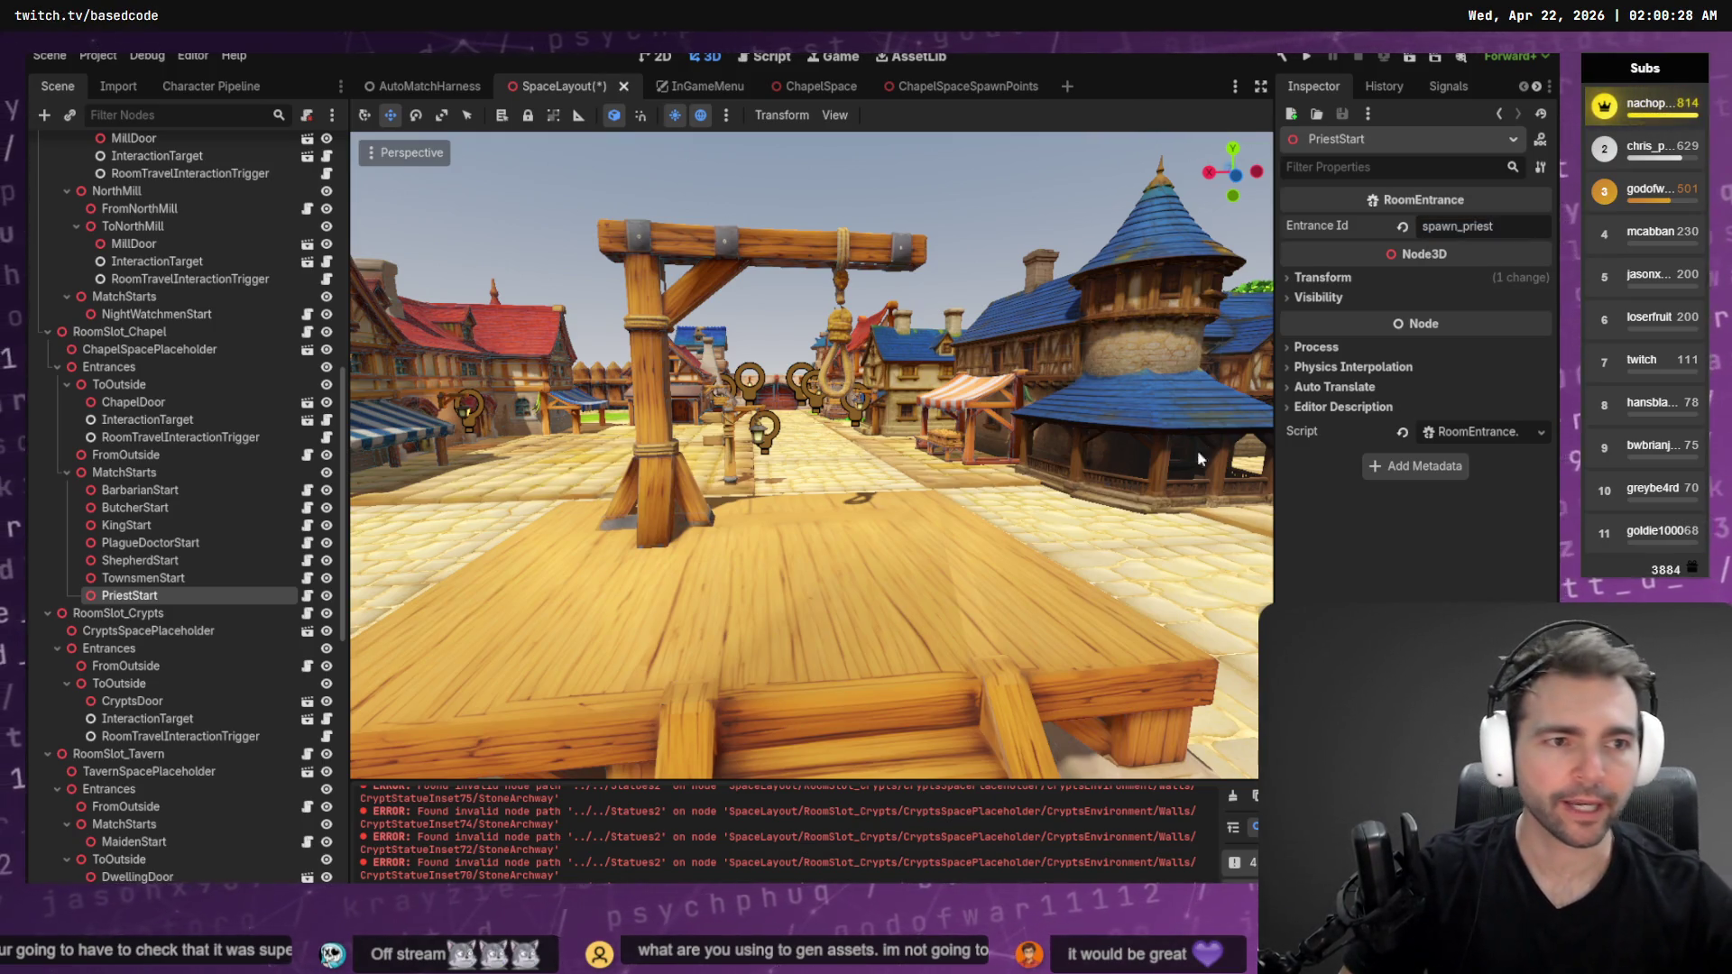
click(204, 86)
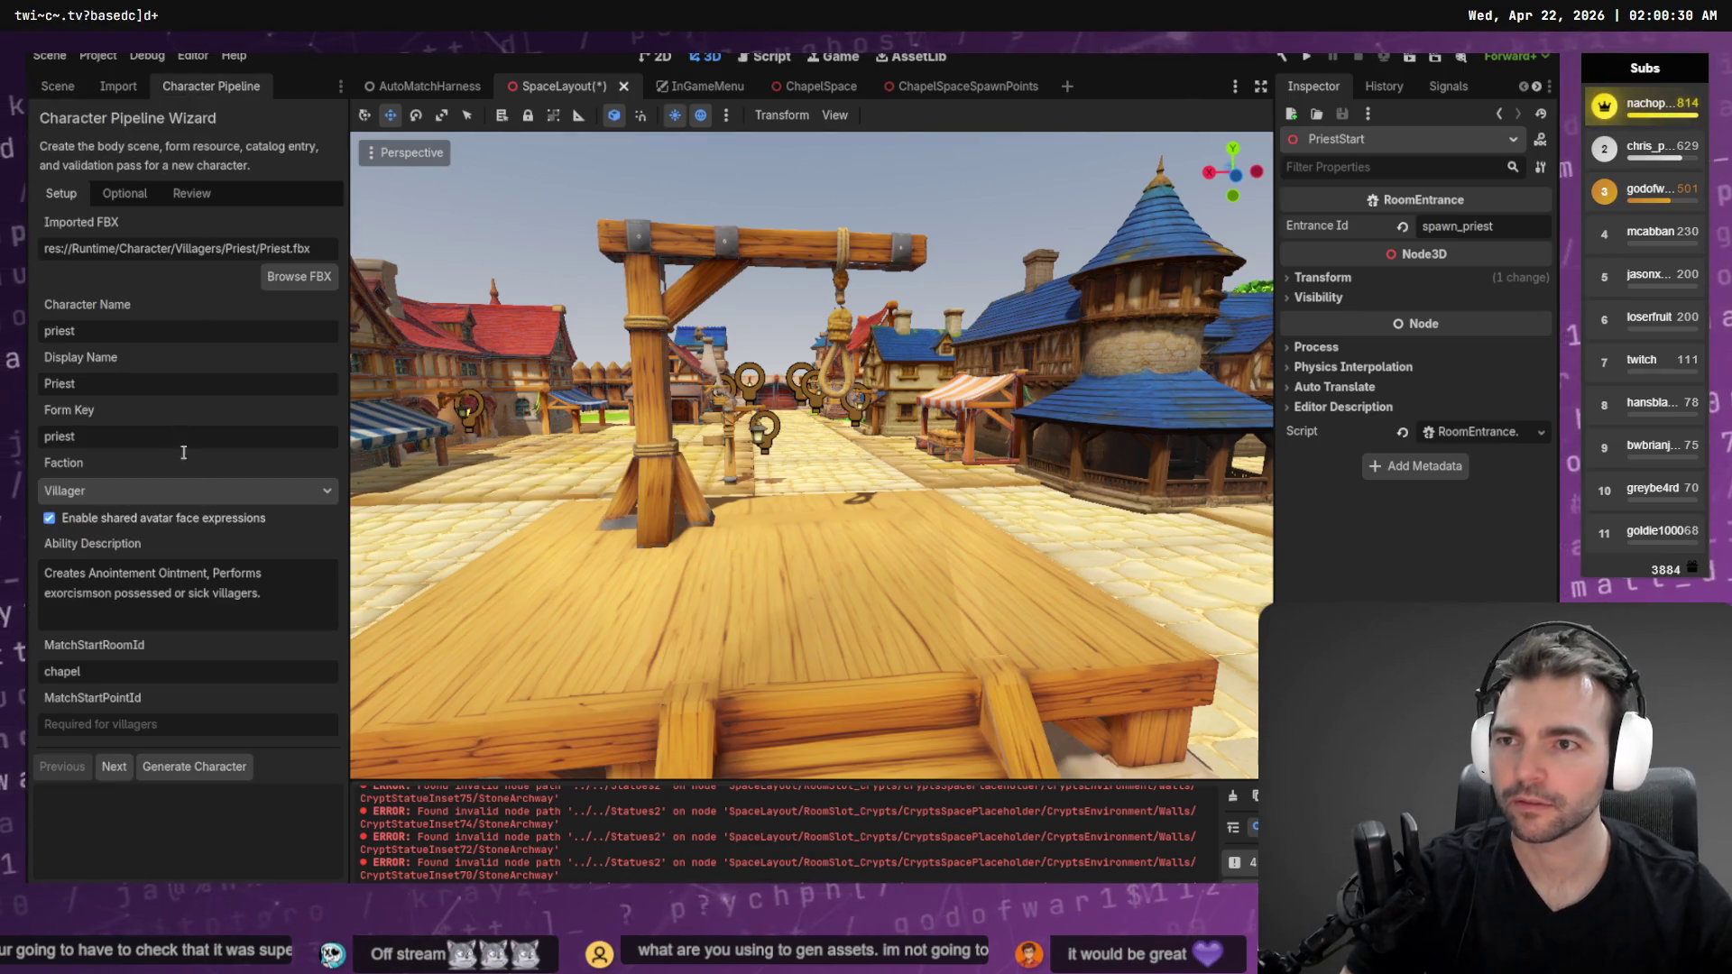
Paste spawn_priest into the priest's MatchStartPointId field and advance to the Optional step
click(142, 723)
text(spawn_priest)
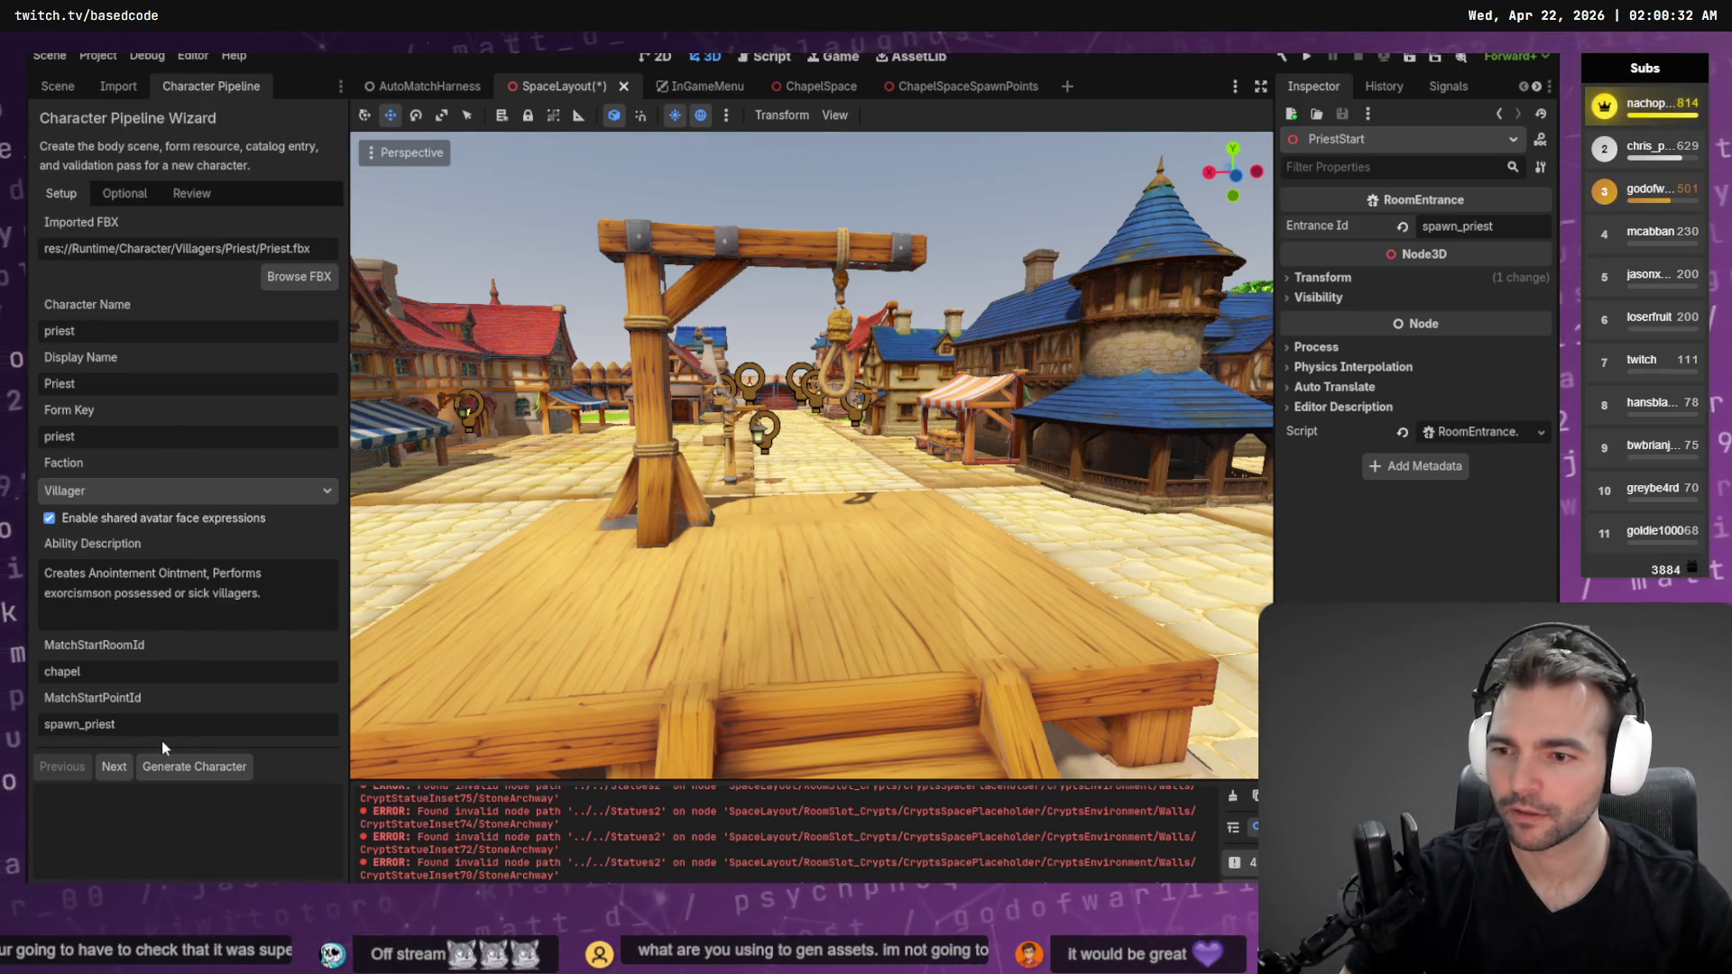
click(108, 767)
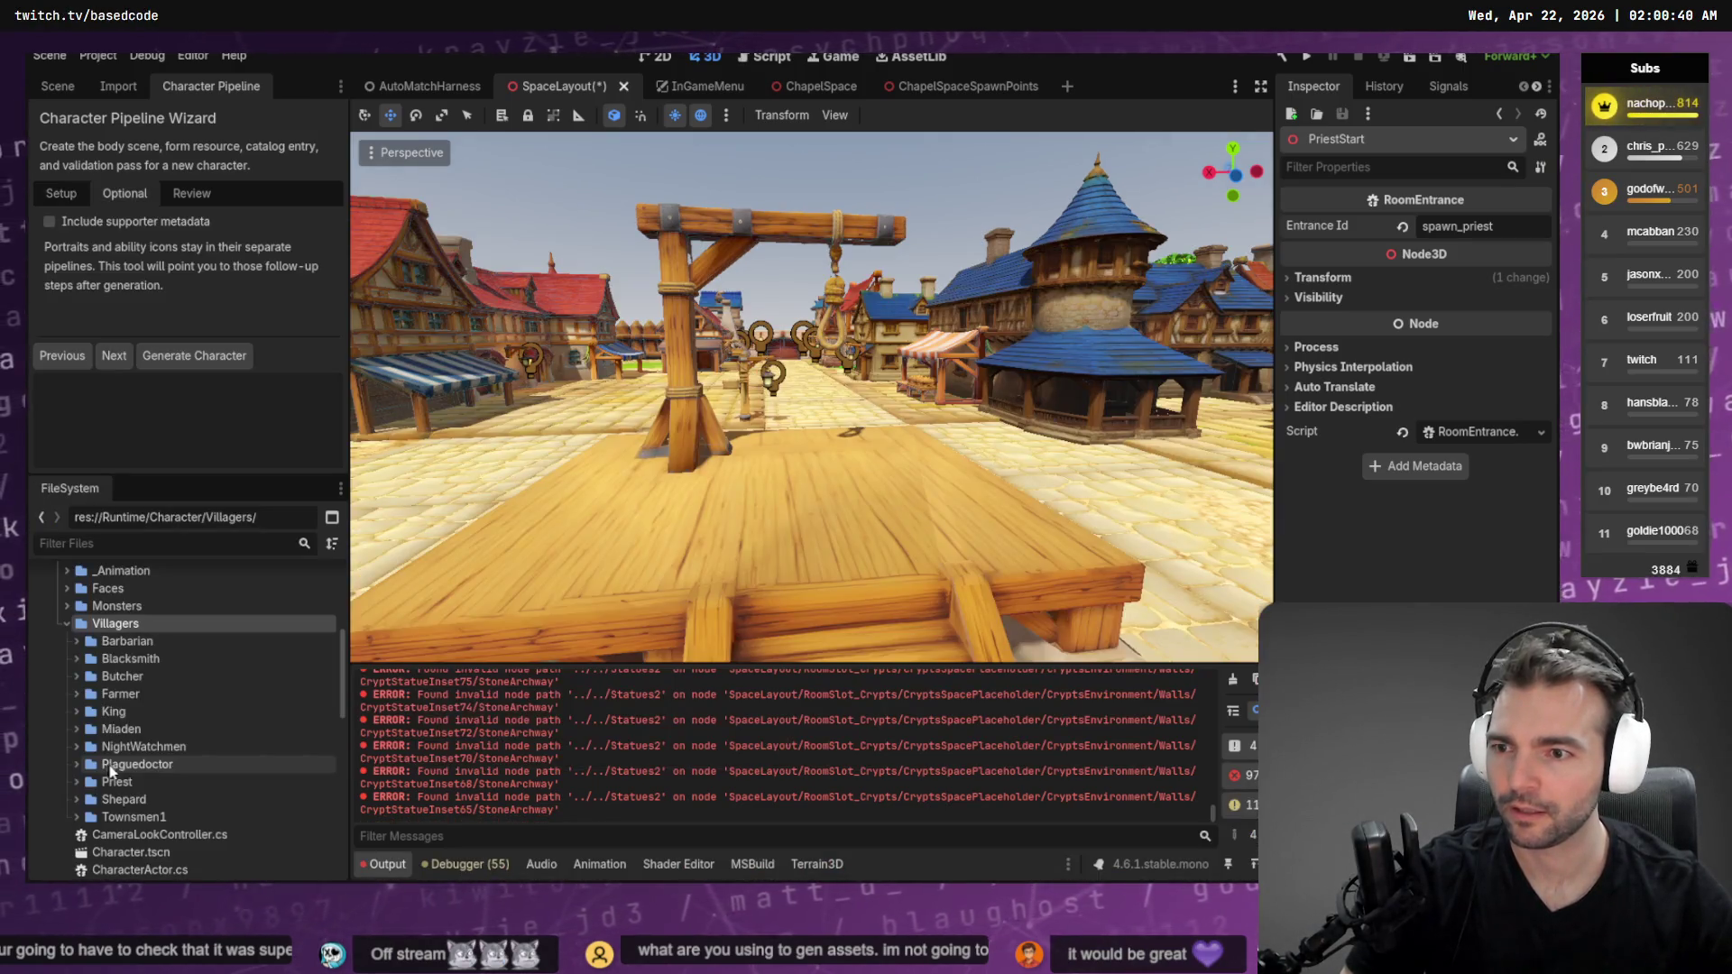
Enable supporter metadata with platform Supporter, entering the creator's name and Twitch channel link
click(82, 224)
click(189, 280)
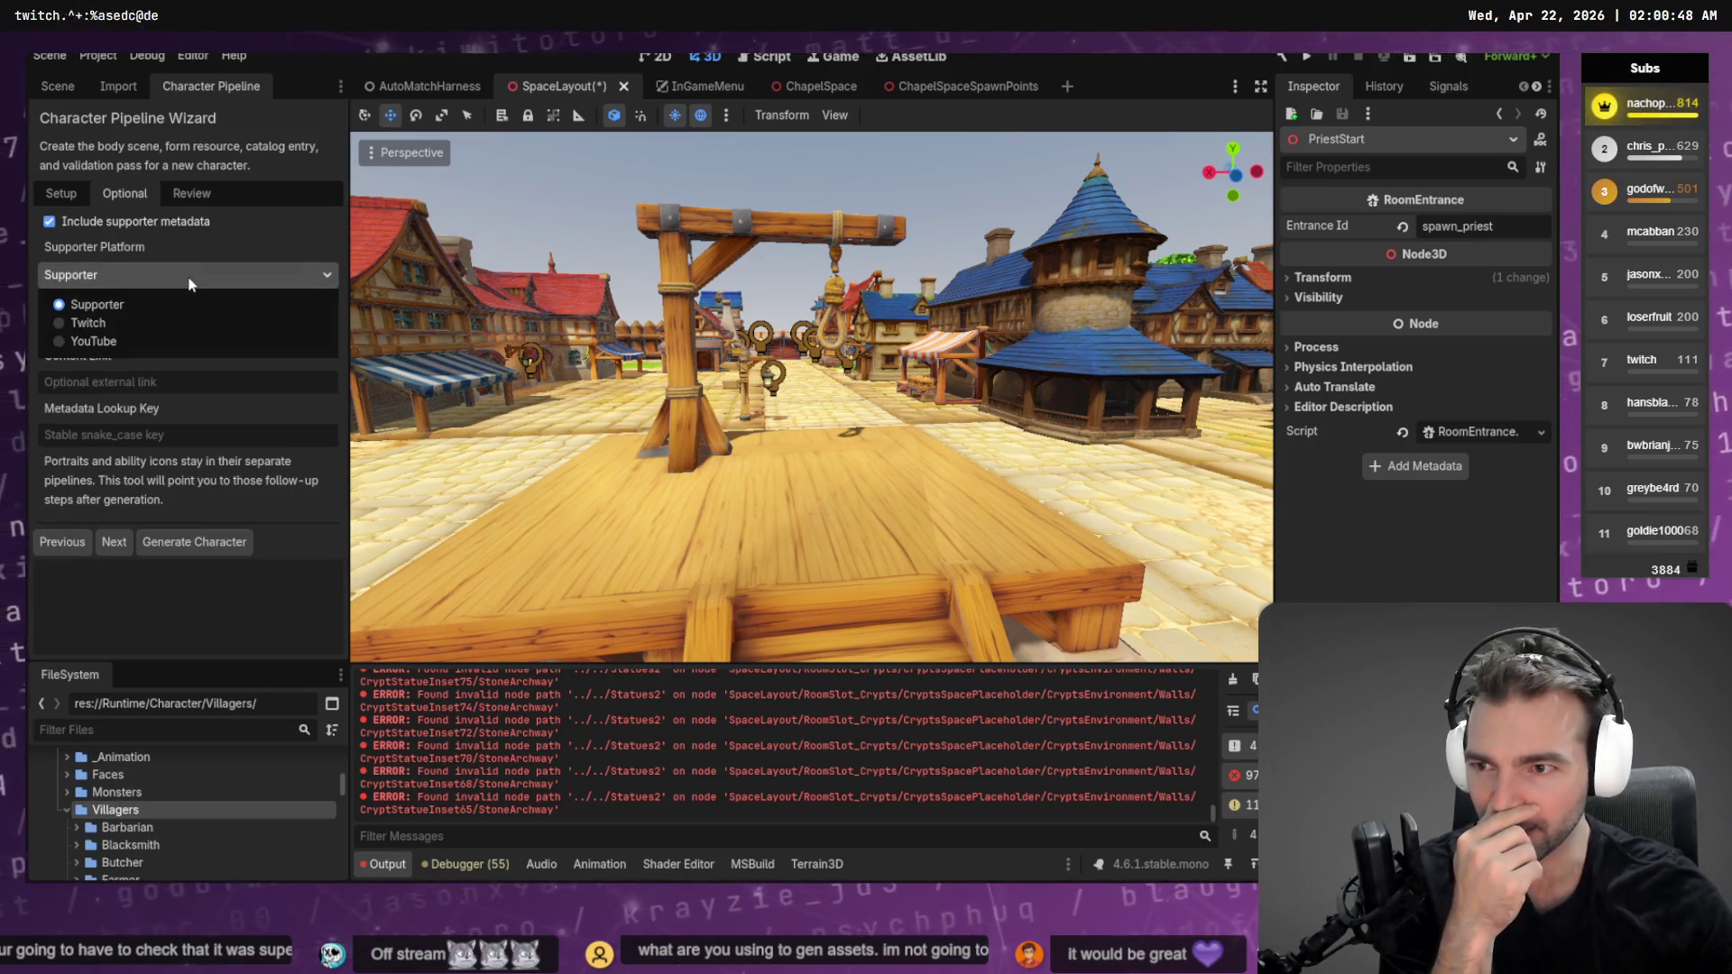
click(188, 305)
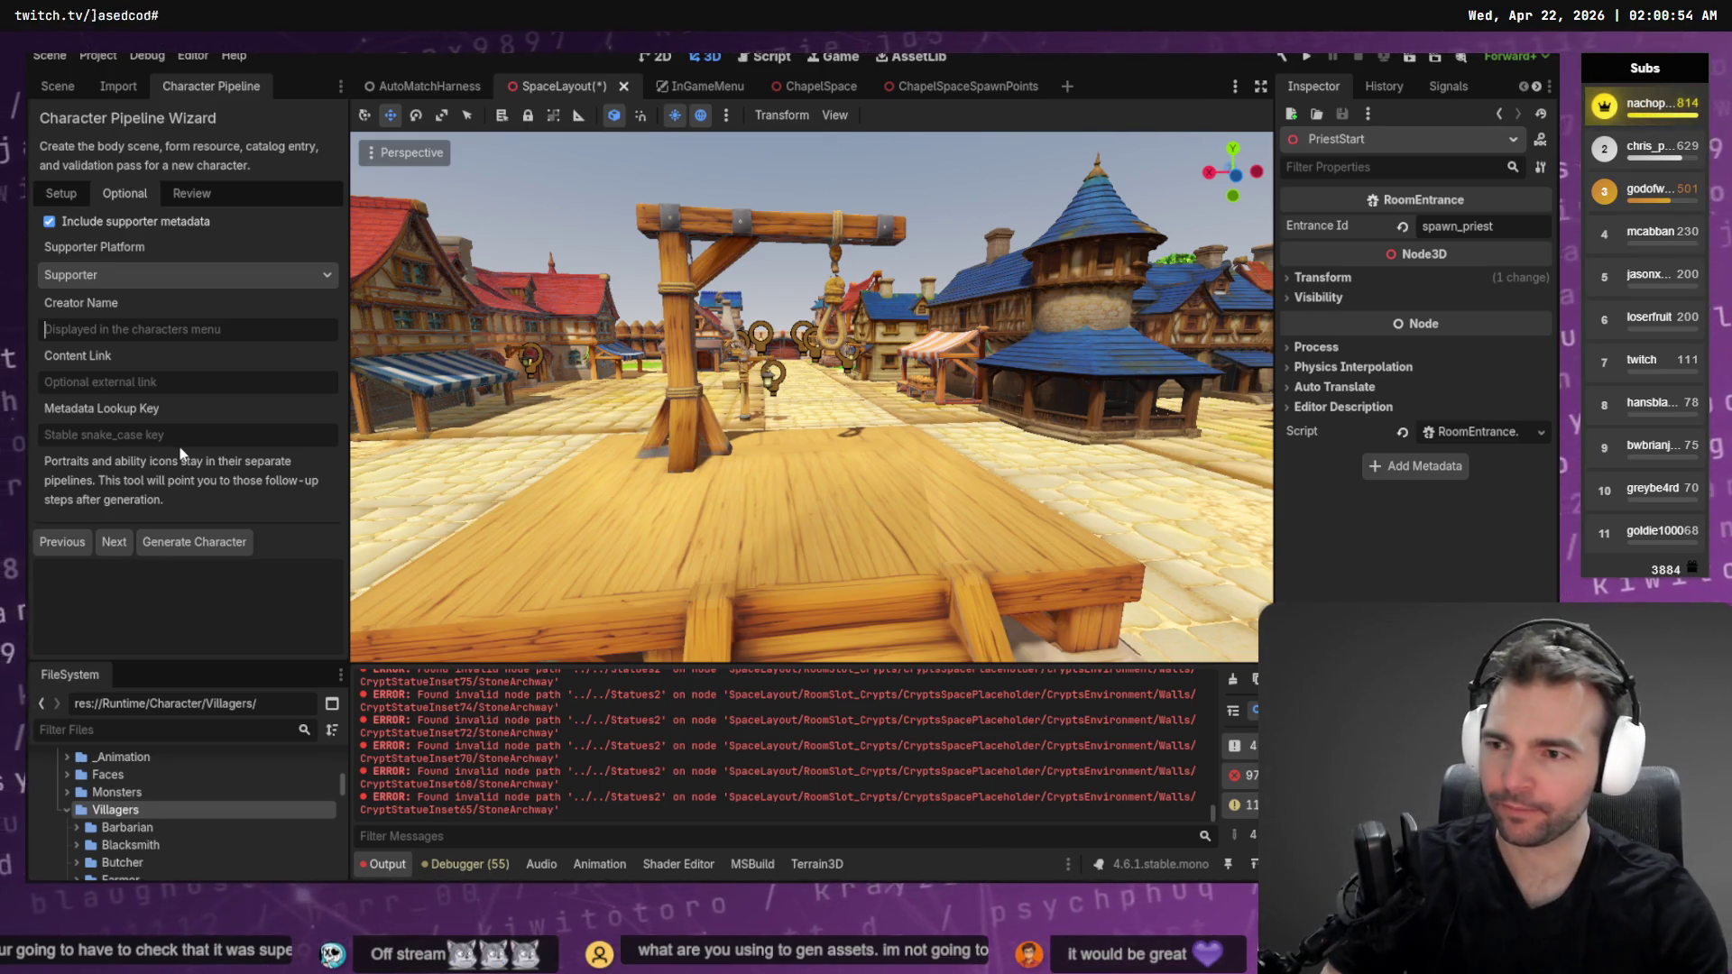
text(na)
key(BackSpace)
key(BackSpace)
key(BackSpace)
text(NachoPants)
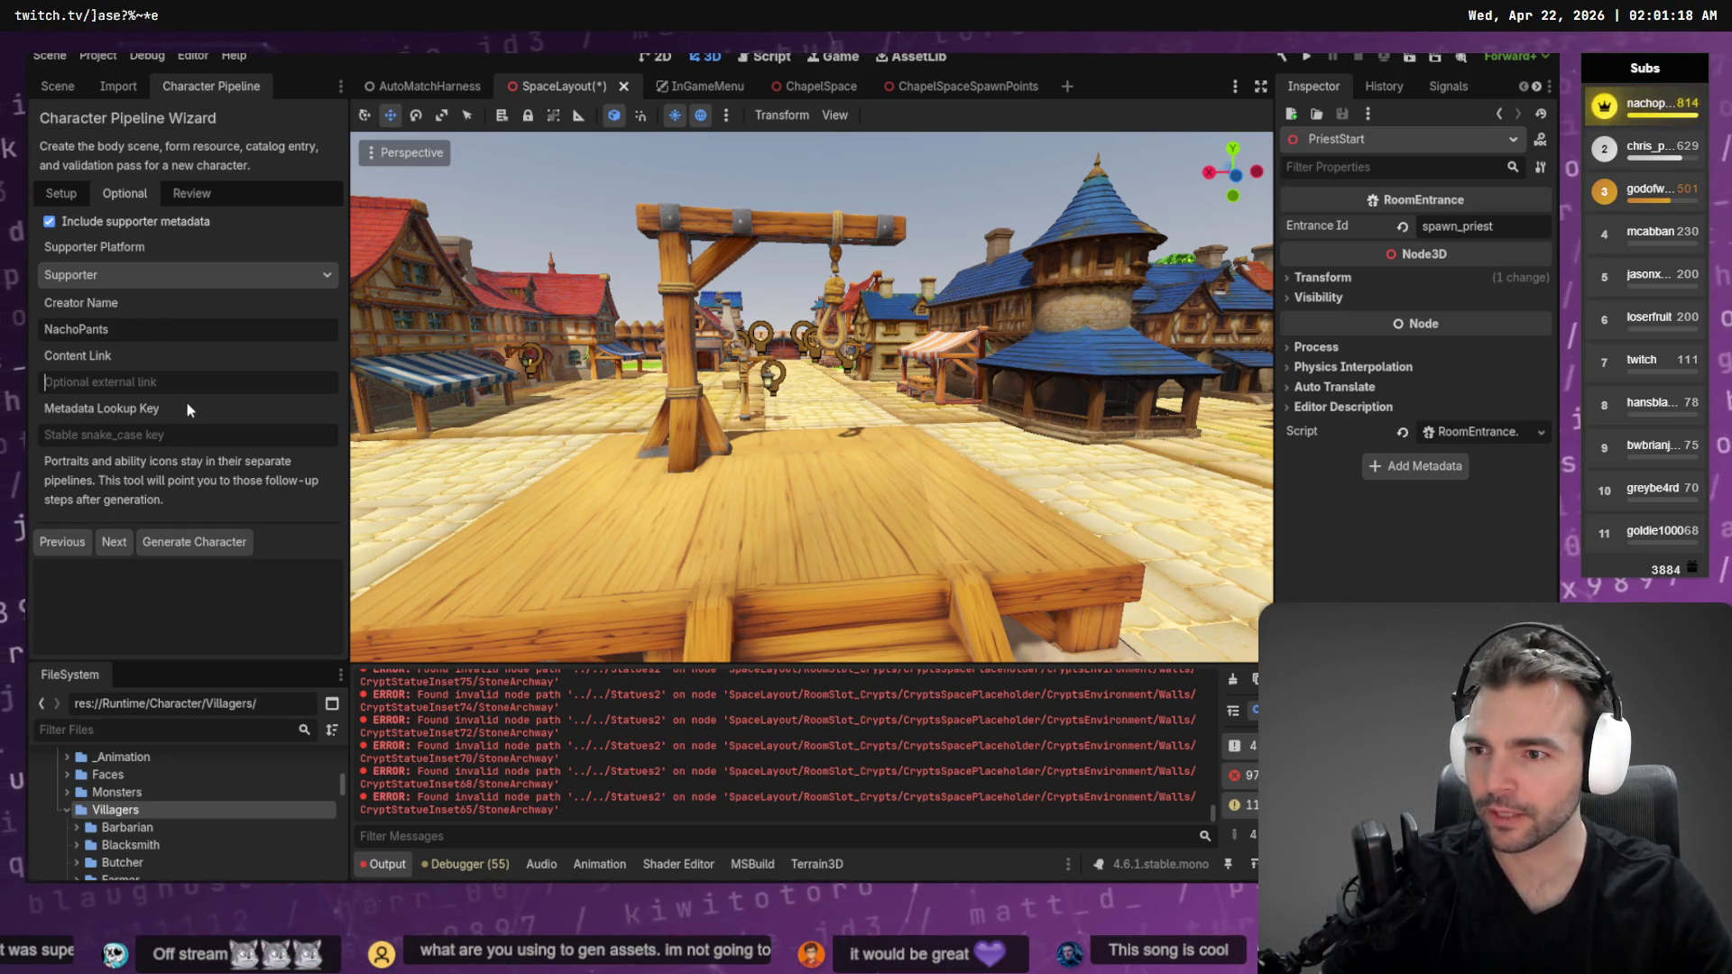
text(https://www.twitch.tv/nachopants)
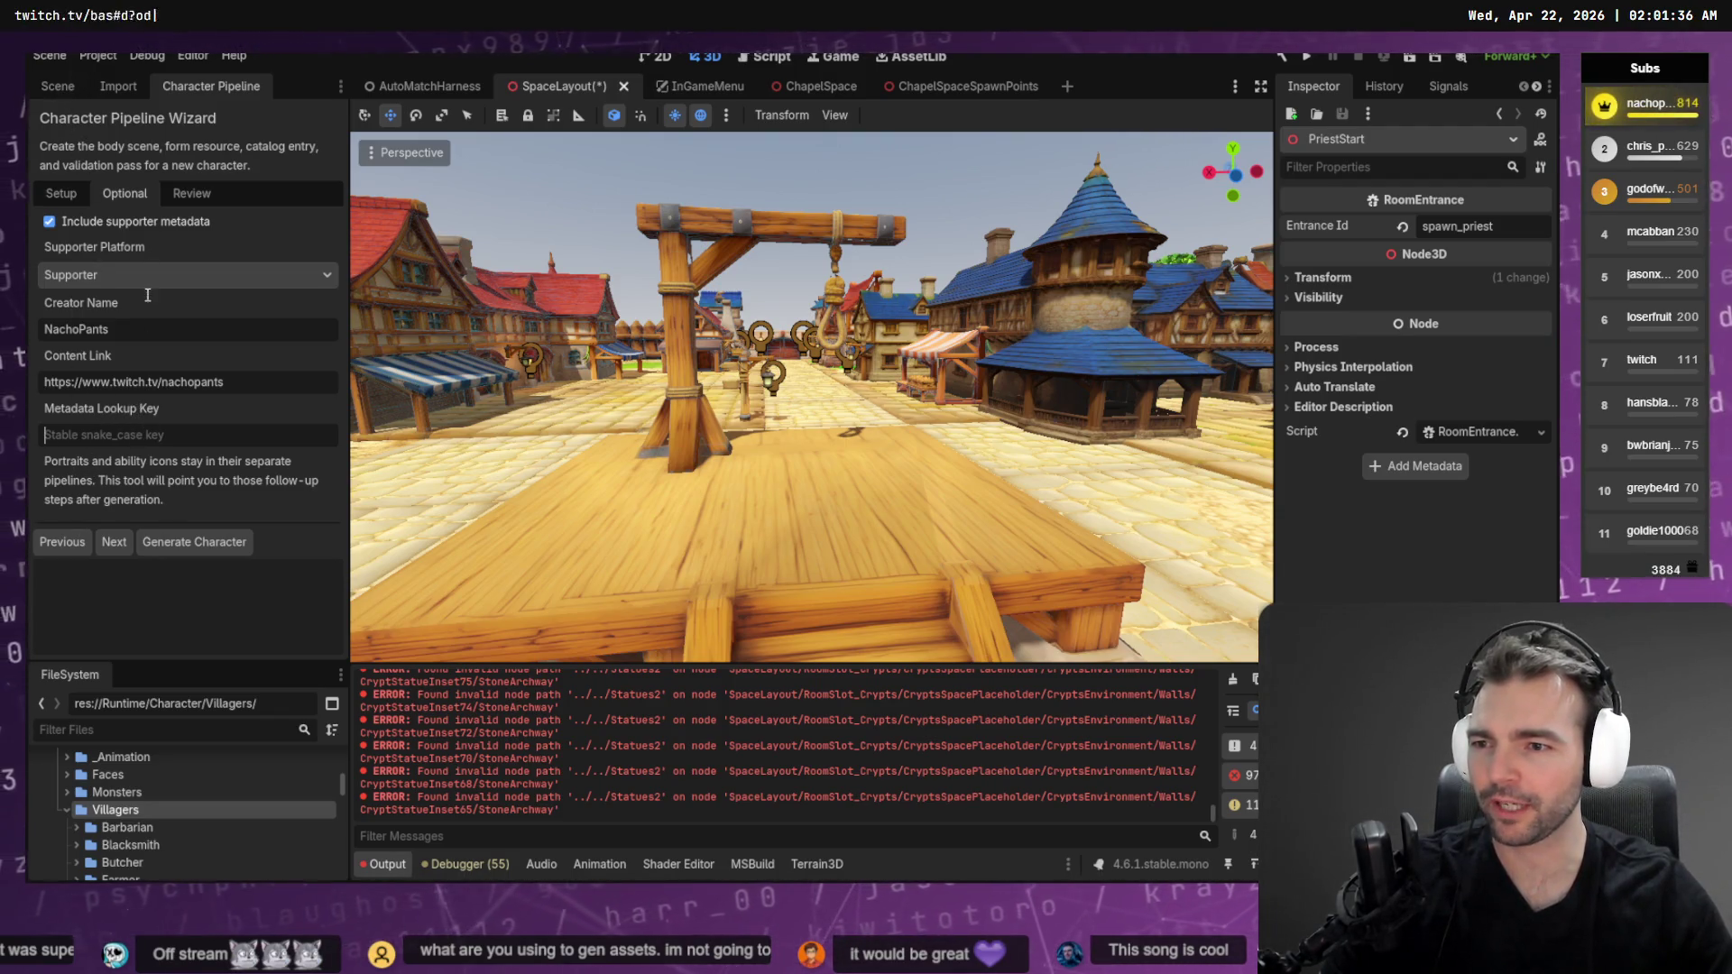
Set the wizard's Metadata Lookup Key to priest
click(56, 89)
click(186, 87)
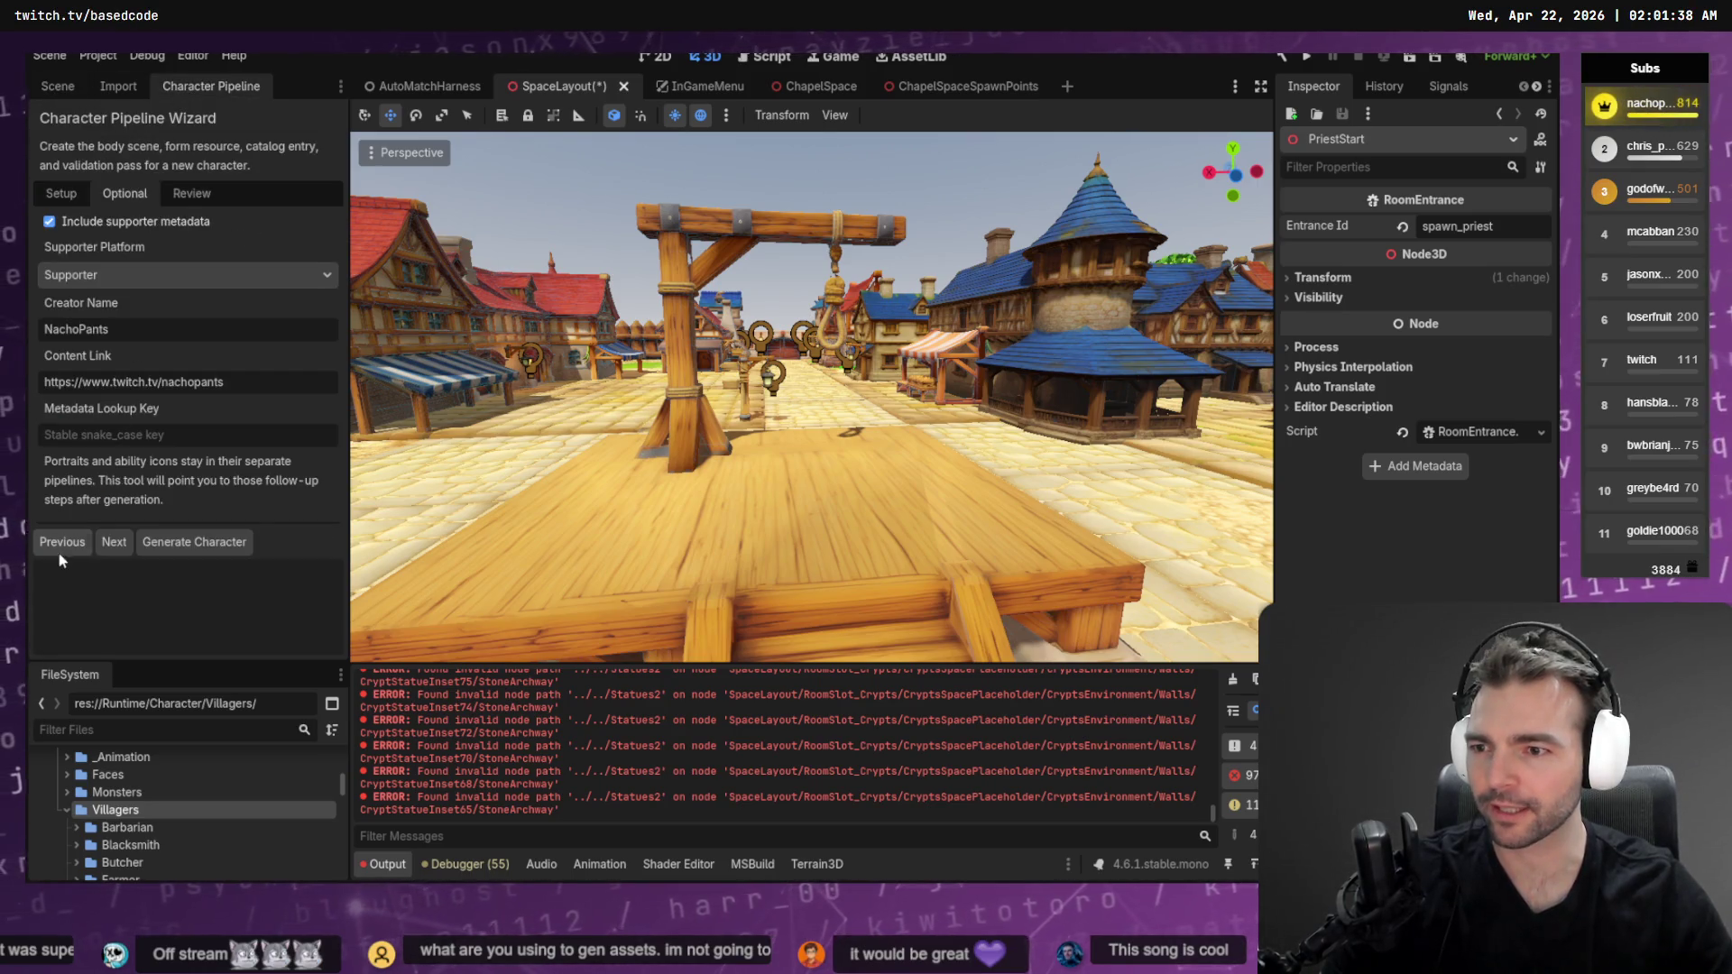
click(144, 437)
text(priest)
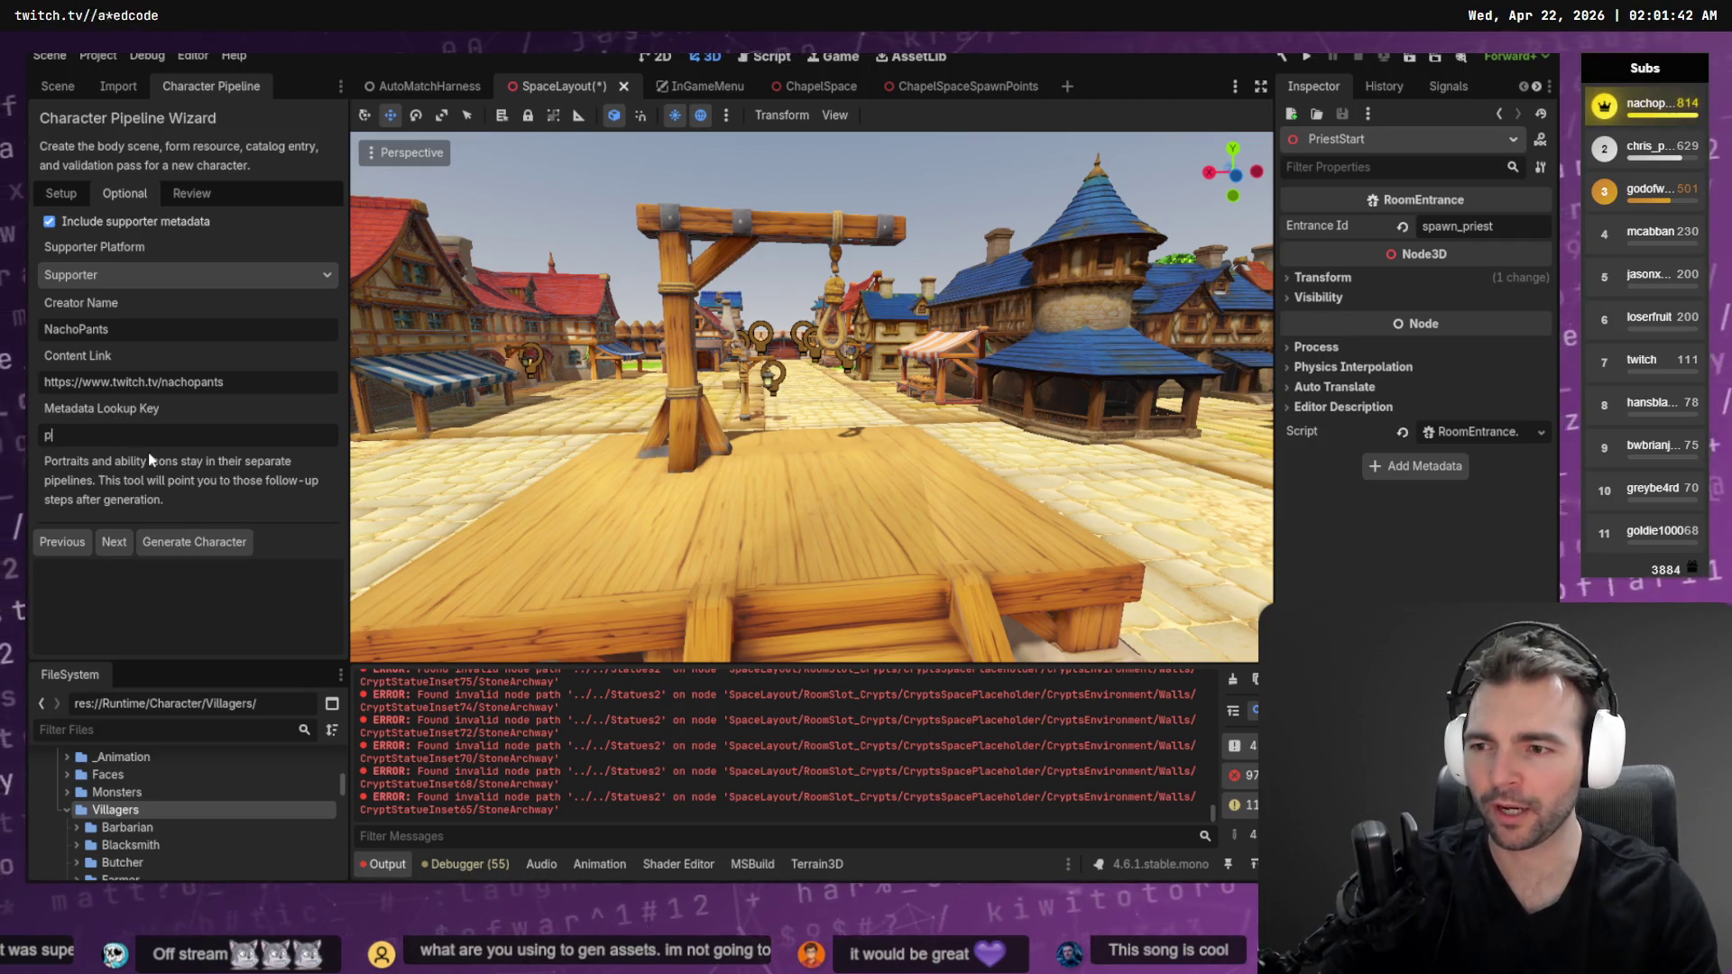
Review the Priest bundle, clear the Output log, and generate it, hitting the missing FBX retarget block error
click(114, 541)
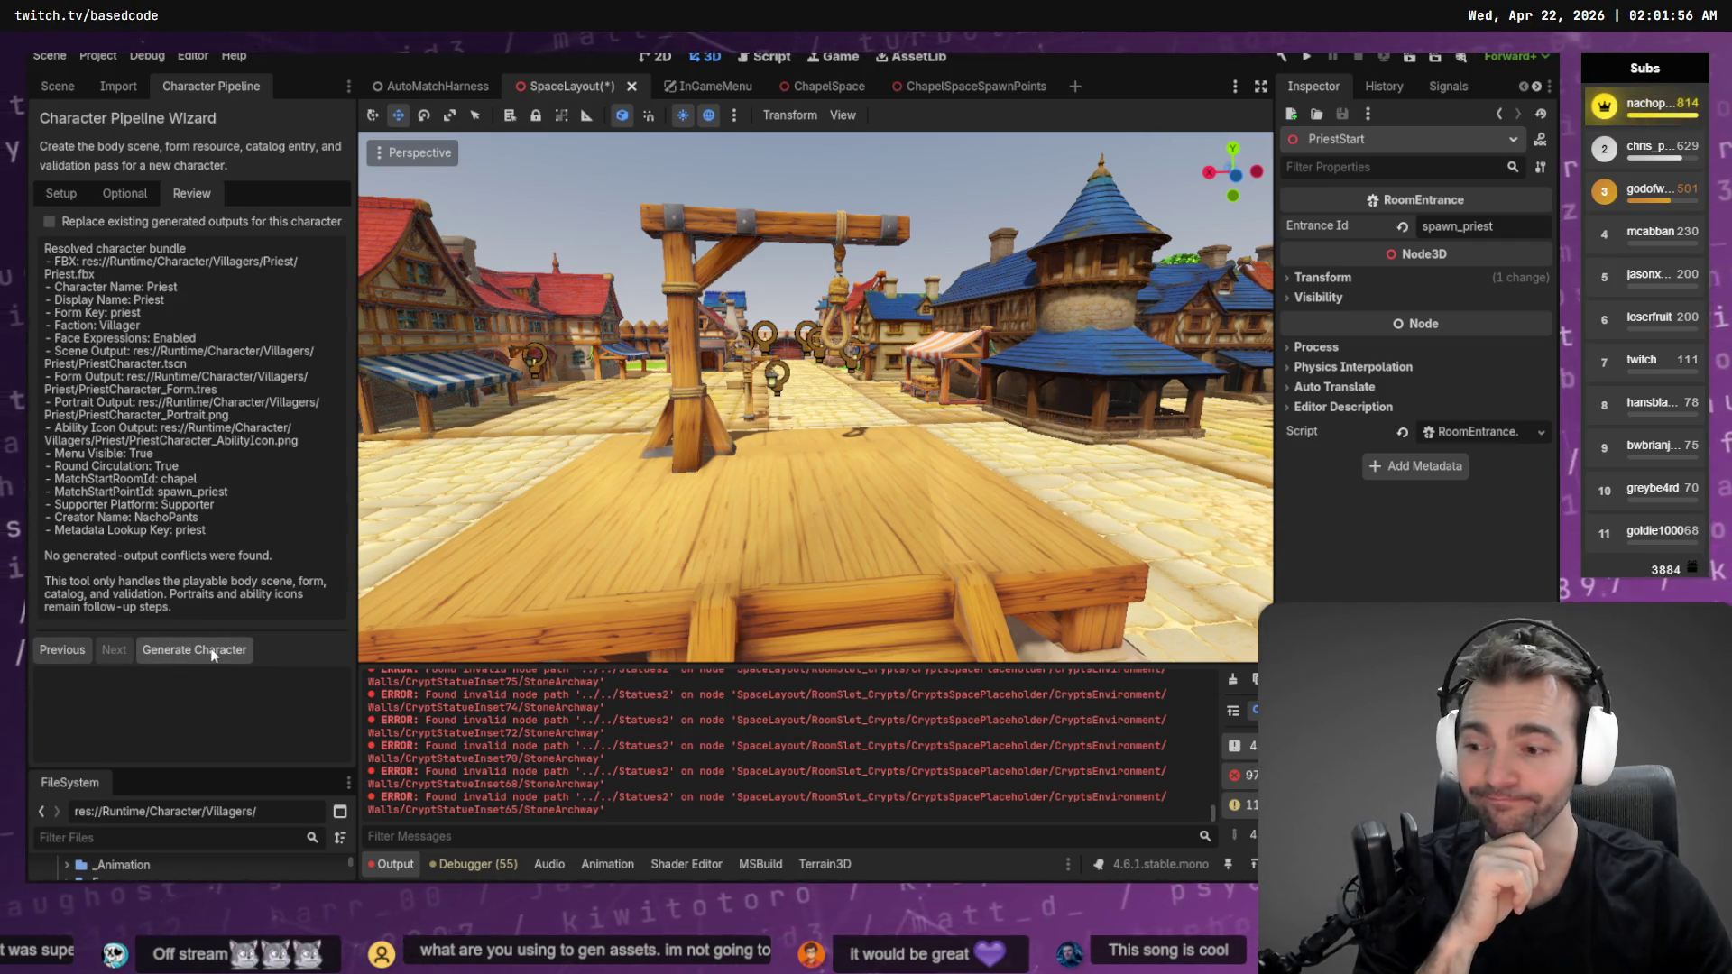
click(1234, 683)
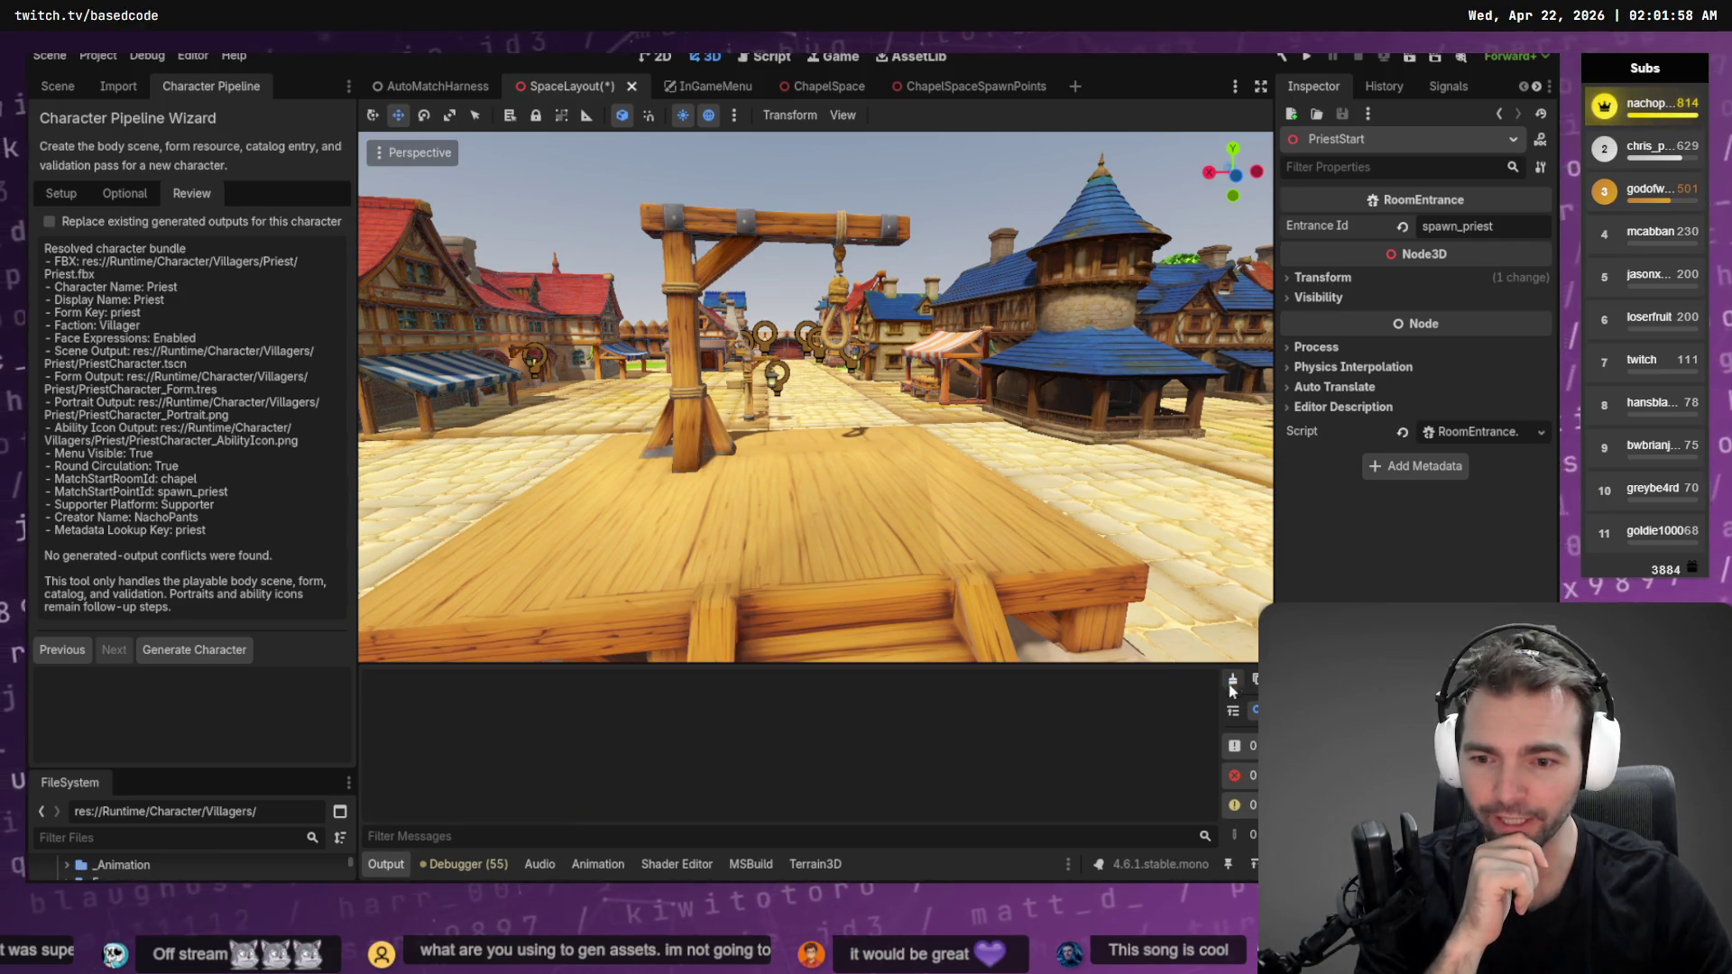
click(213, 648)
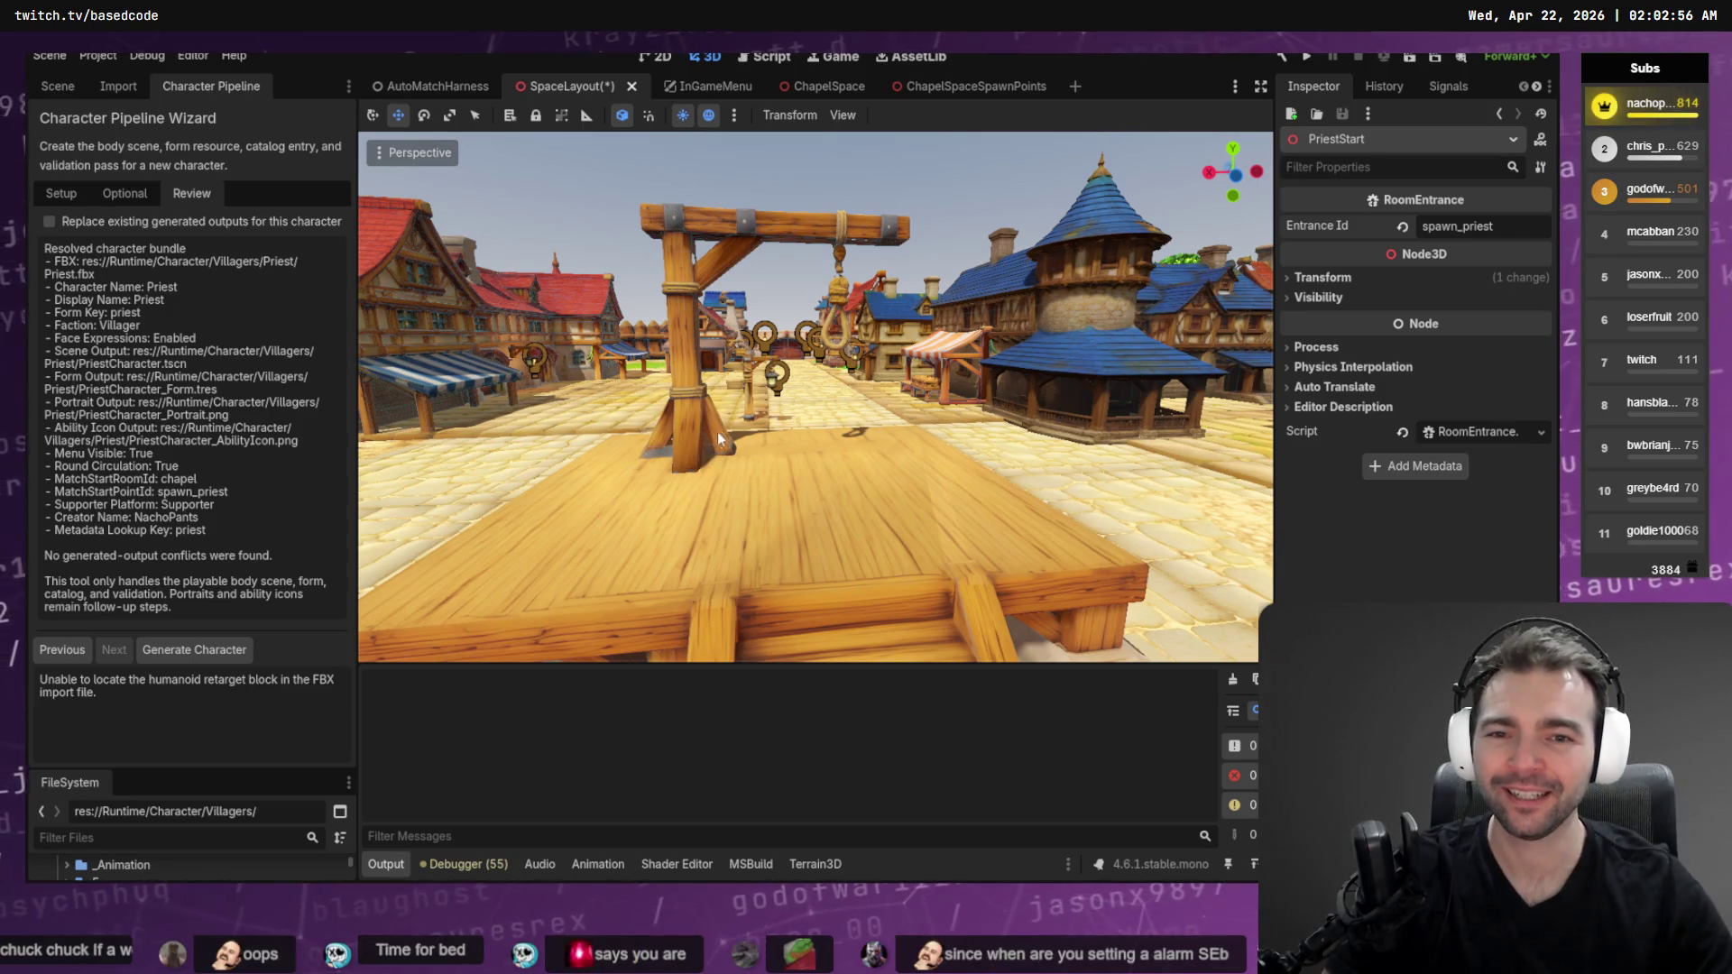
drag(851, 376, 686, 391)
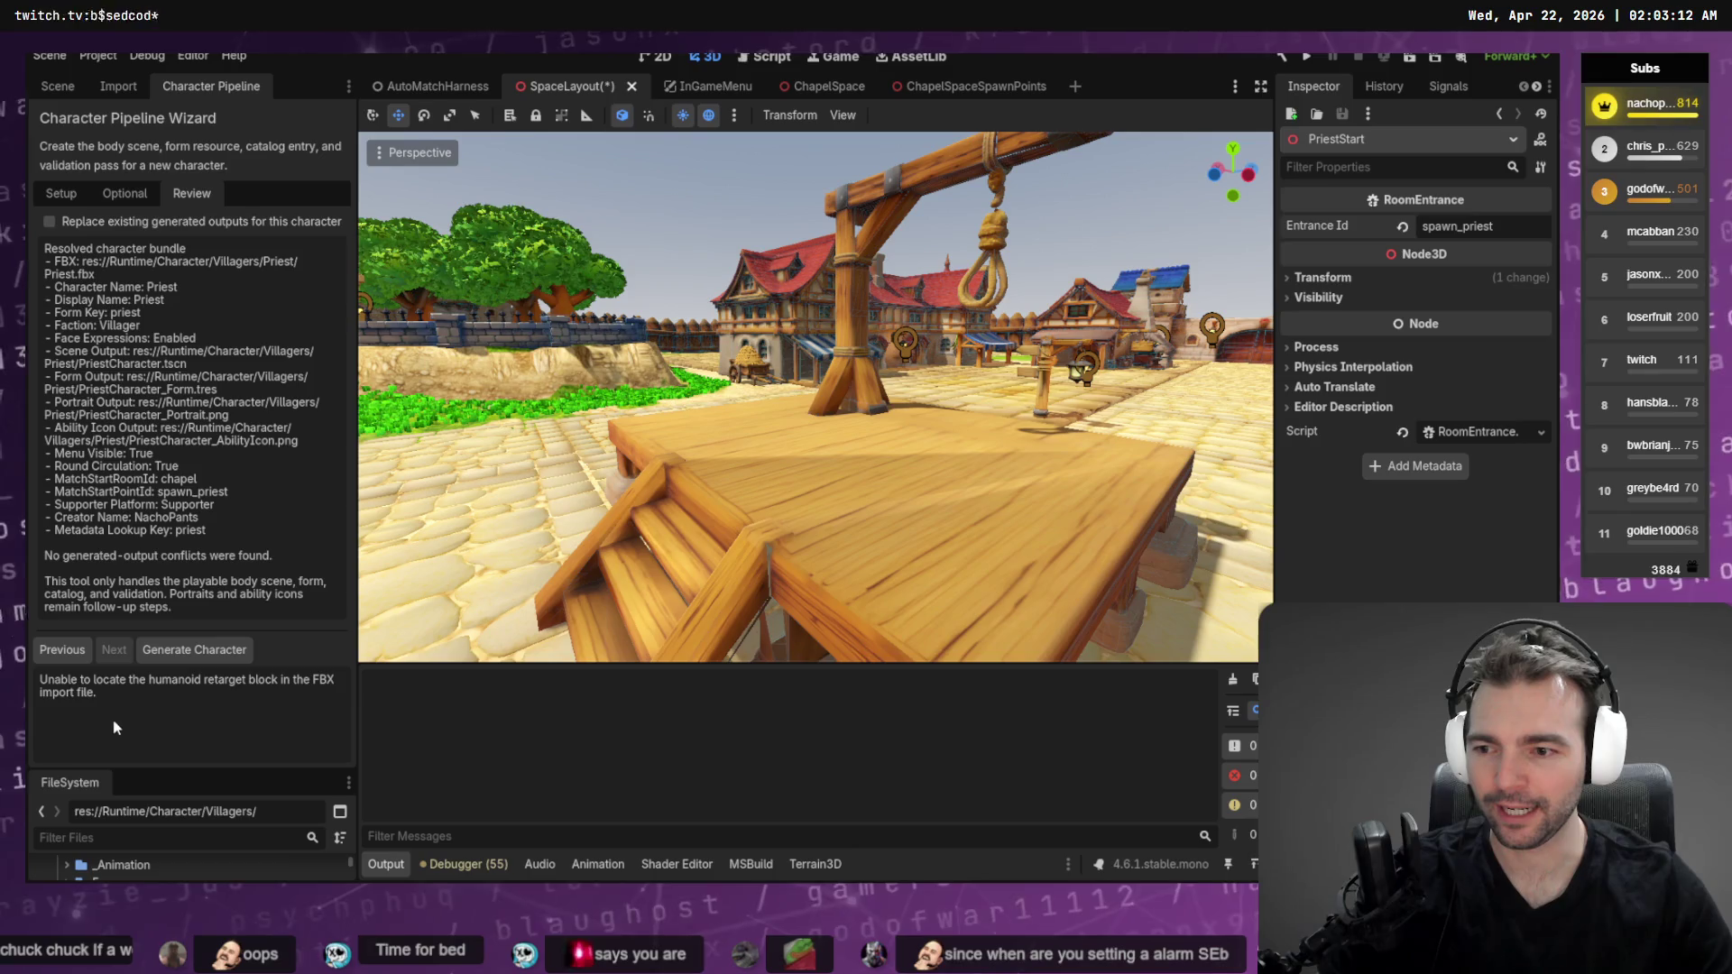
Switch to the Codex terminal to see its chapel MatchStartPointId default question
key(alt+Tab)
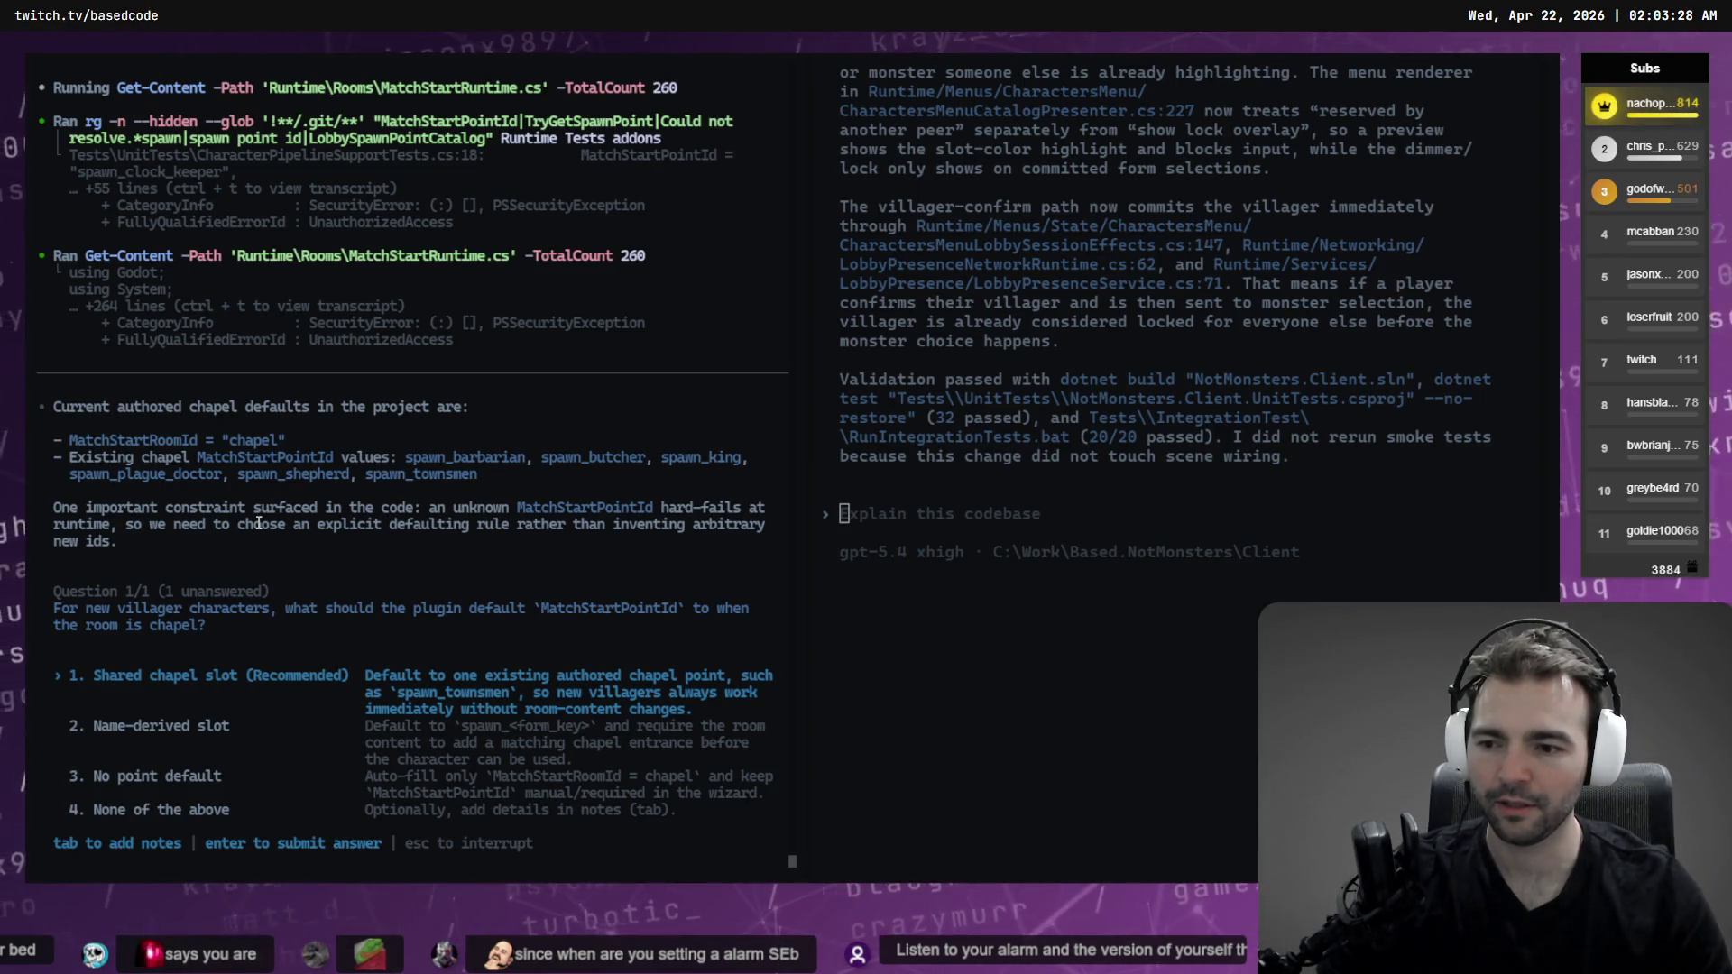
Answer Codex's planning questions with Name-derived slot and Warn, don't block, then return to Godot
key(Down)
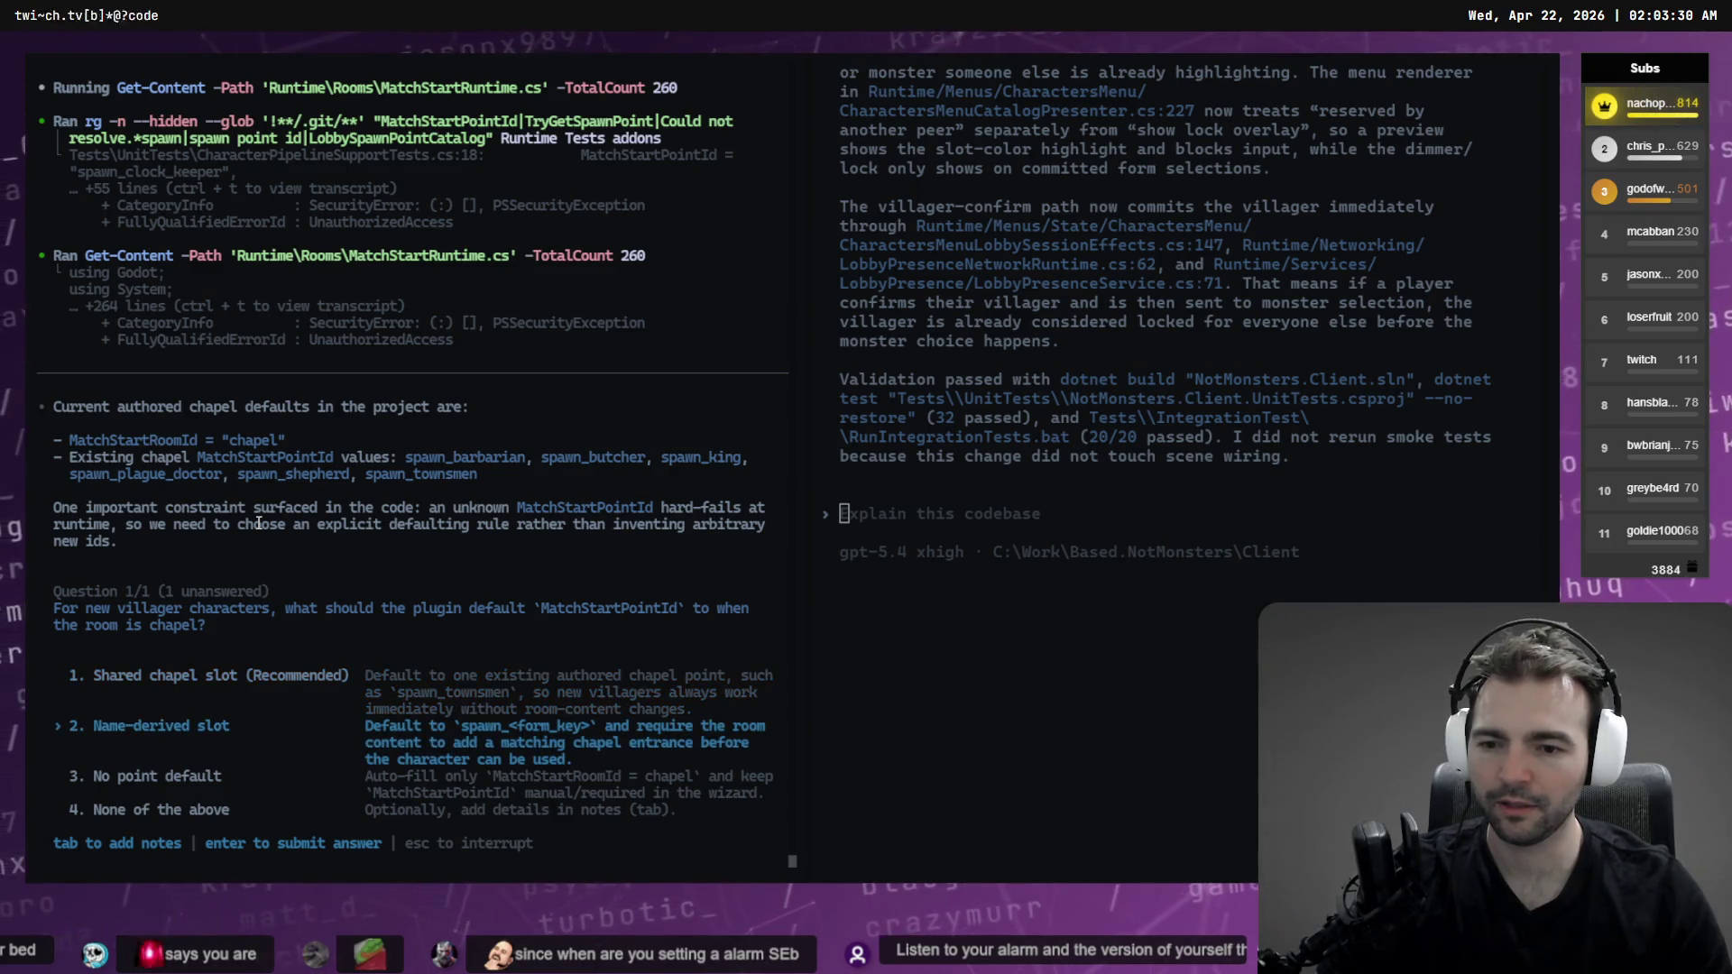
key(Return)
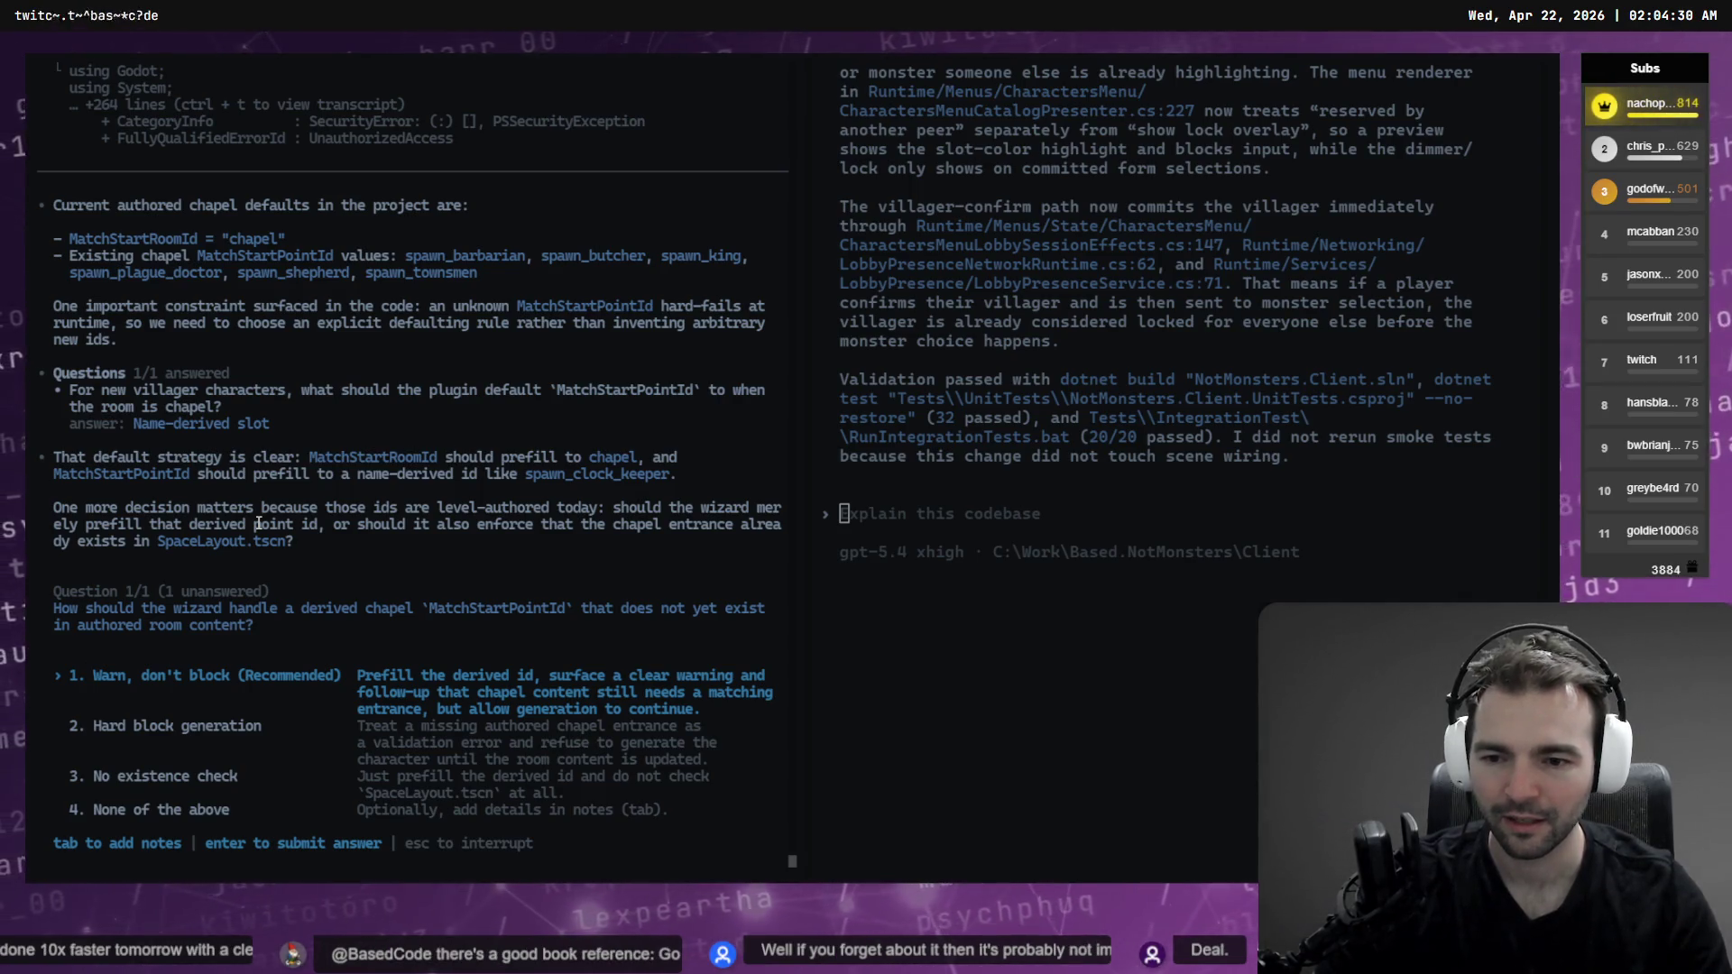
key(Return)
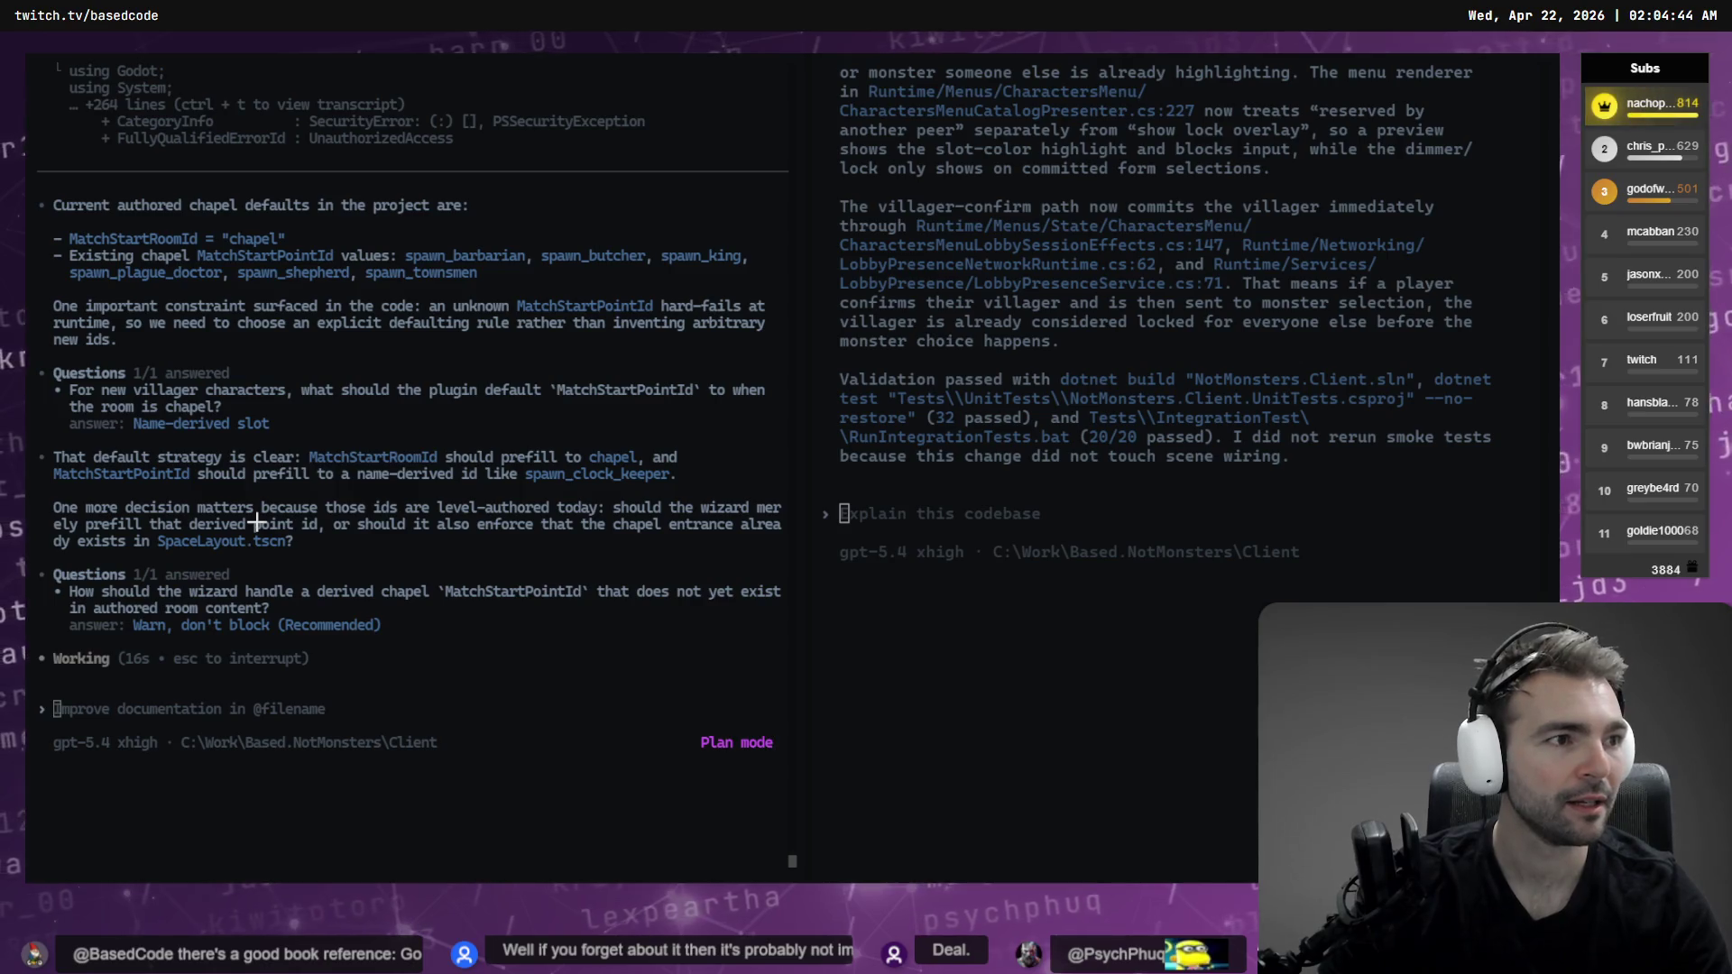
key(alt+Tab)
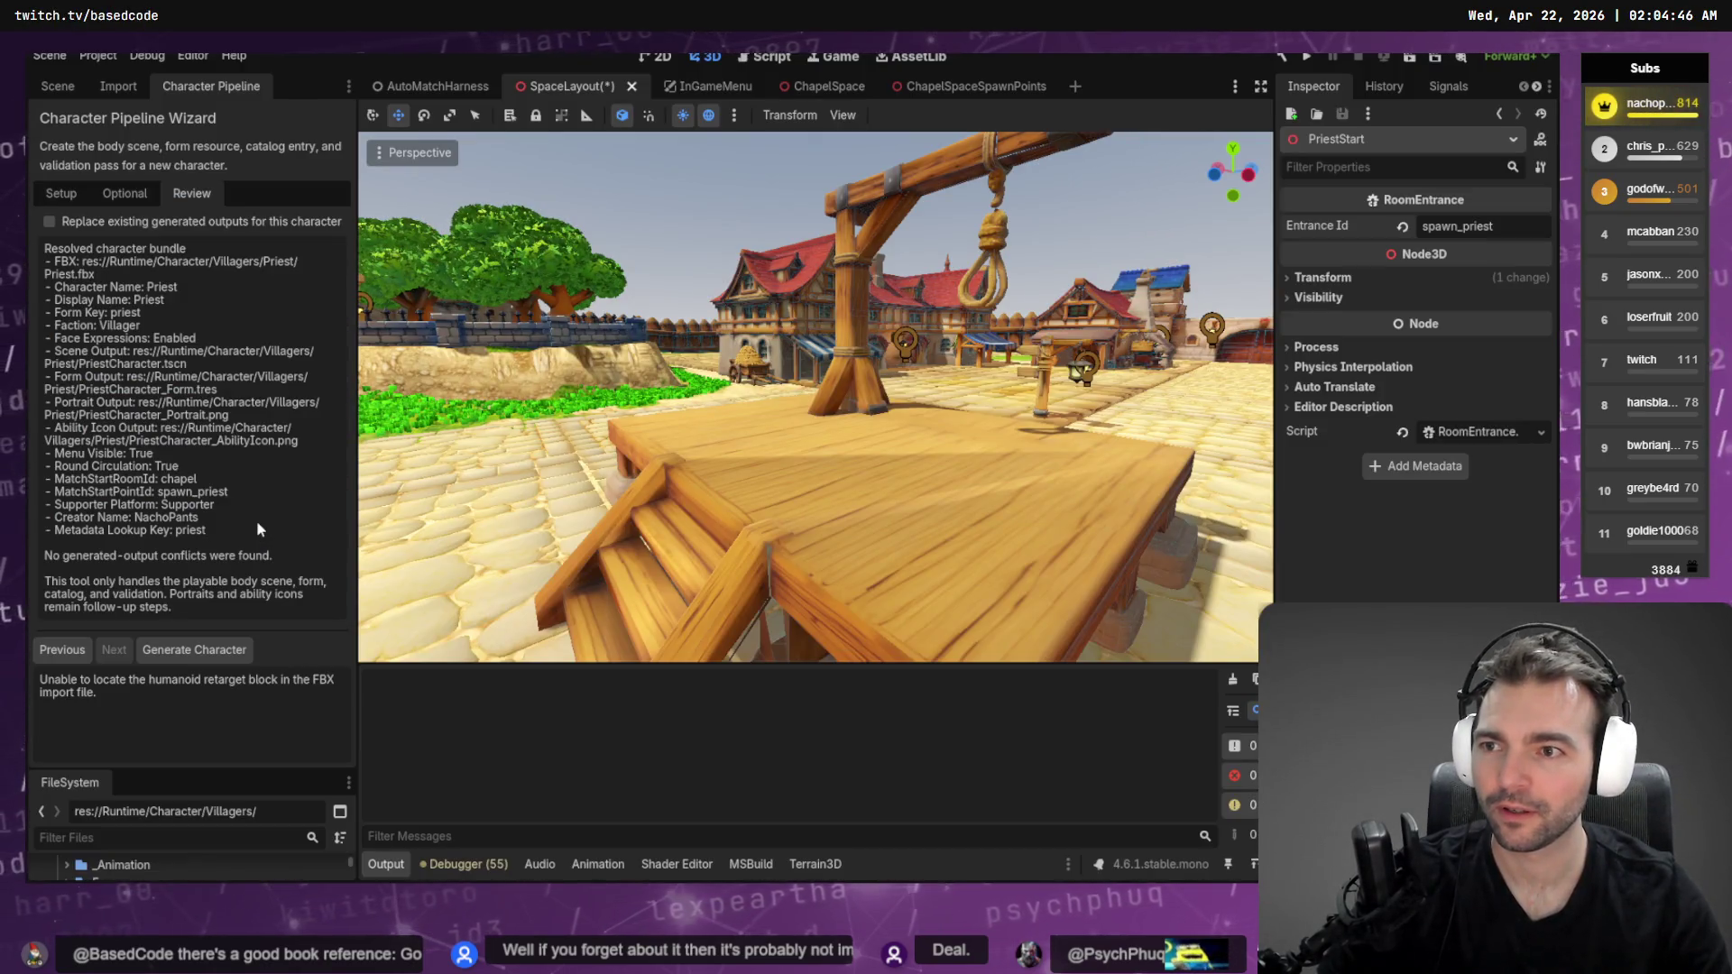
Switch back to the Codex terminal to follow the agent reading the pipeline addon
key(alt+Tab)
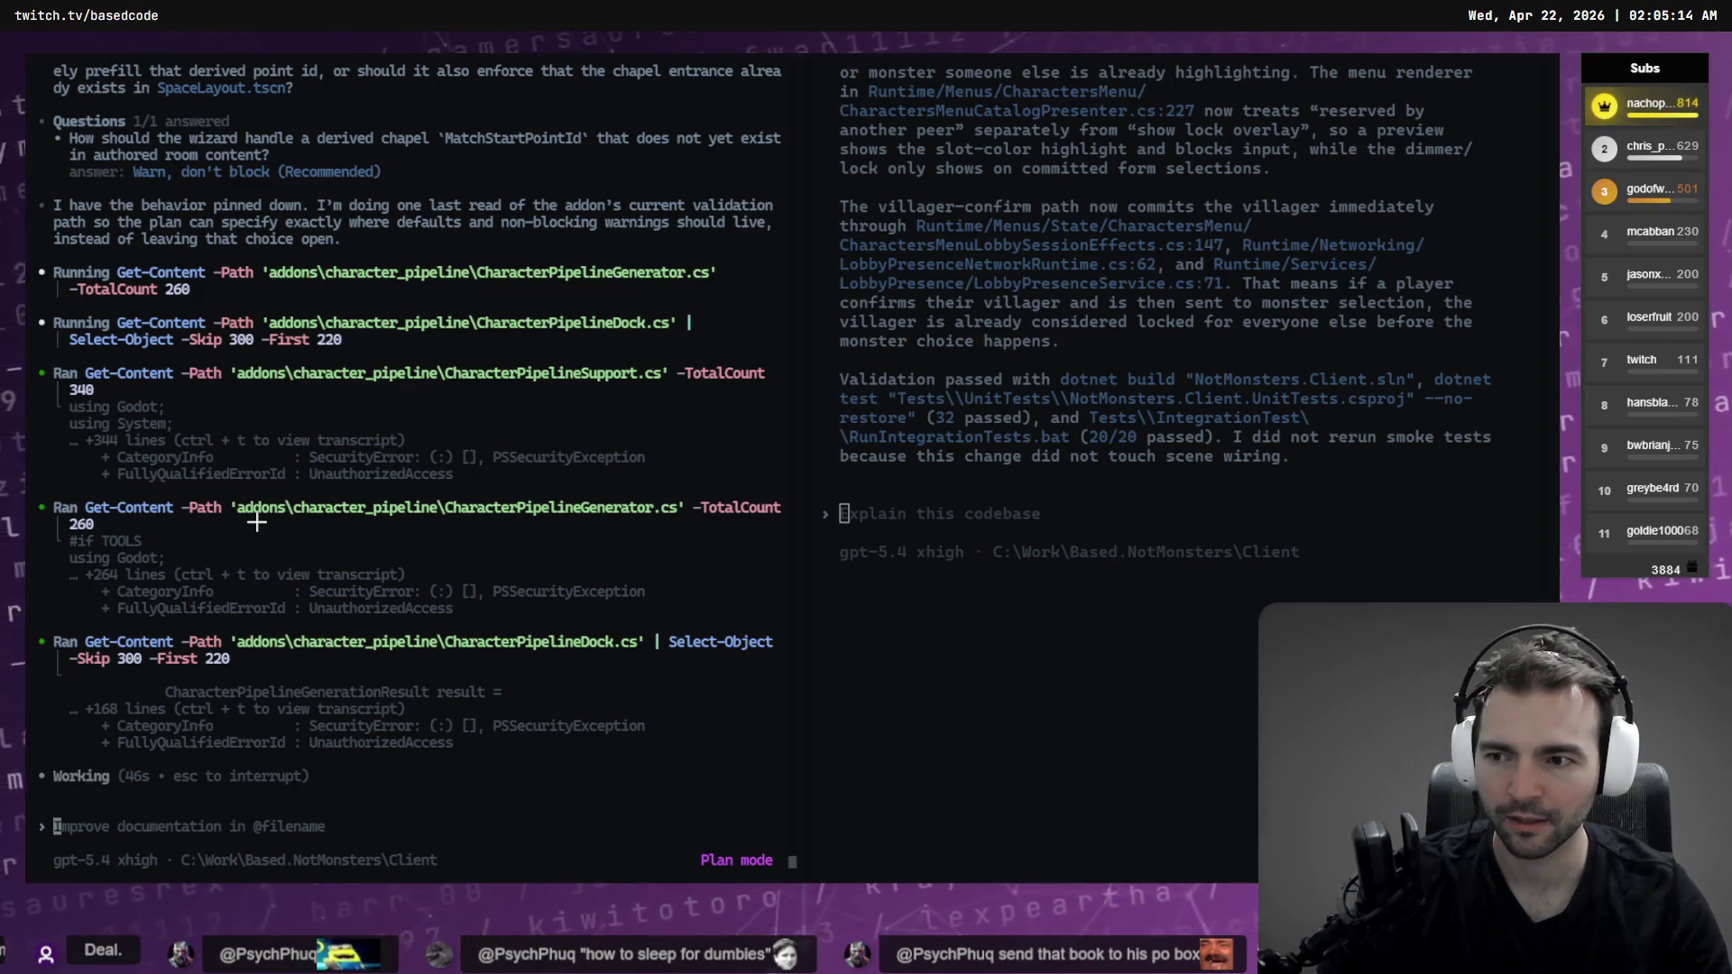
Read through the Character Pipeline Match-Start Defaults plan and approve 'Yes, implement this plan'
click(1102, 529)
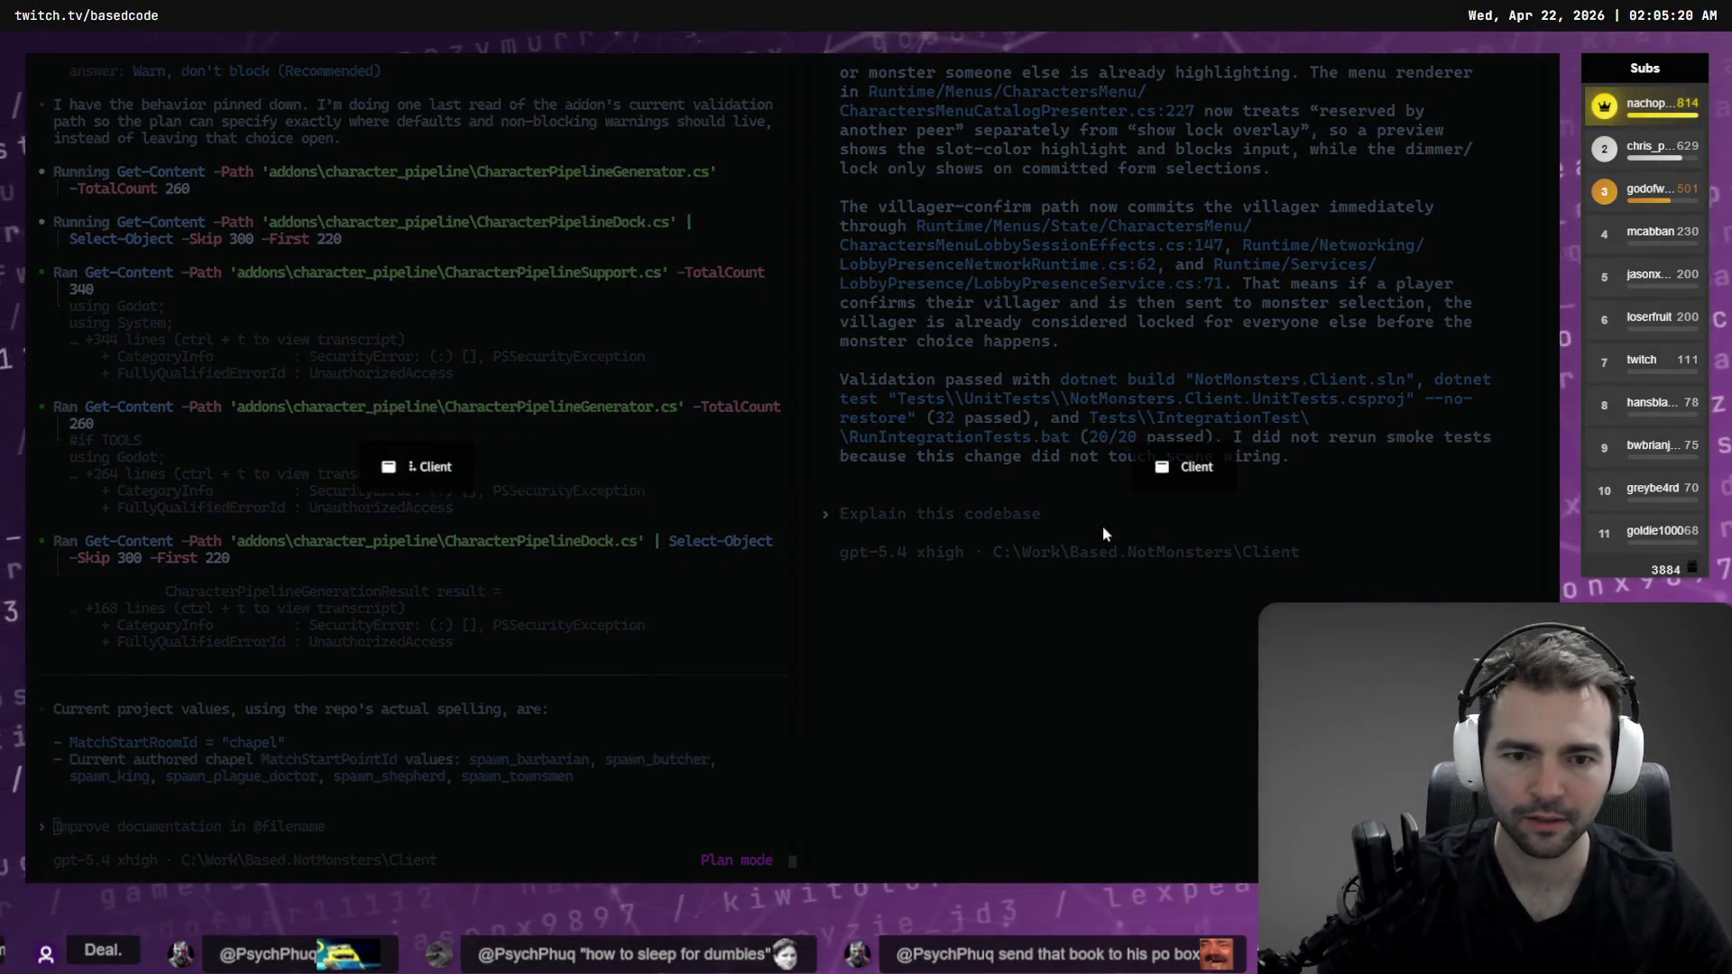
scroll(1102, 526, up, 5)
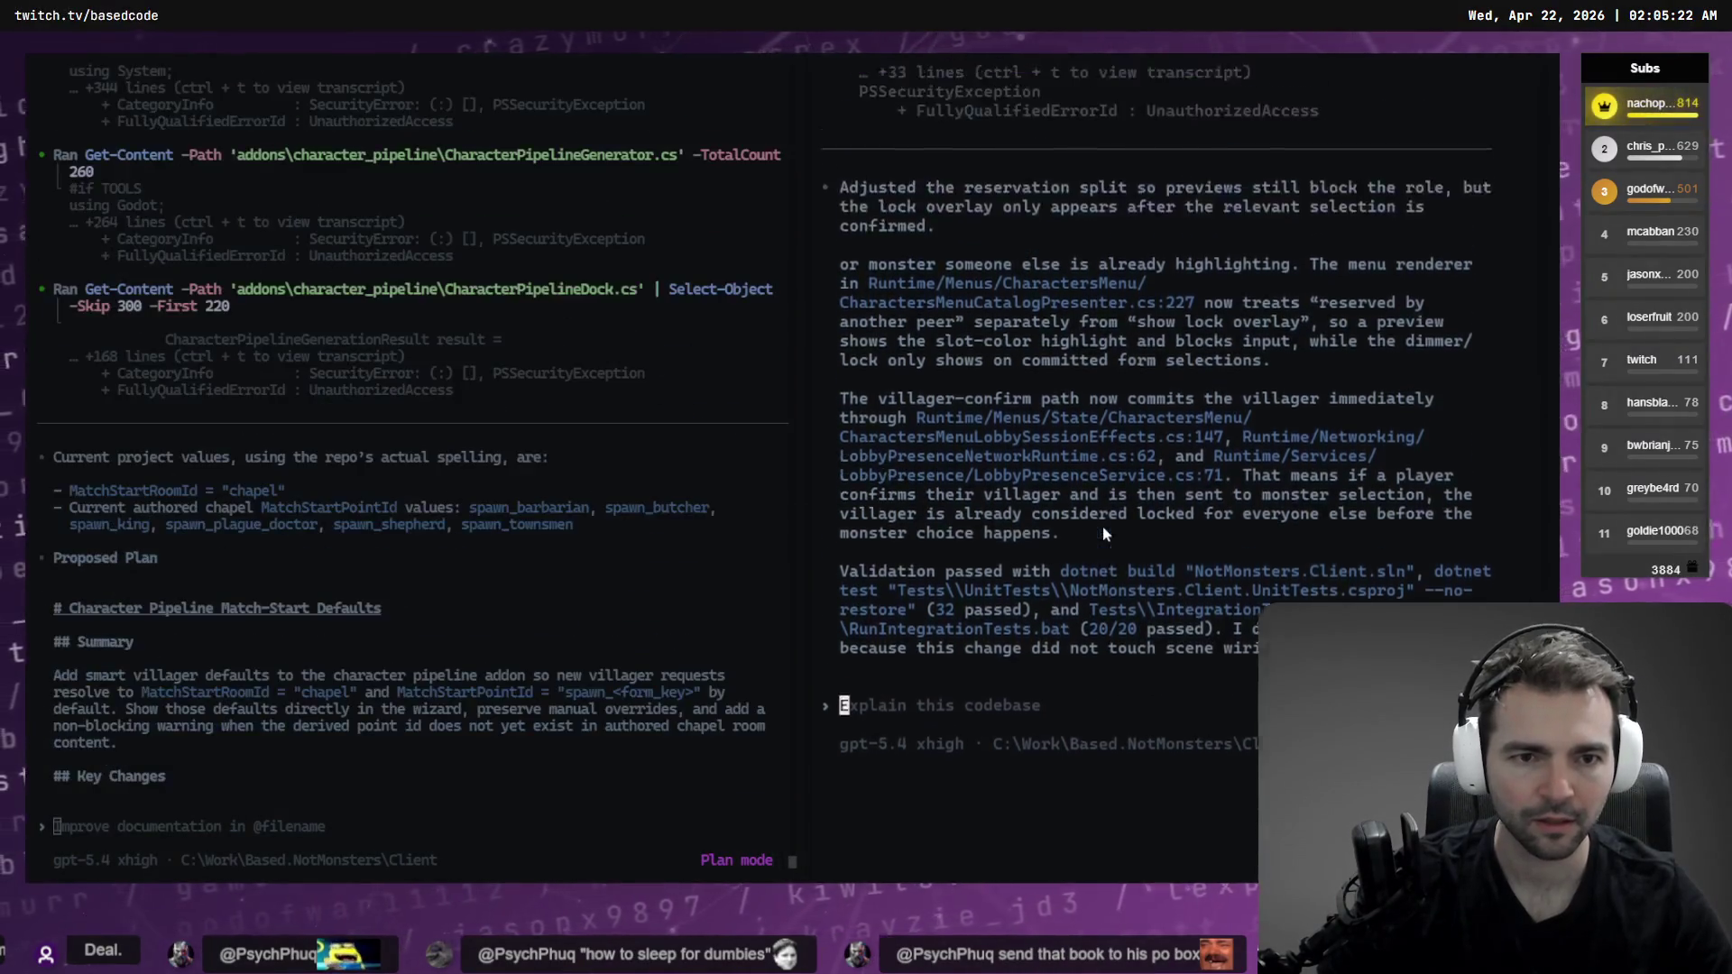
scroll(1102, 532, up, 2)
scroll(1102, 532, down, 3)
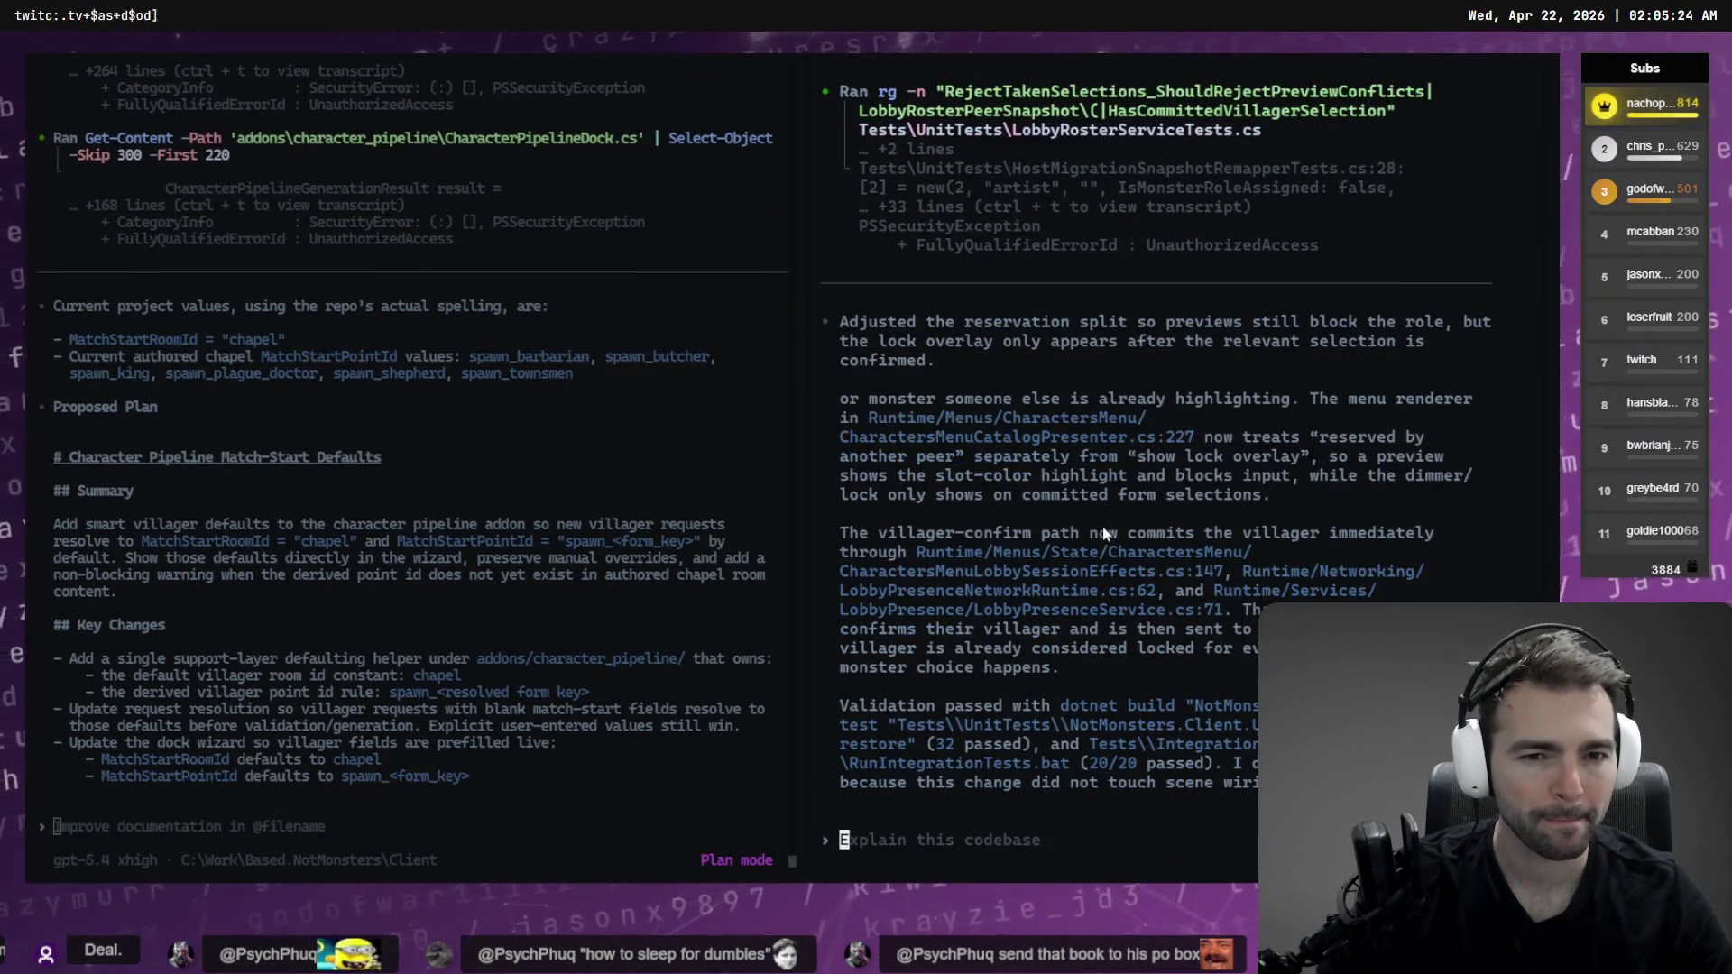
scroll(1102, 527, down, 1)
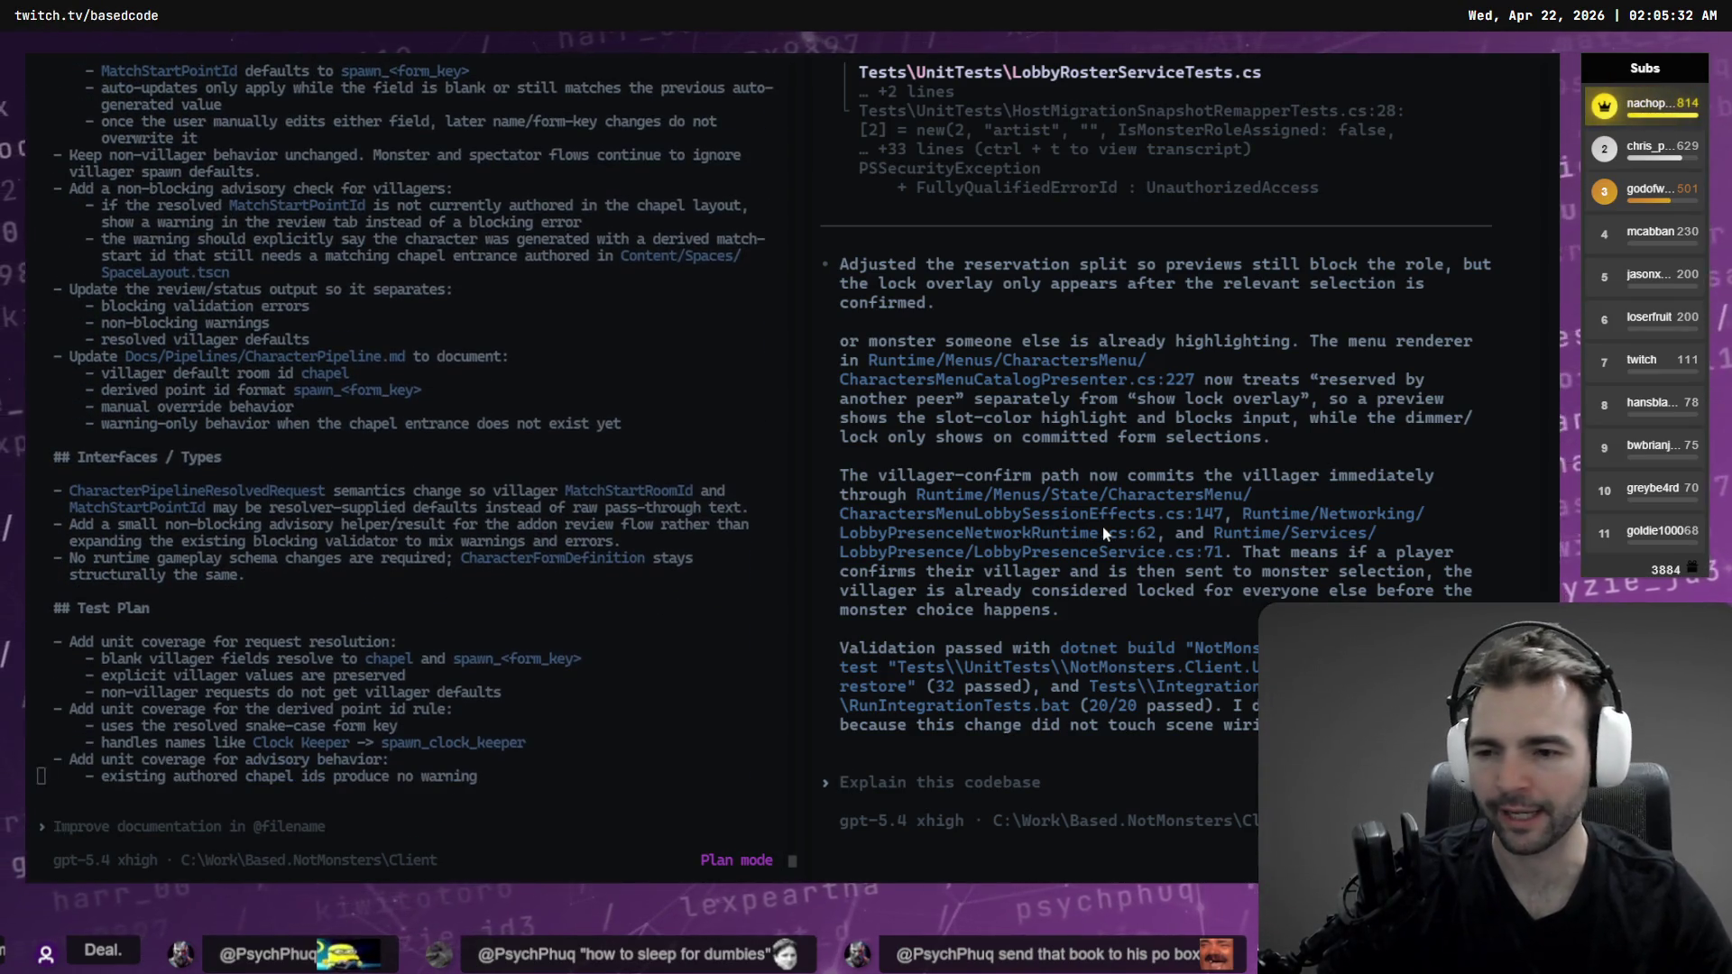
scroll(1118, 360, down, 5)
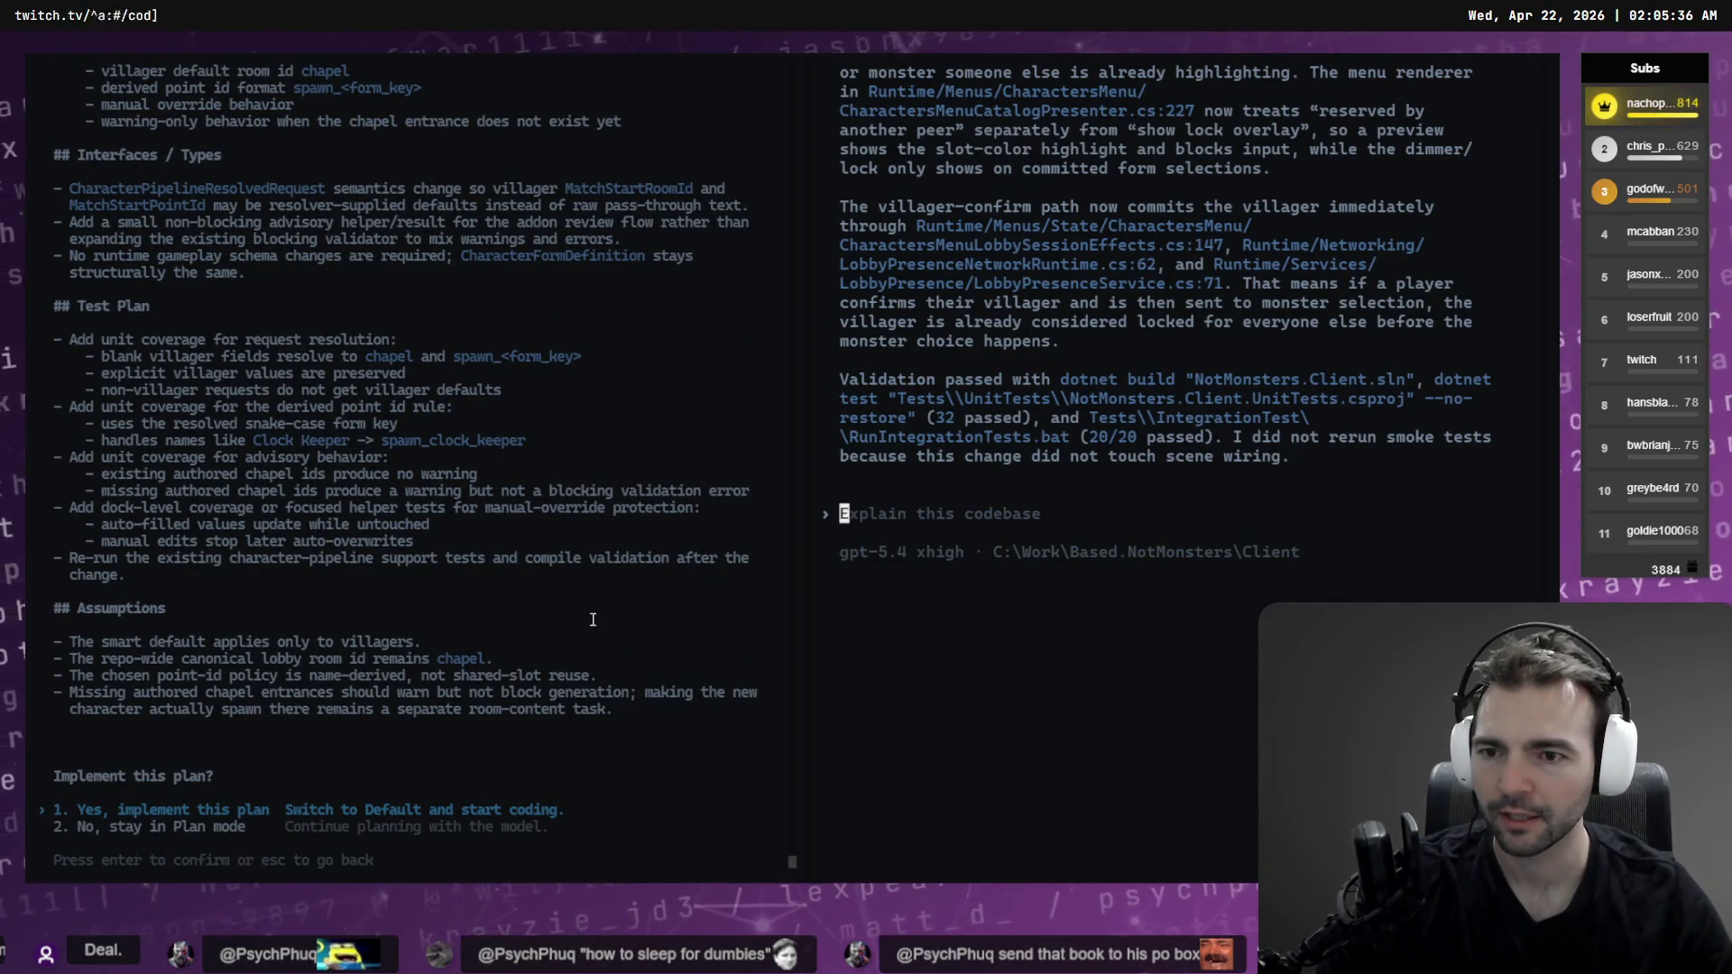
click(922, 573)
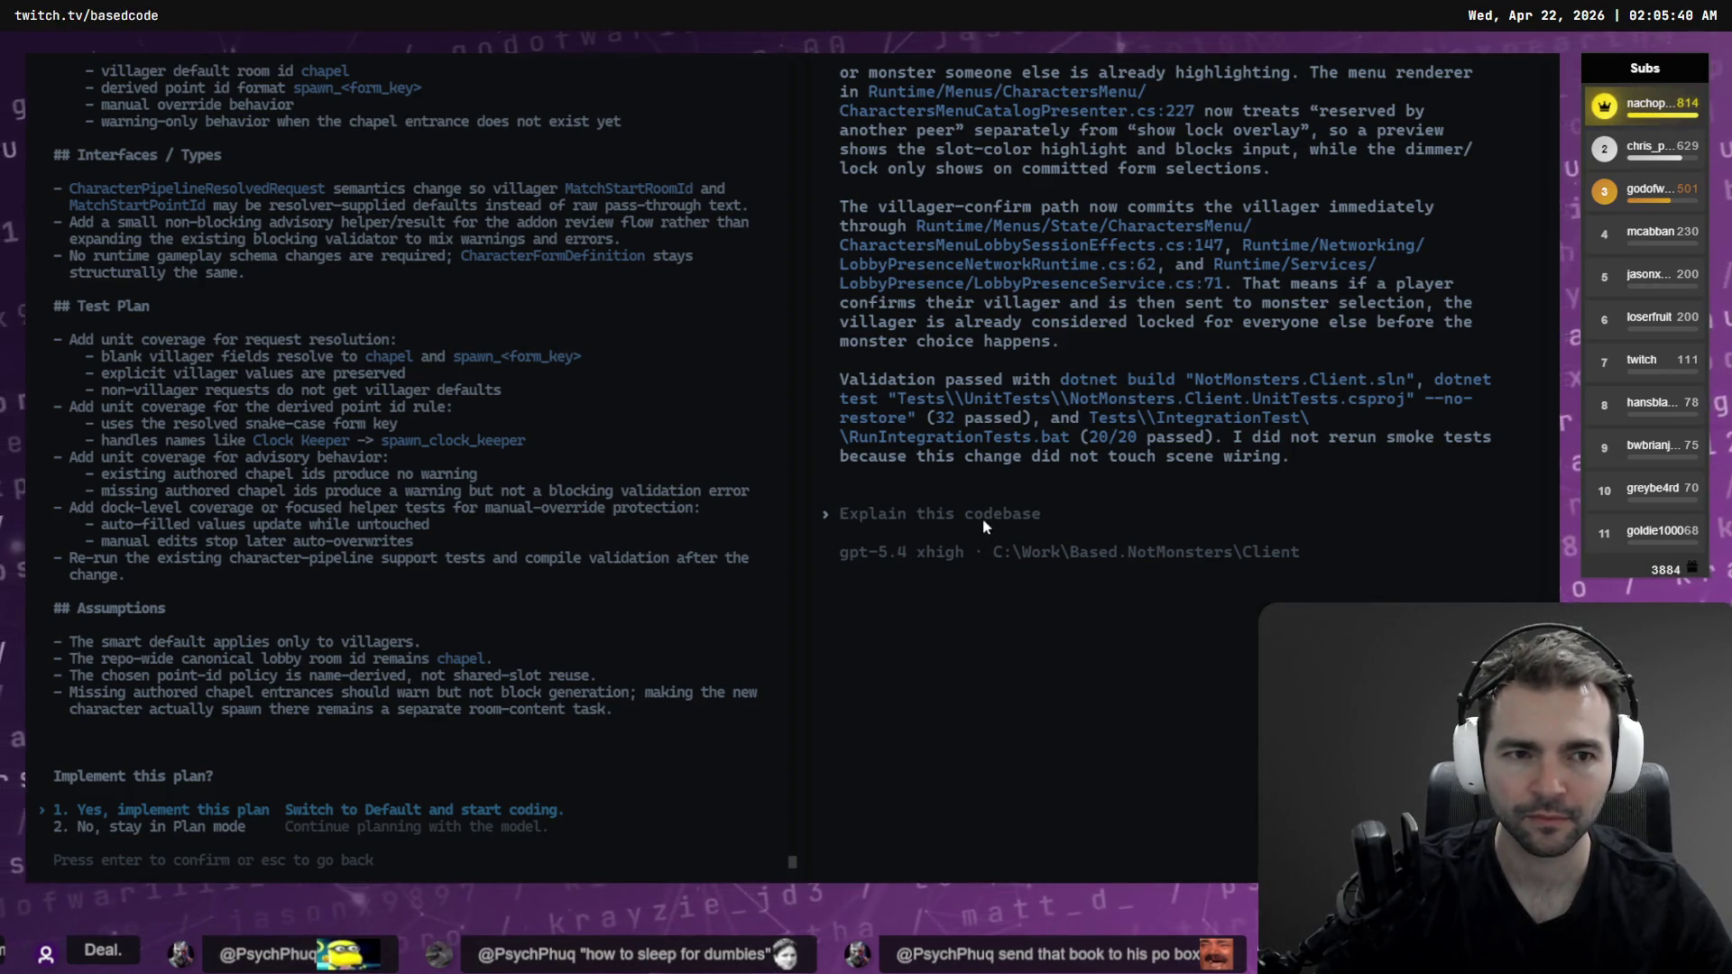
click(444, 827)
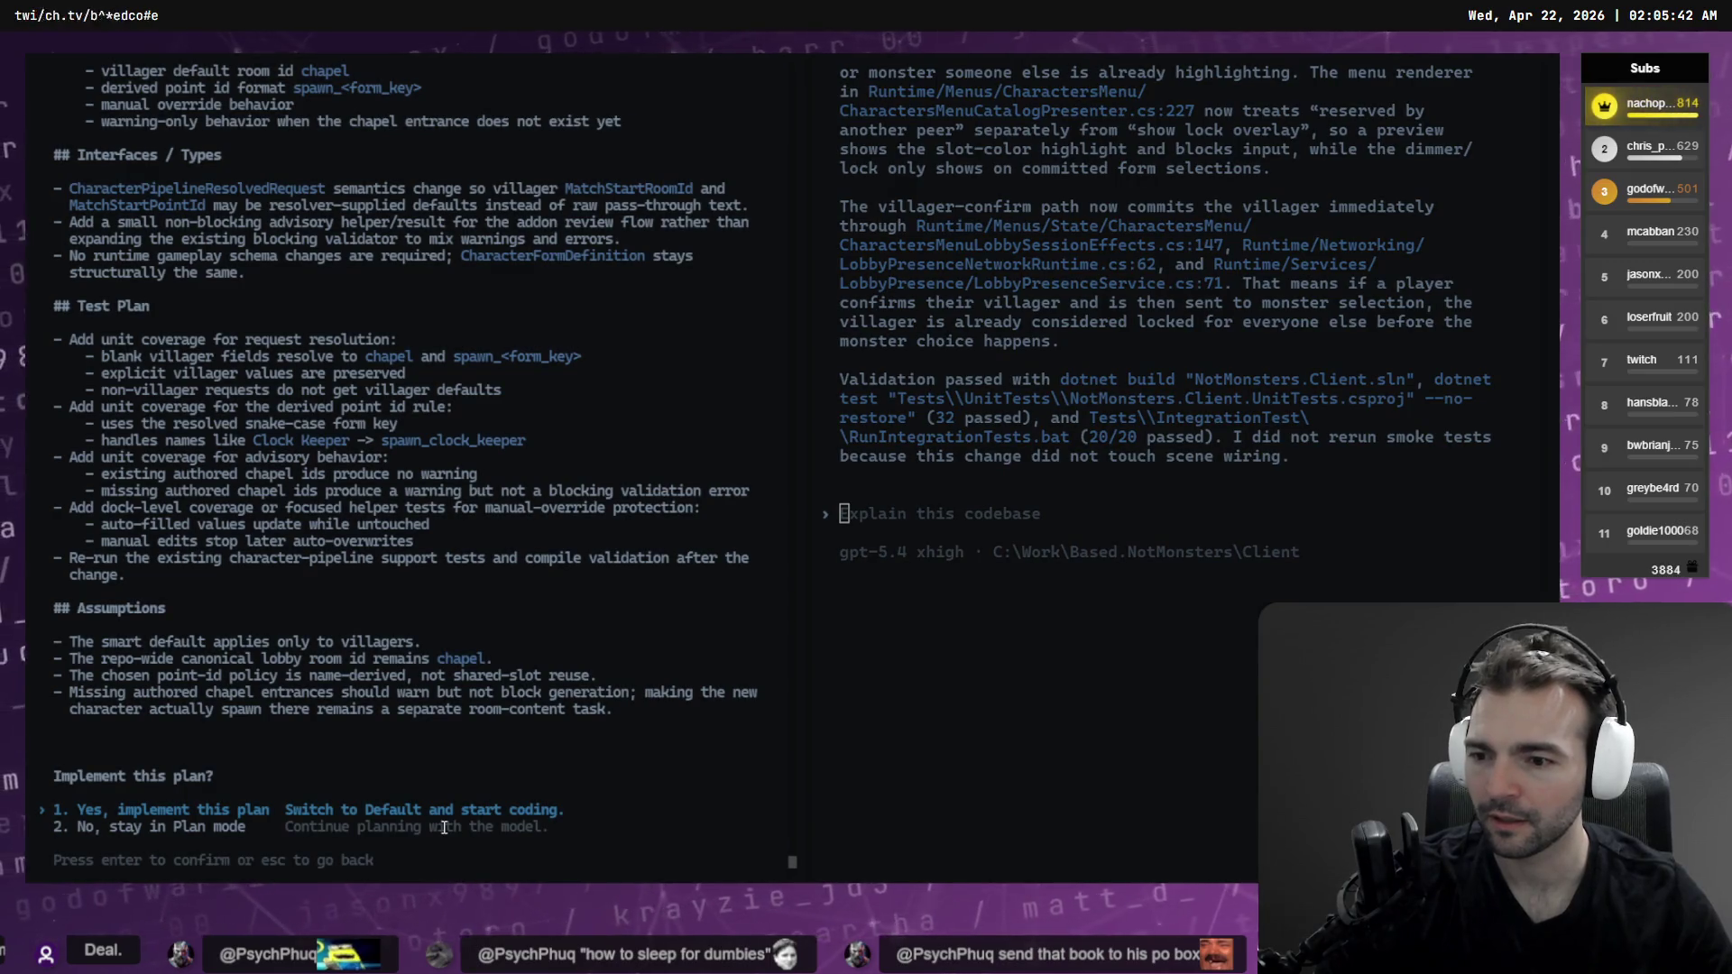
scroll(458, 715, up, 10)
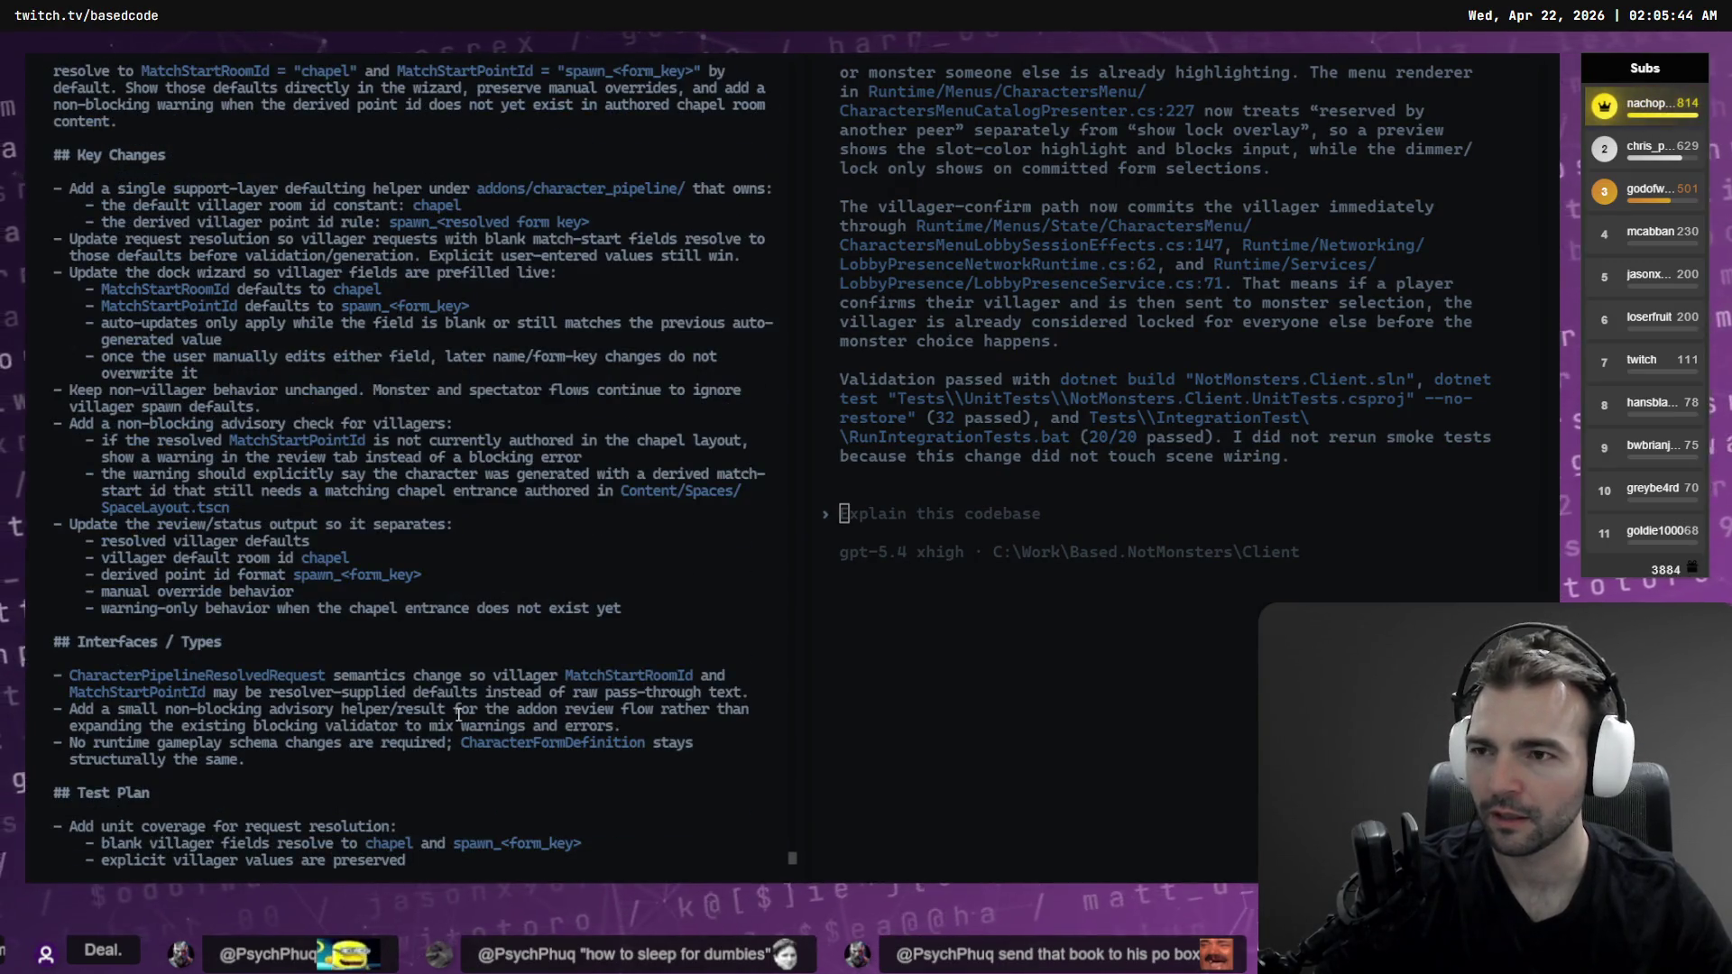
scroll(311, 312, up, 3)
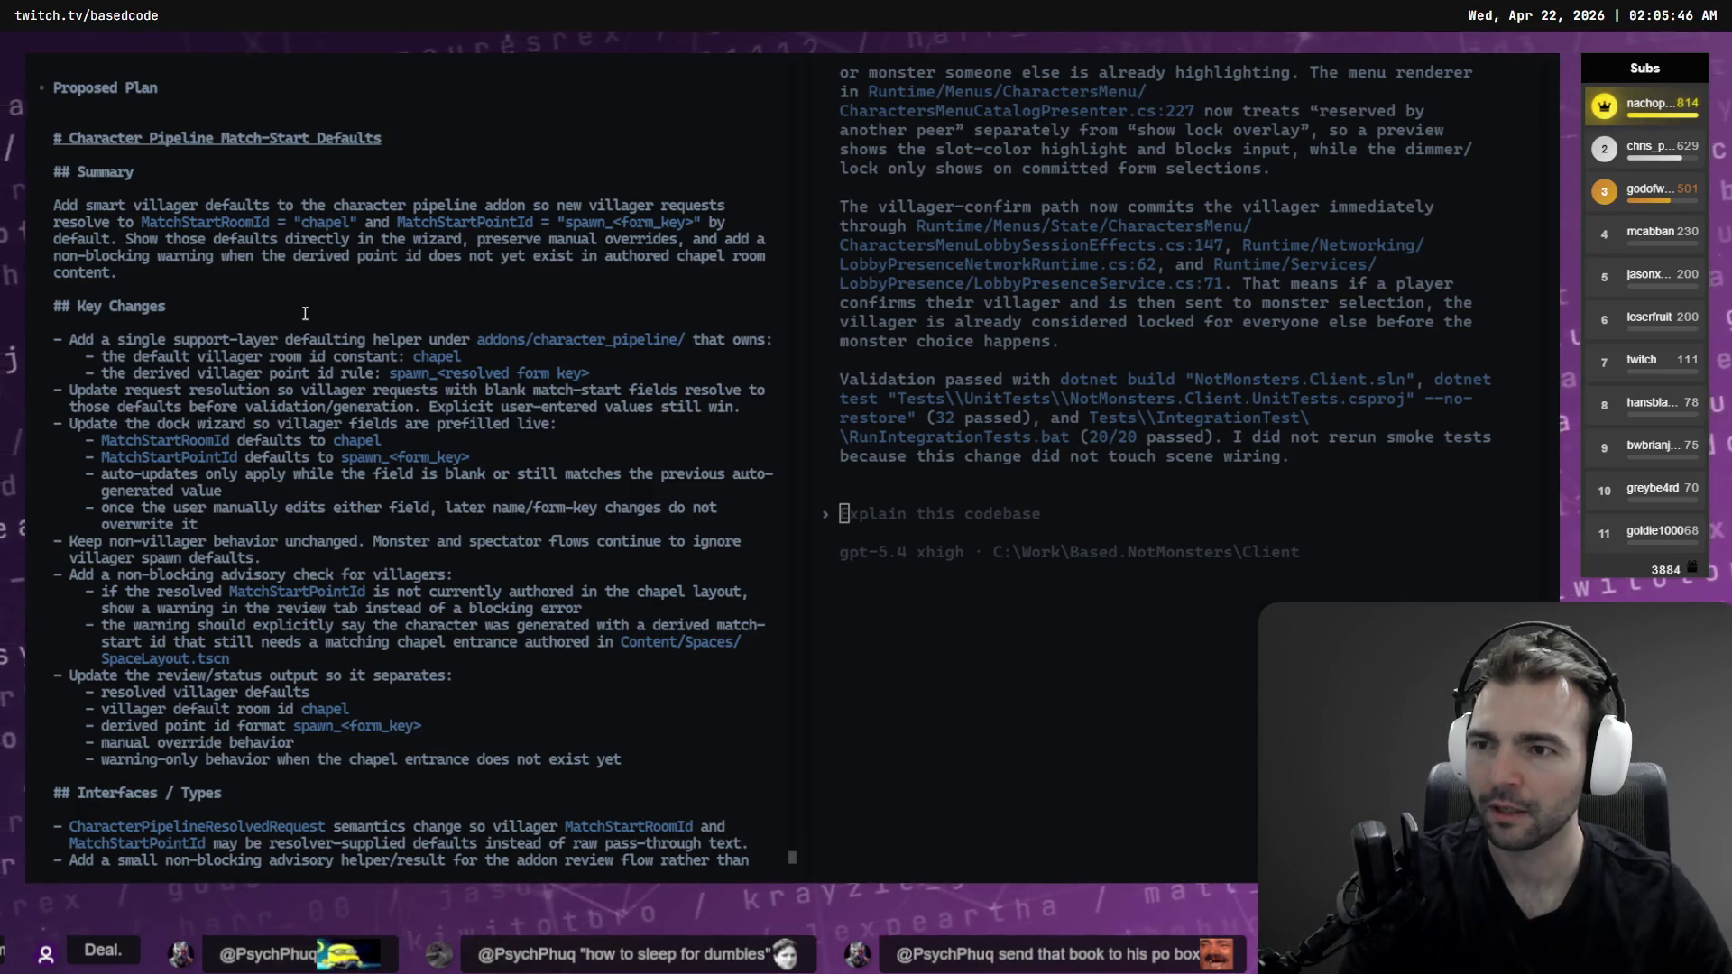
scroll(316, 320, down, 13)
key(Return)
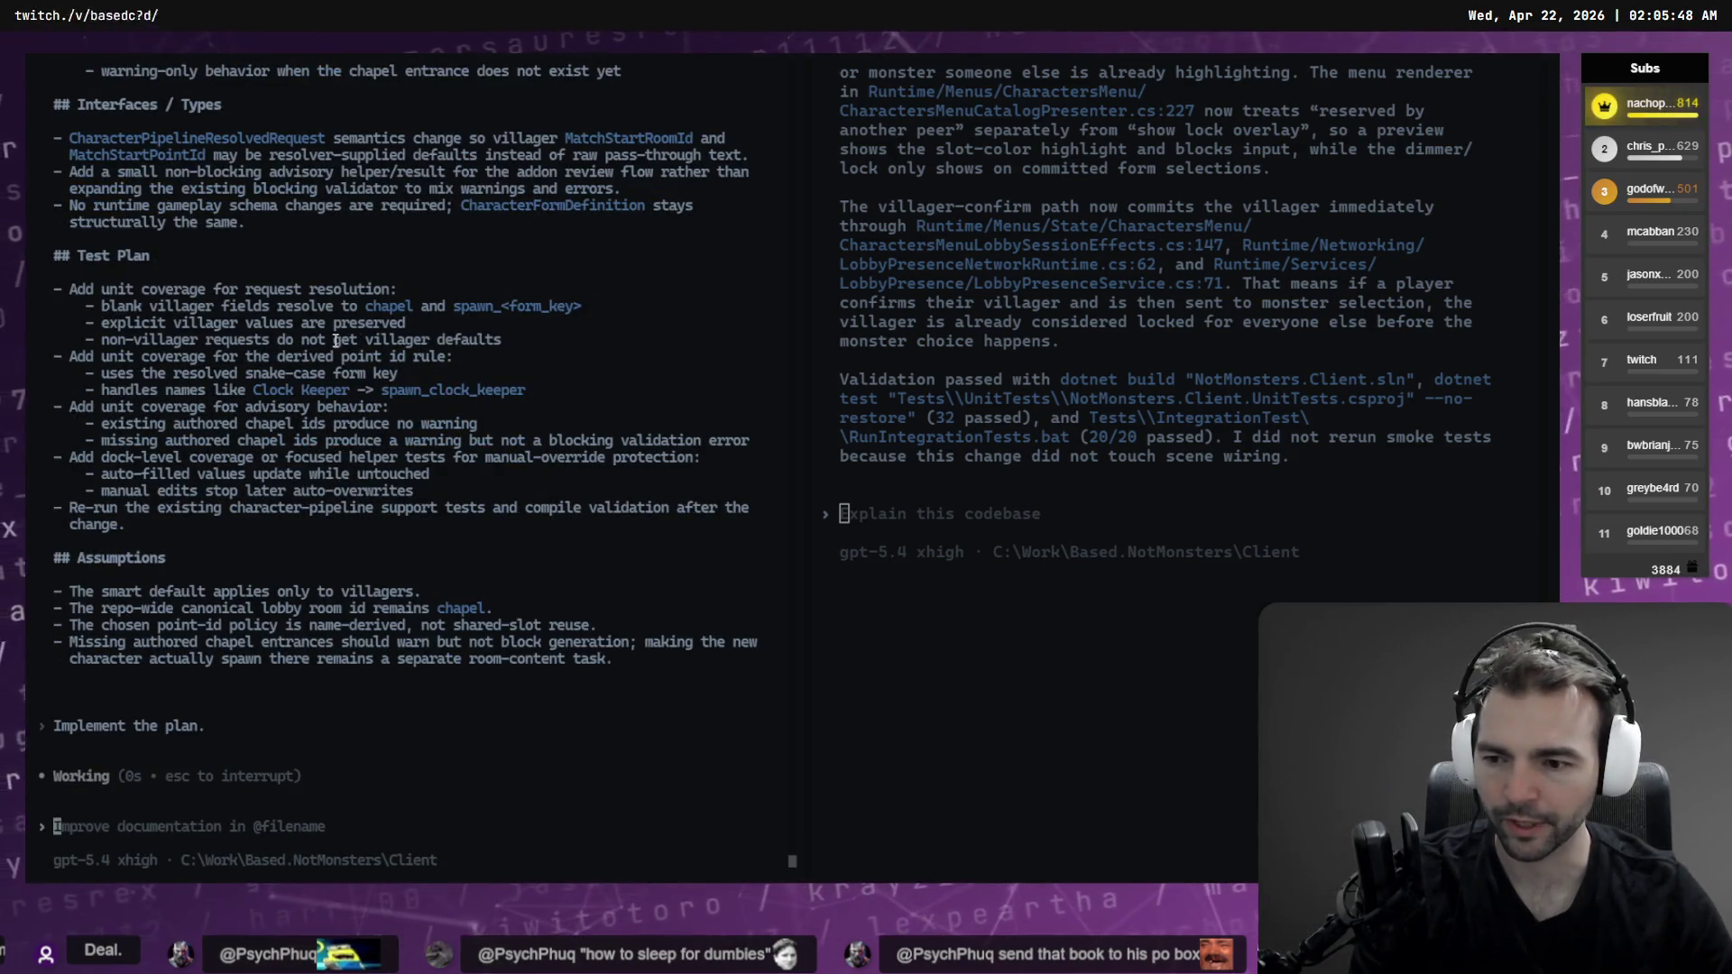
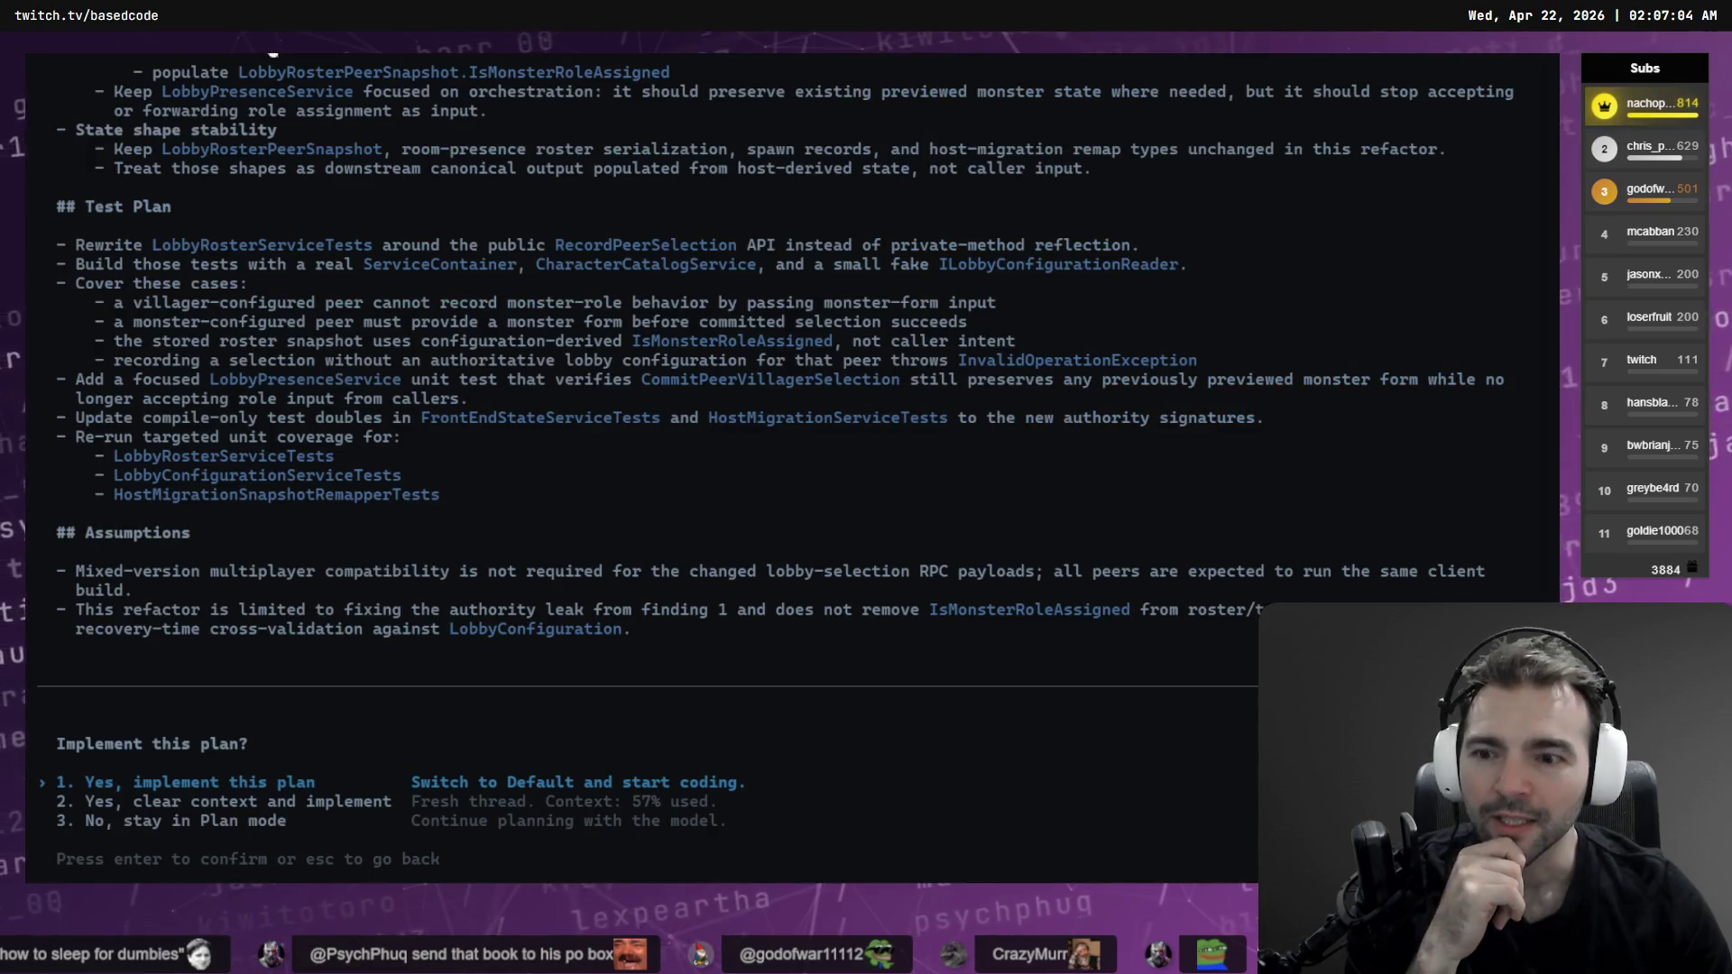
Scroll through the proposed lobby and top-bar refactor plans in Codex CLI
scroll(450, 534, up, 10)
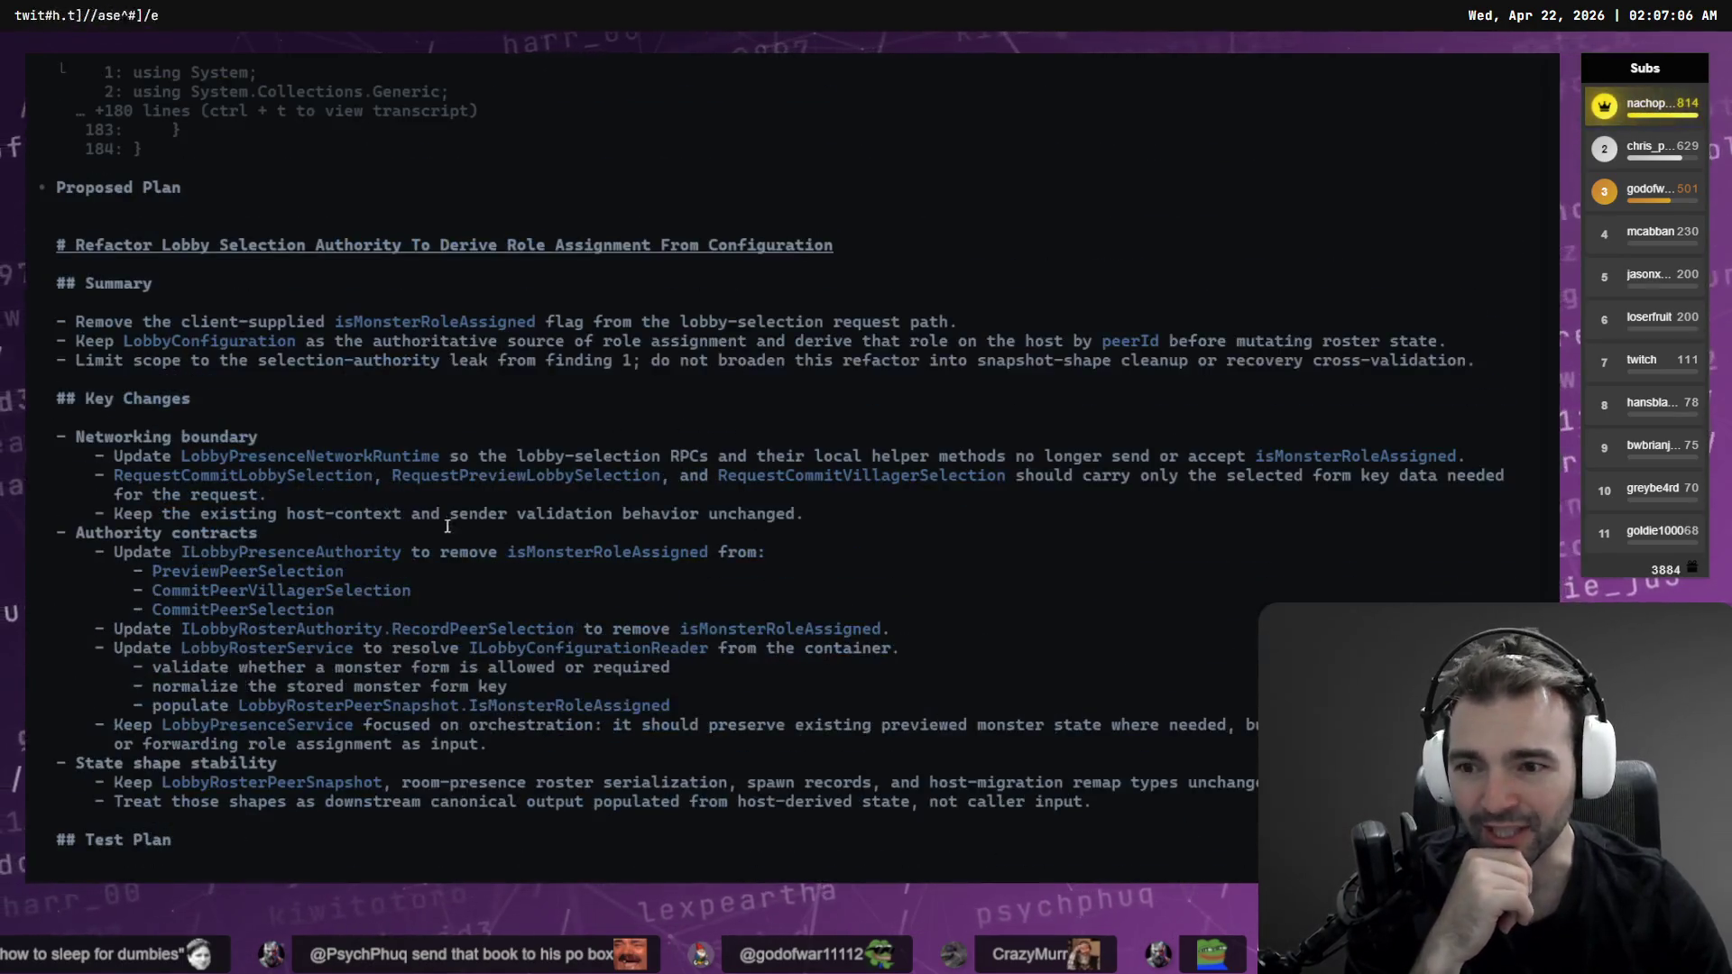
scroll(493, 292, down, 10)
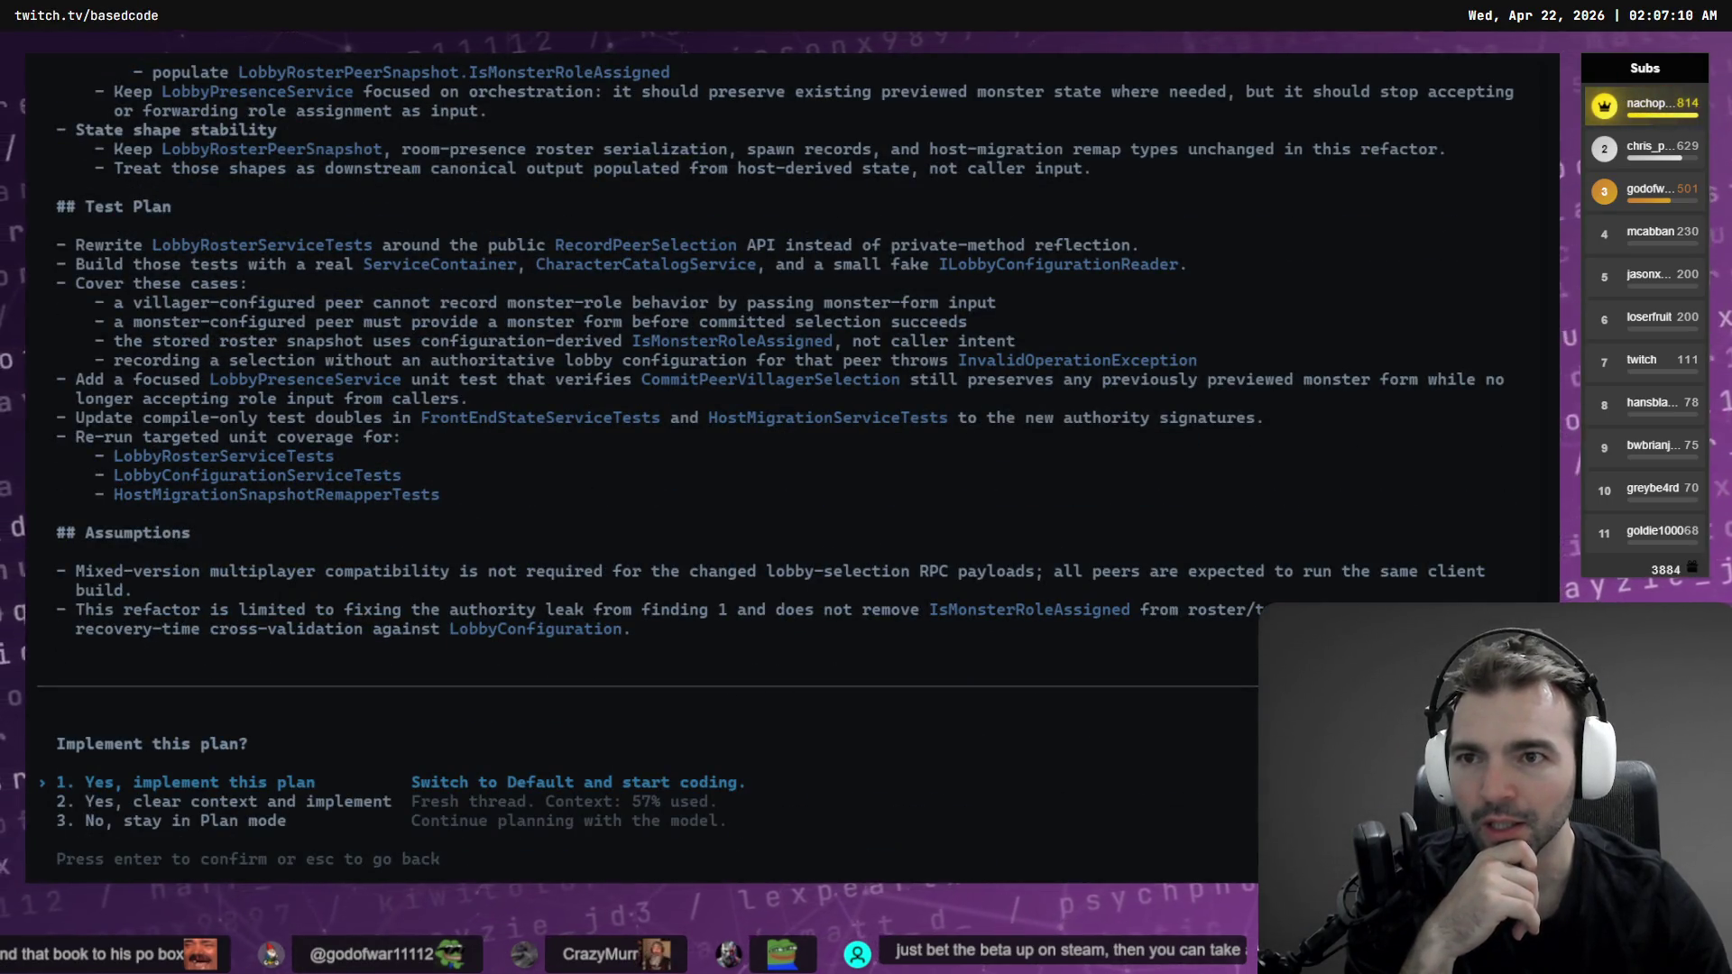
scroll(442, 151, up, 15)
scroll(460, 556, down, 4)
scroll(363, 518, up, 12)
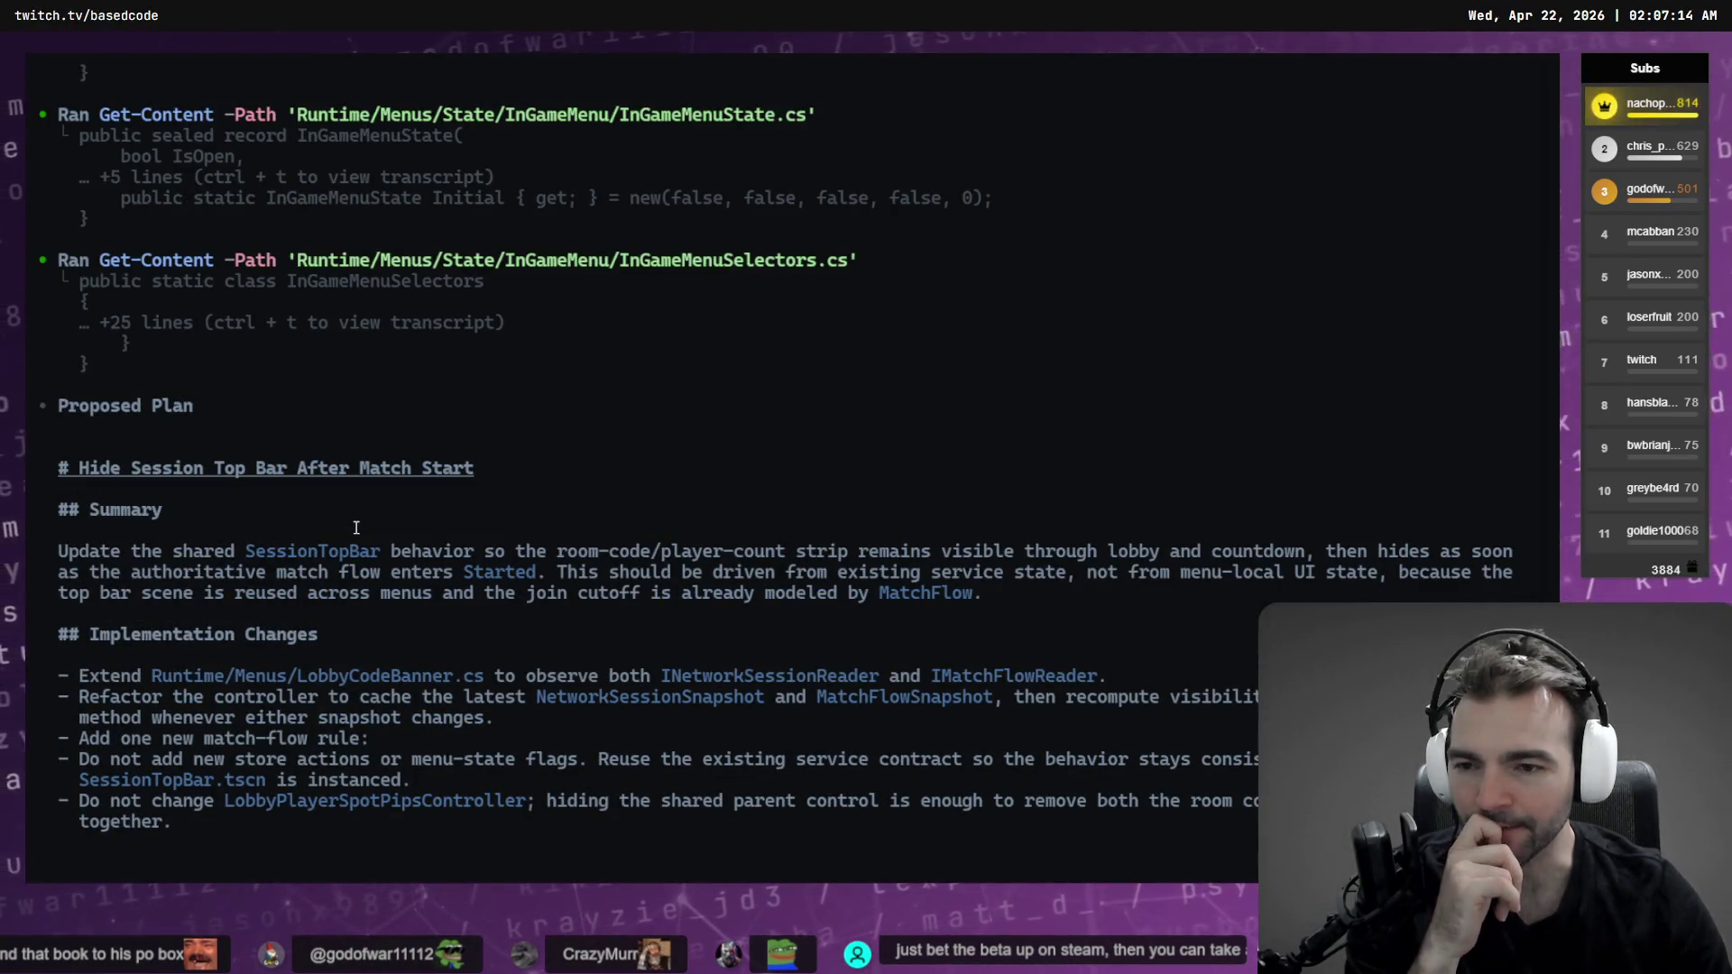
scroll(347, 537, down, 12)
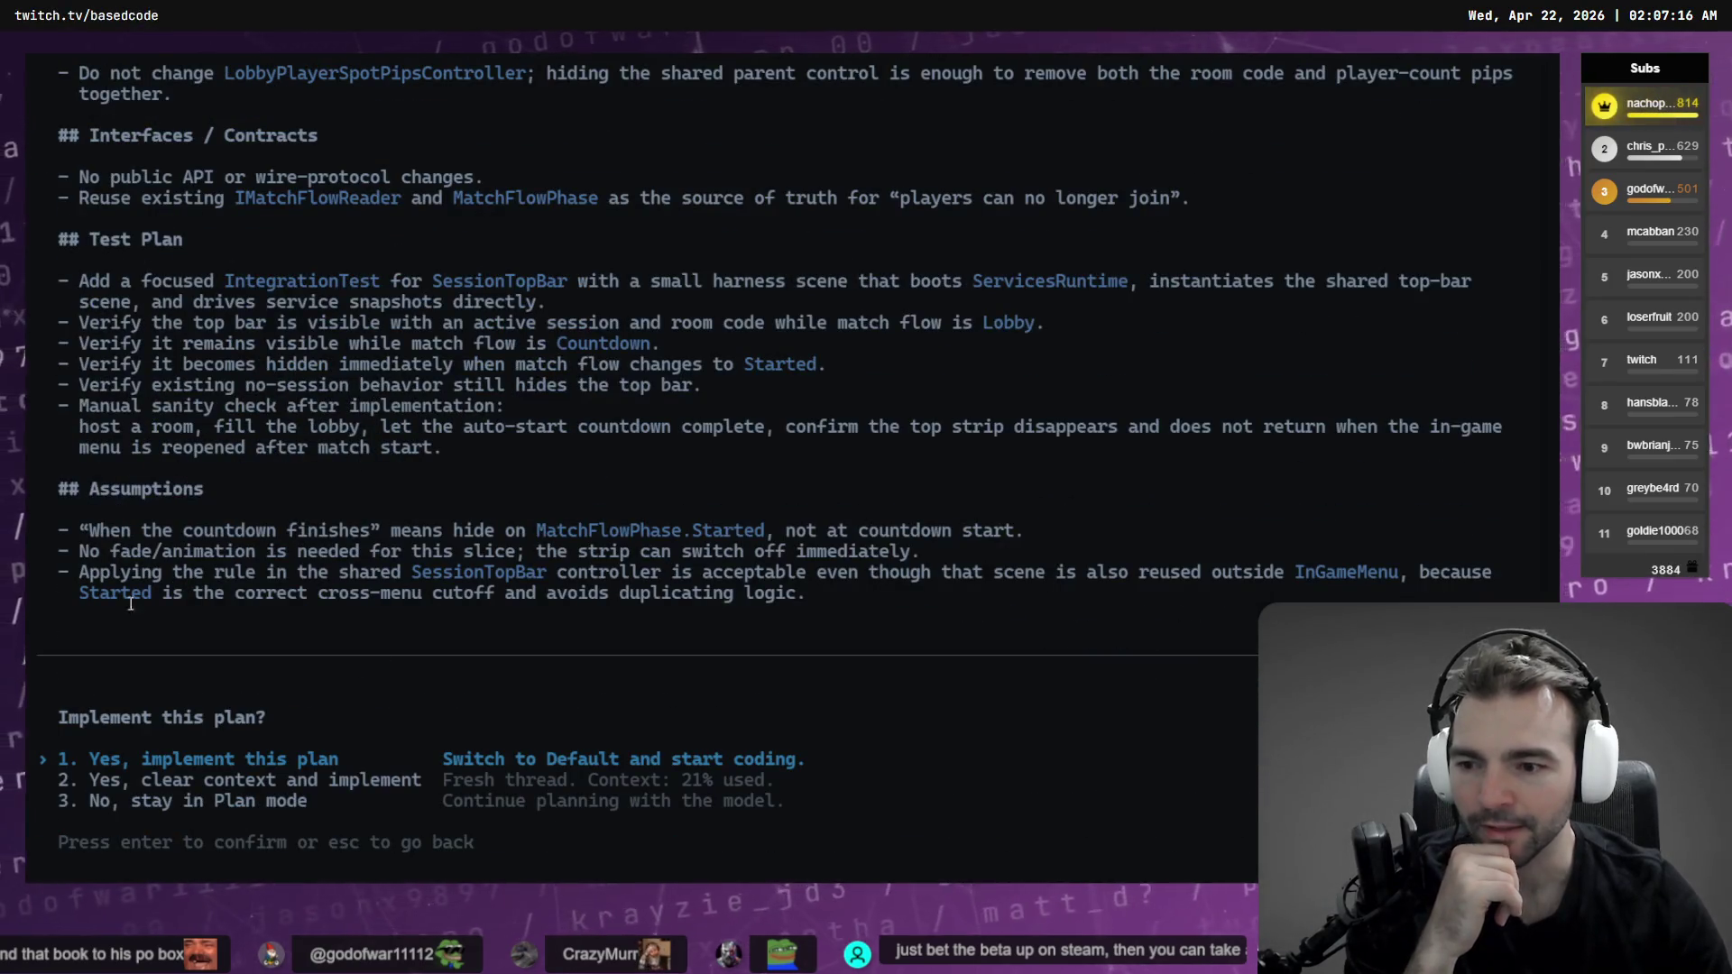
Switch to the split session view, focus the left session's prompt, then move to AccuRIG
key(ctrl+Tab)
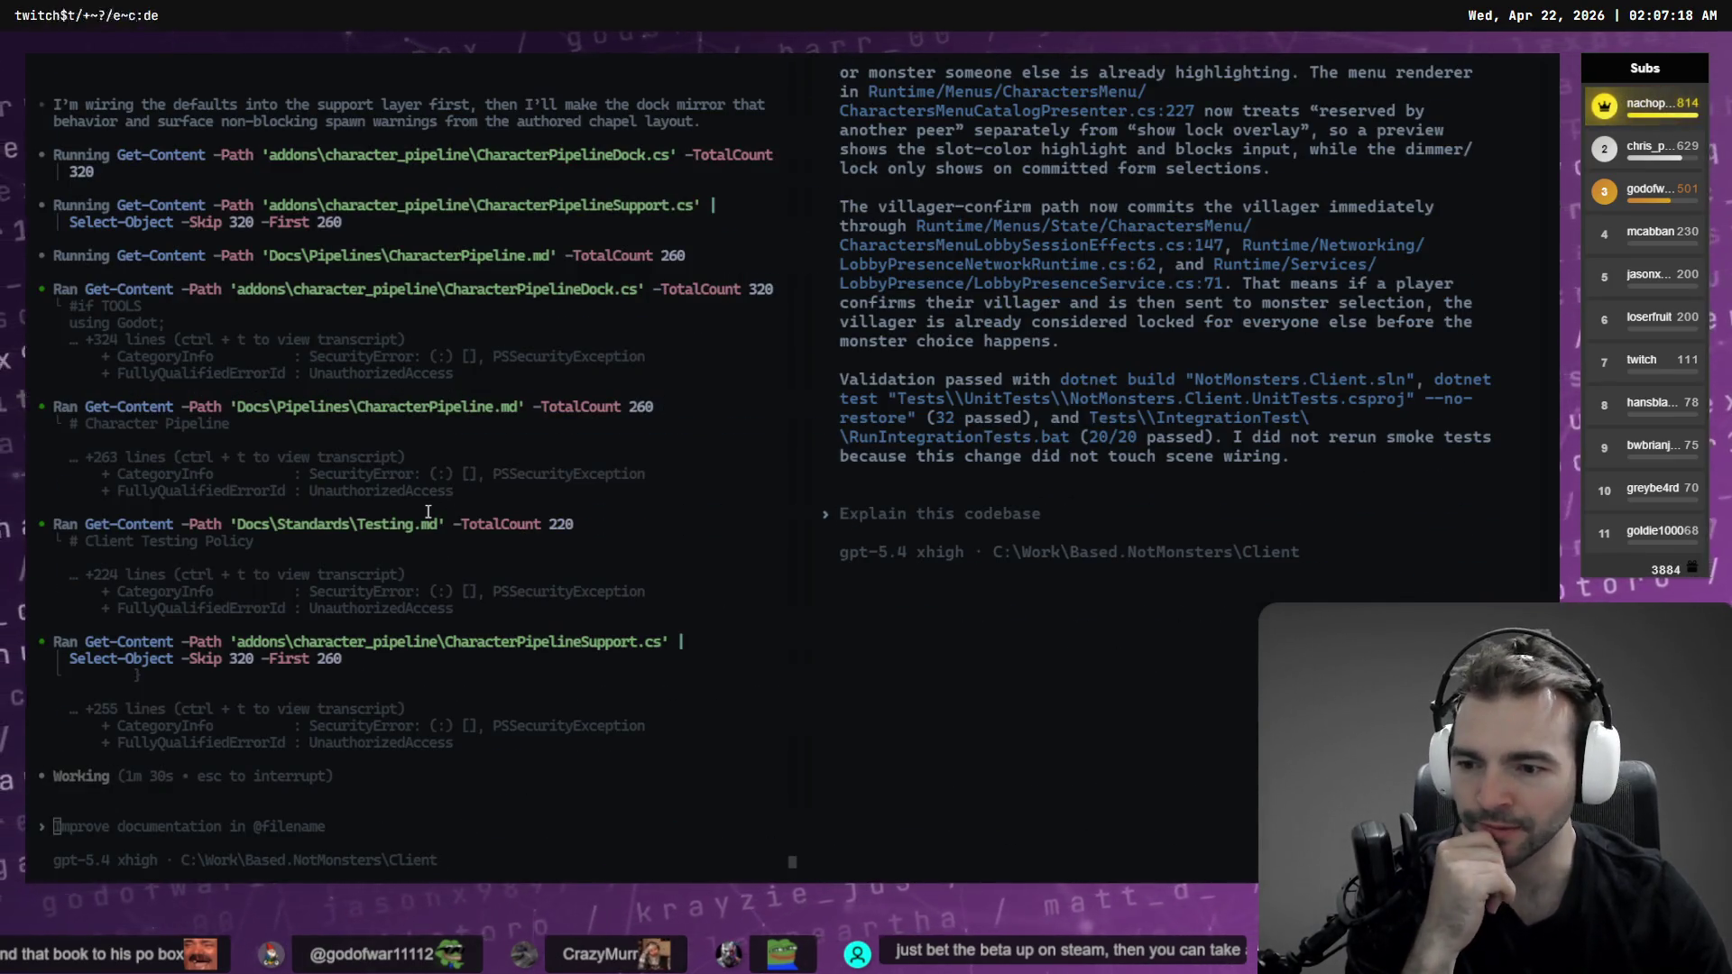
click(428, 513)
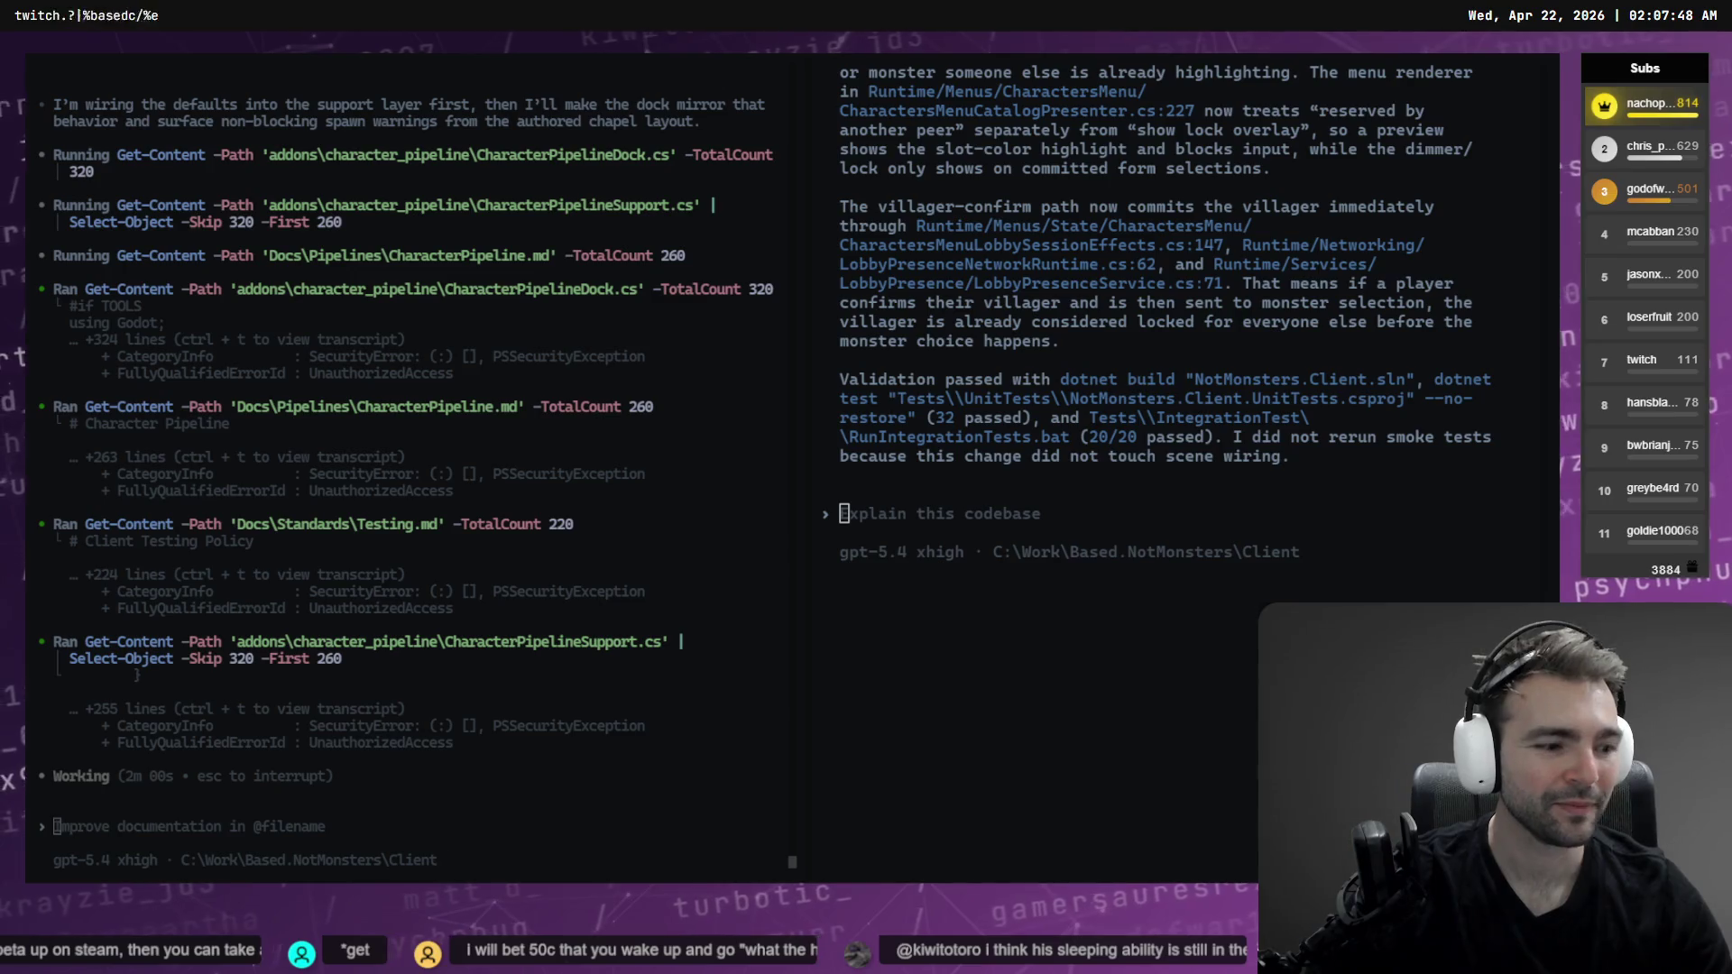
key(alt+Tab)
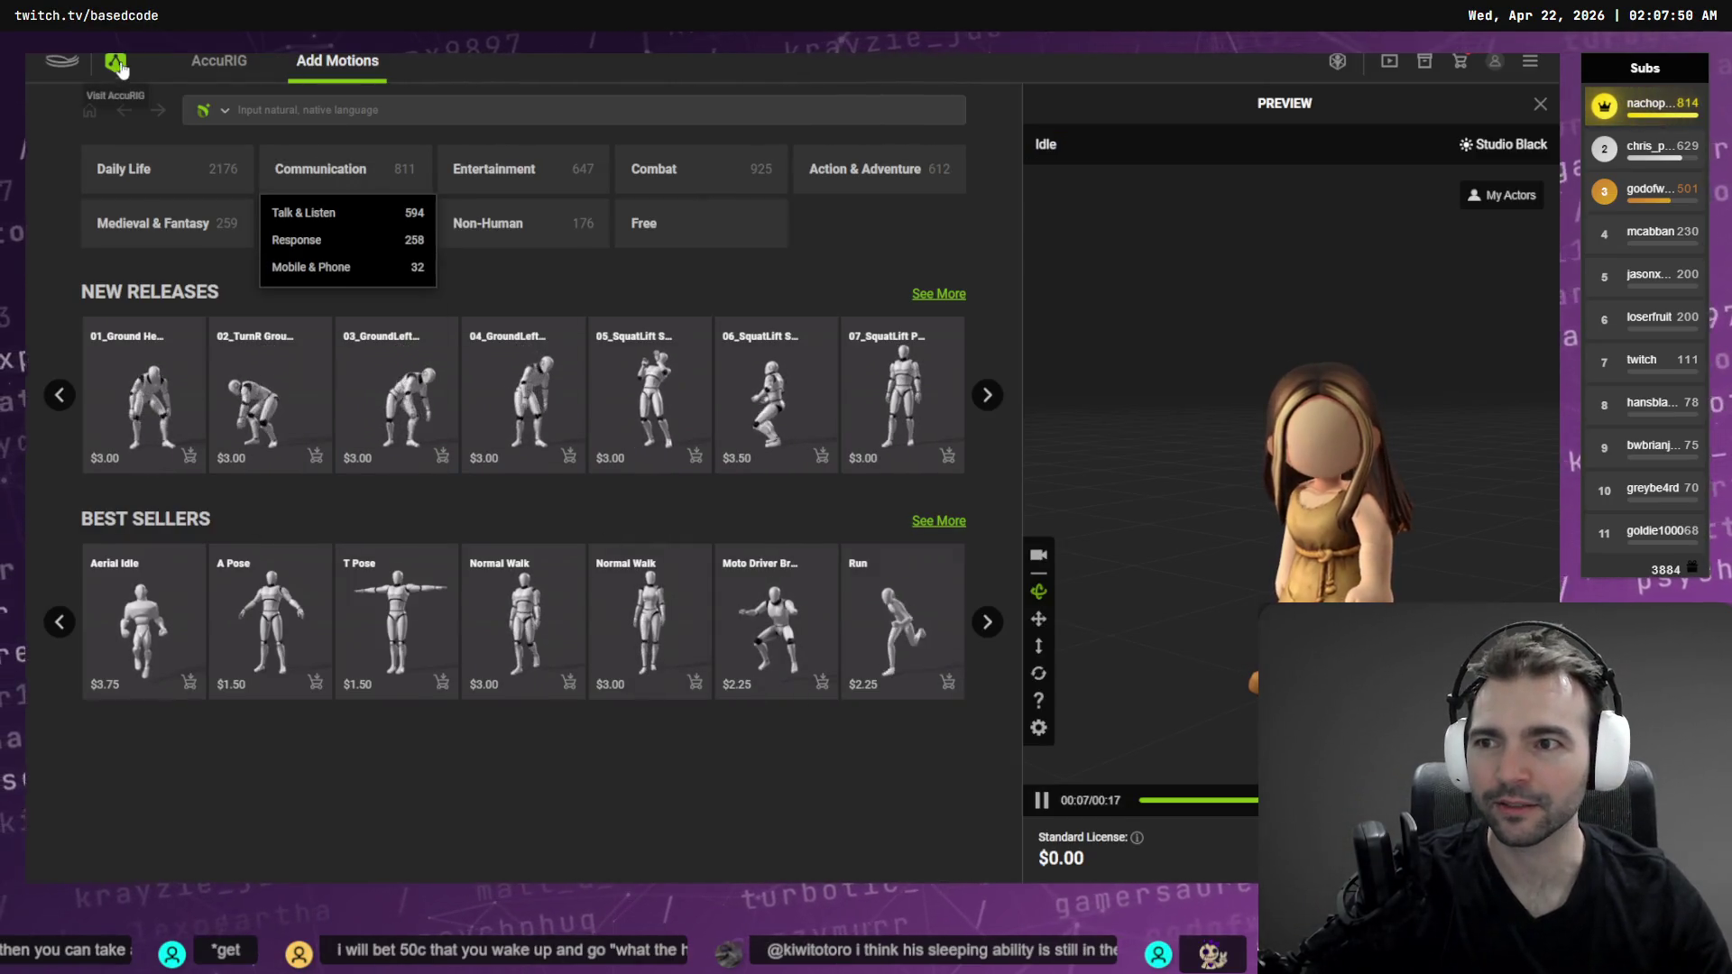
Orbit the idle preview, then return to the AccuRIG workflow and open Load Character's file picker
mouse_move(1141, 568)
mouse_down()
mouse_move(1122, 570)
mouse_move(1187, 543)
mouse_move(1127, 545)
mouse_up()
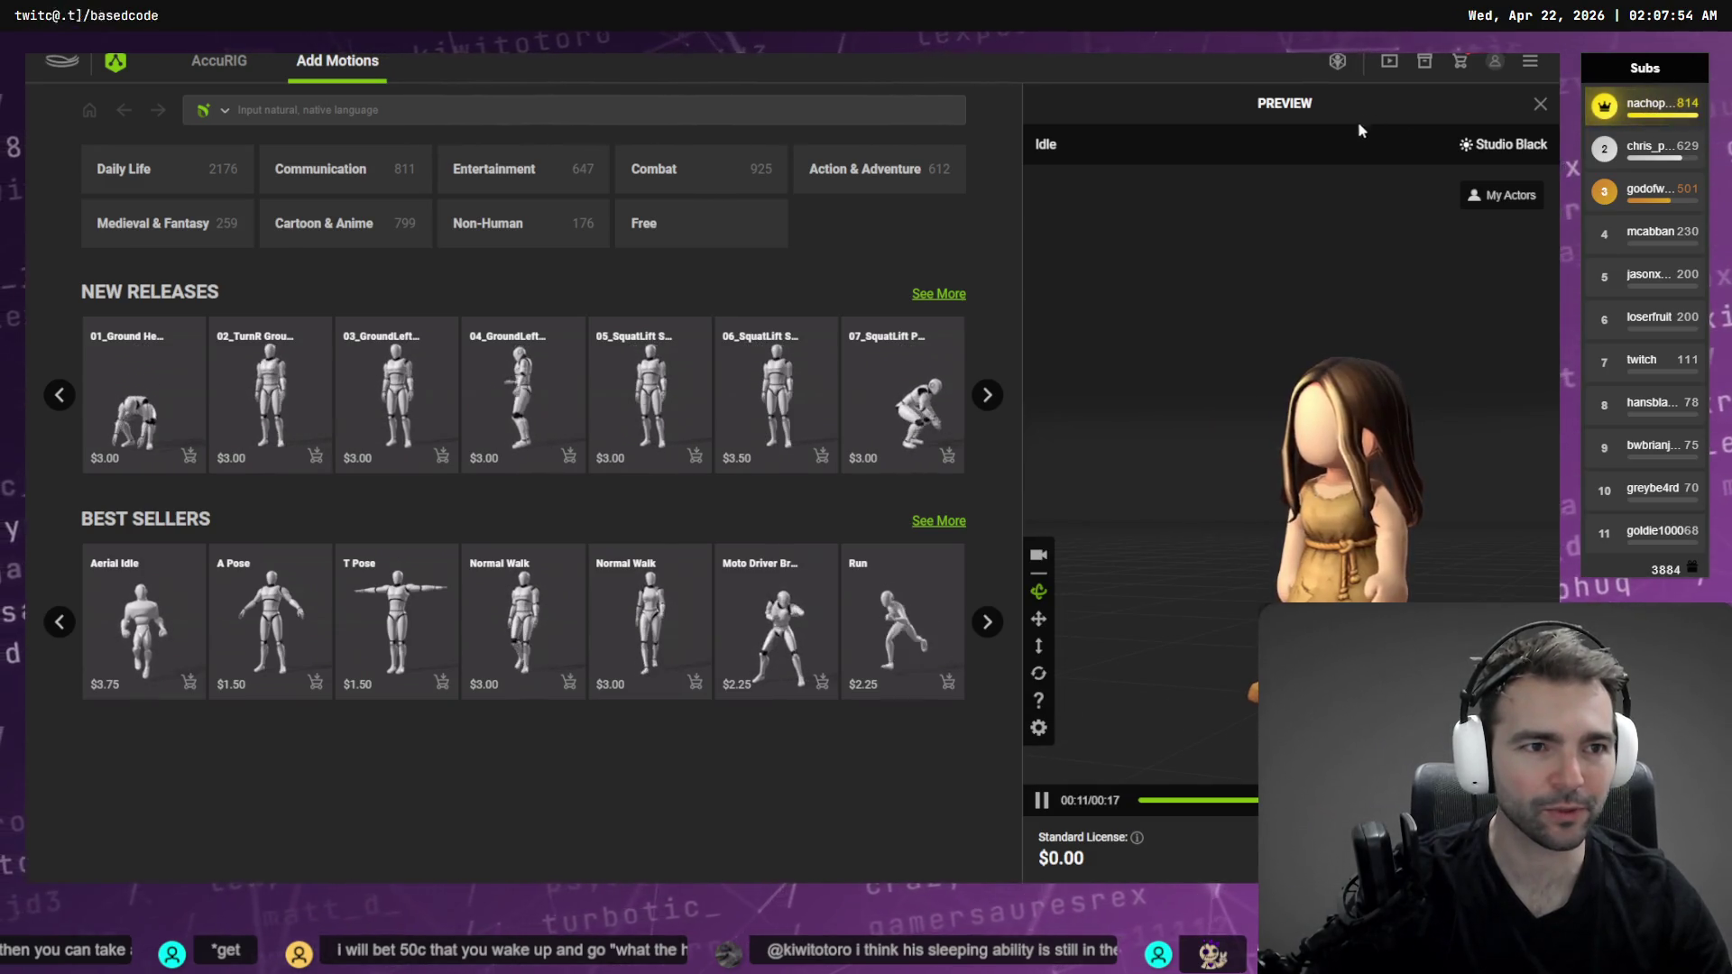
drag(1267, 287, 1452, 271)
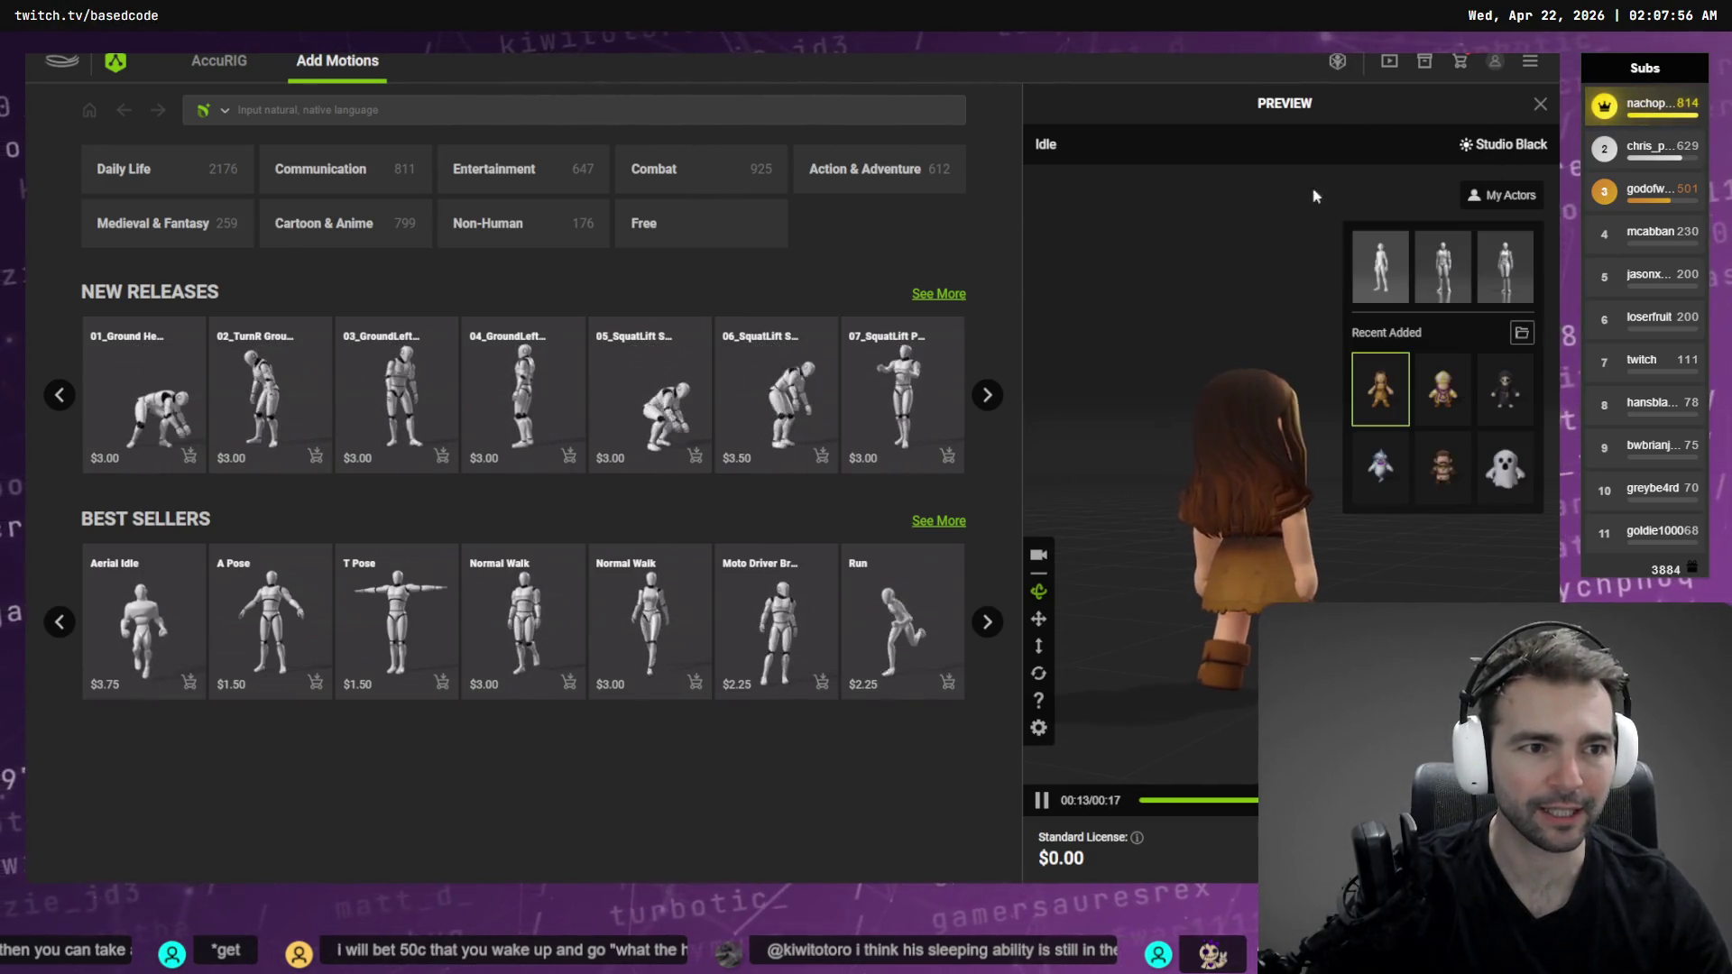
click(190, 65)
click(159, 151)
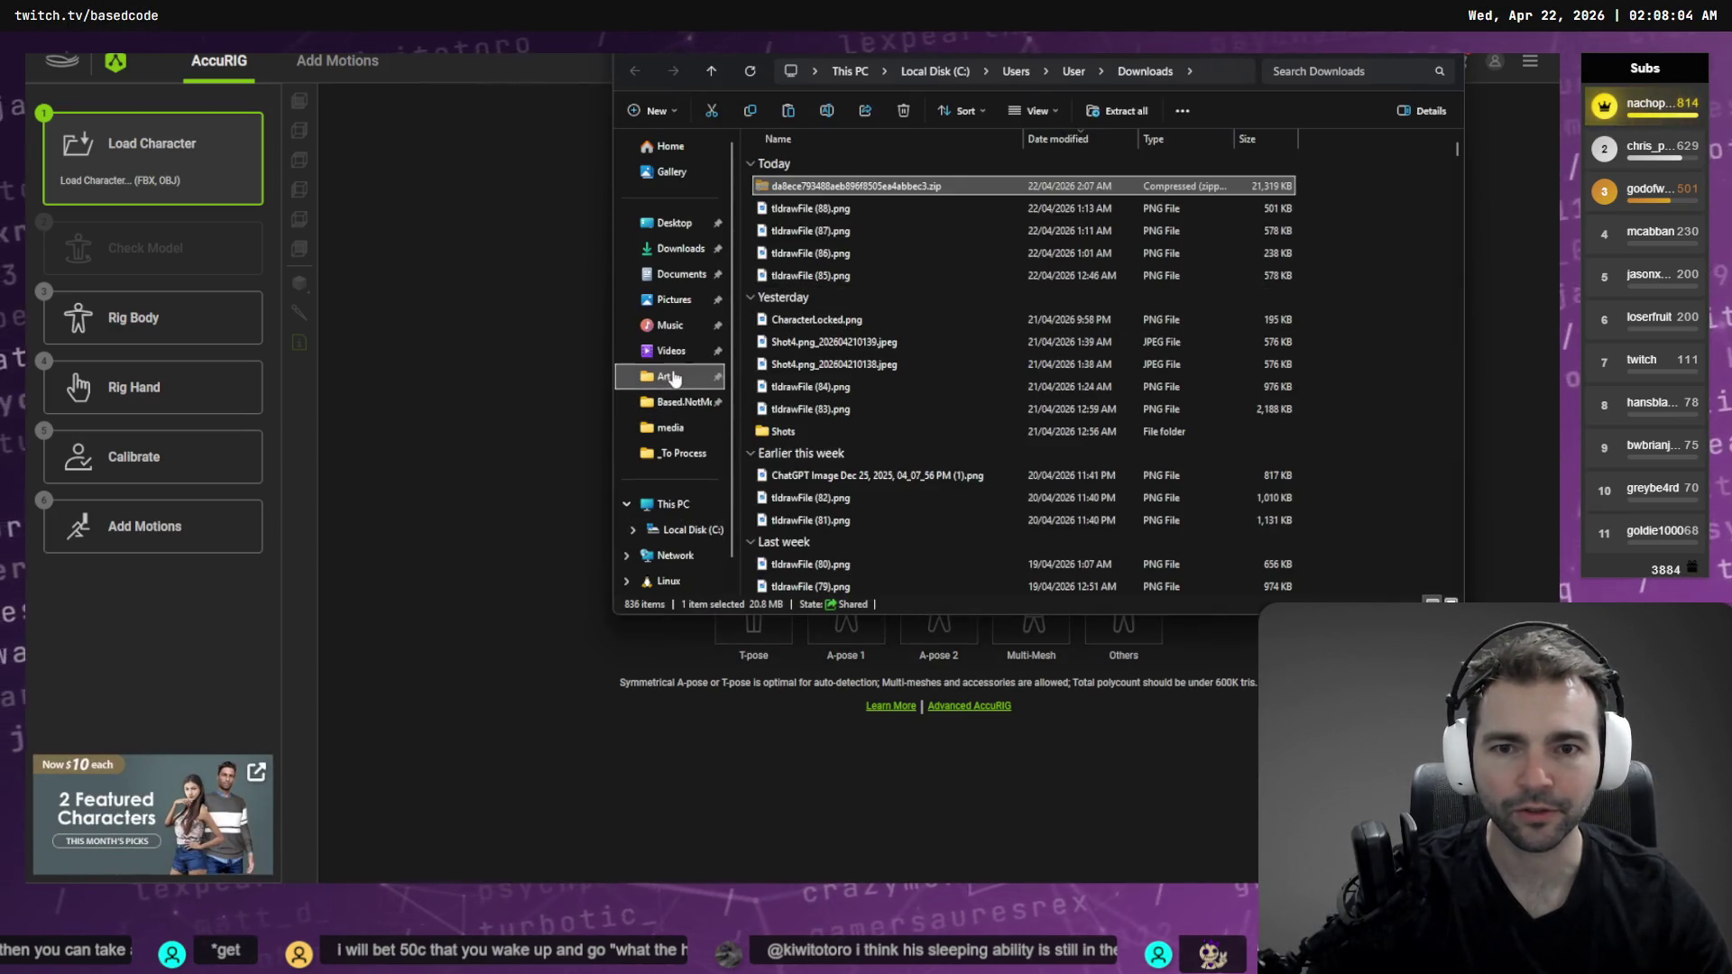
Create a new Vampire folder inside Art > _To Process
click(664, 377)
double_click(790, 162)
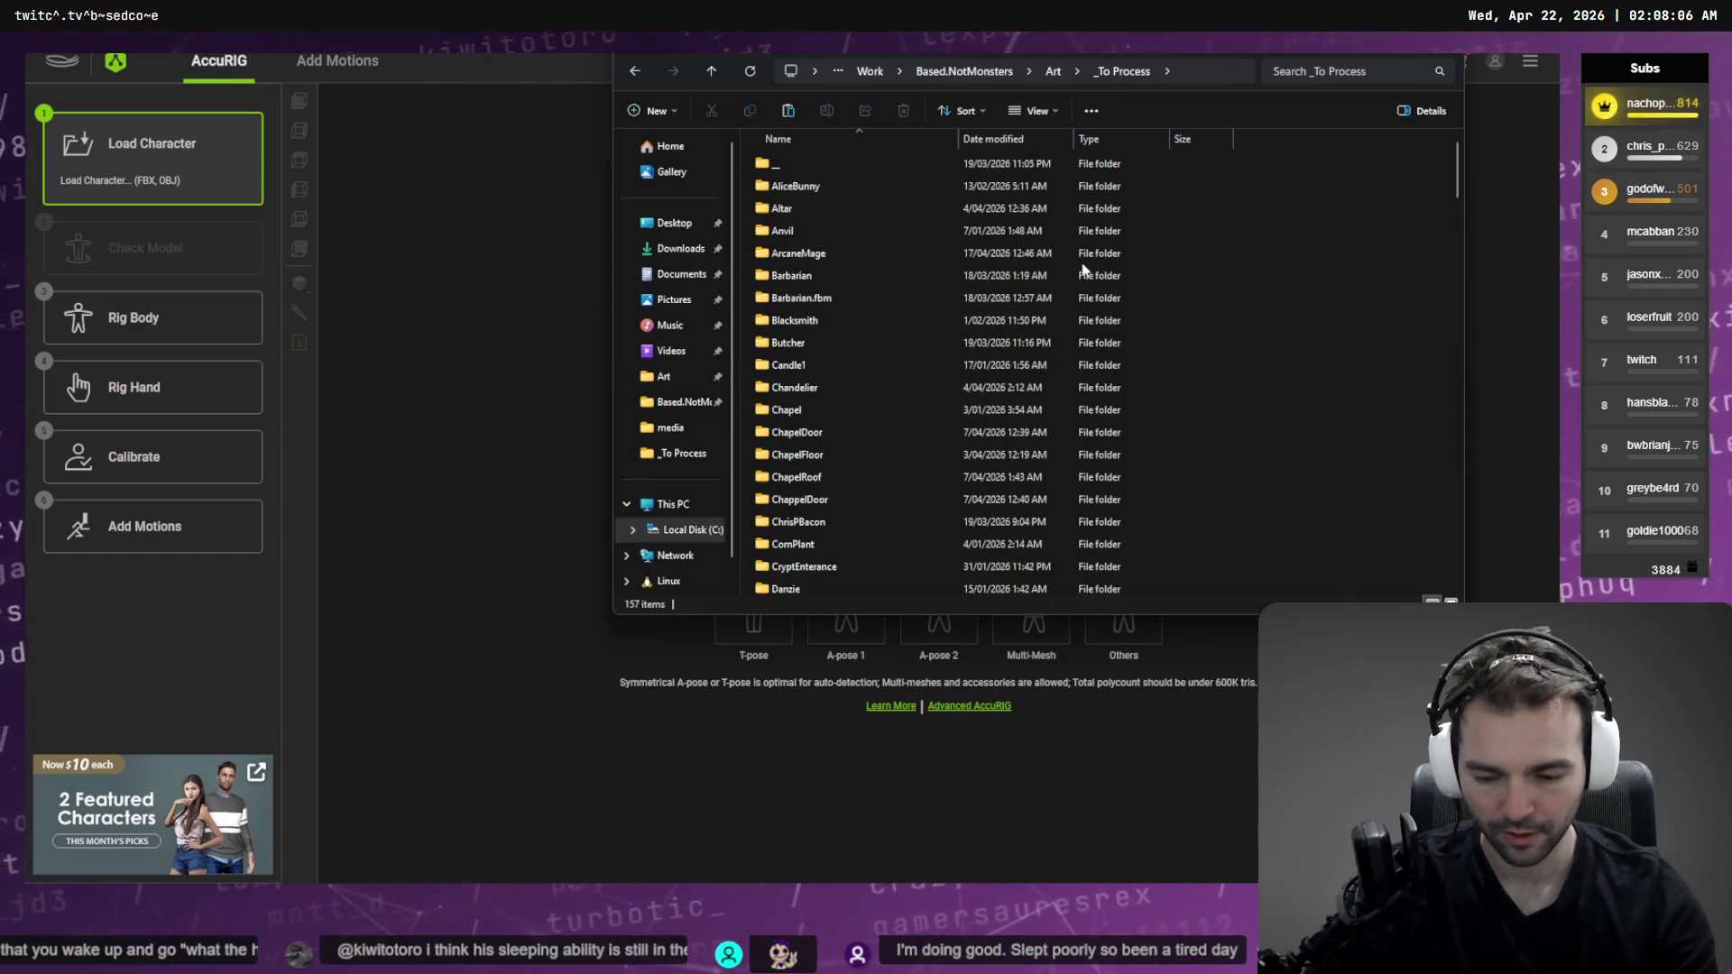
key(ctrl+shift+n)
text(Va)
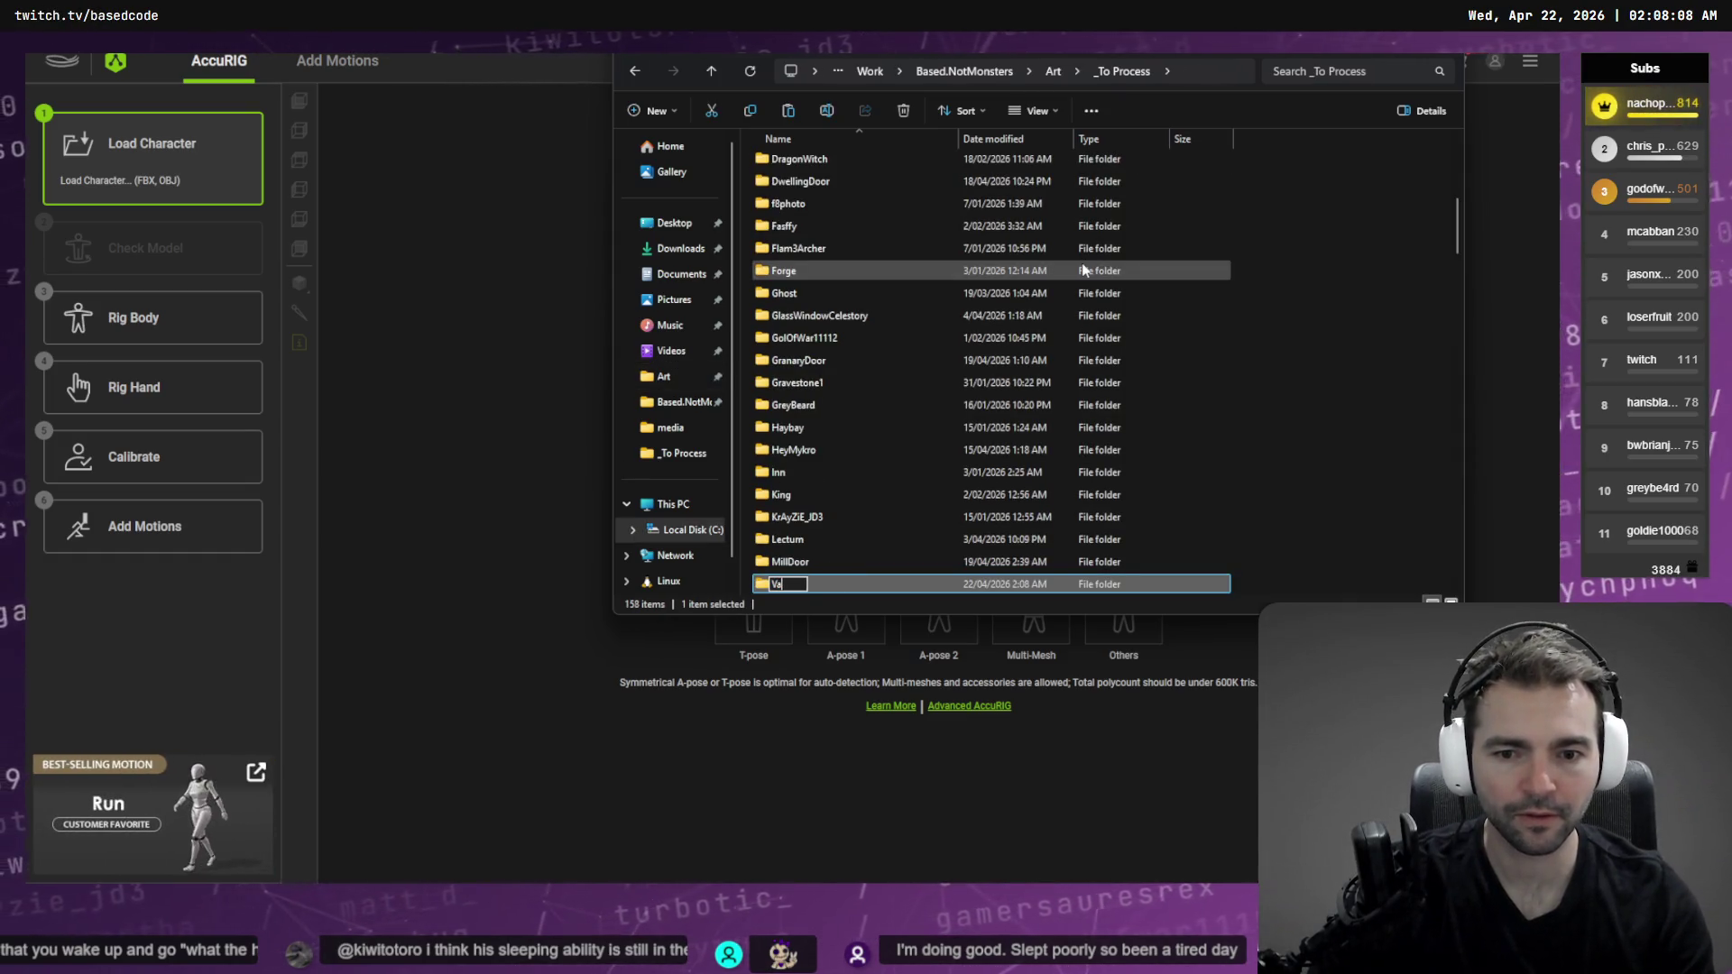
text(mpire)
key(Return)
key(Return)
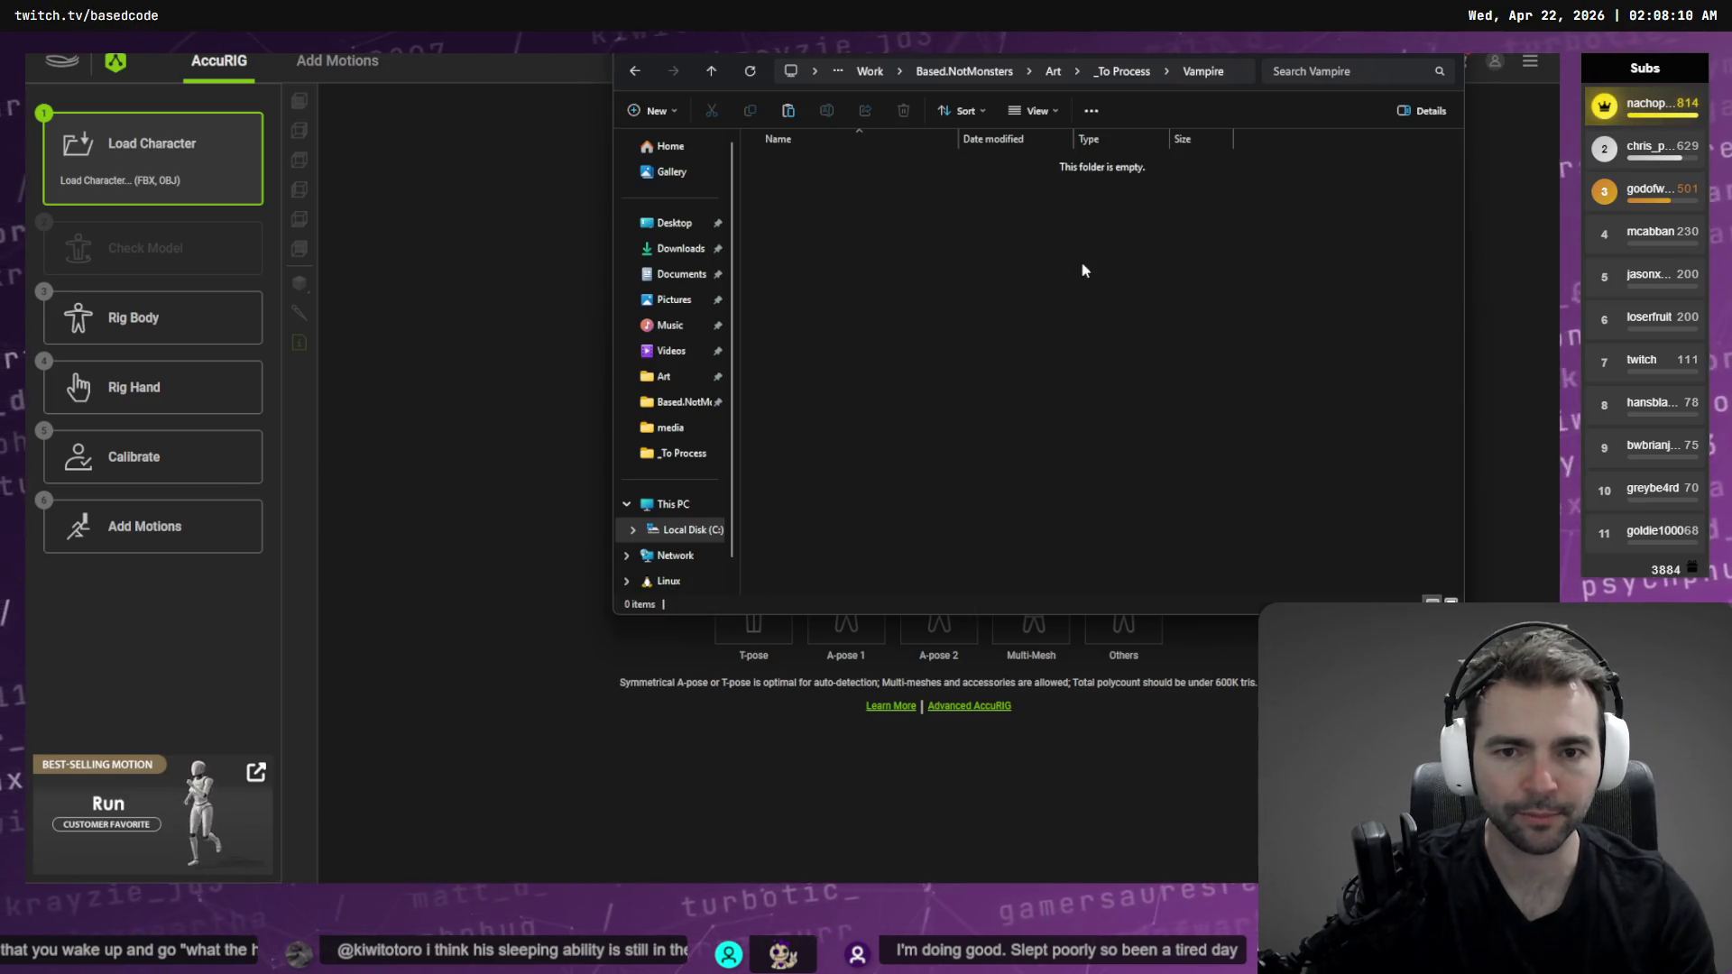
Paste the downloaded zip there, rename it Vampire.zip, and extract all its contents
key(ctrl+v)
key(F2)
text(Va)
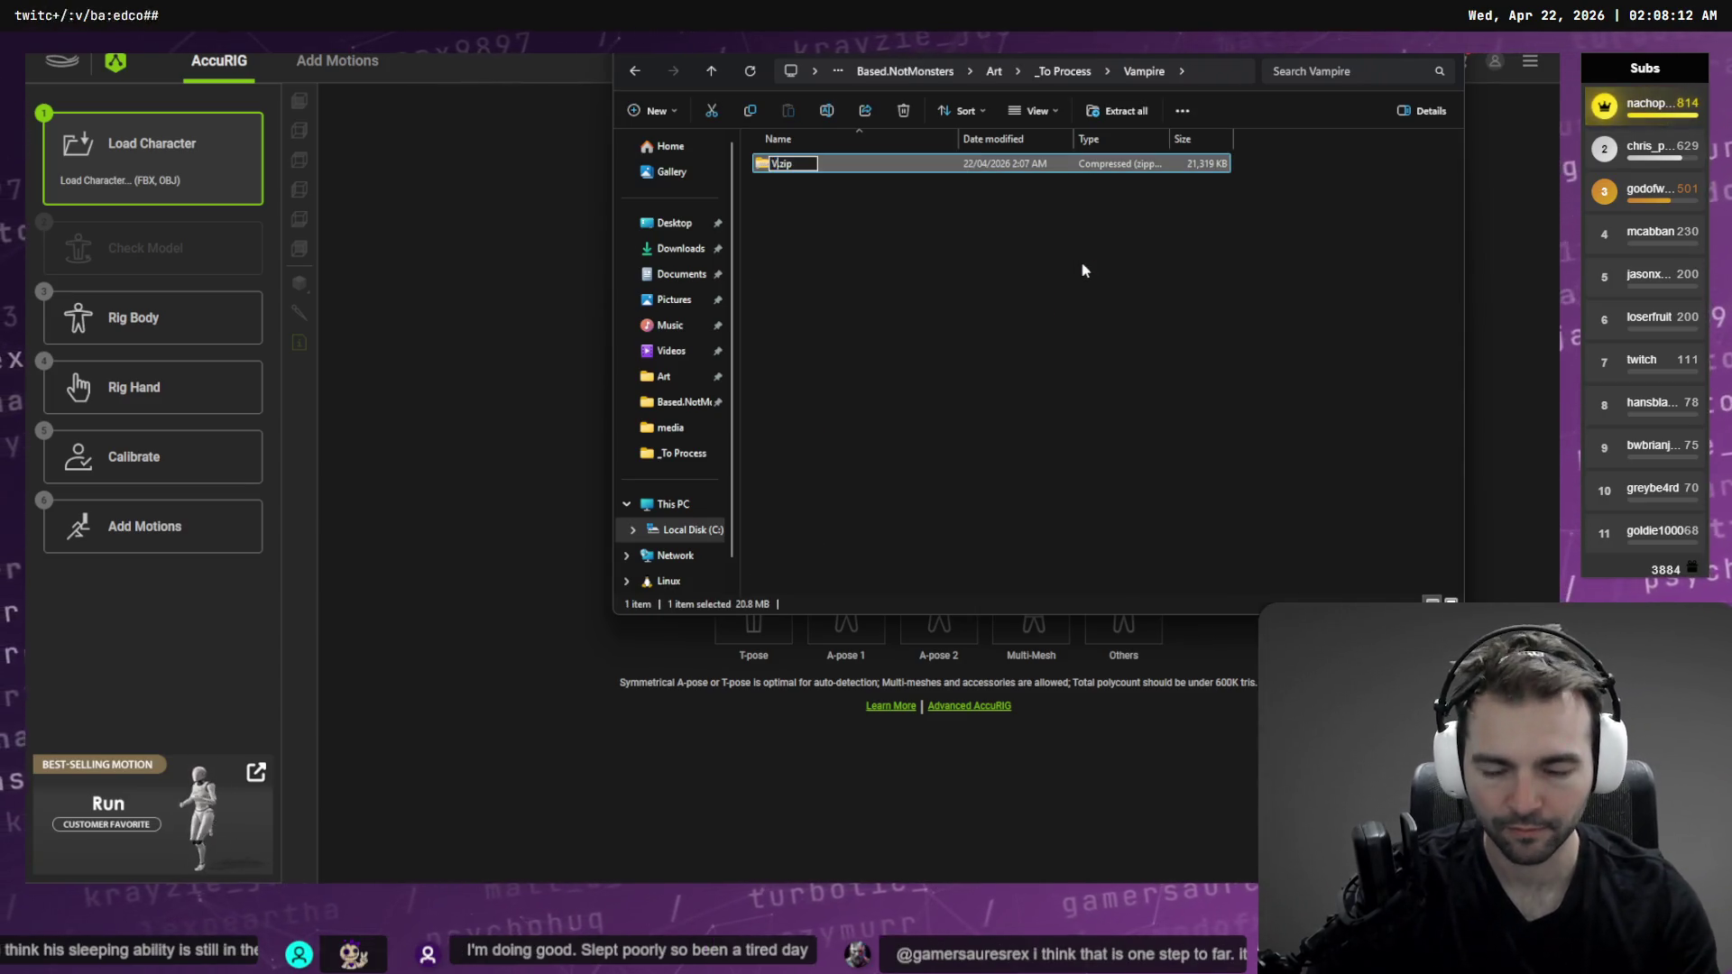
text(mpire)
key(Return)
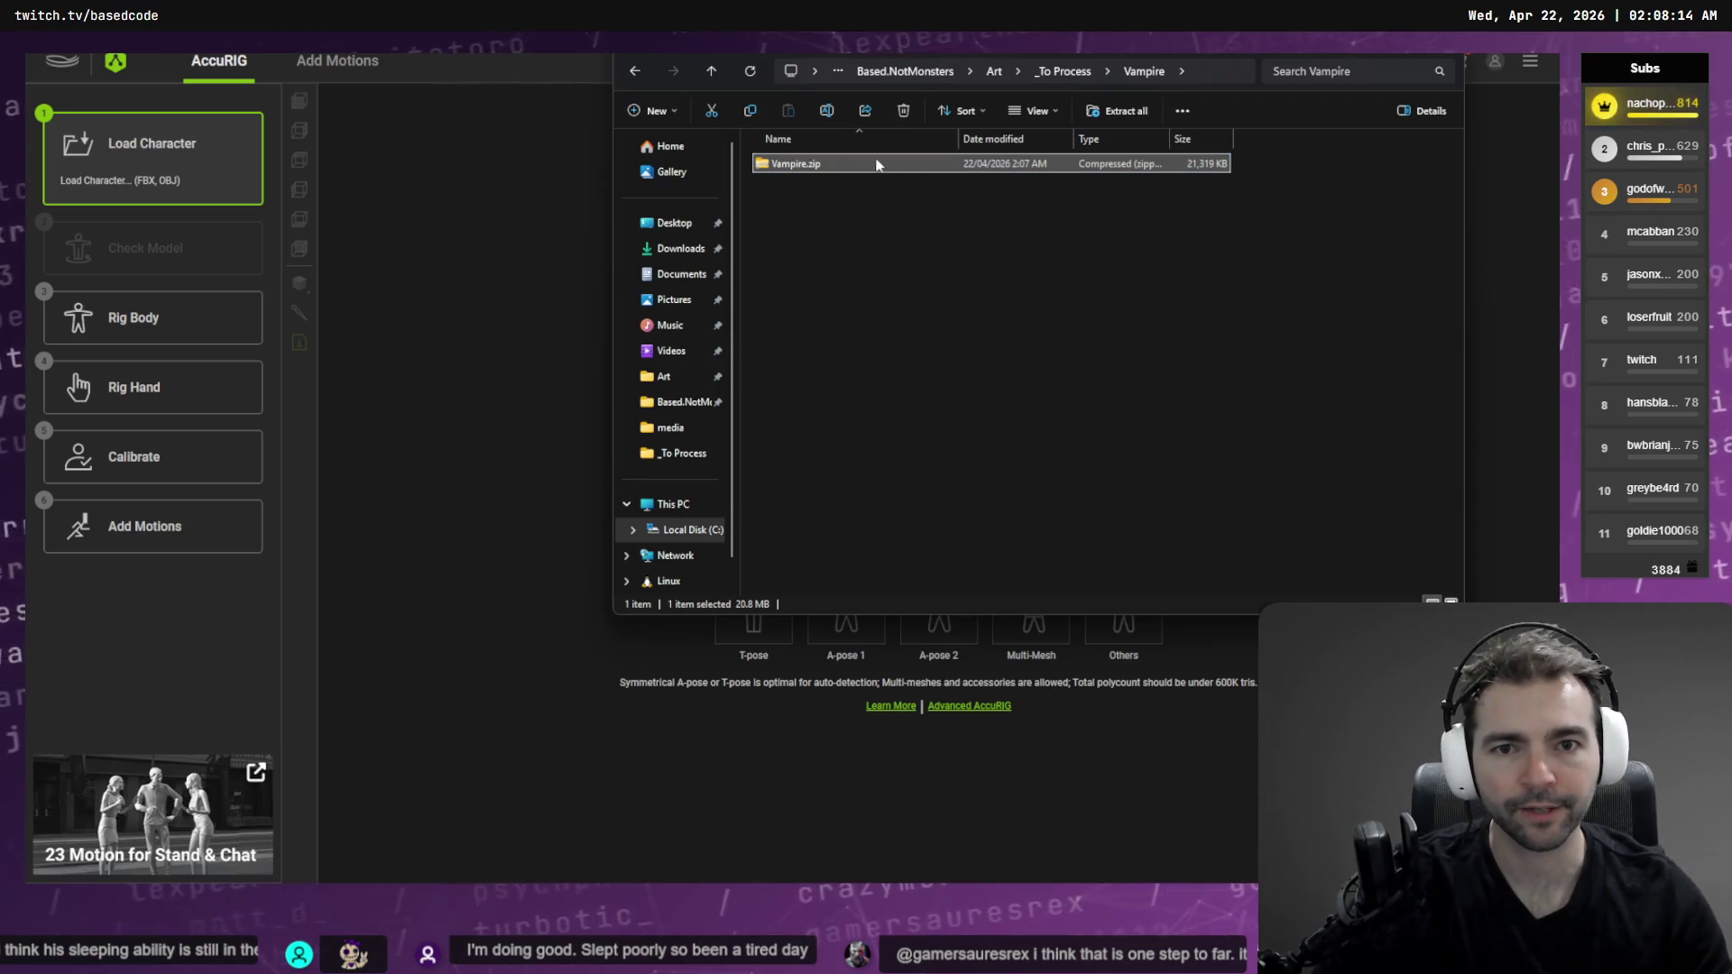
right_click(933, 211)
click(1016, 236)
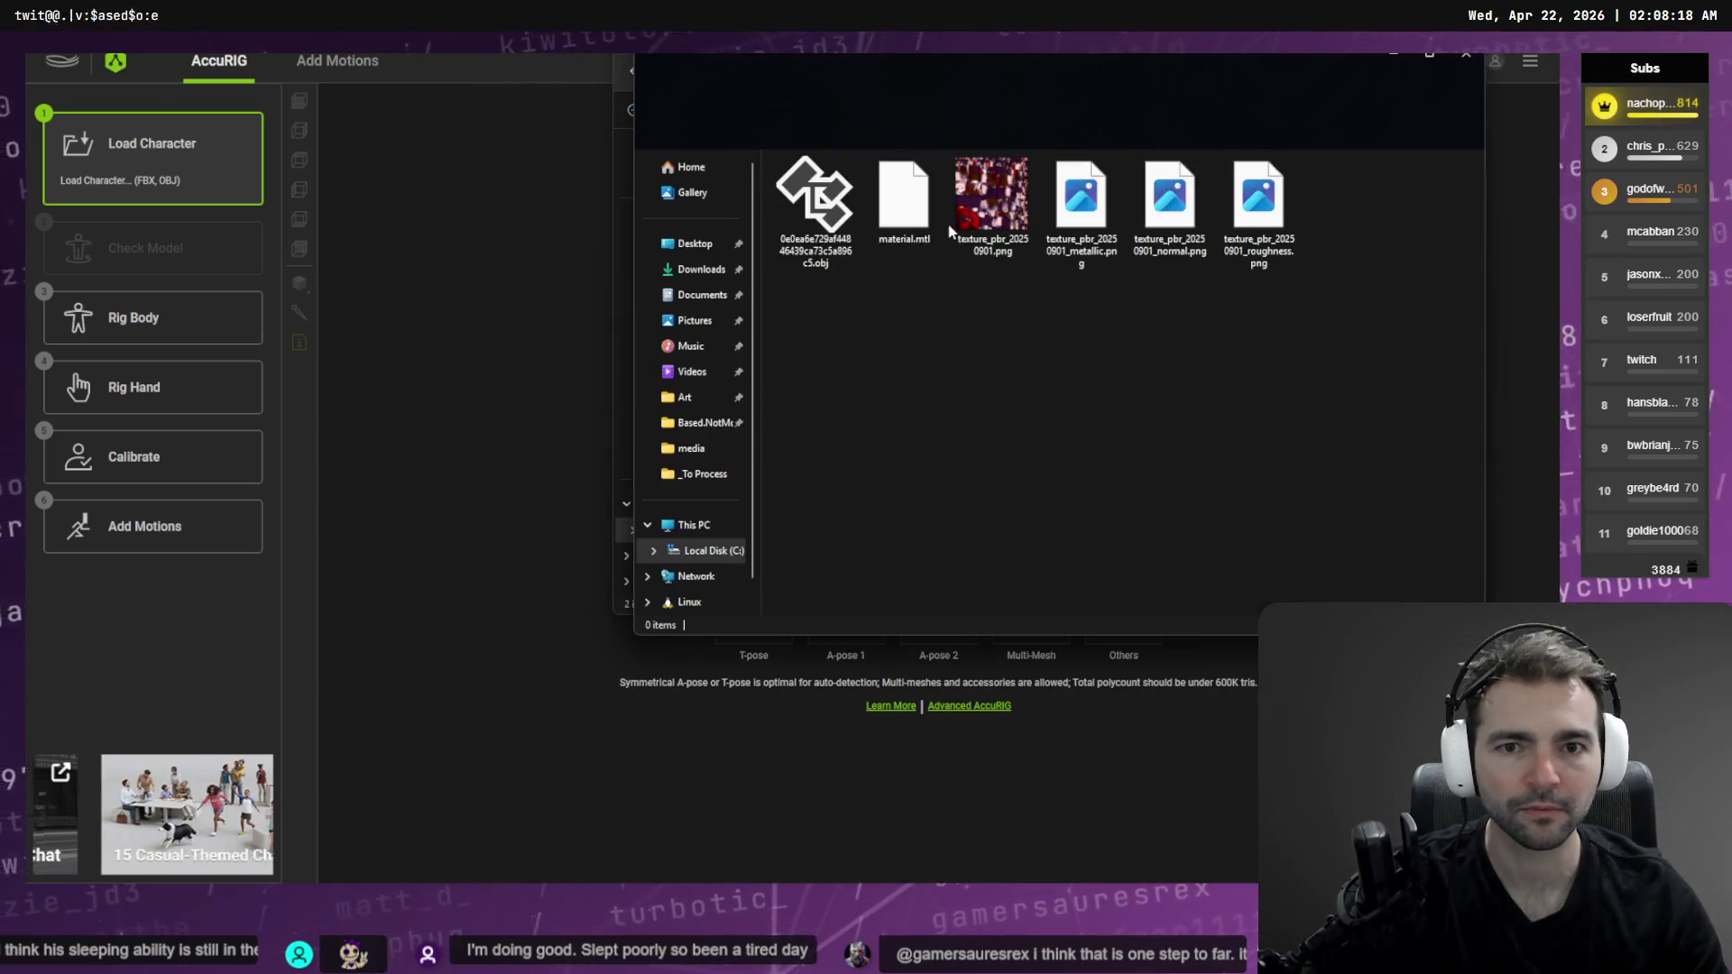
Move the extracted files up into Vampire, rename the model Vampire.obj, and import it into AccuRIG
key(ctrl+a)
key(ctrl+x)
key(alt+Up)
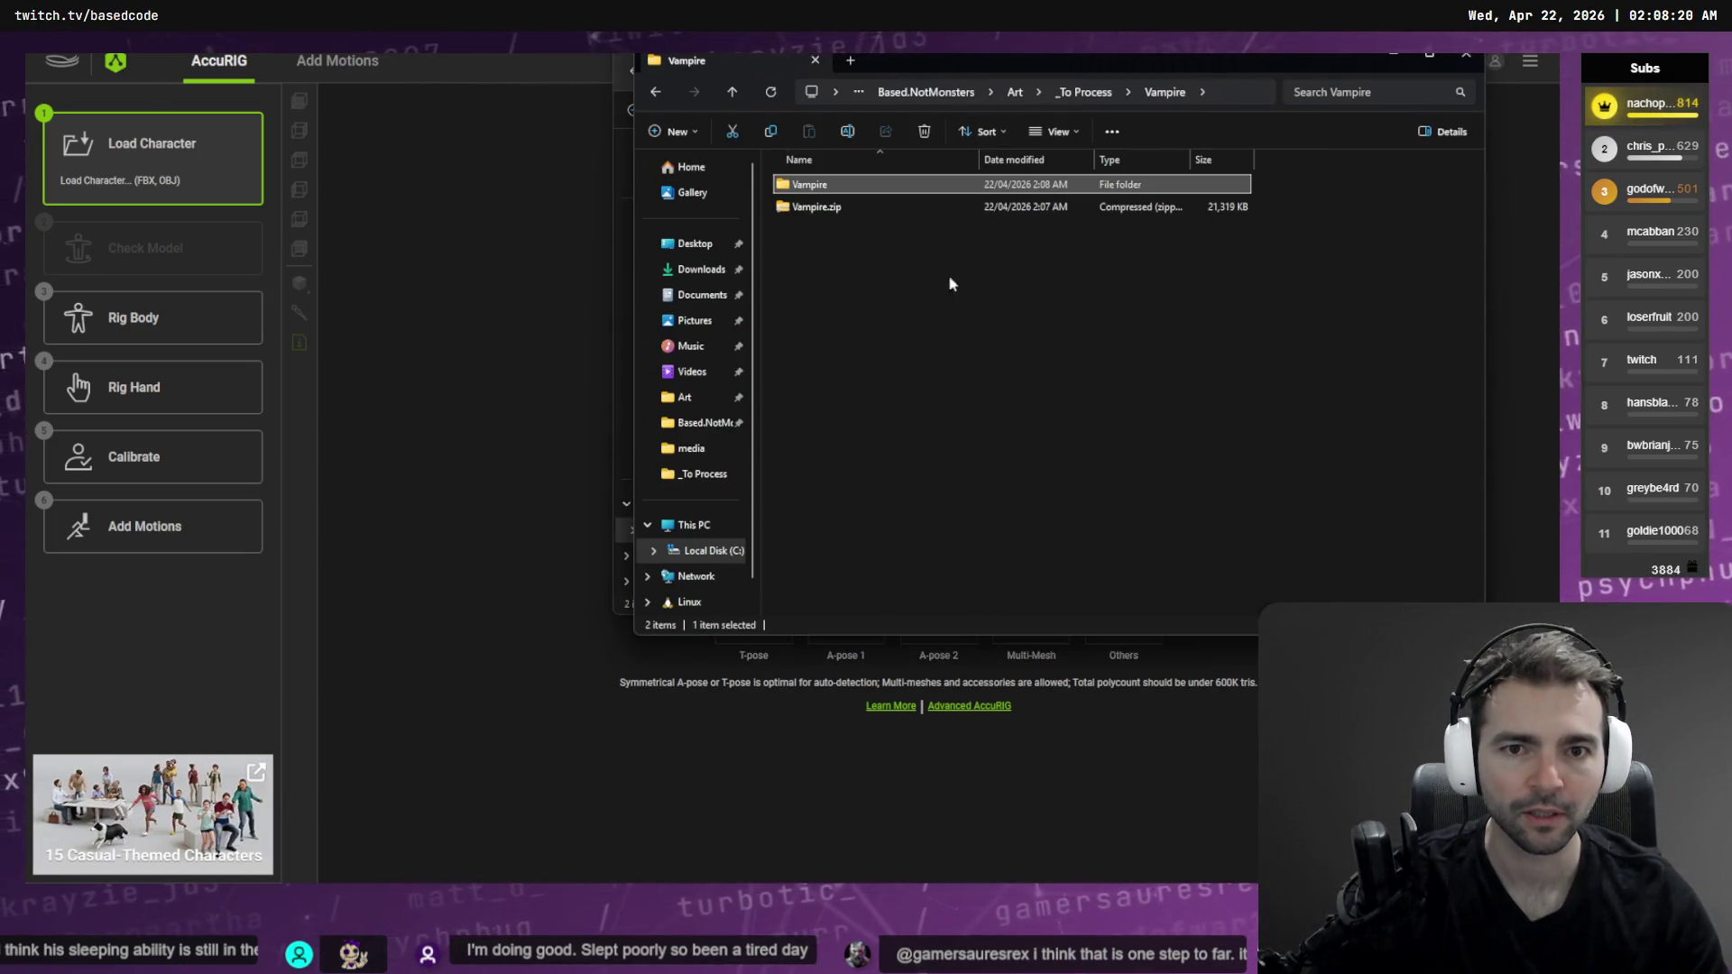
key(ctrl+v)
click(839, 185)
key(F2)
text(Vampire)
key(Return)
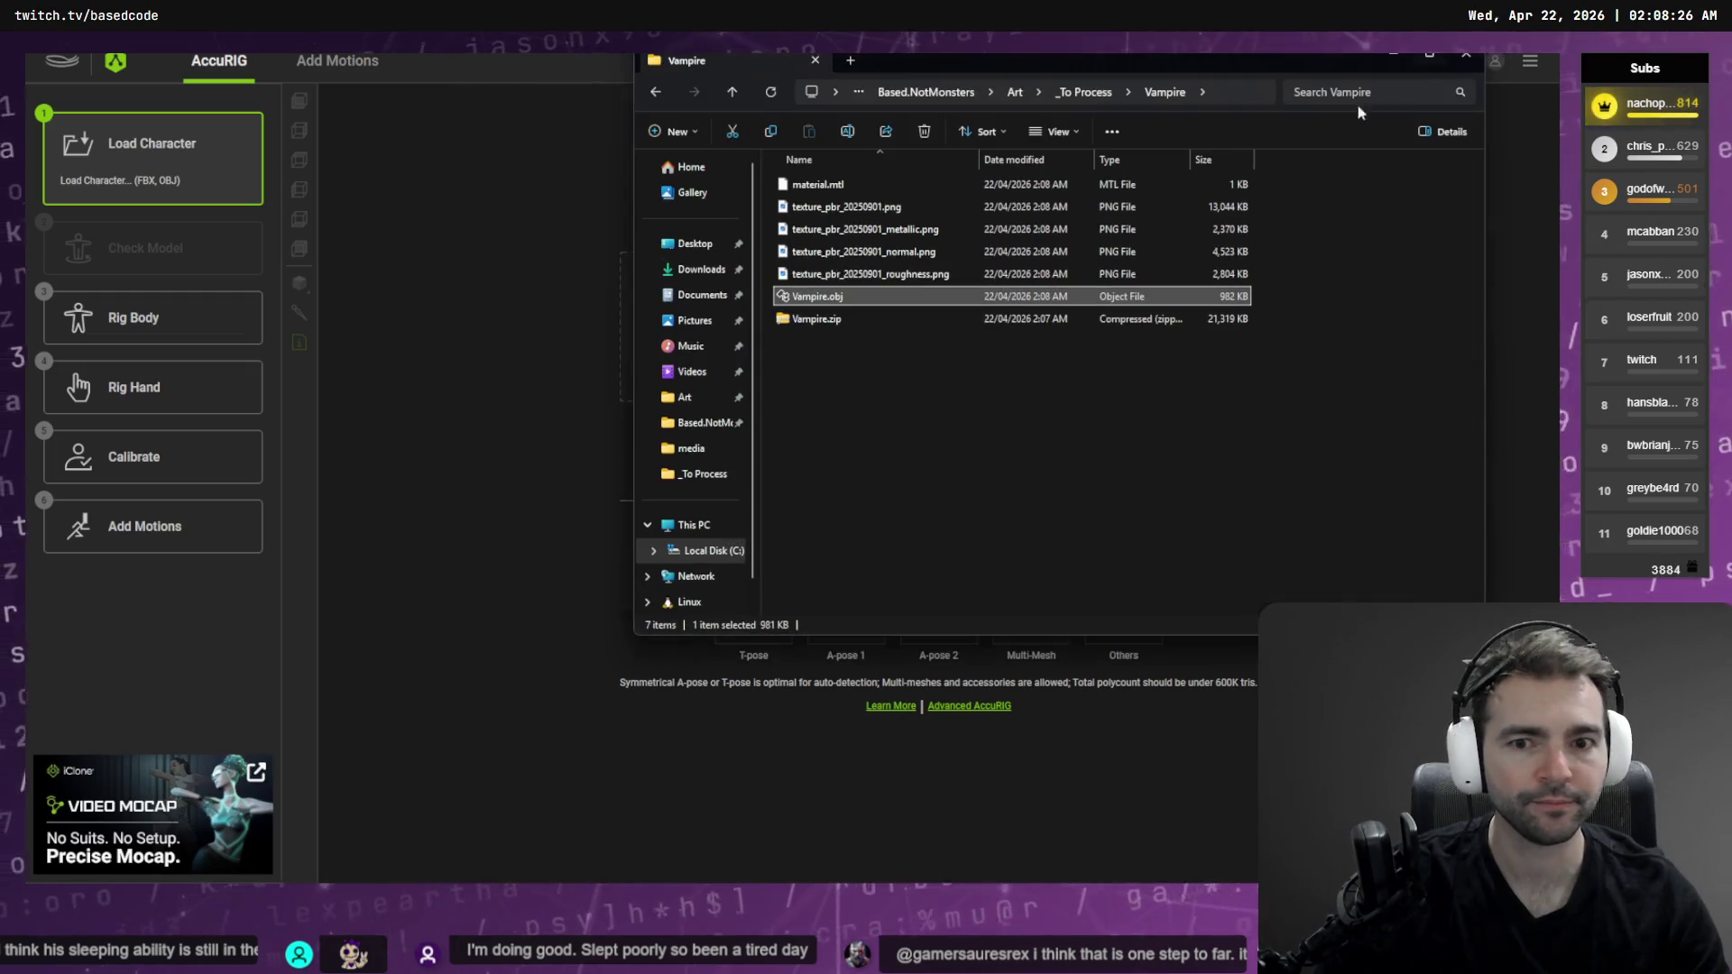
drag(839, 296, 566, 300)
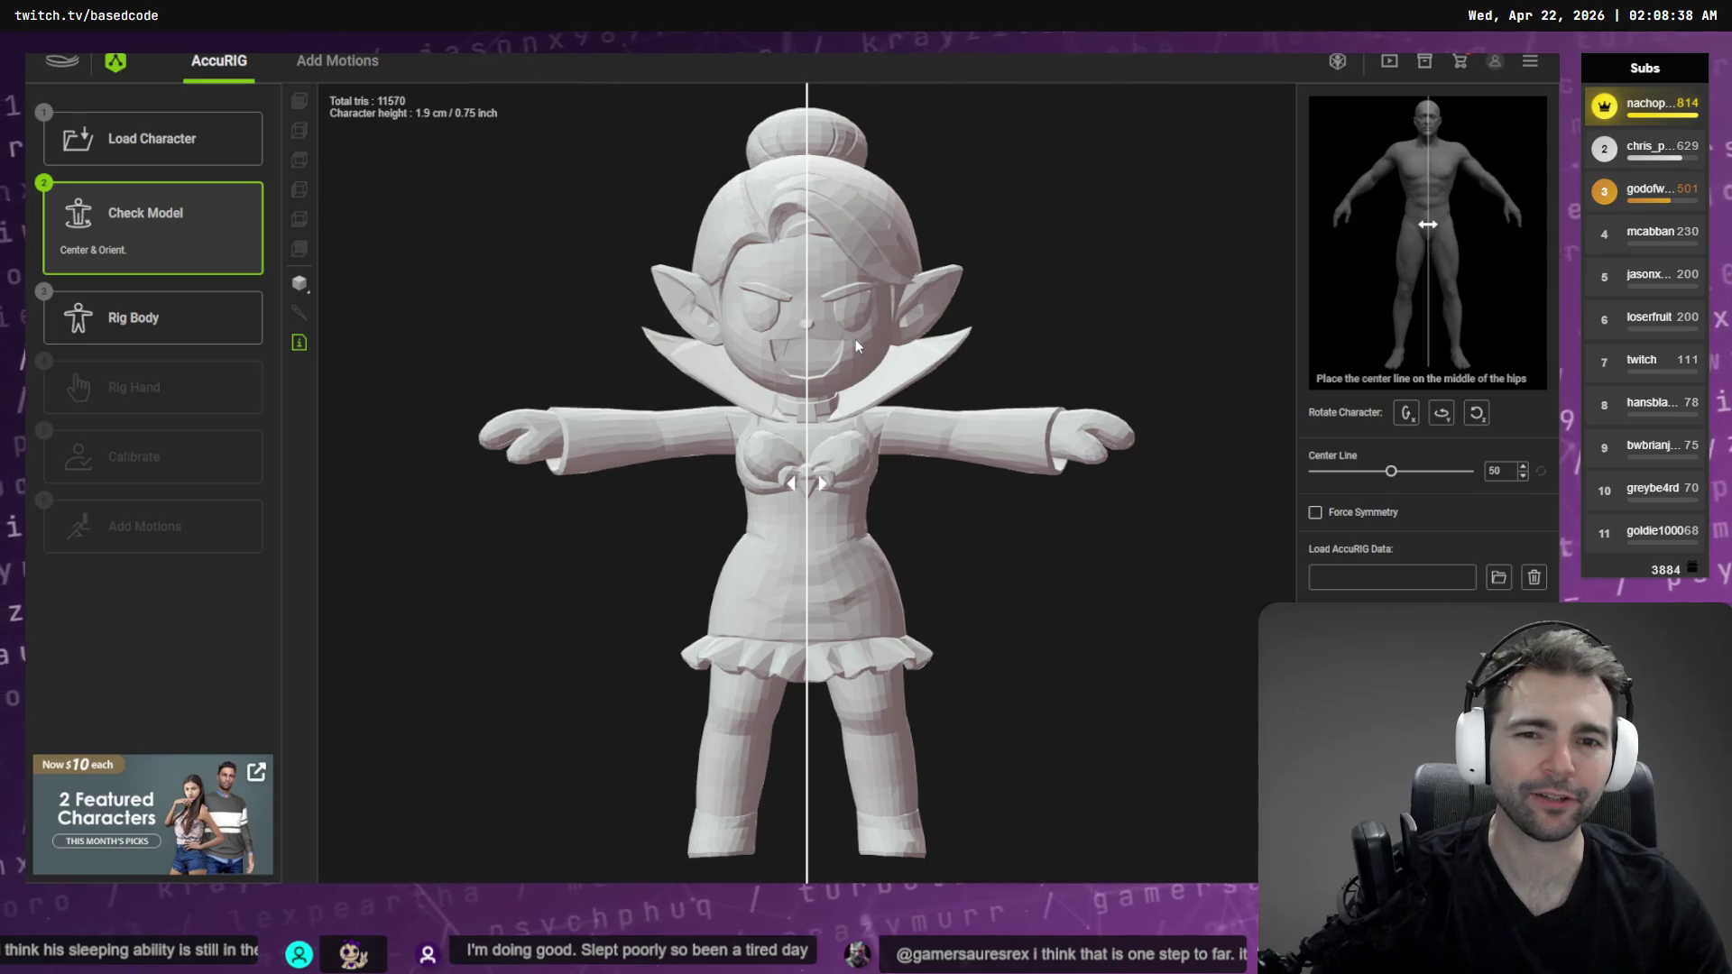
Toggle Force Symmetry on and back off for the vampire model, then go to the tldraw board
click(1317, 514)
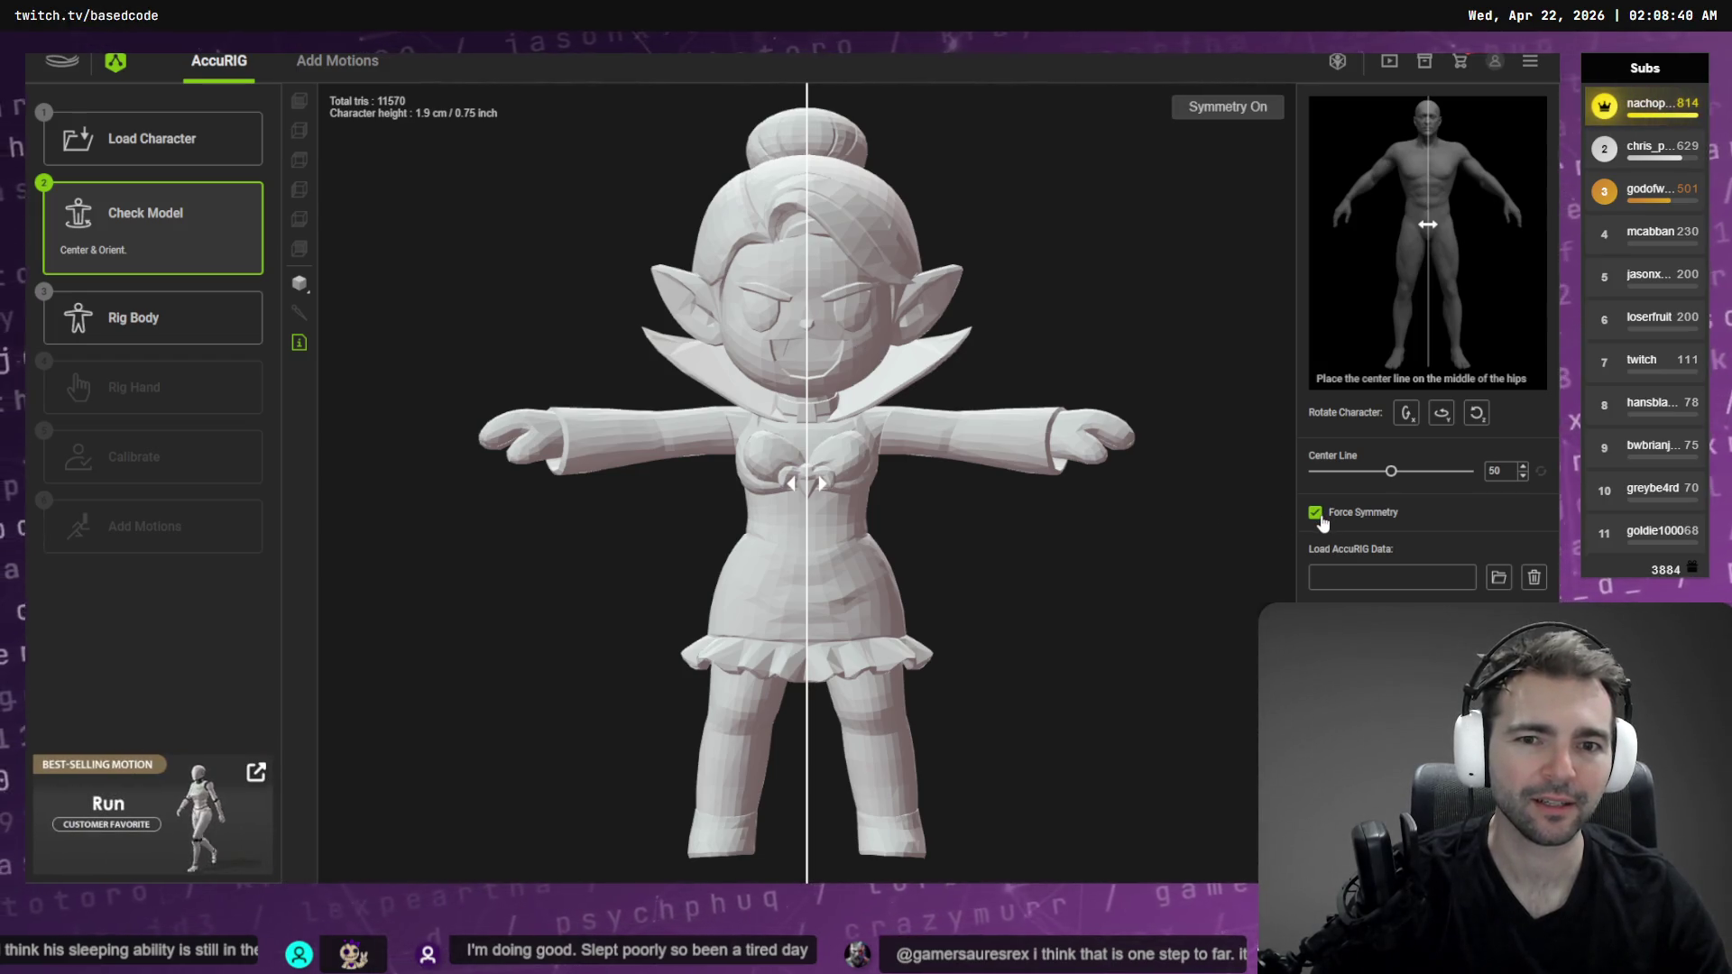
click(1319, 519)
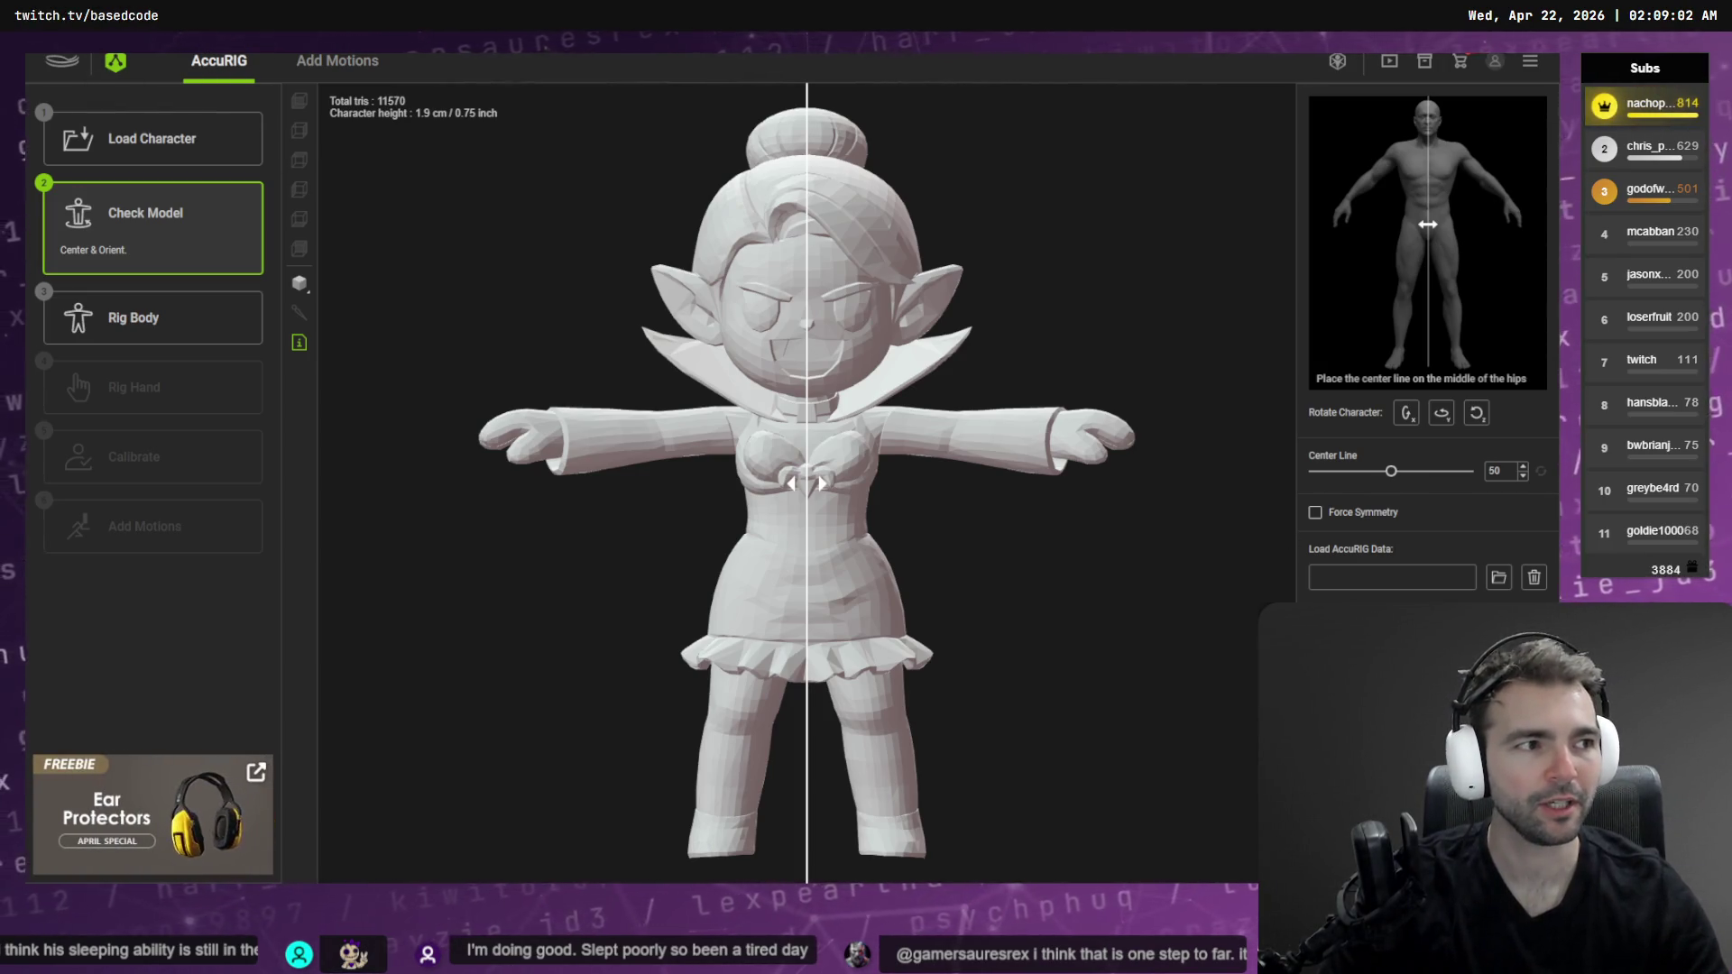
key(alt+Tab)
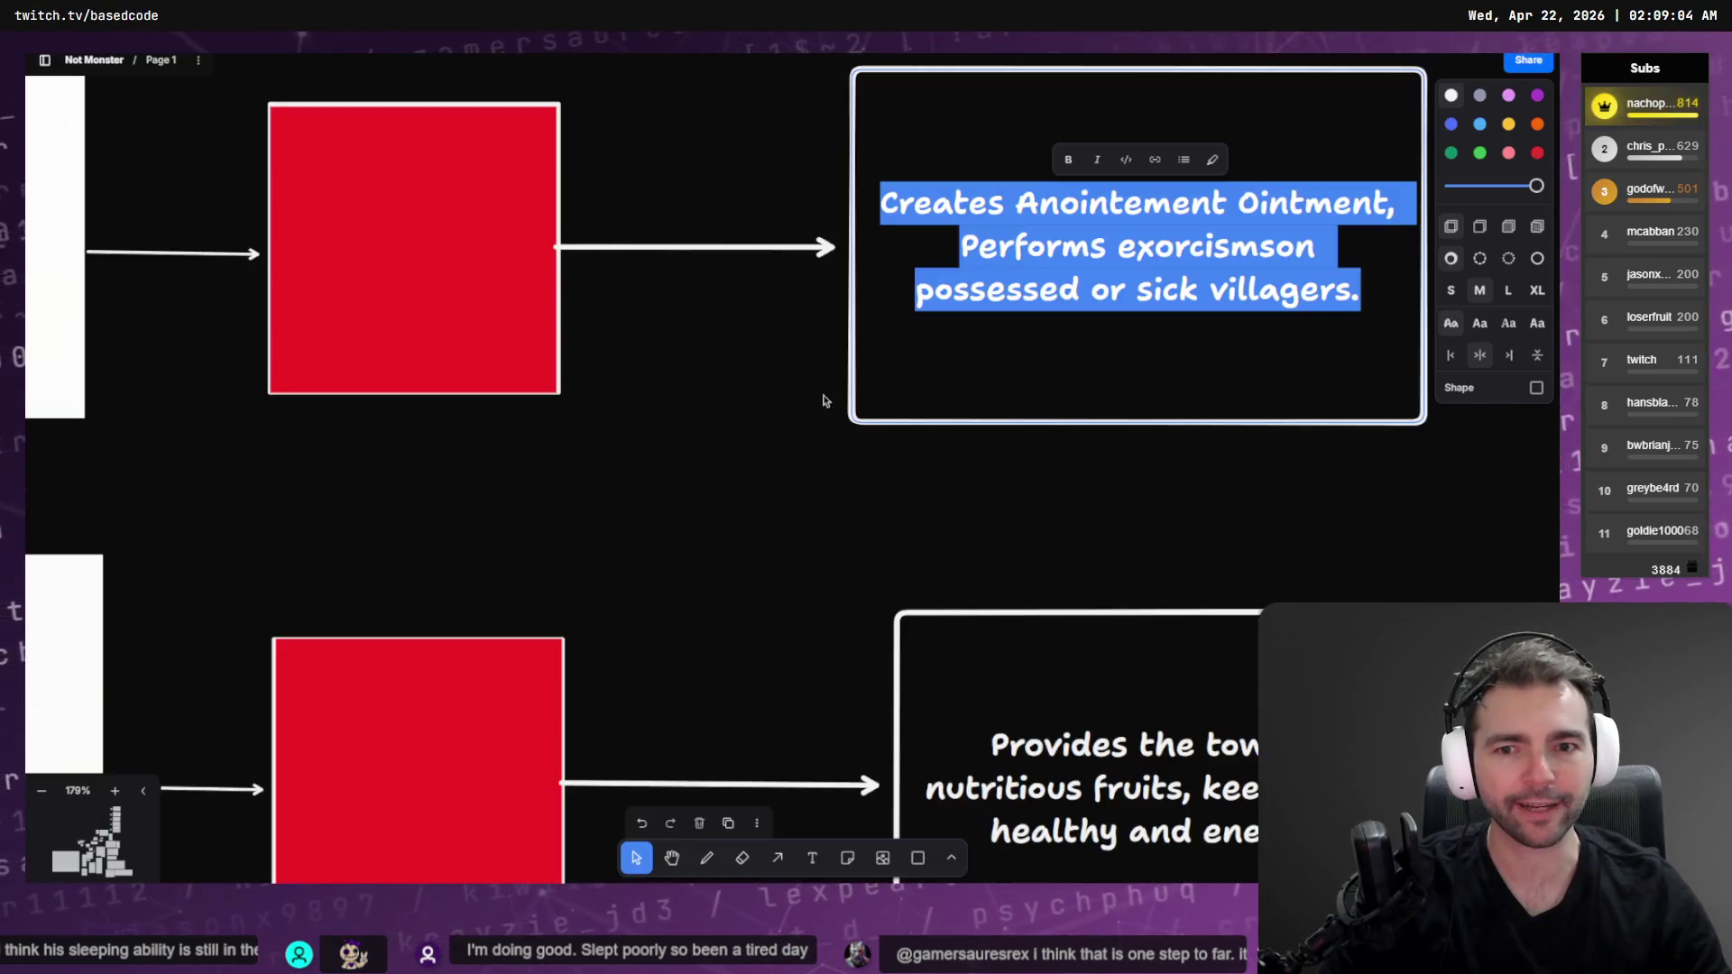
Scroll the Not Monster board to the Vampire card, select its reference image, then return to AccuRIG
scroll(845, 380, down, 5)
scroll(844, 380, up, 3)
scroll(845, 380, down, 10)
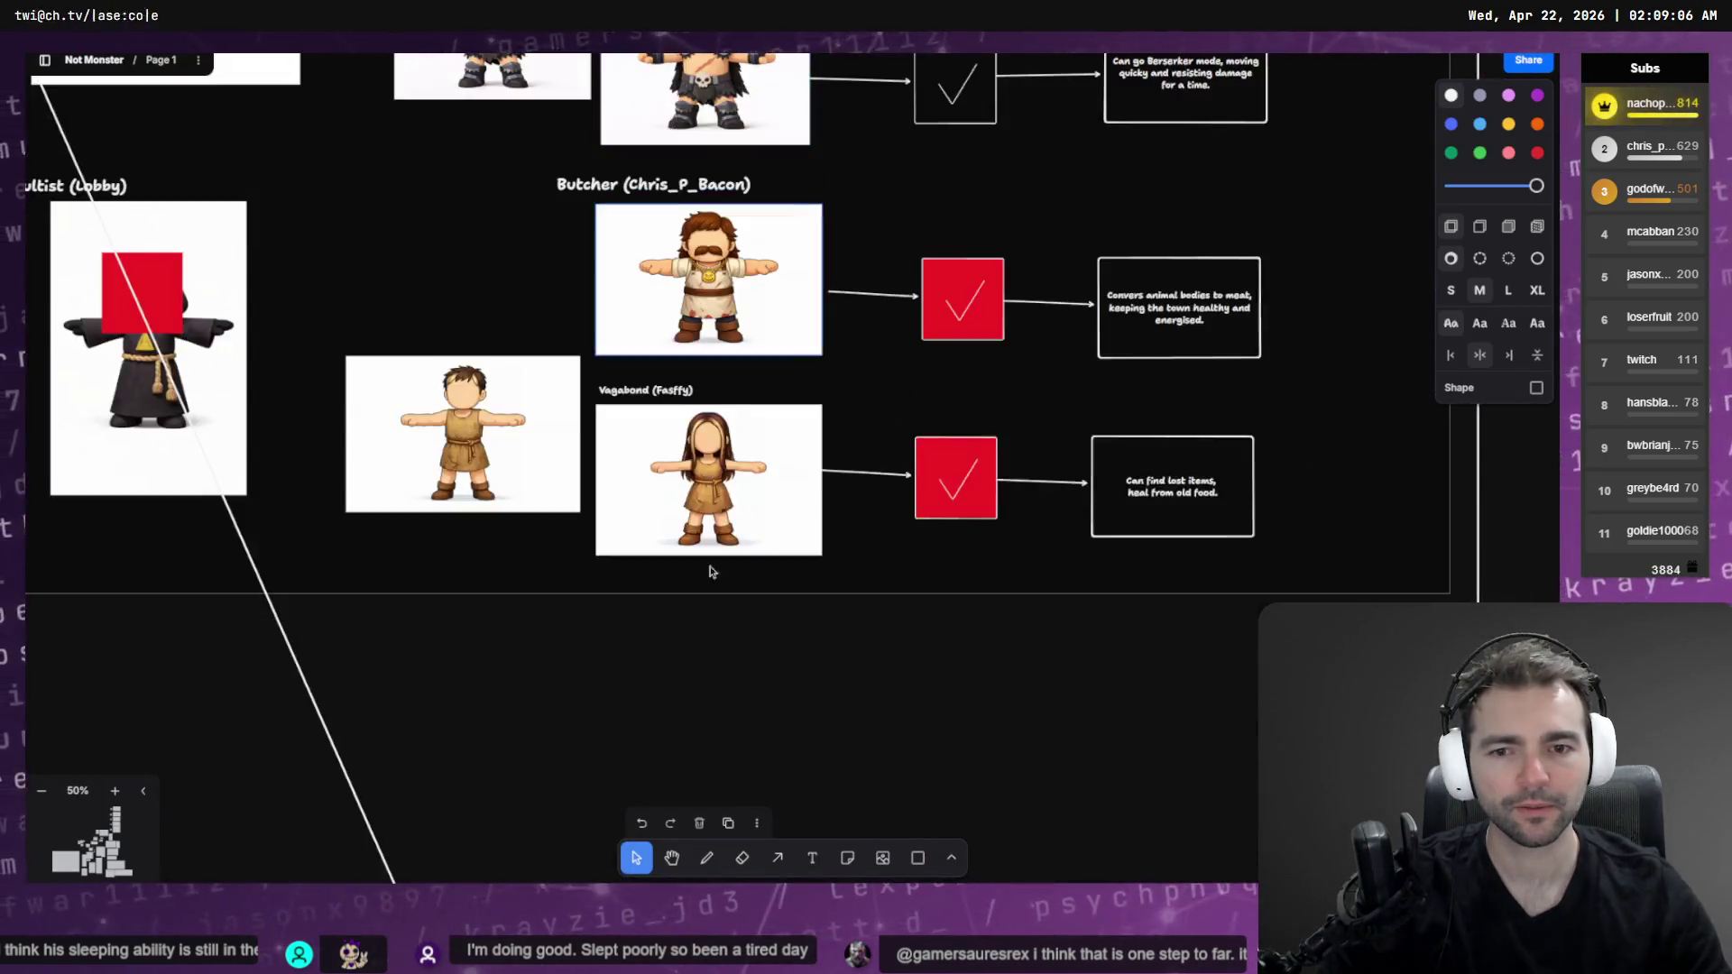
scroll(702, 216, down, 10)
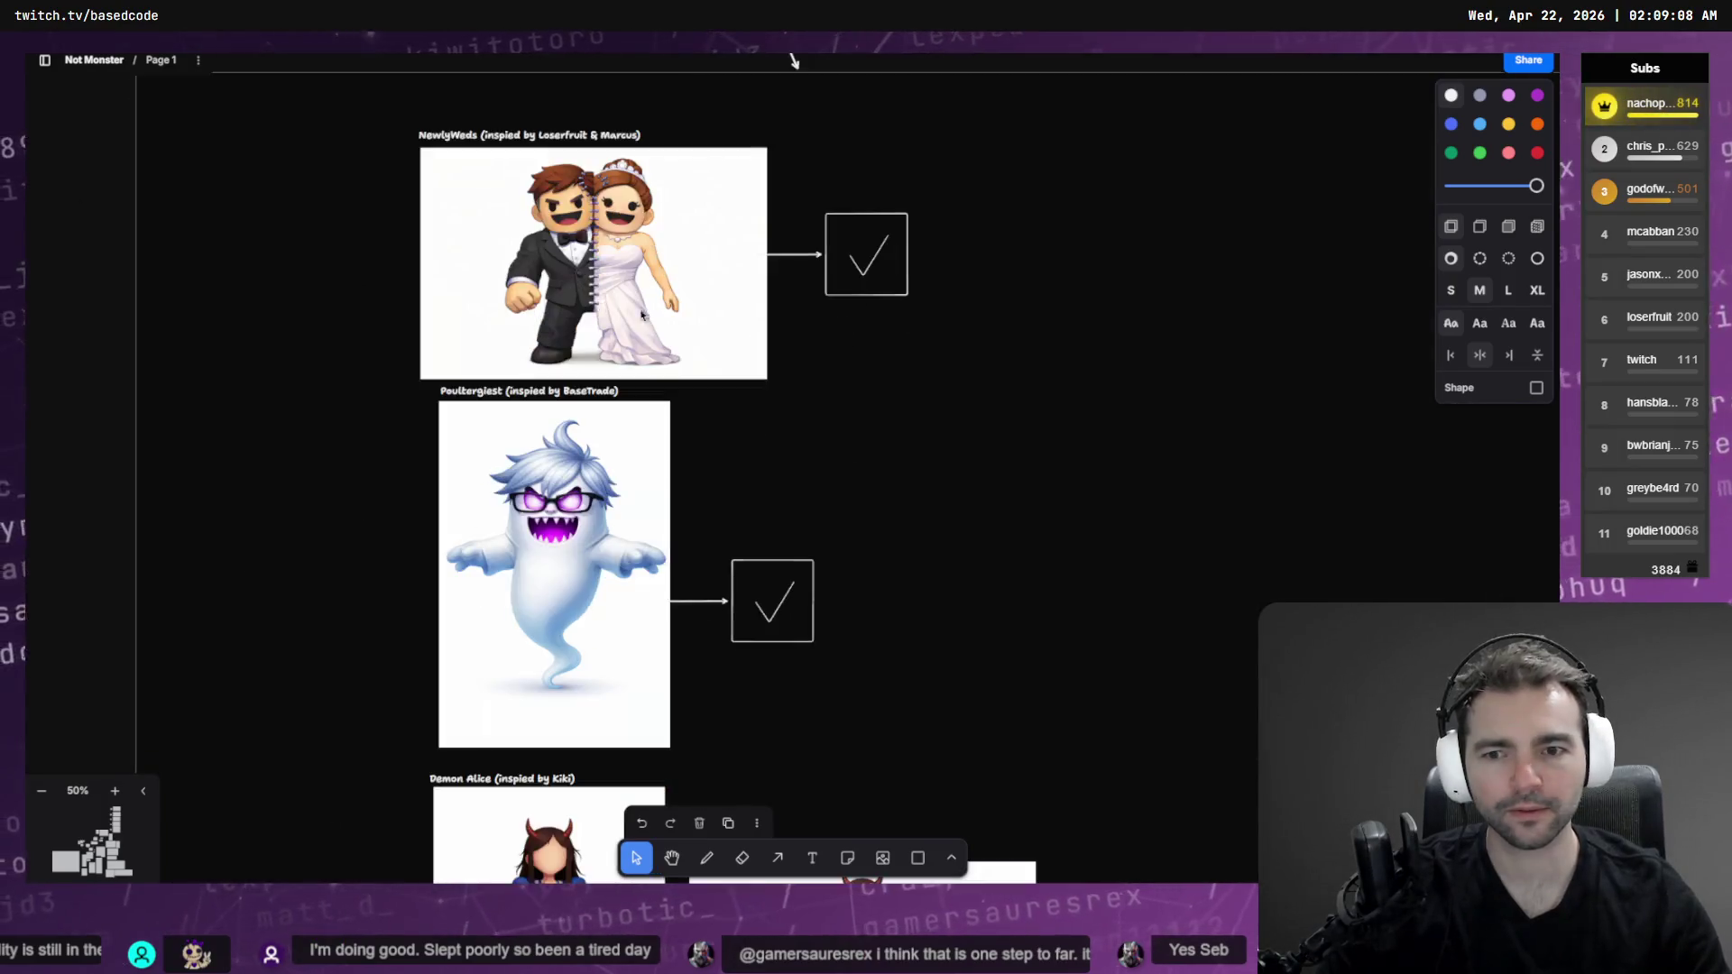
scroll(815, 430, down, 5)
scroll(888, 730, down, 5)
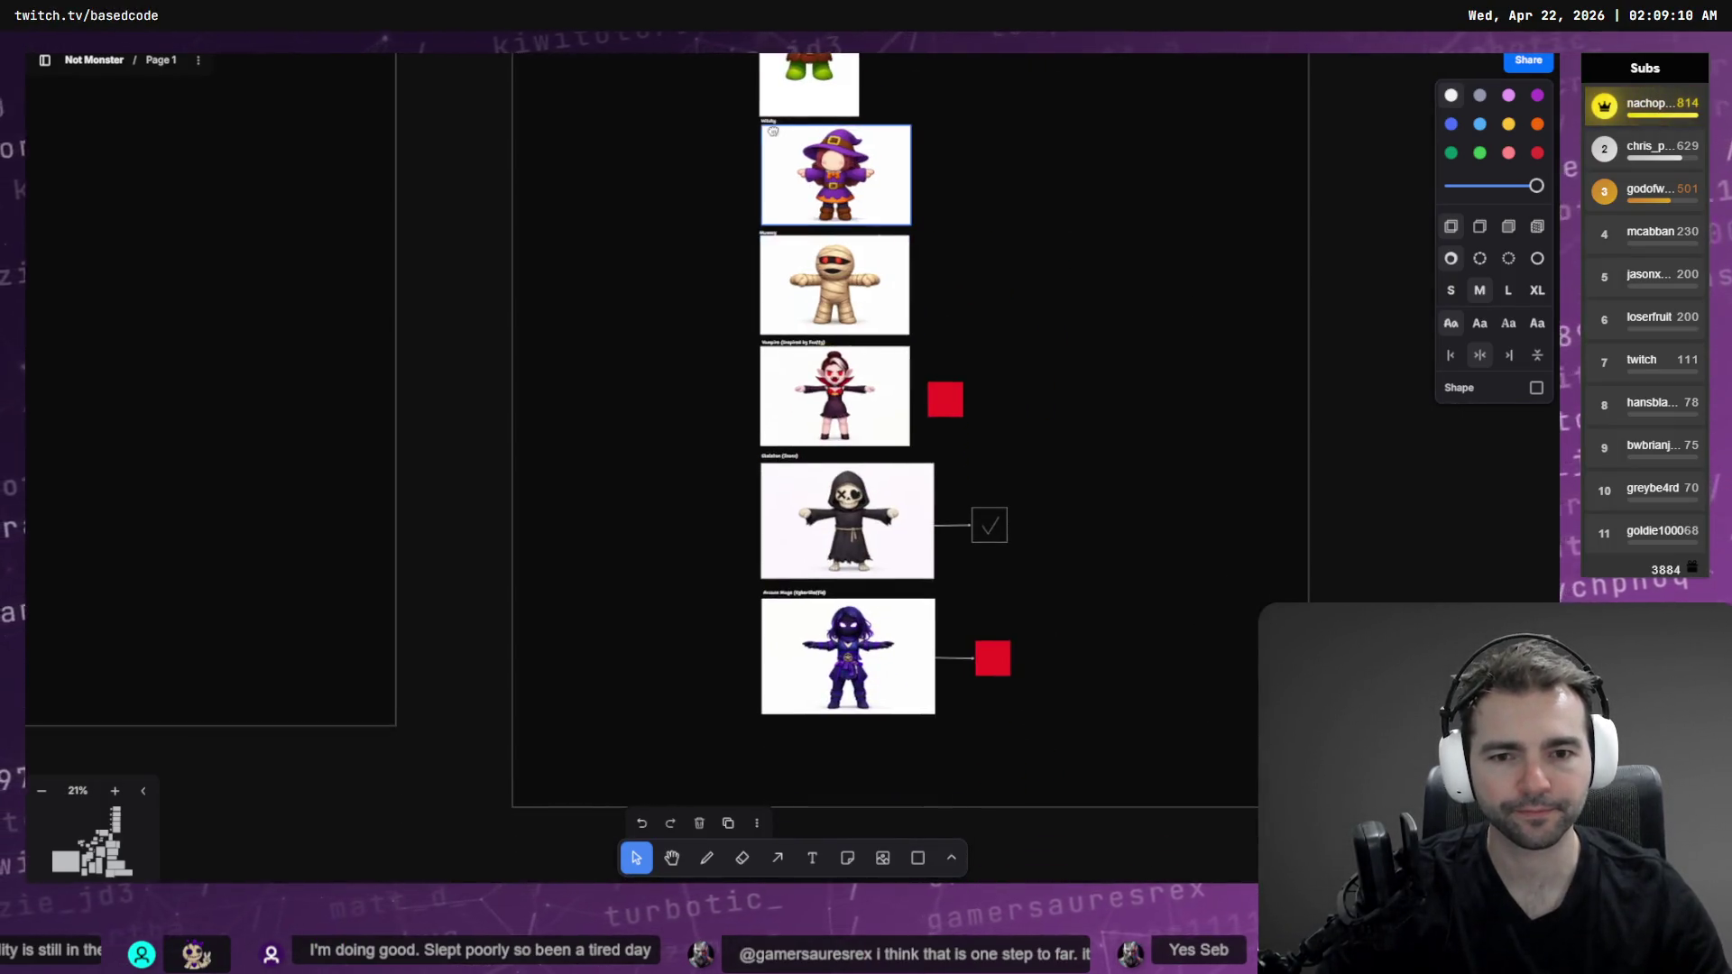
scroll(835, 365, up, 10)
scroll(835, 365, up, 2)
click(838, 379)
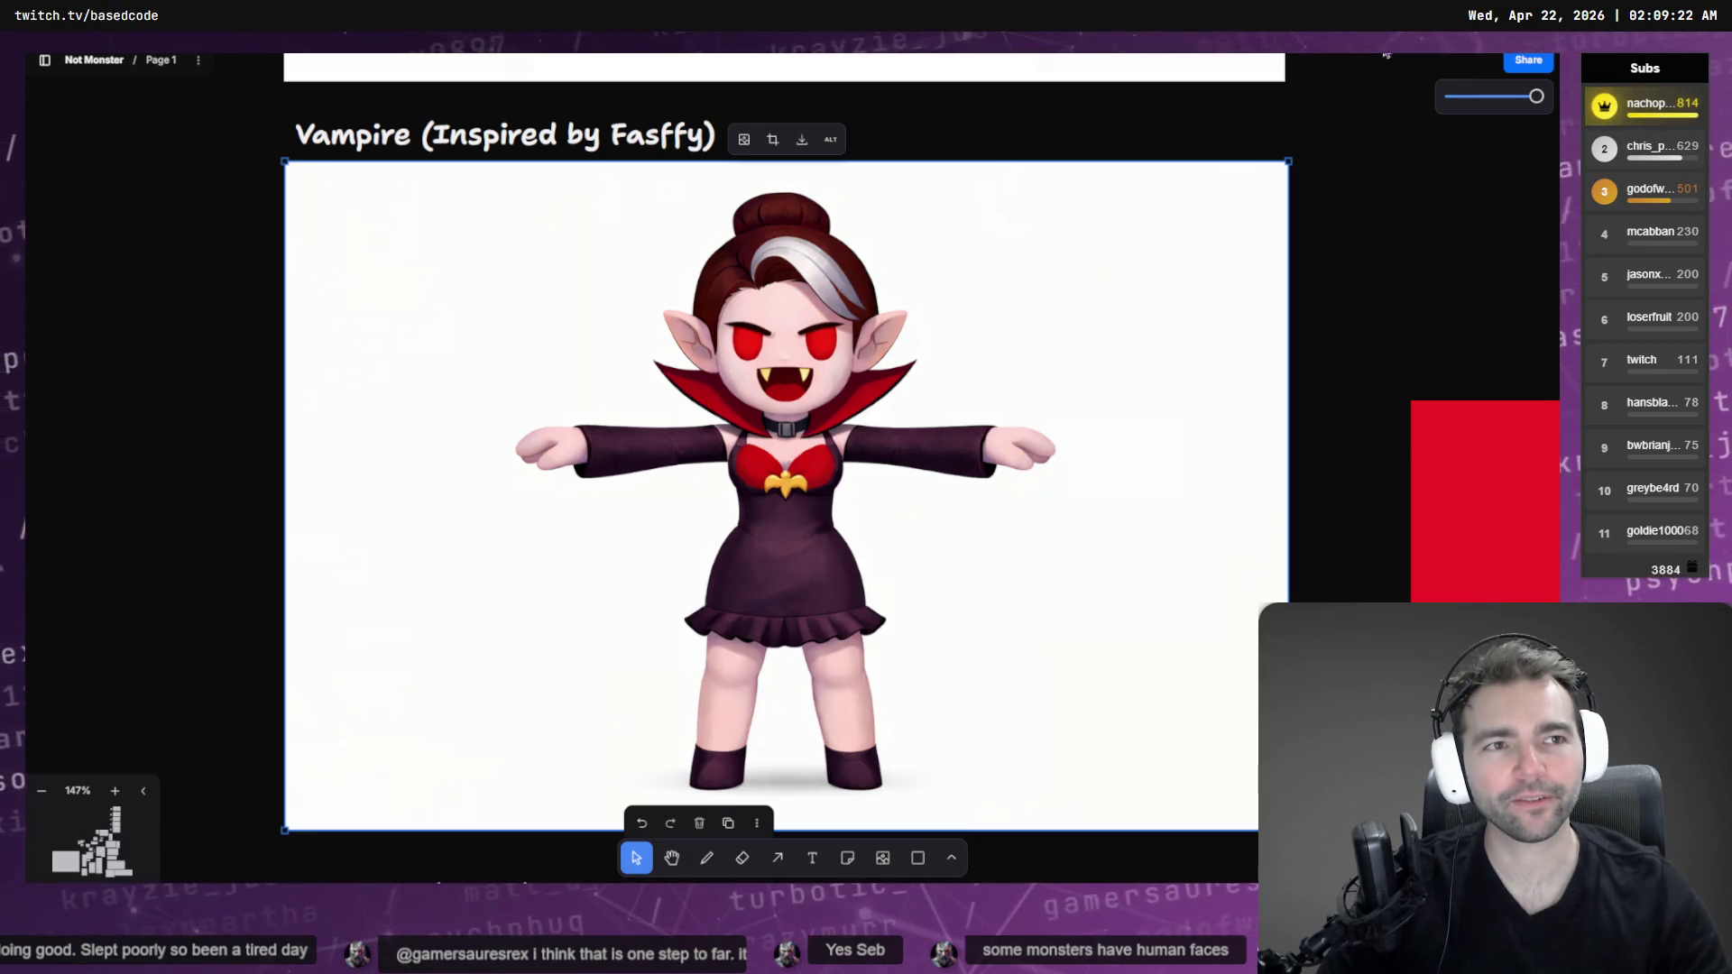
key(alt+Tab)
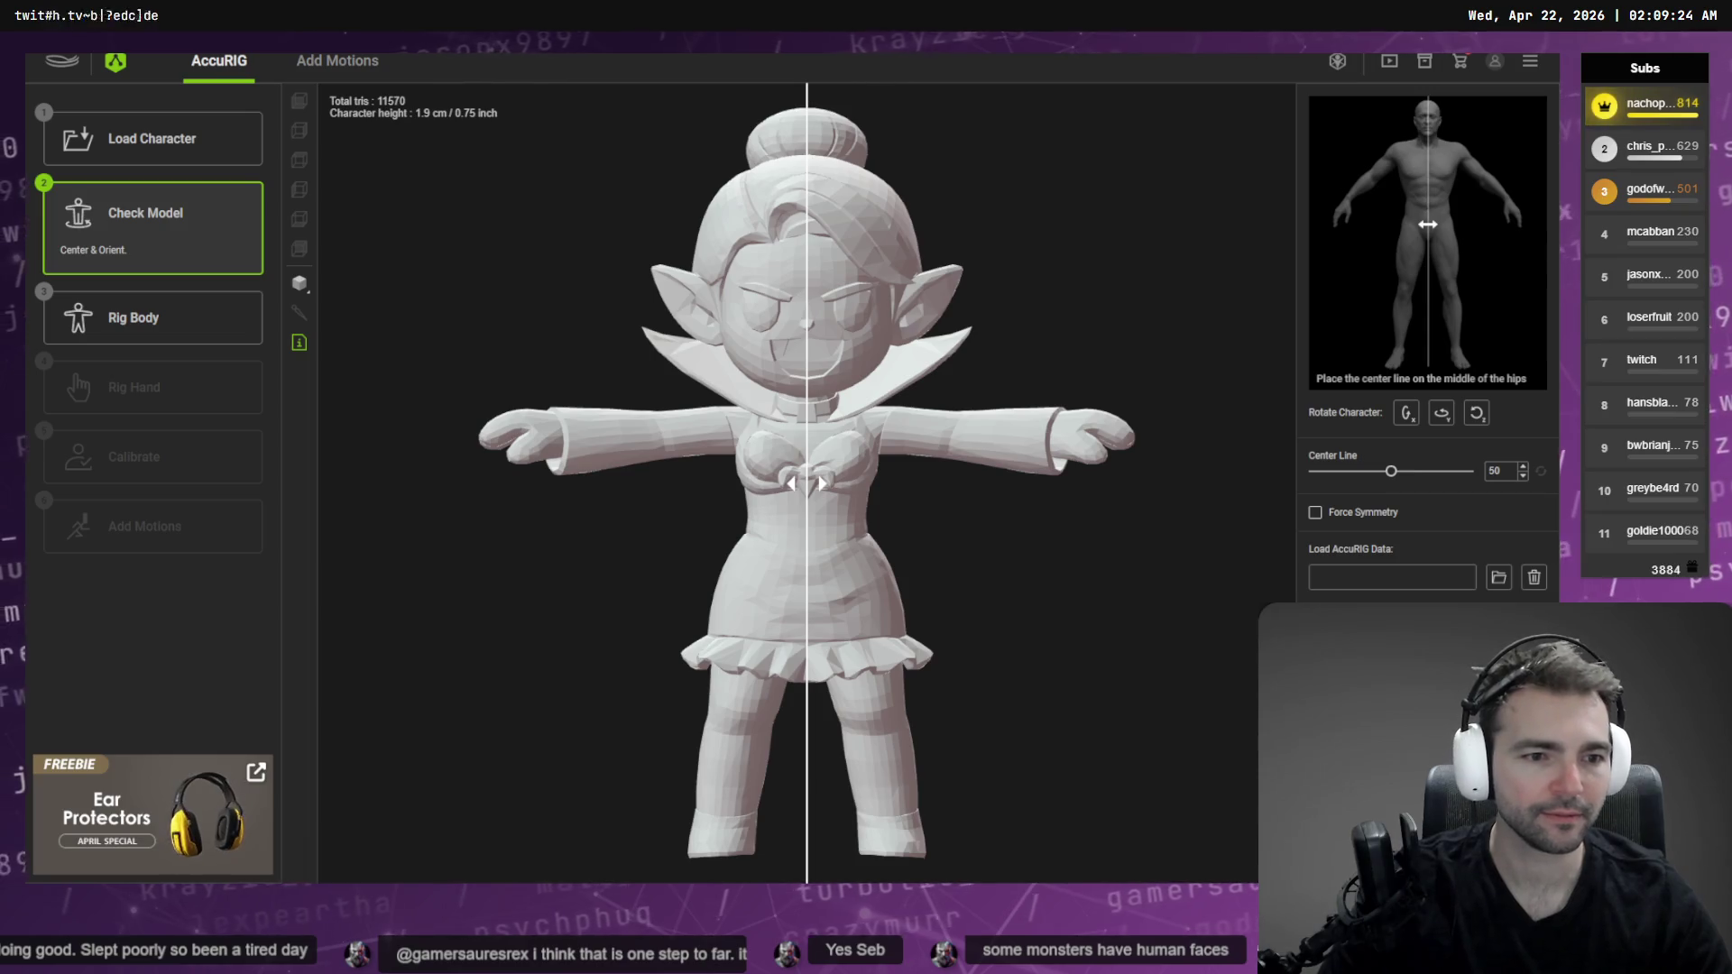
Reload the vampire model file with Force Symmetry enabled and advance to Rig Body
click(135, 318)
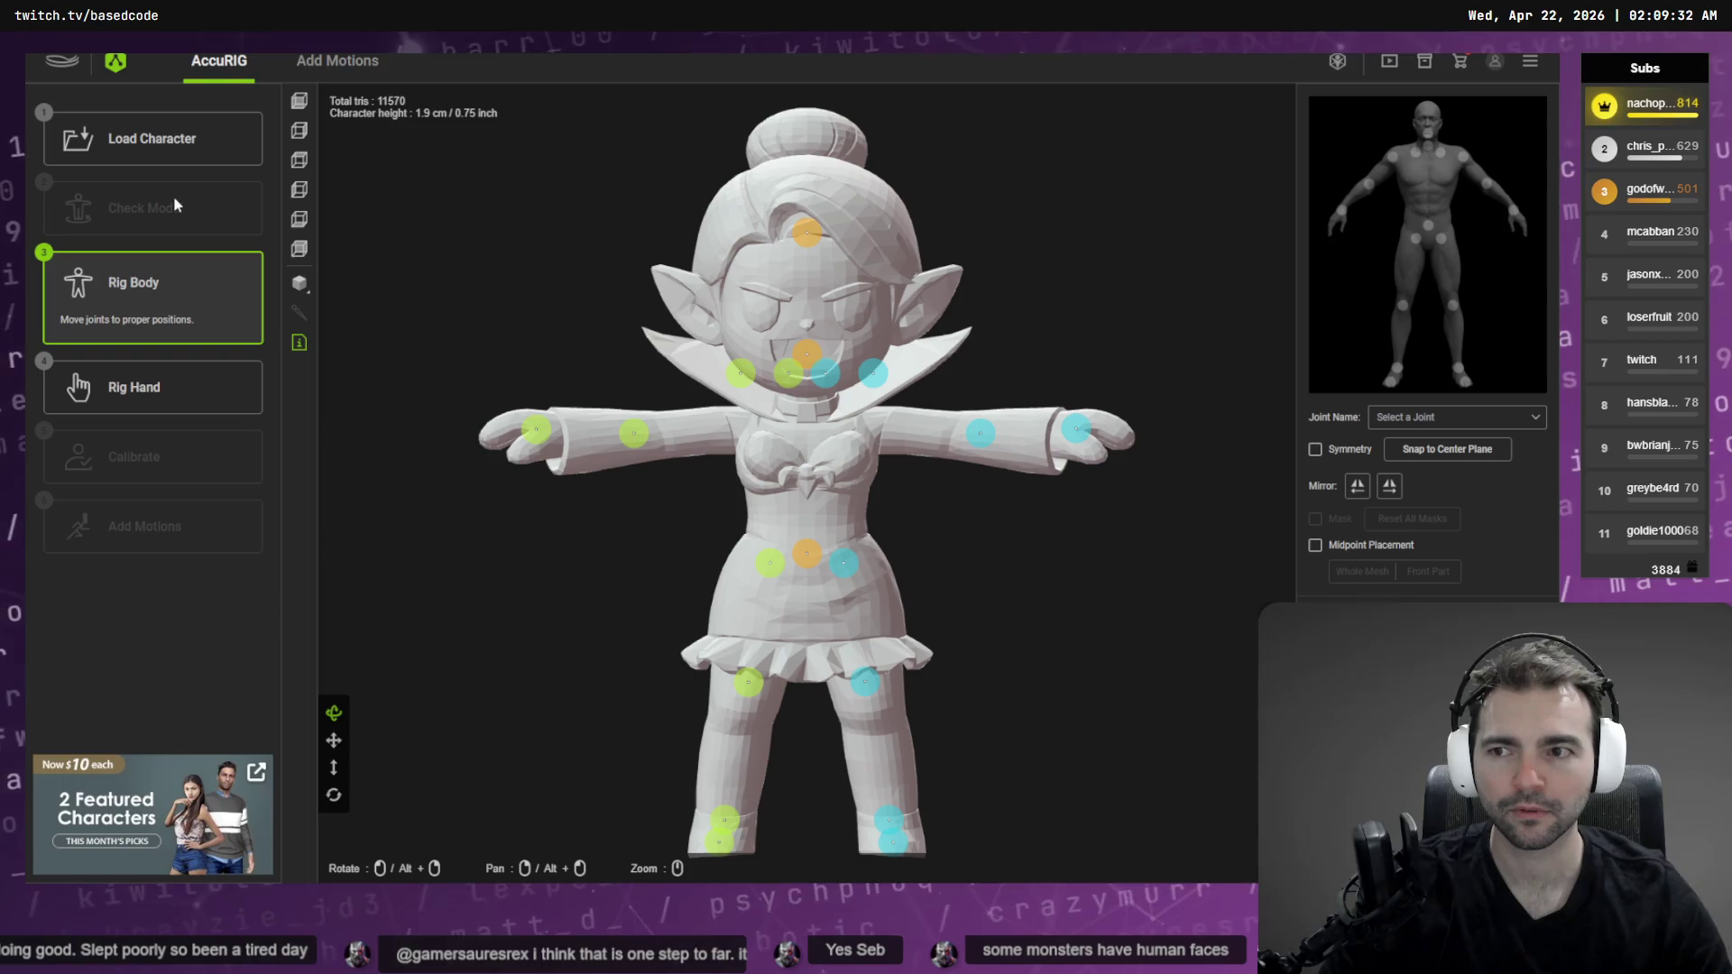
click(170, 144)
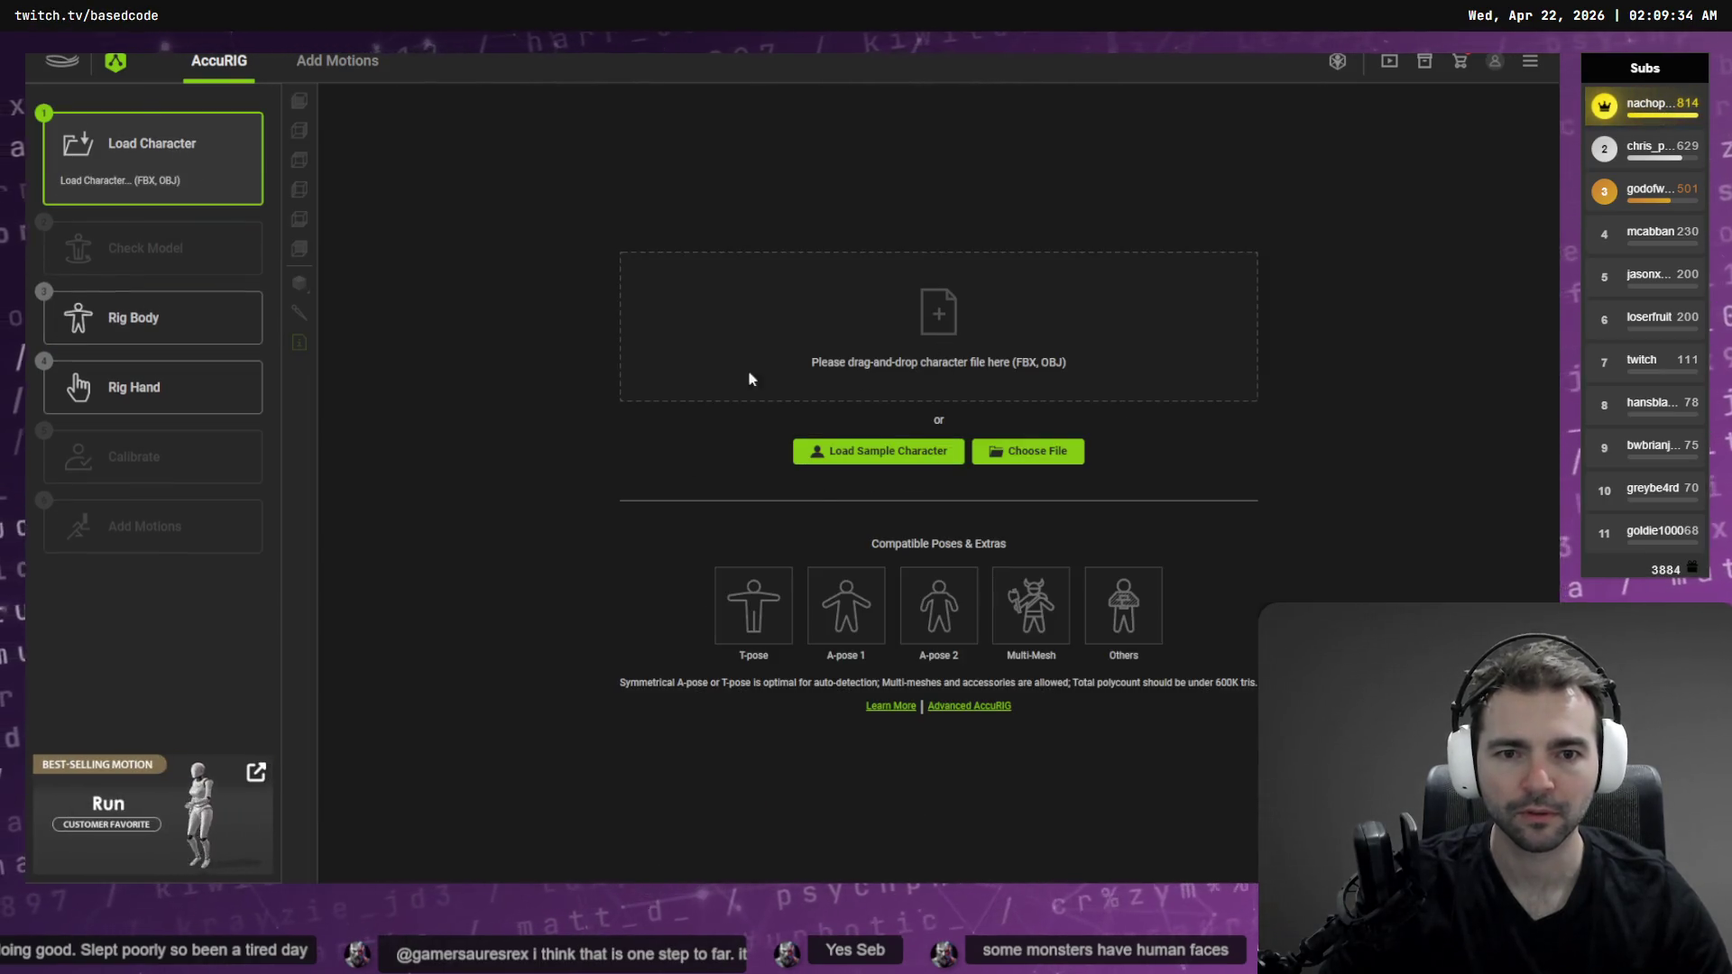
click(761, 343)
double_click(371, 278)
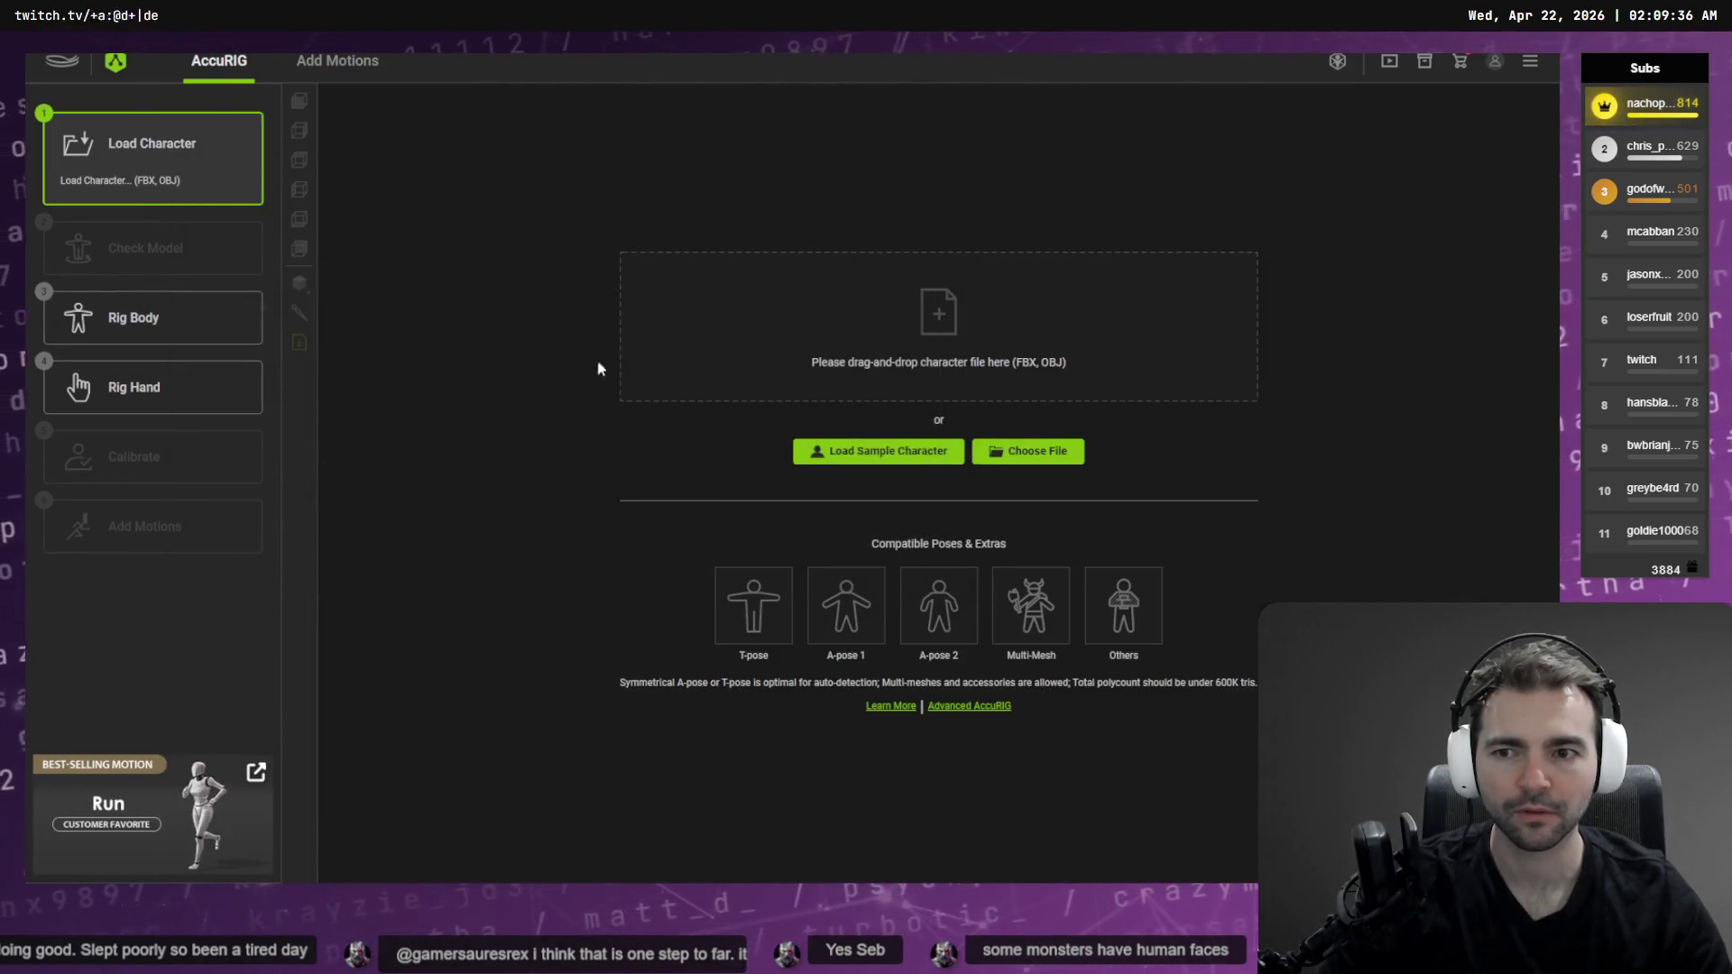
click(1314, 513)
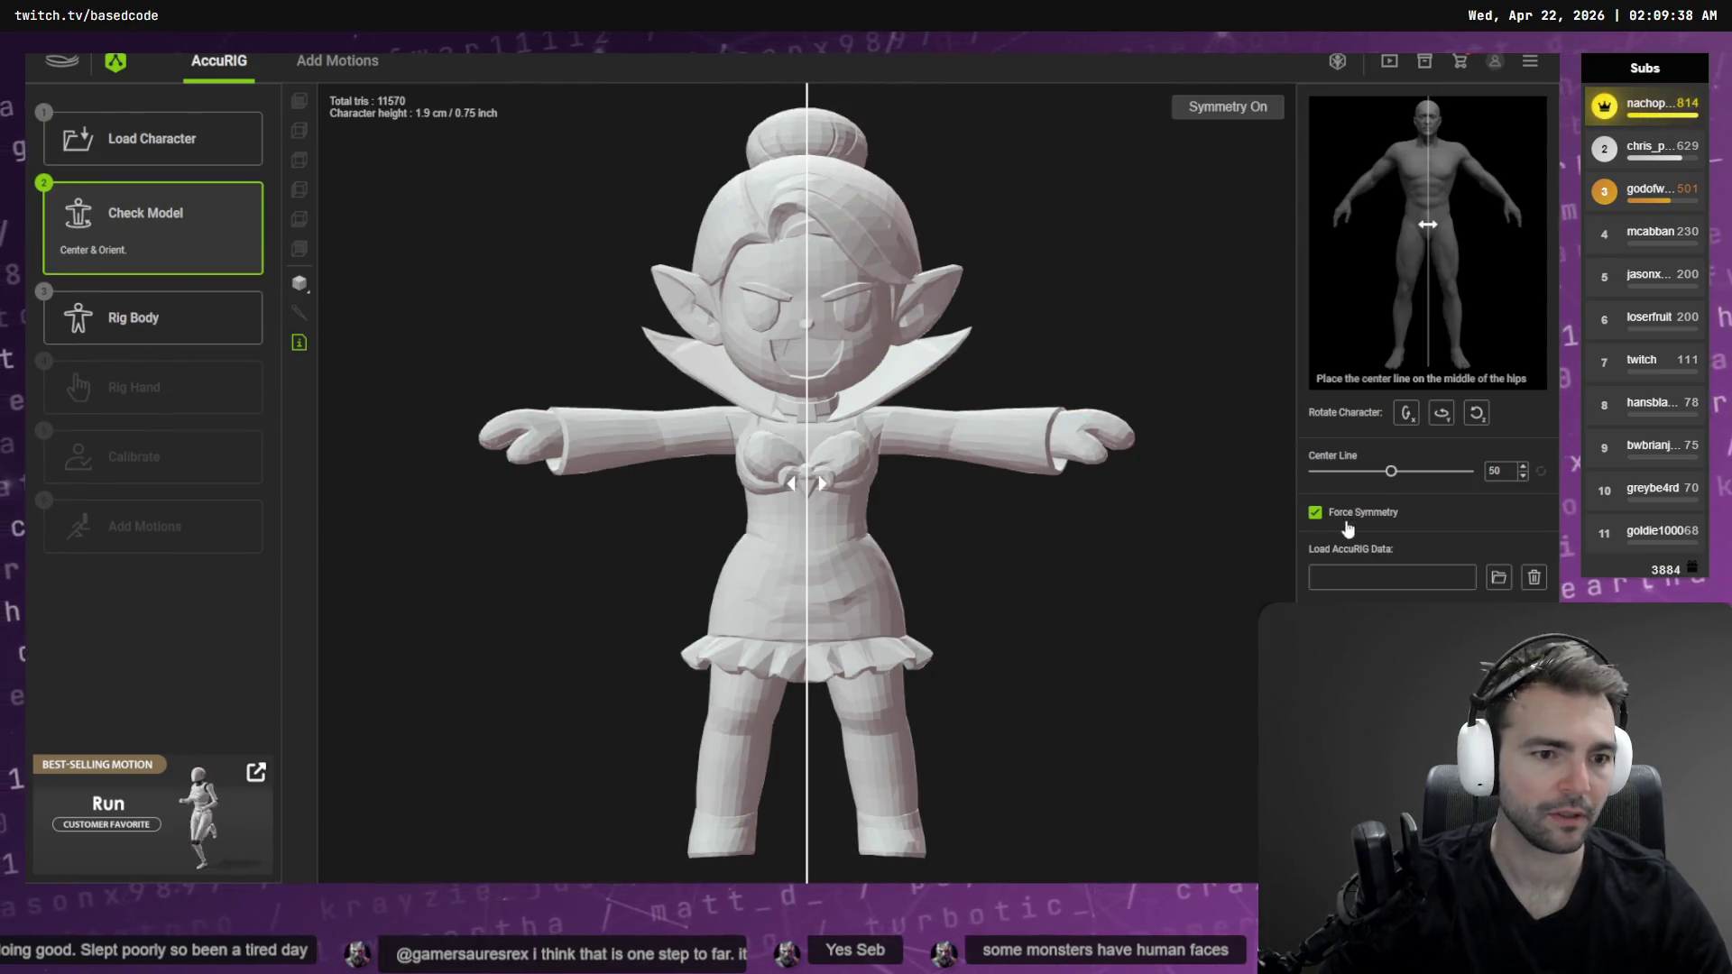
click(231, 320)
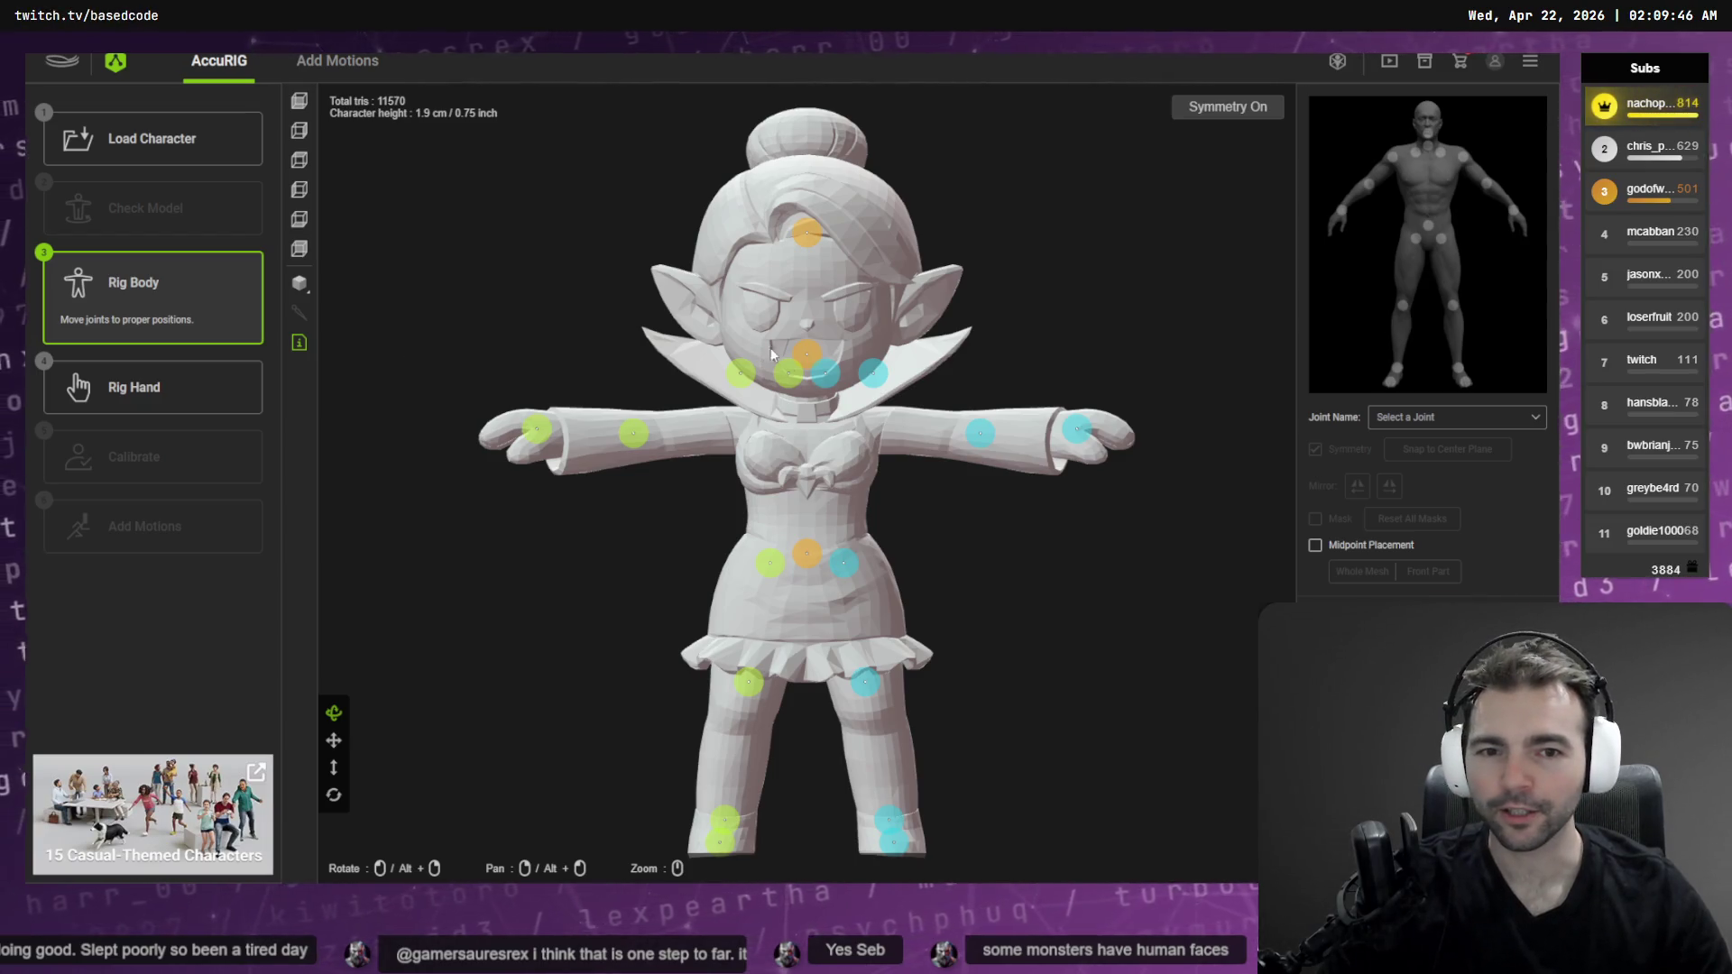
Drag the forearm, wrist, clavicle/neck and head joints into place on the vampire's body
drag(968, 433, 956, 433)
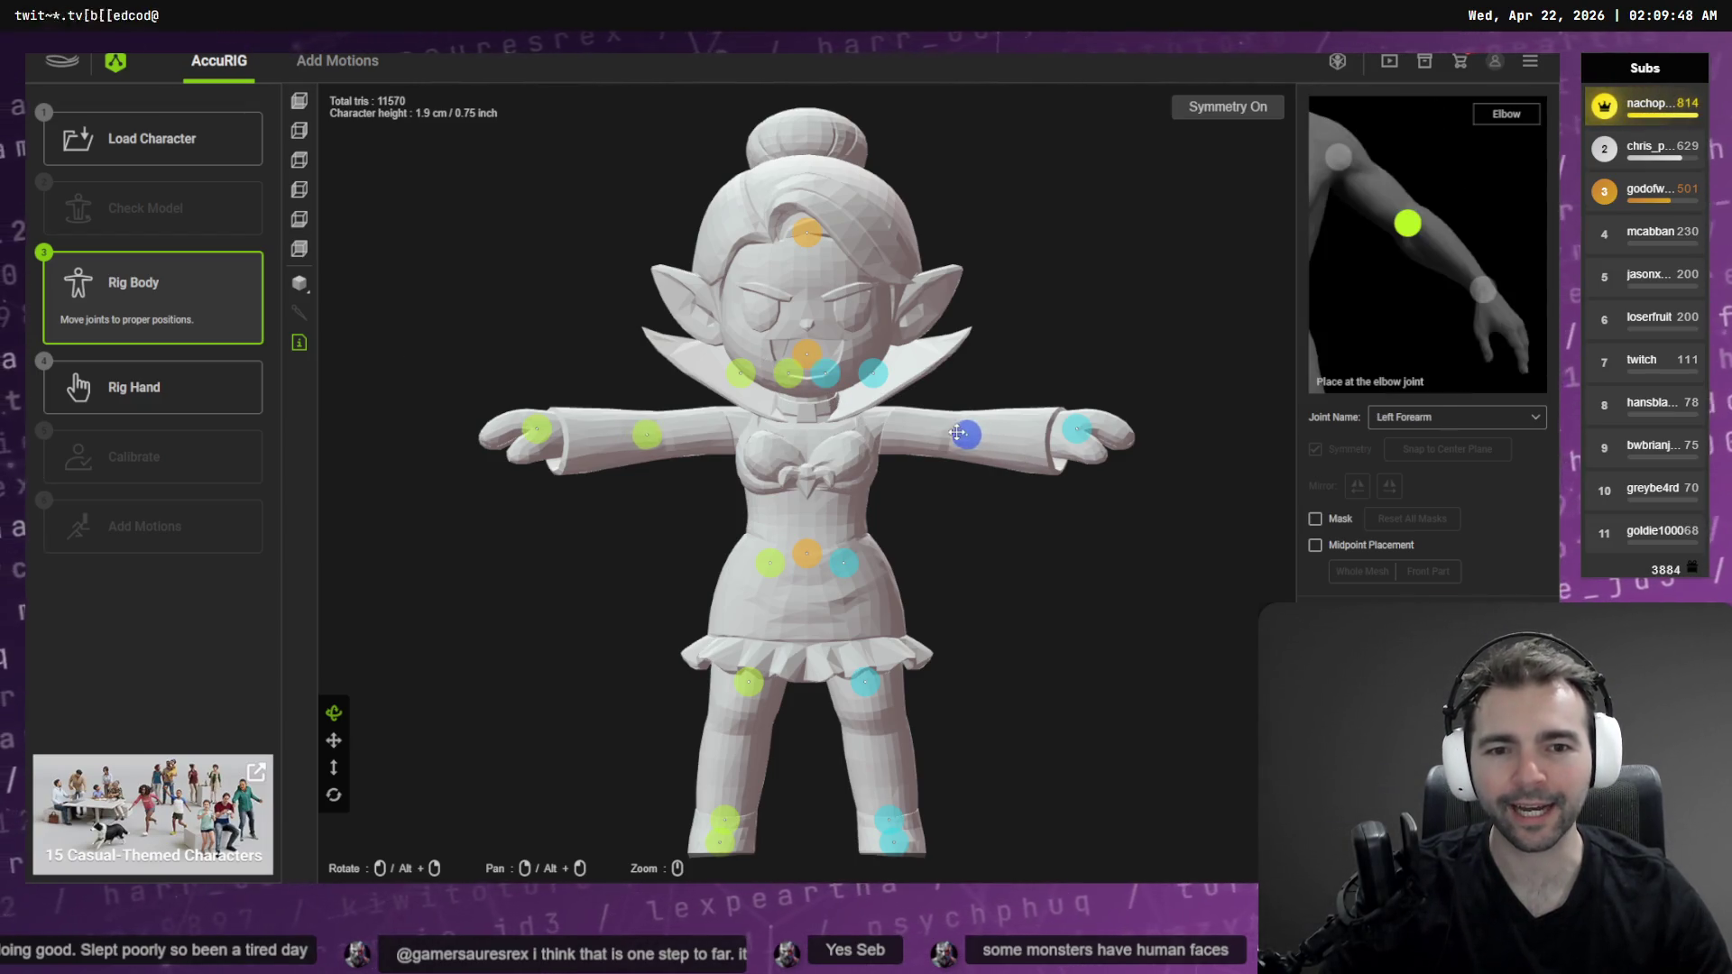
drag(1078, 430, 1044, 439)
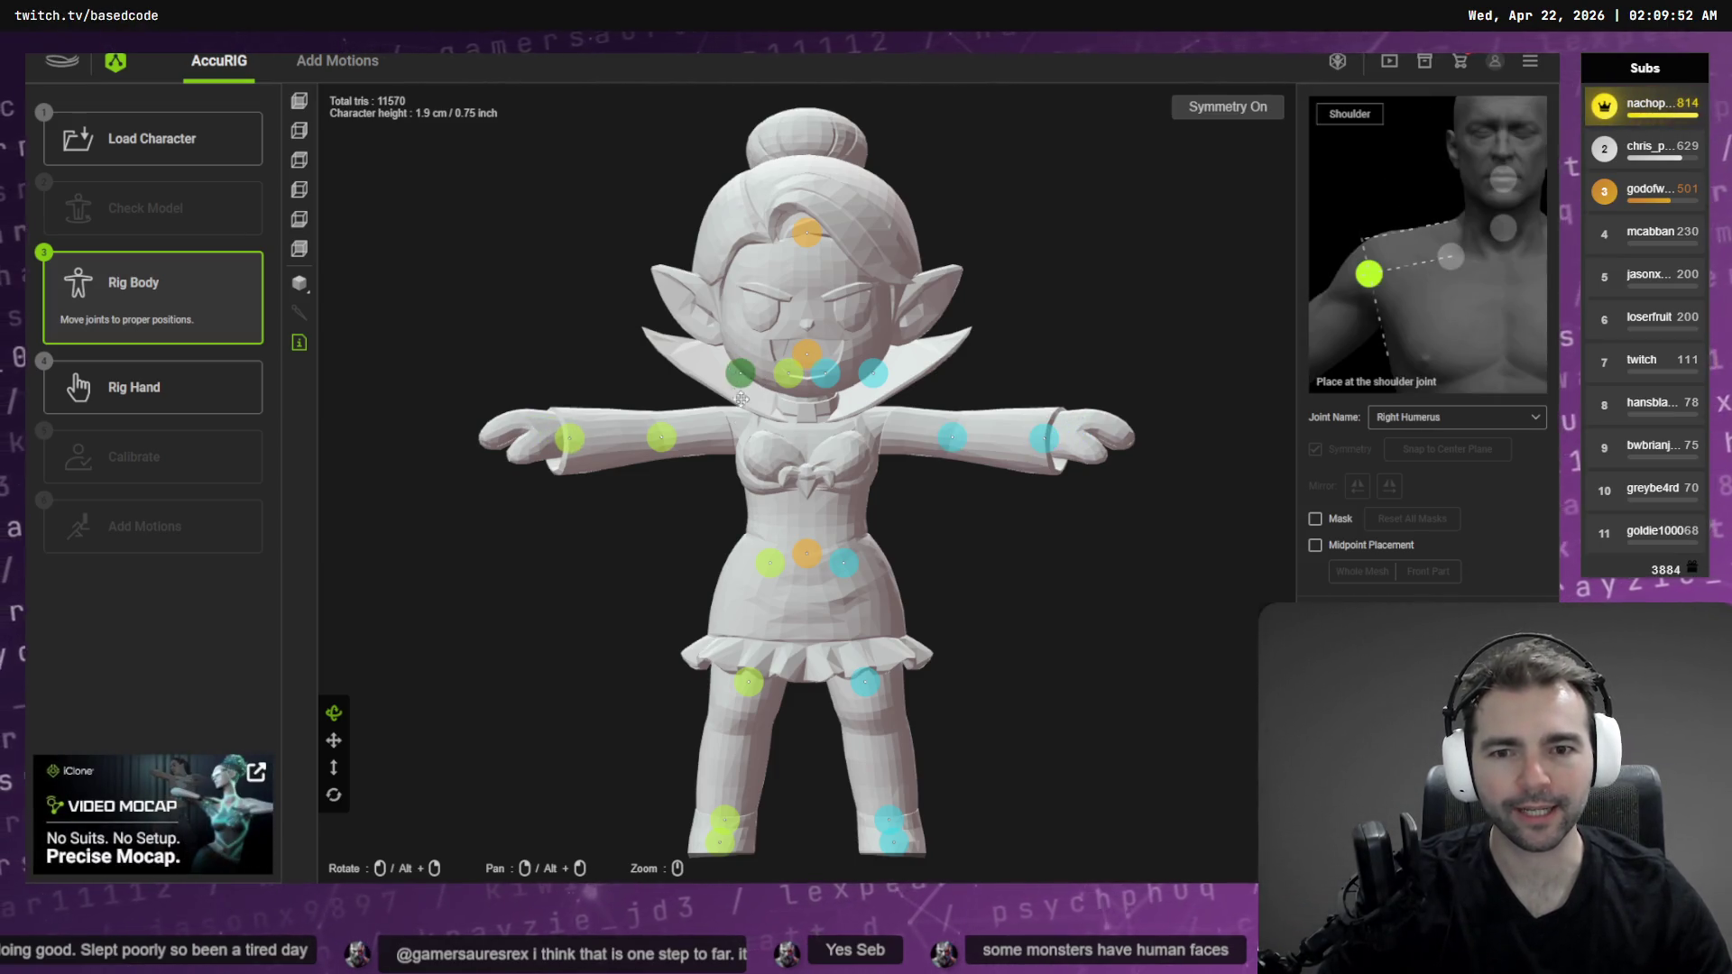
mouse_move(787, 379)
mouse_down()
mouse_move(776, 422)
mouse_move(807, 355)
mouse_move(809, 400)
mouse_up()
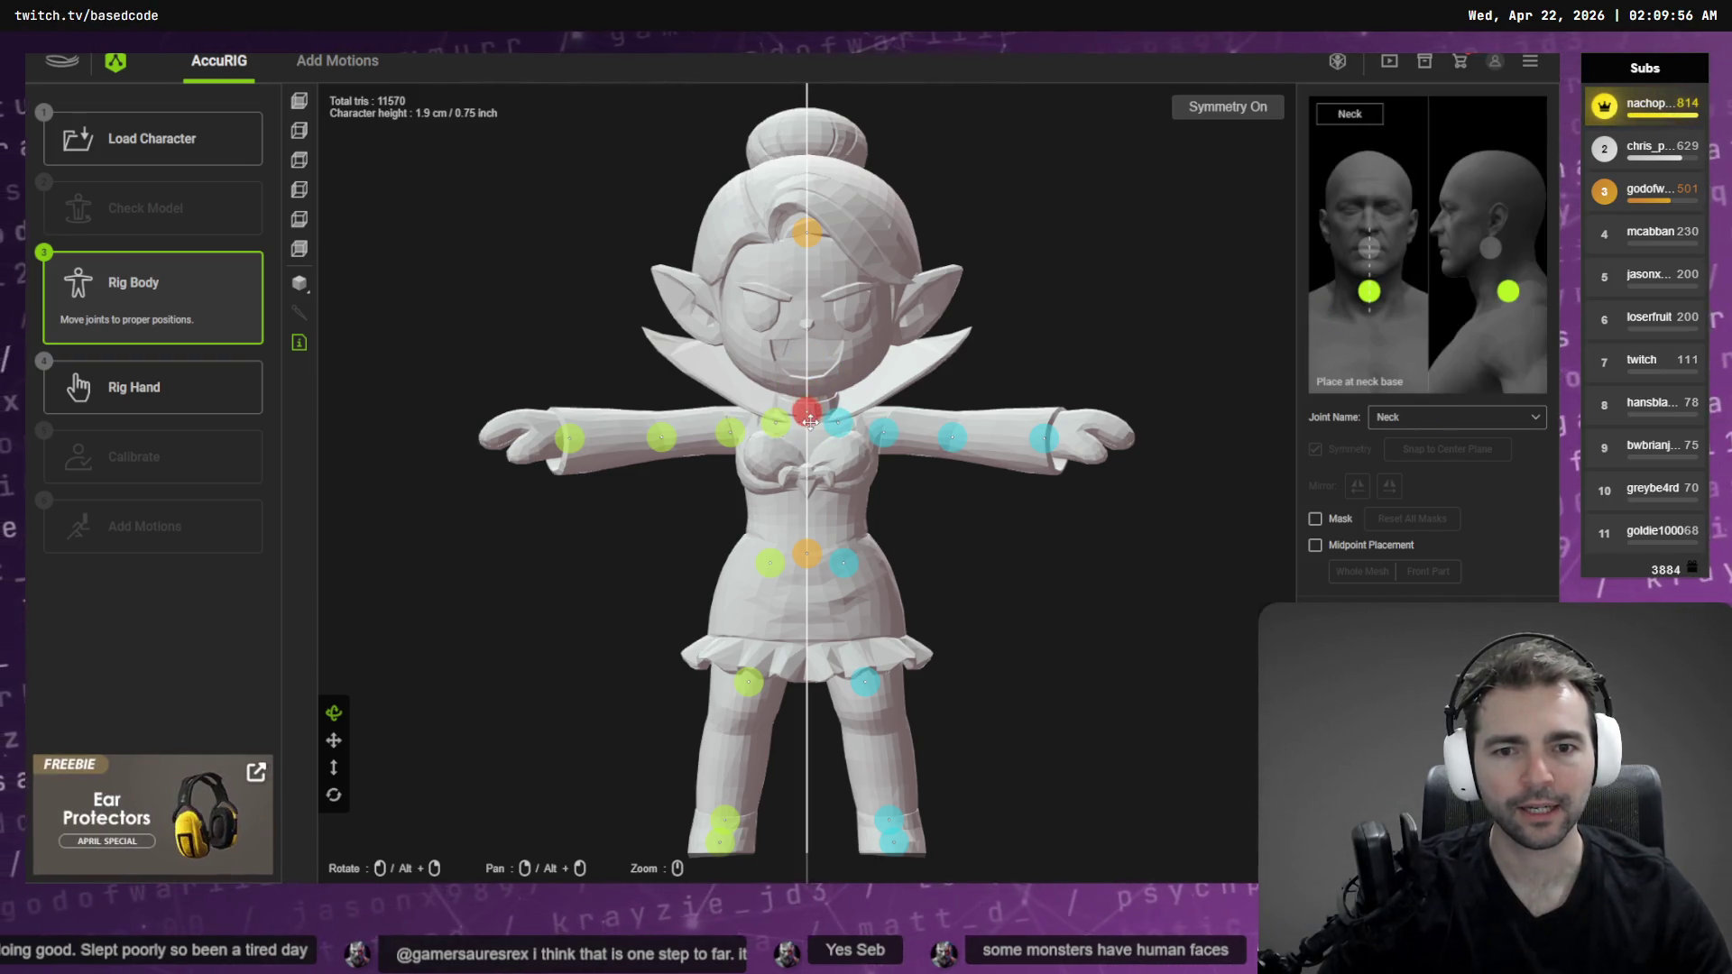
drag(807, 232, 816, 392)
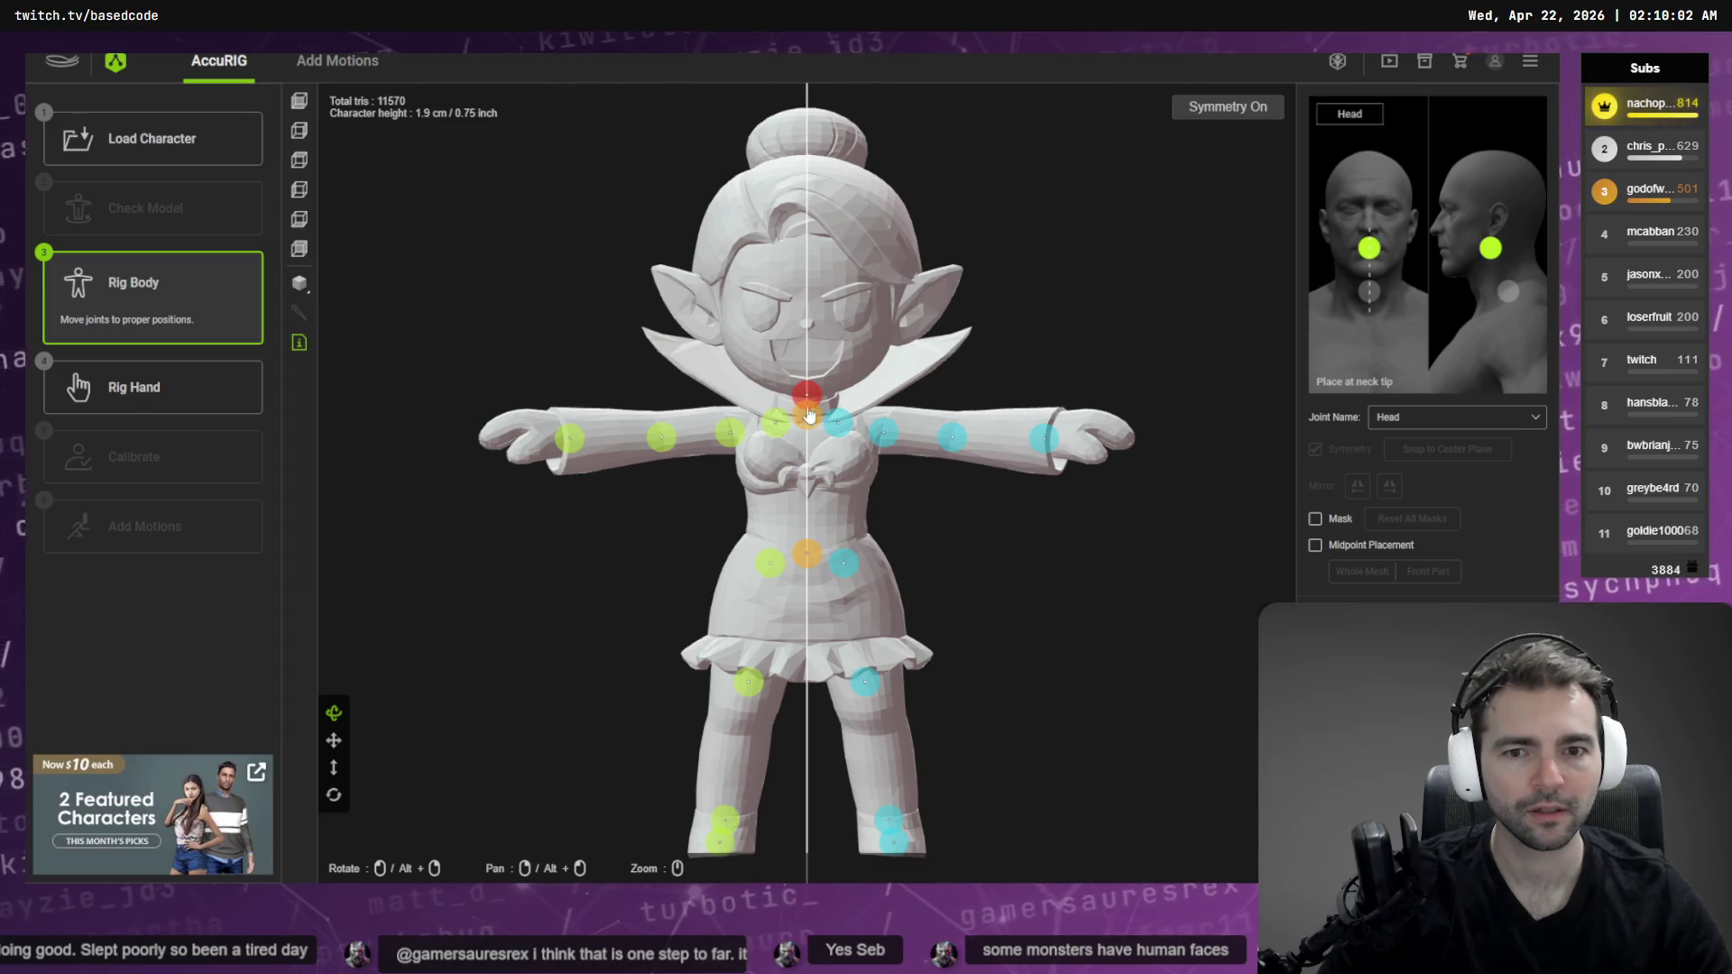
click(125, 388)
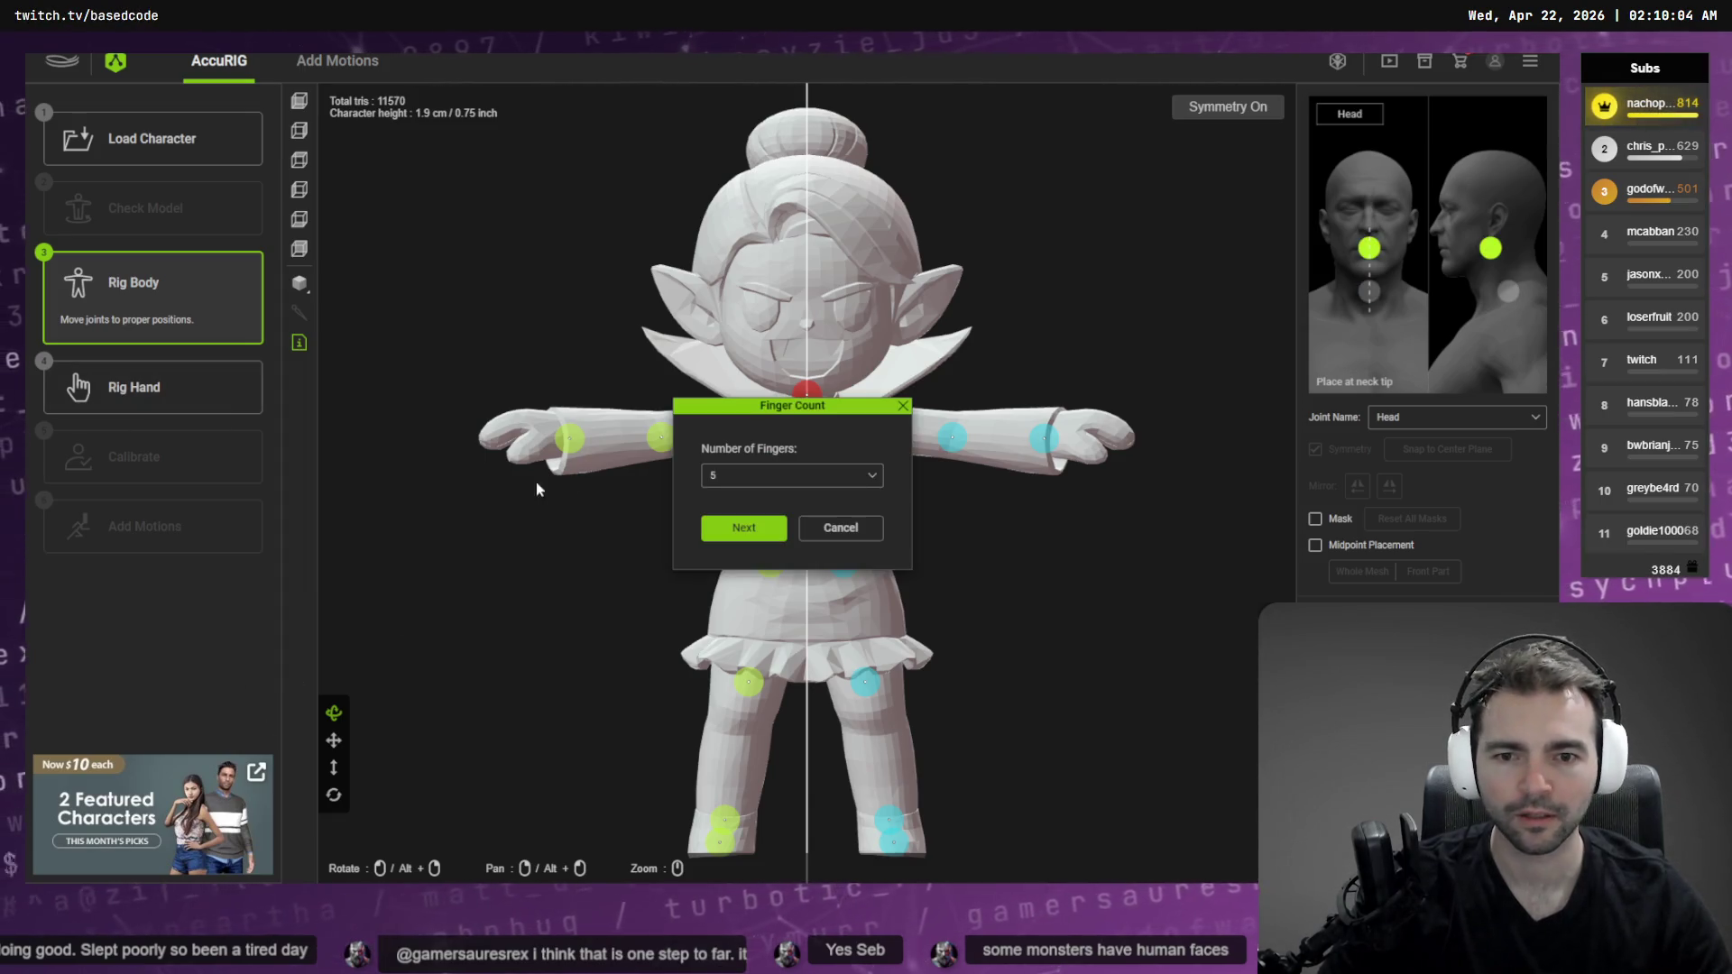
Rig the hands with 0 fingers, orbit the calibrated vampire, then go back to Rig Body
click(773, 473)
click(785, 504)
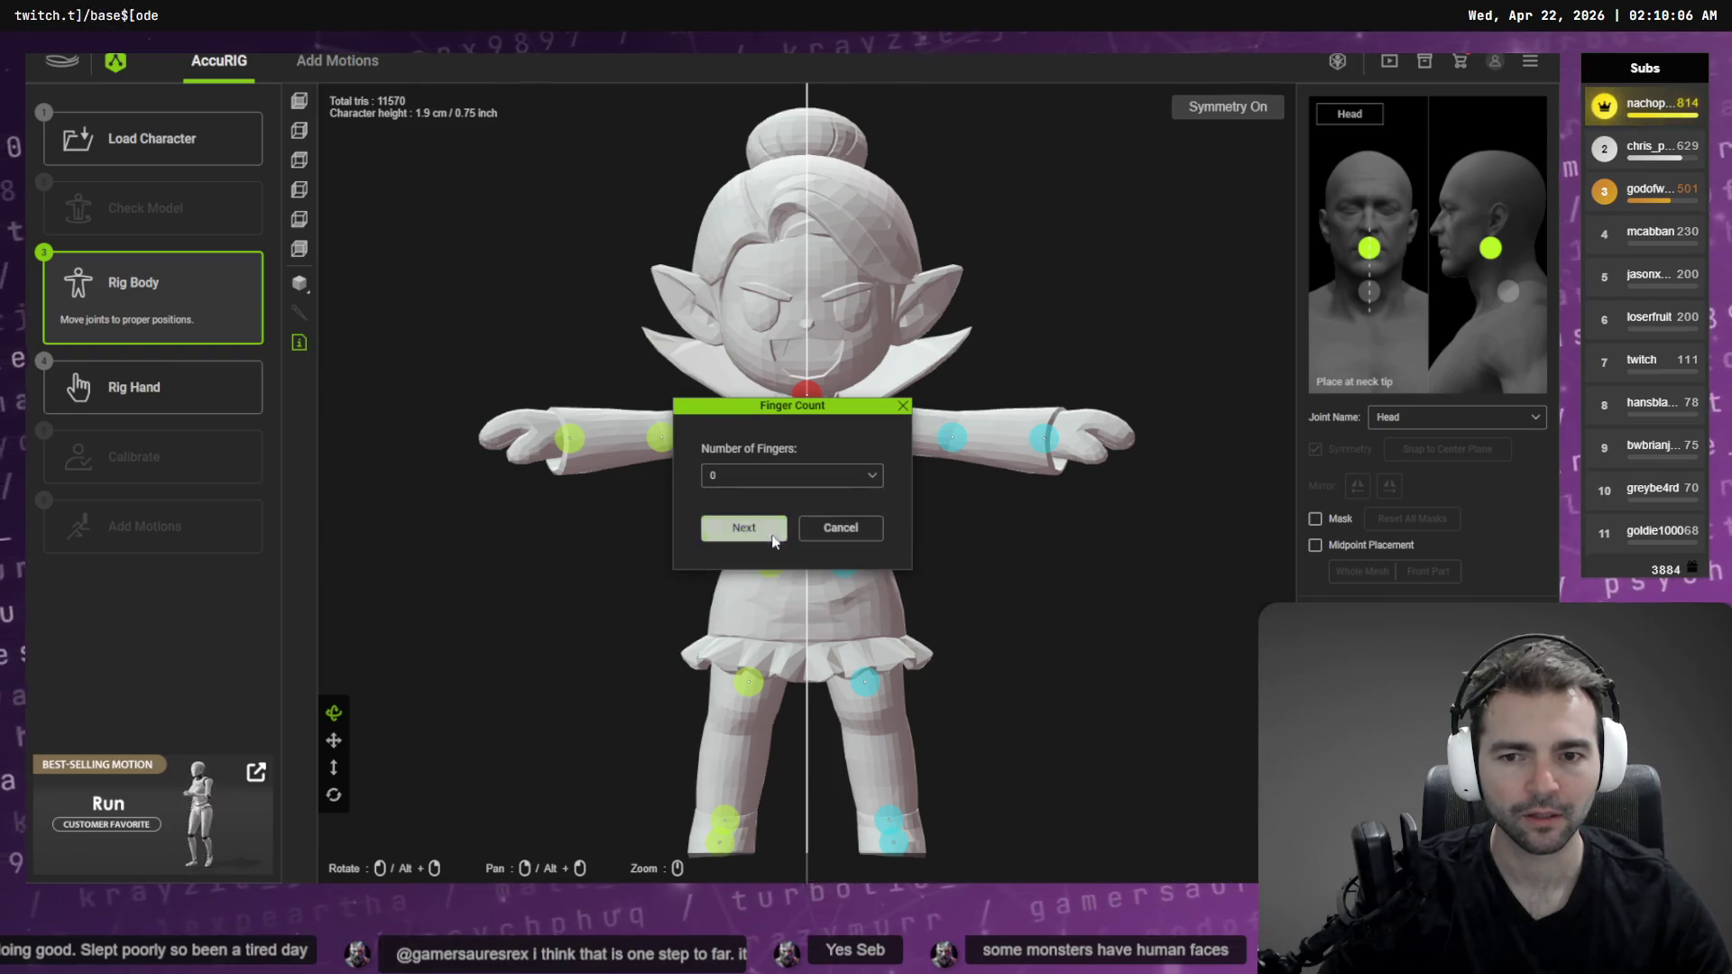
click(772, 539)
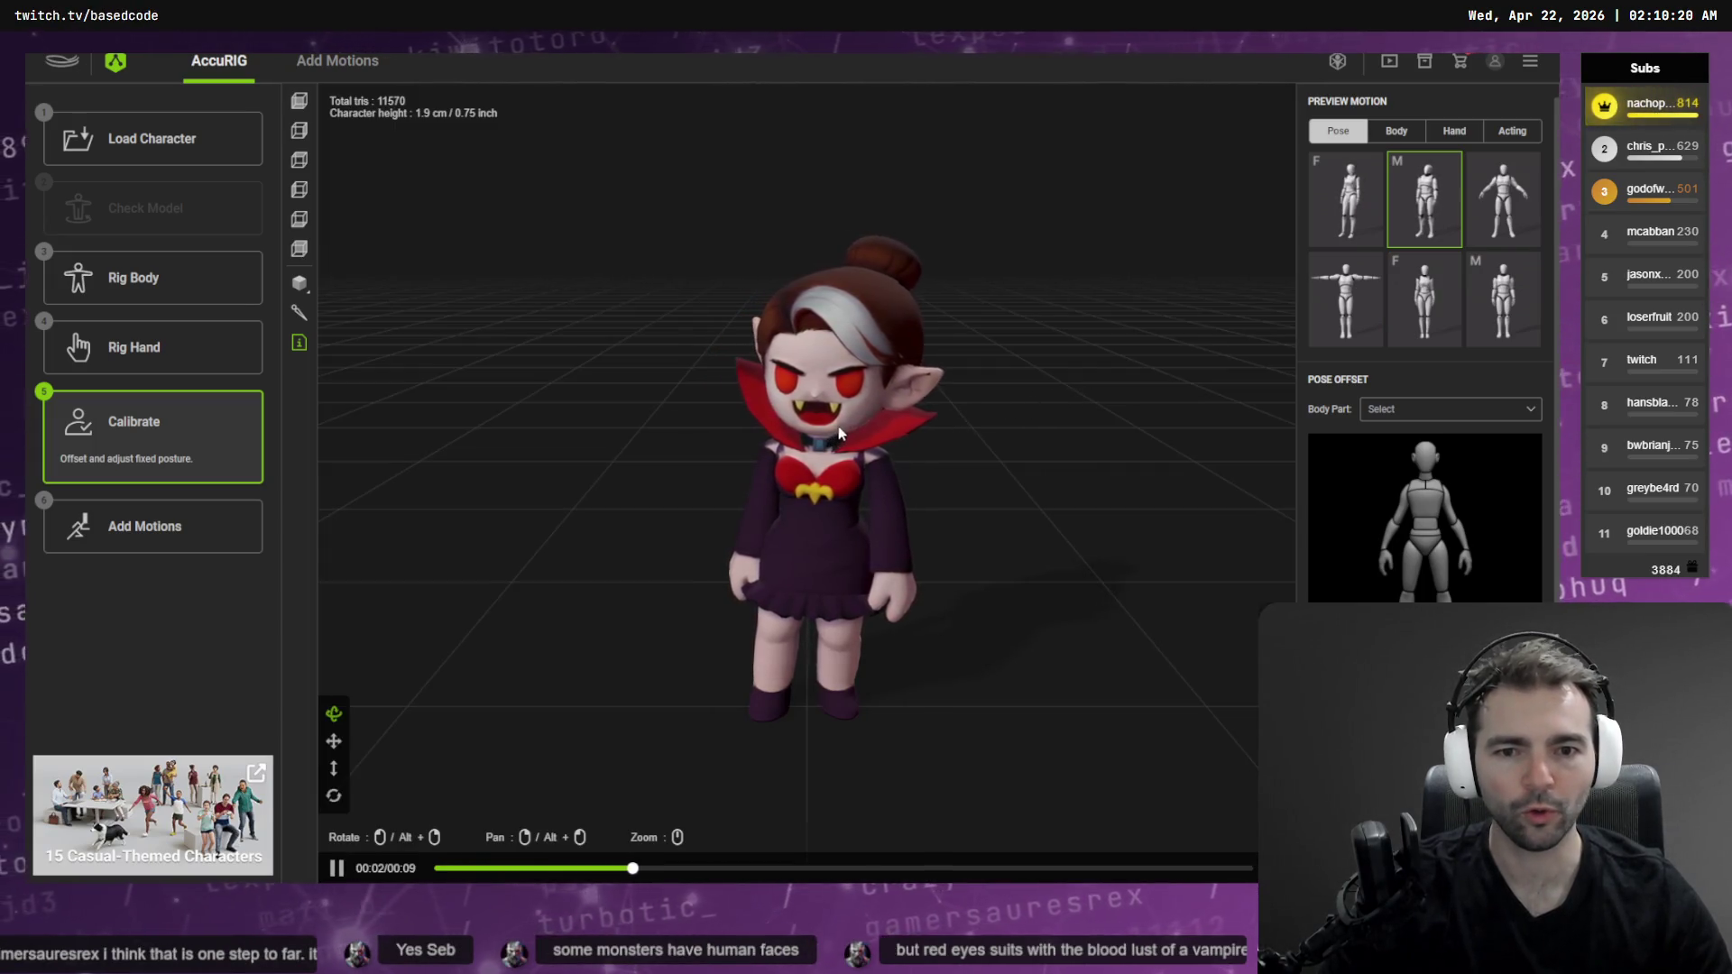
drag(793, 465, 973, 454)
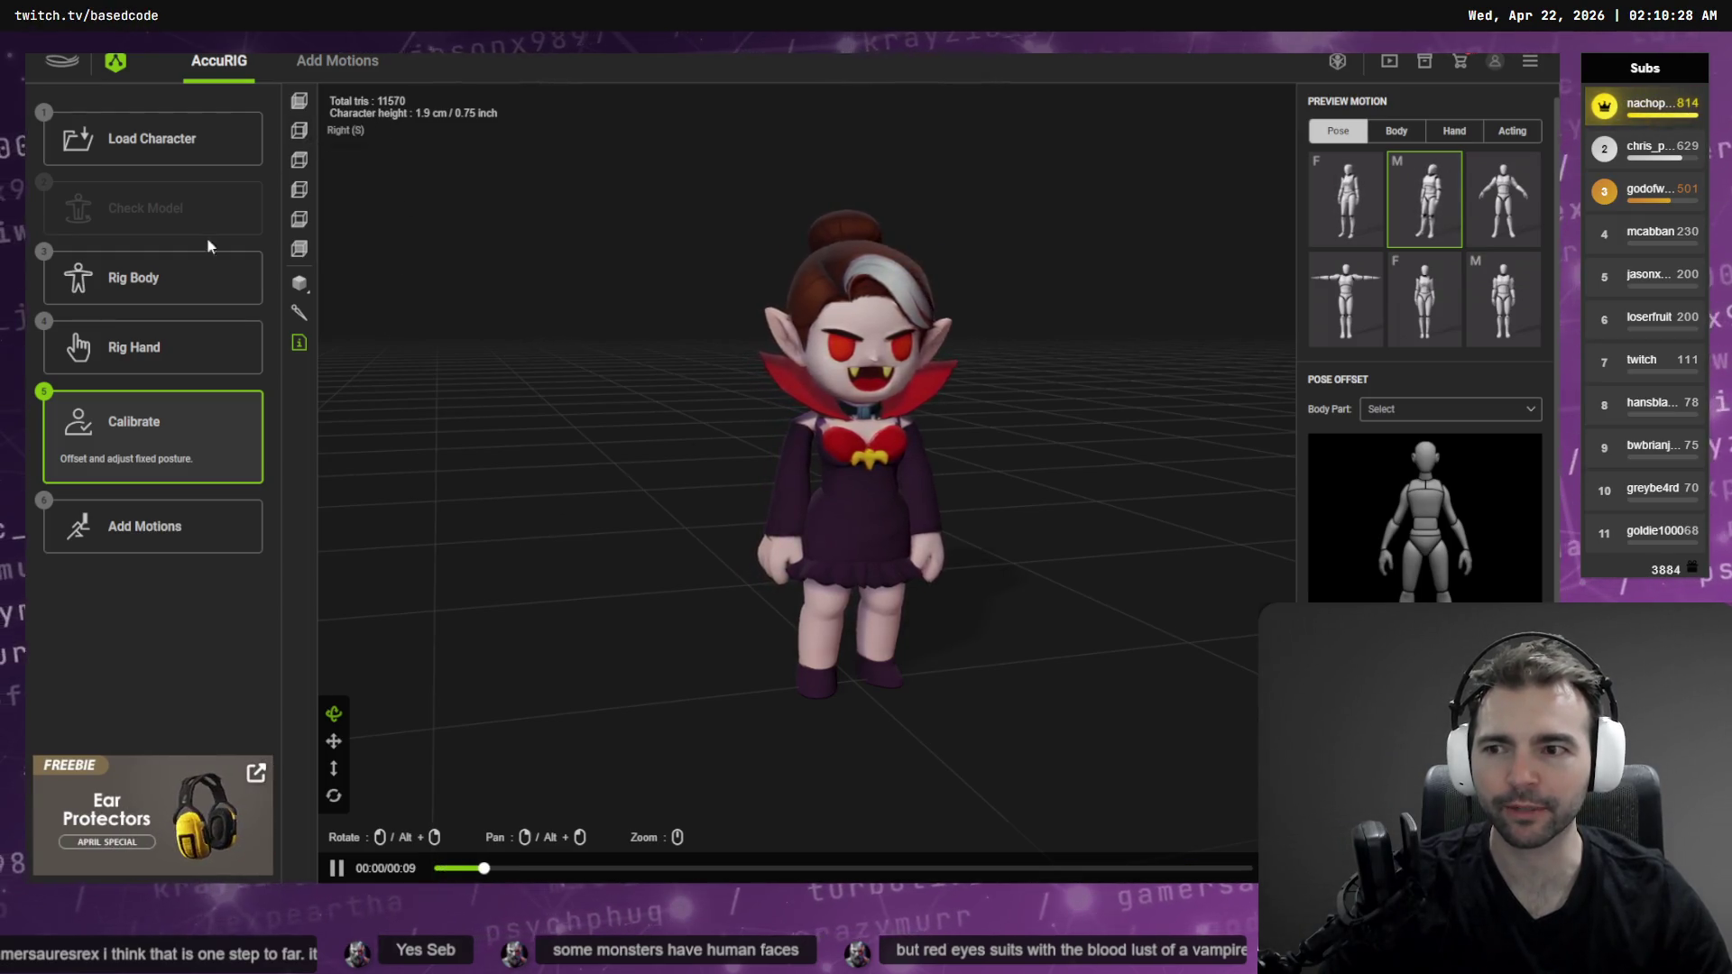
click(135, 278)
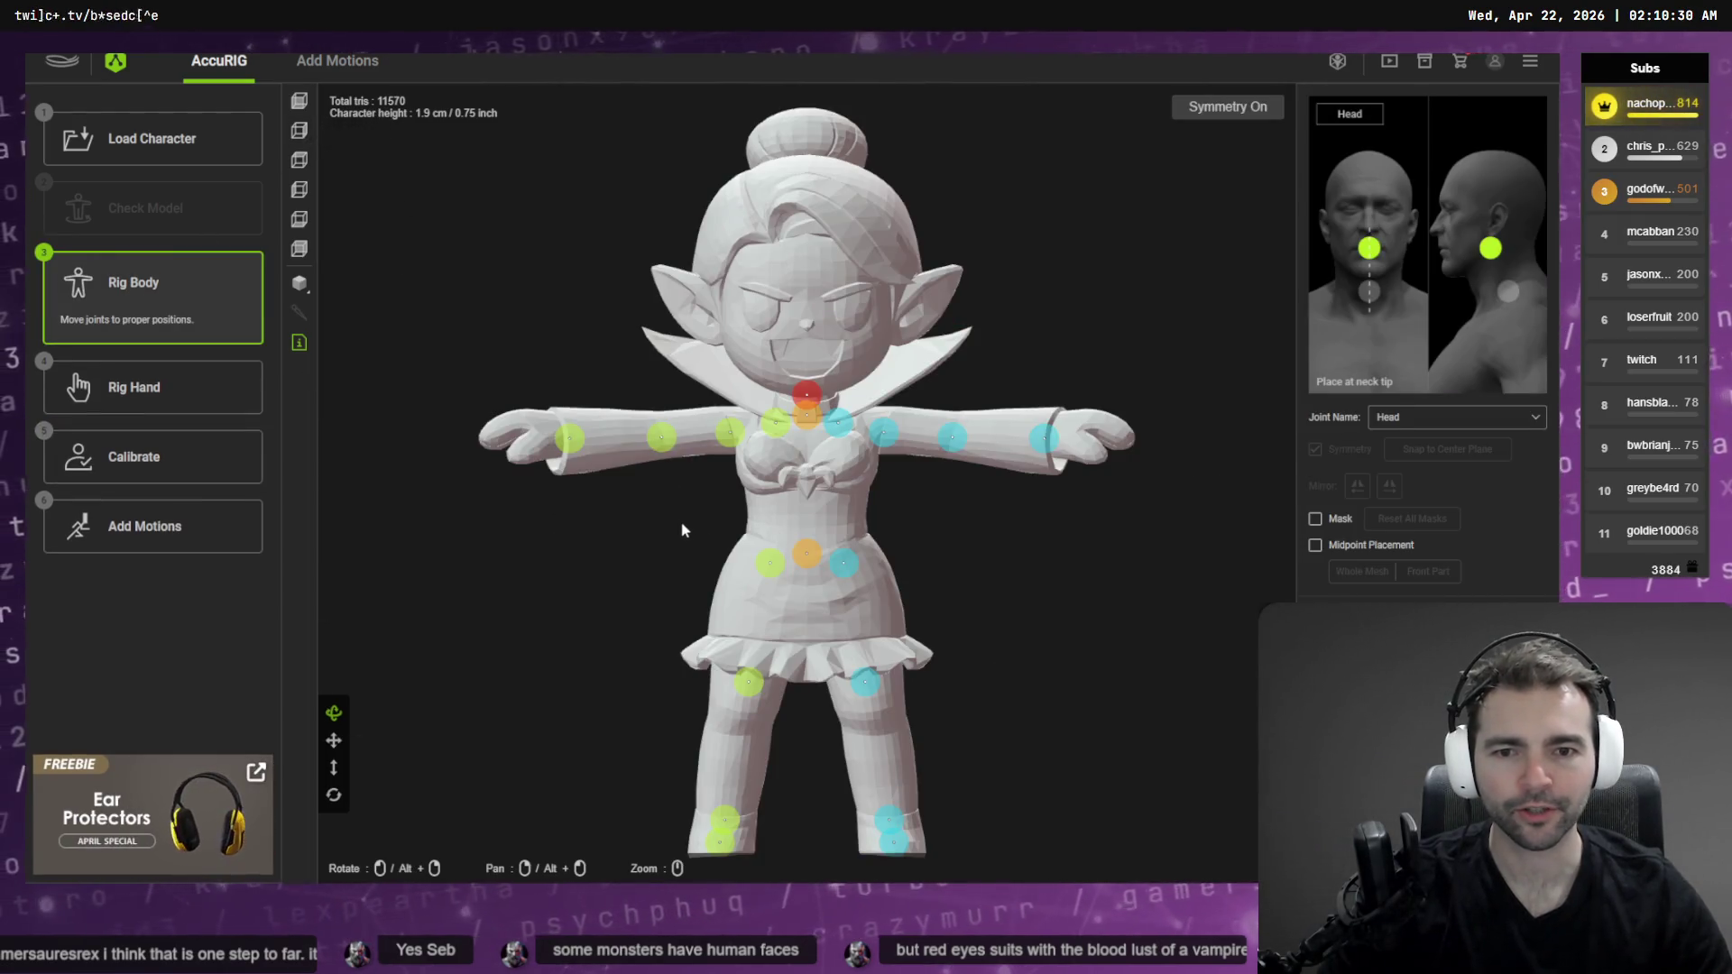
From a side view, shift the head joint forward into the neck, check the neck joint, and recalibrate
drag(696, 533, 857, 444)
drag(817, 377, 883, 372)
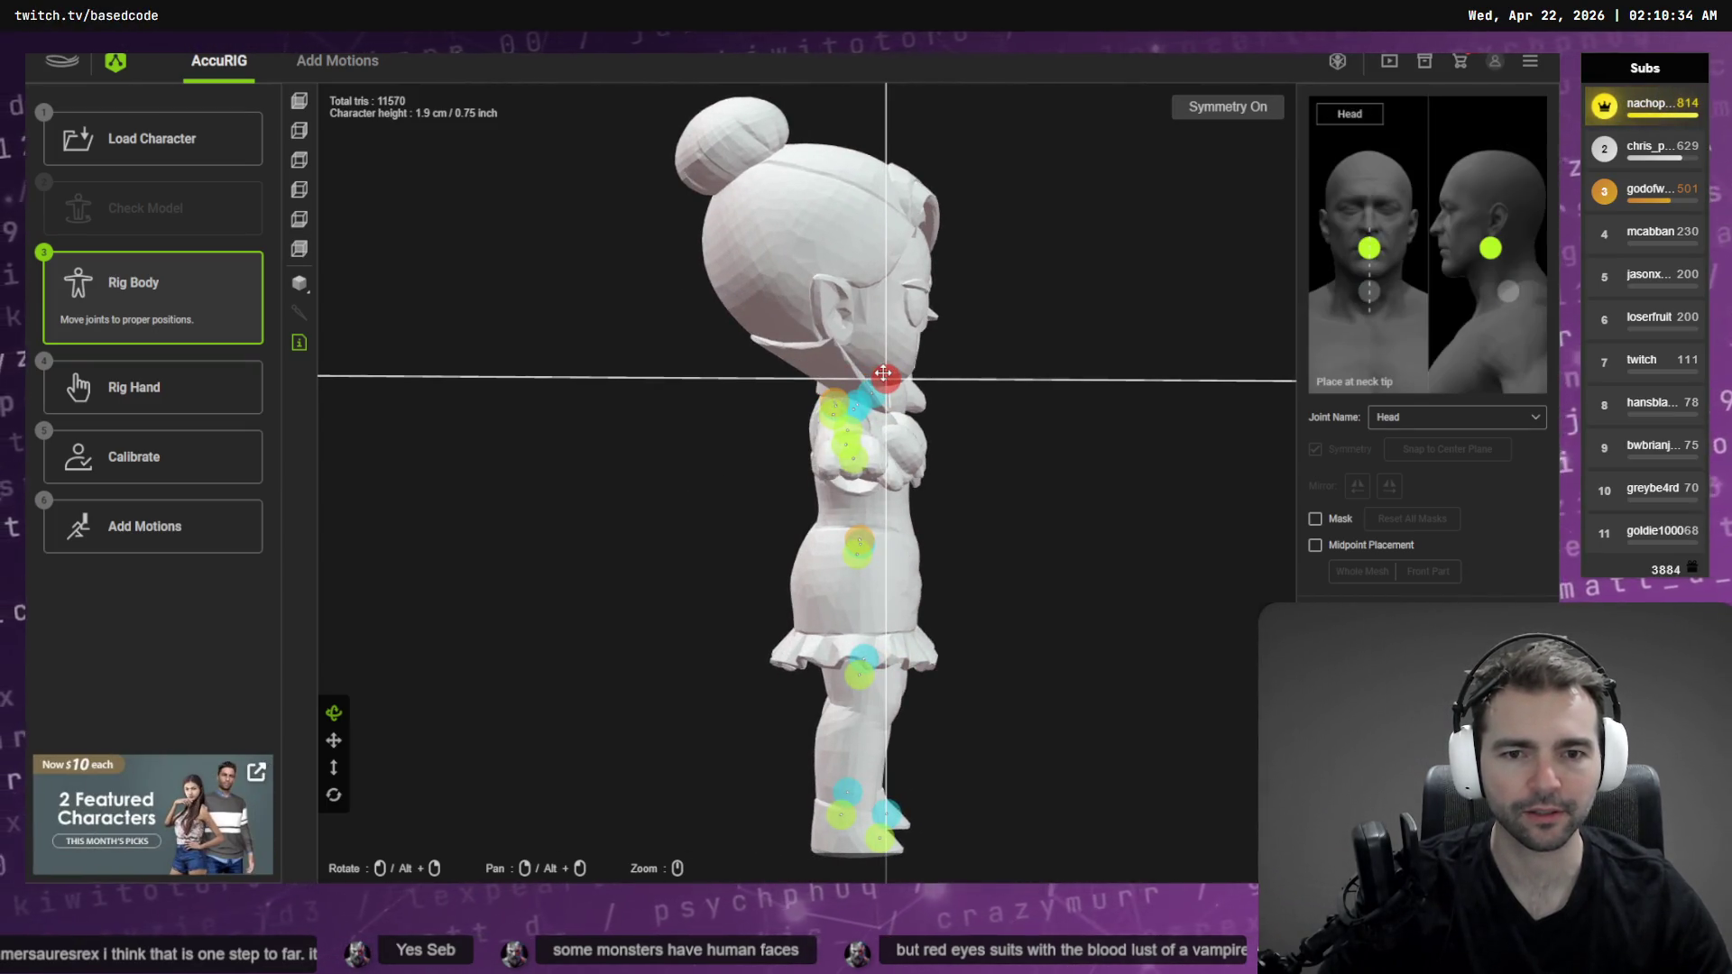
mouse_move(1045, 414)
mouse_down()
mouse_move(862, 396)
mouse_move(850, 412)
mouse_move(859, 350)
mouse_move(781, 397)
mouse_move(896, 383)
mouse_move(787, 411)
mouse_up()
click(788, 411)
mouse_move(646, 405)
mouse_down()
mouse_move(962, 371)
mouse_move(1044, 387)
mouse_move(1034, 368)
mouse_move(395, 375)
mouse_up()
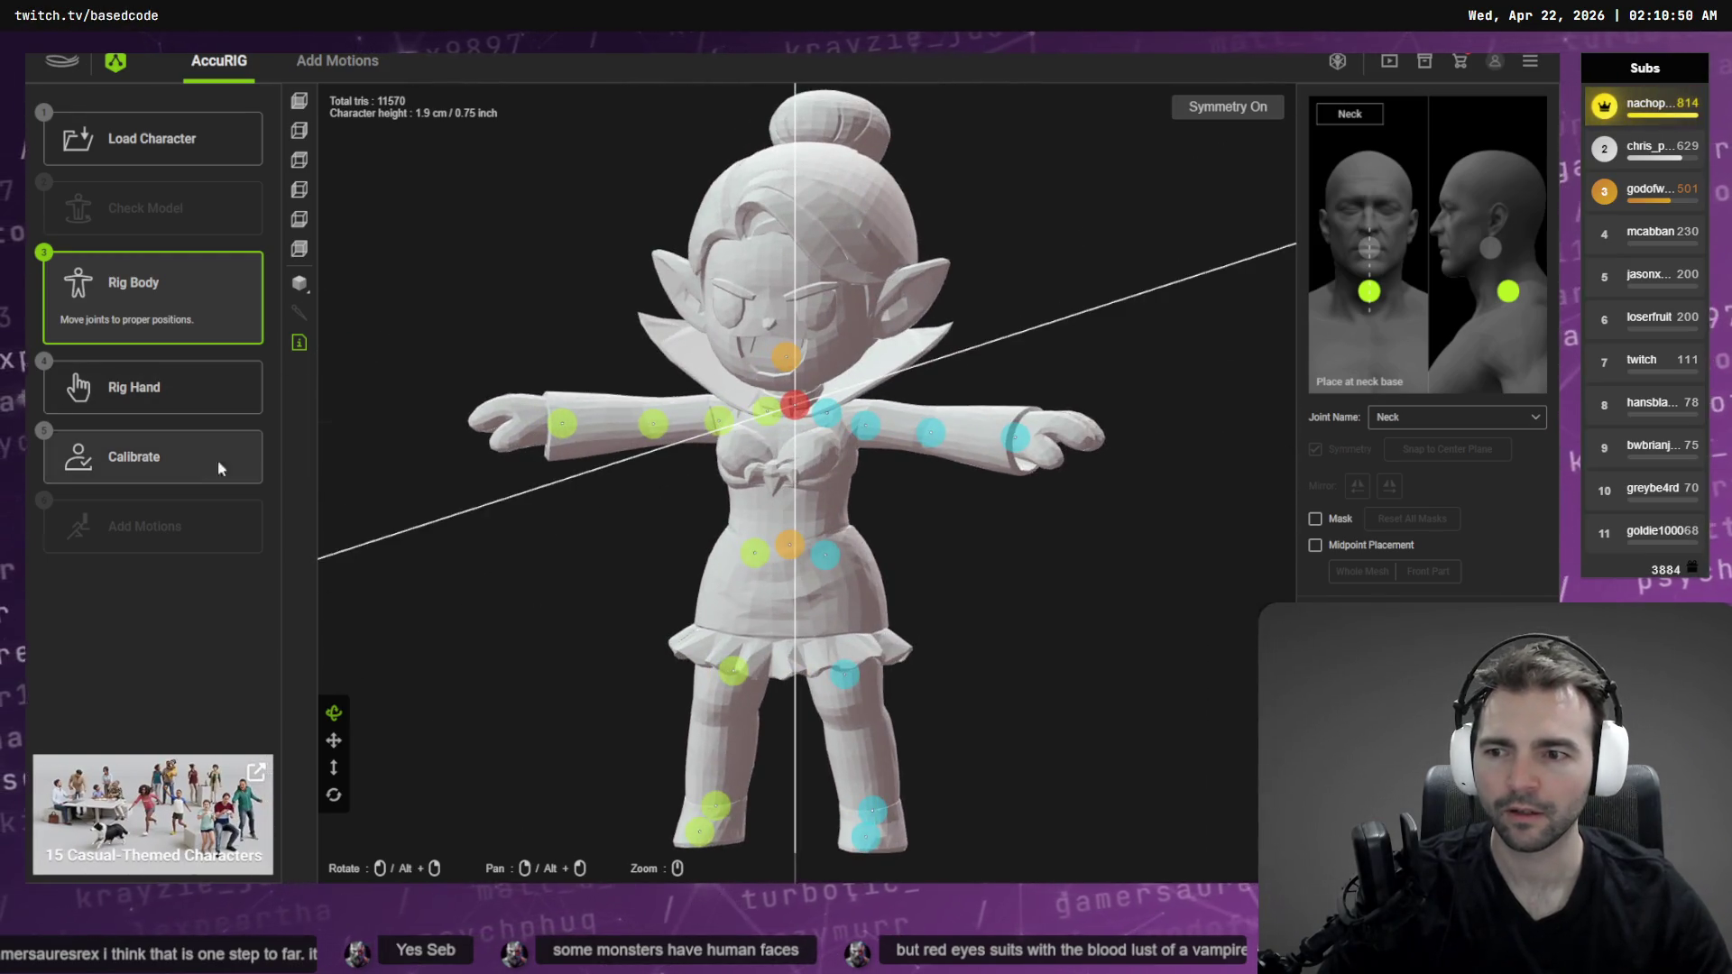
click(195, 465)
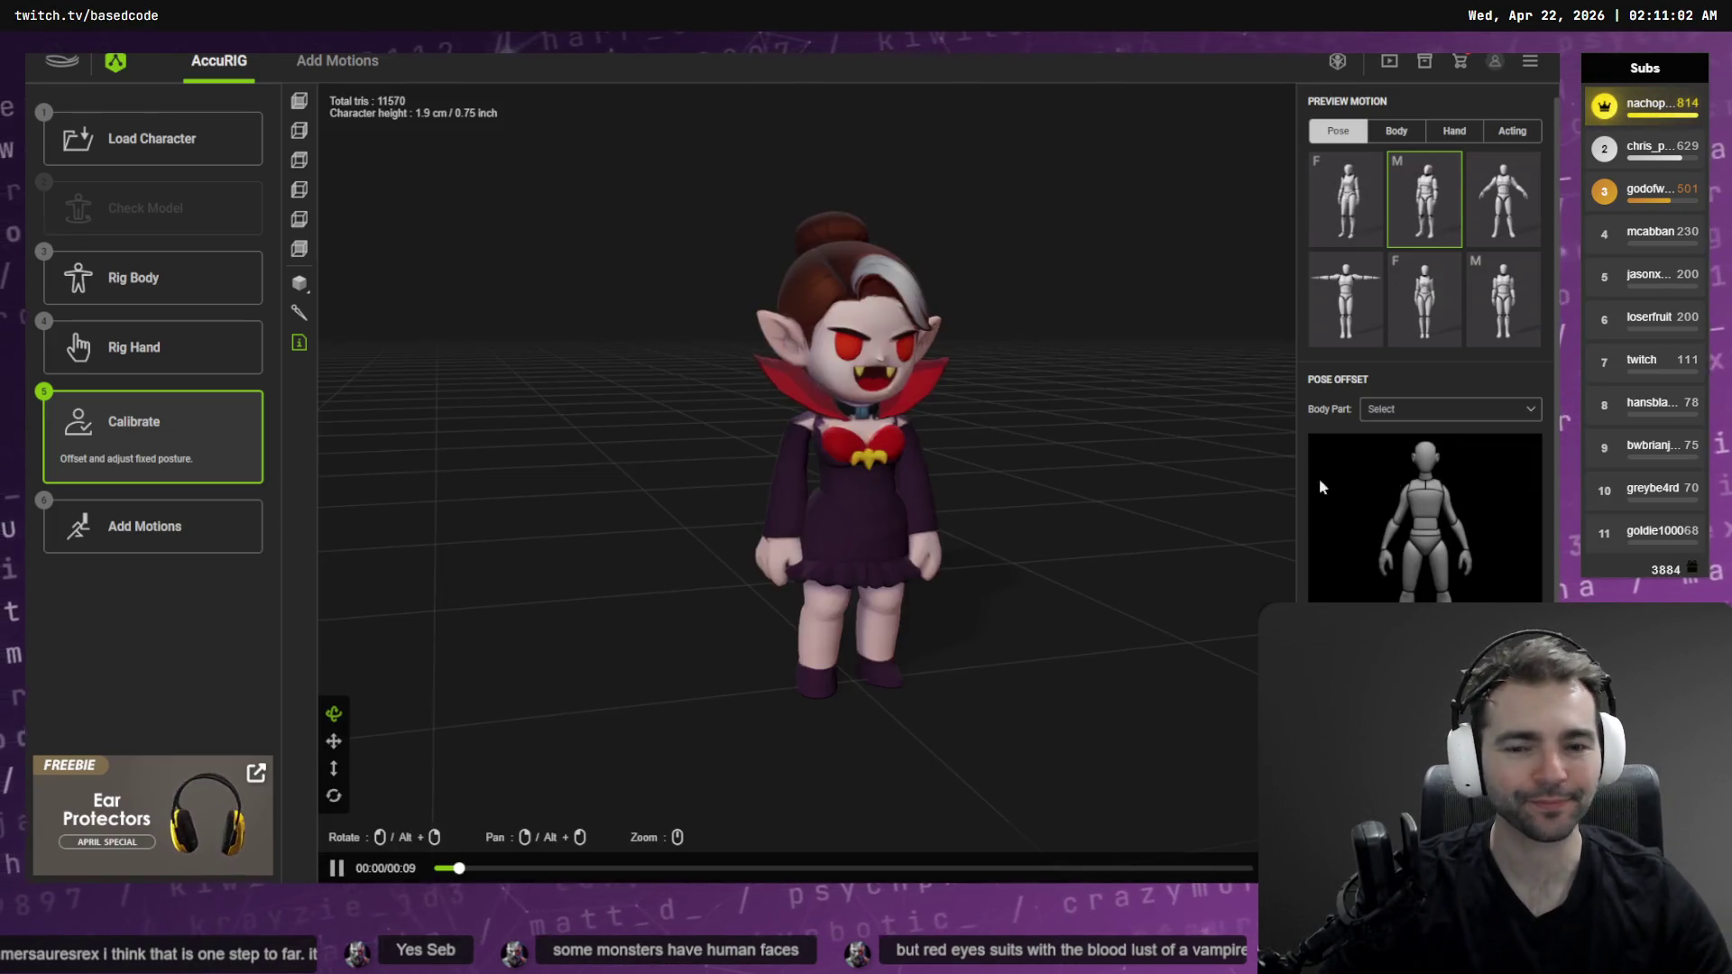
Preview Body and Acting motions on the rigged vampire, then reopen the motion catalog and its export menu
mouse_move(796, 428)
mouse_down()
mouse_move(889, 425)
mouse_move(689, 437)
mouse_move(1074, 425)
mouse_move(619, 390)
mouse_move(746, 414)
mouse_up()
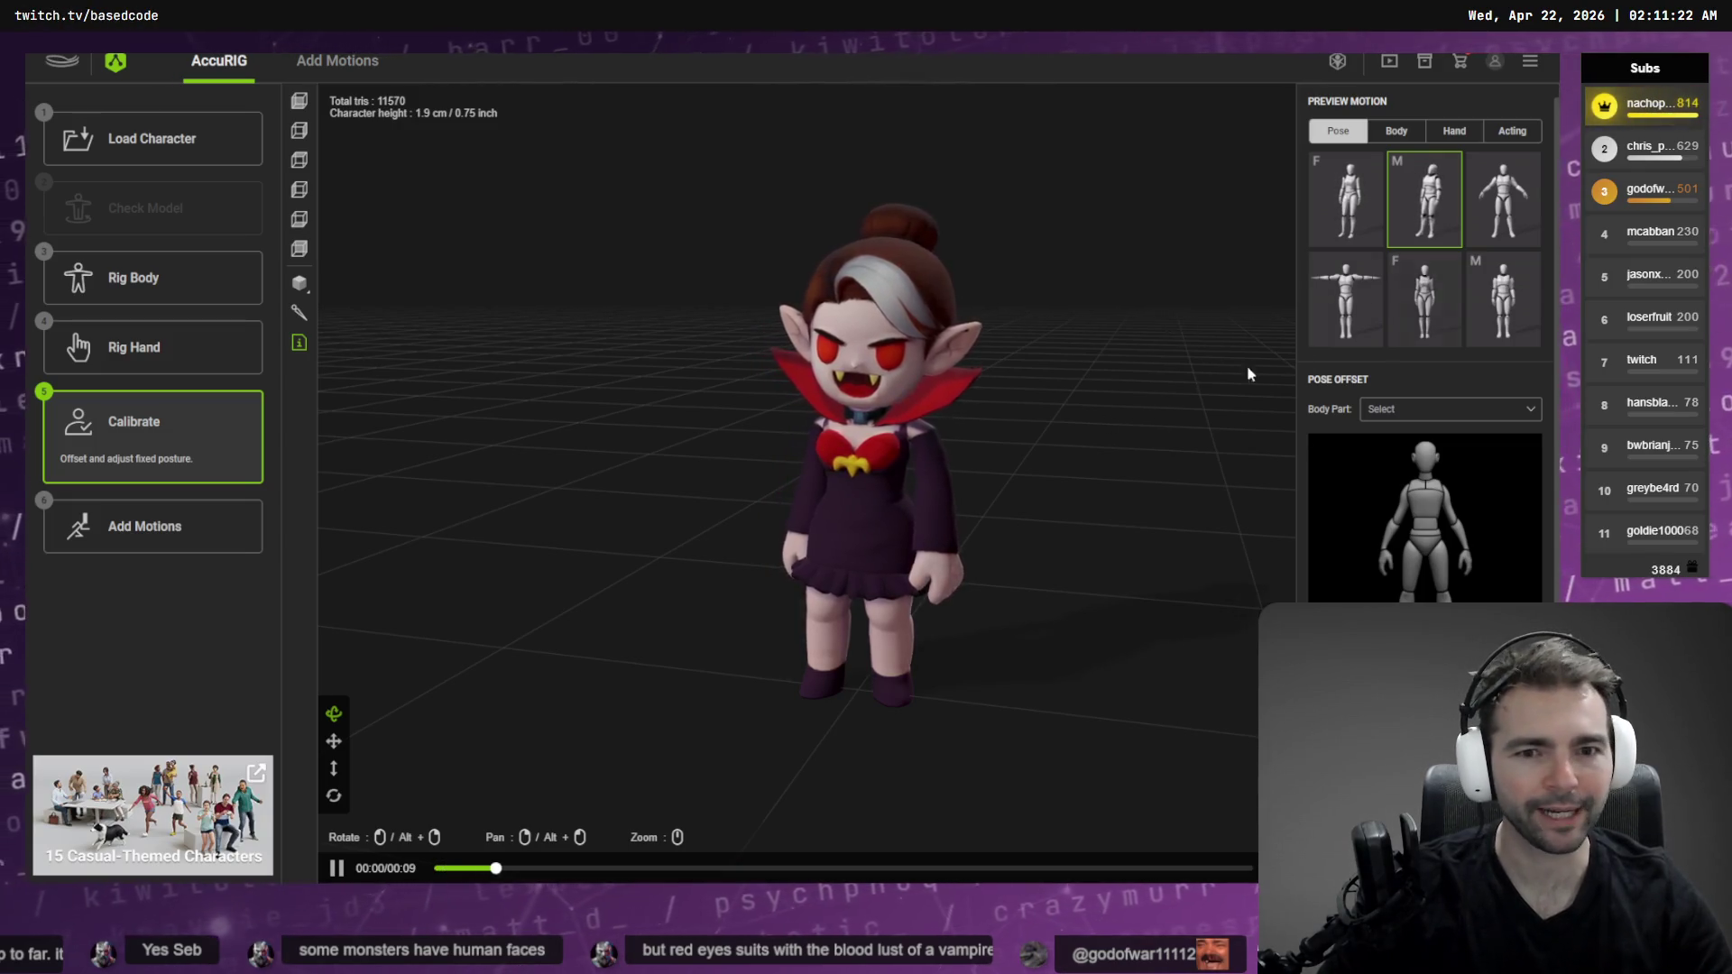
click(117, 526)
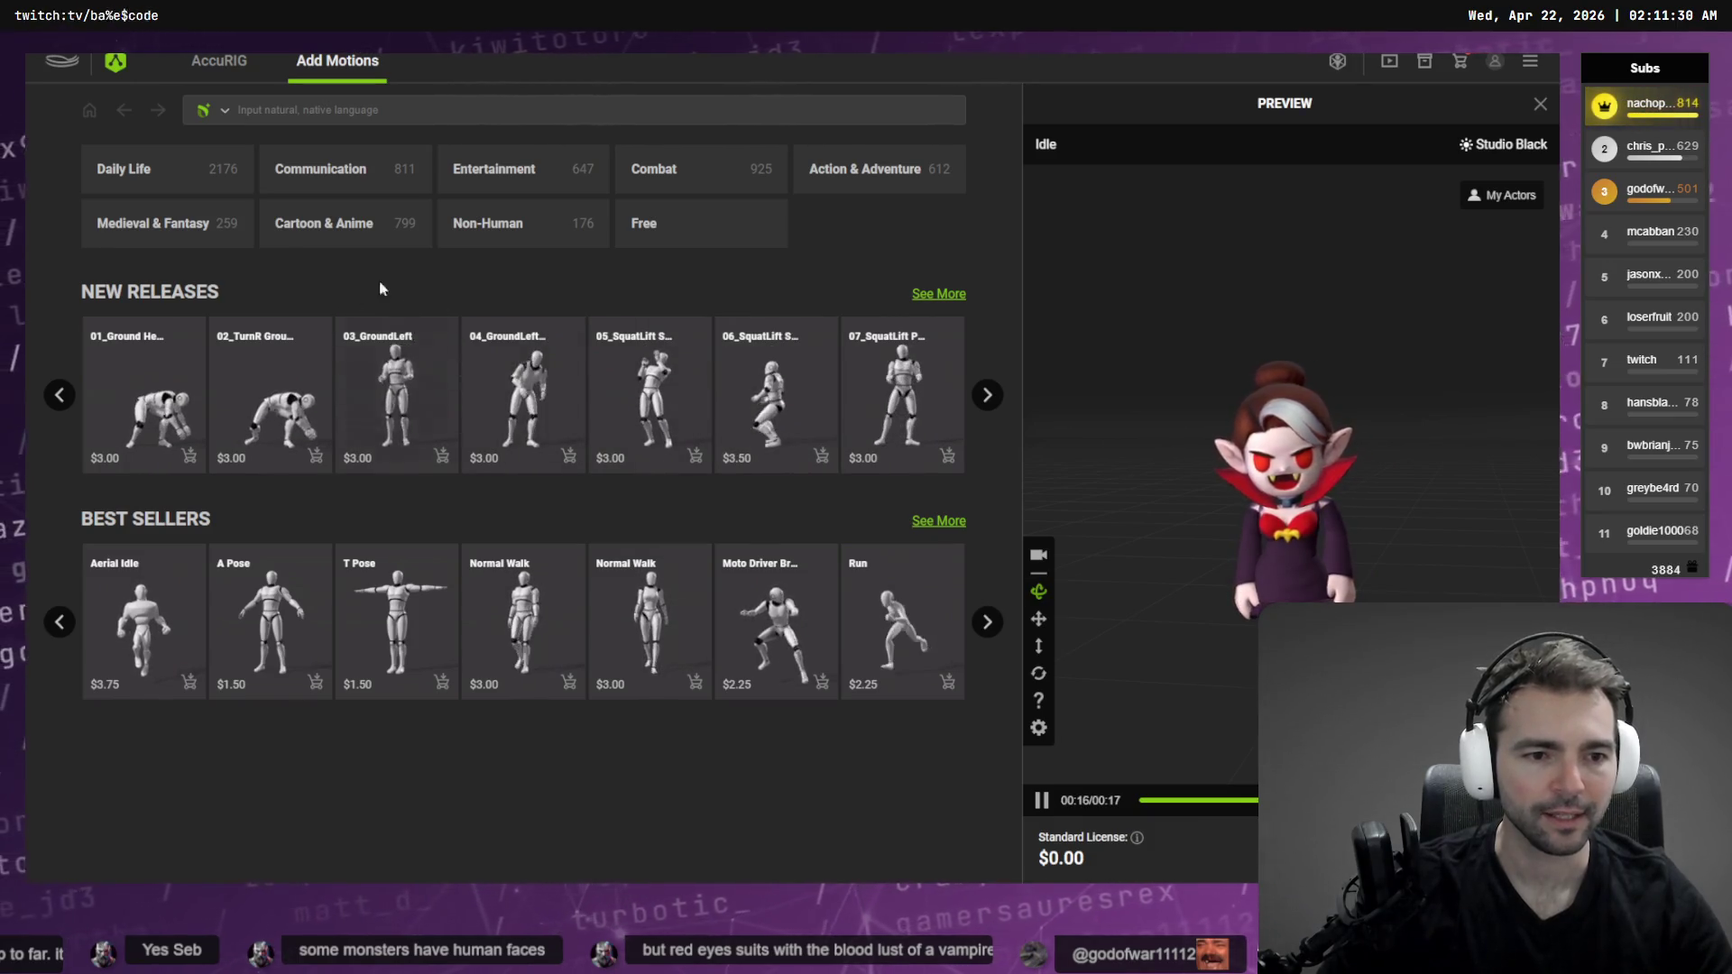
click(215, 63)
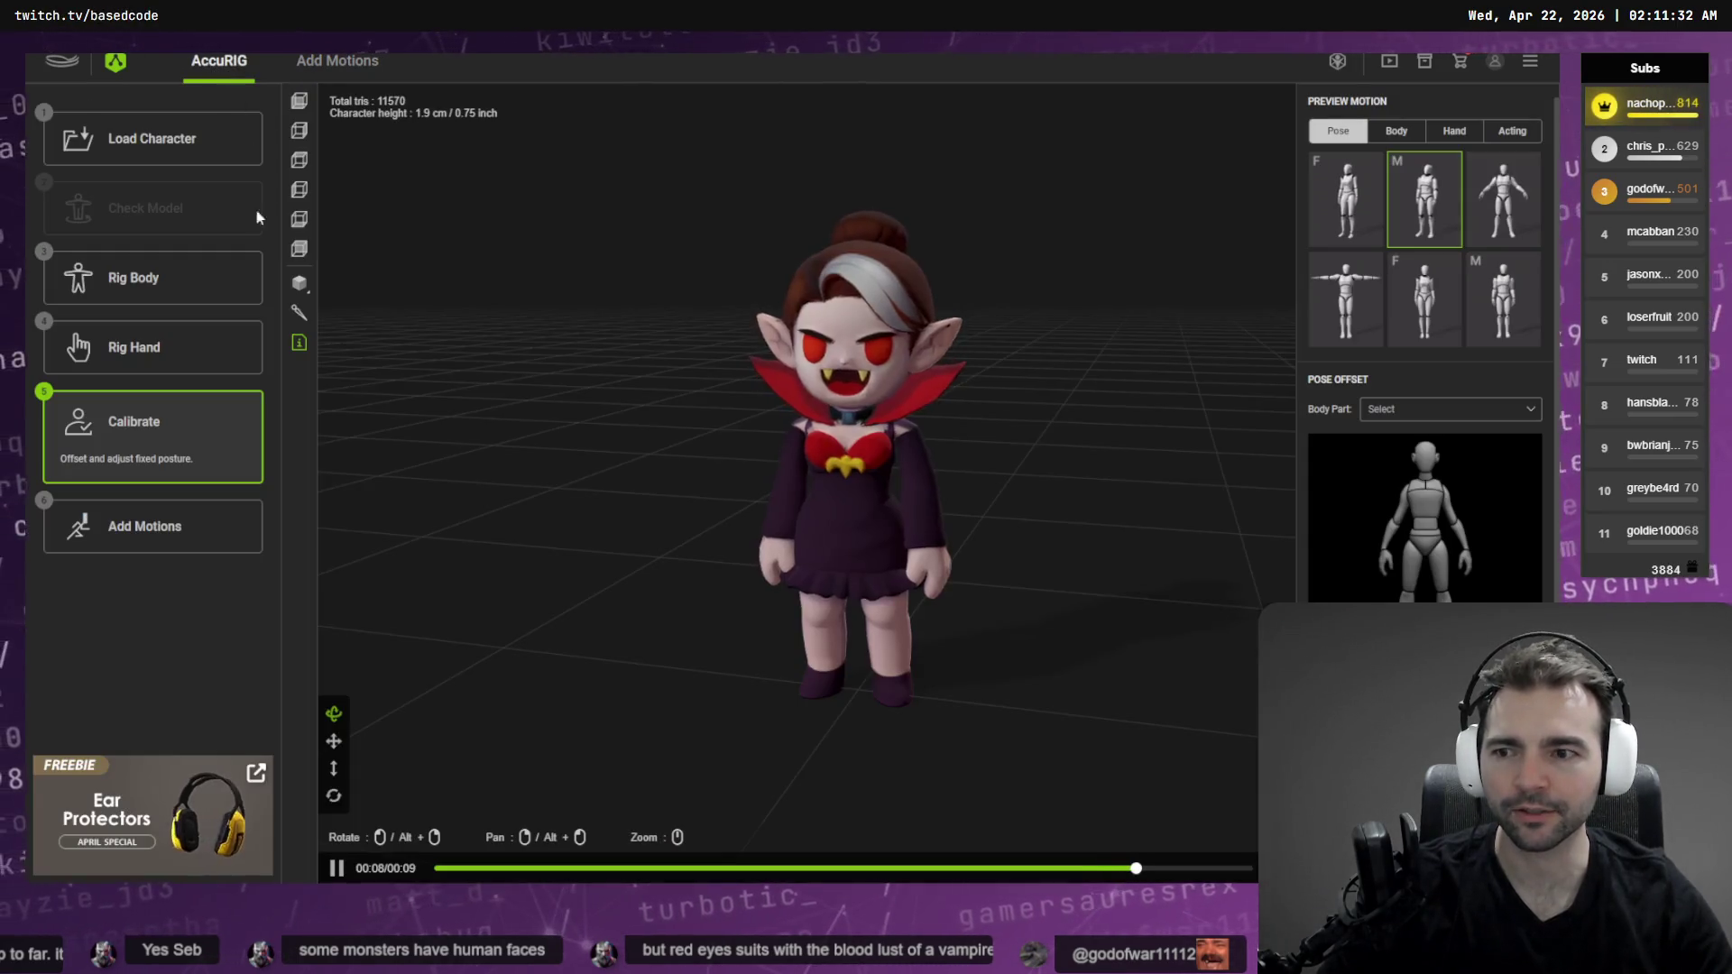
click(1399, 135)
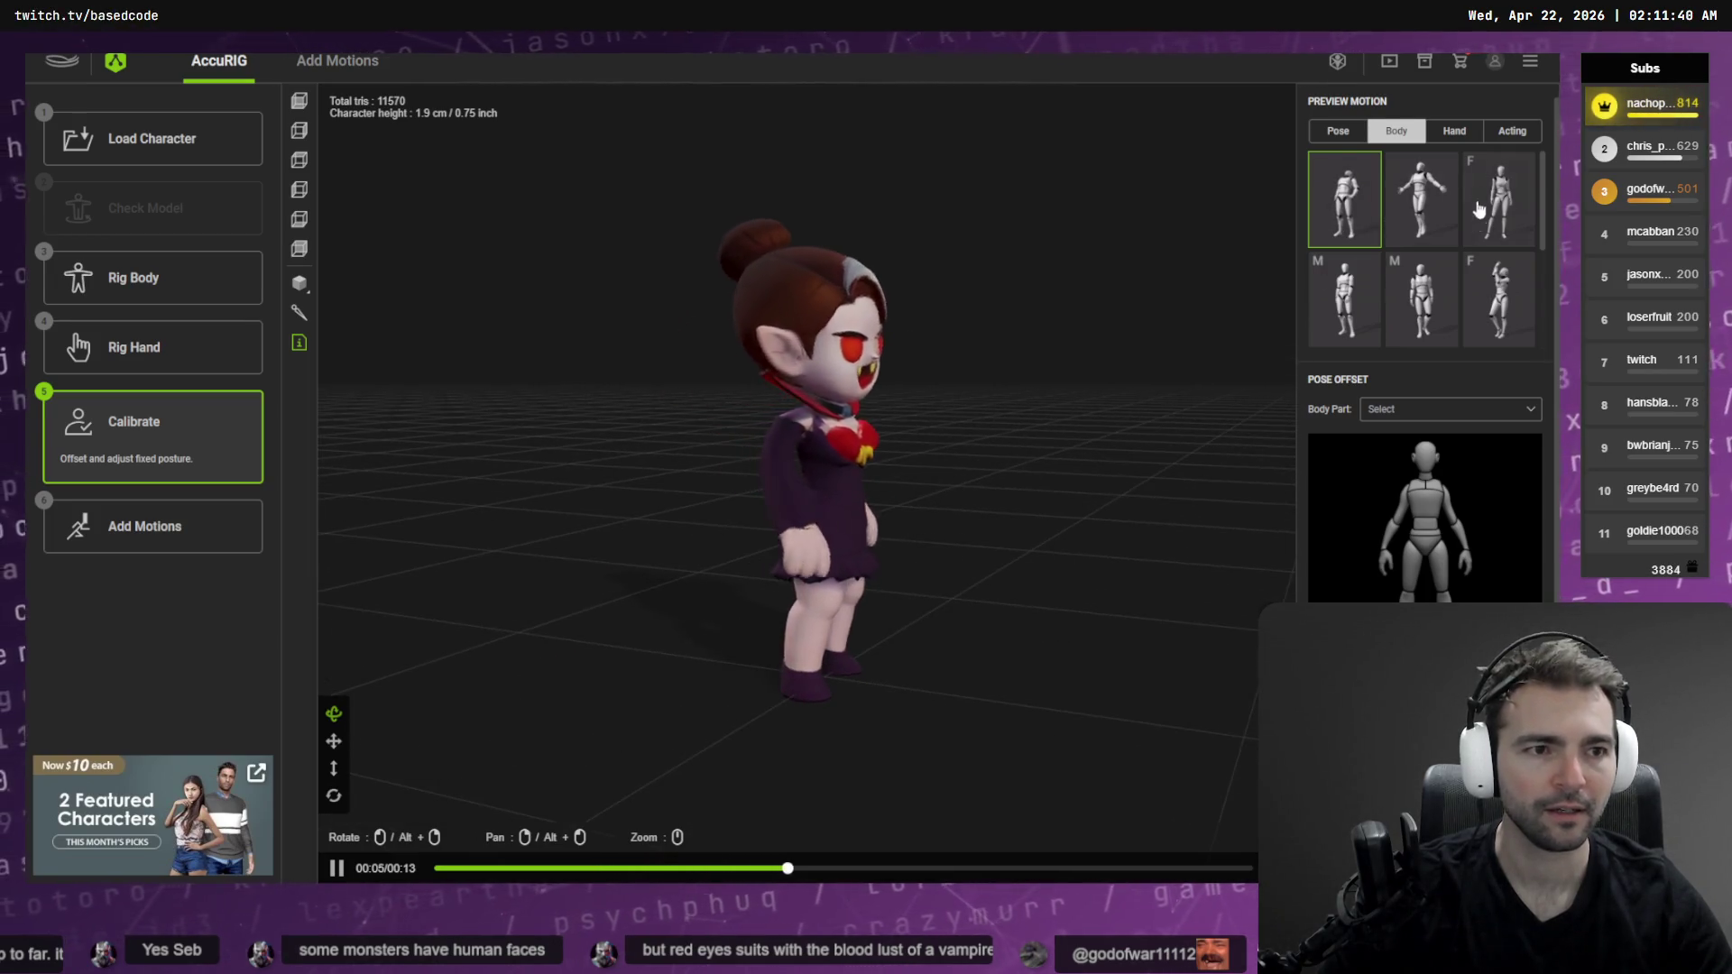
click(1512, 131)
click(1424, 300)
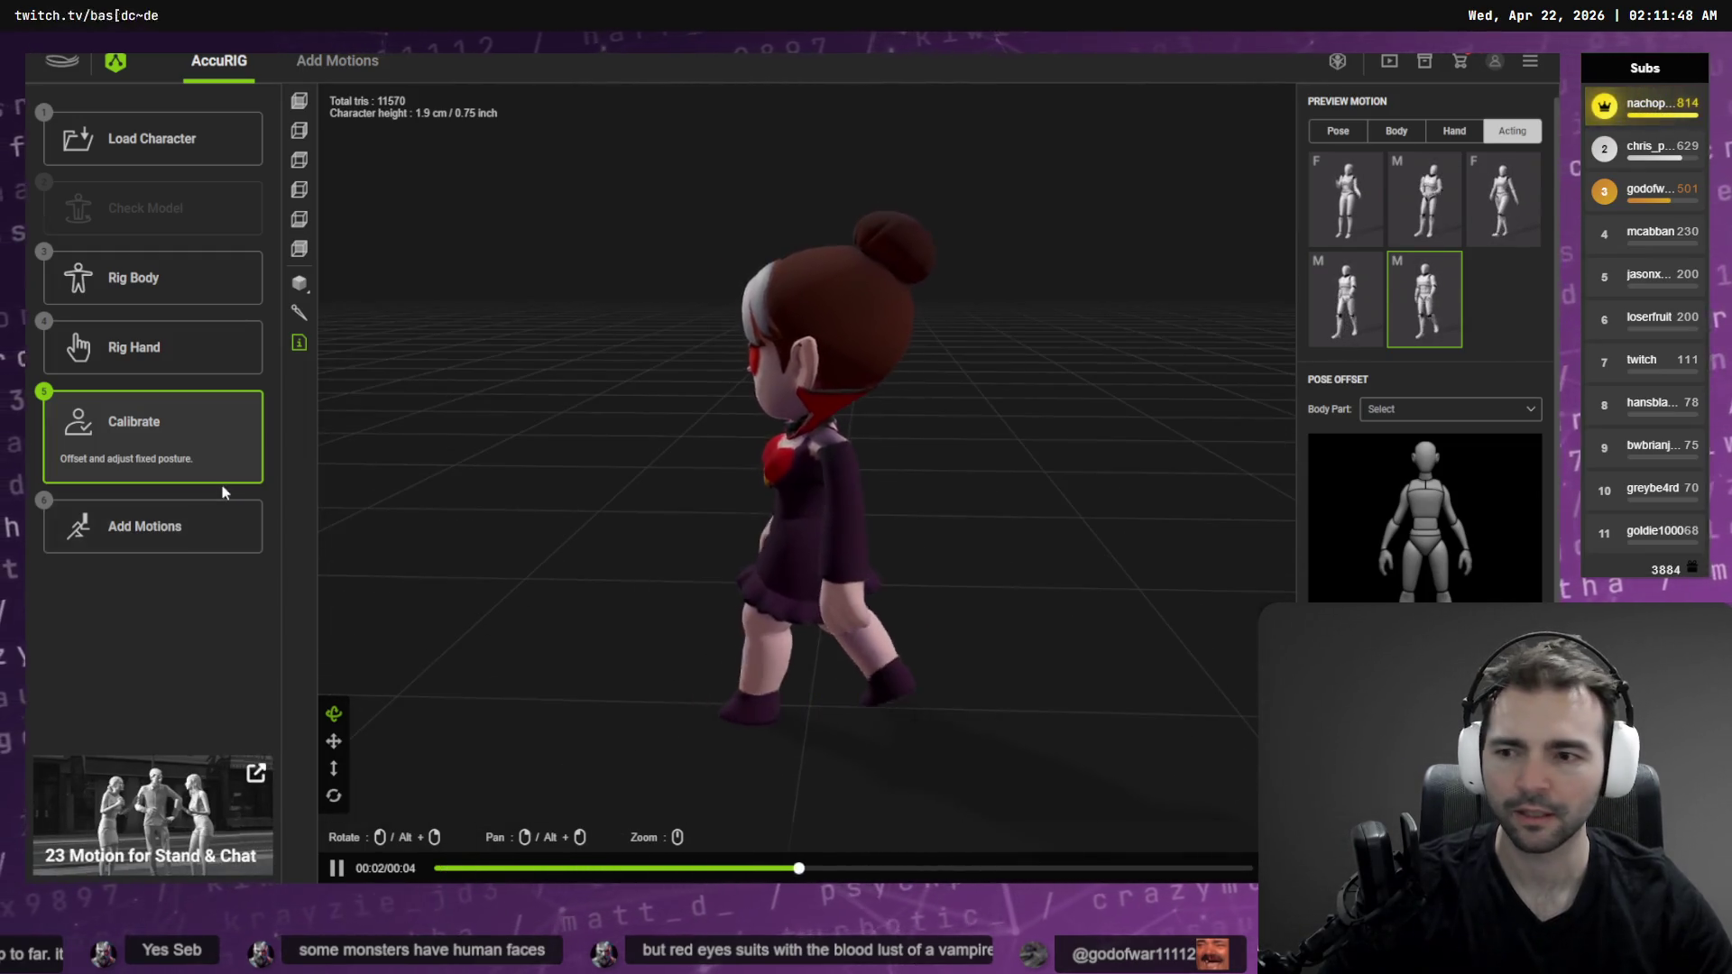
click(198, 526)
right_click(762, 379)
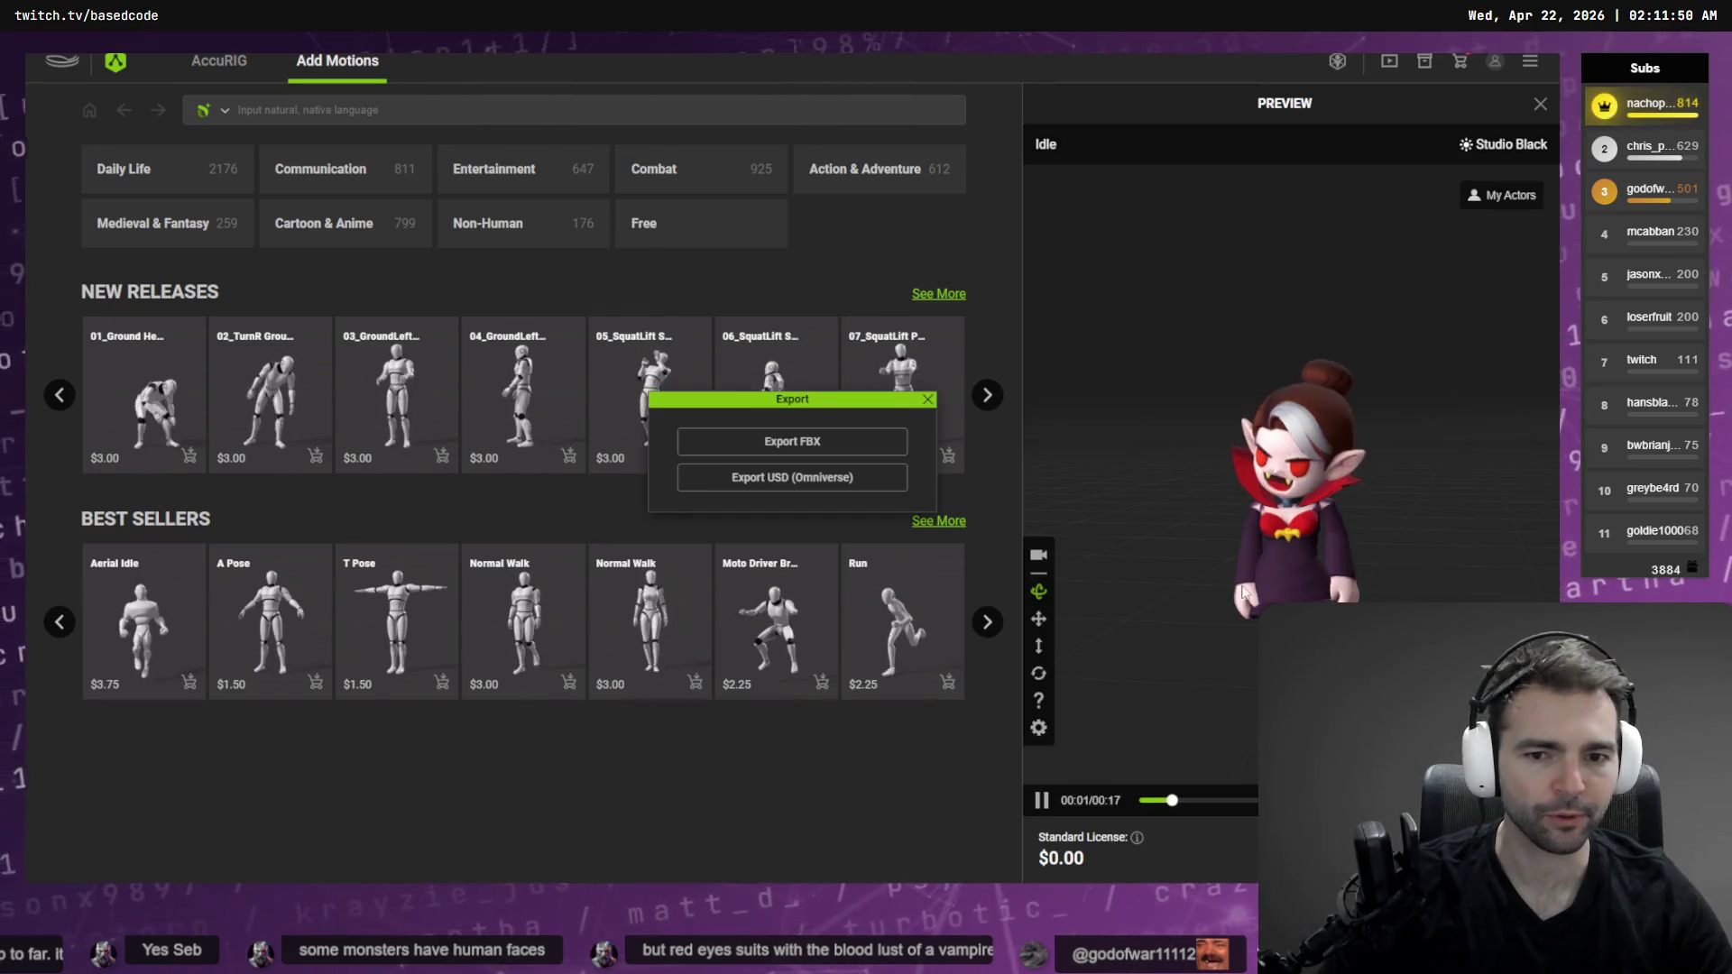
Export the rigged character as Vampire.fbx into _To Process > Vampire
click(812, 445)
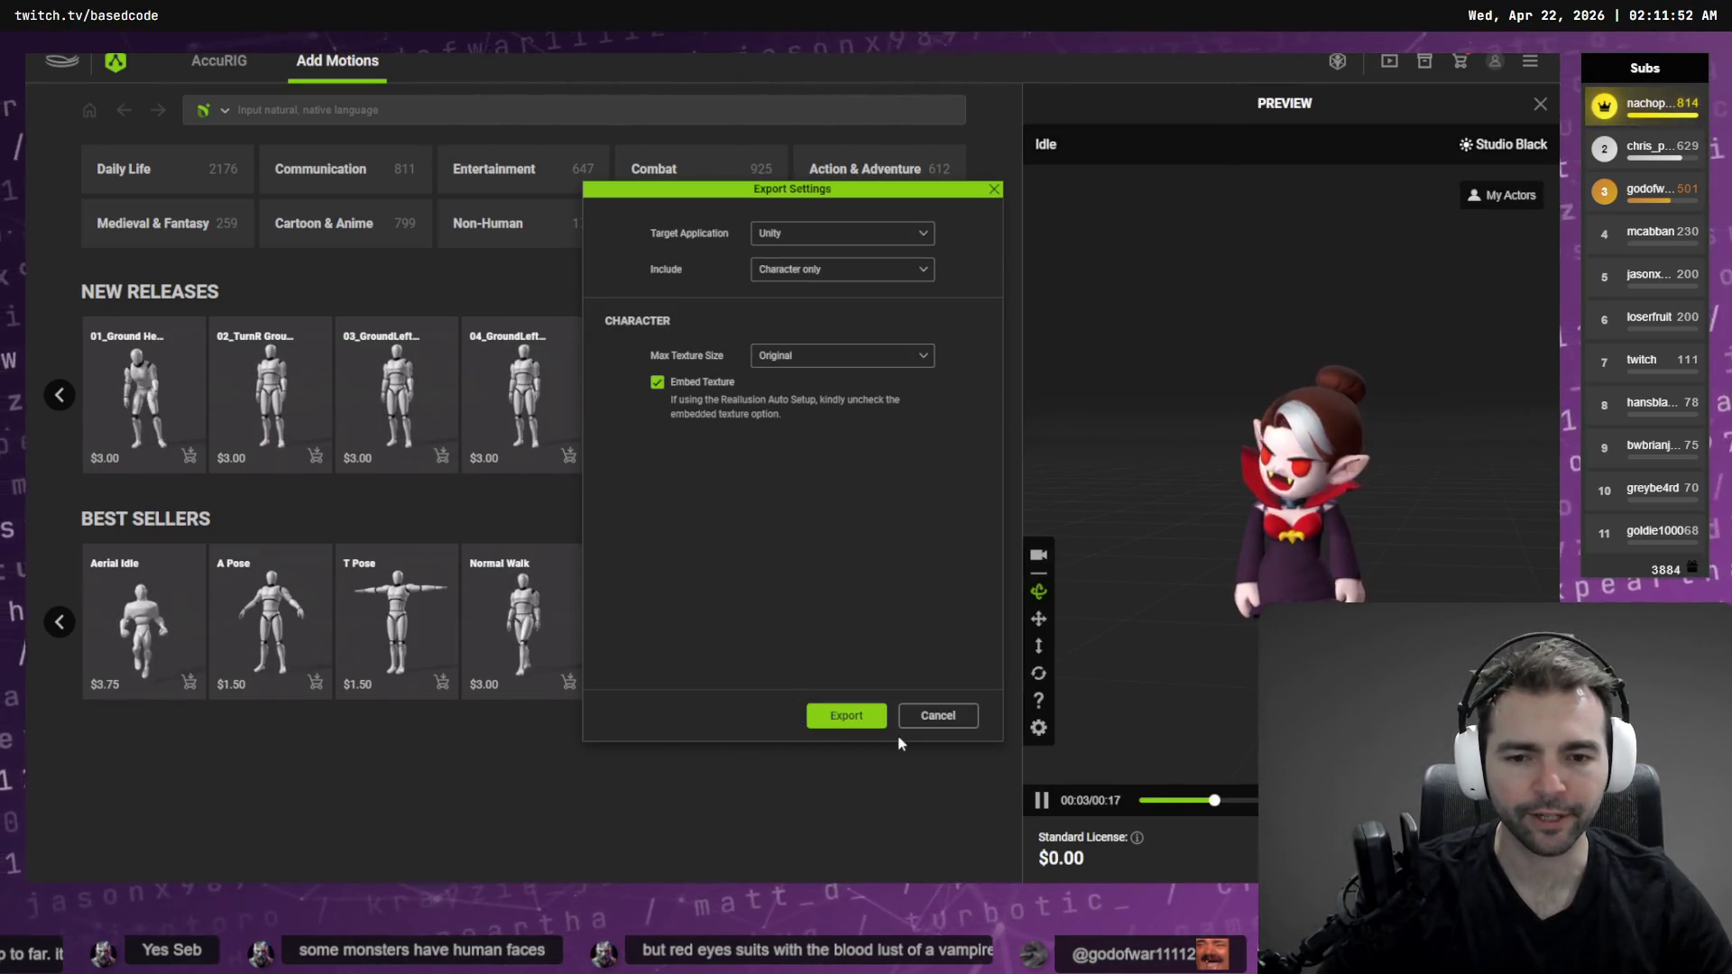
click(835, 715)
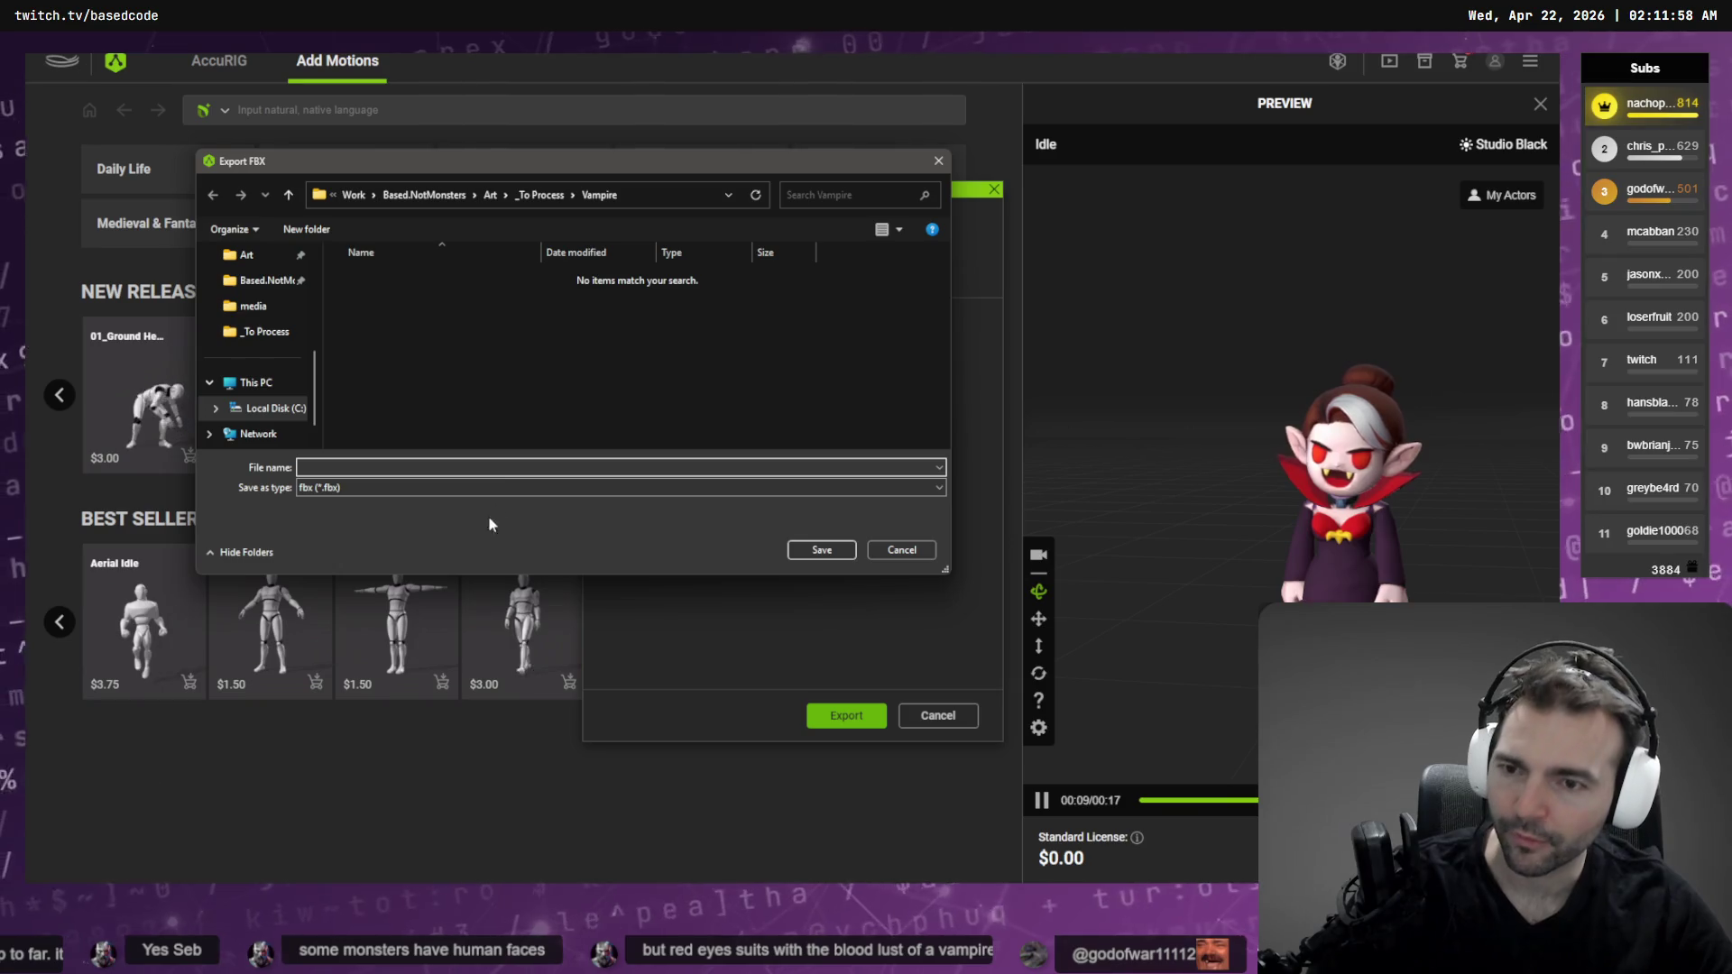
click(541, 195)
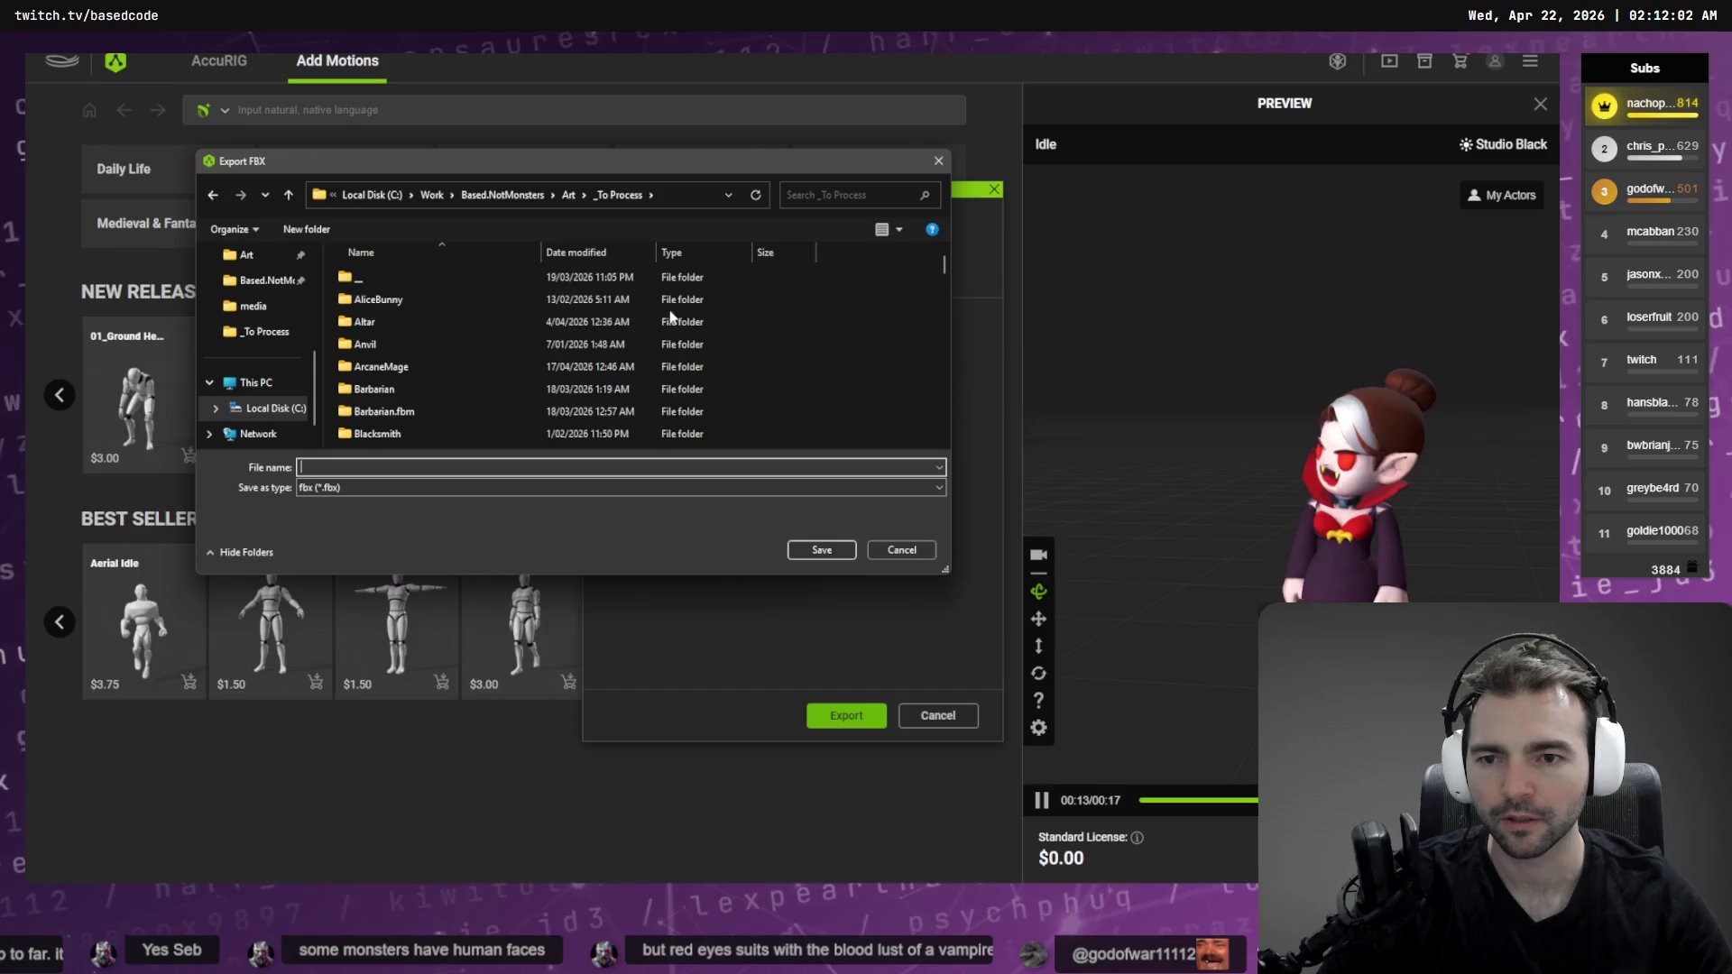
scroll(383, 298, down, 12)
click(380, 298)
double_click(379, 300)
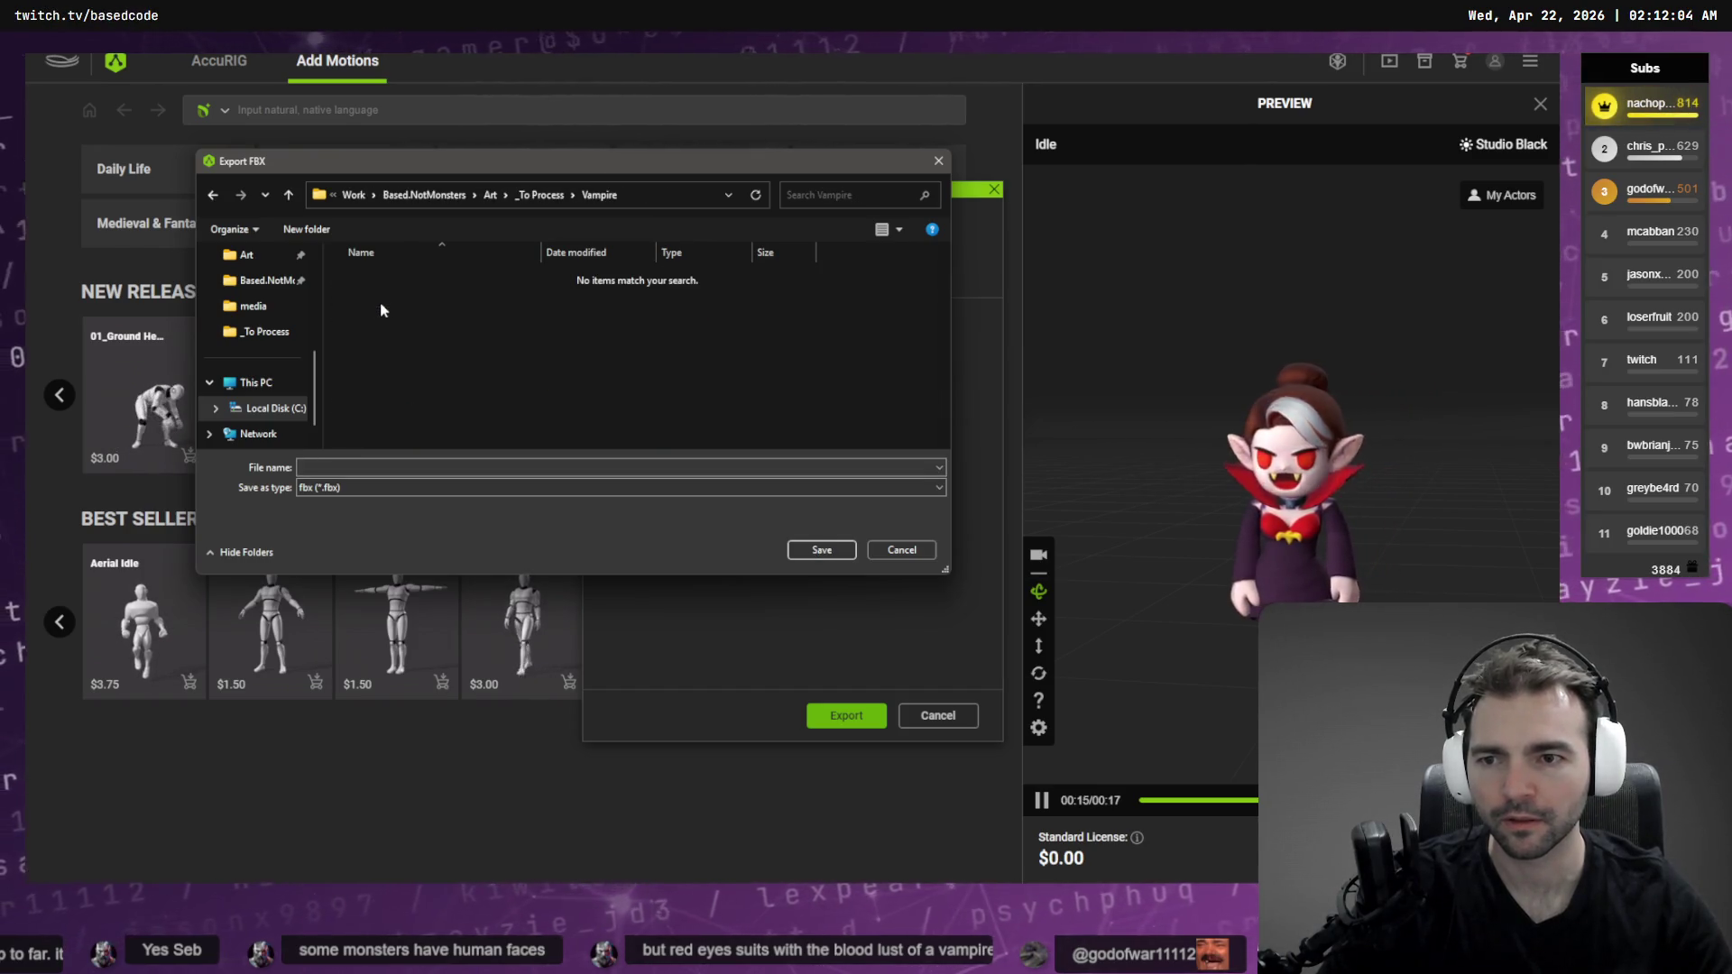
text(Vampire)
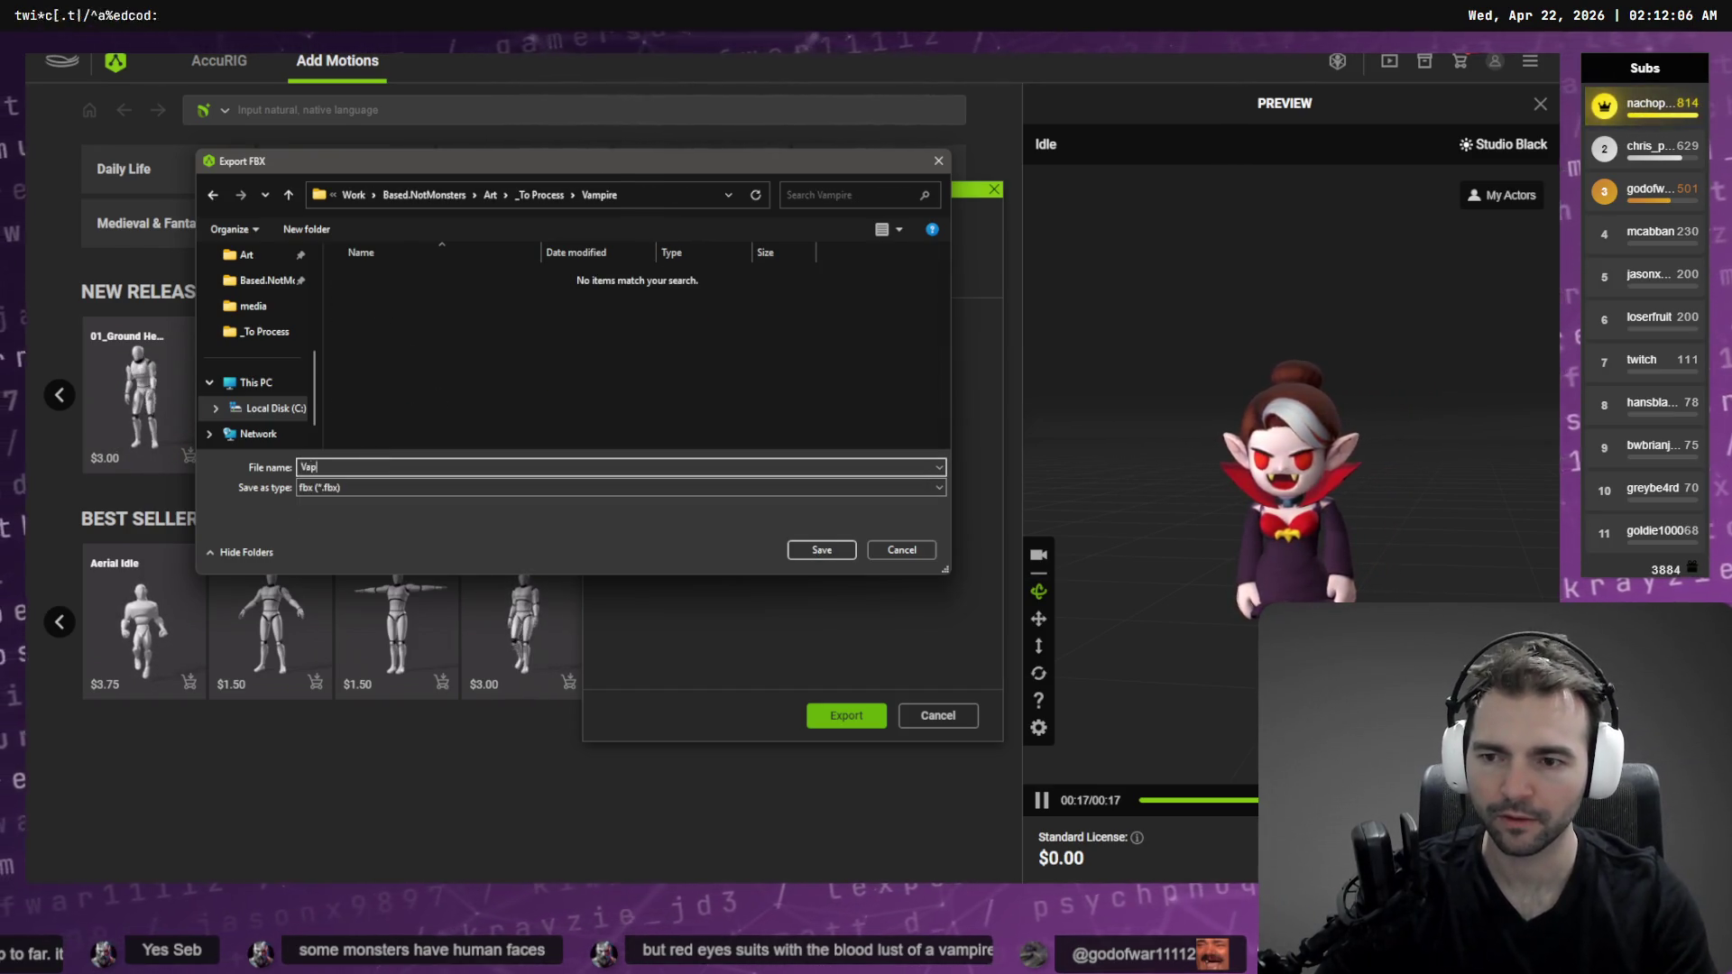
key(Return)
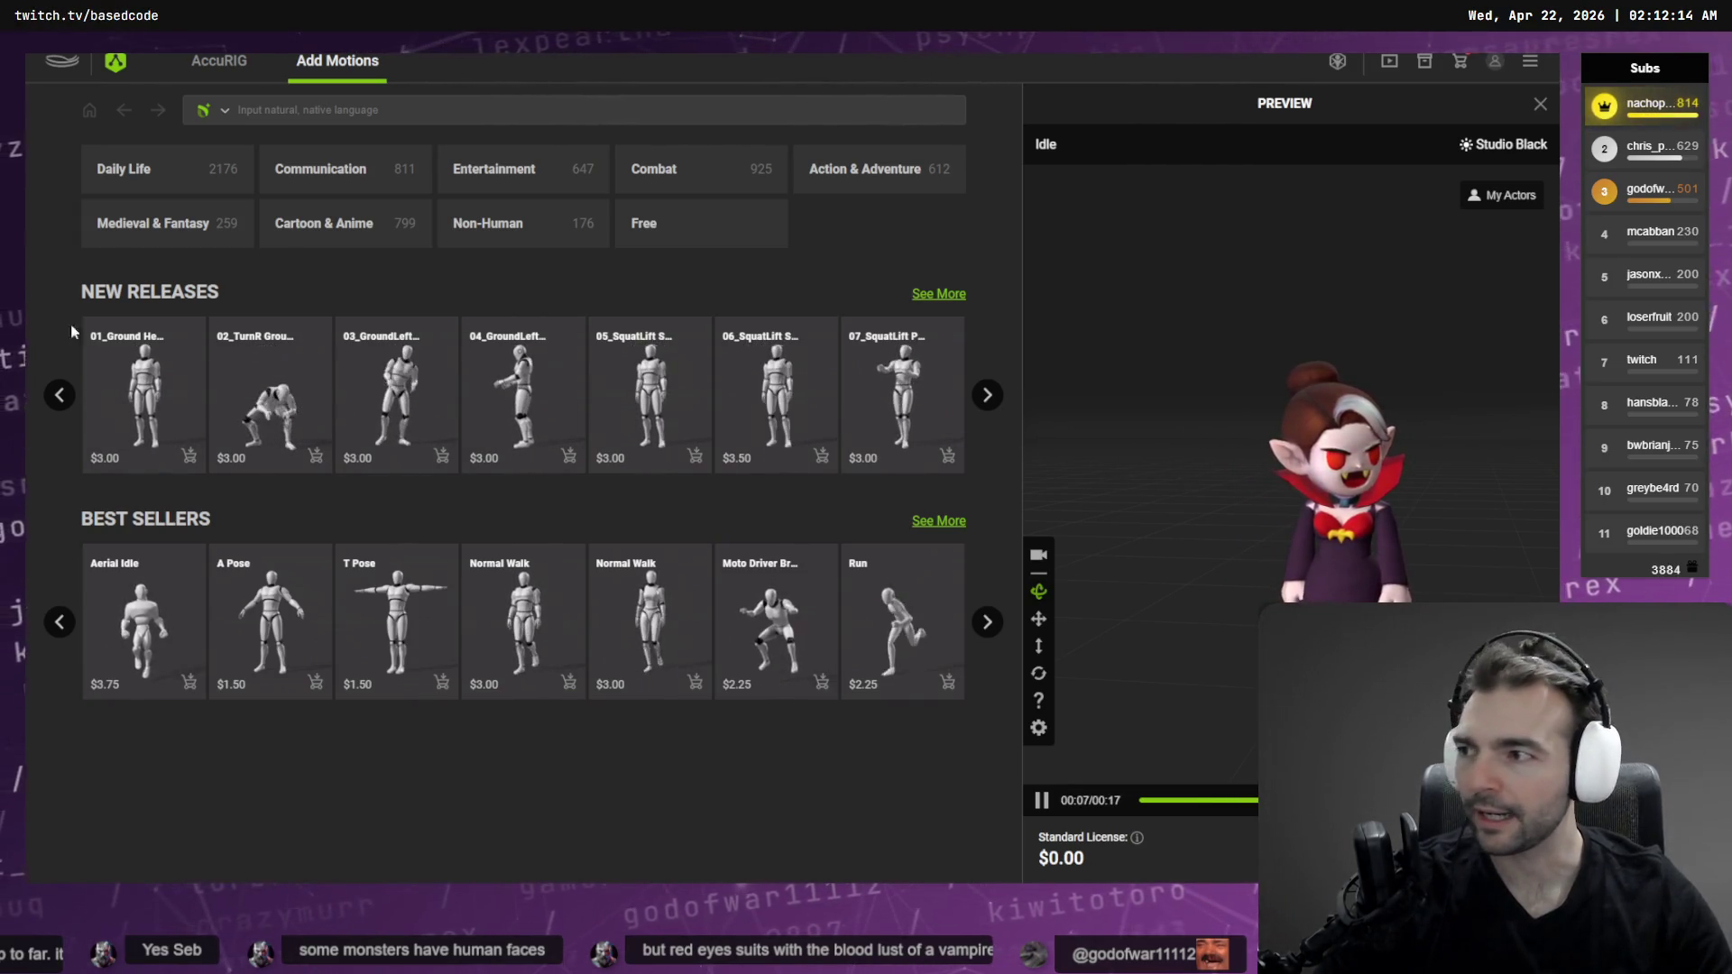
key(alt+Tab)
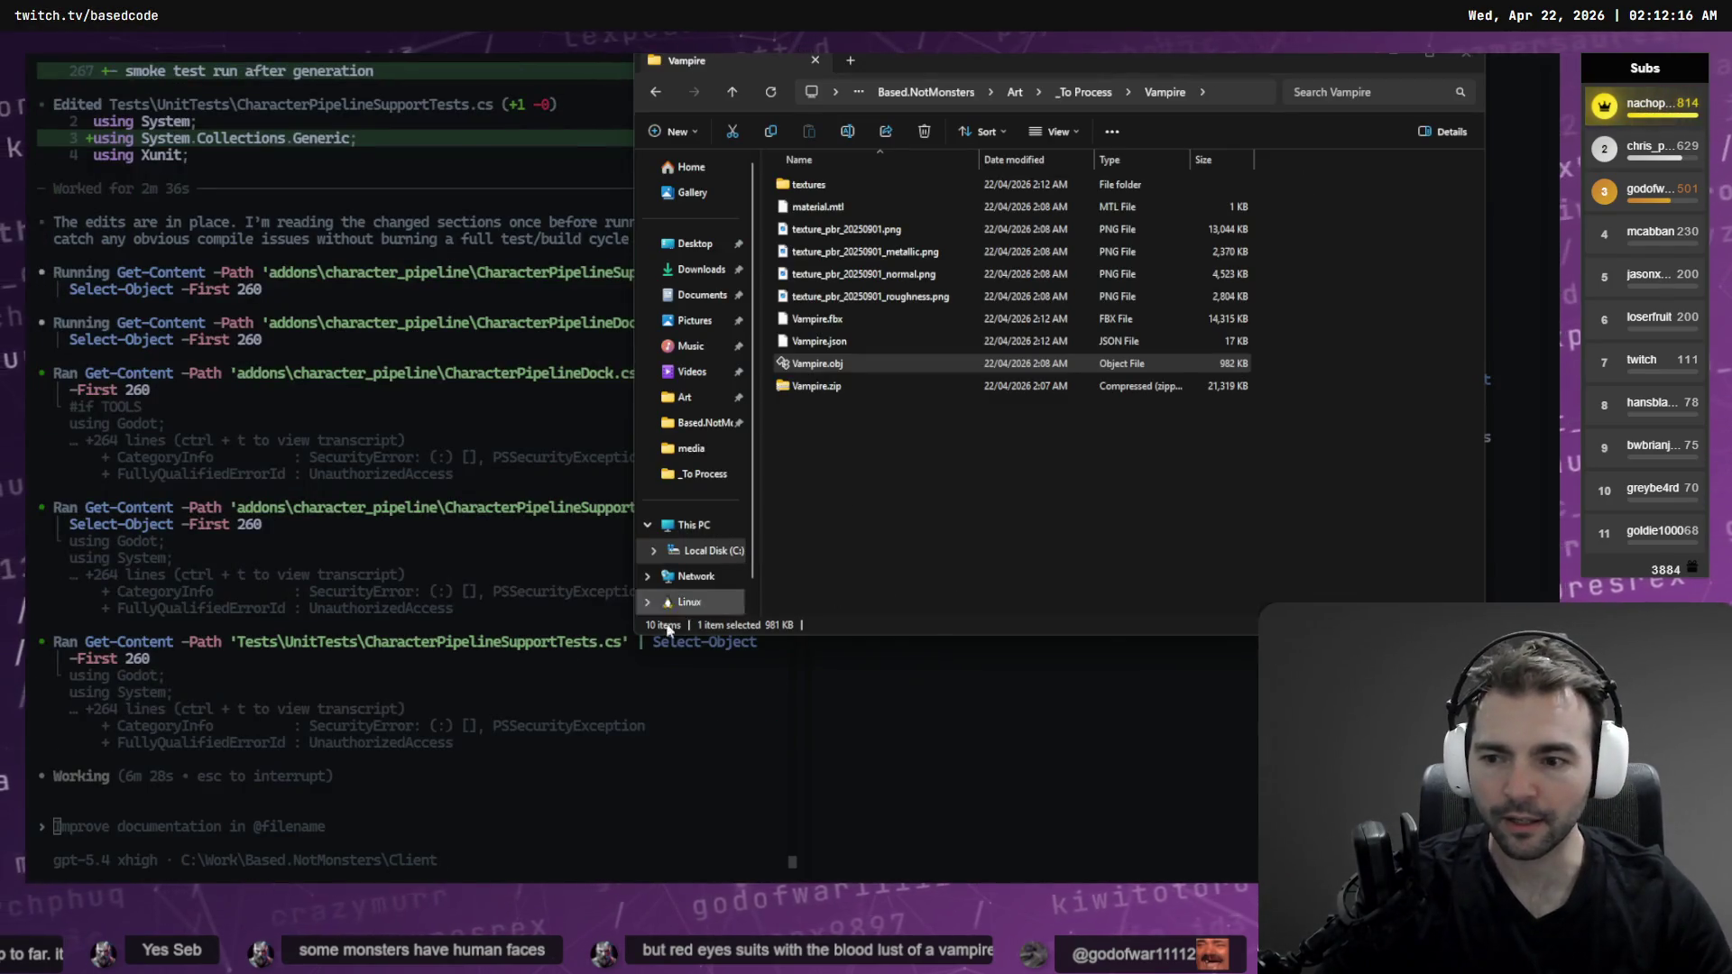
Bring the terminal window back in front of the Vampire folder in File Explorer
click(341, 728)
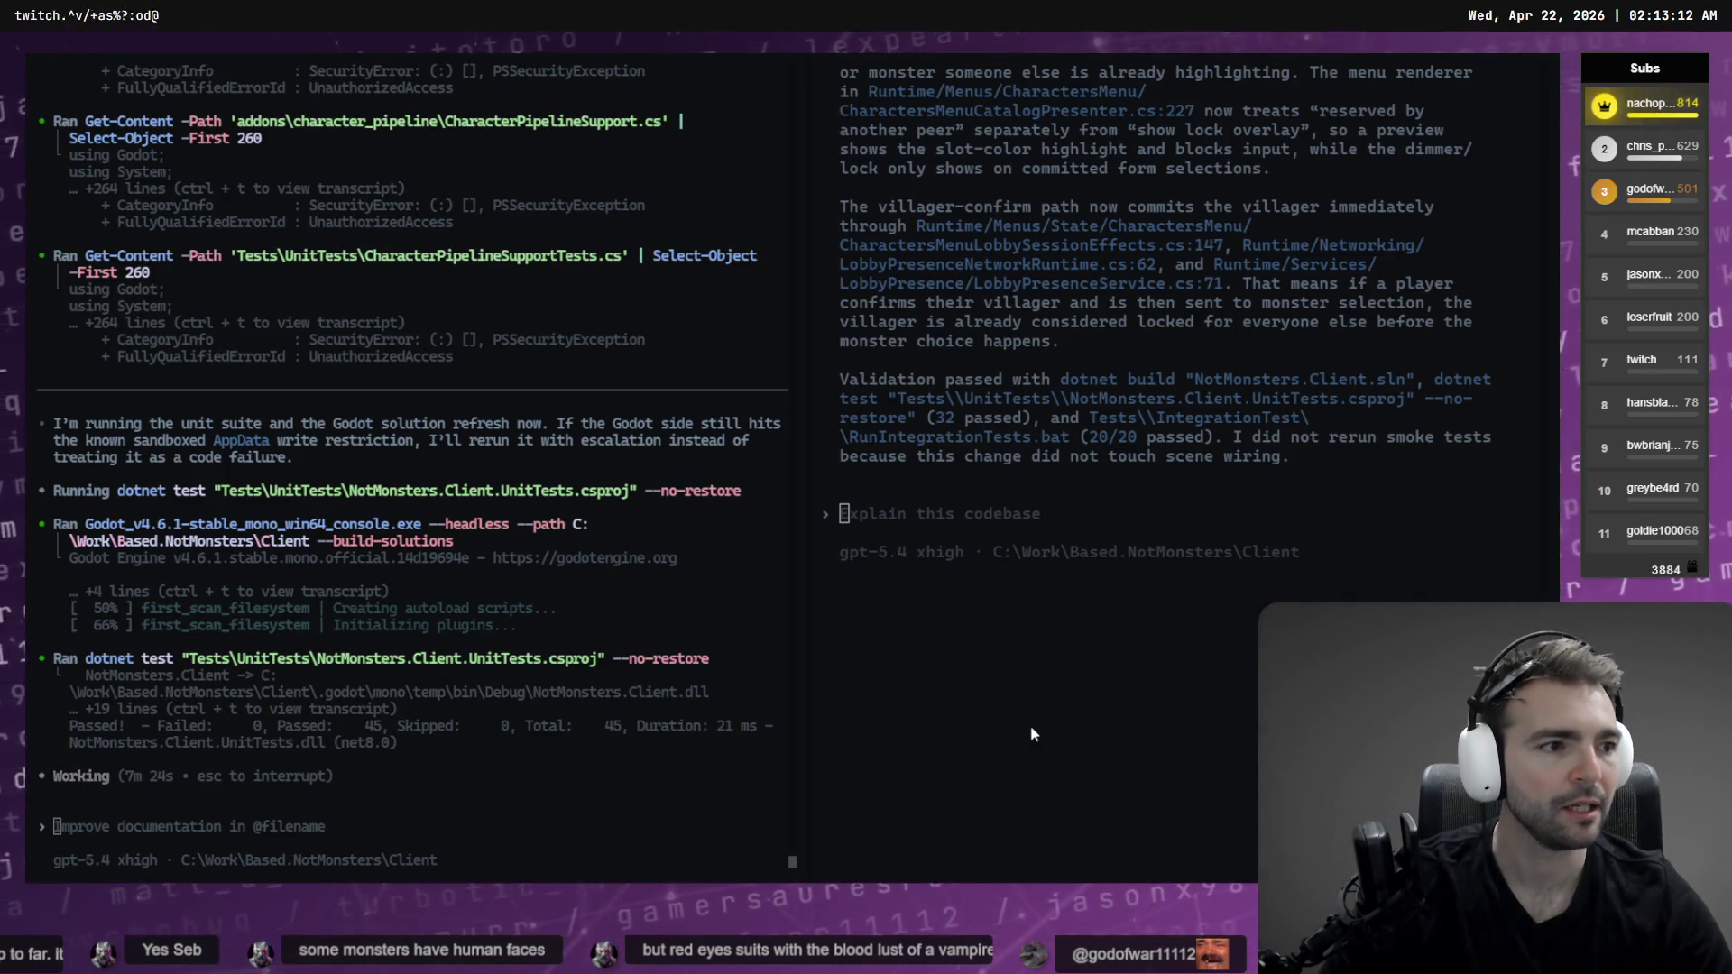
Glance at the Vagabond folder's exported files, then switch to AccuRIG's Add Motions library
key(alt+Tab)
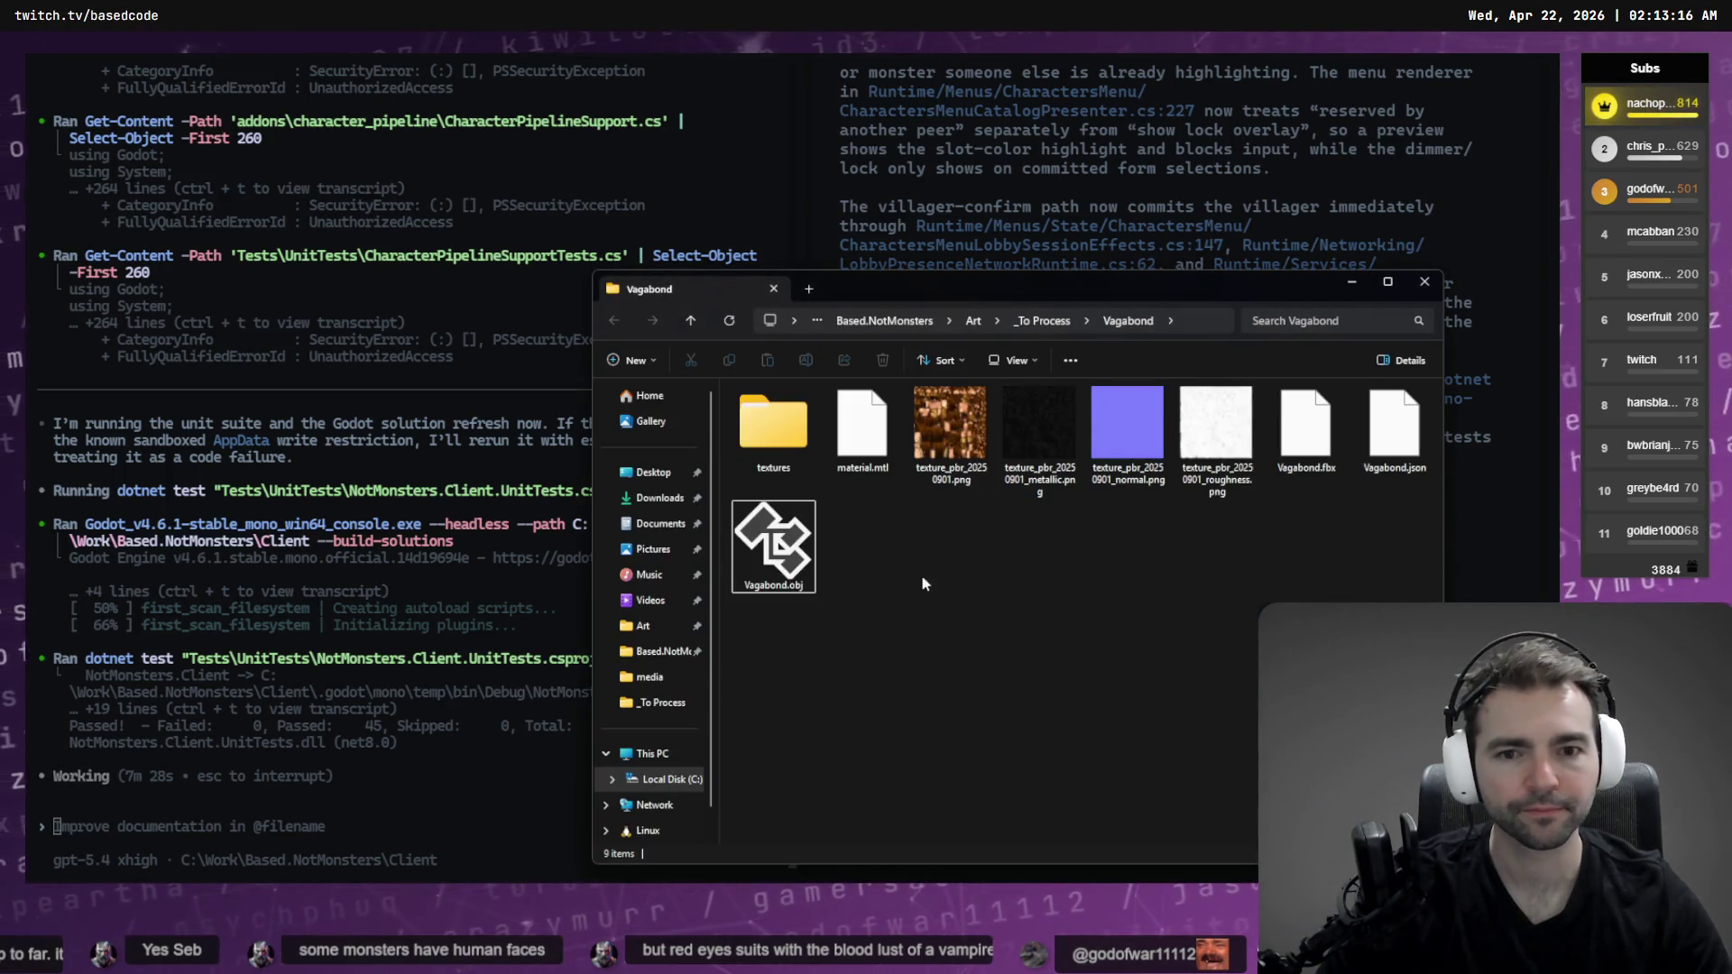
key(alt+Tab)
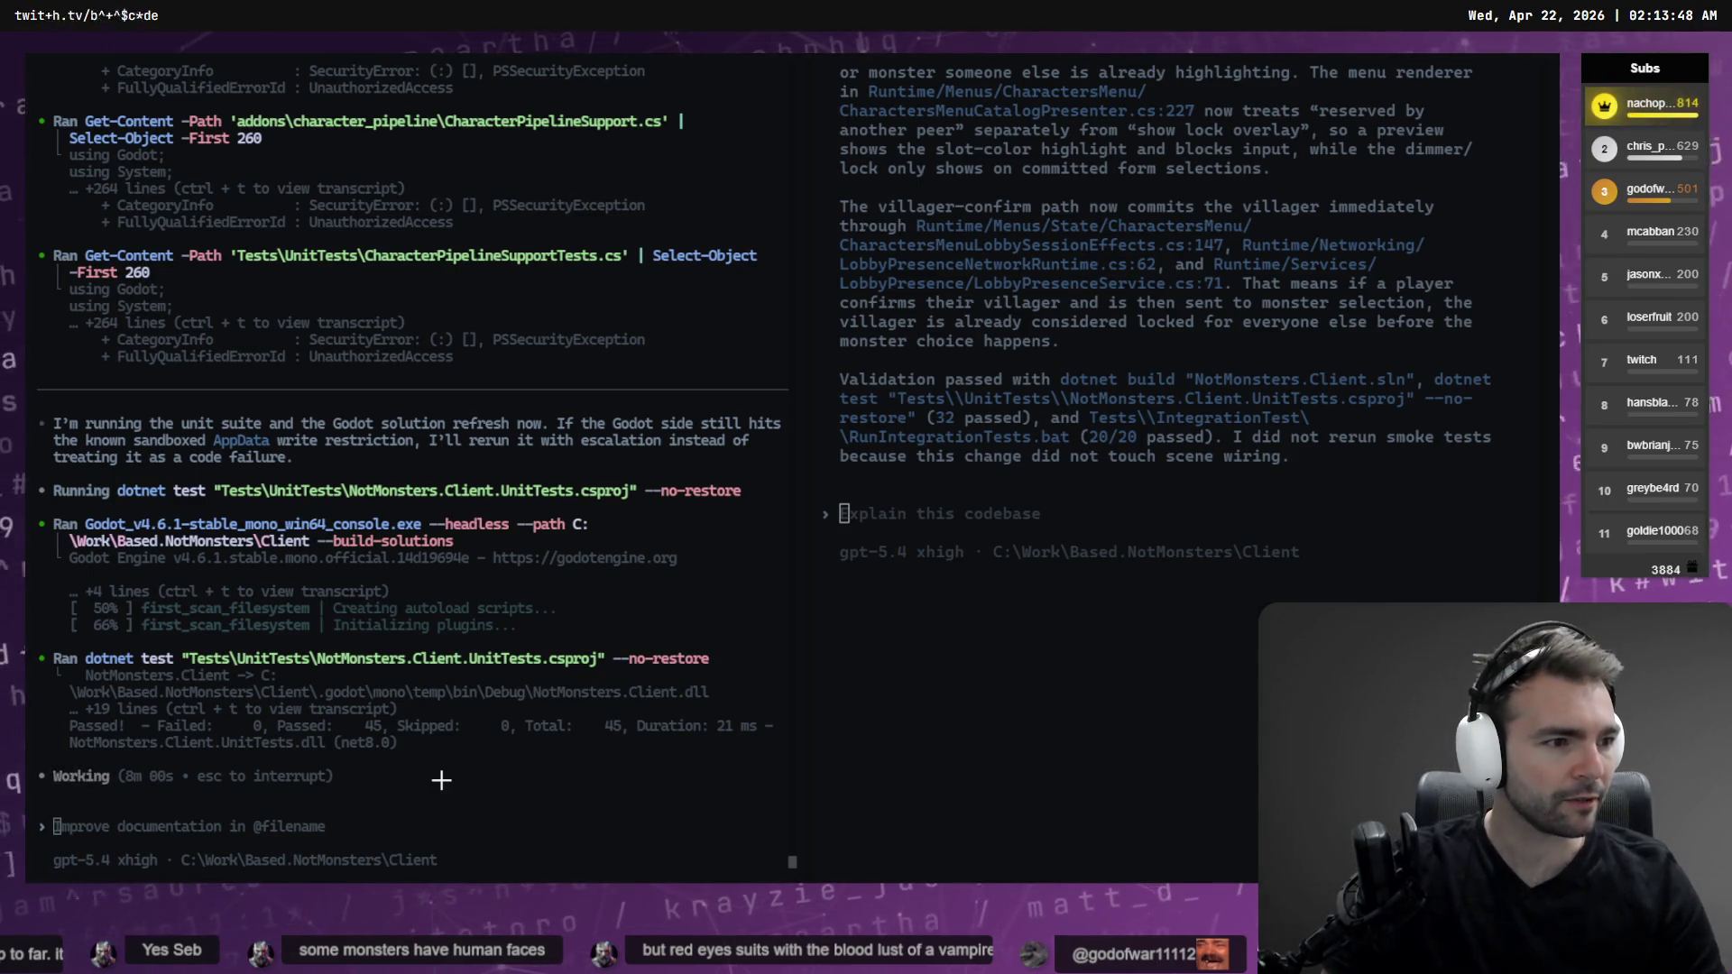
key(alt+Tab)
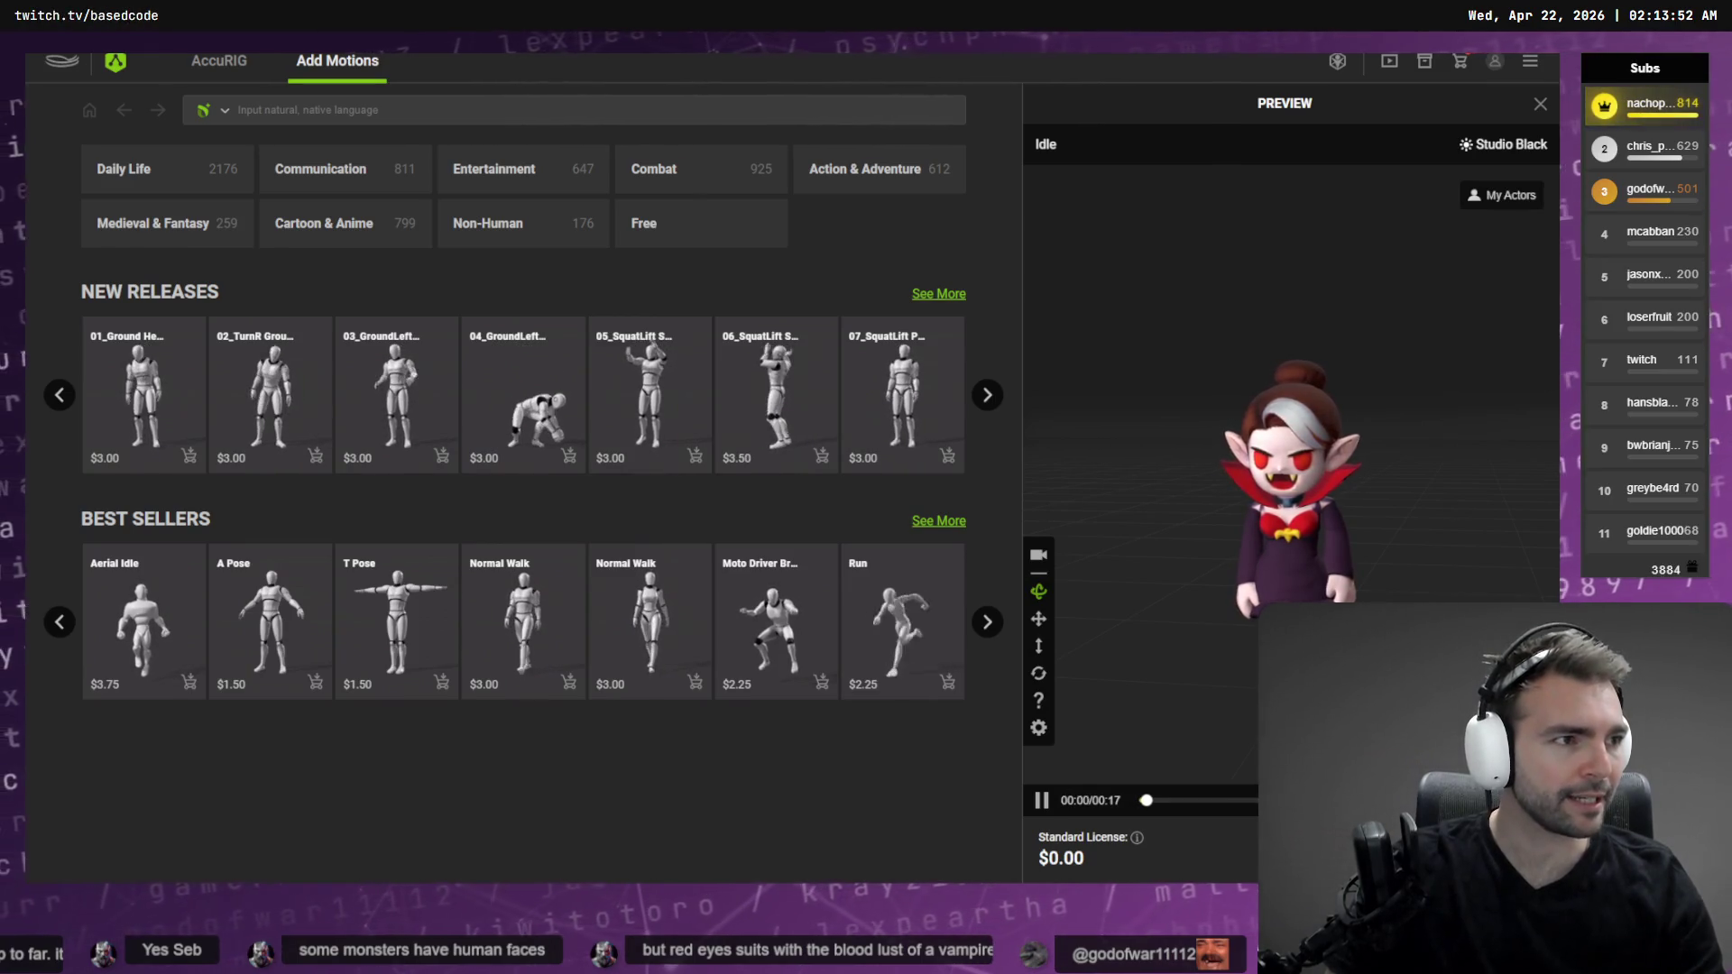
Scan the Villagers rows on the Not Monster board, deselect the Butcher image, and return to the terminal
key(alt+Tab)
scroll(1133, 425, down, 10)
scroll(1106, 166, up, 5)
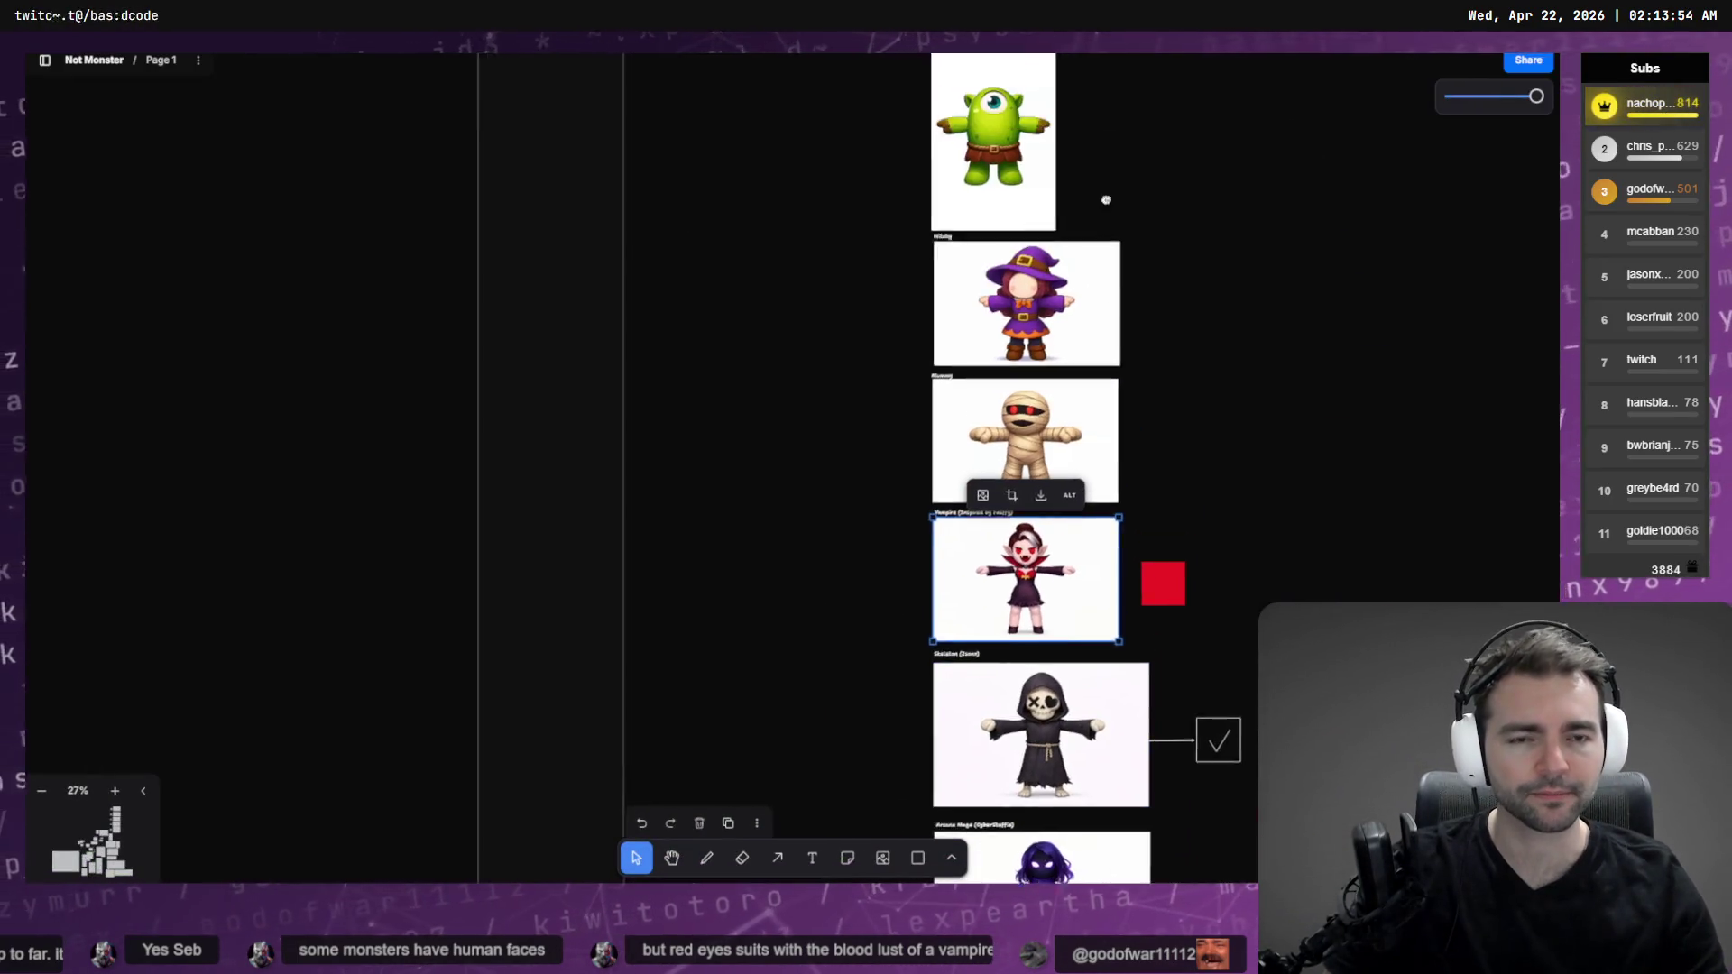
scroll(1214, 548, up, 10)
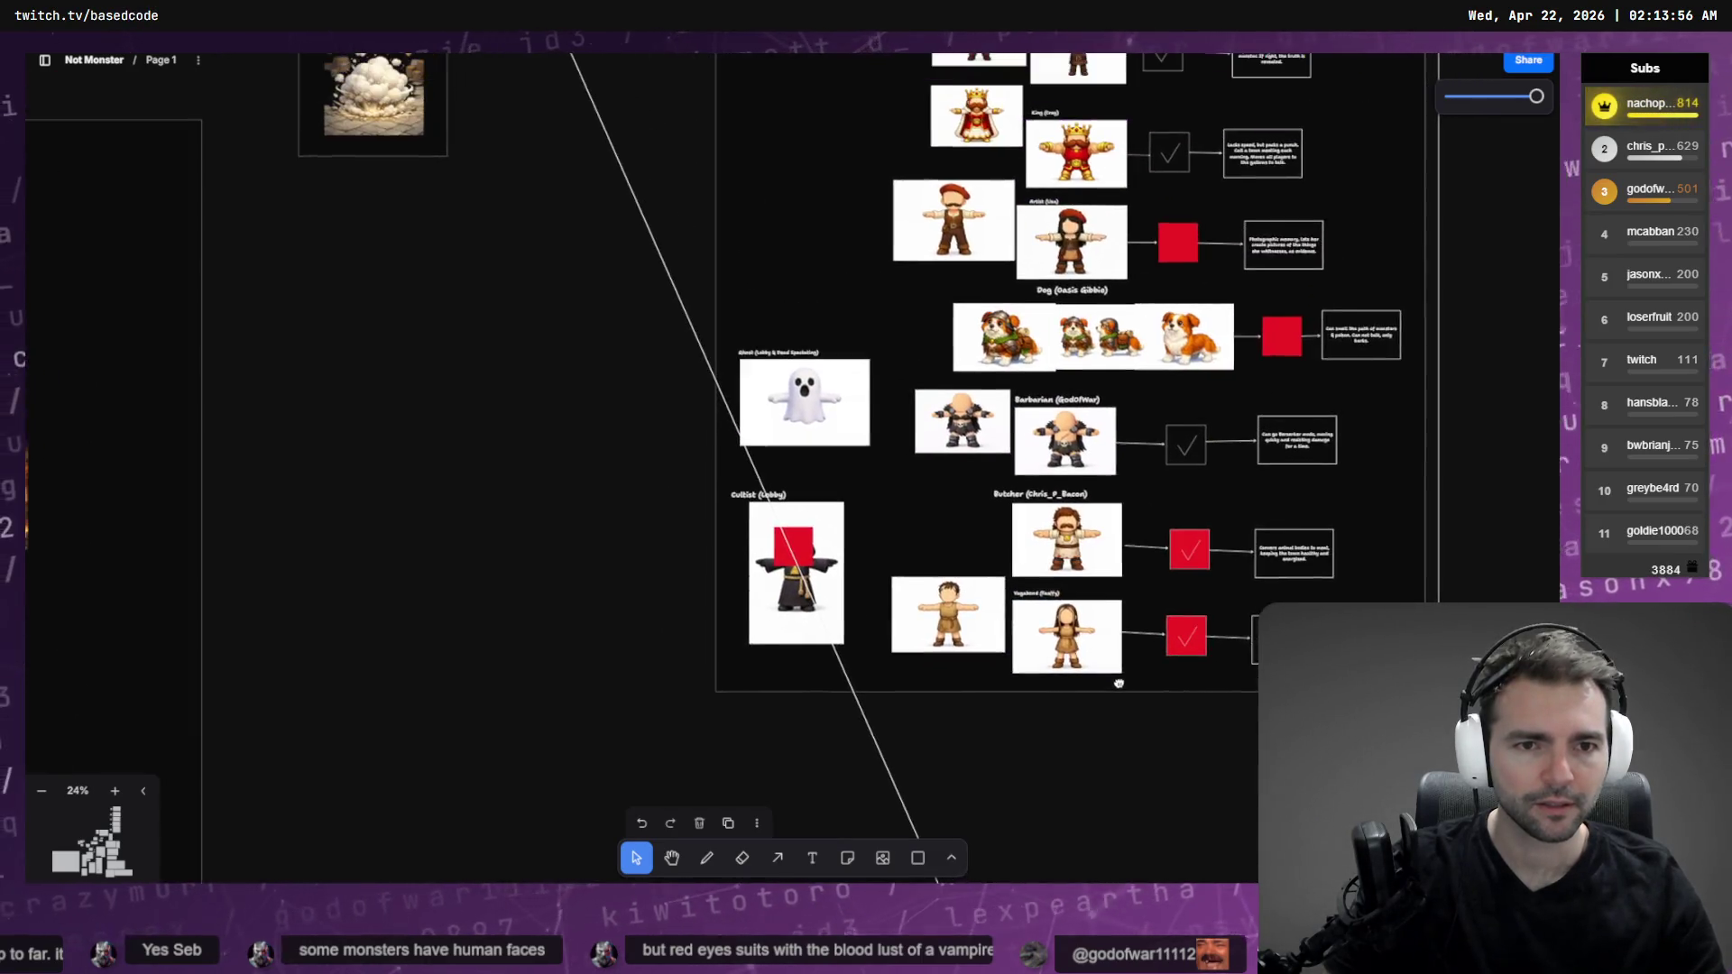
scroll(1035, 242, up, 10)
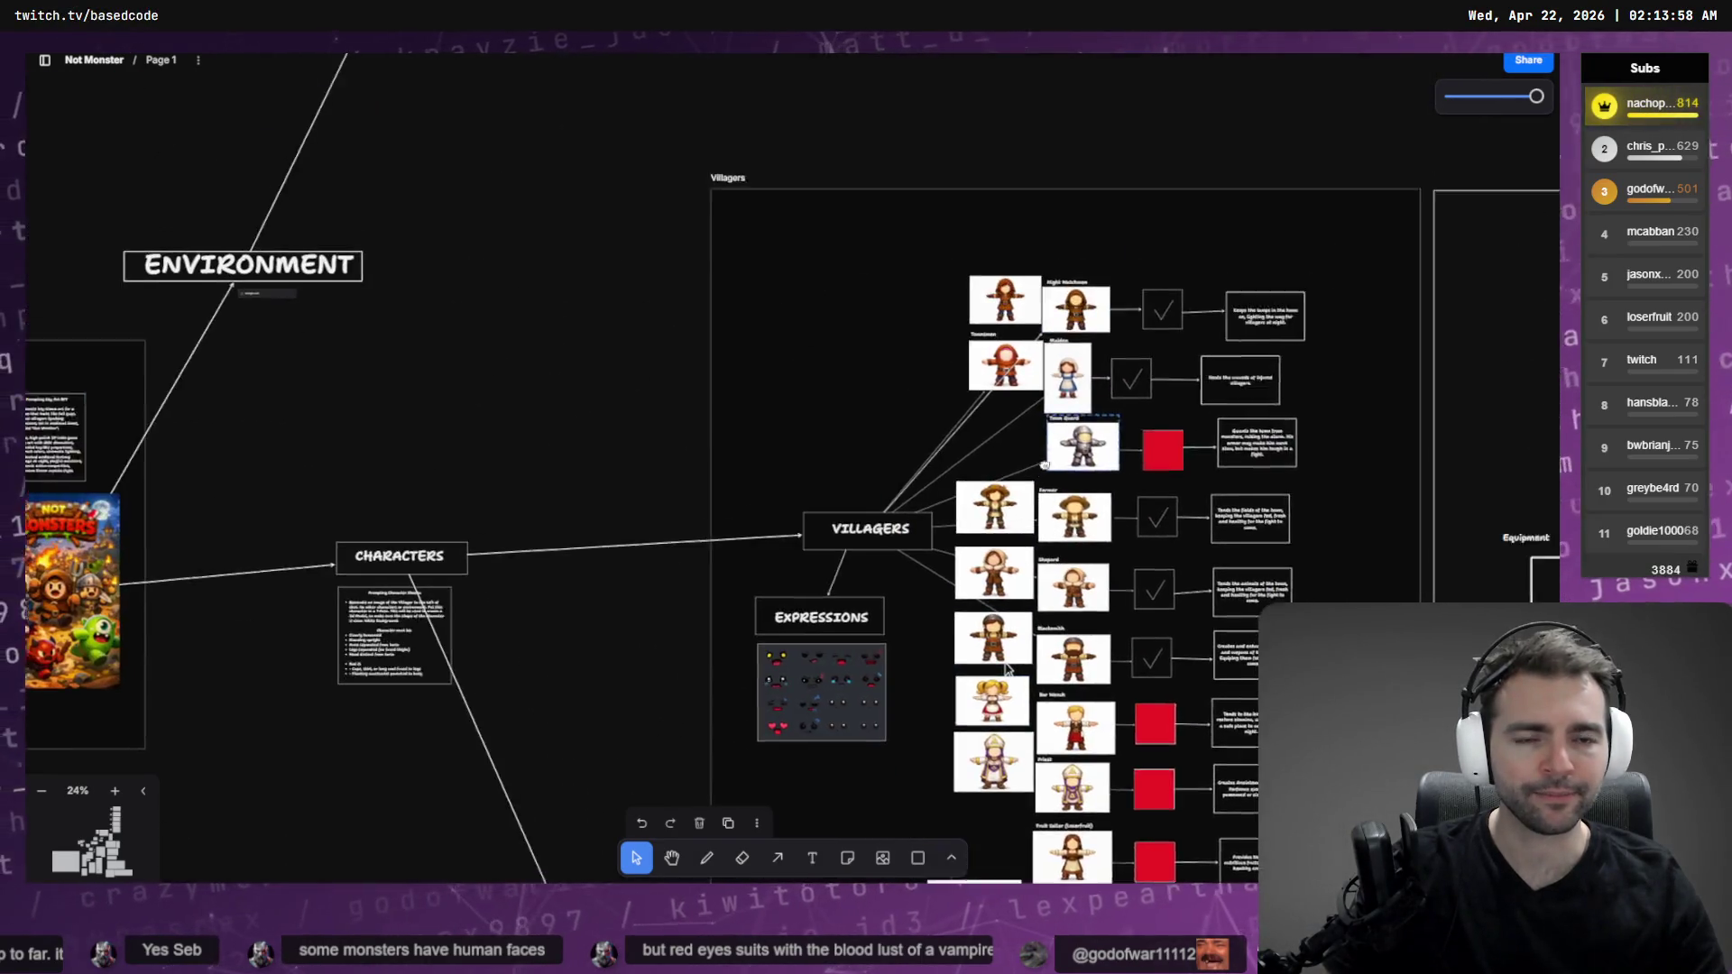
scroll(967, 242, down, 6)
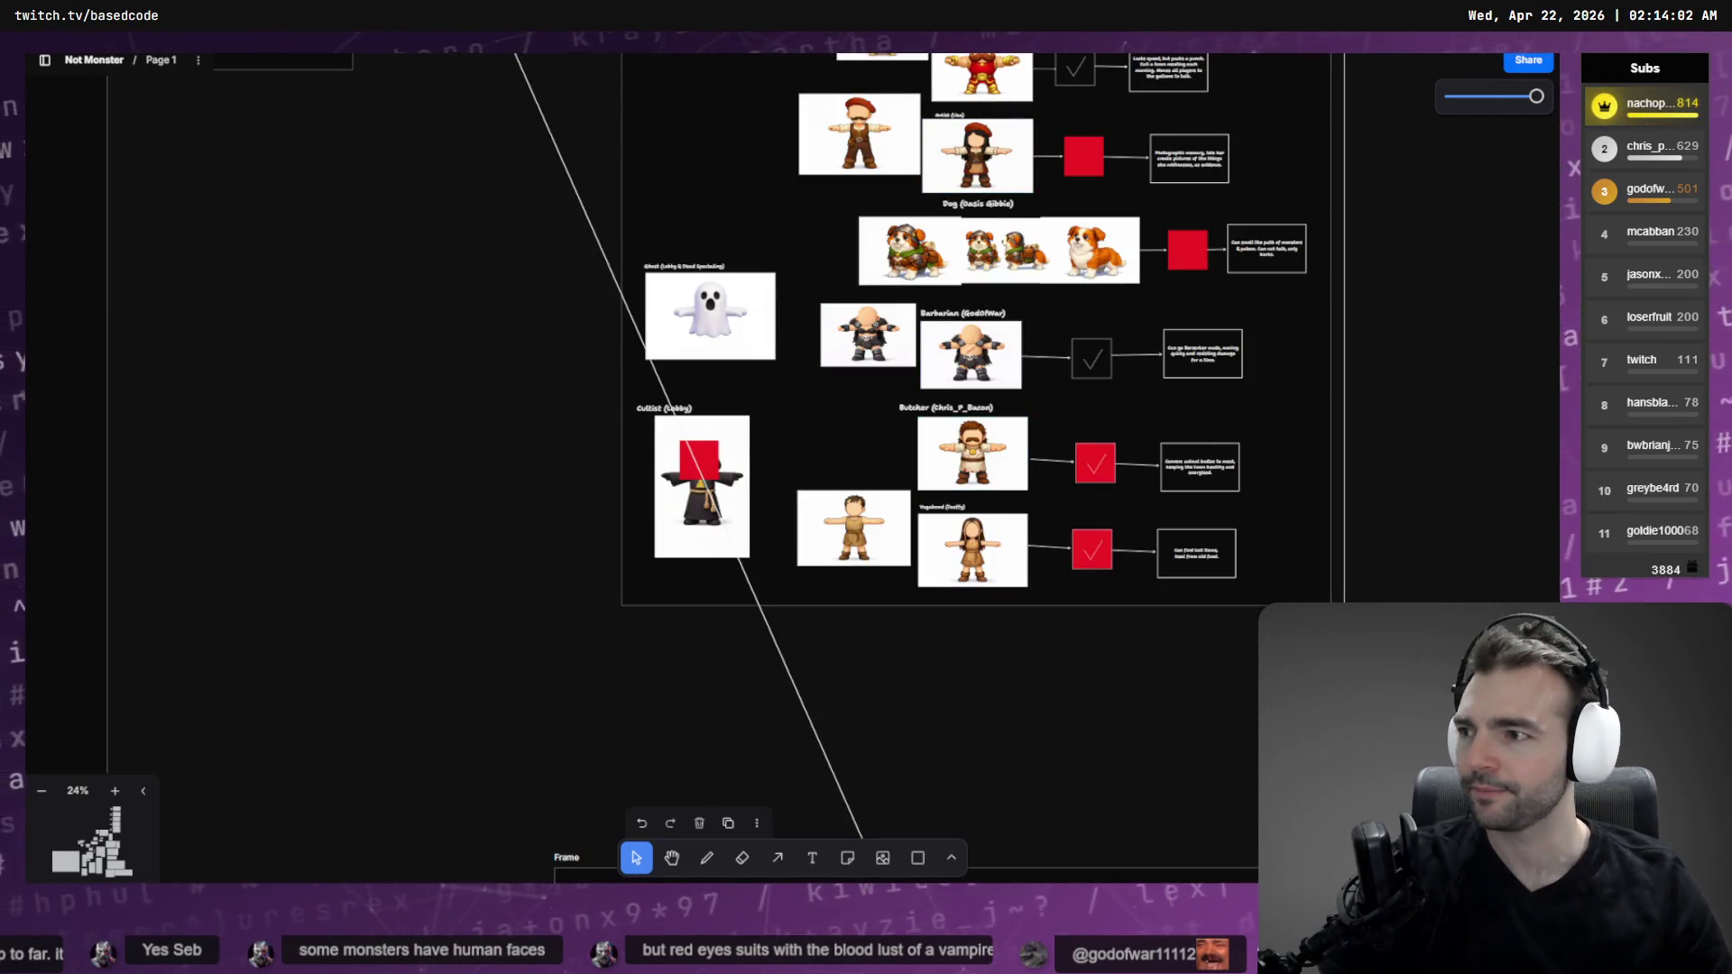
click(411, 274)
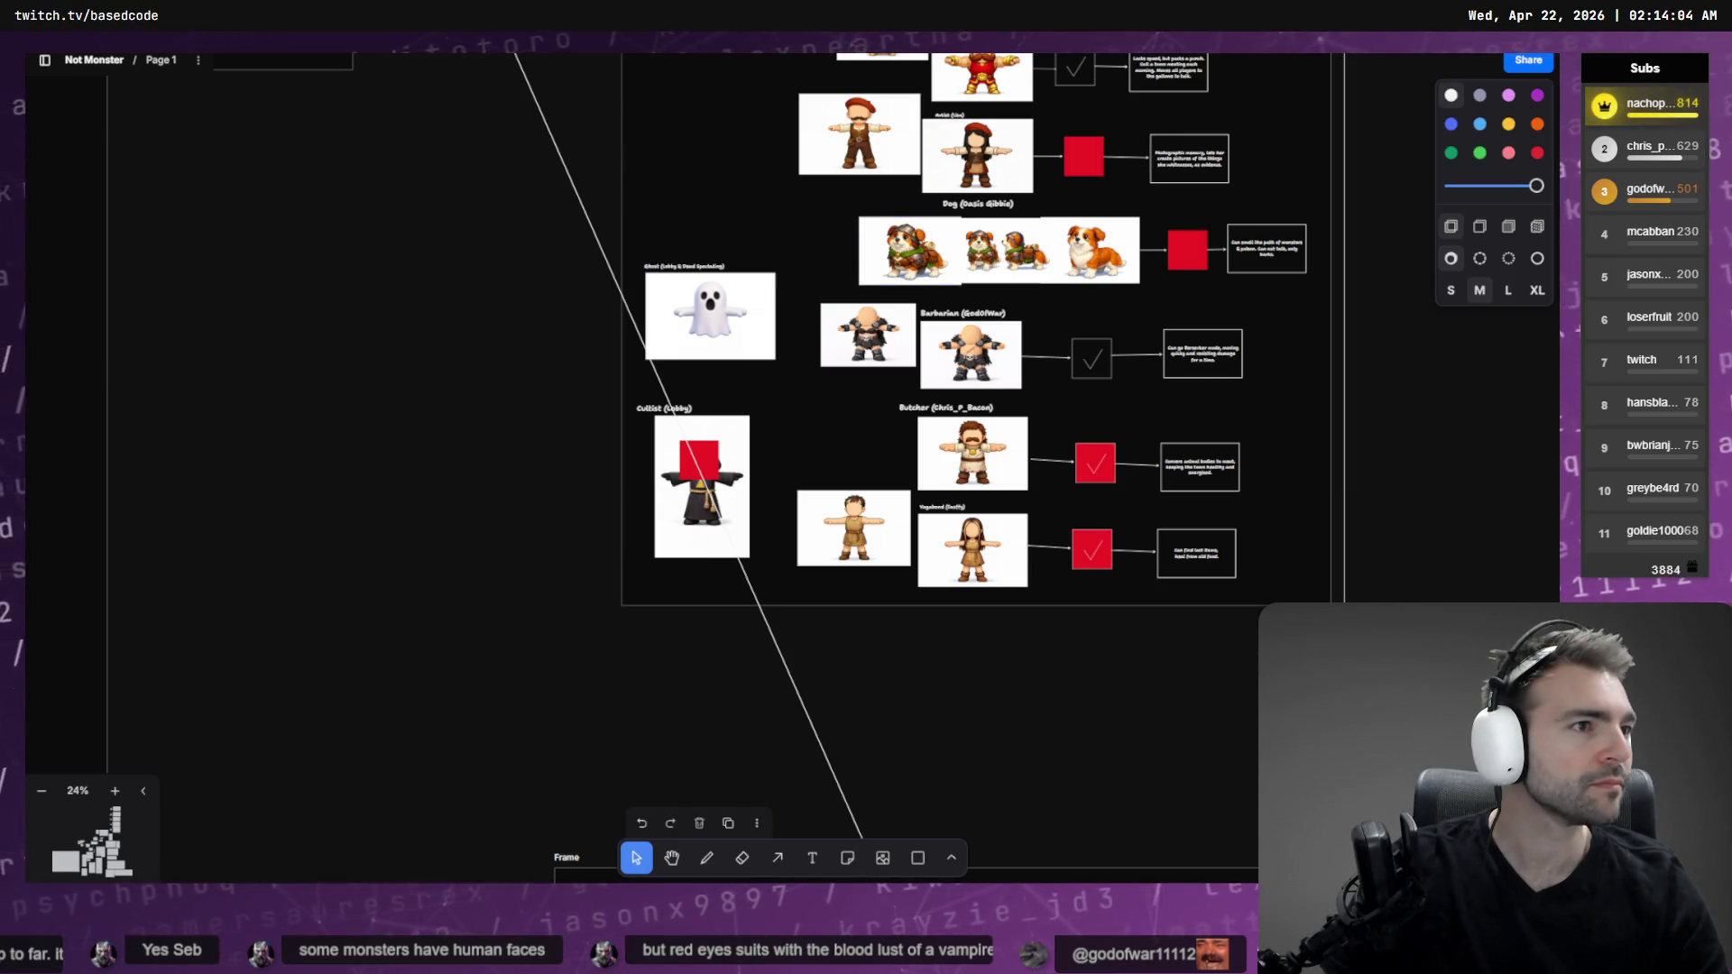
key(alt+Tab)
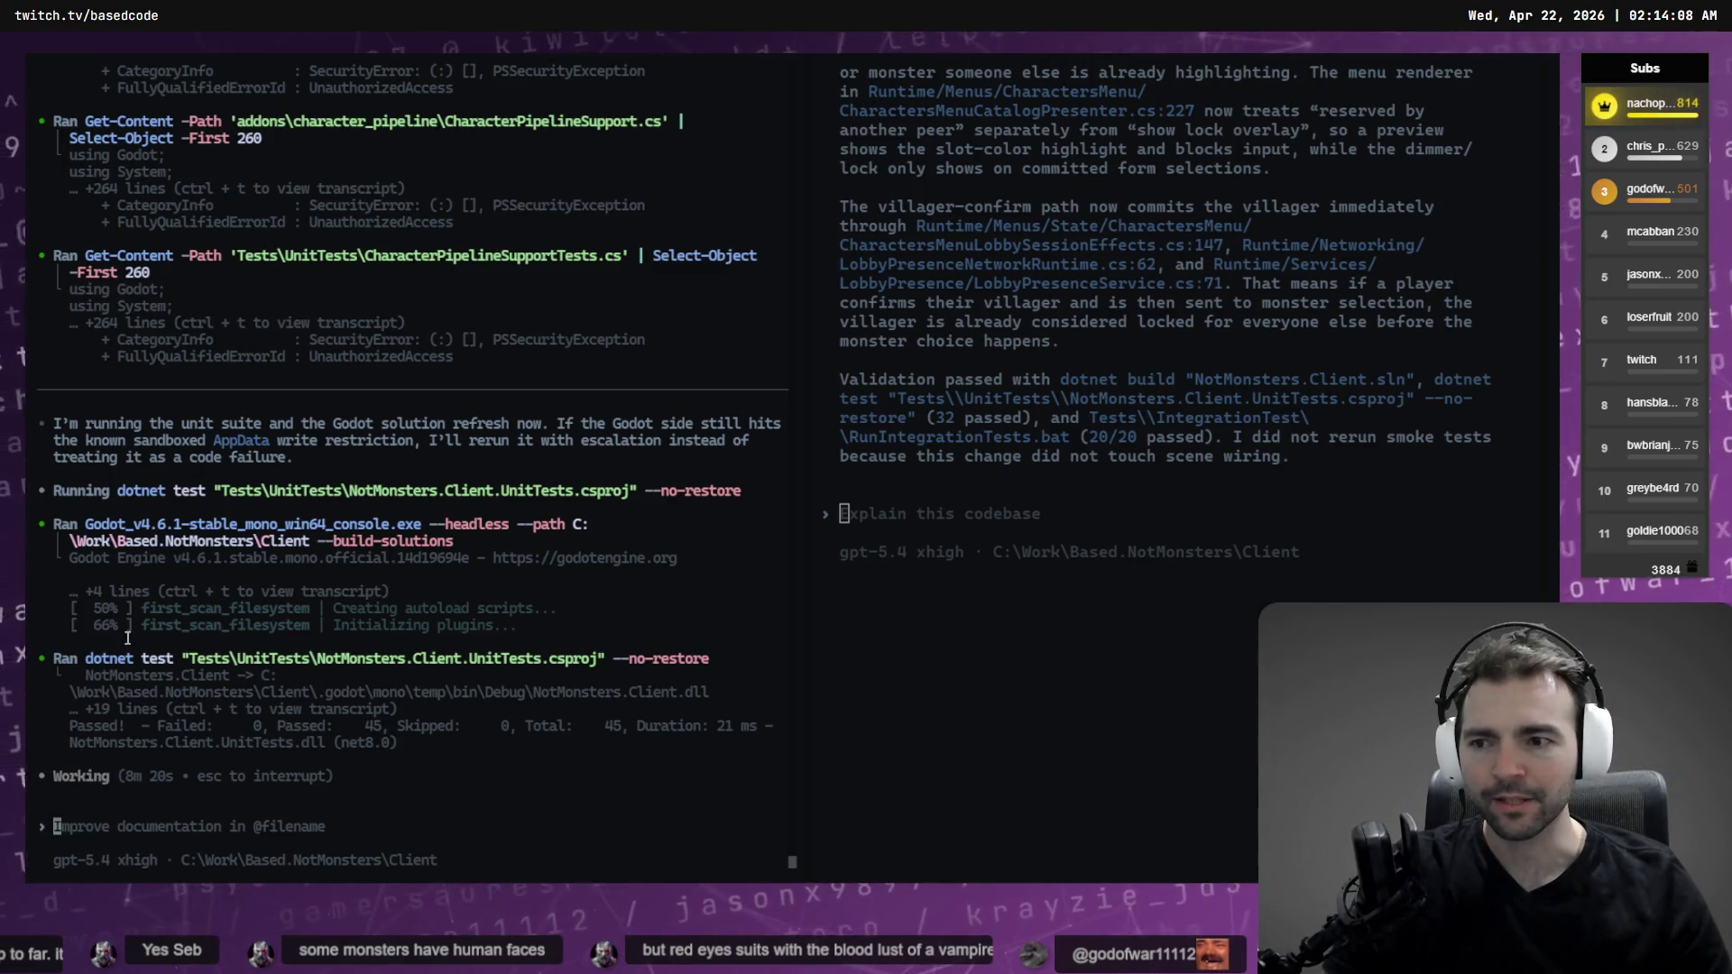
Focus the right-hand Codex session and scroll through its plan output
click(940, 659)
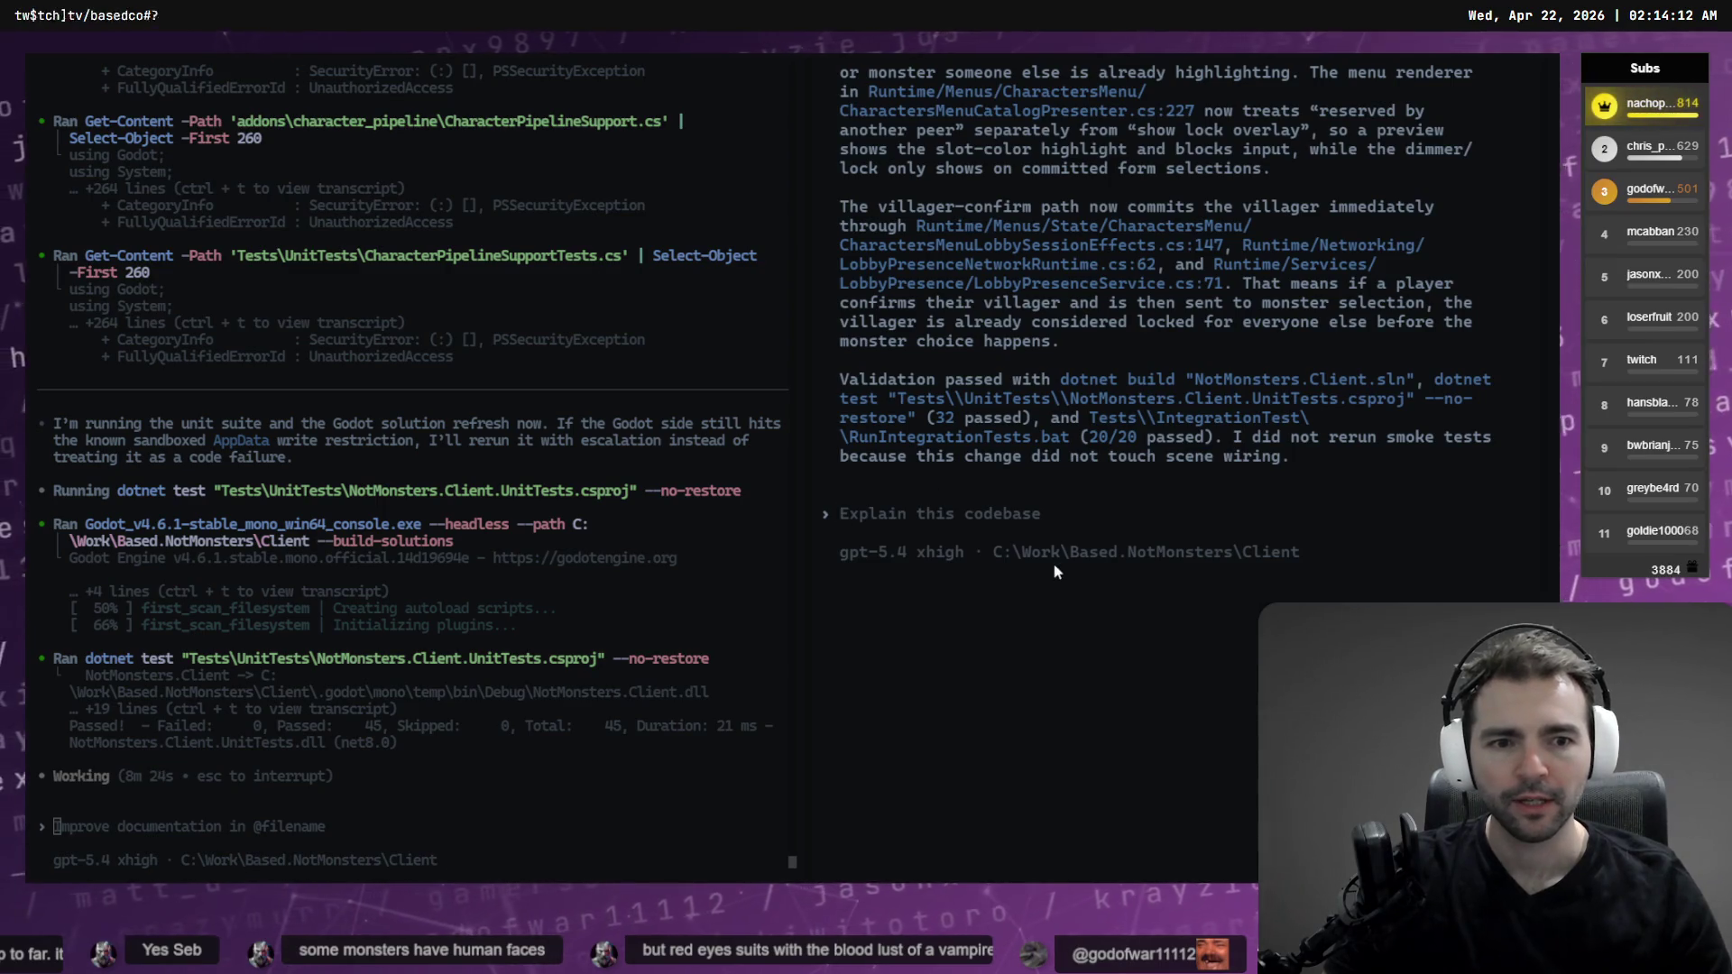
scroll(1123, 729, up, 6)
scroll(1122, 729, down, 2)
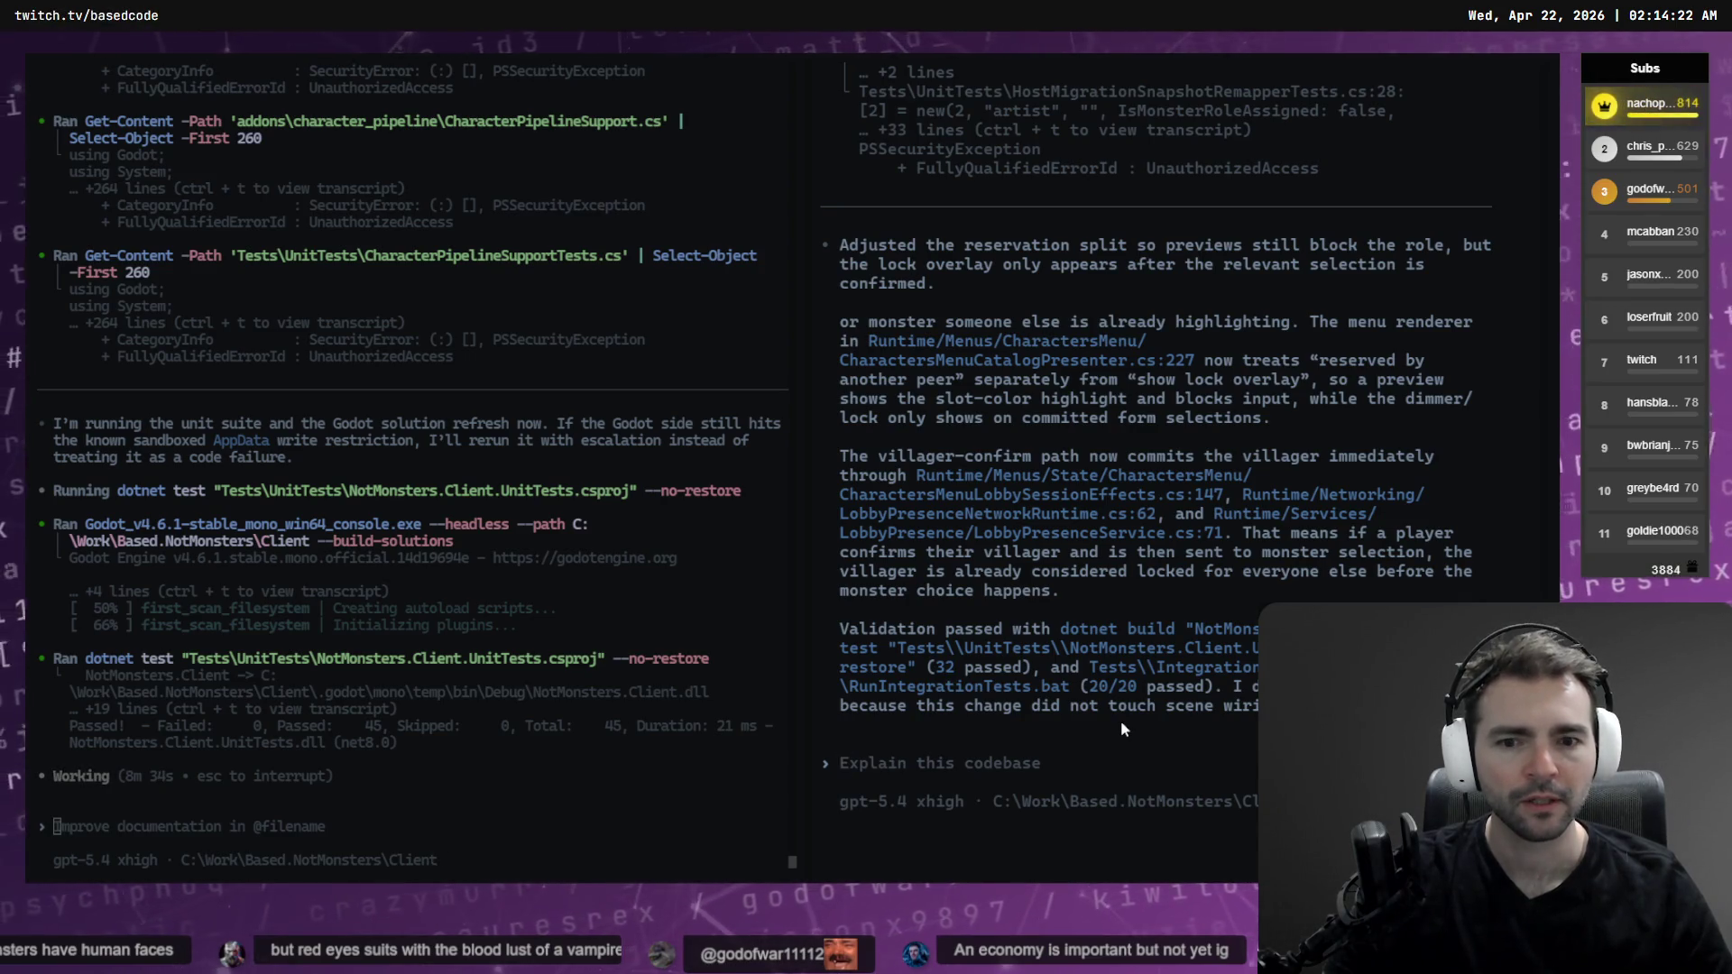
scroll(1120, 720, down, 5)
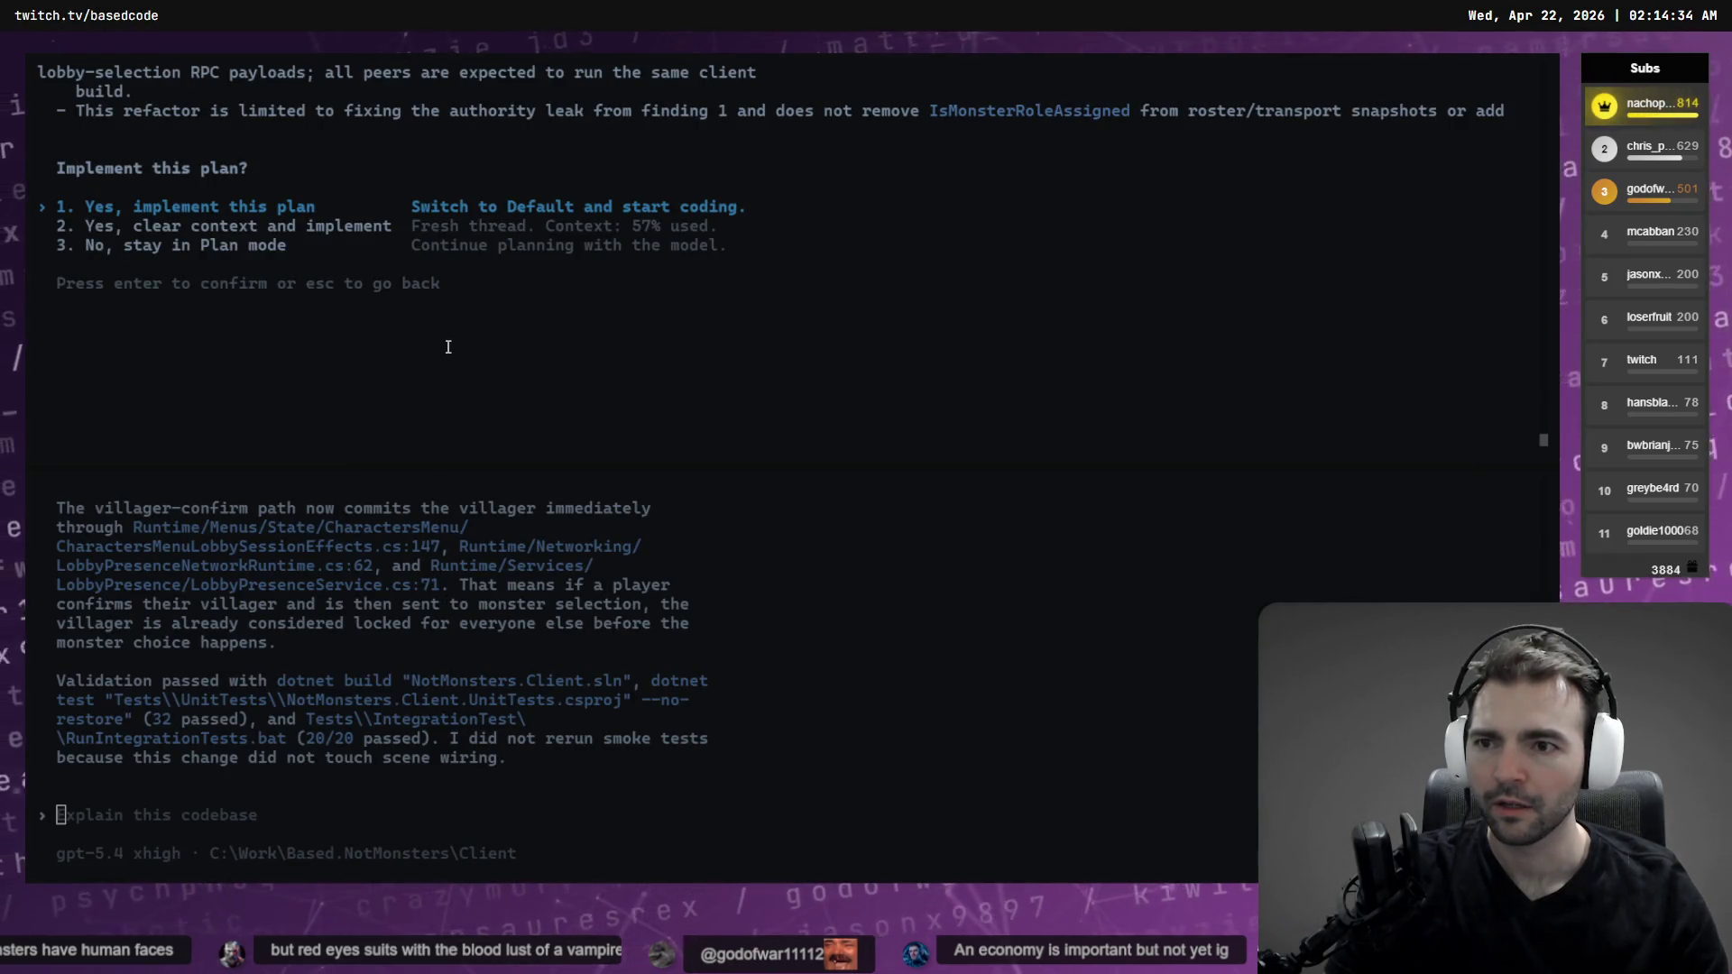
scroll(463, 352, up, 1)
scroll(463, 352, up, 10)
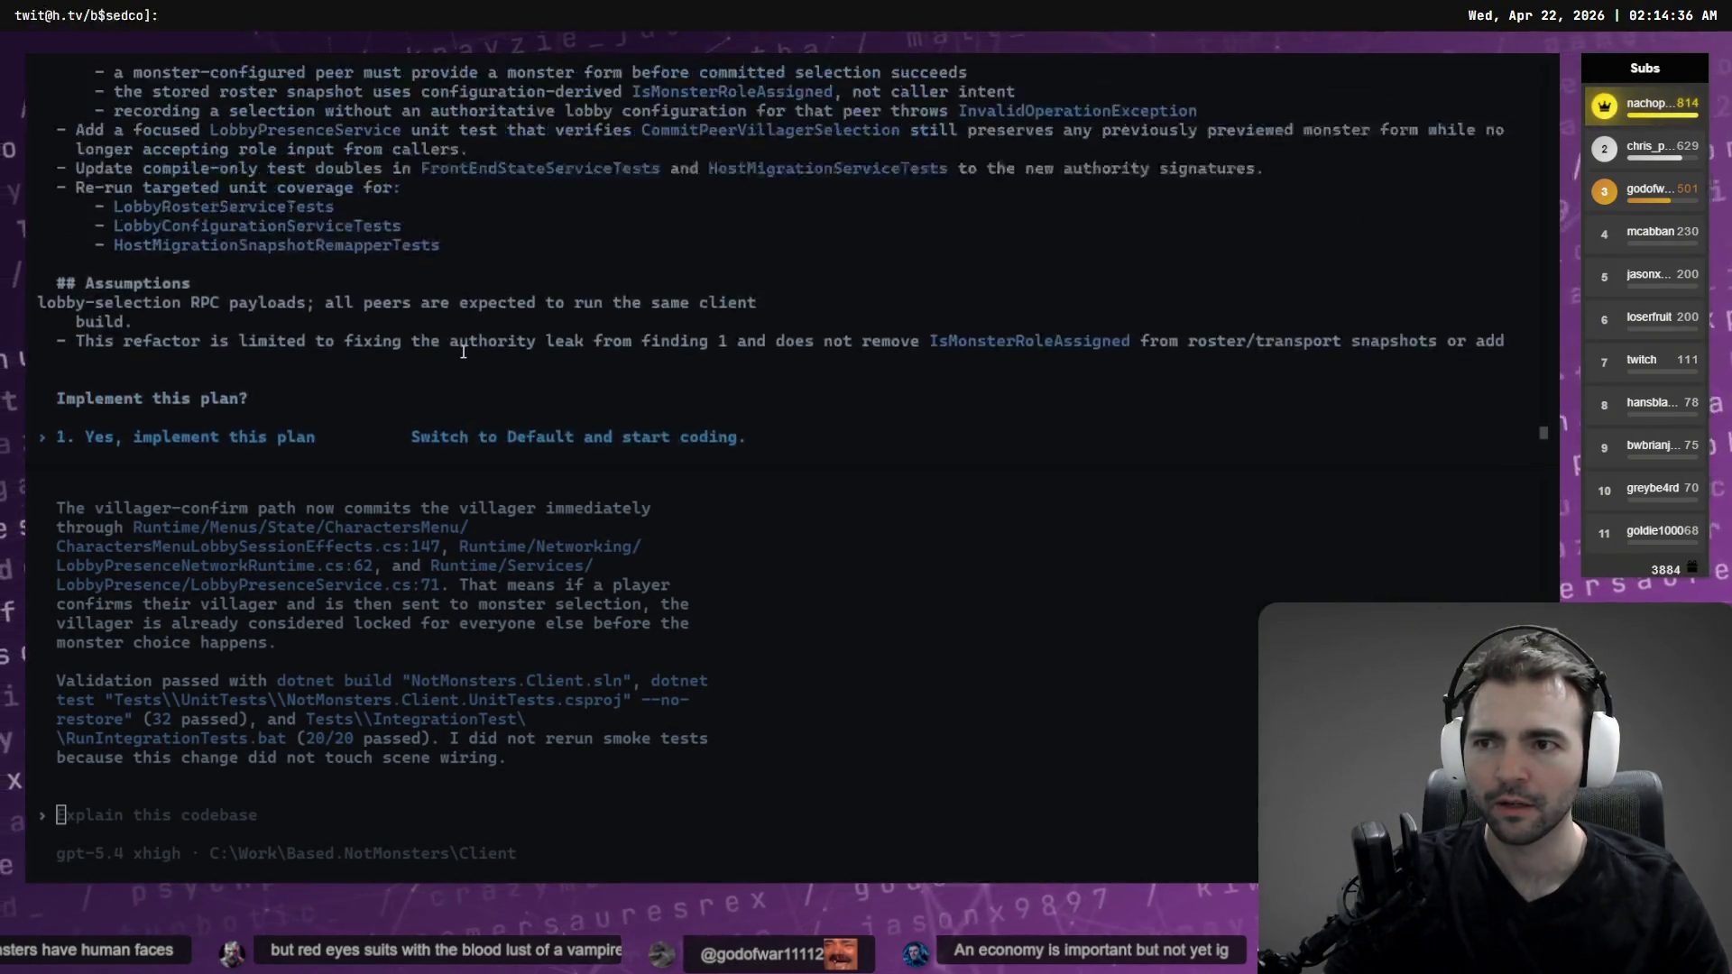
scroll(463, 352, up, 8)
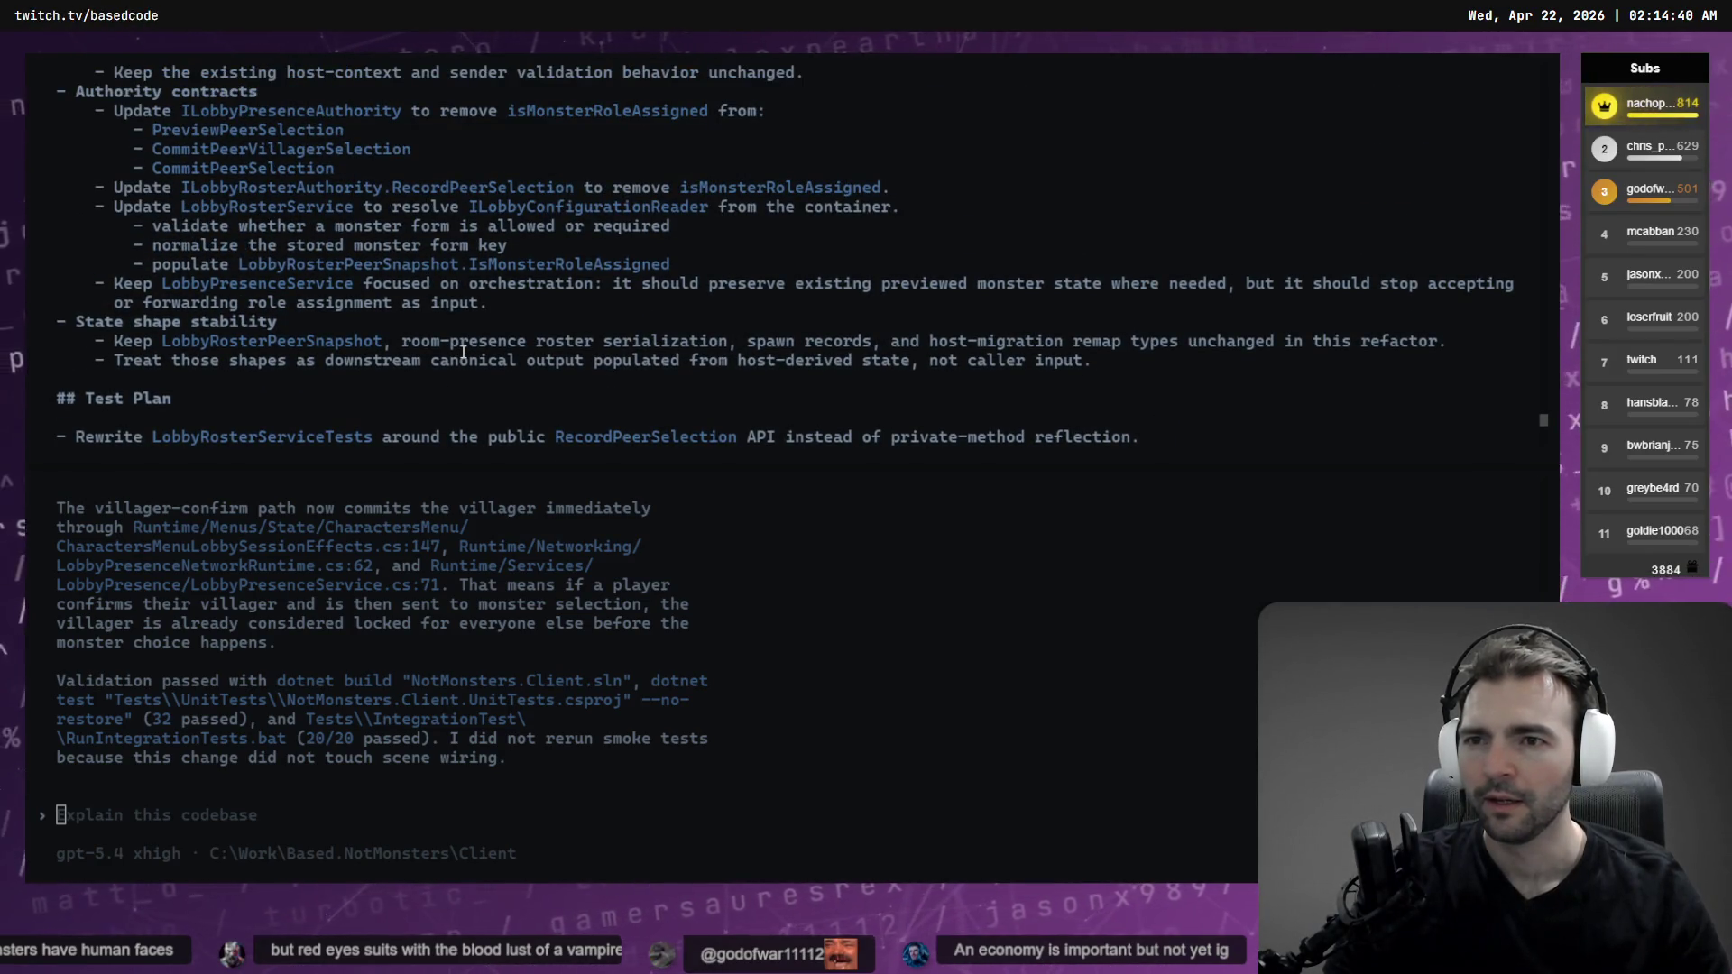
scroll(463, 351, down, 1)
scroll(462, 352, down, 11)
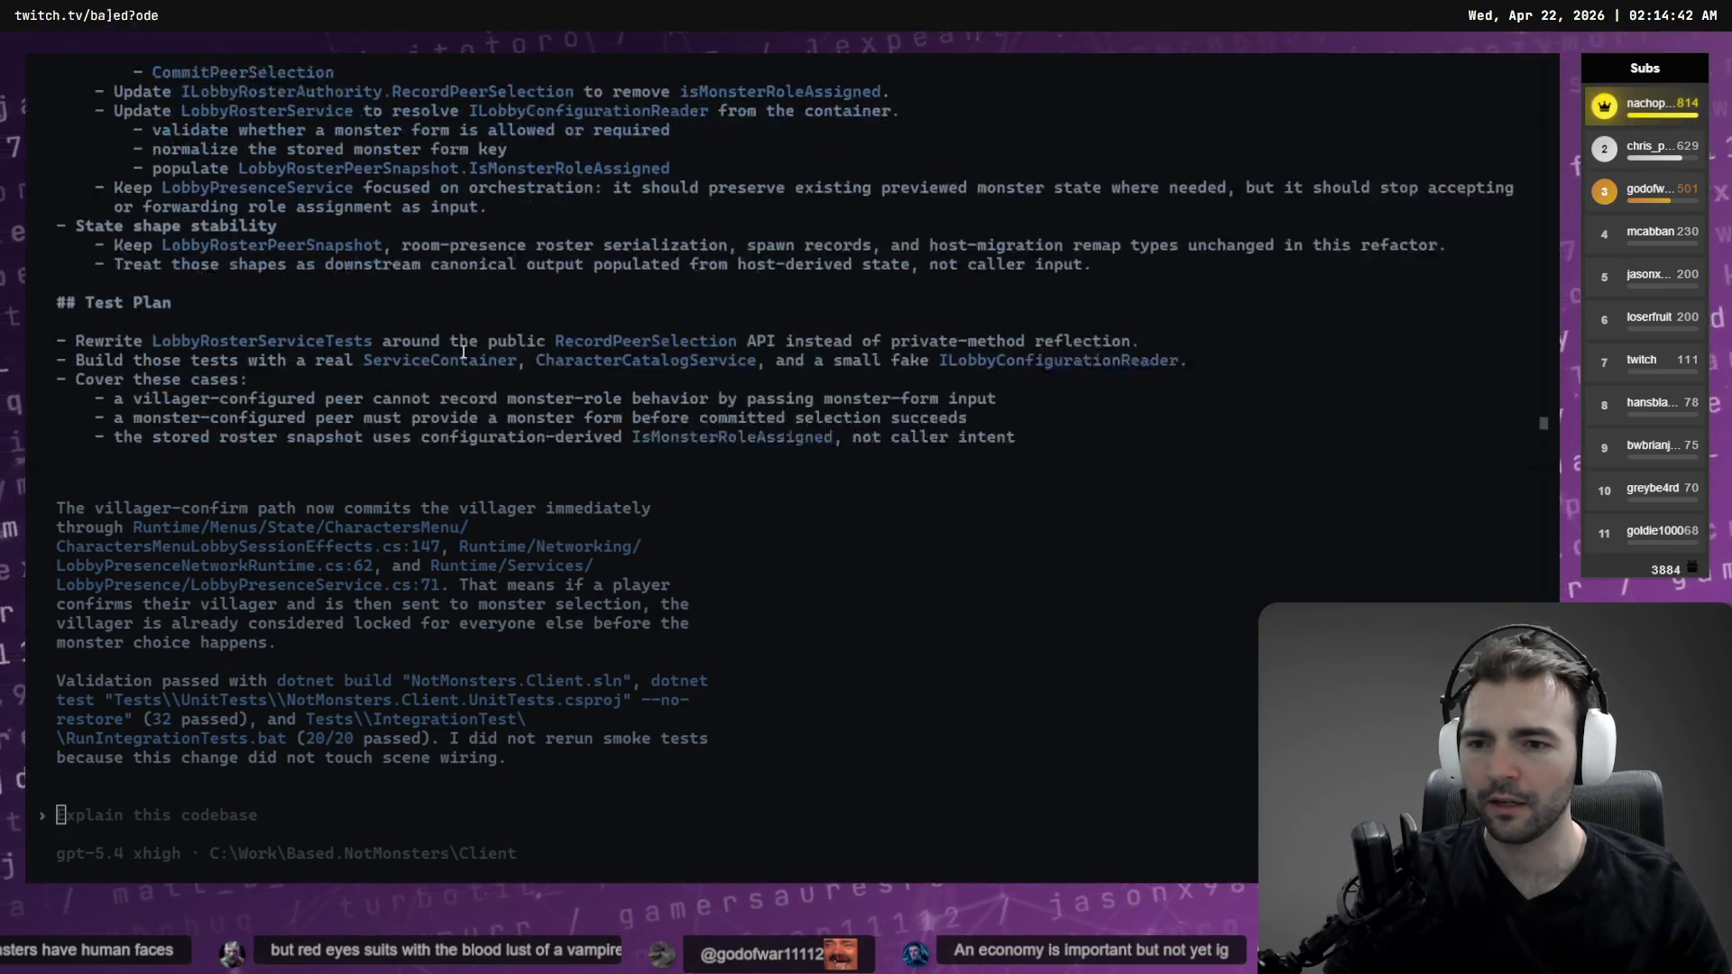
scroll(463, 352, down, 17)
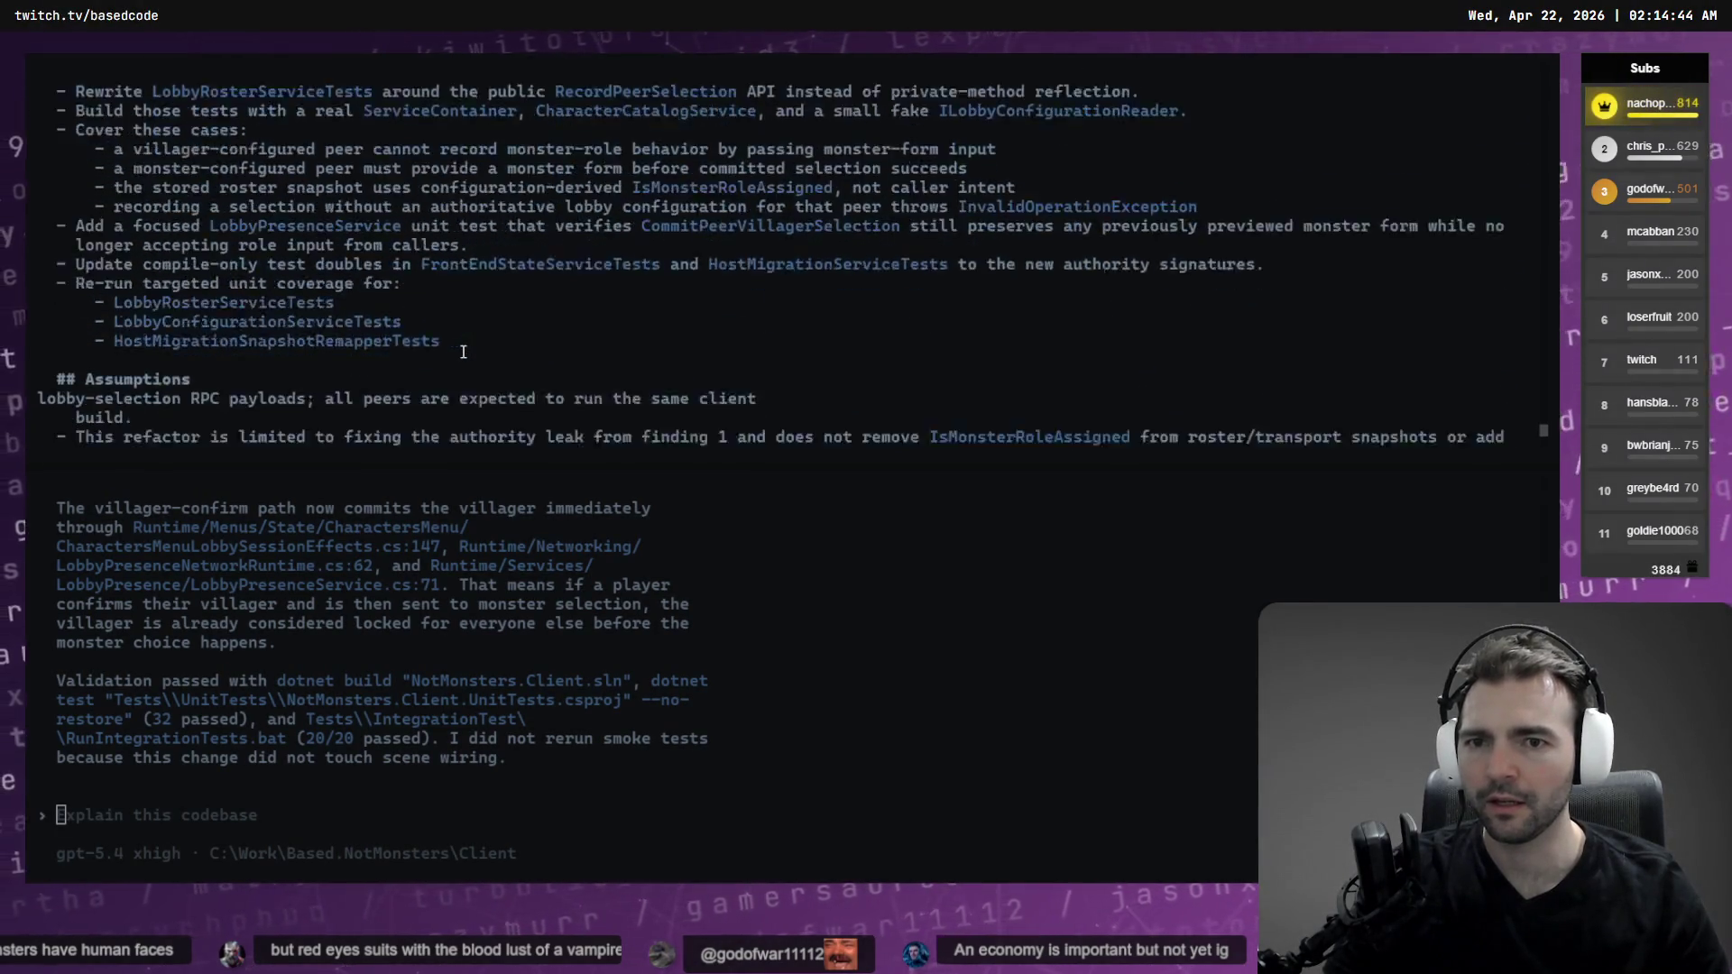
scroll(463, 352, up, 5)
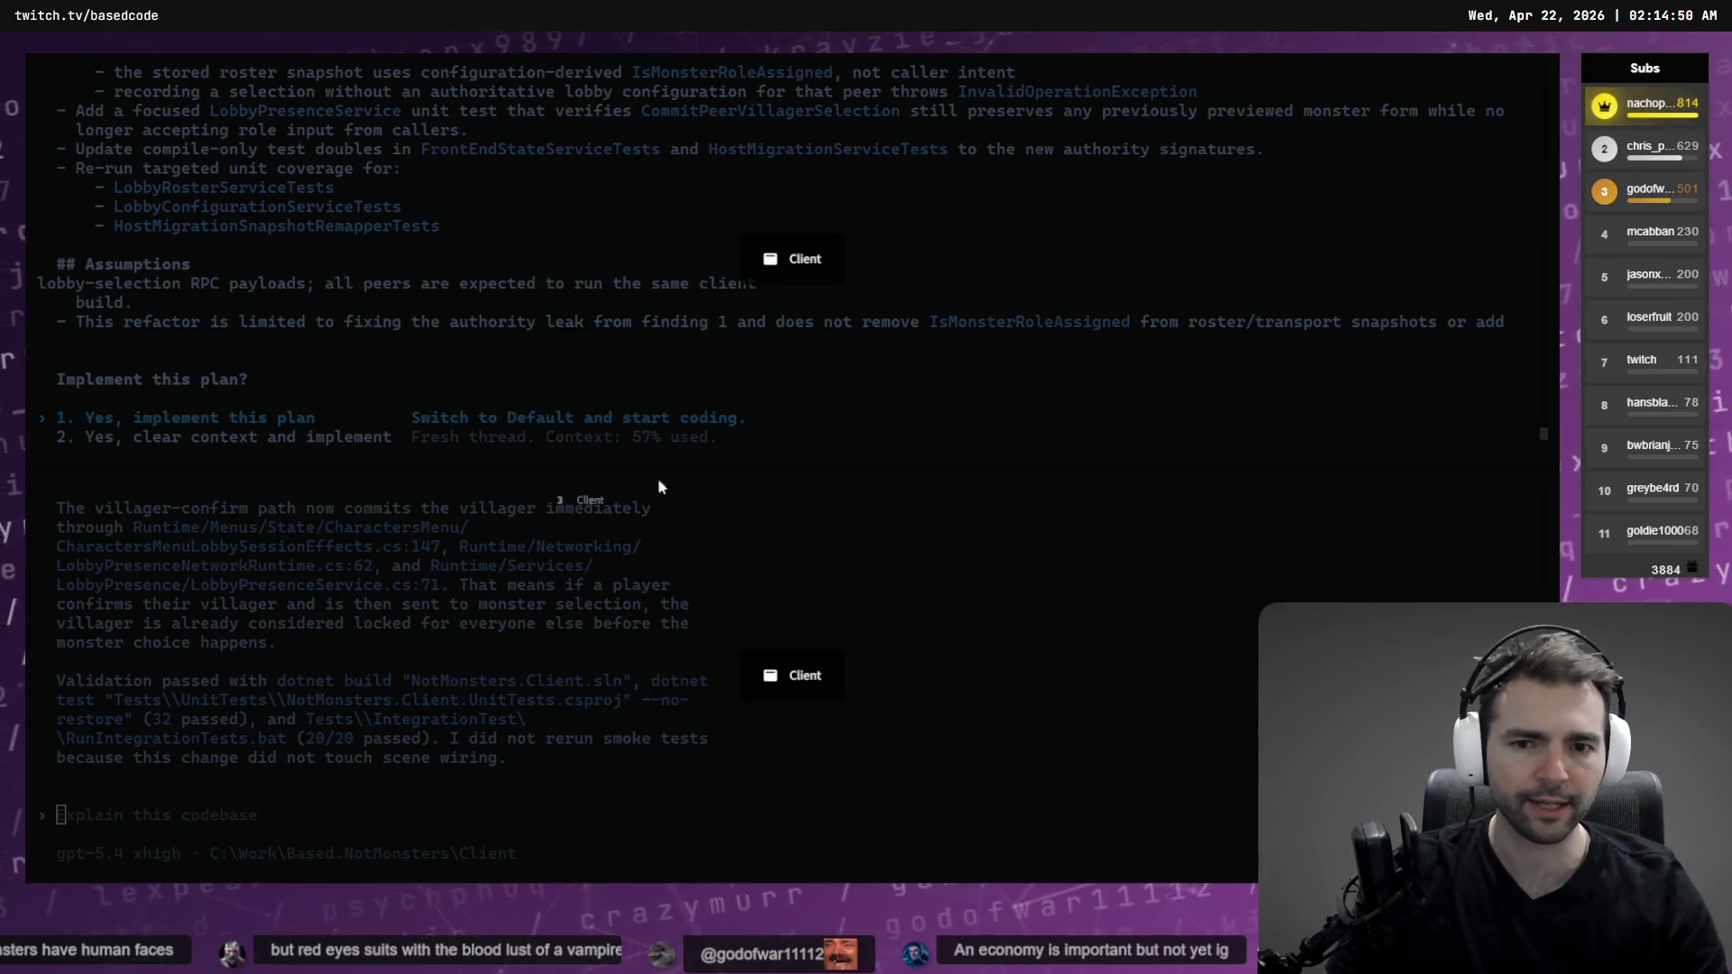
Dock the Client session side by side and scroll to the top-bar hiding Proposed Plan
mouse_move(773, 276)
mouse_down()
mouse_move(1434, 493)
mouse_move(783, 750)
mouse_up()
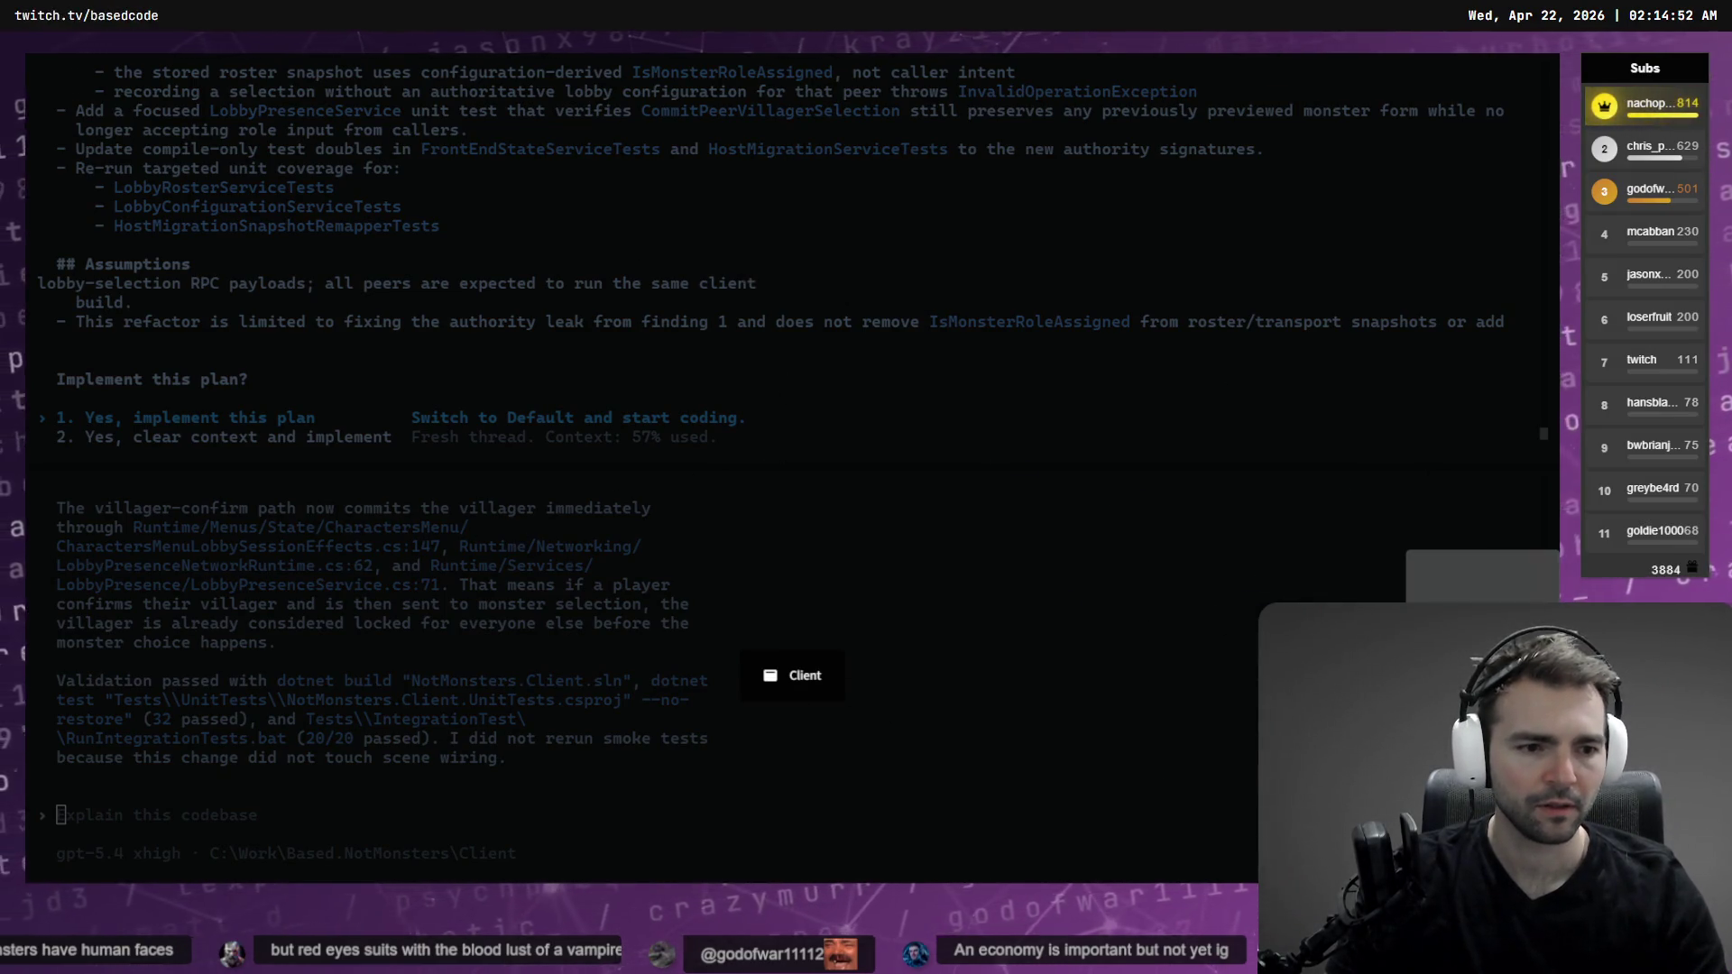
drag(783, 676, 798, 678)
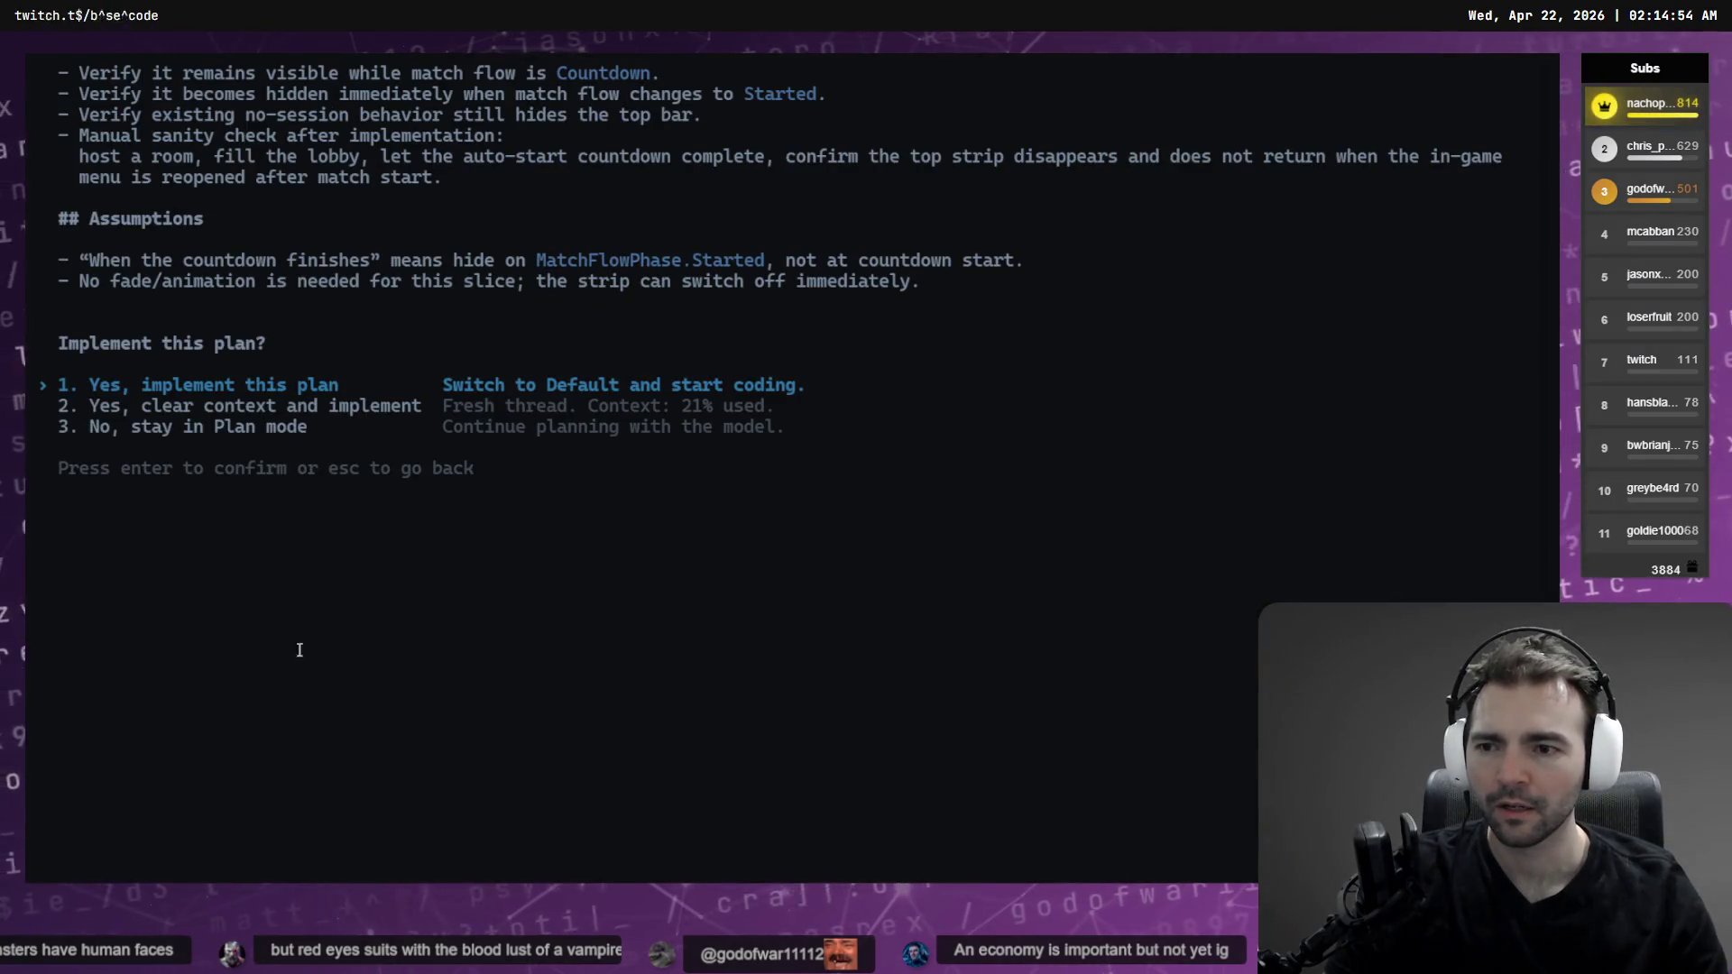
scroll(335, 697, up, 8)
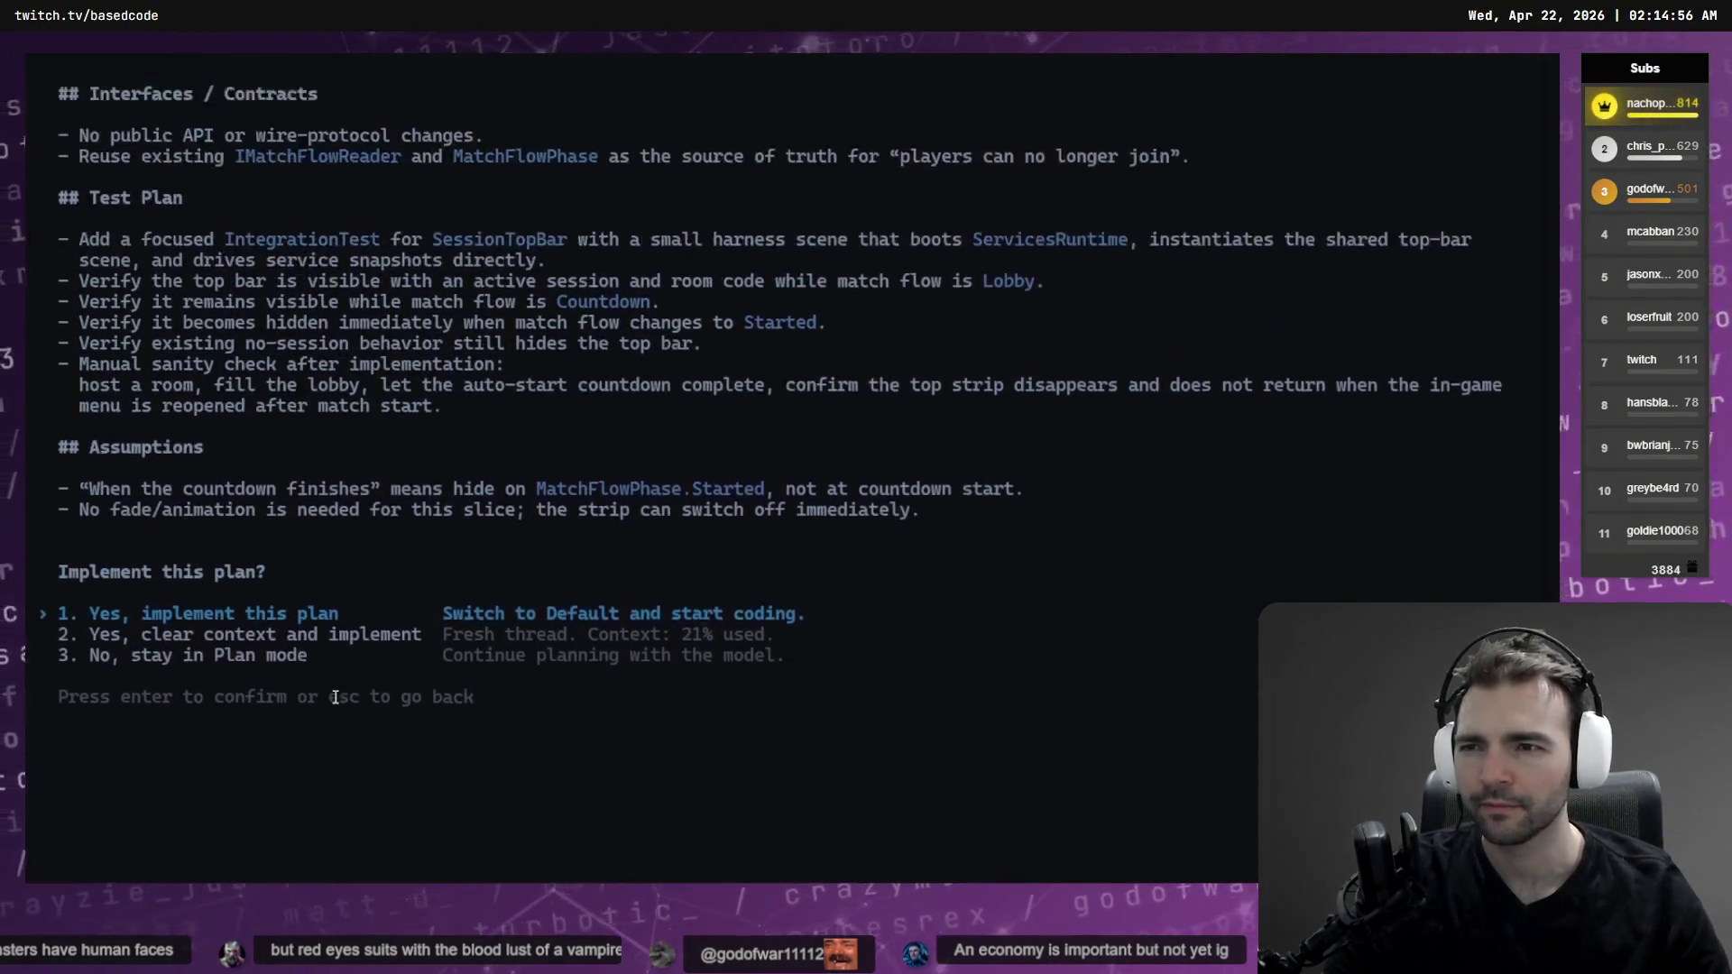
scroll(334, 697, up, 4)
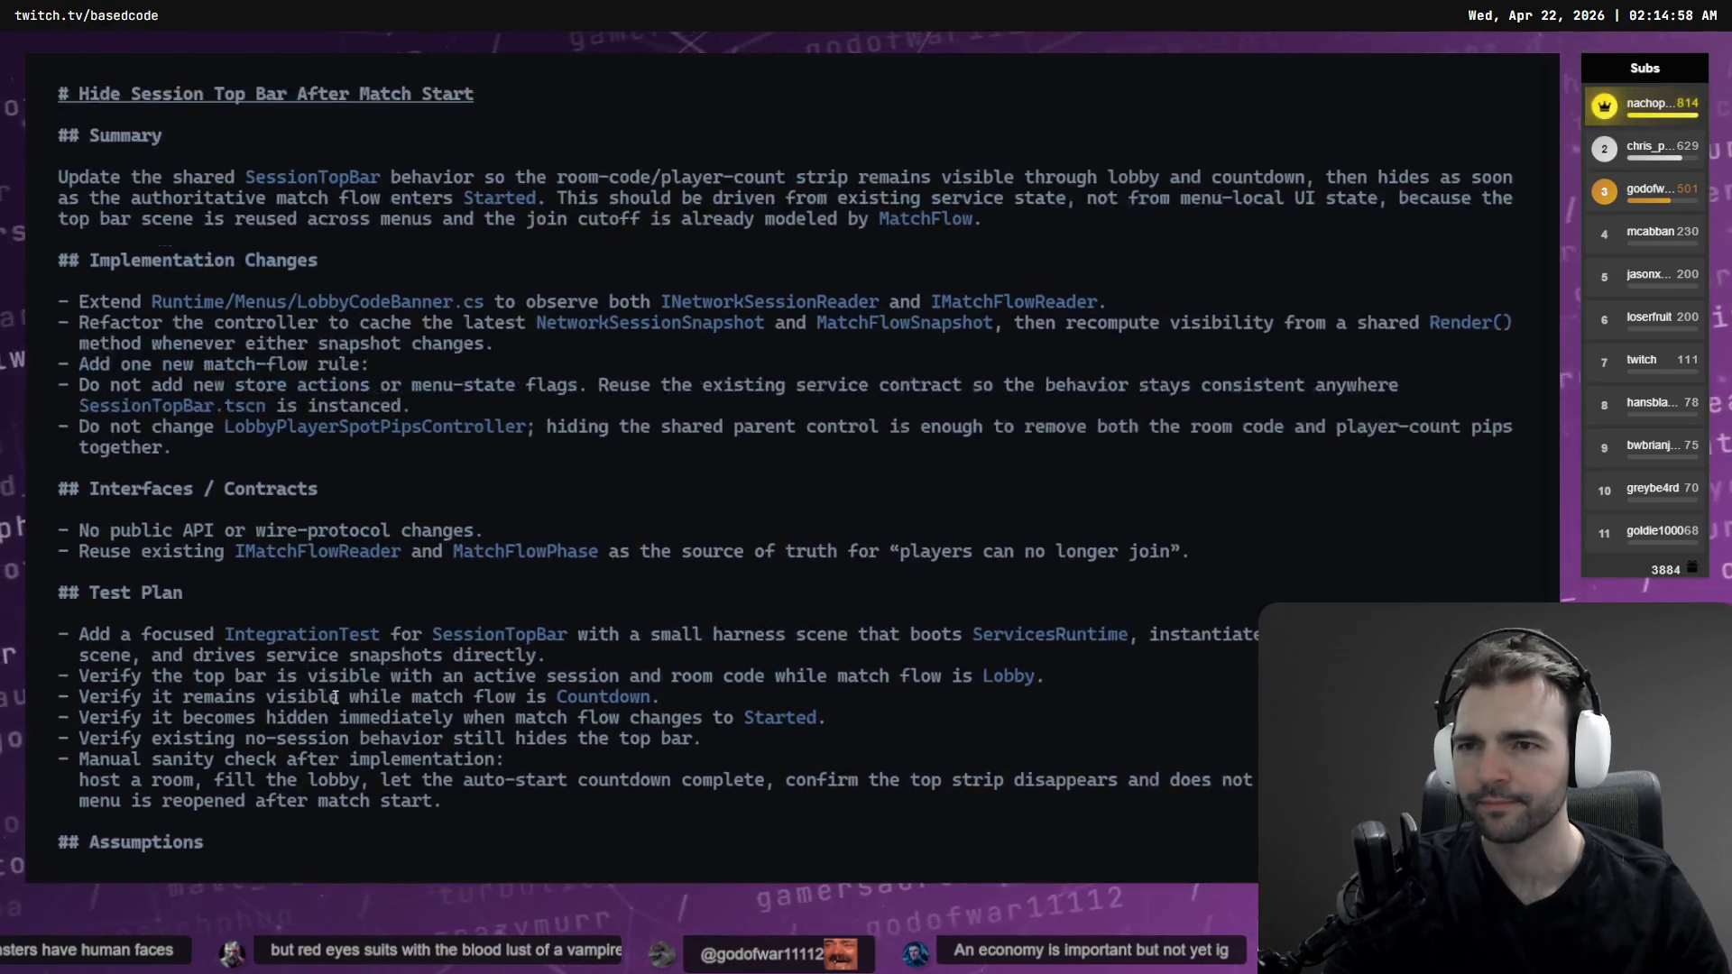
scroll(335, 698, down, 1)
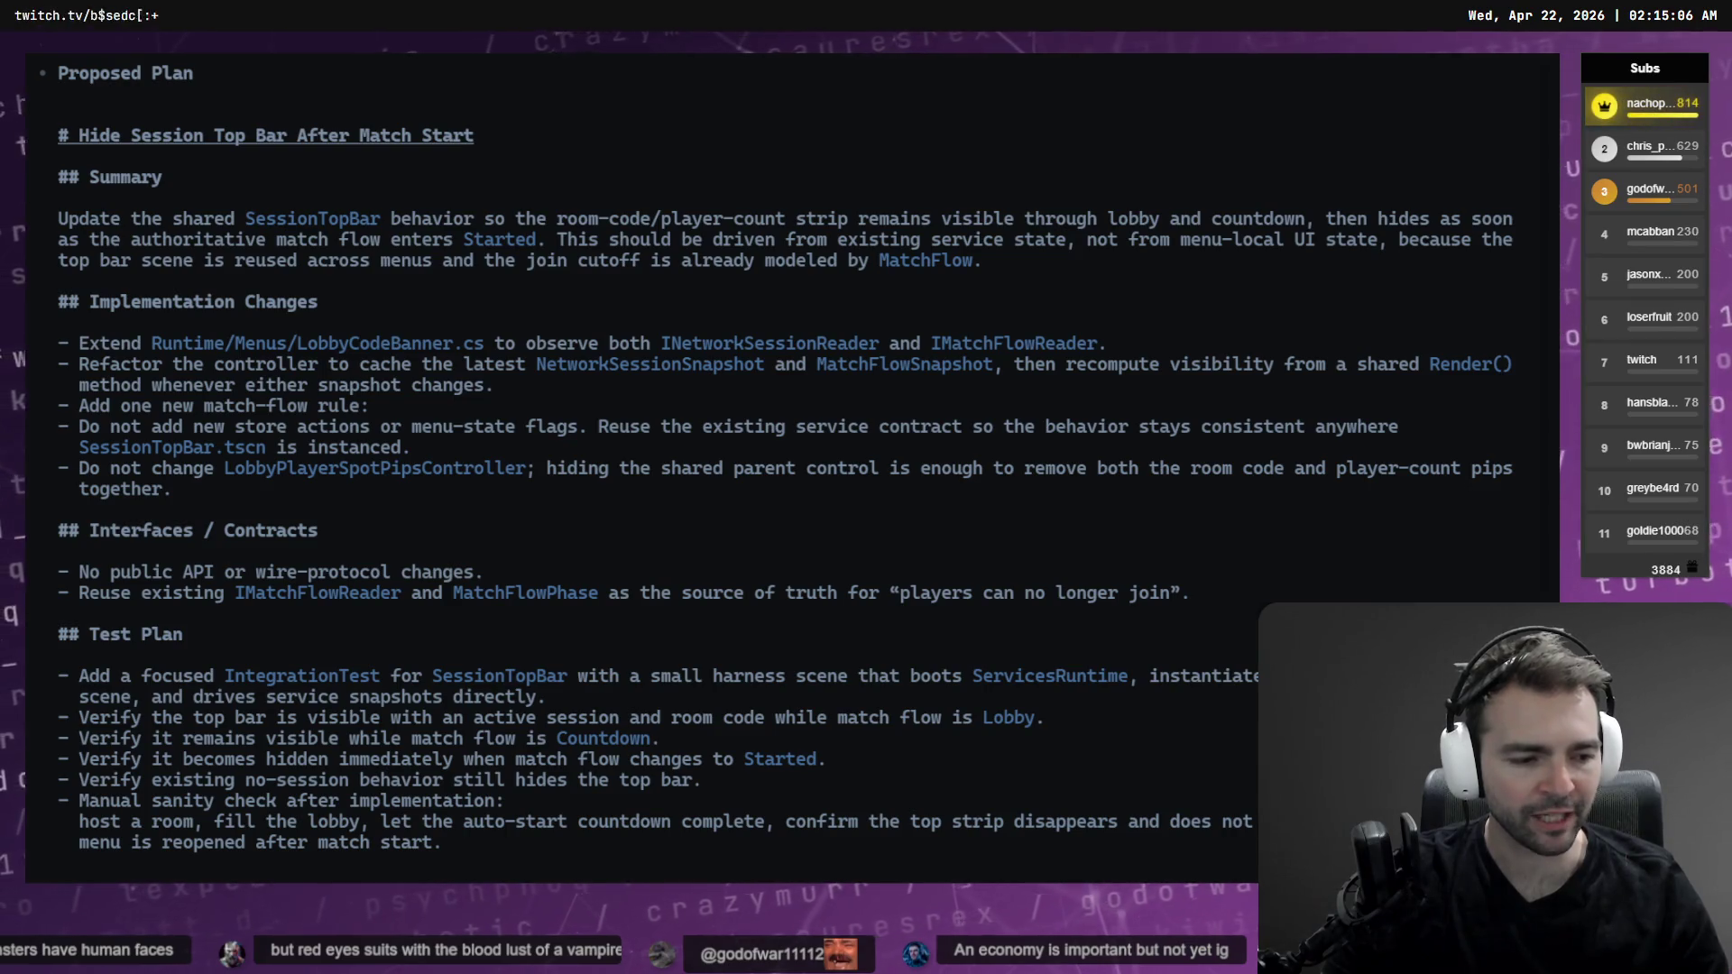
key(alt+Tab)
Scroll through BACKLOG.md, selecting the Design Villager Economy line, then switch to the Not Monster board
scroll(321, 412, down, 15)
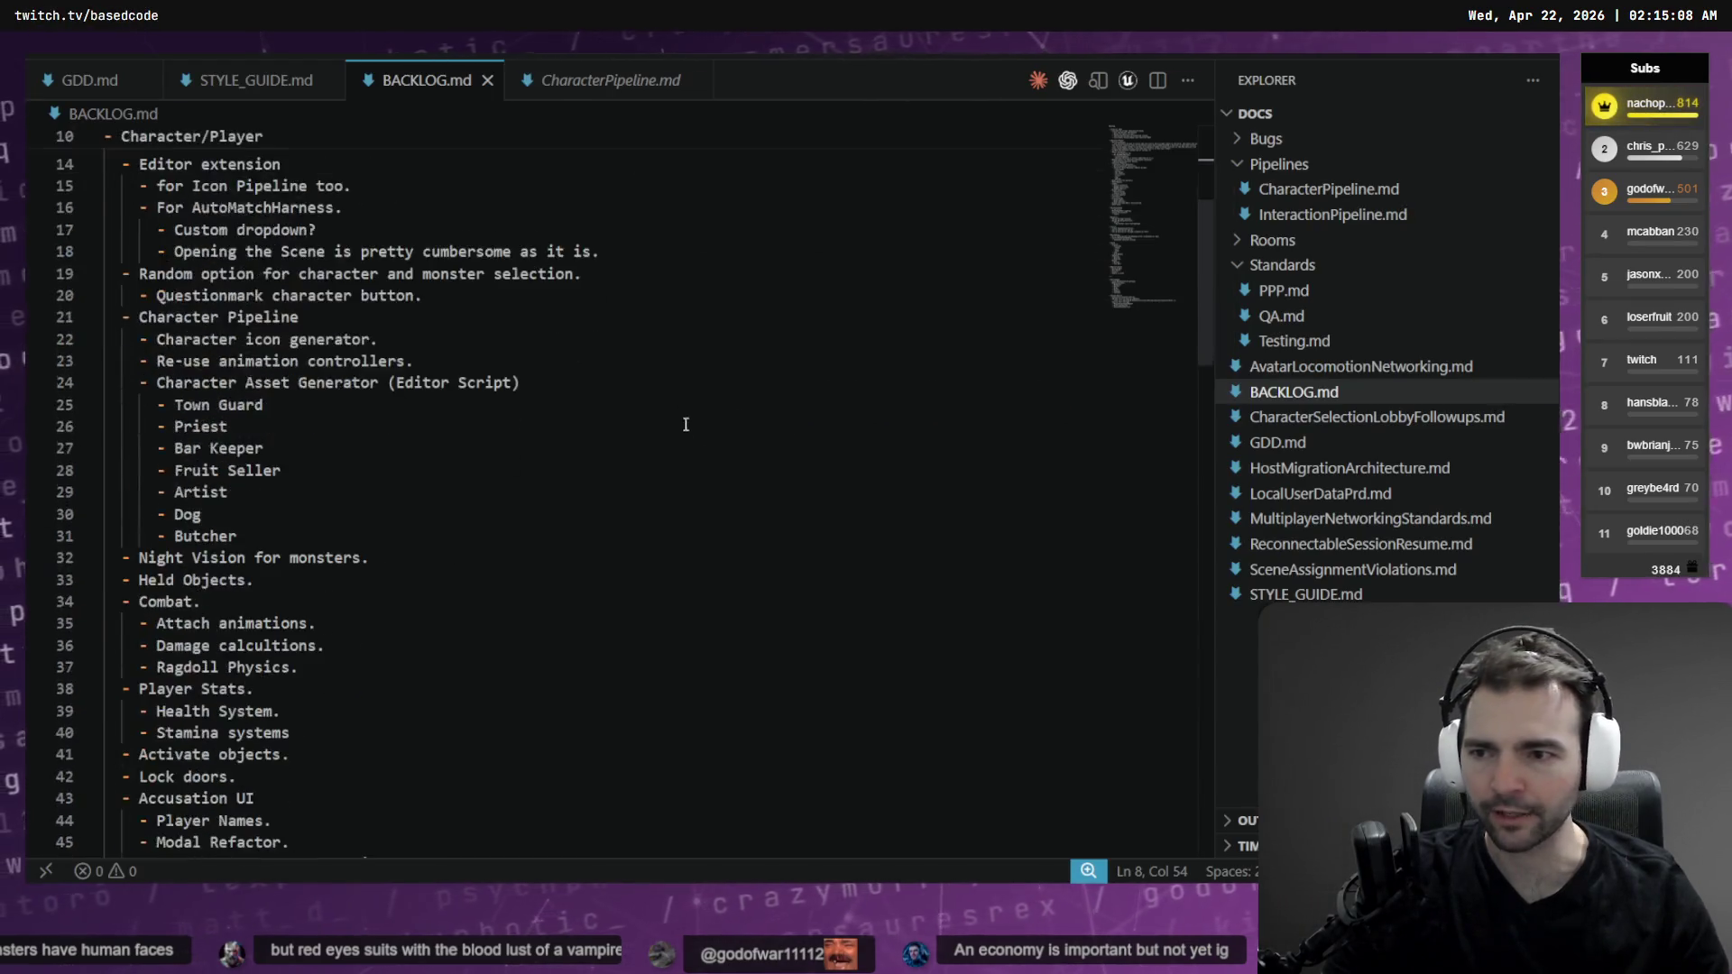
scroll(321, 412, down, 12)
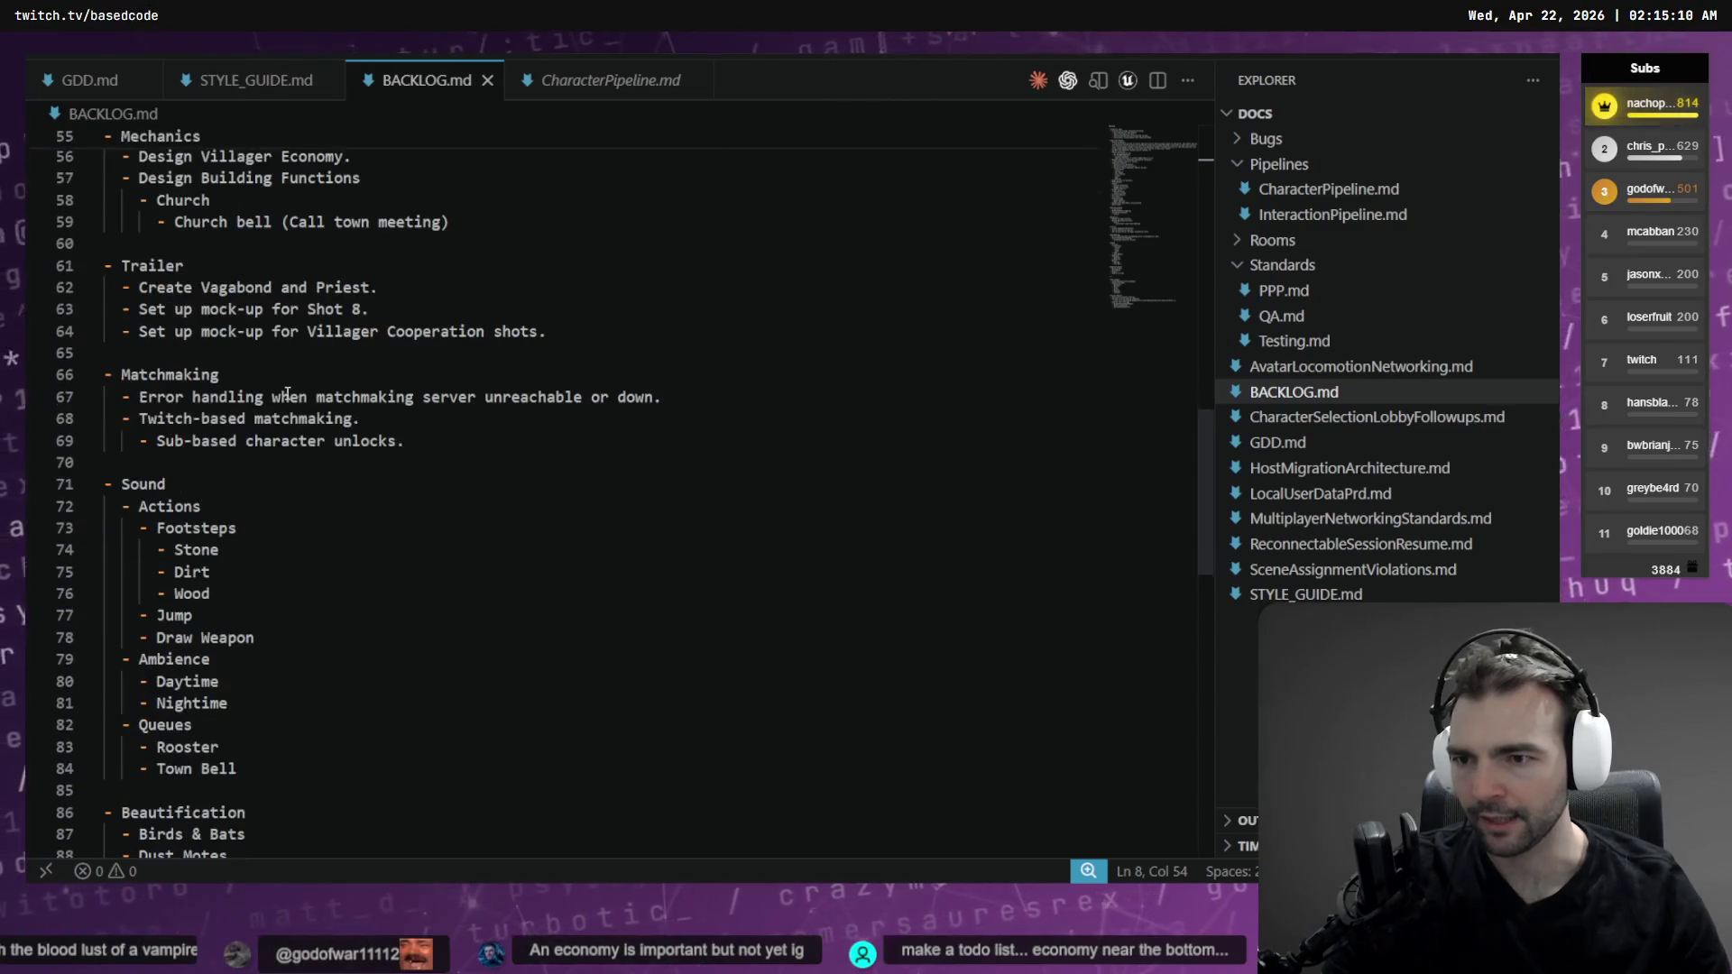
scroll(238, 409, down, 3)
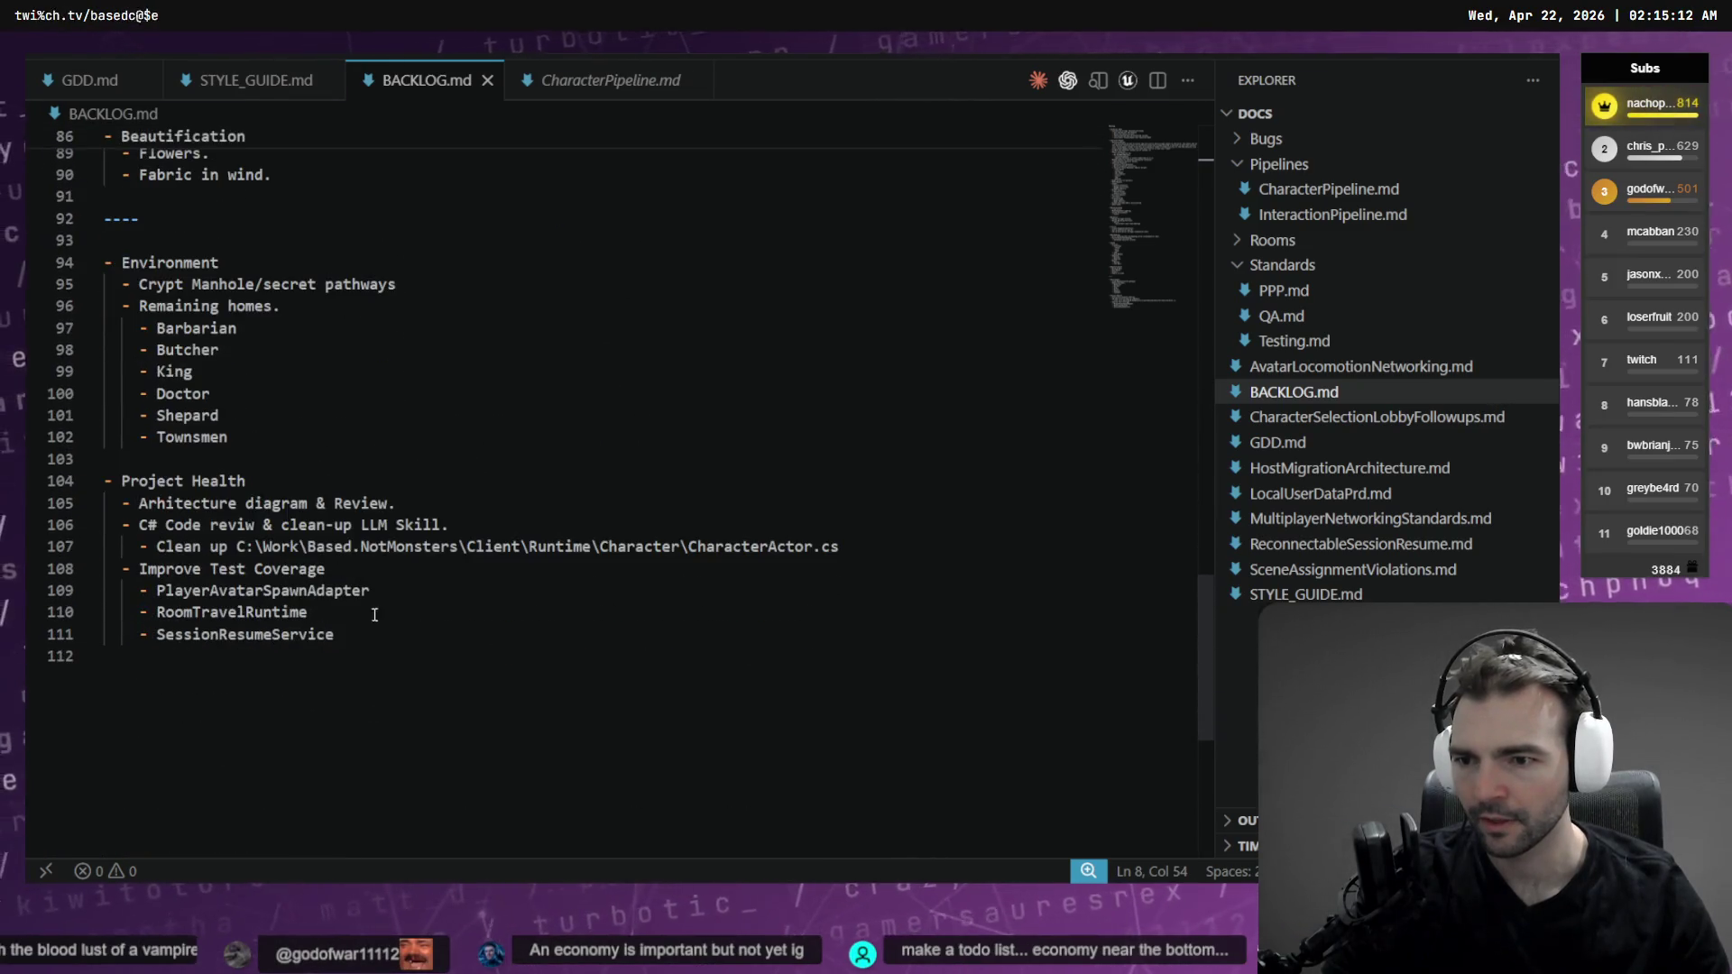
scroll(219, 415, up, 5)
click(321, 738)
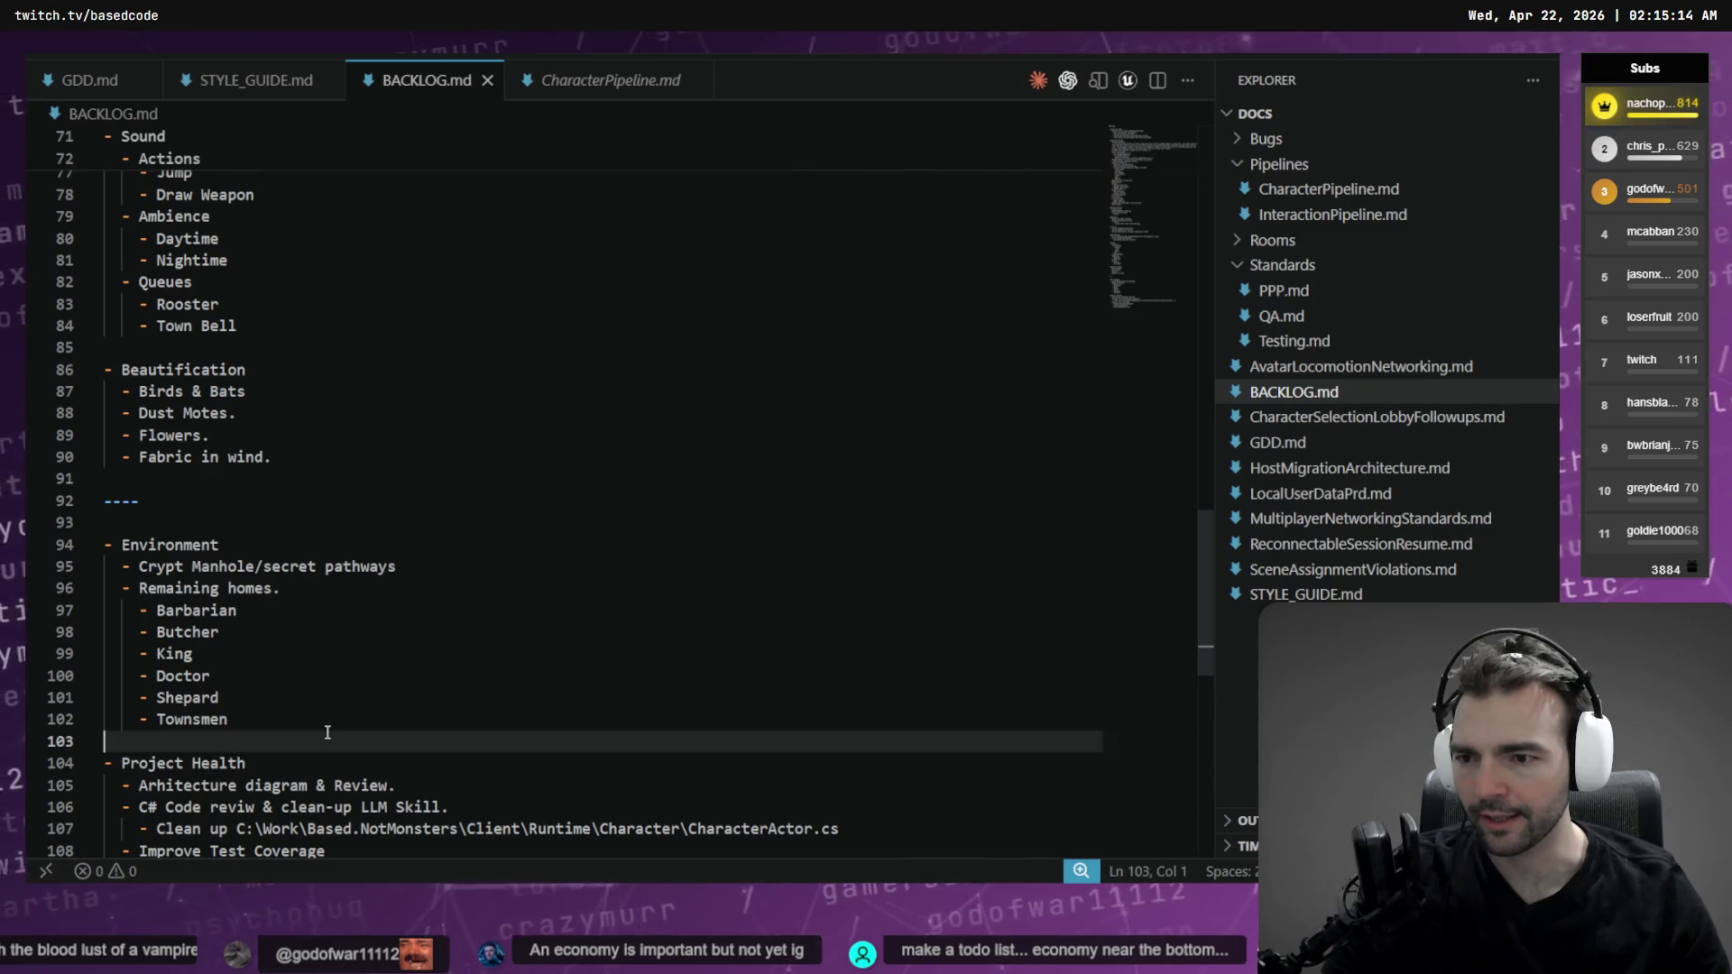
scroll(324, 730, up, 5)
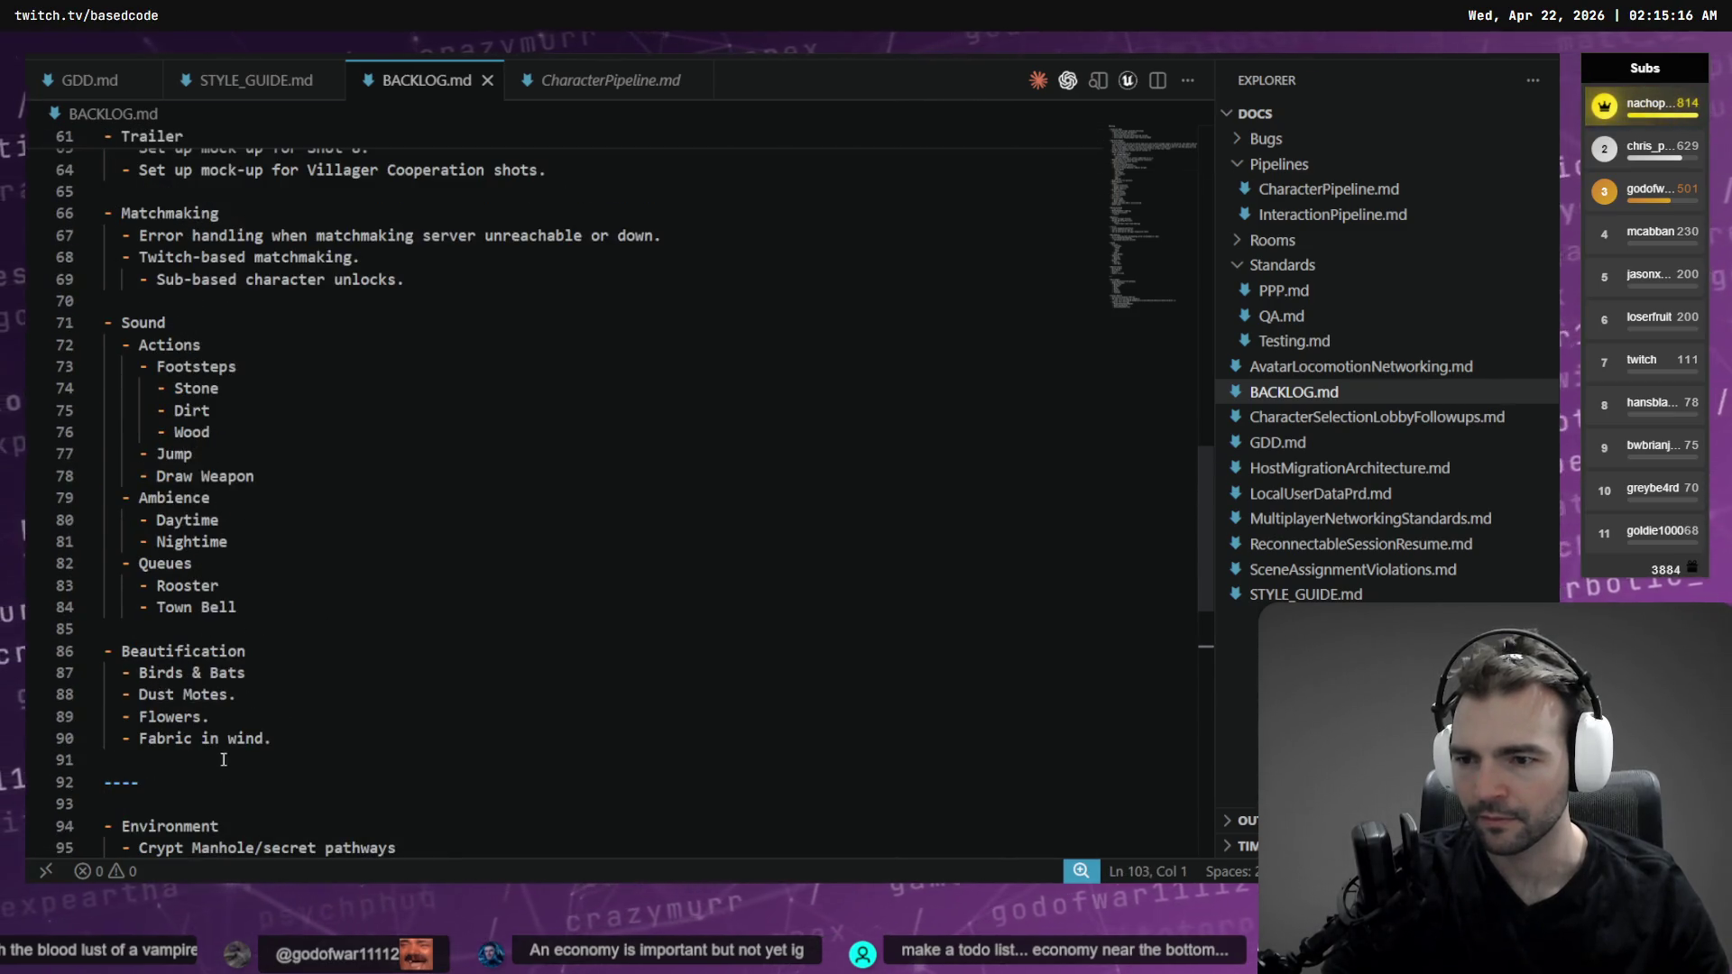
scroll(223, 750, up, 4)
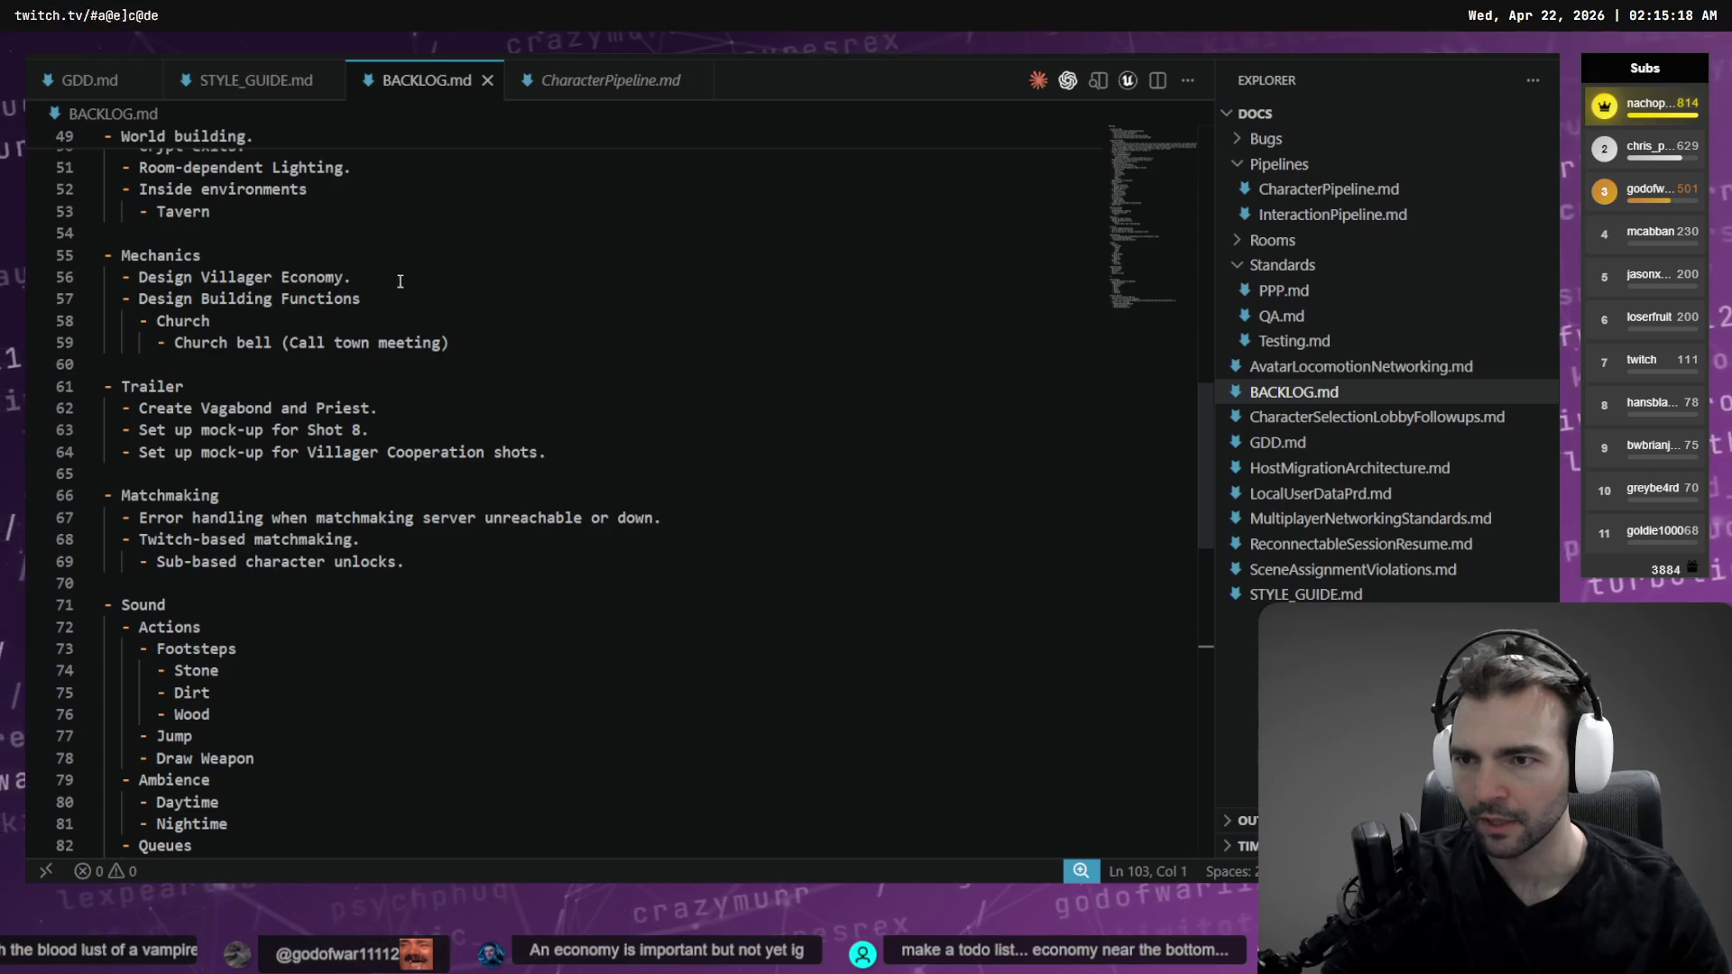
drag(398, 282, 41, 281)
scroll(500, 383, up, 3)
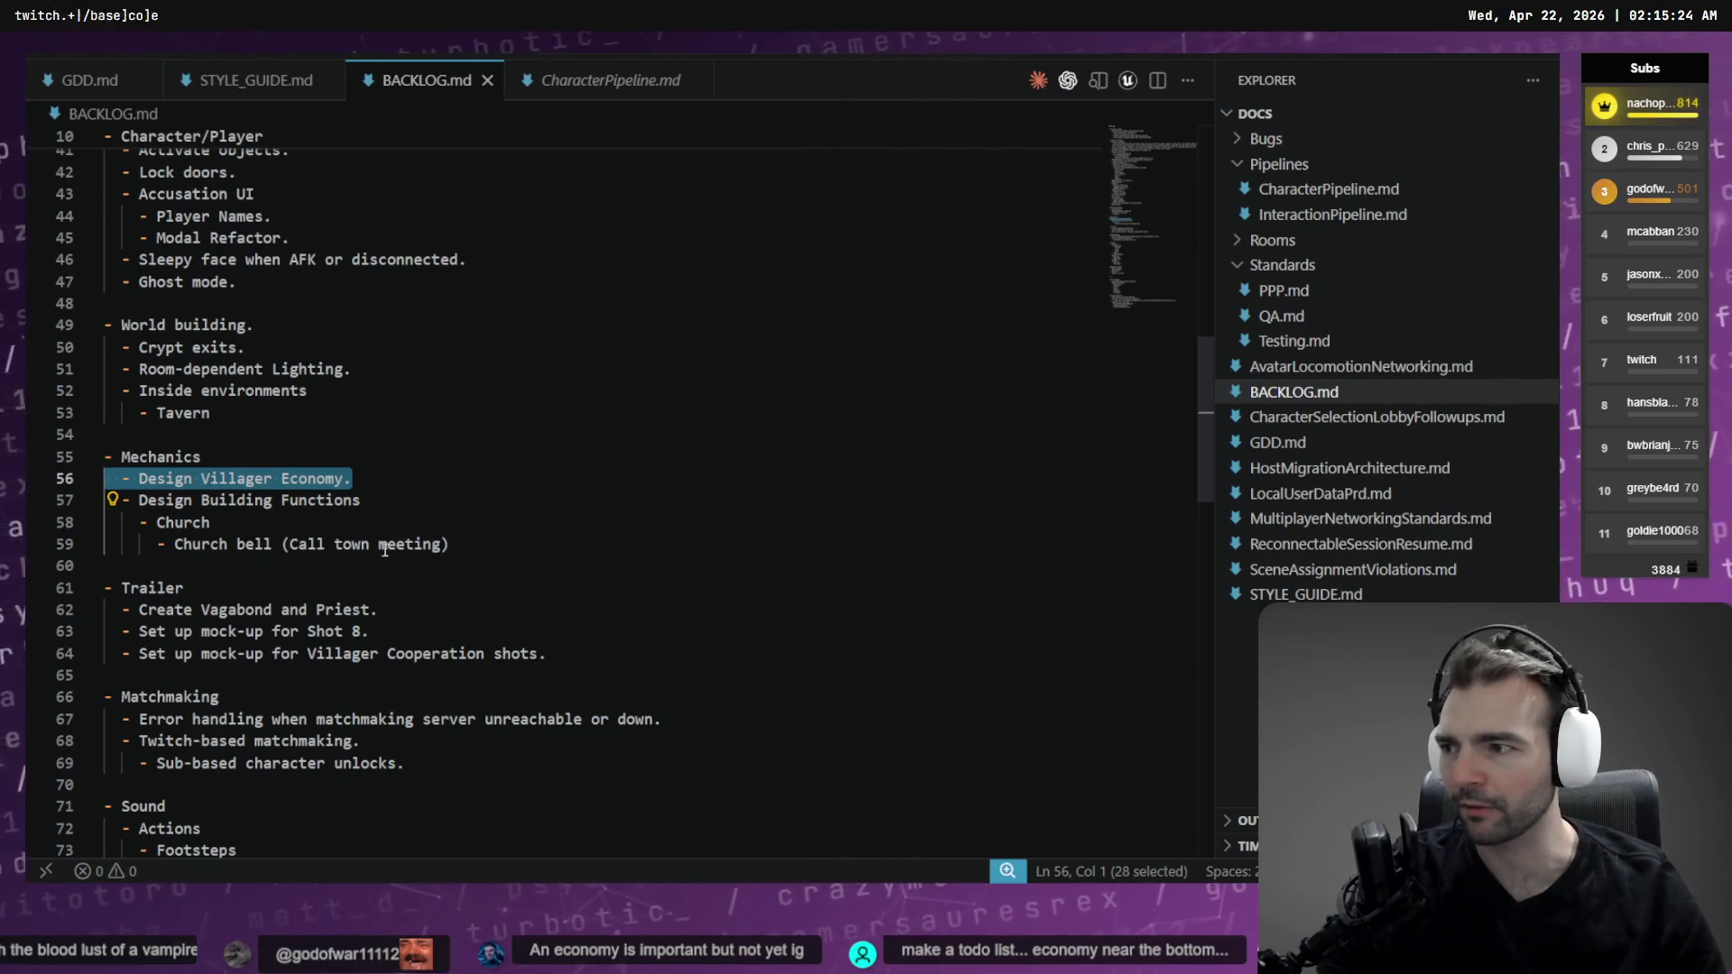
scroll(520, 432, up, 13)
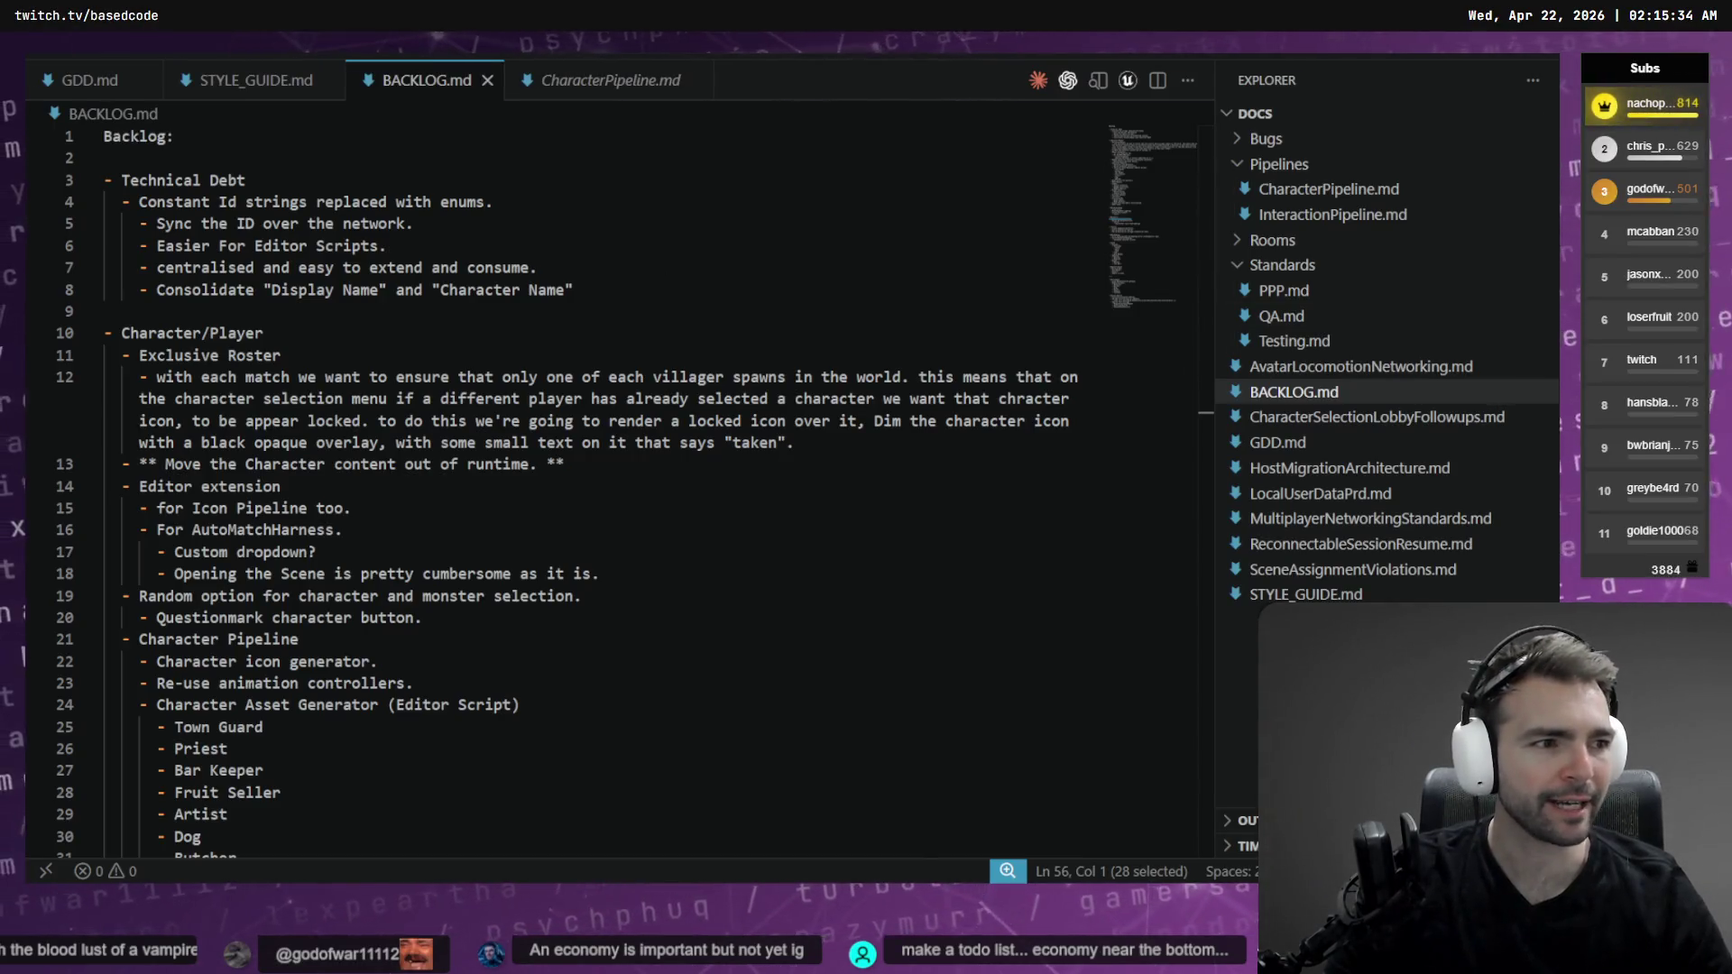
key(alt+Tab)
scroll(852, 234, up, 5)
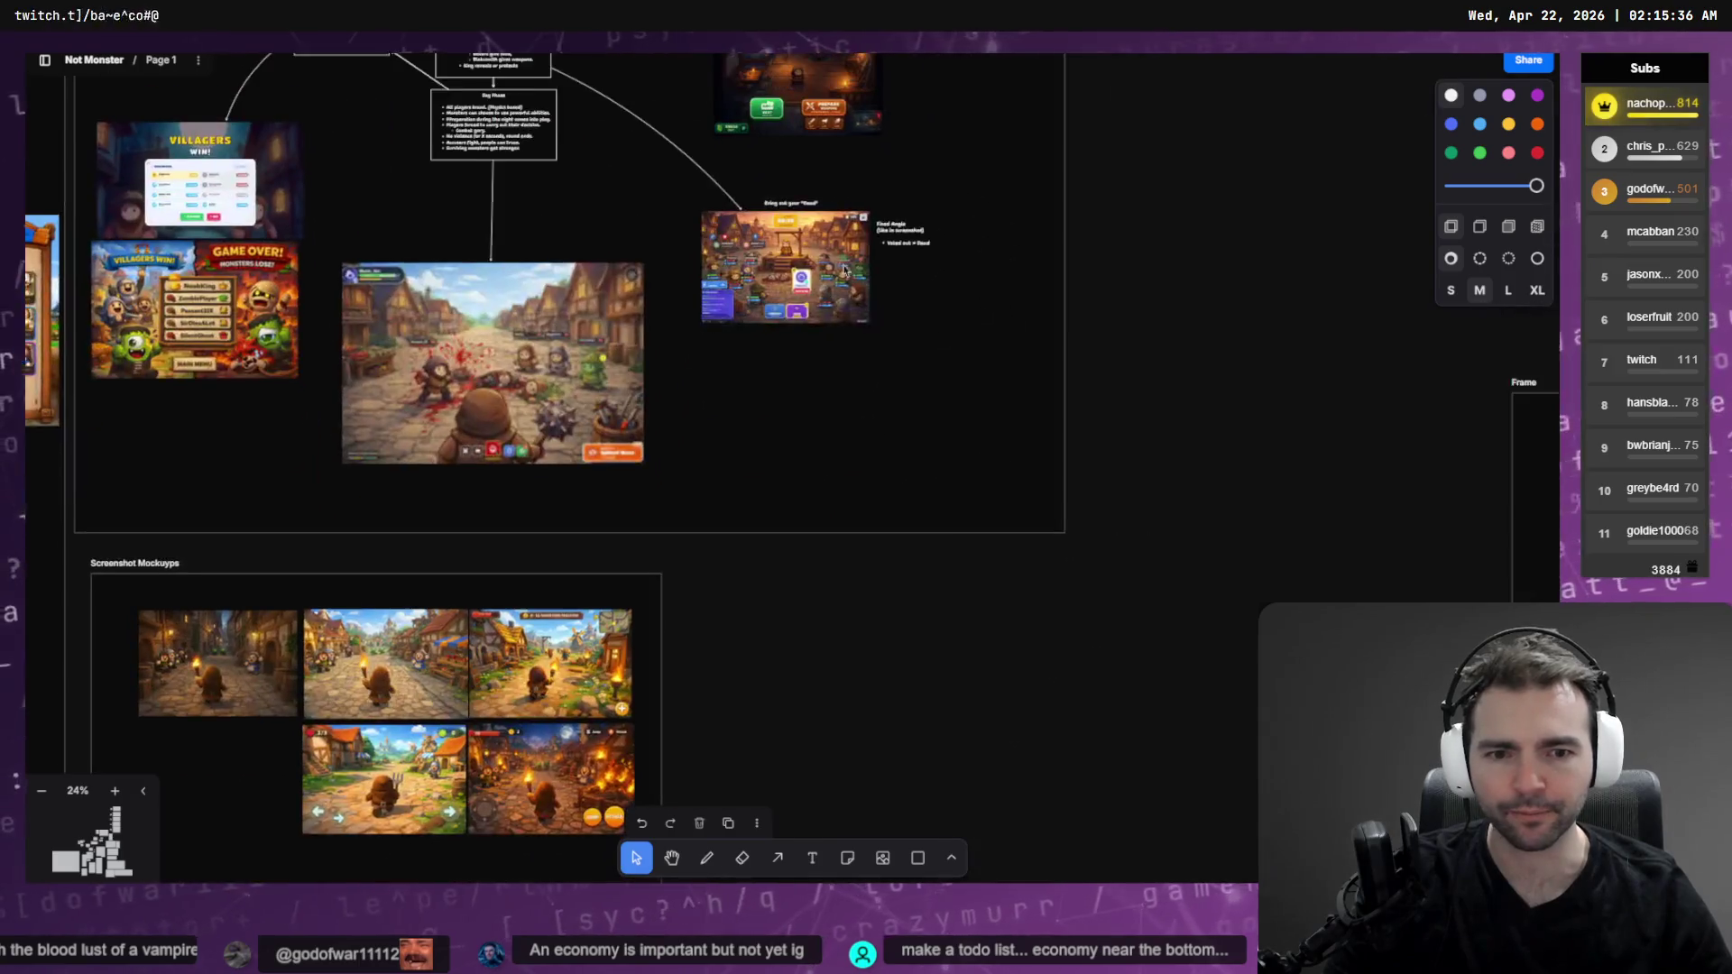
Navigate to the Harvestables diagram and select the Chickens box and the villager image above it
scroll(852, 234, down, 10)
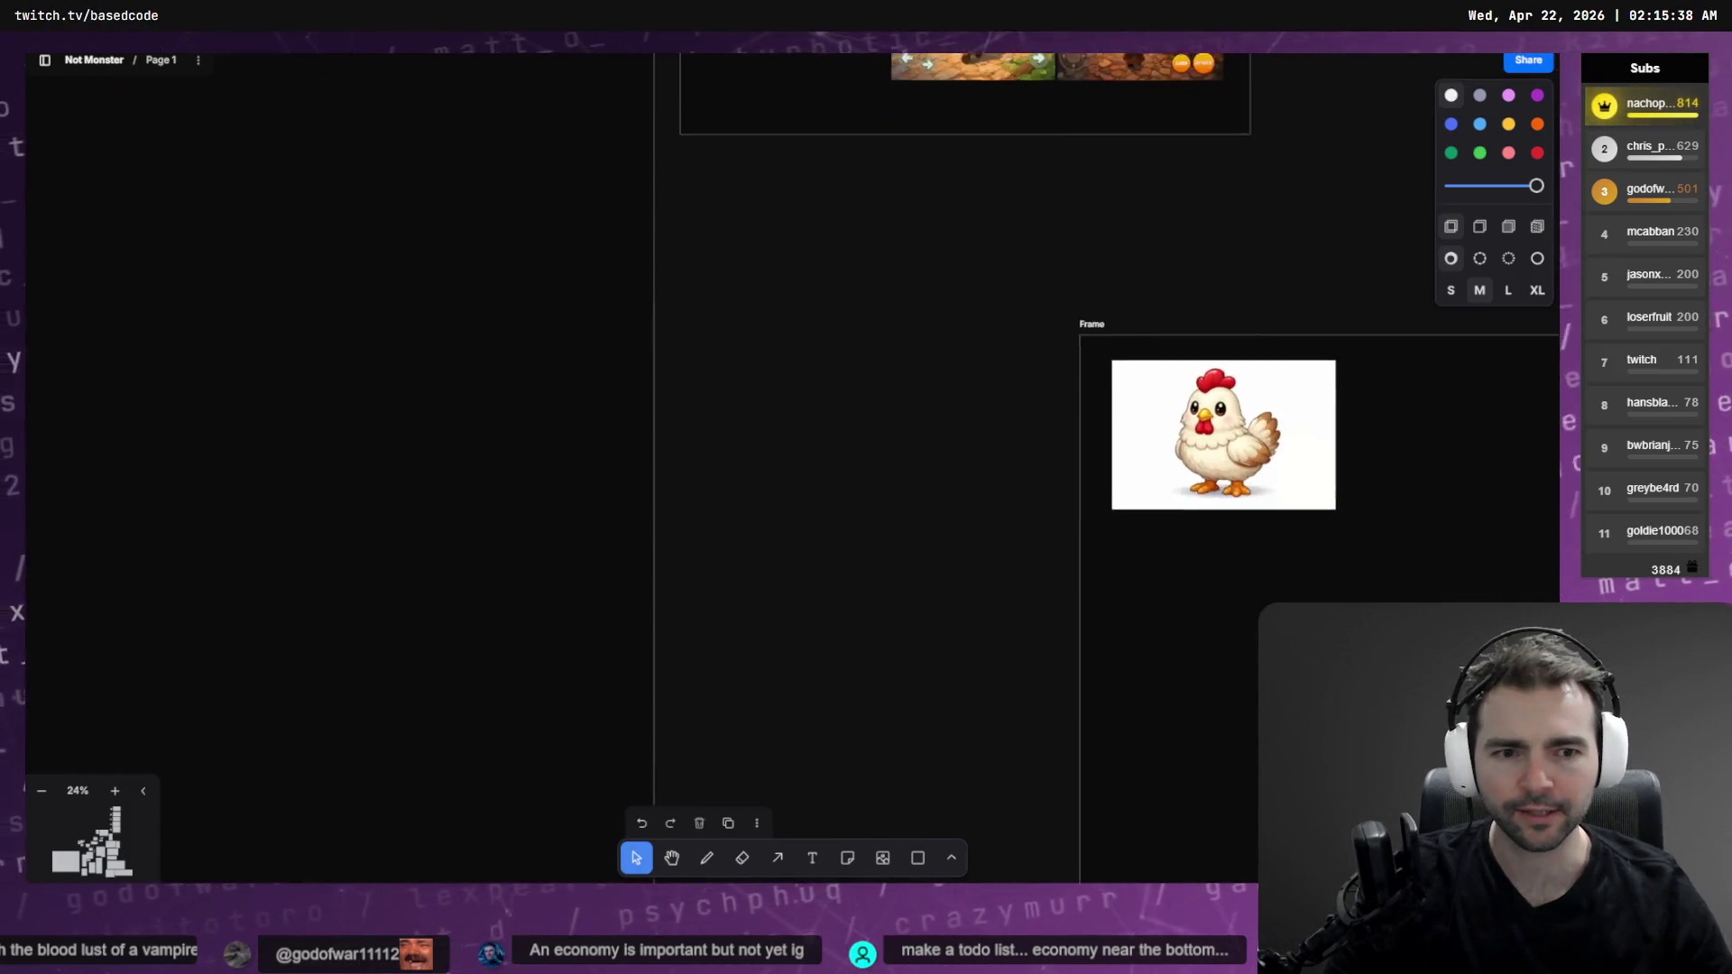
scroll(1009, 406, up, 5)
scroll(1009, 406, down, 6)
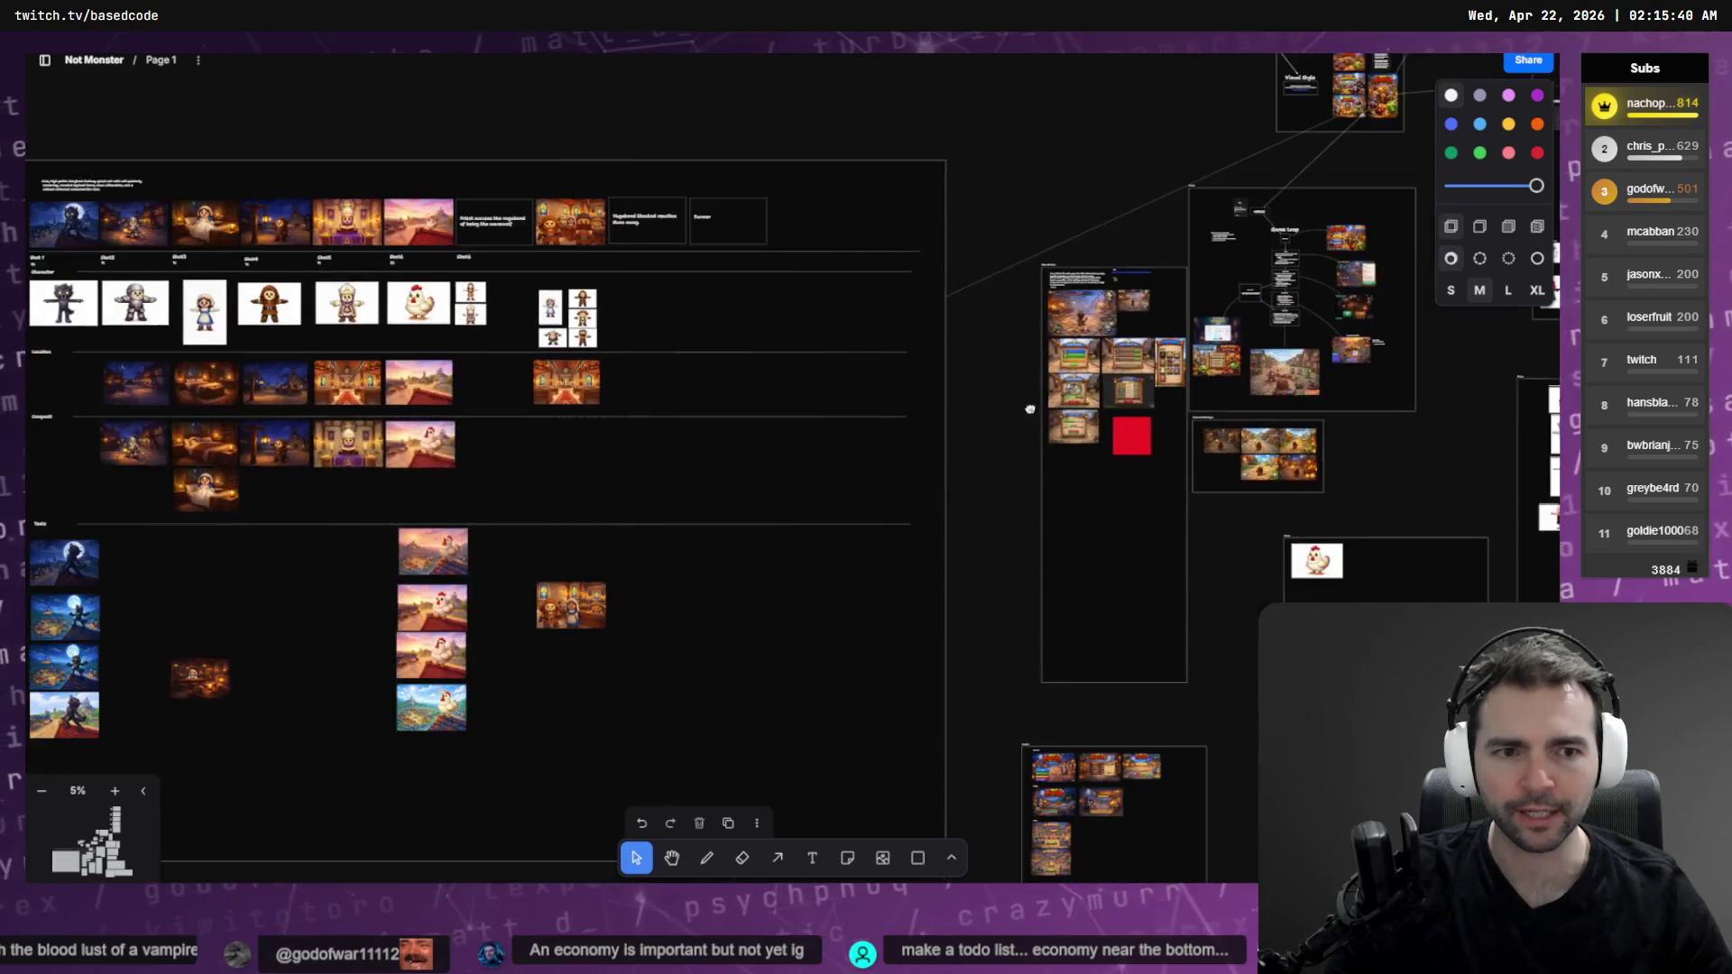
scroll(938, 171, down, 4)
scroll(902, 451, up, 7)
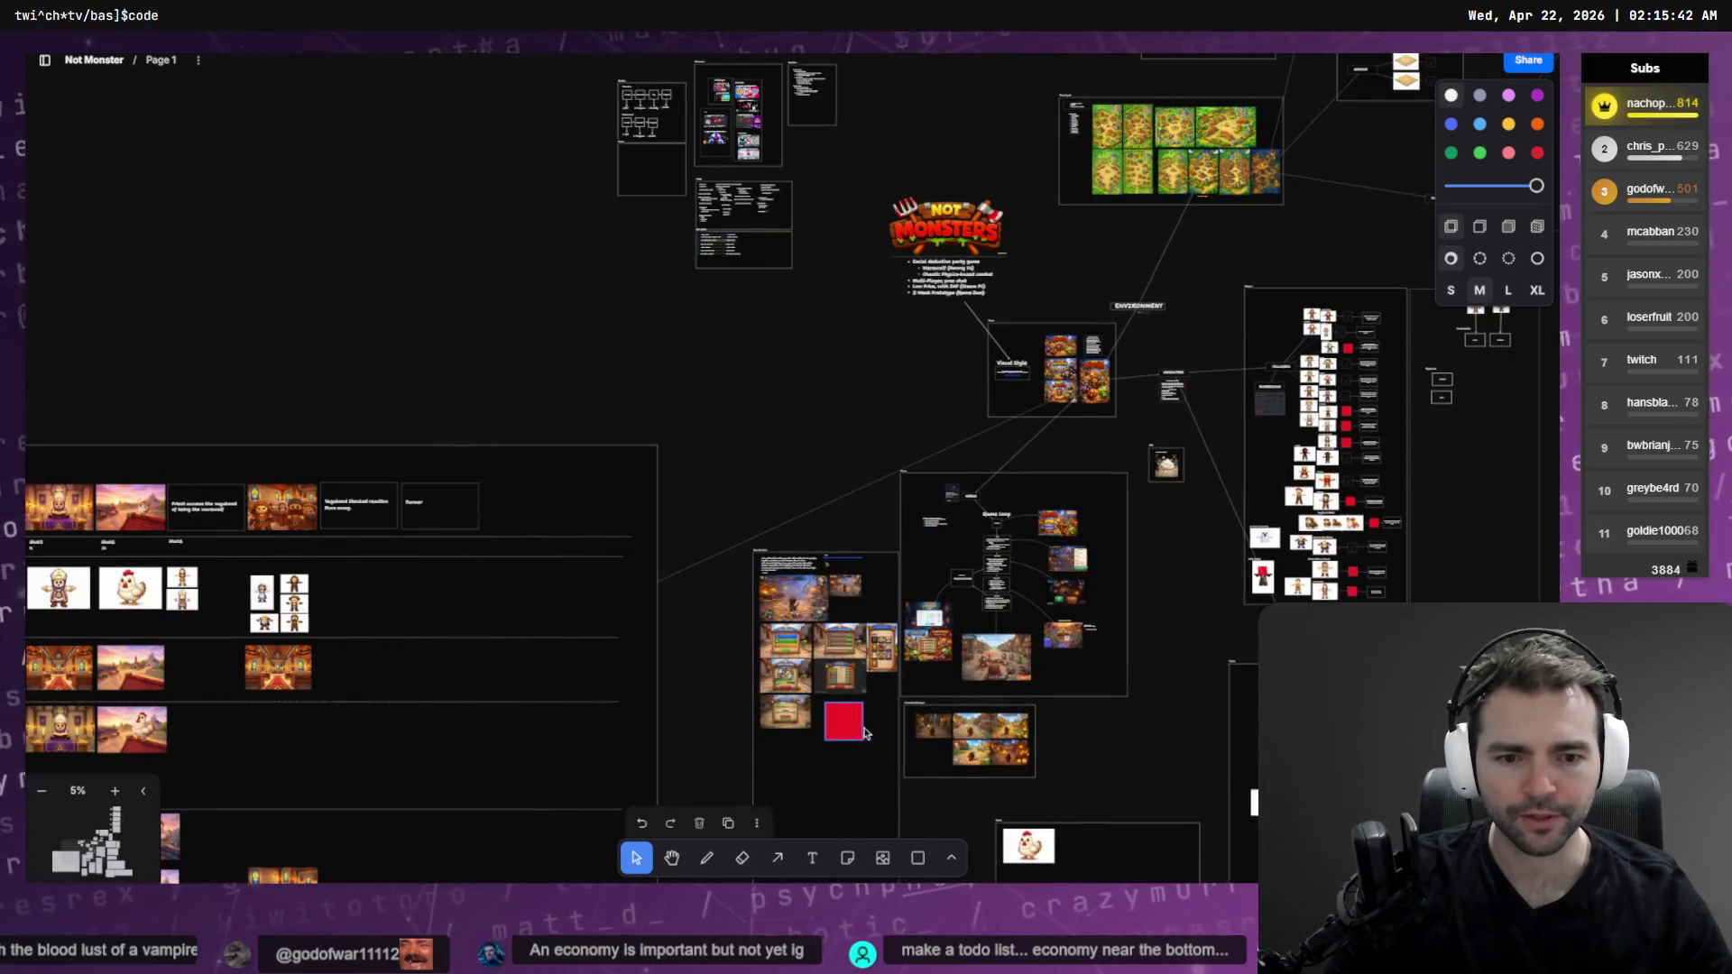
scroll(863, 733, down, 5)
scroll(863, 732, right, 3)
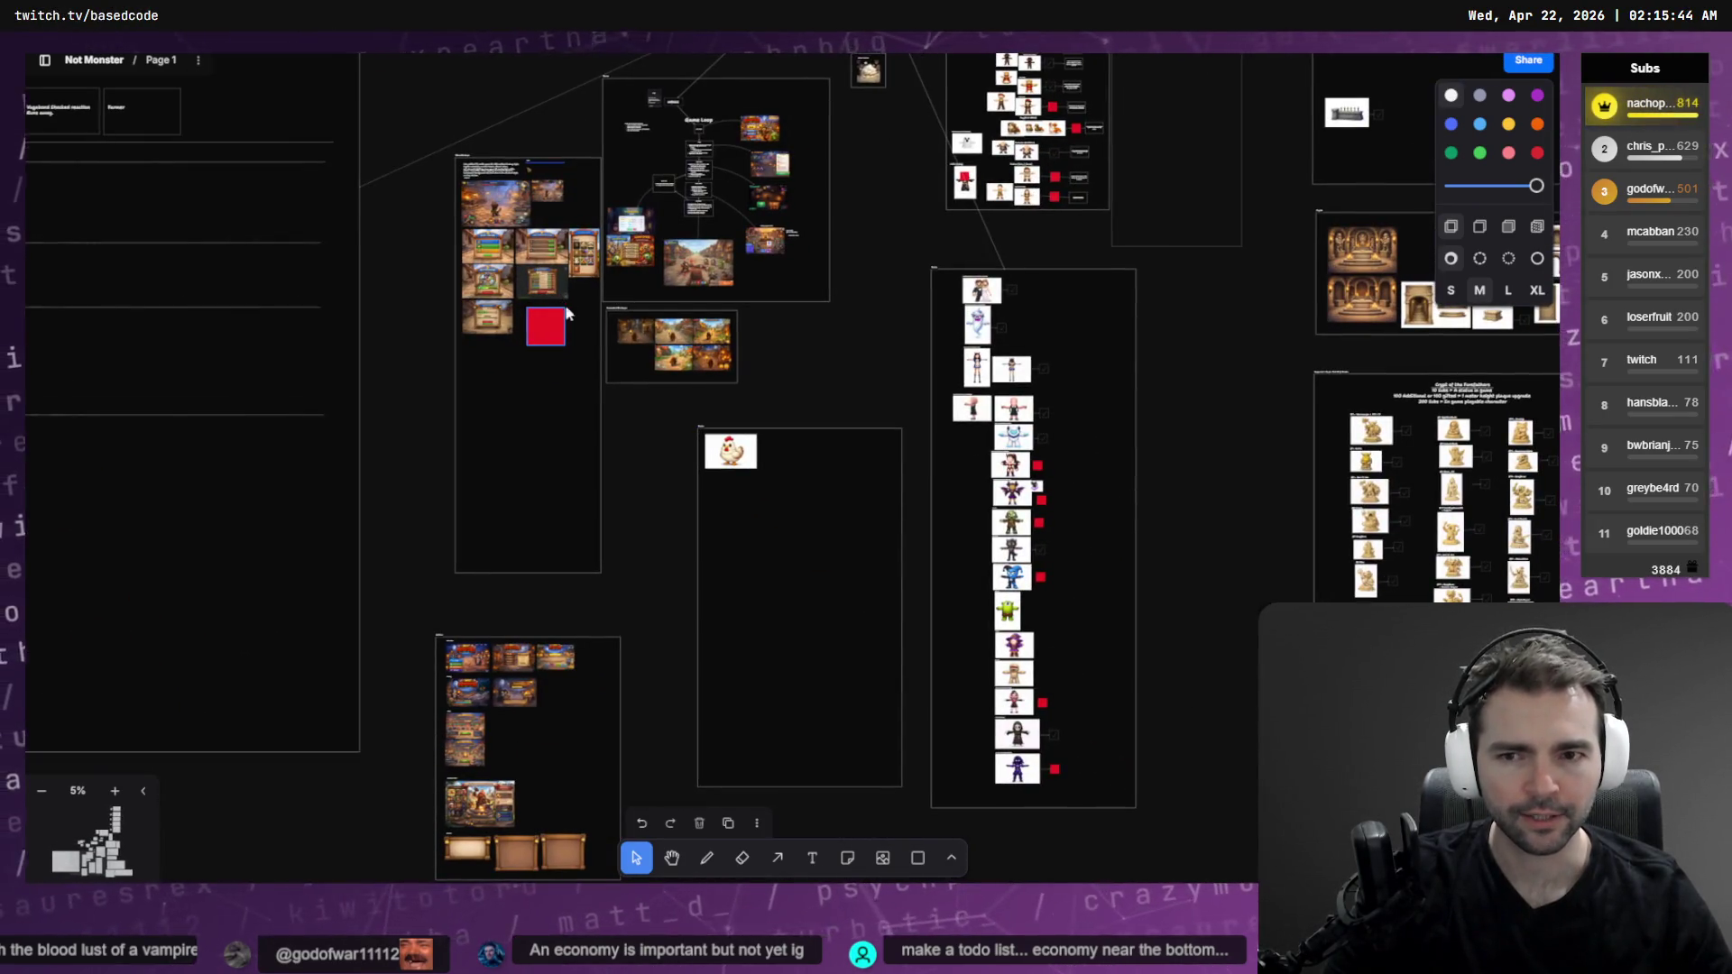
scroll(989, 228, up, 10)
scroll(990, 228, up, 3)
scroll(966, 259, up, 2)
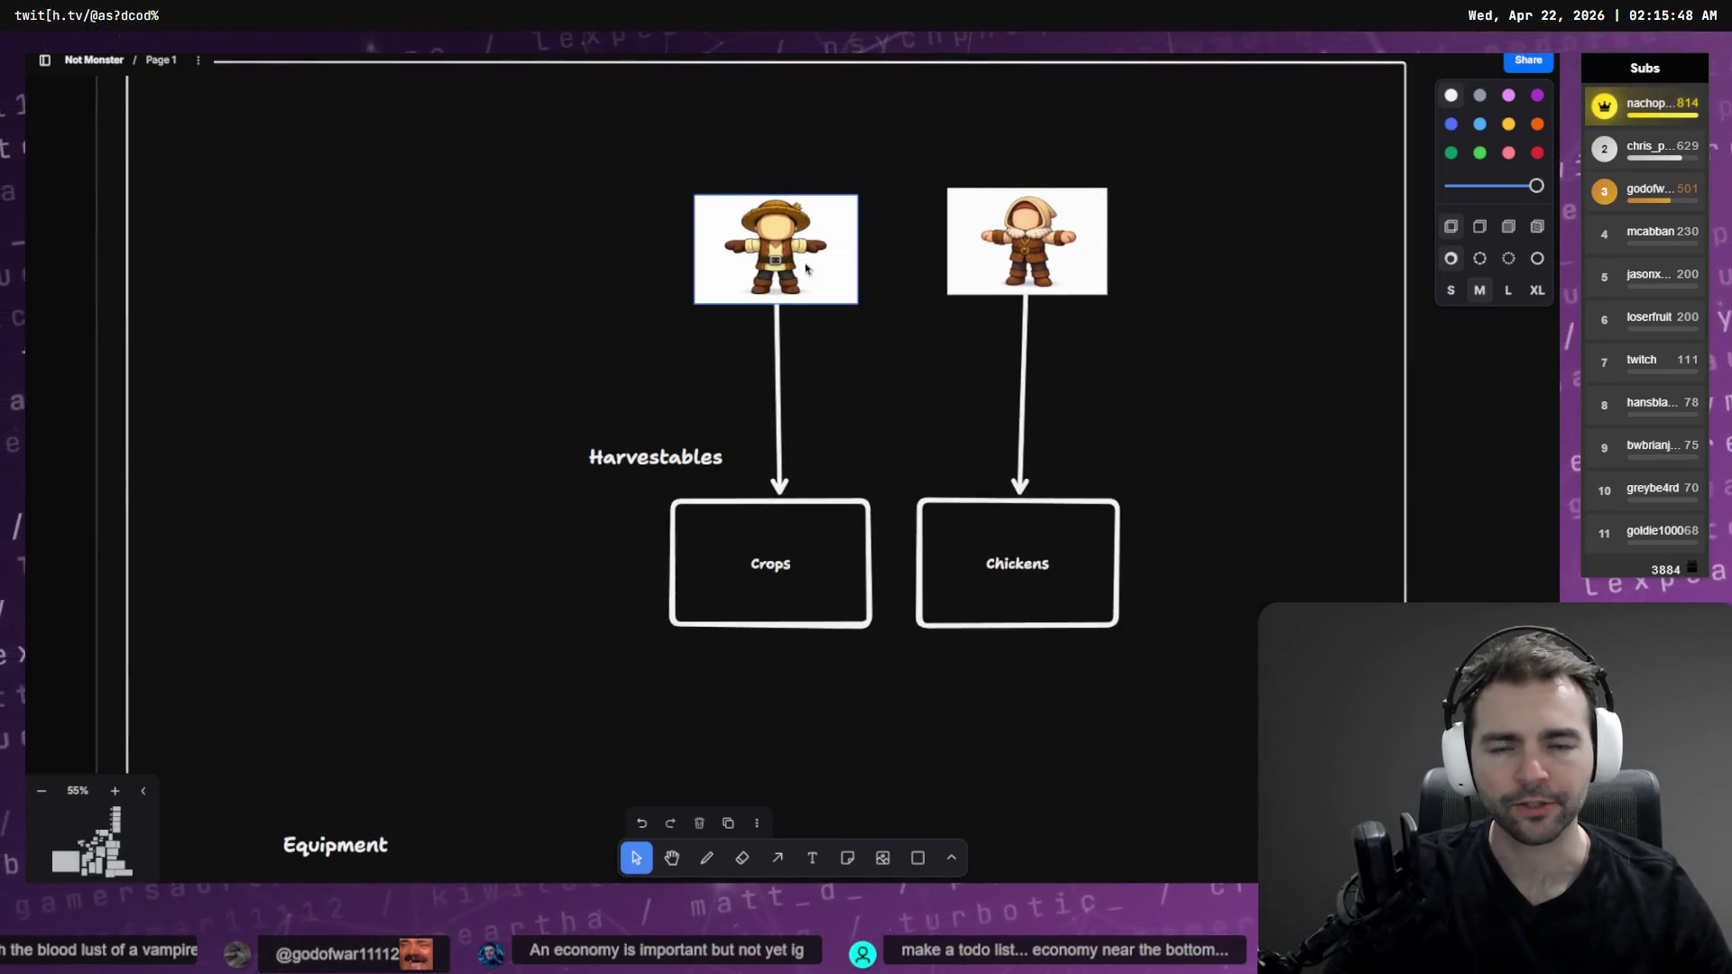
click(1016, 572)
click(1044, 228)
click(992, 544)
click(1028, 241)
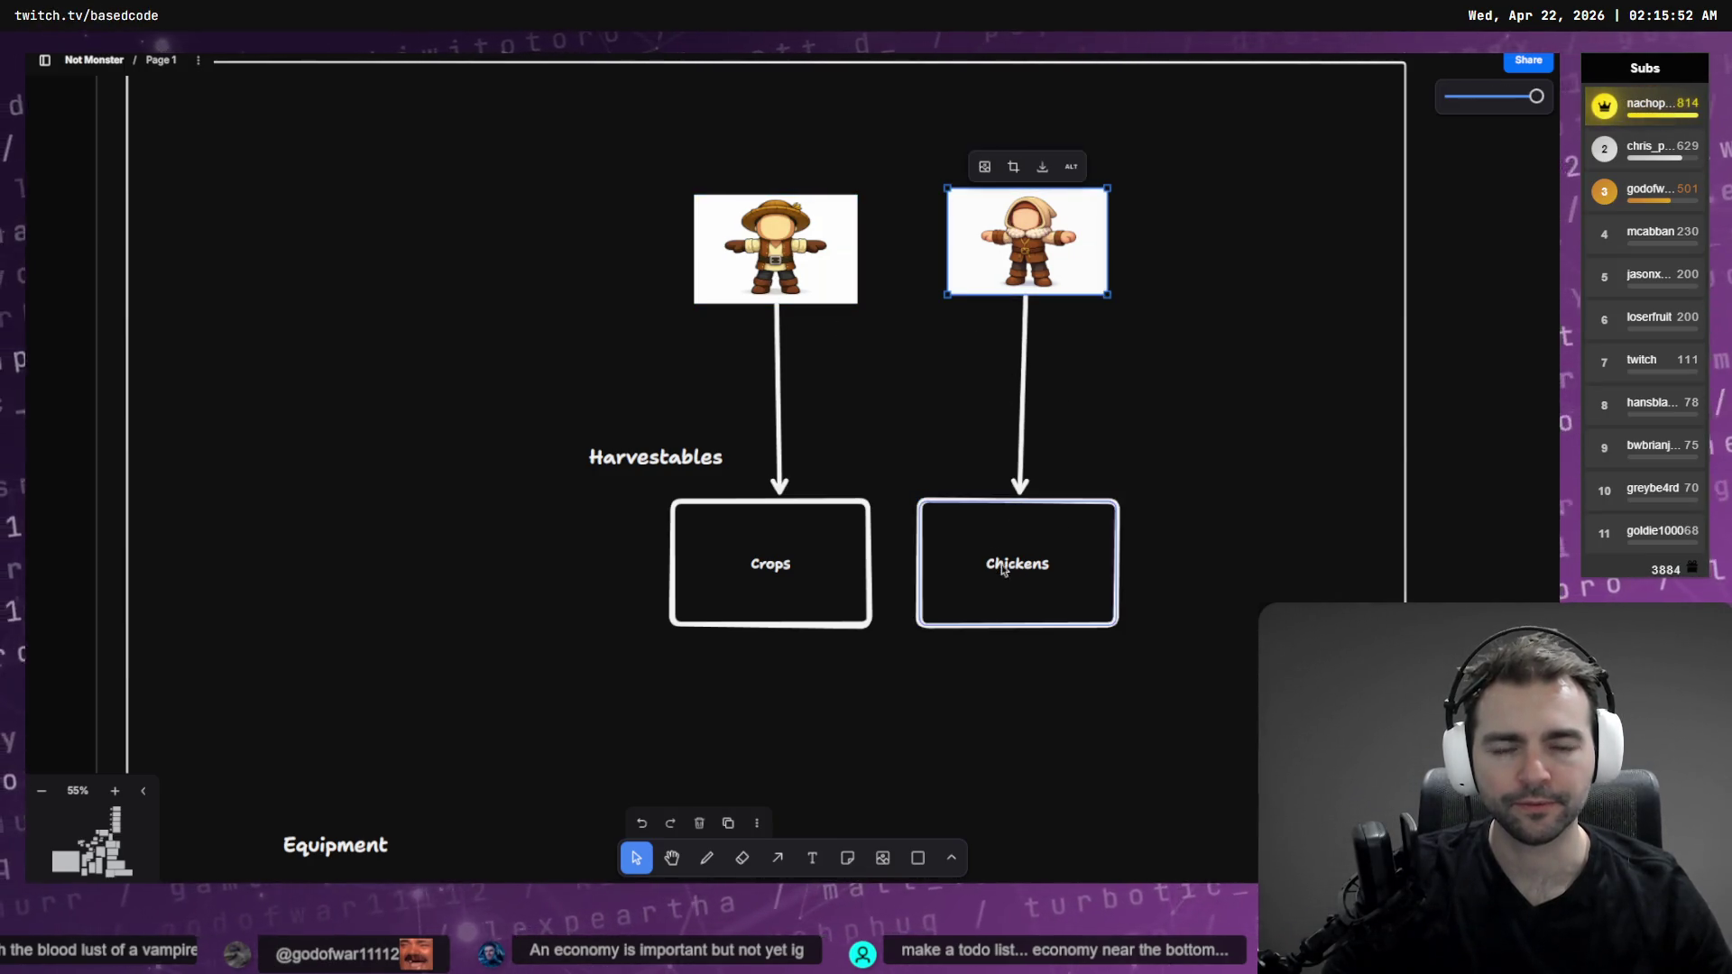
click(1036, 574)
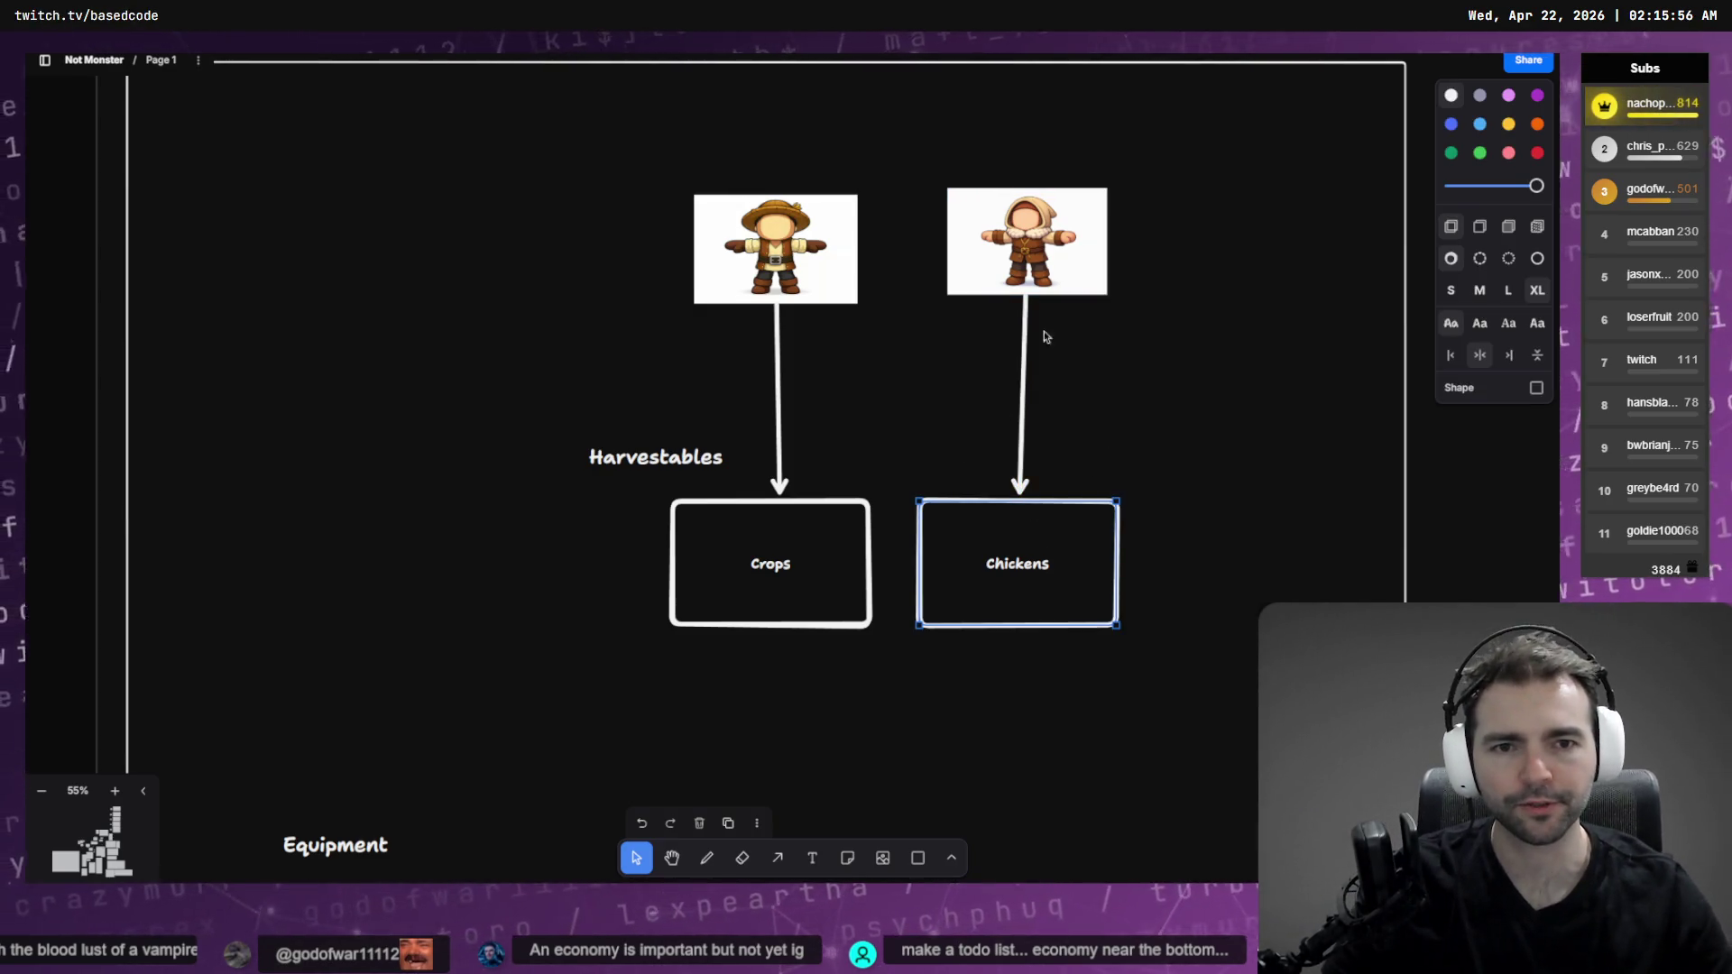
click(1017, 233)
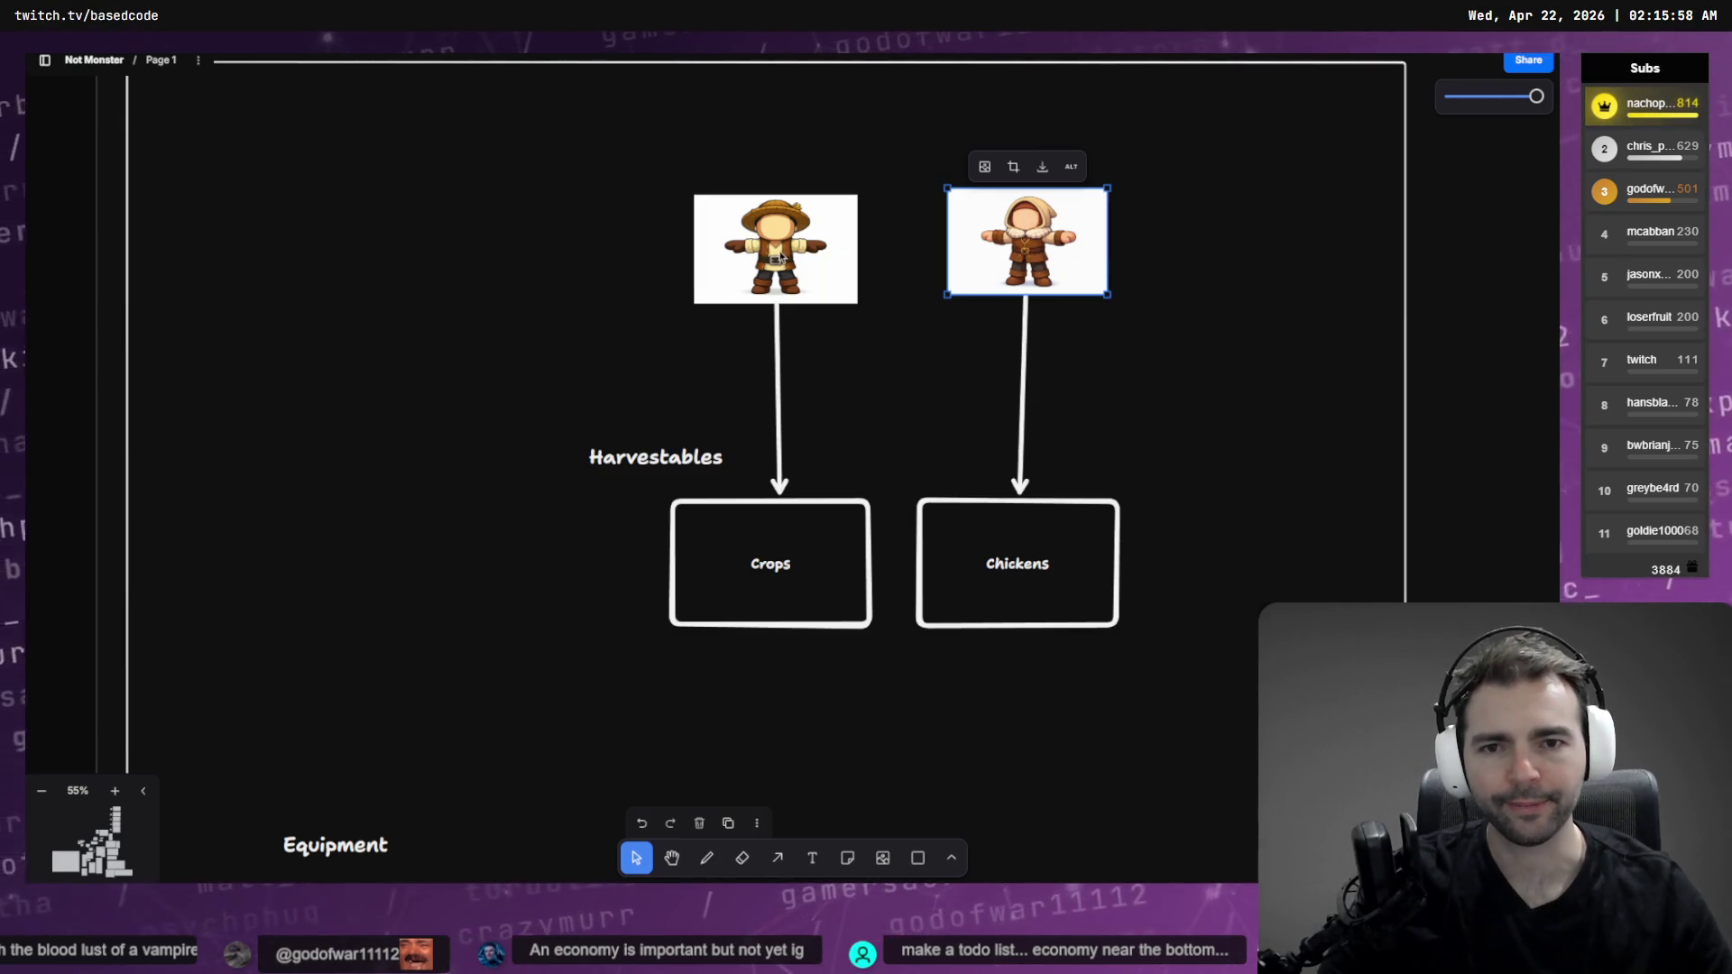
Reframe the Harvestables images and boxes in view and clear the selection
scroll(785, 260, down, 6)
scroll(784, 260, left, 4)
mouse_move(877, 254)
mouse_down()
mouse_move(754, 348)
mouse_move(696, 591)
mouse_move(650, 673)
mouse_up()
scroll(637, 740, down, 1)
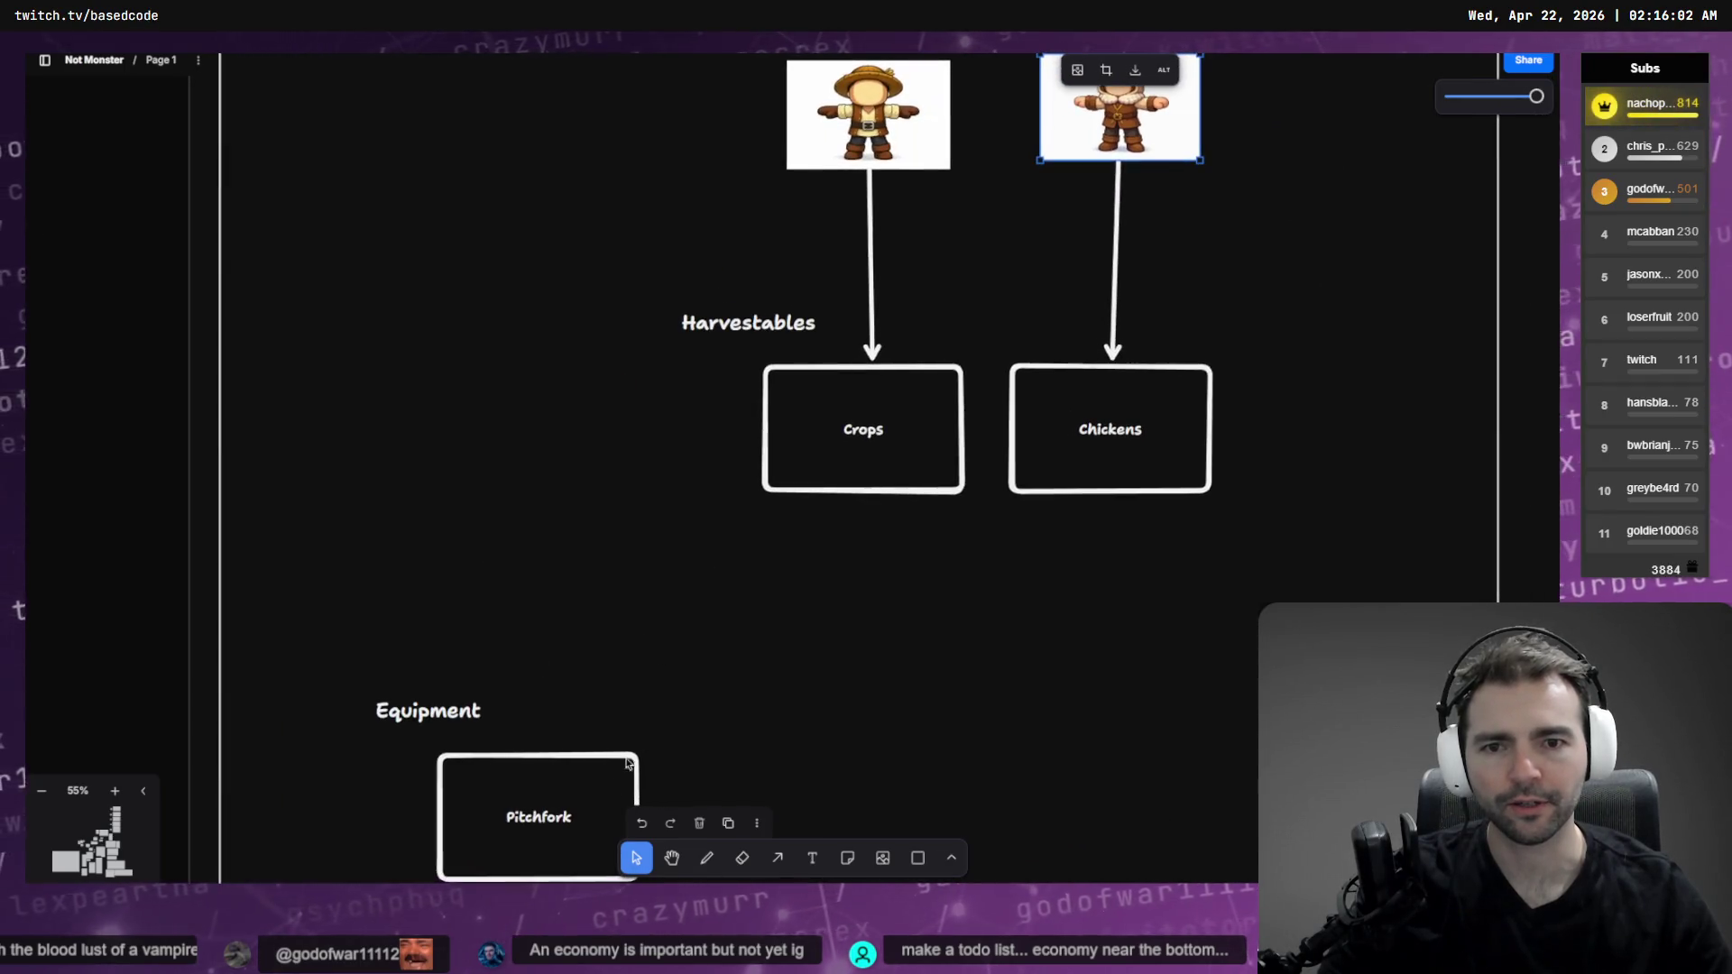
click(636, 739)
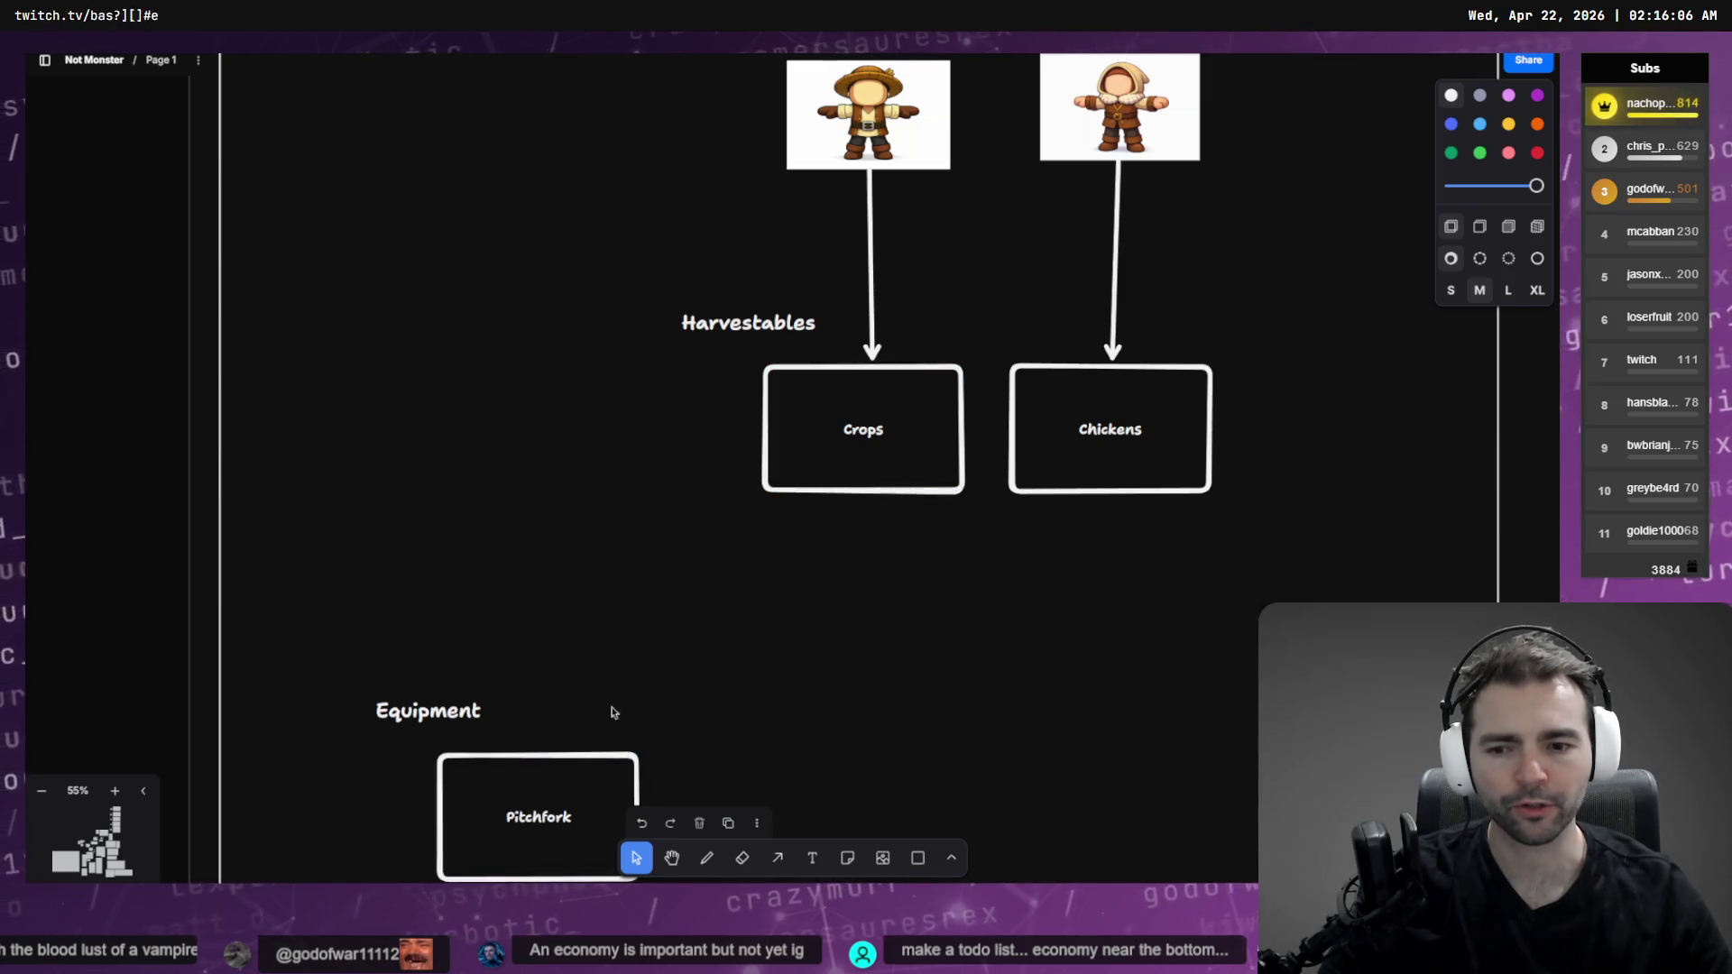
Move the Equipment label with Pitchfork and Torch up beside Harvestables
scroll(451, 575, down, 3)
drag(464, 498, 576, 773)
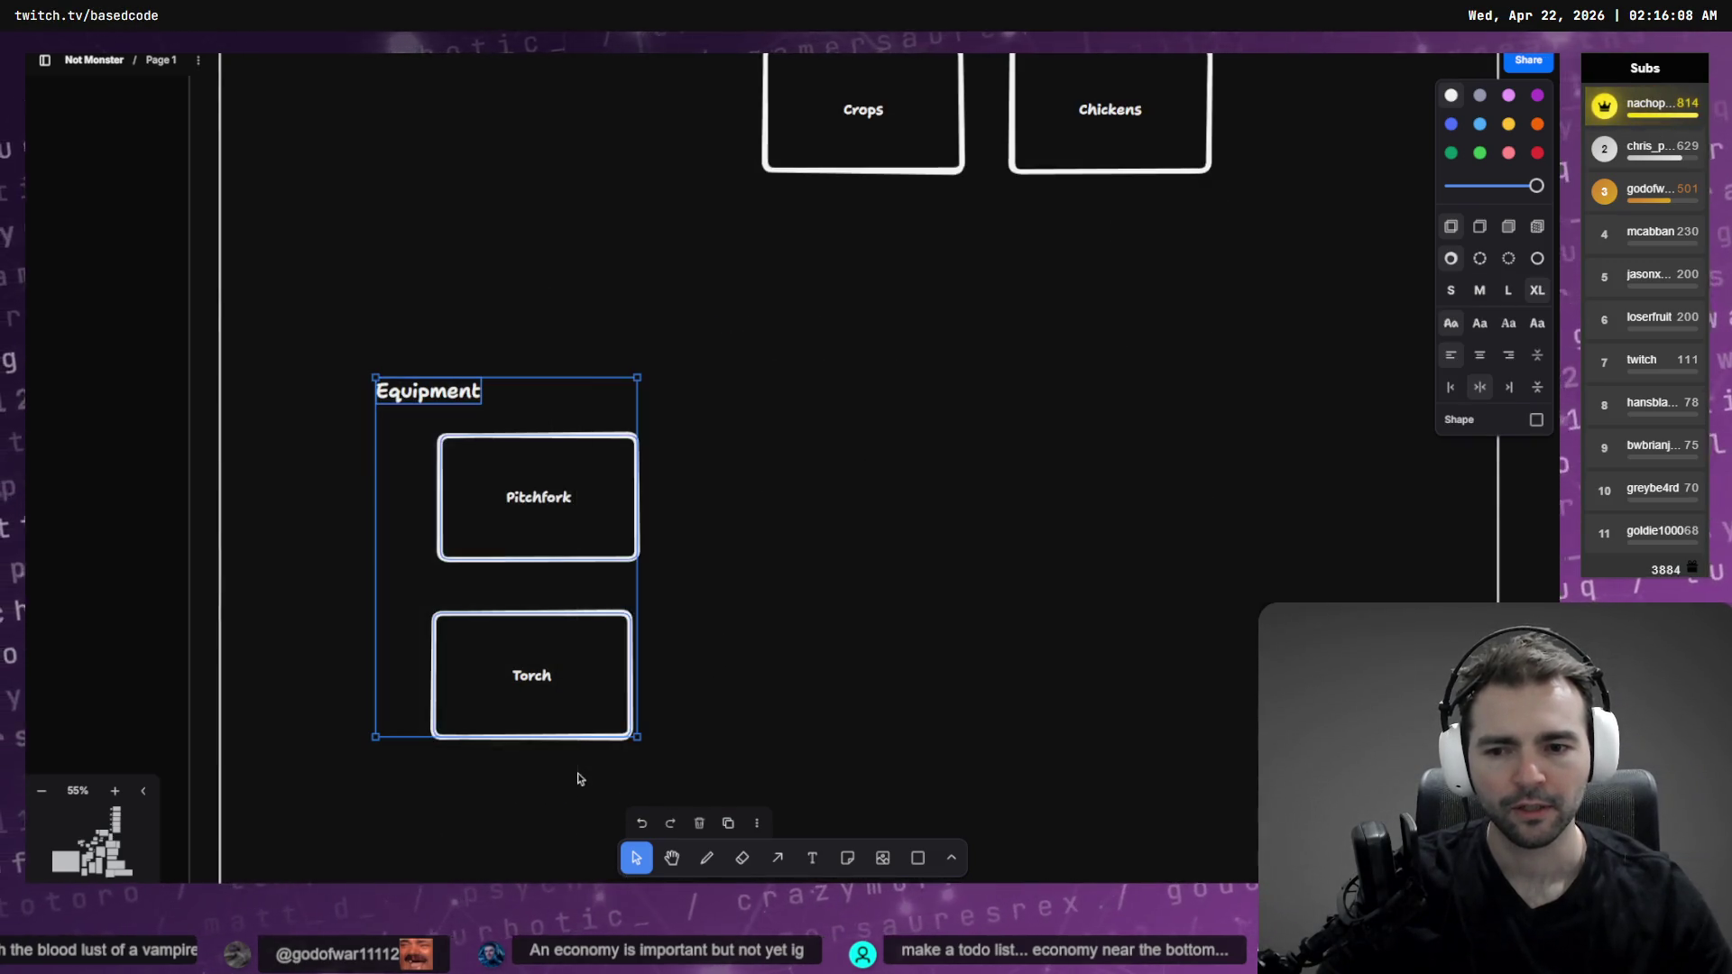
mouse_move(592, 618)
mouse_down()
mouse_move(580, 502)
mouse_move(557, 618)
mouse_up()
scroll(577, 560, up, 5)
scroll(559, 611, down, 2)
click(910, 637)
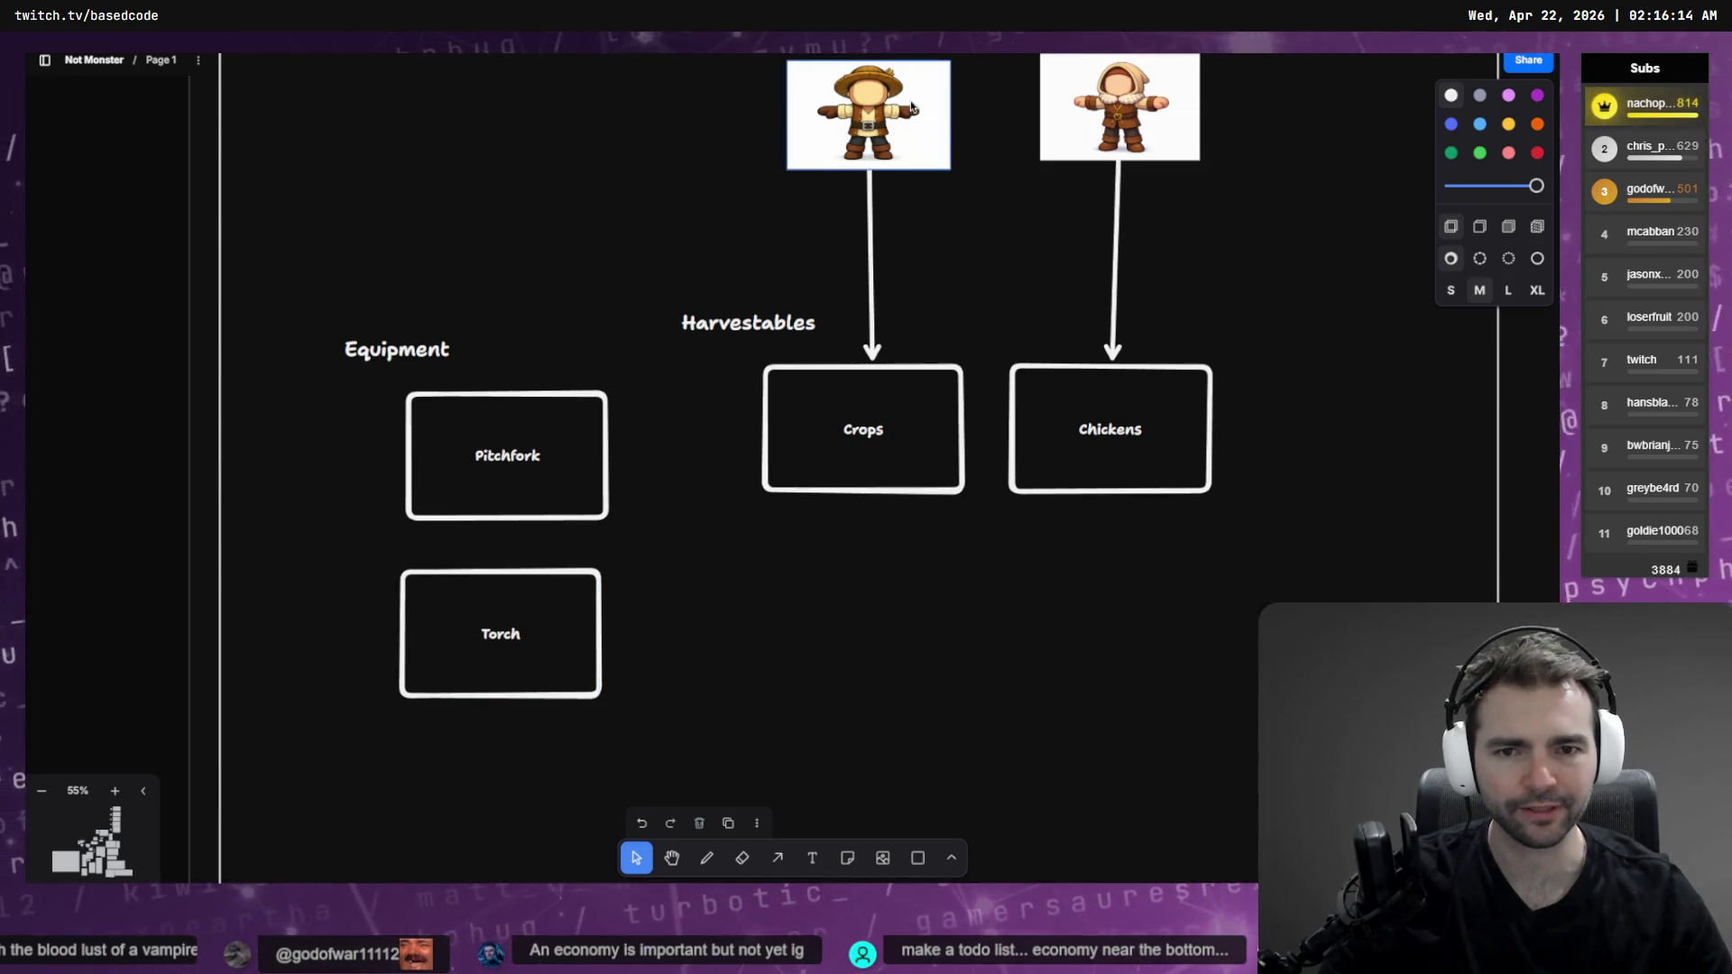
Draw an XL arrow from the hat-wearing villager image to Pitchfork
scroll(713, 623, down, 3)
scroll(705, 598, up, 3)
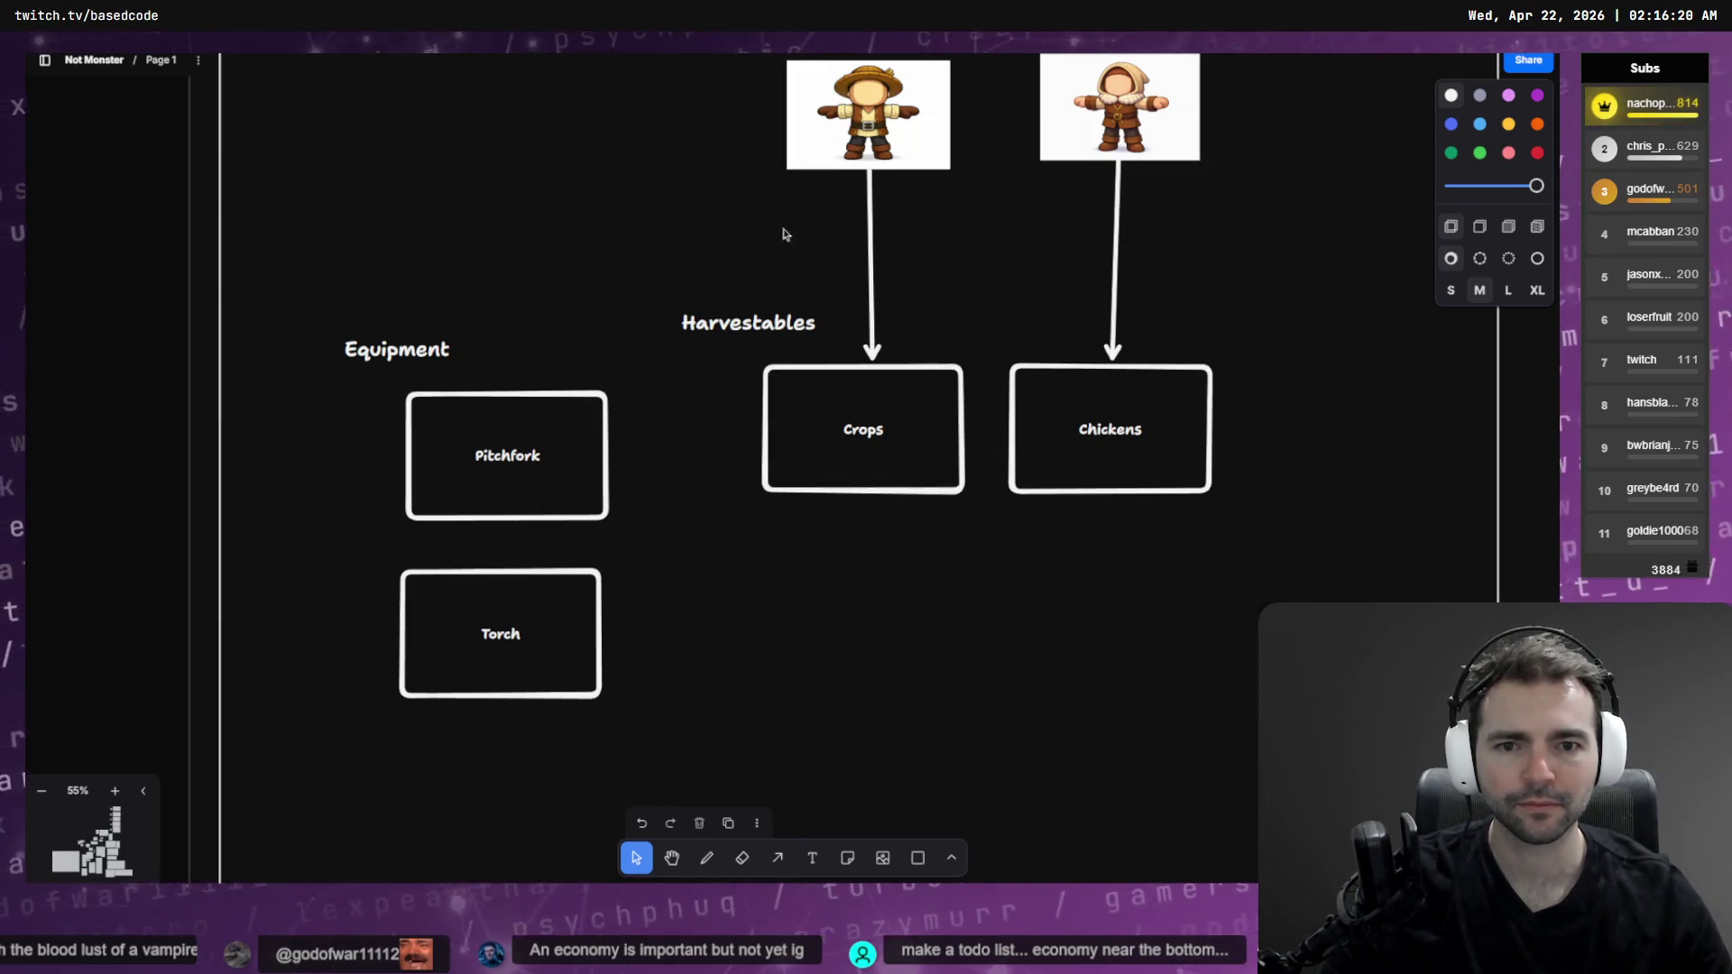
key(a)
drag(783, 119, 552, 423)
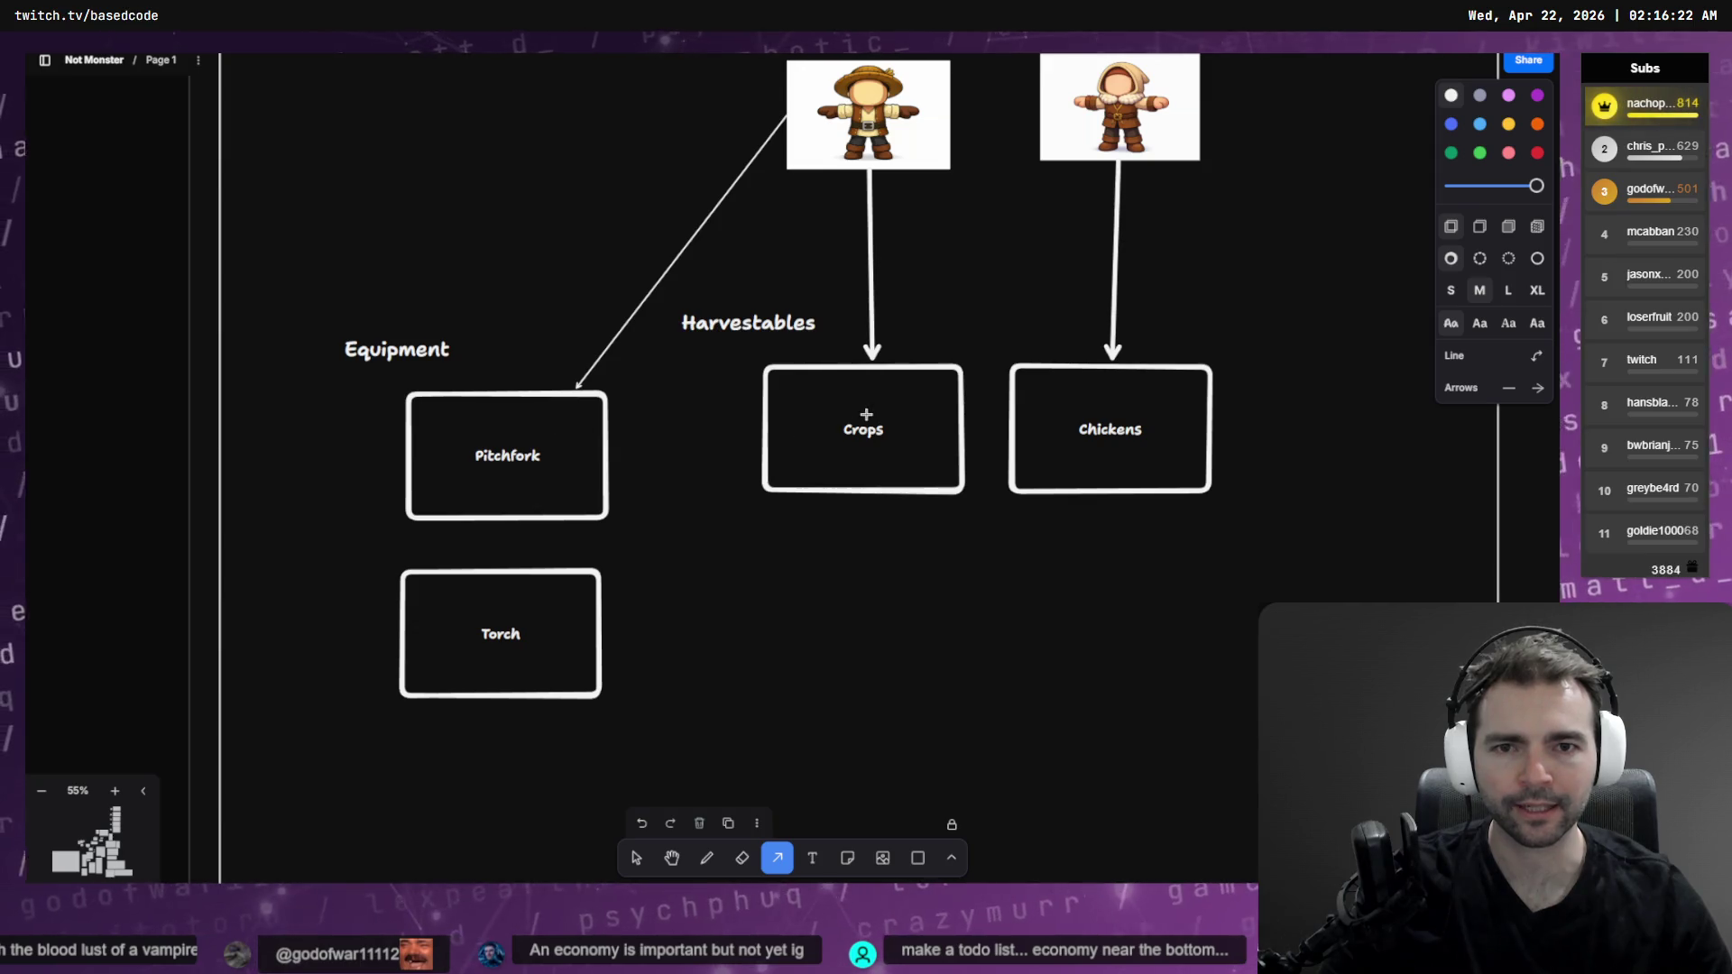
click(1550, 294)
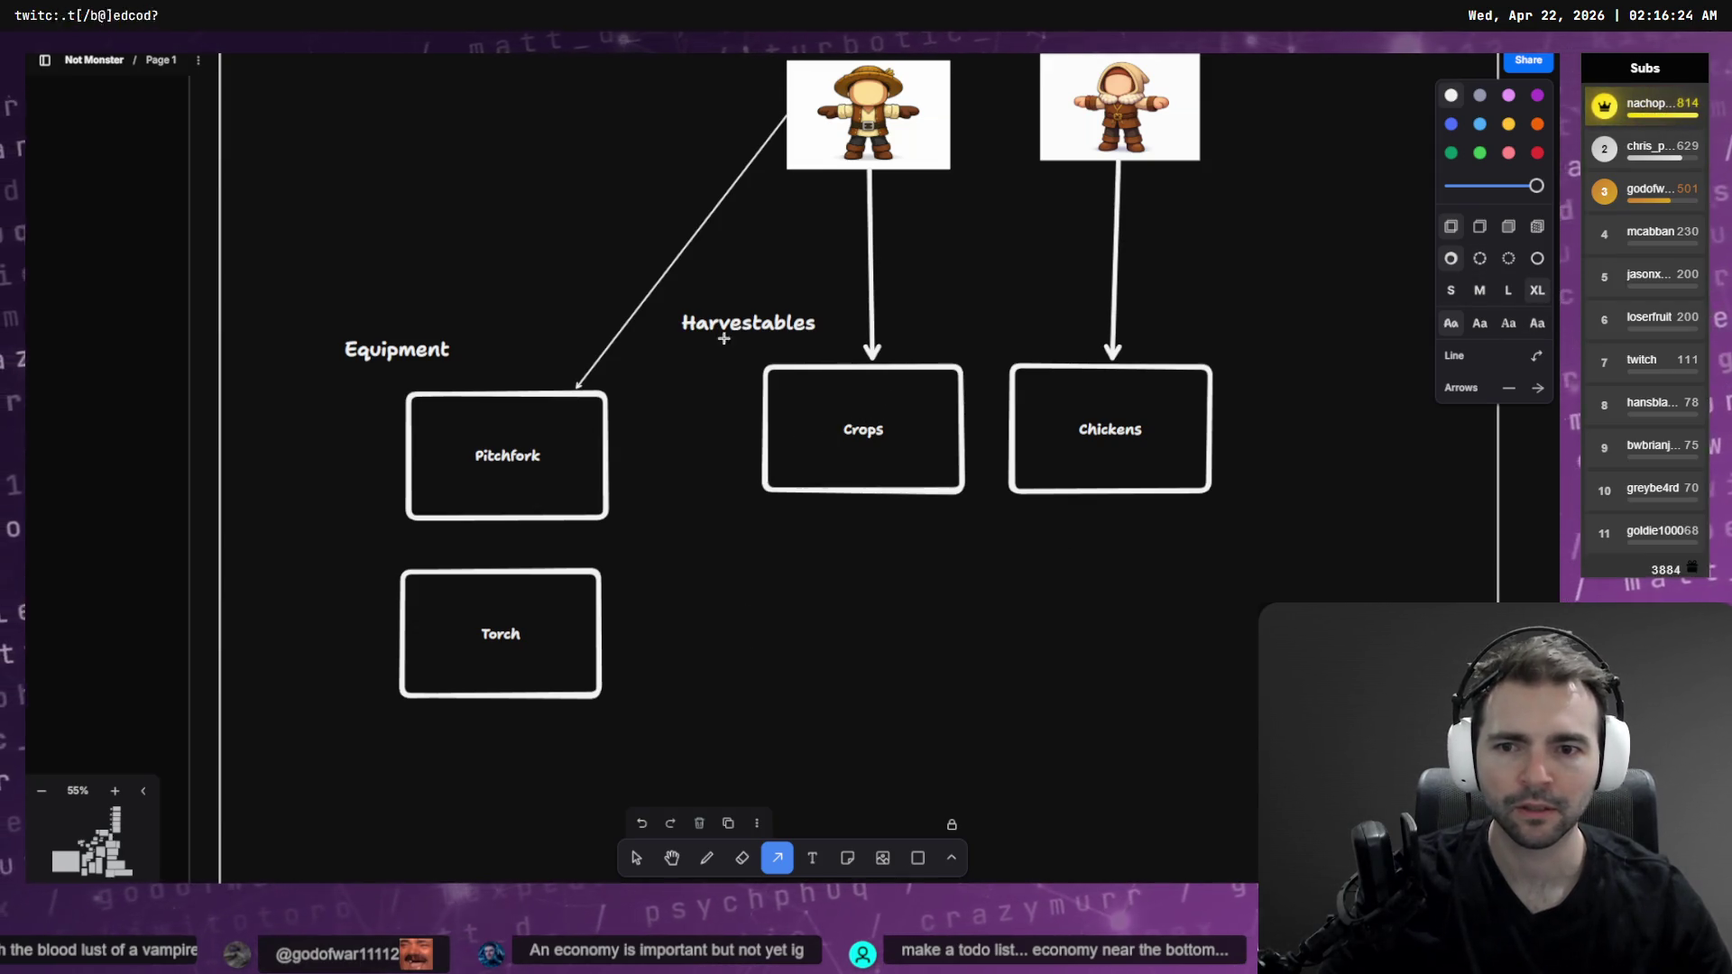
click(637, 861)
click(1304, 345)
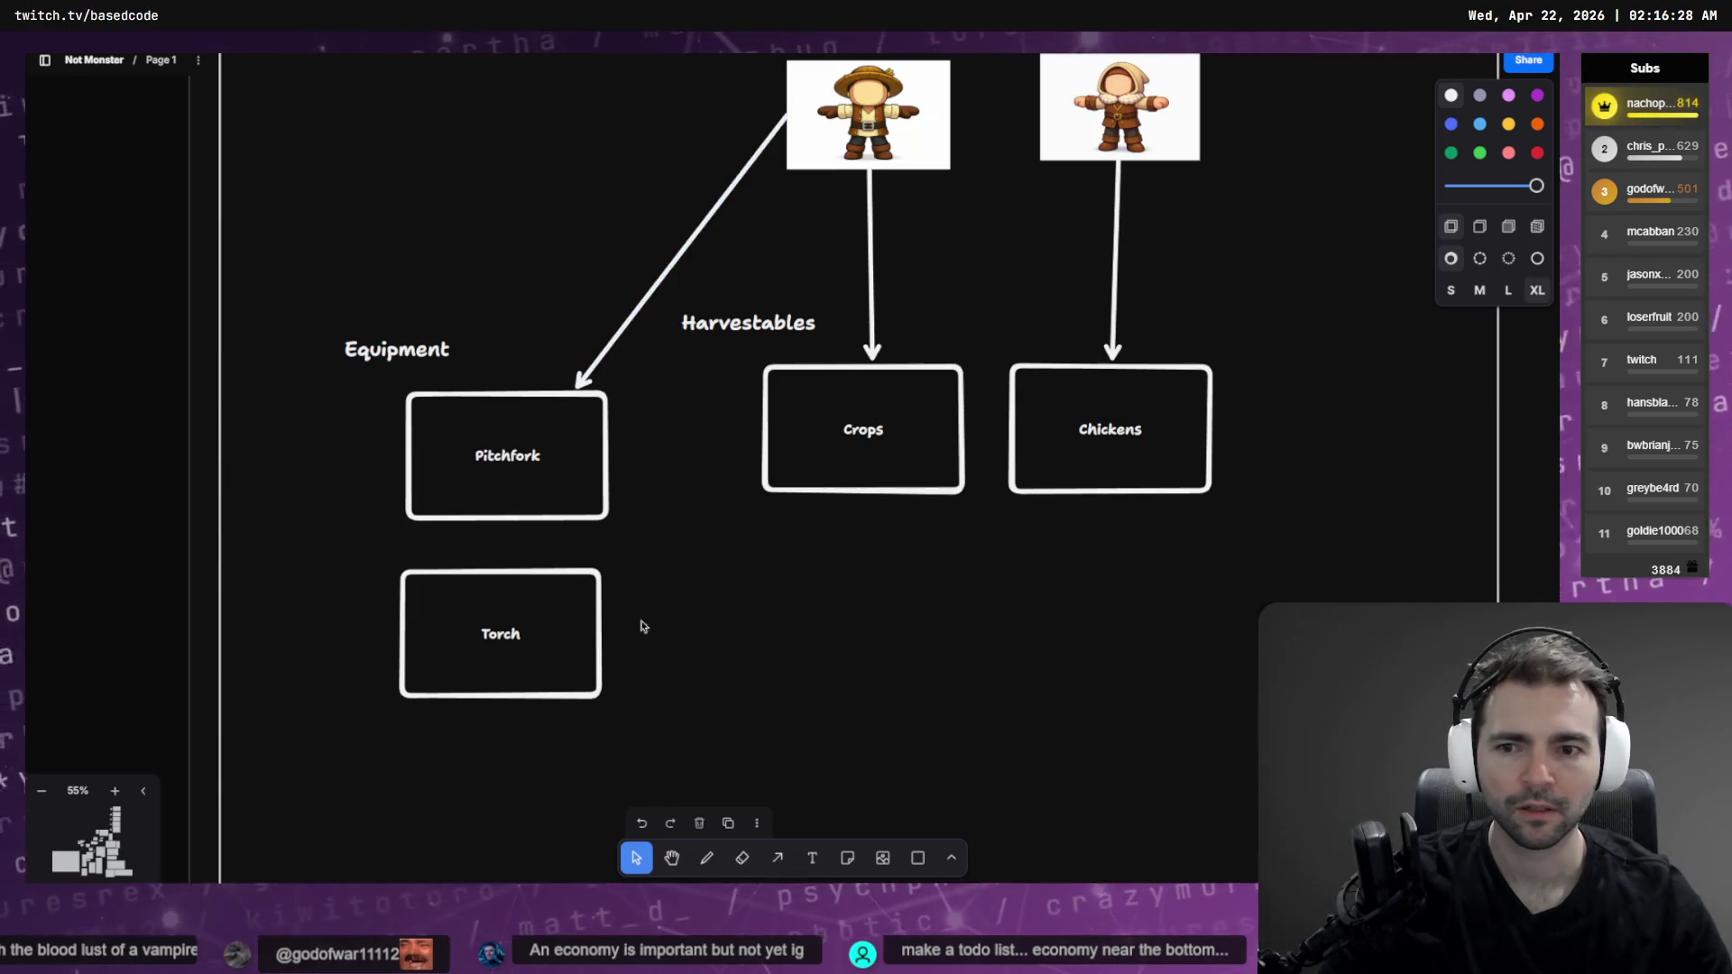
scroll(674, 631, down, 2)
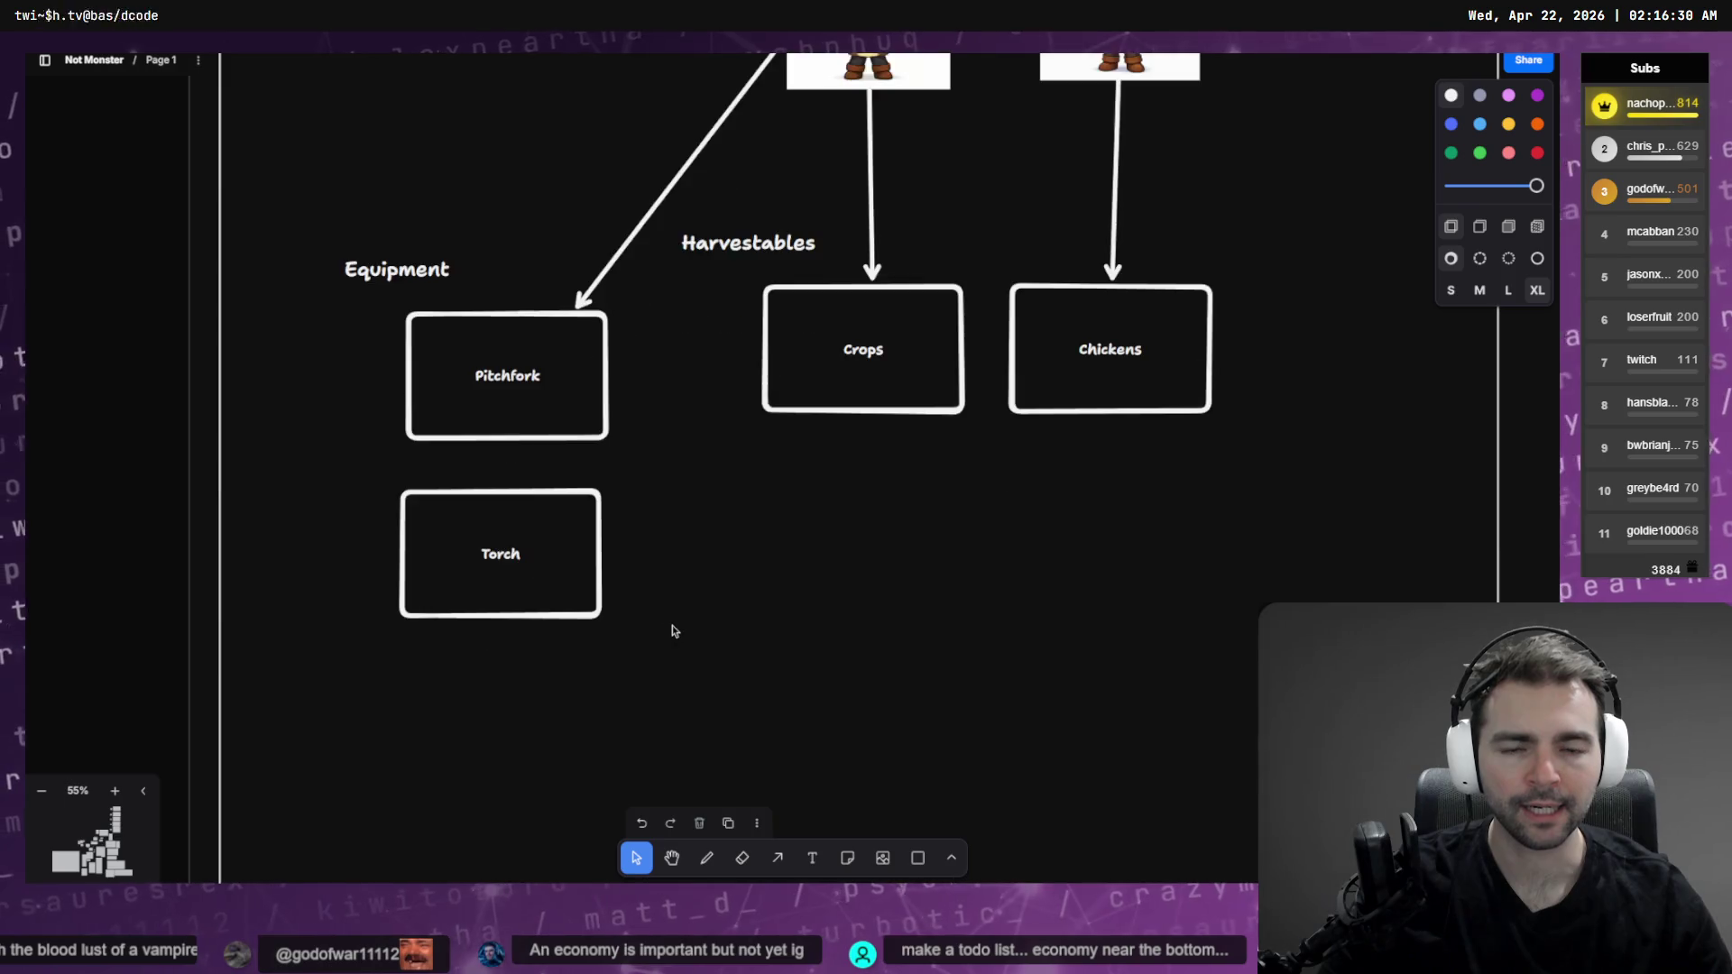
Drag a villager image over beneath the Torch box in the Equipment diagram
scroll(483, 611, down, 5)
scroll(938, 381, left, 5)
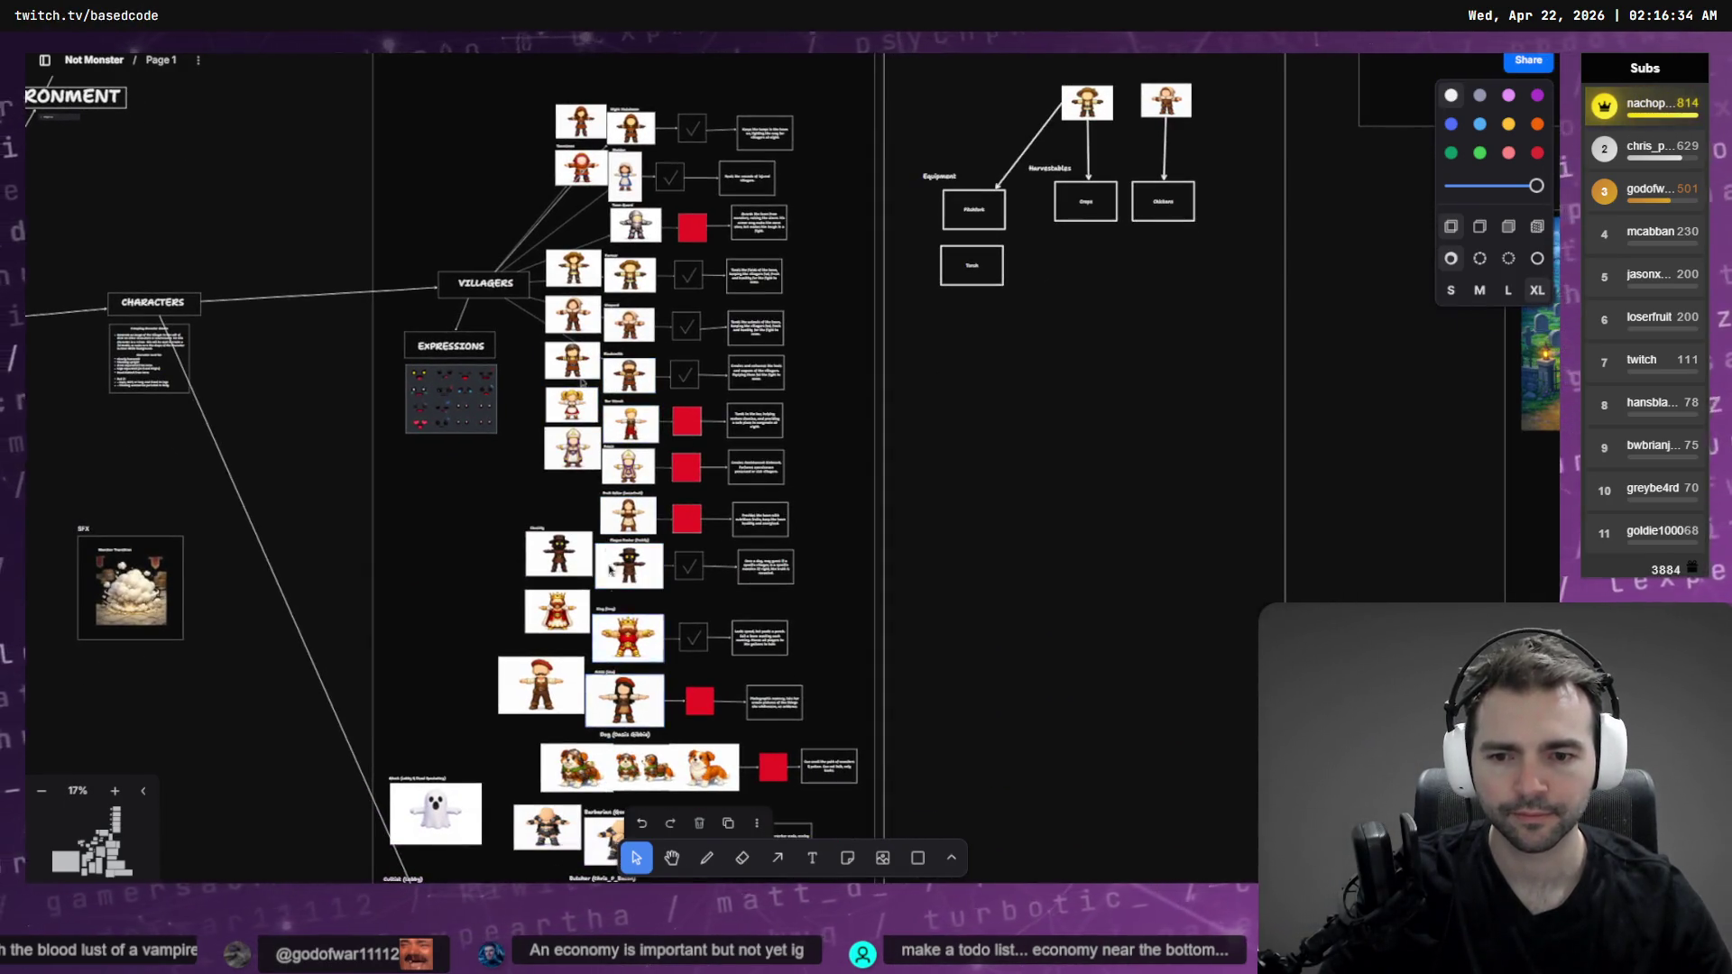
scroll(633, 187, up, 2)
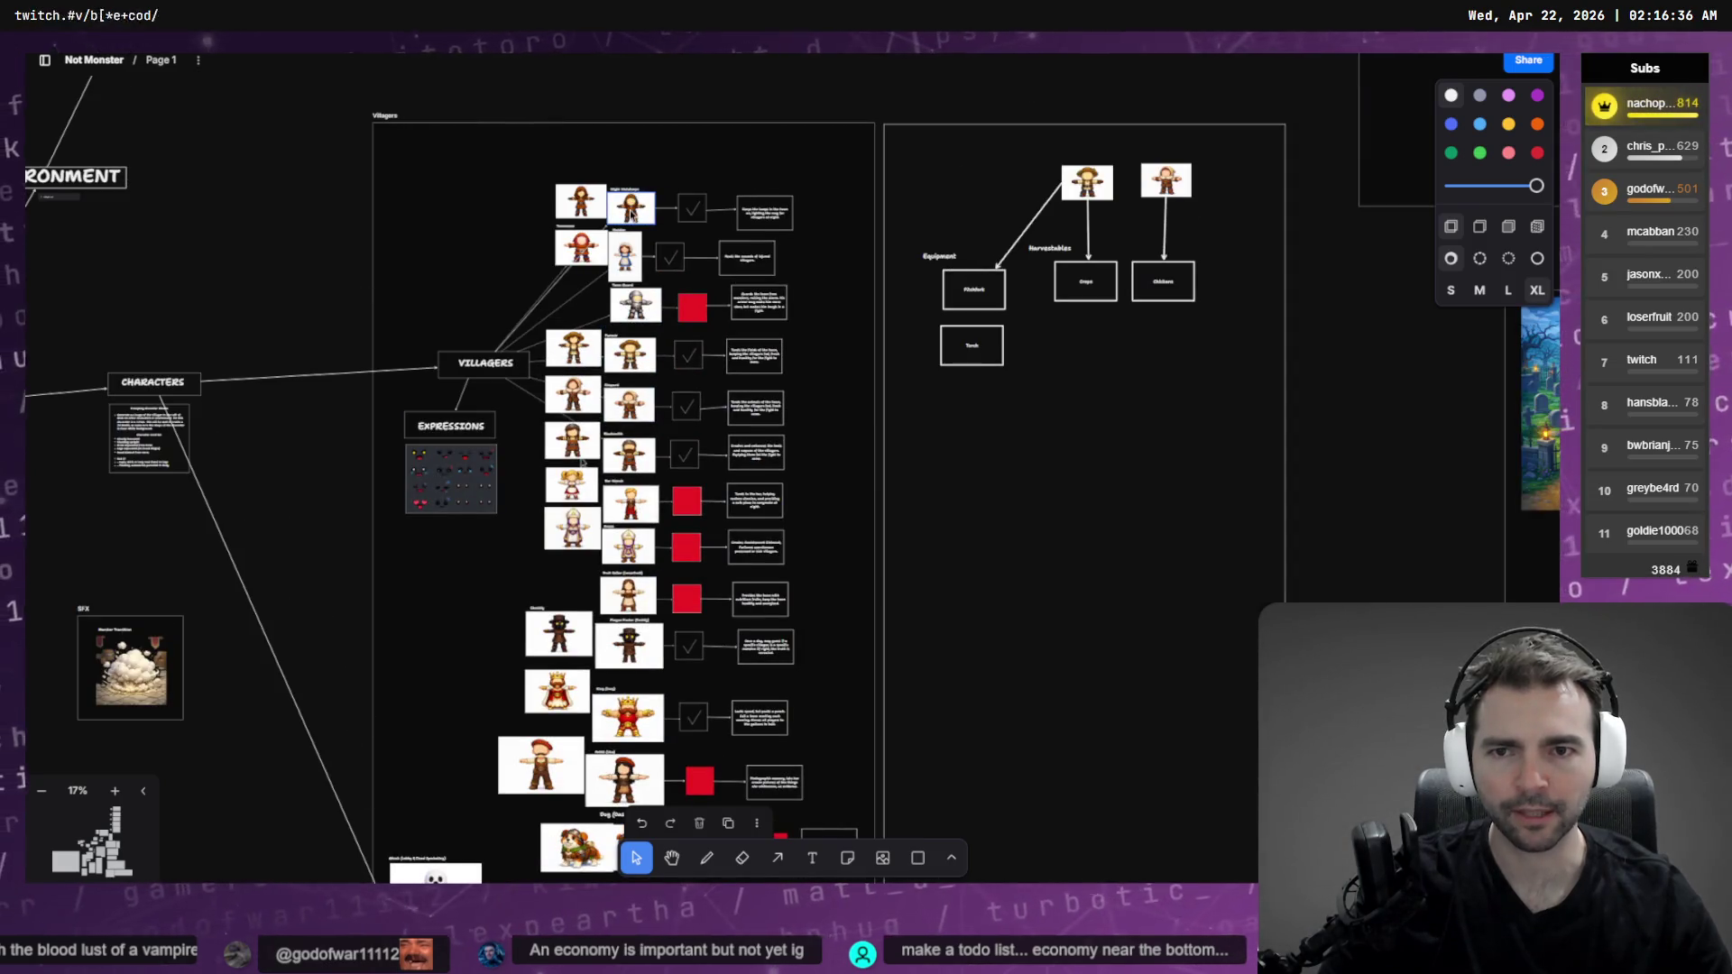
mouse_move(1105, 461)
mouse_down()
mouse_move(979, 236)
mouse_move(982, 186)
mouse_move(972, 483)
mouse_move(976, 355)
mouse_up()
Link the villager to Torch with the Arrow tool, then switch to the Codex terminal
key(a)
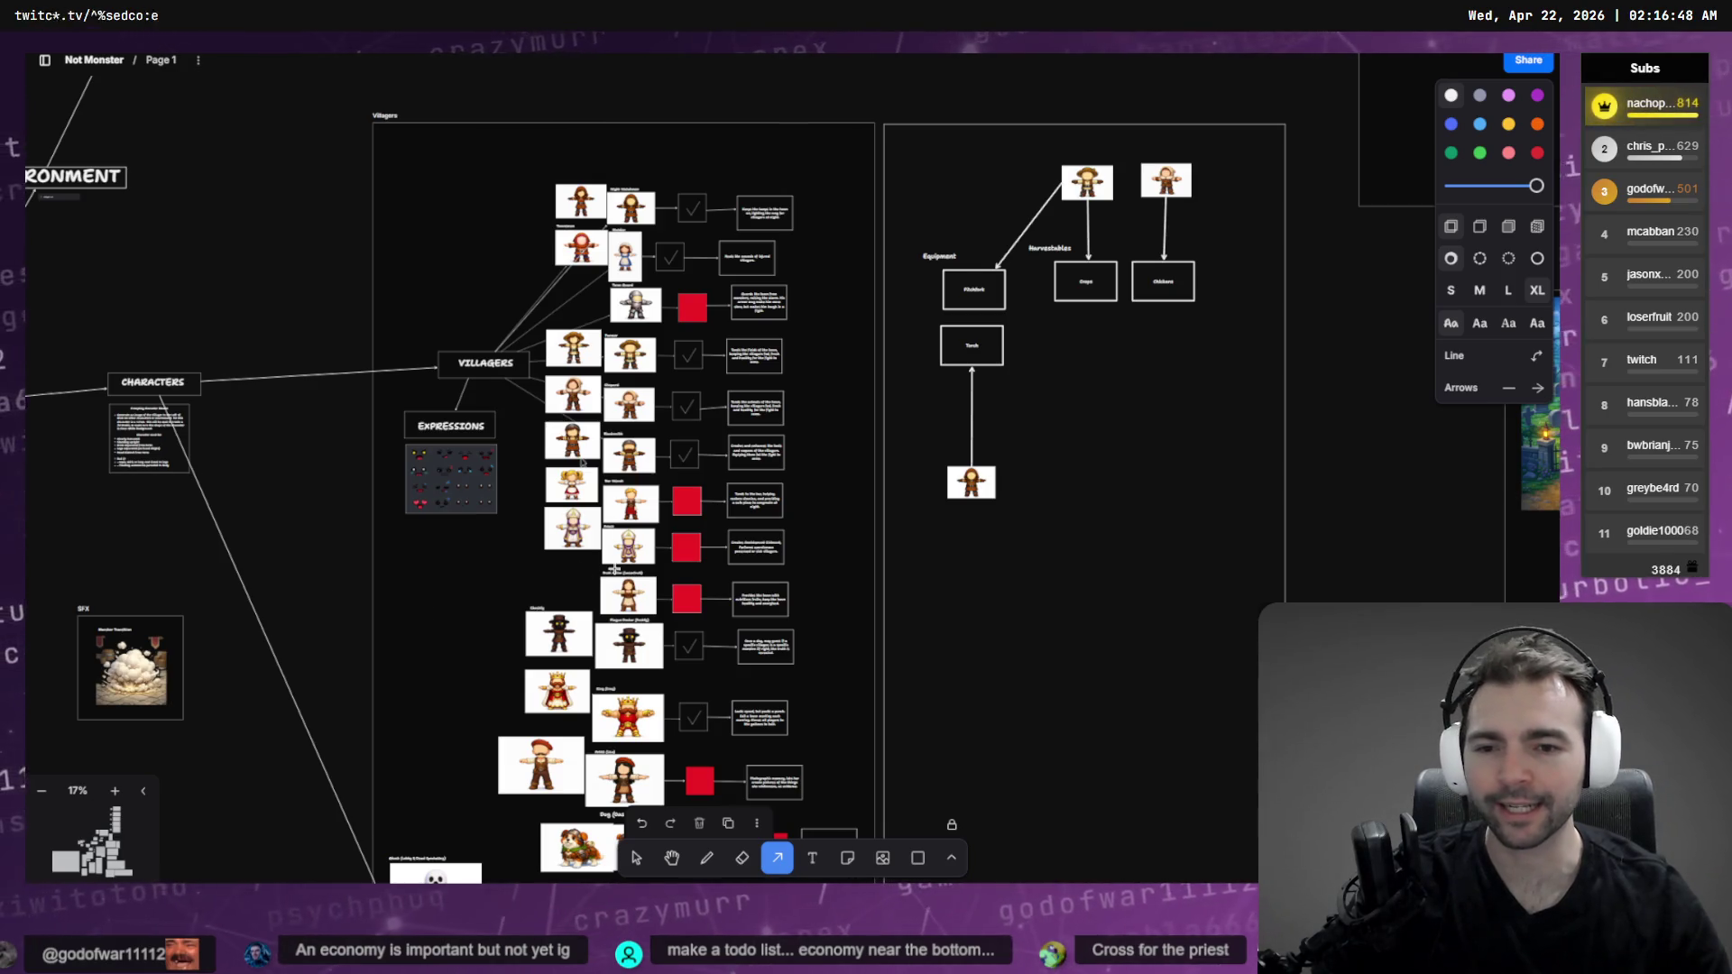
click(644, 869)
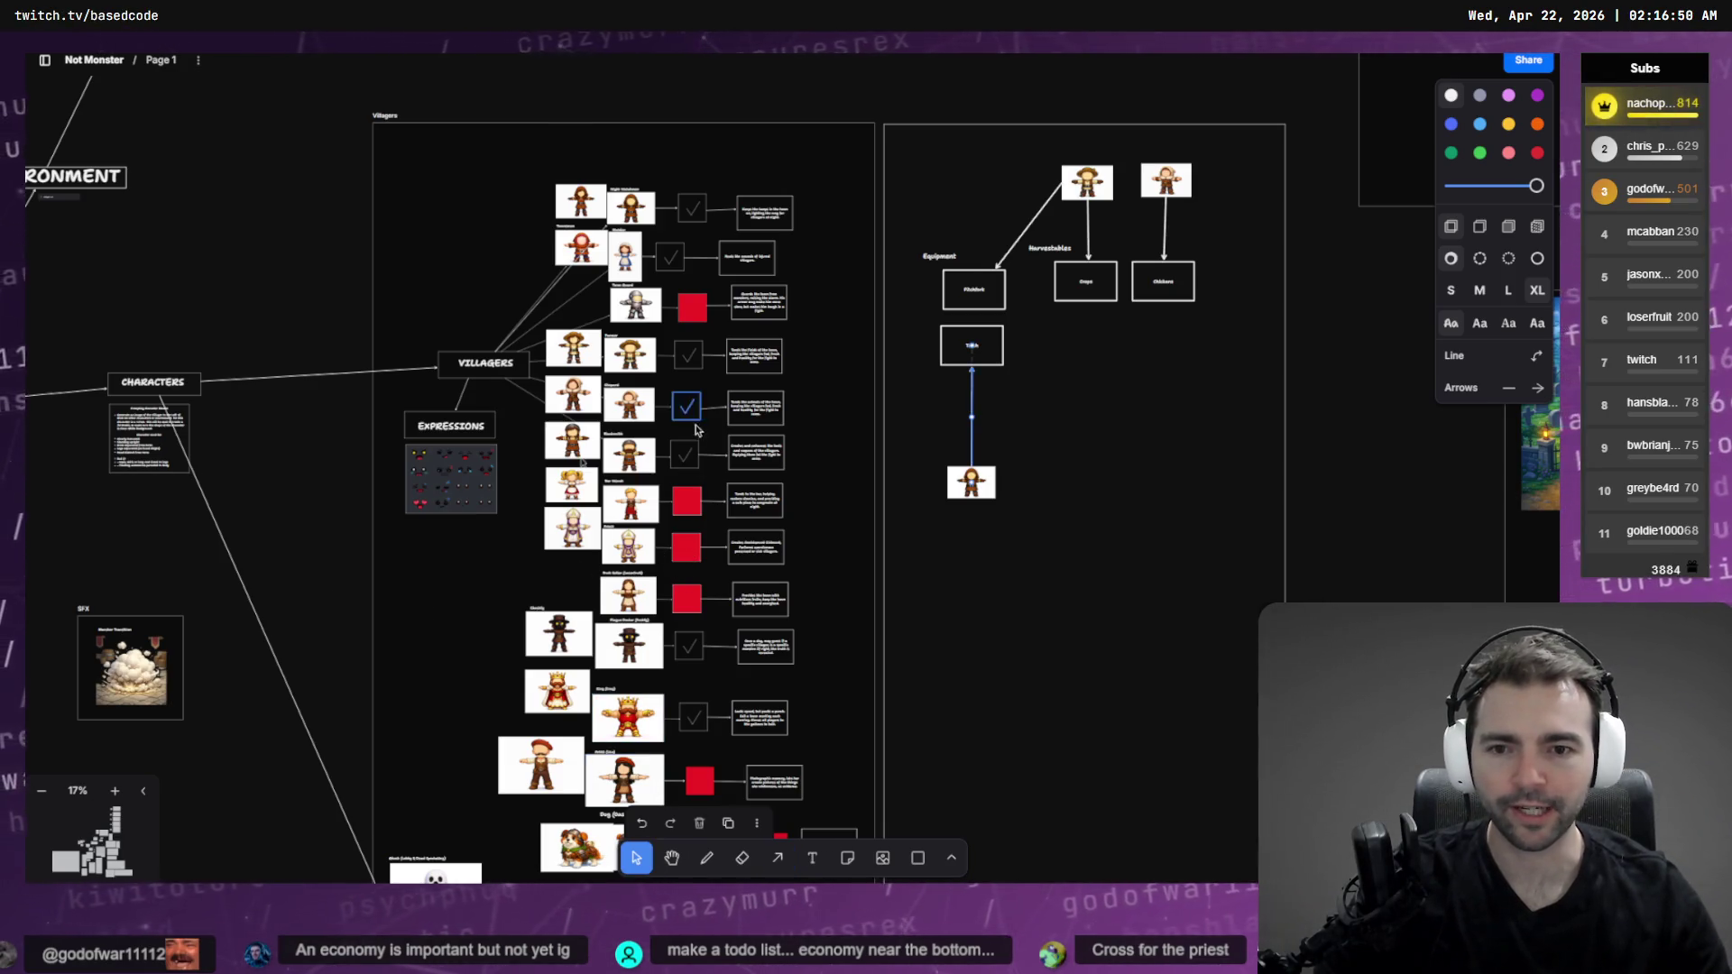
click(688, 553)
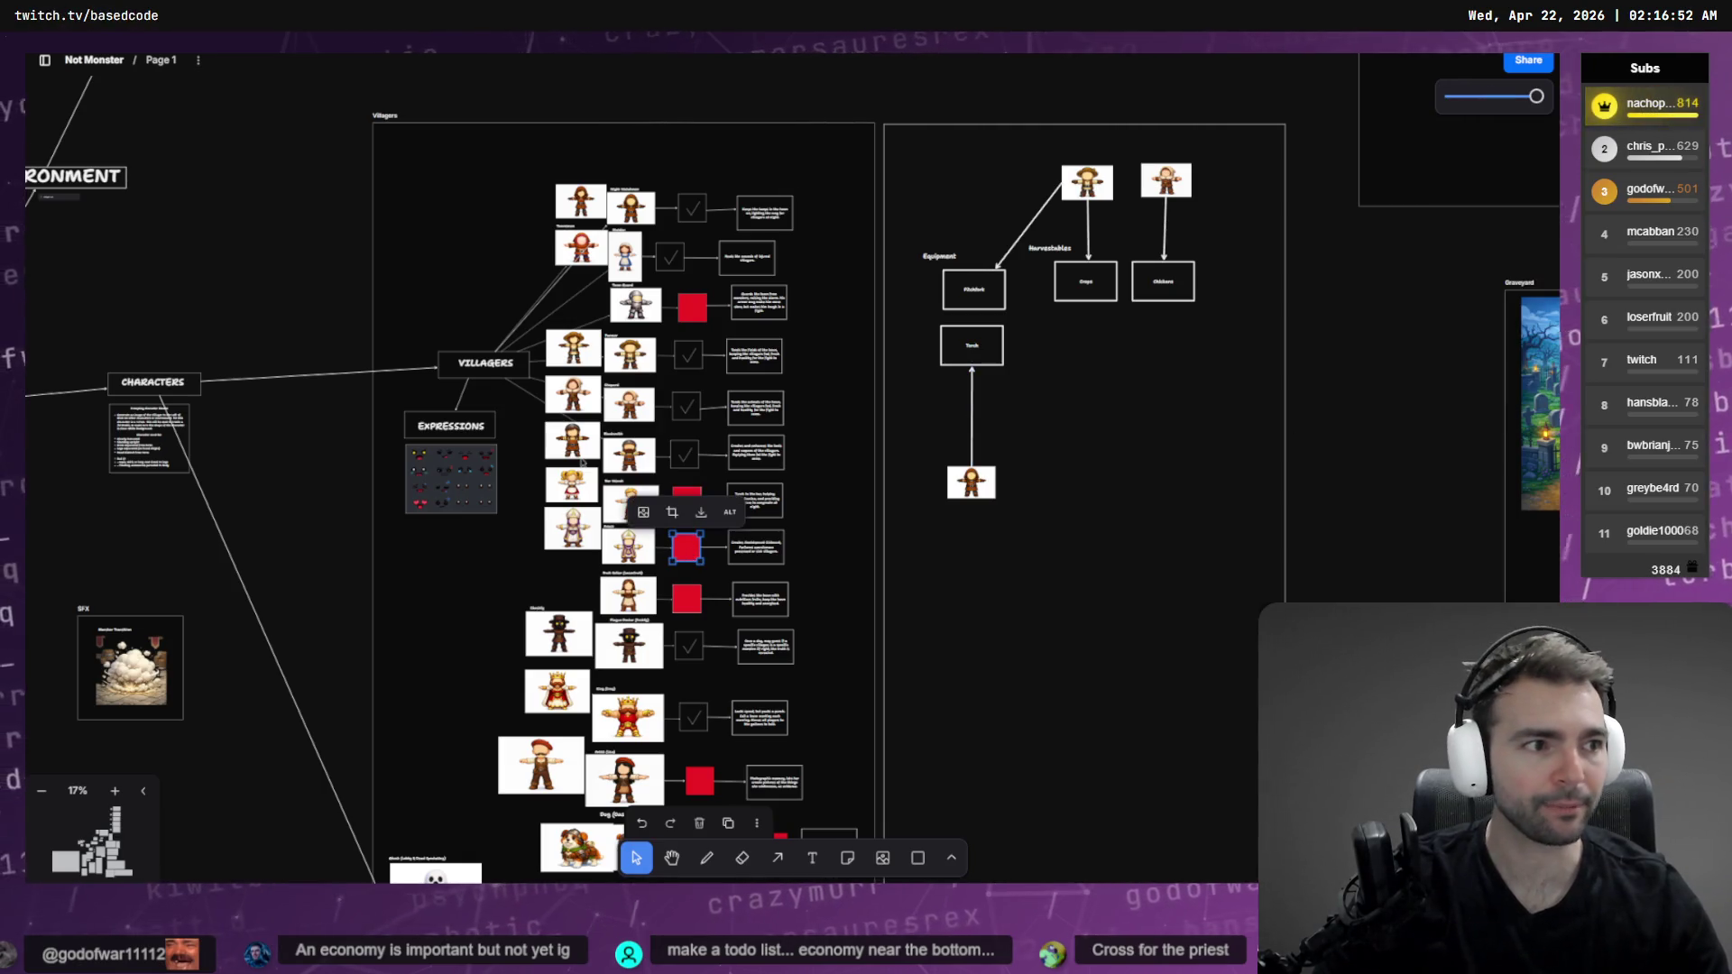
key(alt+Tab)
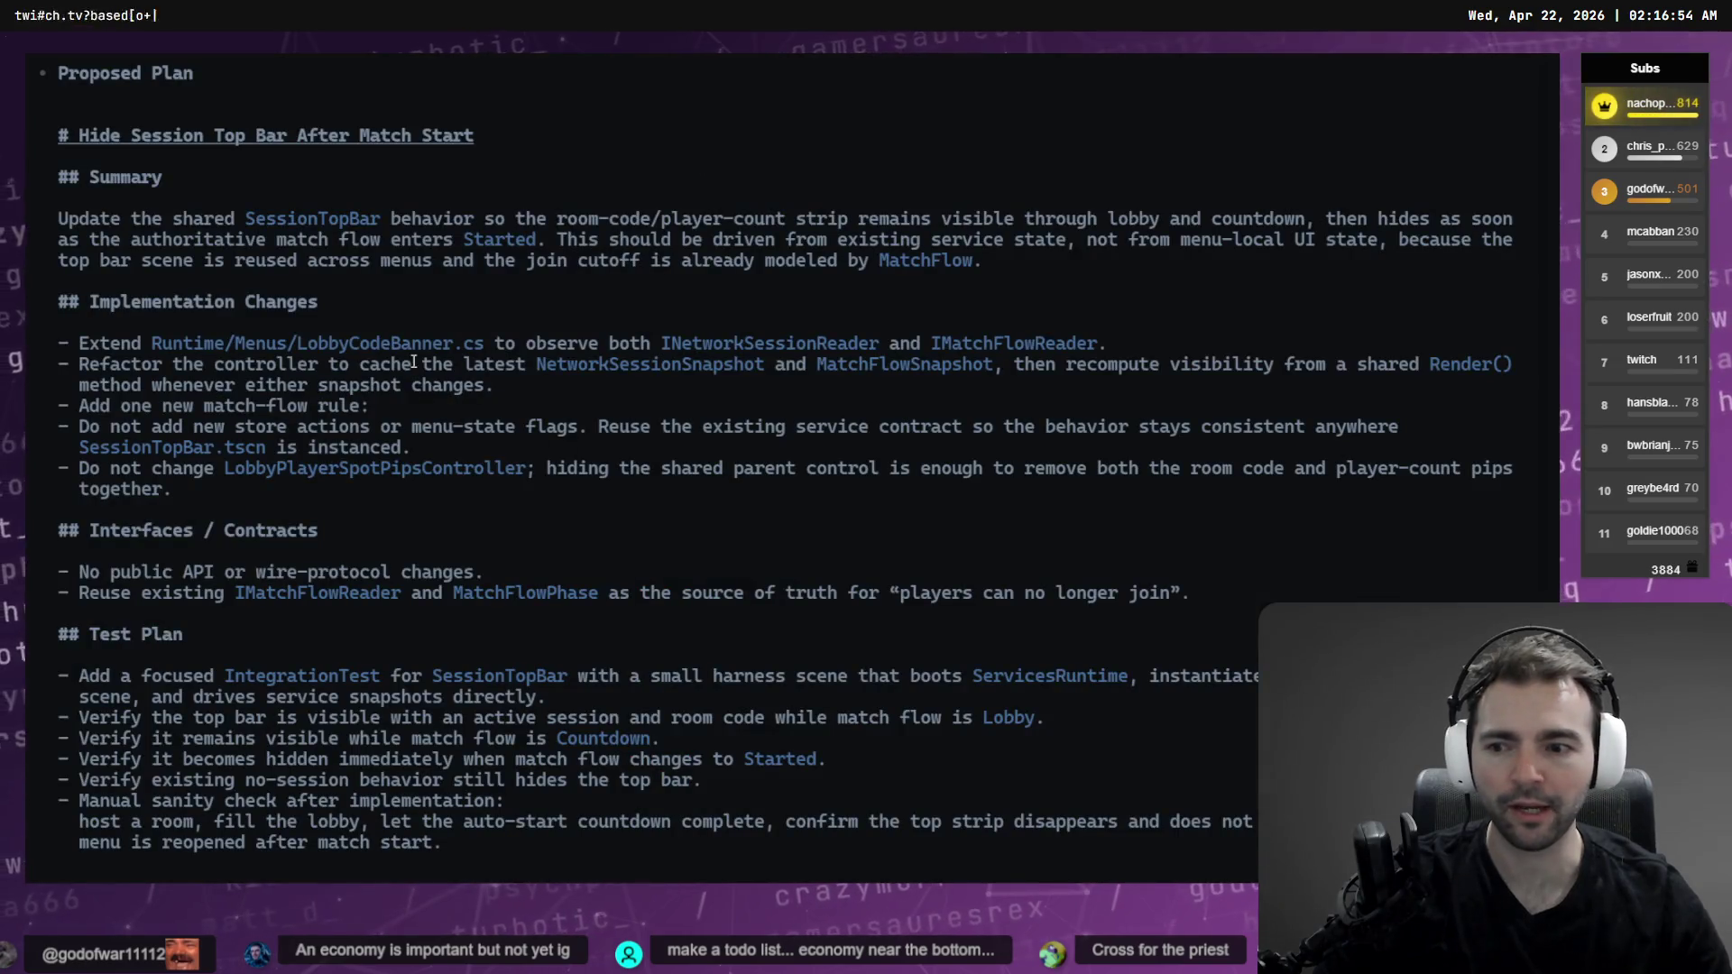
Scroll the Codex output to review the proposed plan and test results, then return to tldraw
scroll(106, 103, up, 15)
scroll(317, 390, down, 15)
scroll(421, 559, up, 3)
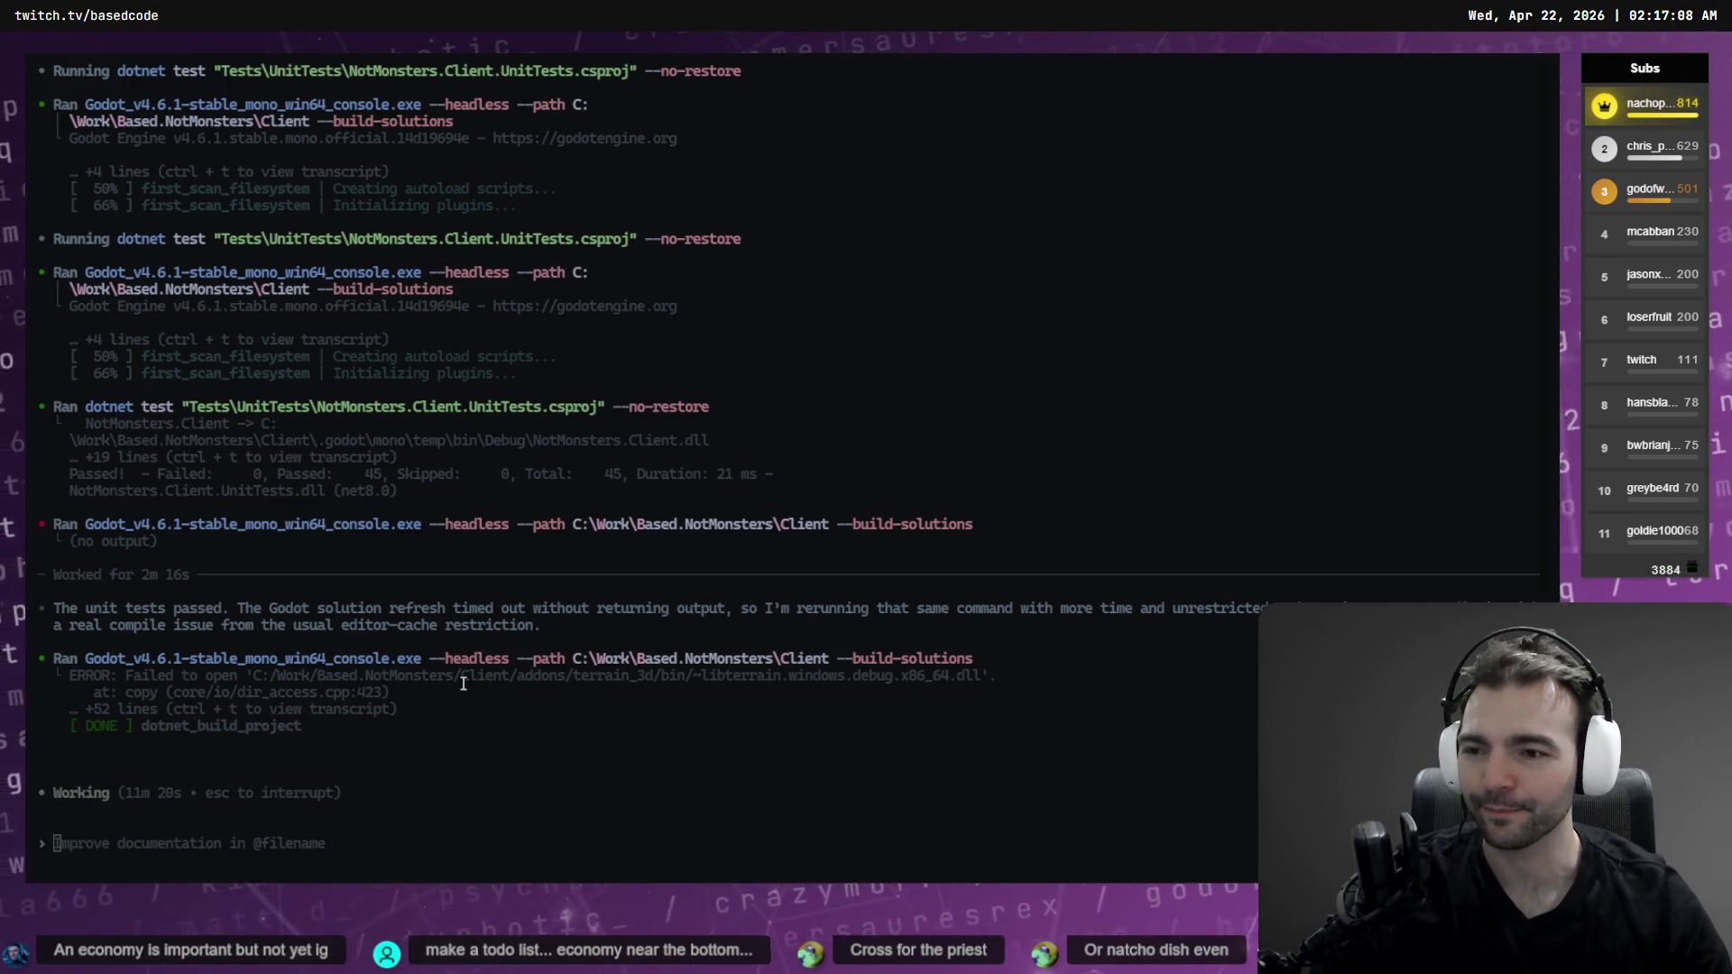
key(alt+Tab)
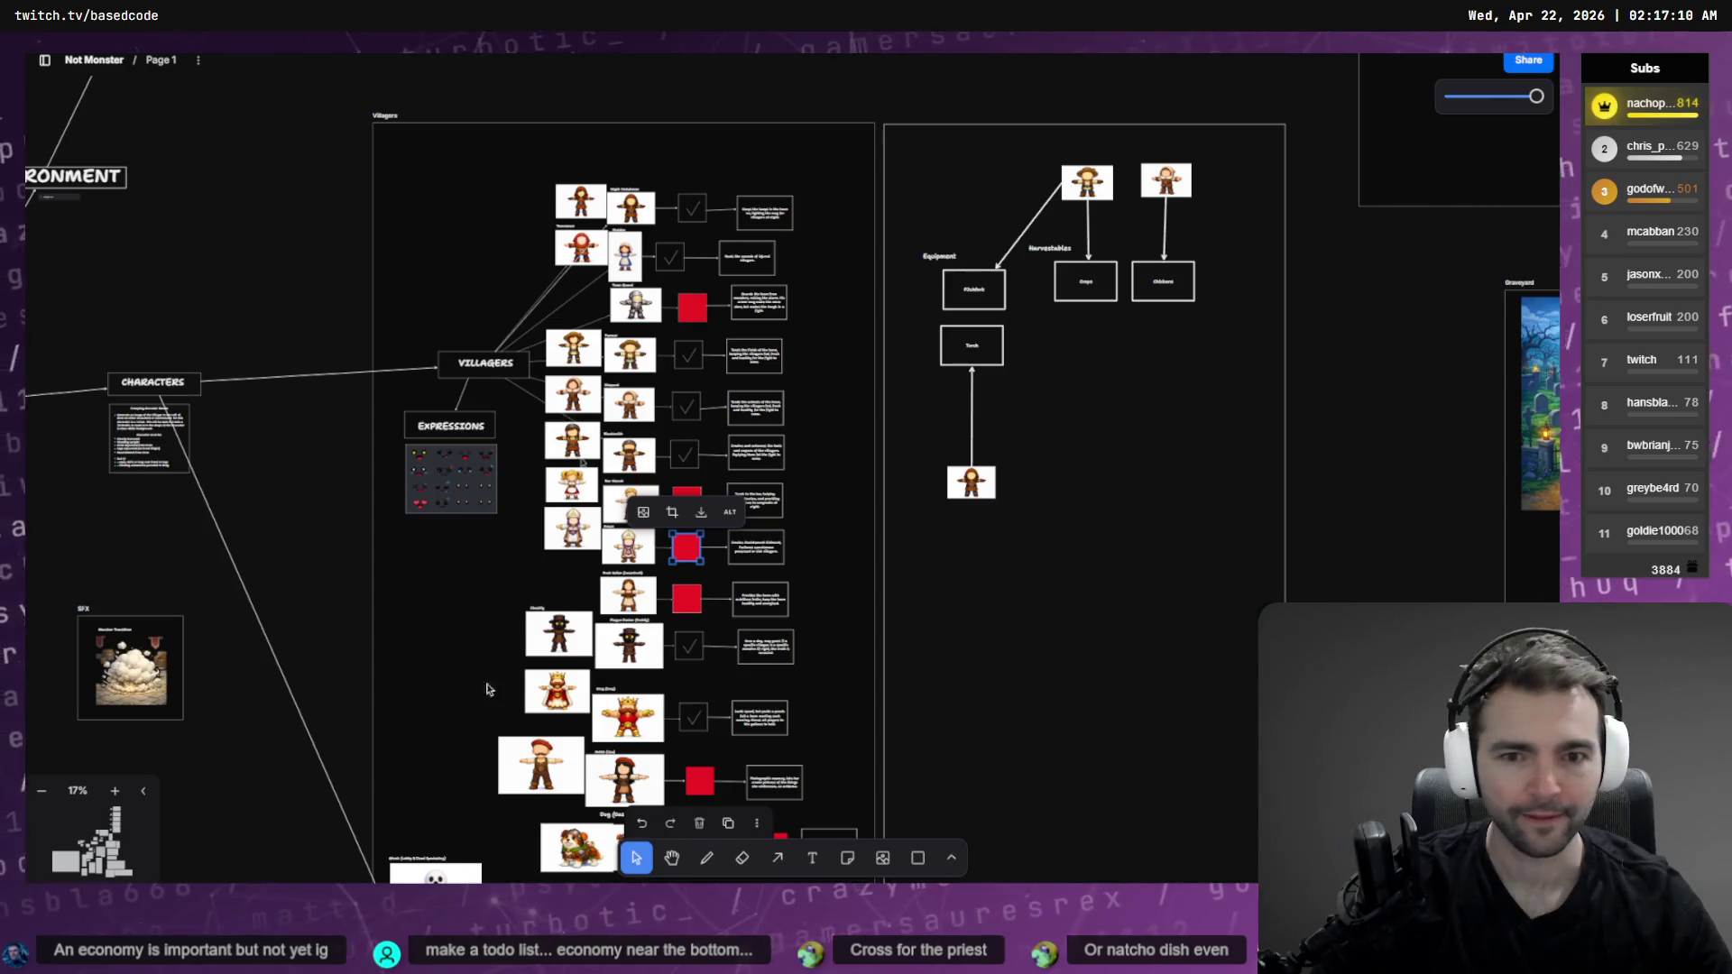
Reposition the villager image just below the Torch box
scroll(1086, 468, right, 5)
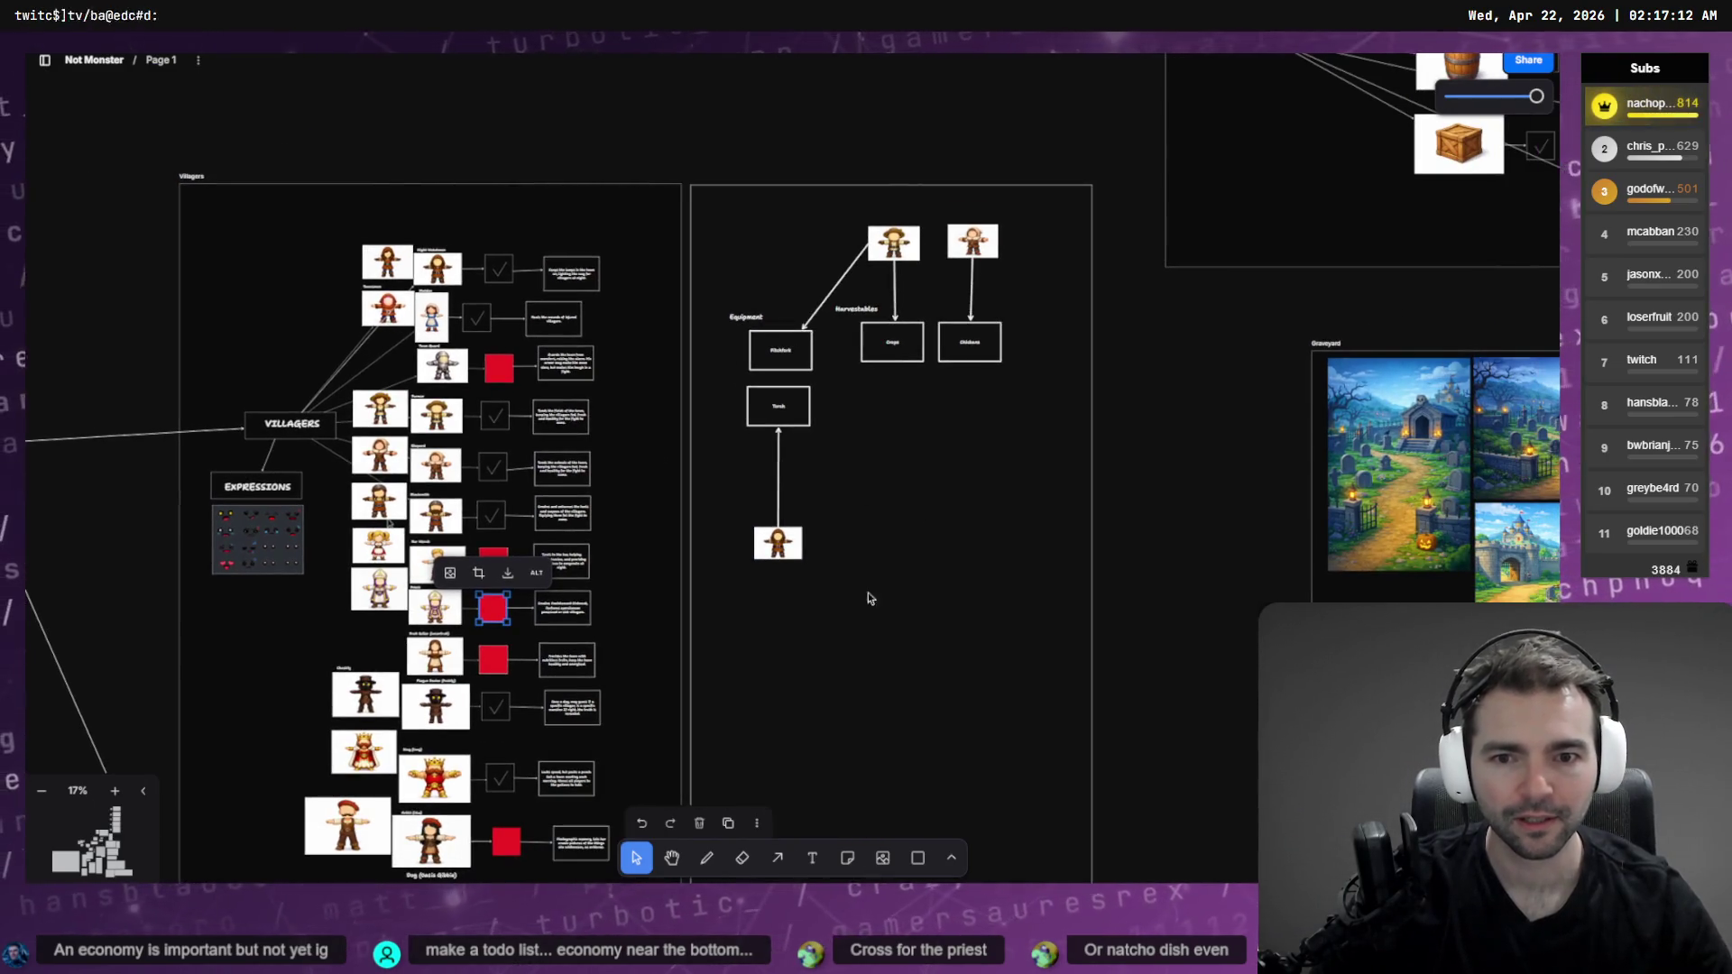
scroll(830, 541, up, 5)
scroll(830, 541, up, 1)
mouse_move(708, 550)
mouse_down()
mouse_move(599, 437)
mouse_move(678, 447)
mouse_up()
Move the Chickens box right to make room beside Crops
scroll(789, 411, down, 5)
scroll(785, 388, down, 4)
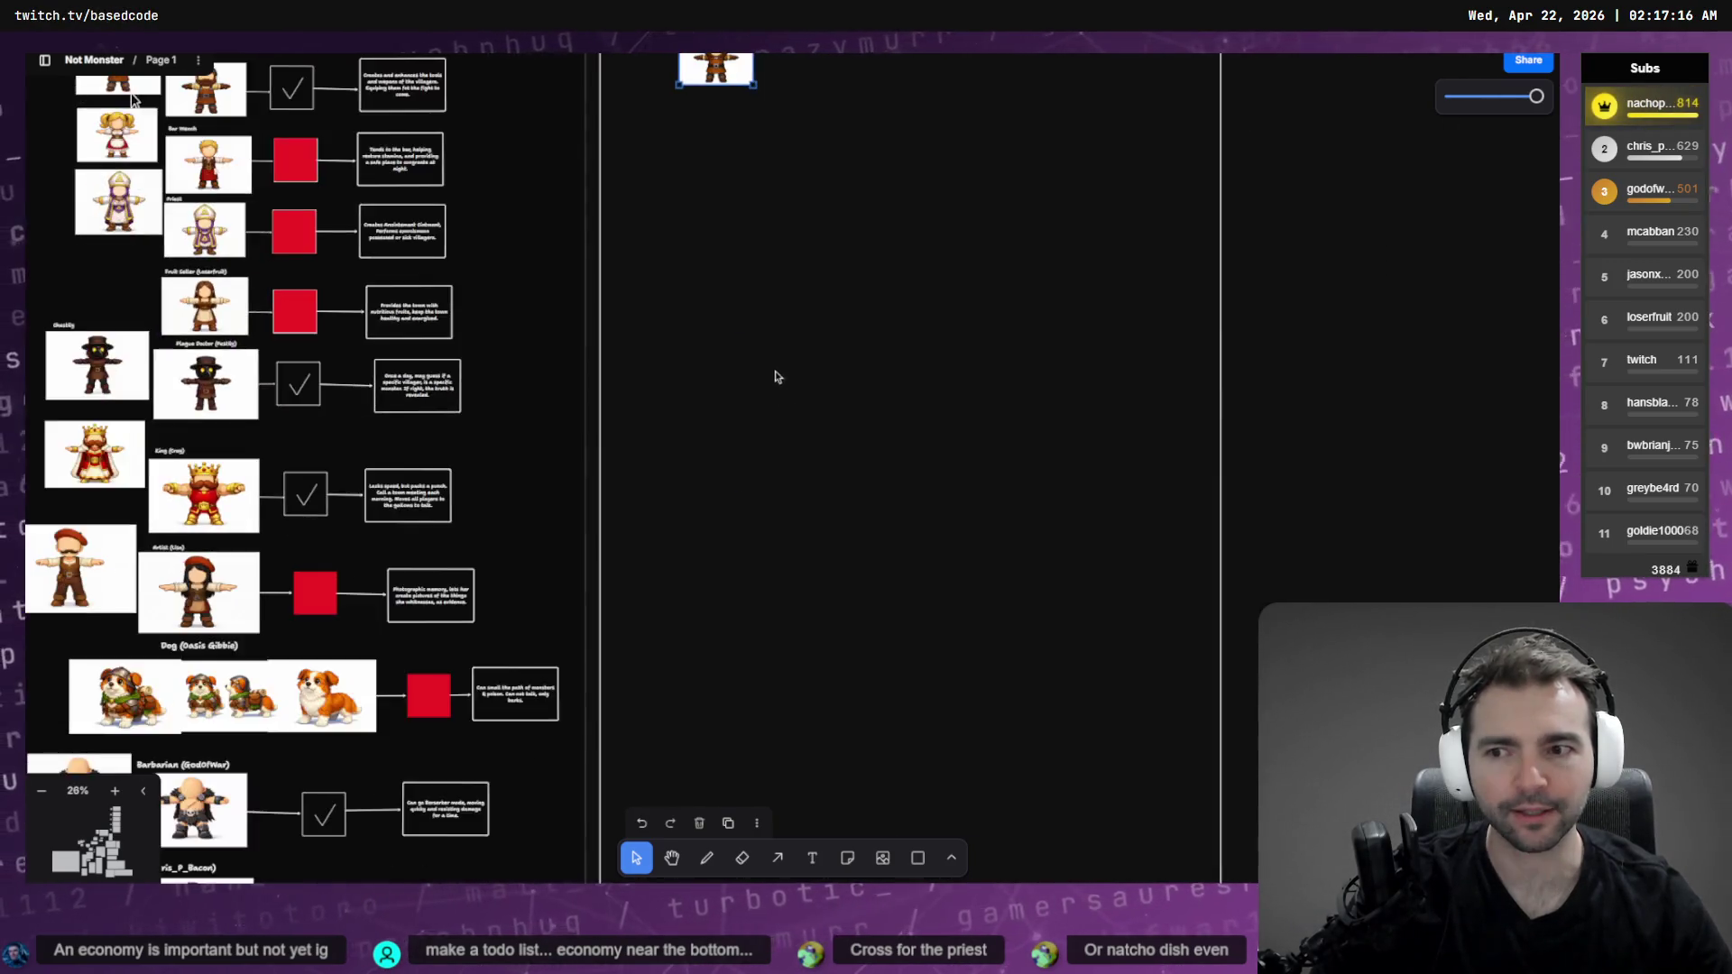
scroll(777, 362, up, 1)
scroll(848, 193, up, 5)
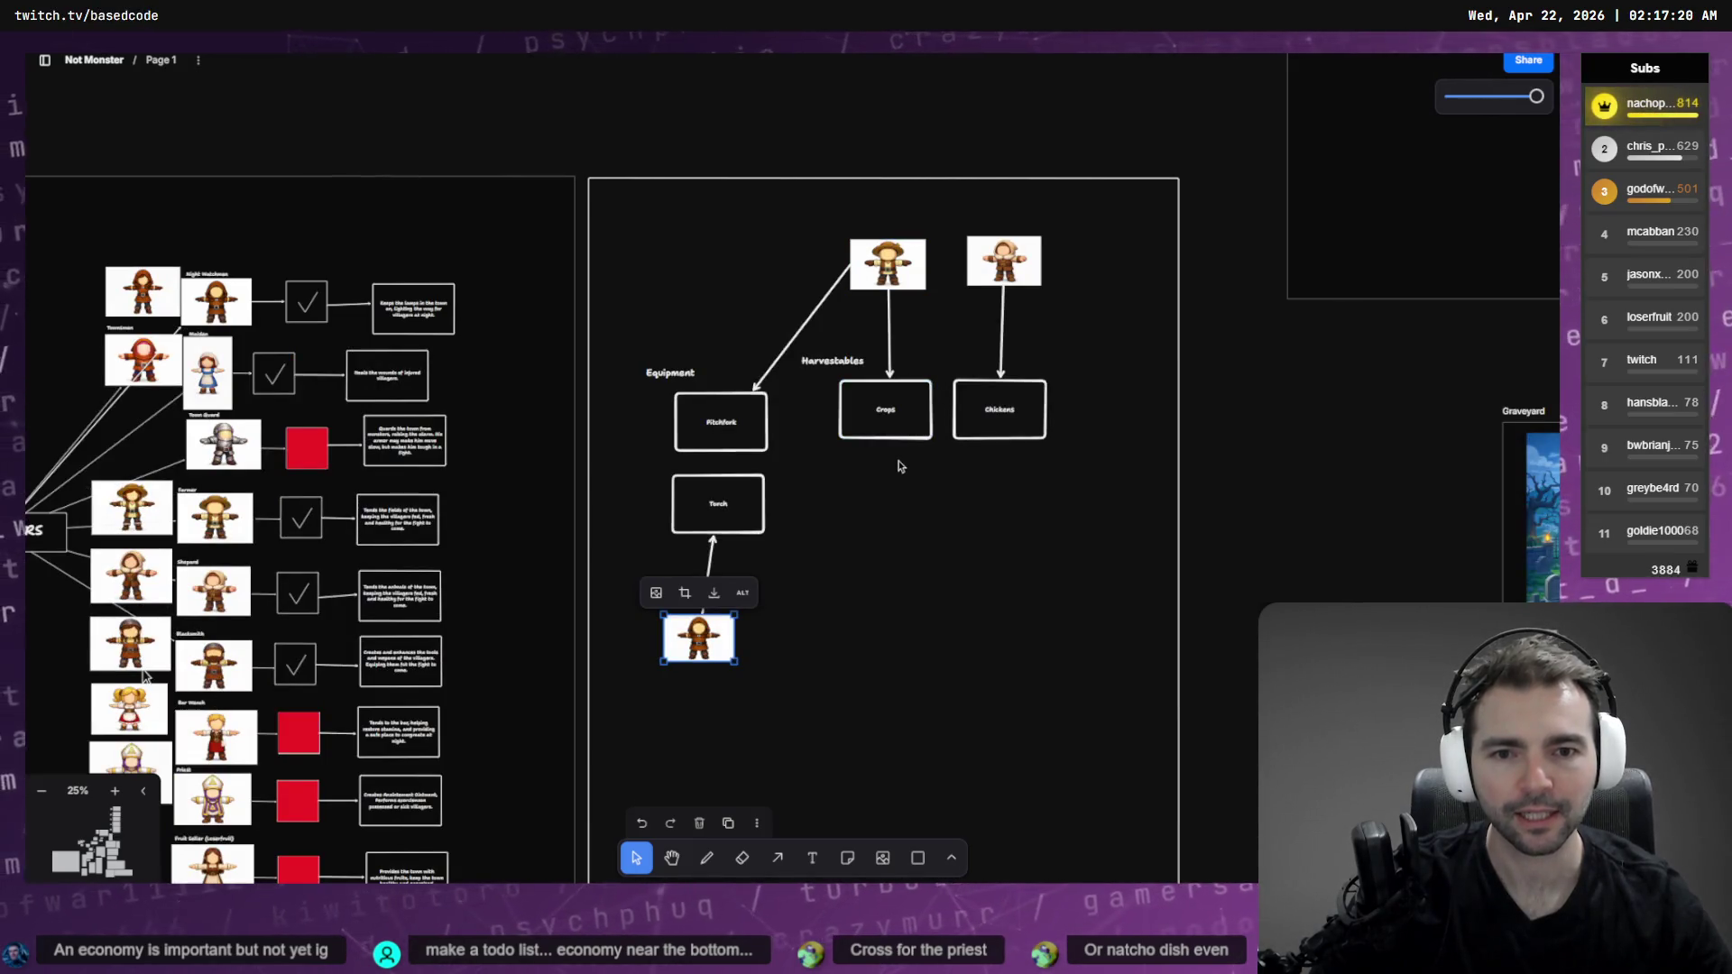
scroll(974, 447, up, 5)
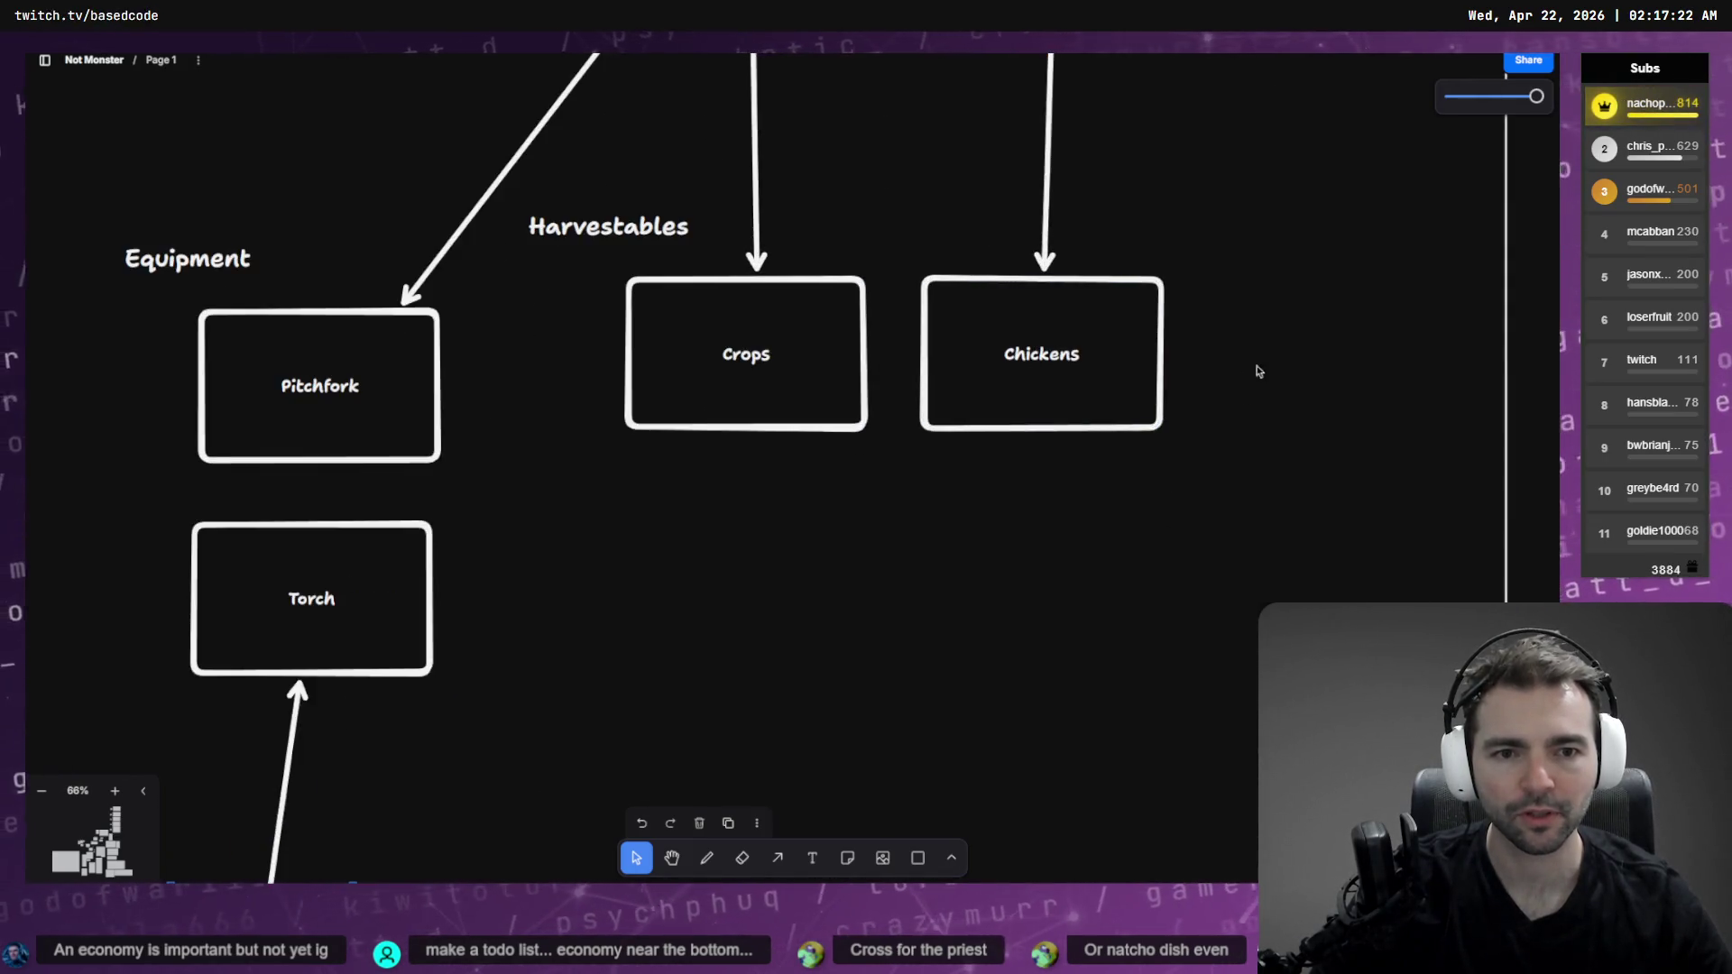
scroll(1033, 510, down, 3)
click(979, 491)
drag(1022, 500, 1141, 492)
Duplicate the Crops box into the gap and rename the copy 'Fruit'
click(774, 528)
drag(779, 517, 945, 515)
click(1087, 493)
drag(1087, 492, 1106, 494)
click(918, 501)
click(922, 500)
drag(863, 503, 870, 507)
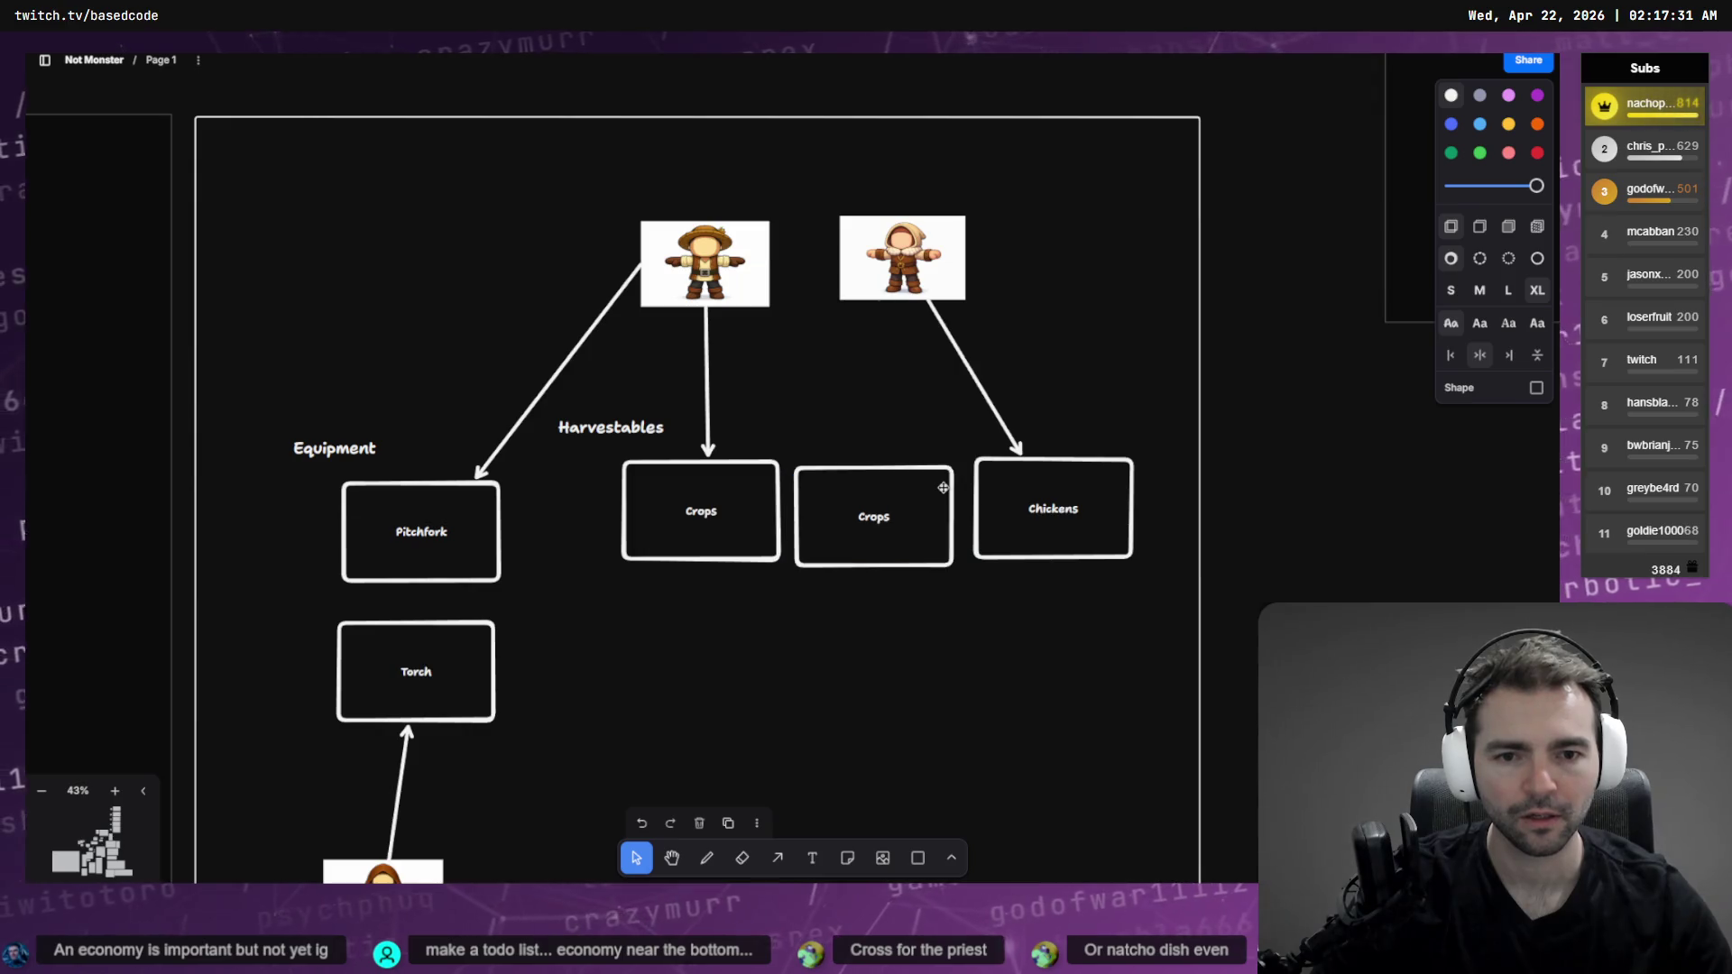
double_click(870, 506)
text(Fruit)
key(Escape)
Place the apron-wearing villager image above Fruit and shift the Chickens image right
scroll(592, 746, down, 5)
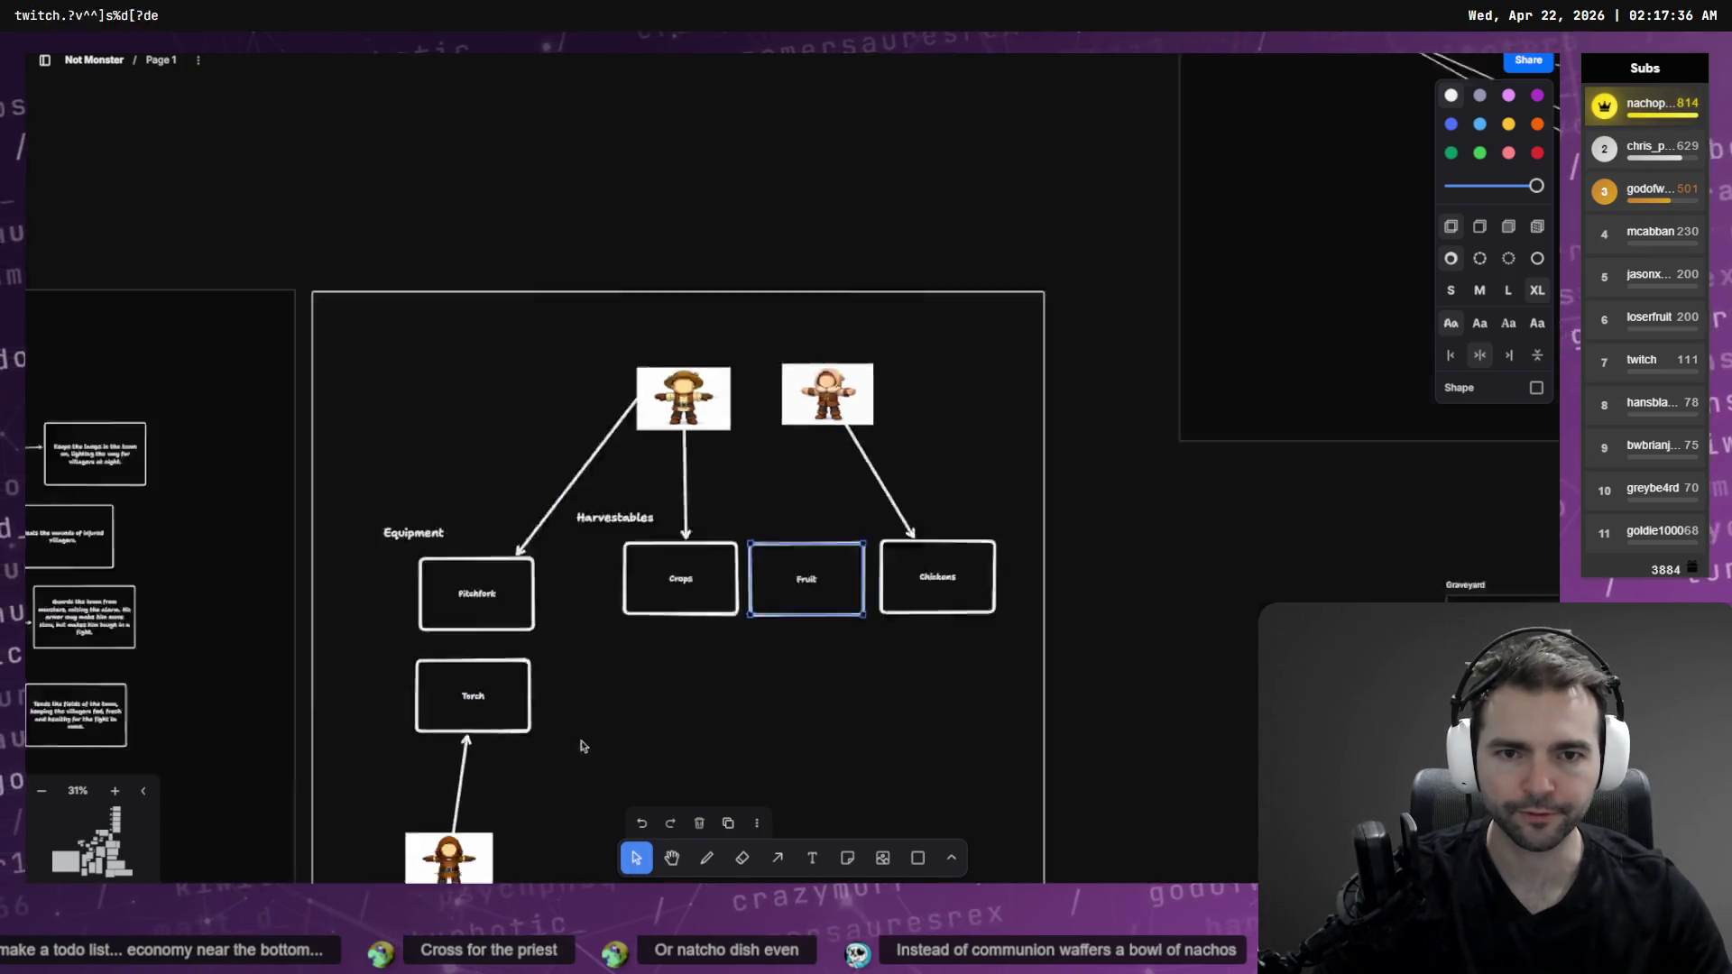
scroll(917, 321, up, 5)
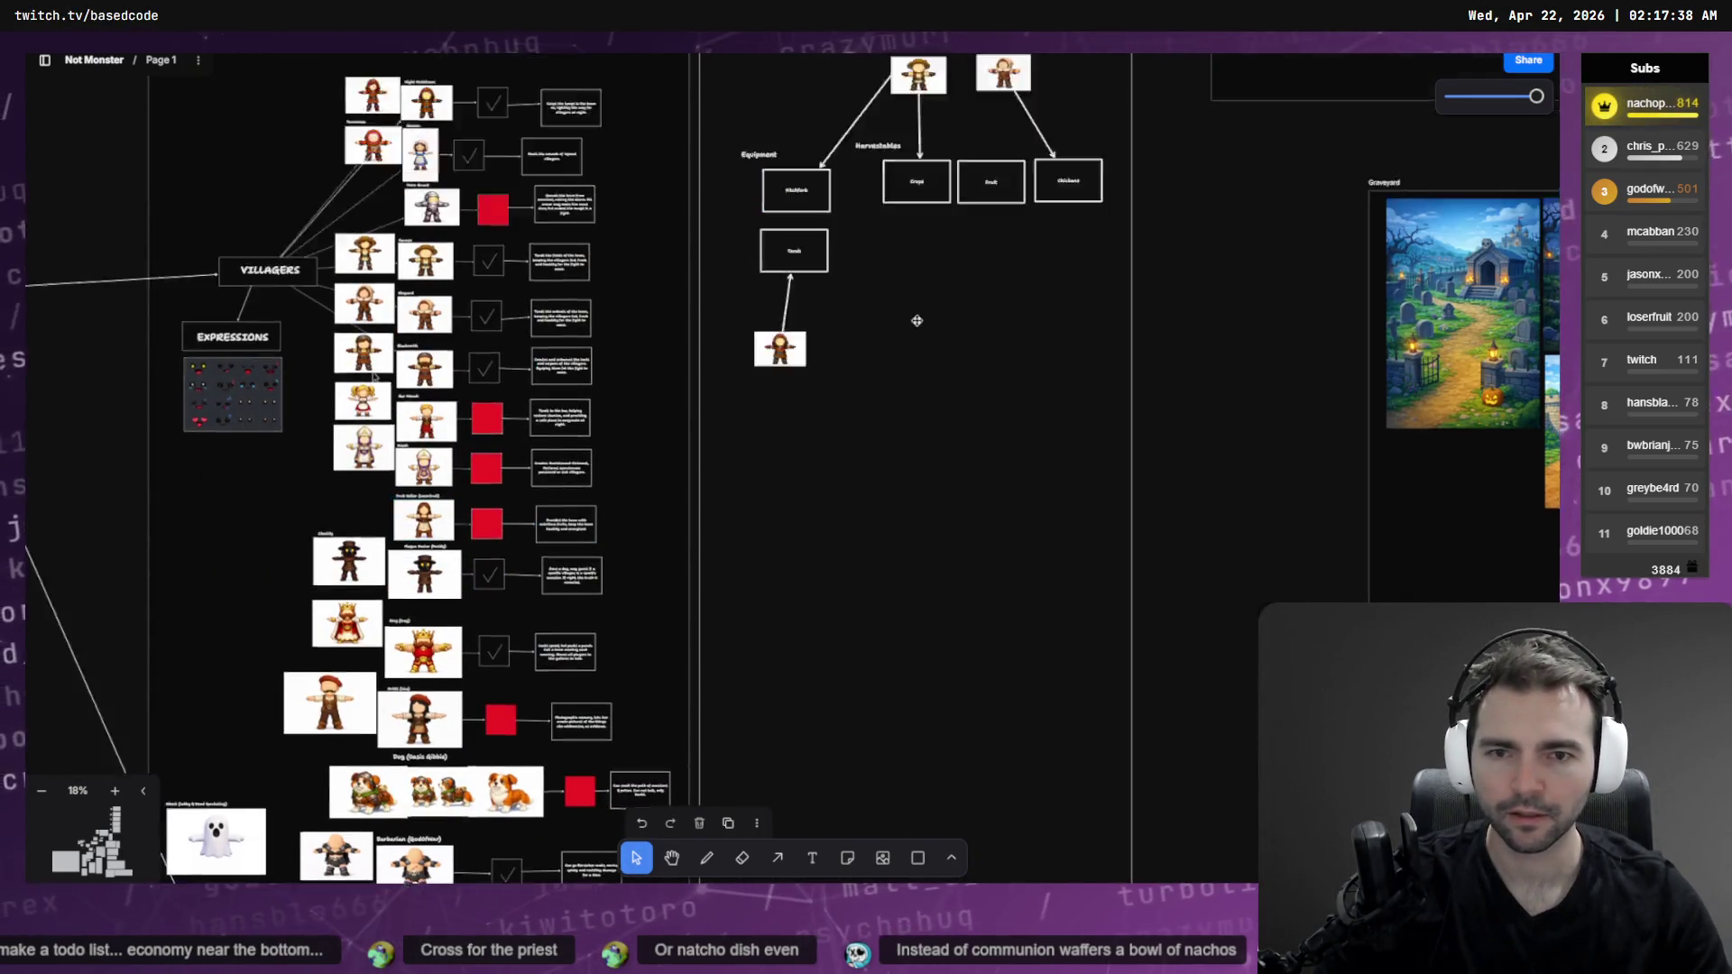
drag(904, 394, 982, 523)
click(981, 523)
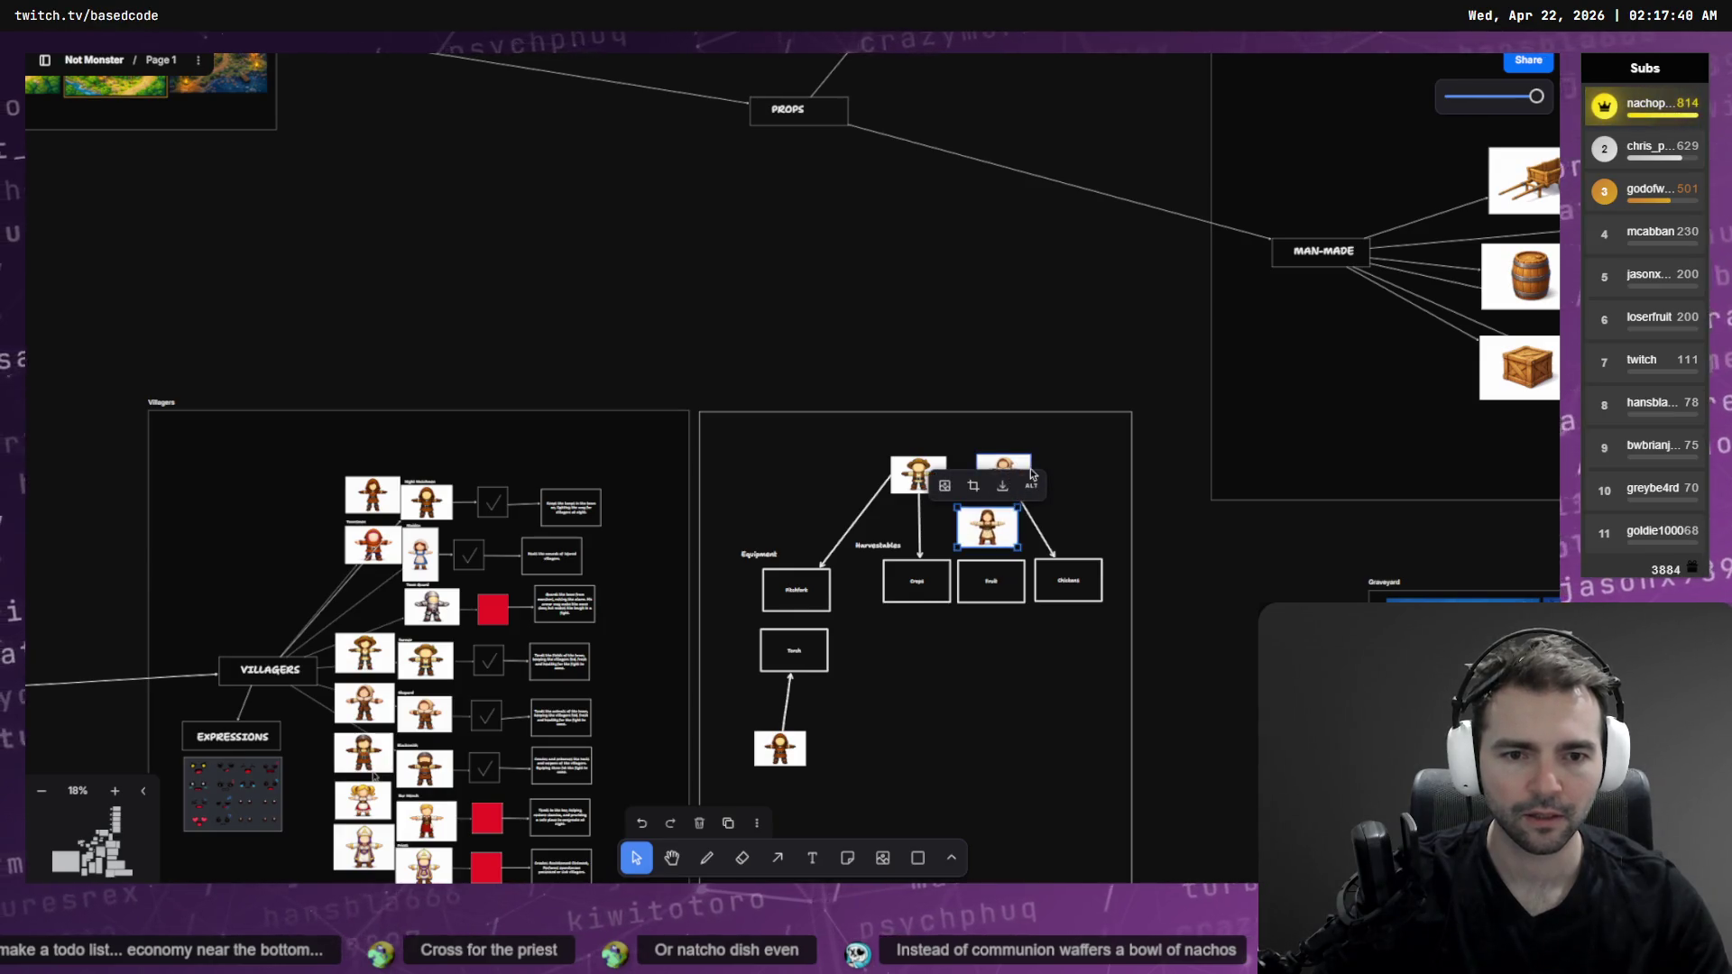
click(1024, 465)
drag(1024, 464, 1094, 468)
mouse_move(1001, 538)
mouse_down()
mouse_move(1007, 487)
mouse_move(992, 582)
mouse_up()
Link the new villager to Fruit with an arrow, then open a new browser window
key(a)
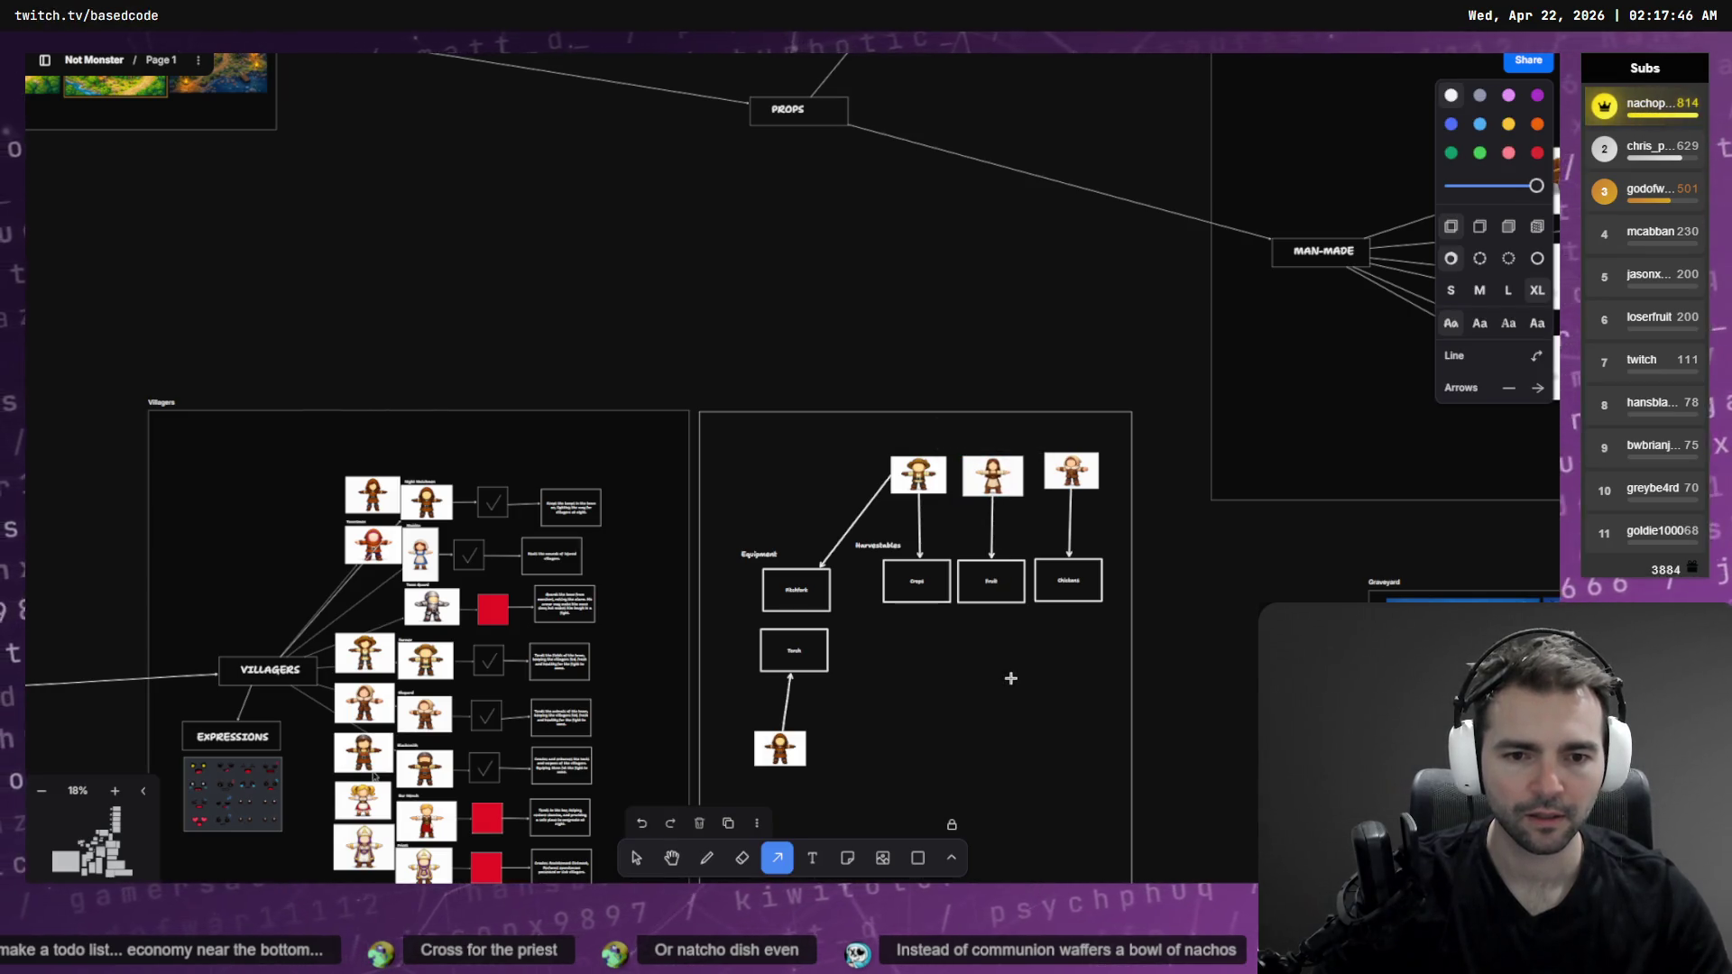
click(635, 864)
click(1001, 478)
key(shift+2)
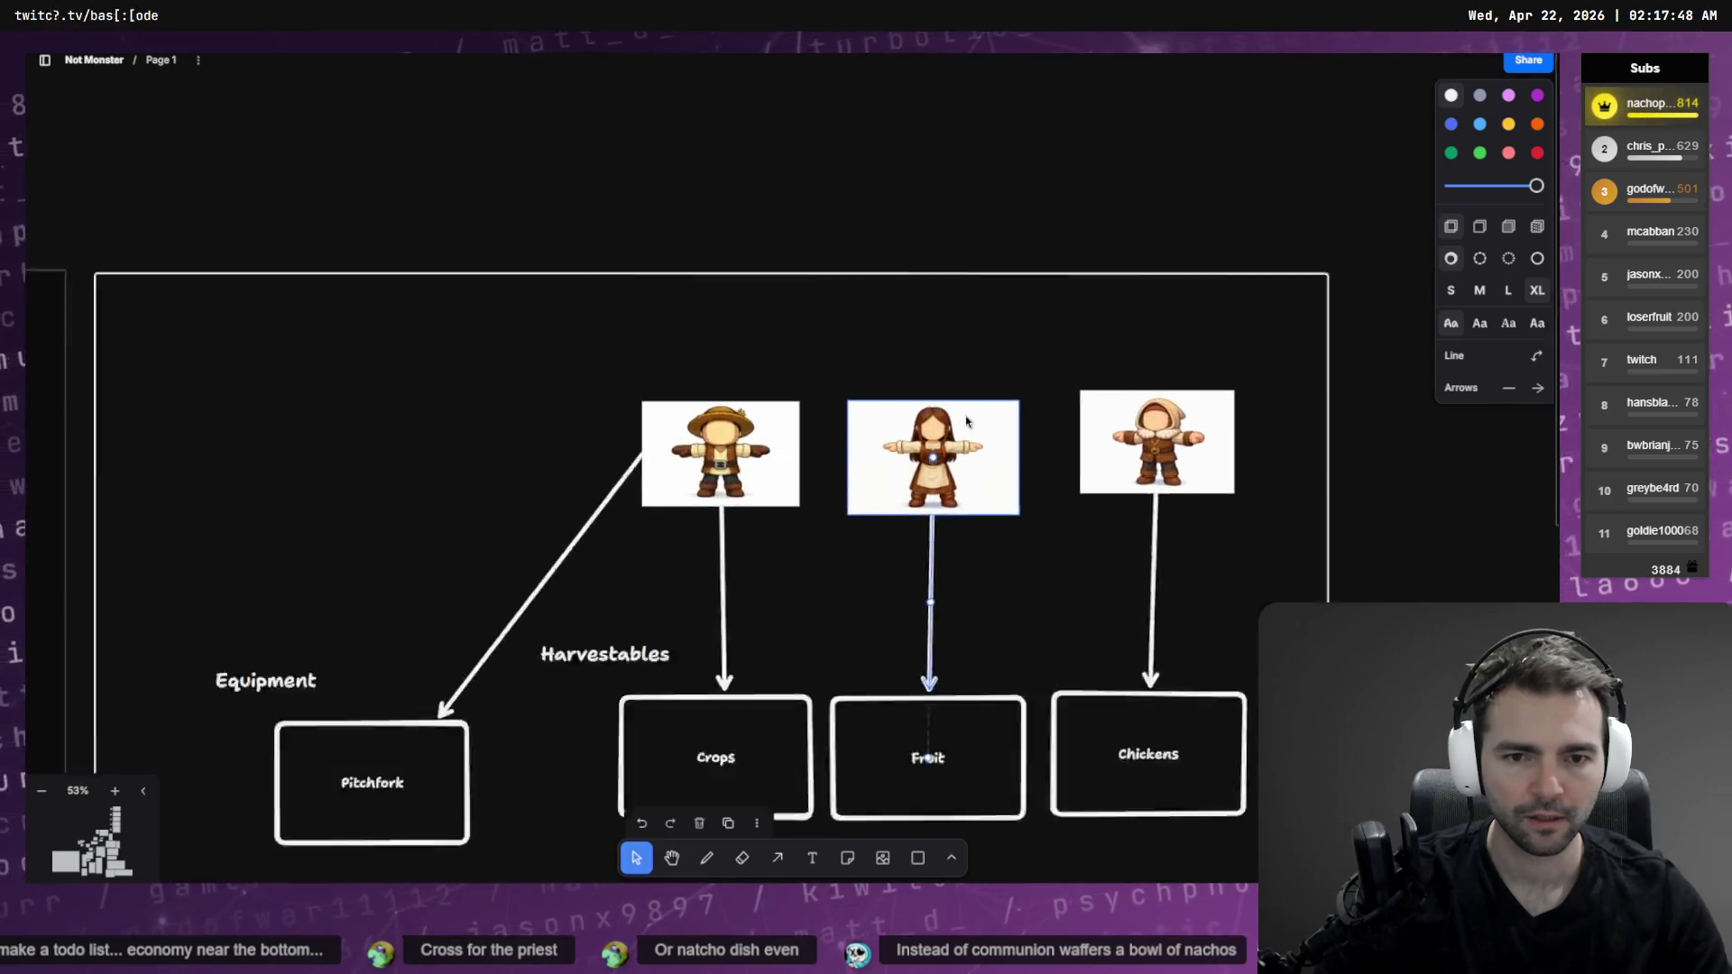
click(1167, 429)
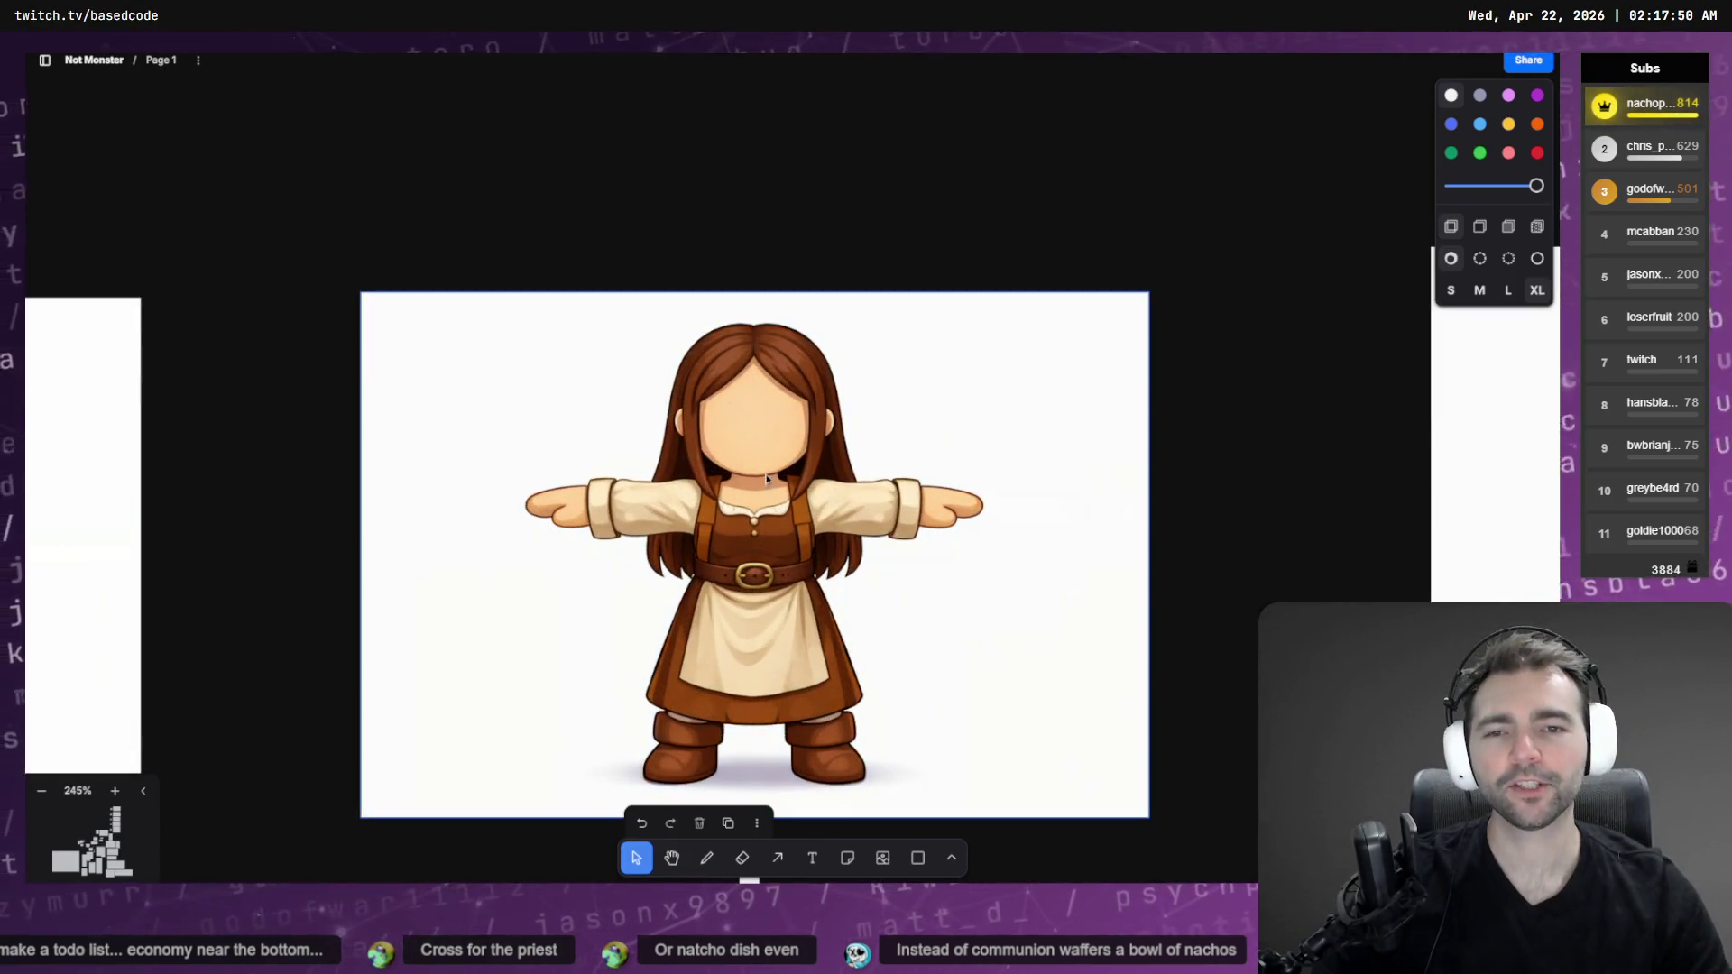
scroll(846, 688, down, 2)
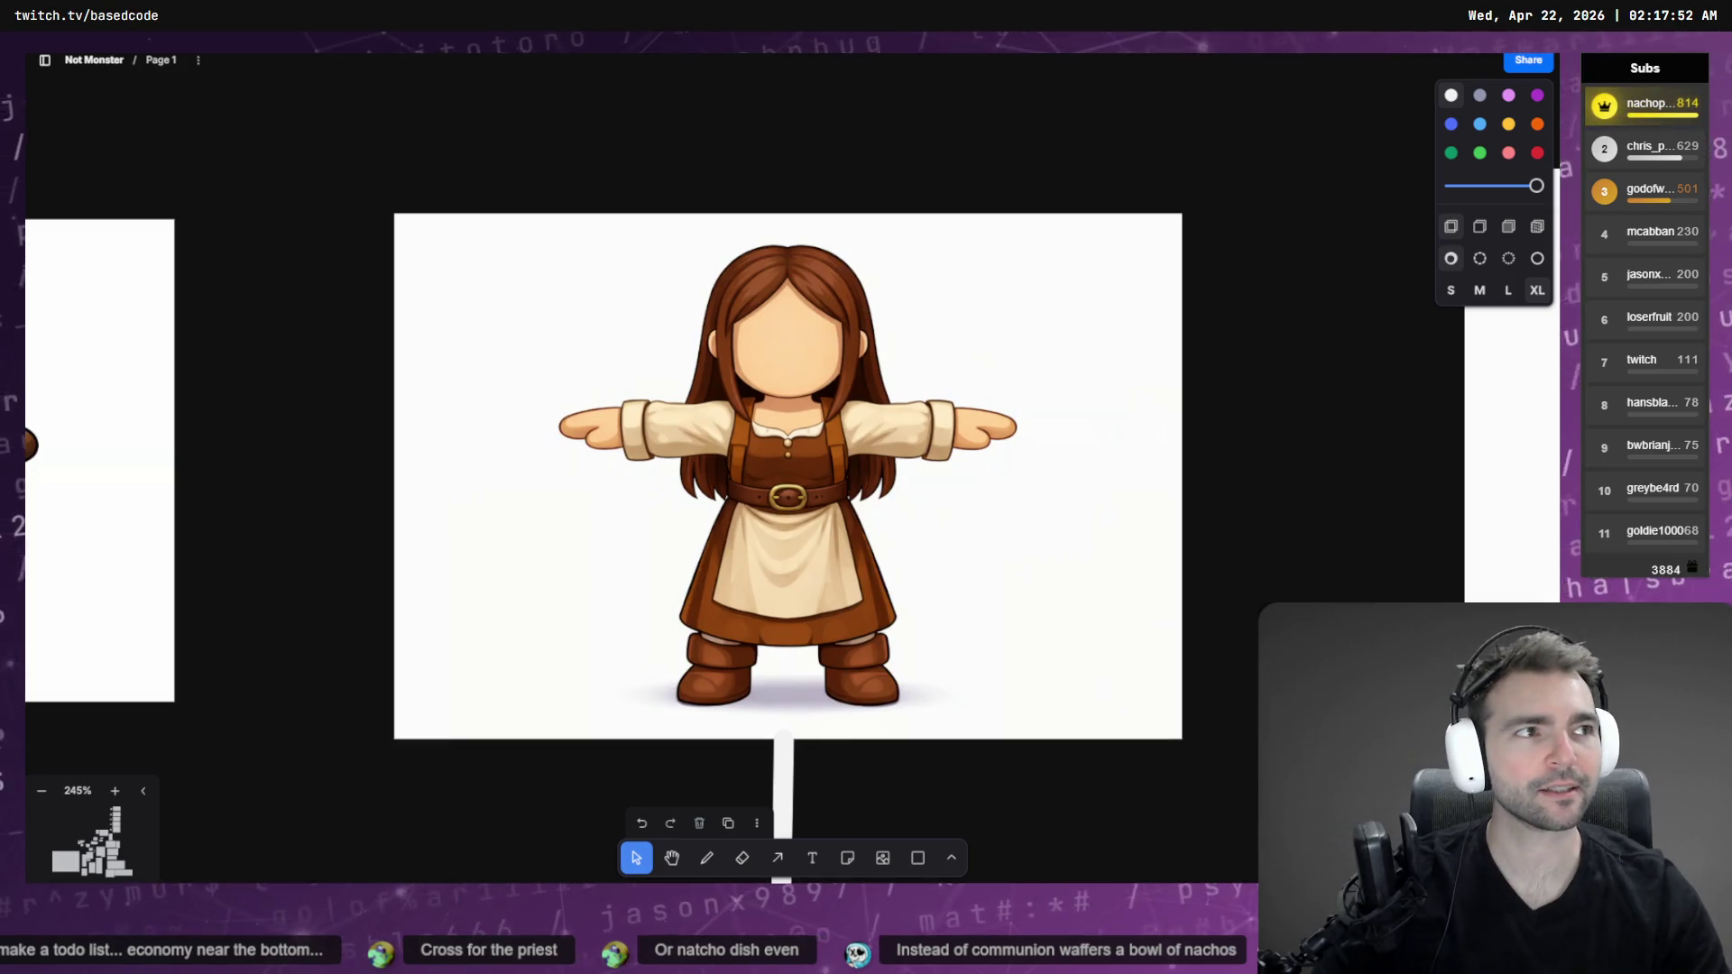
key(ctrl+n)
drag(1240, 393, 1177, 300)
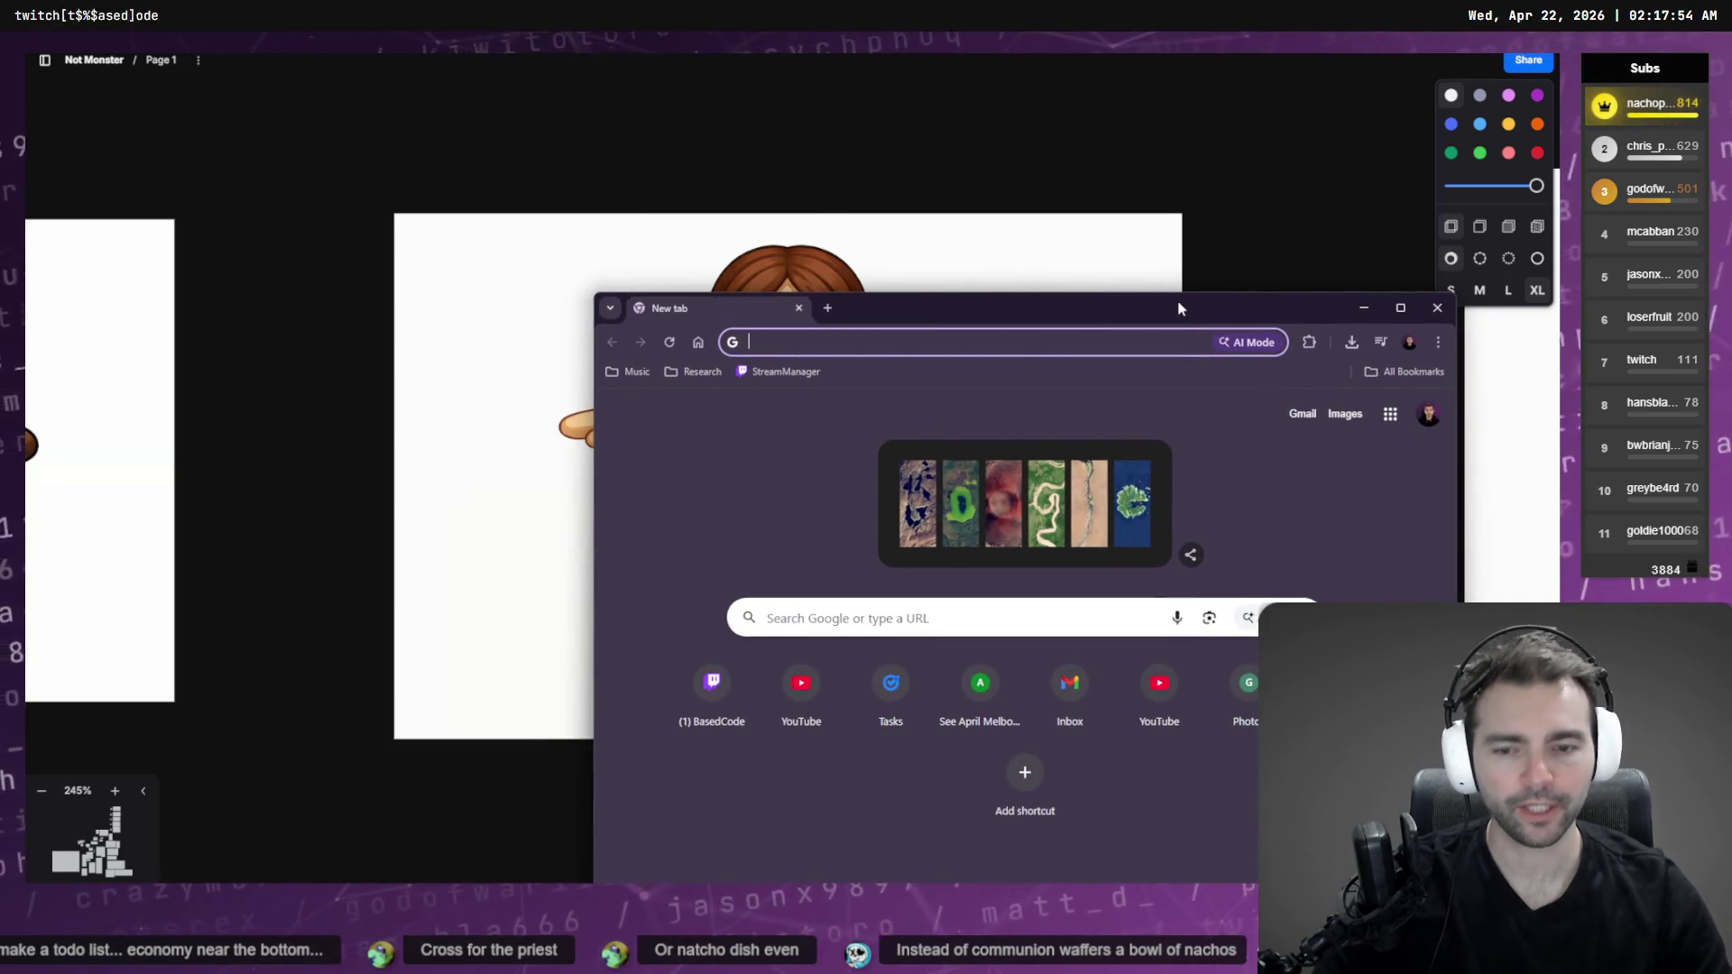
key(super+Right)
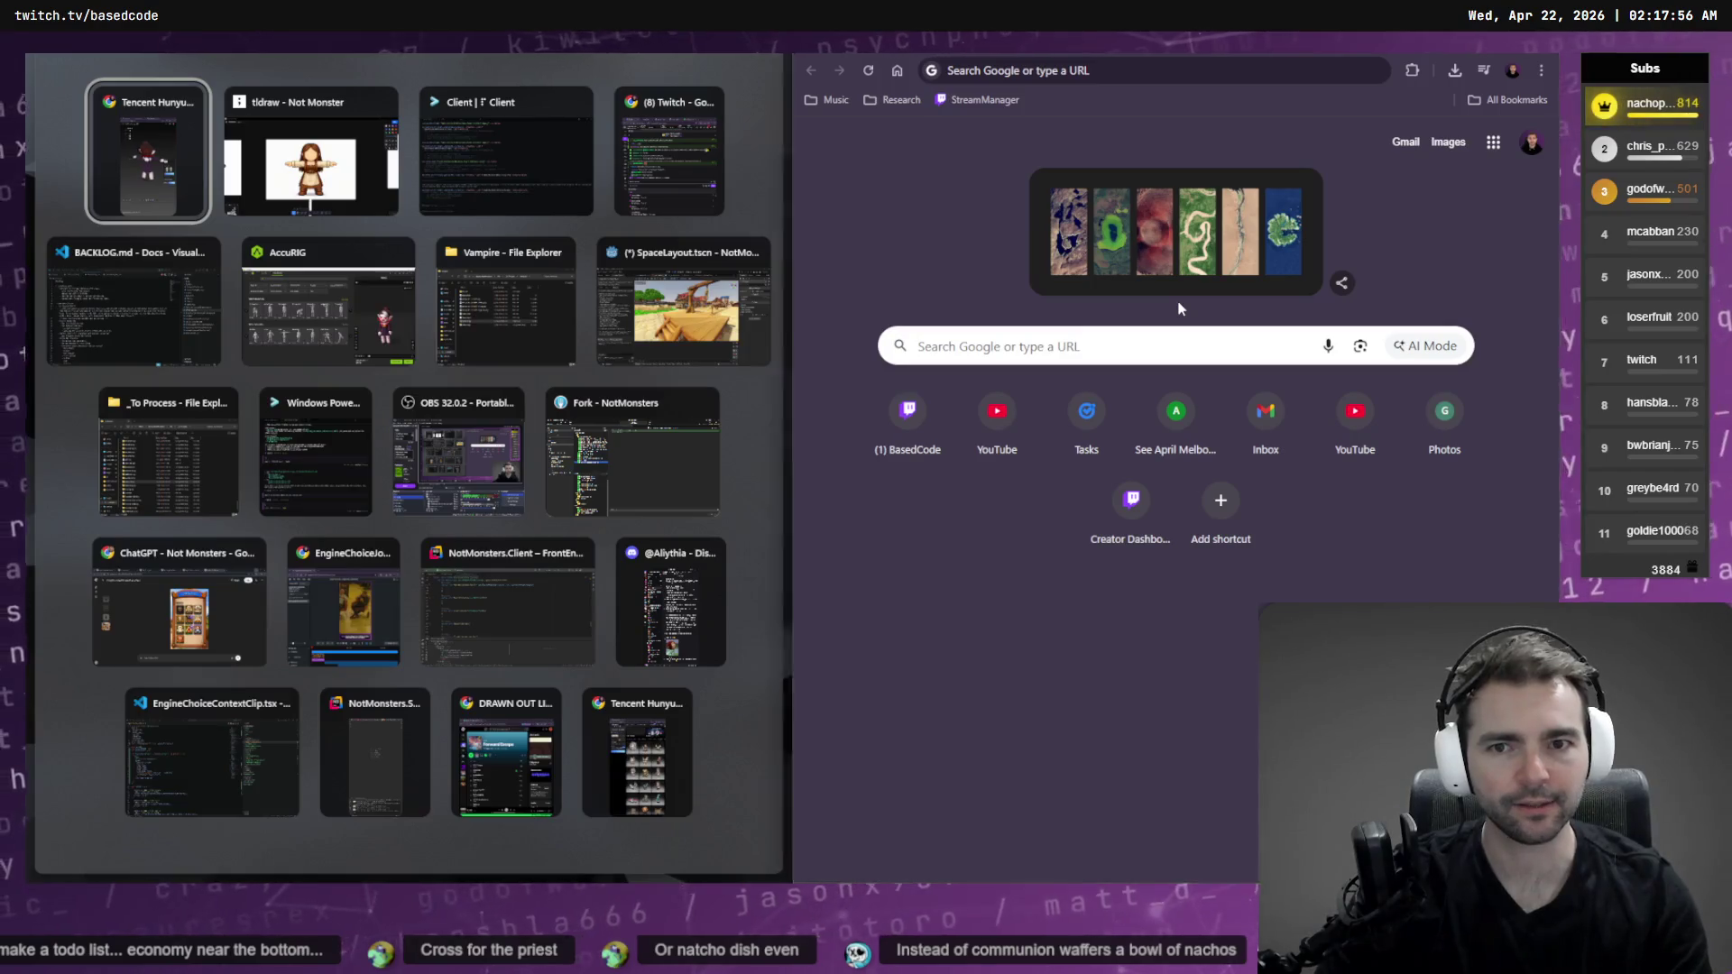
key(Escape)
text(images)
key(Return)
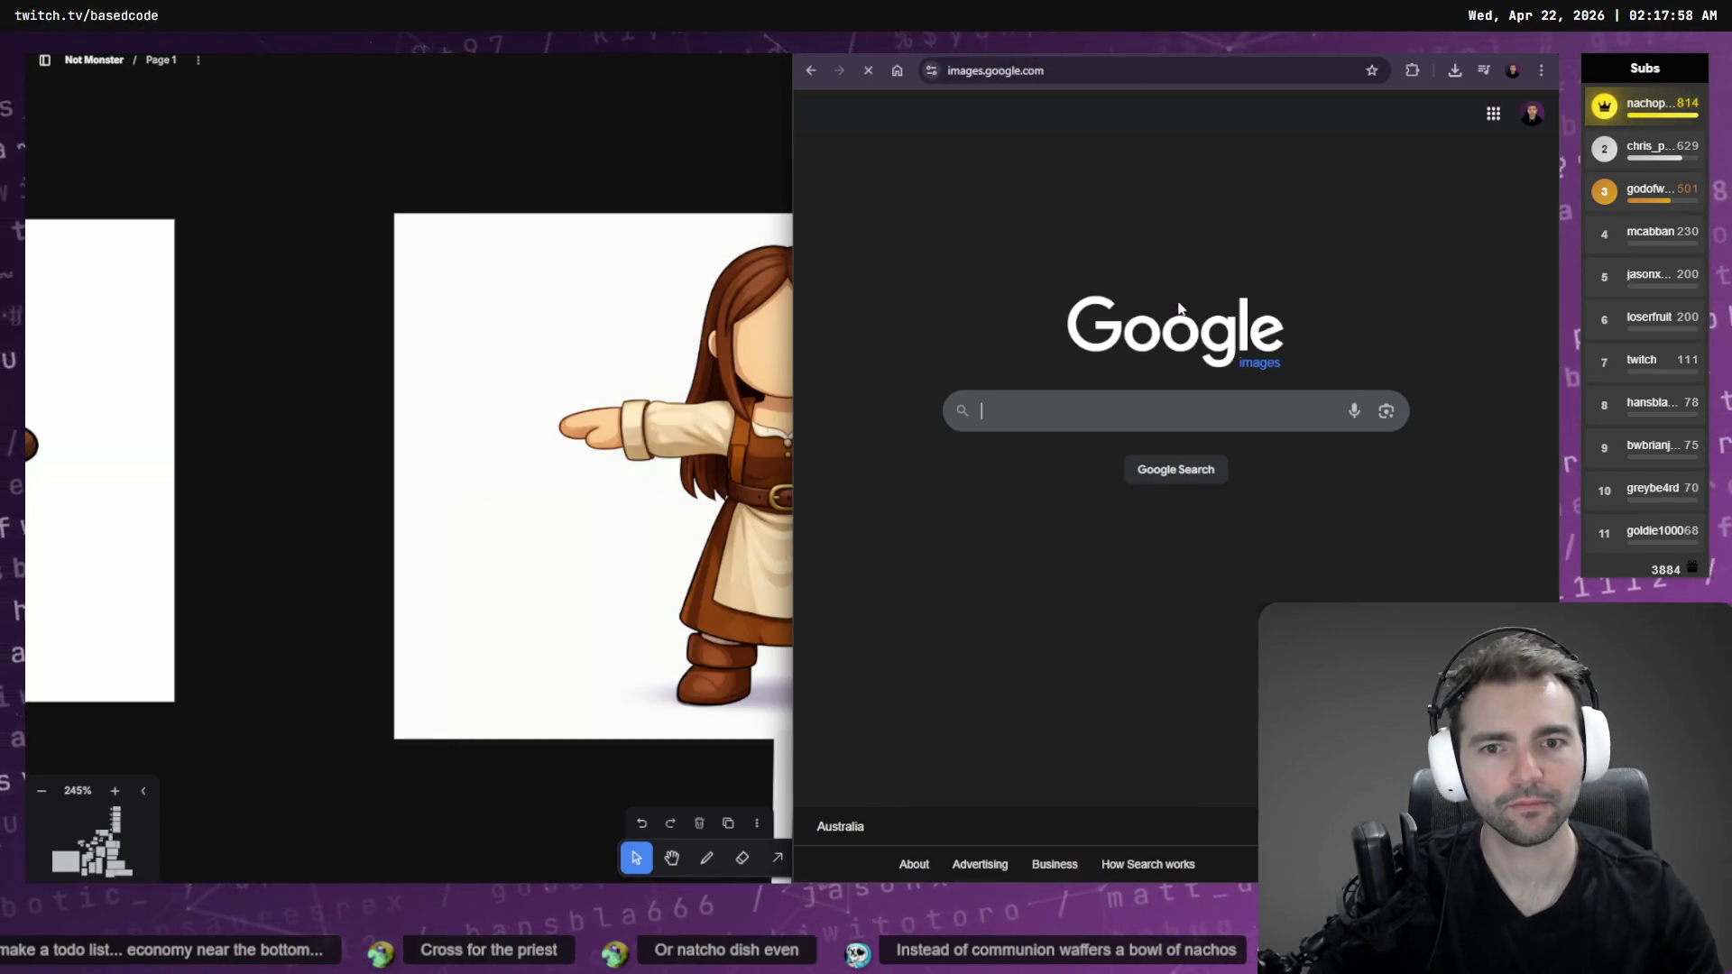
text(lo)
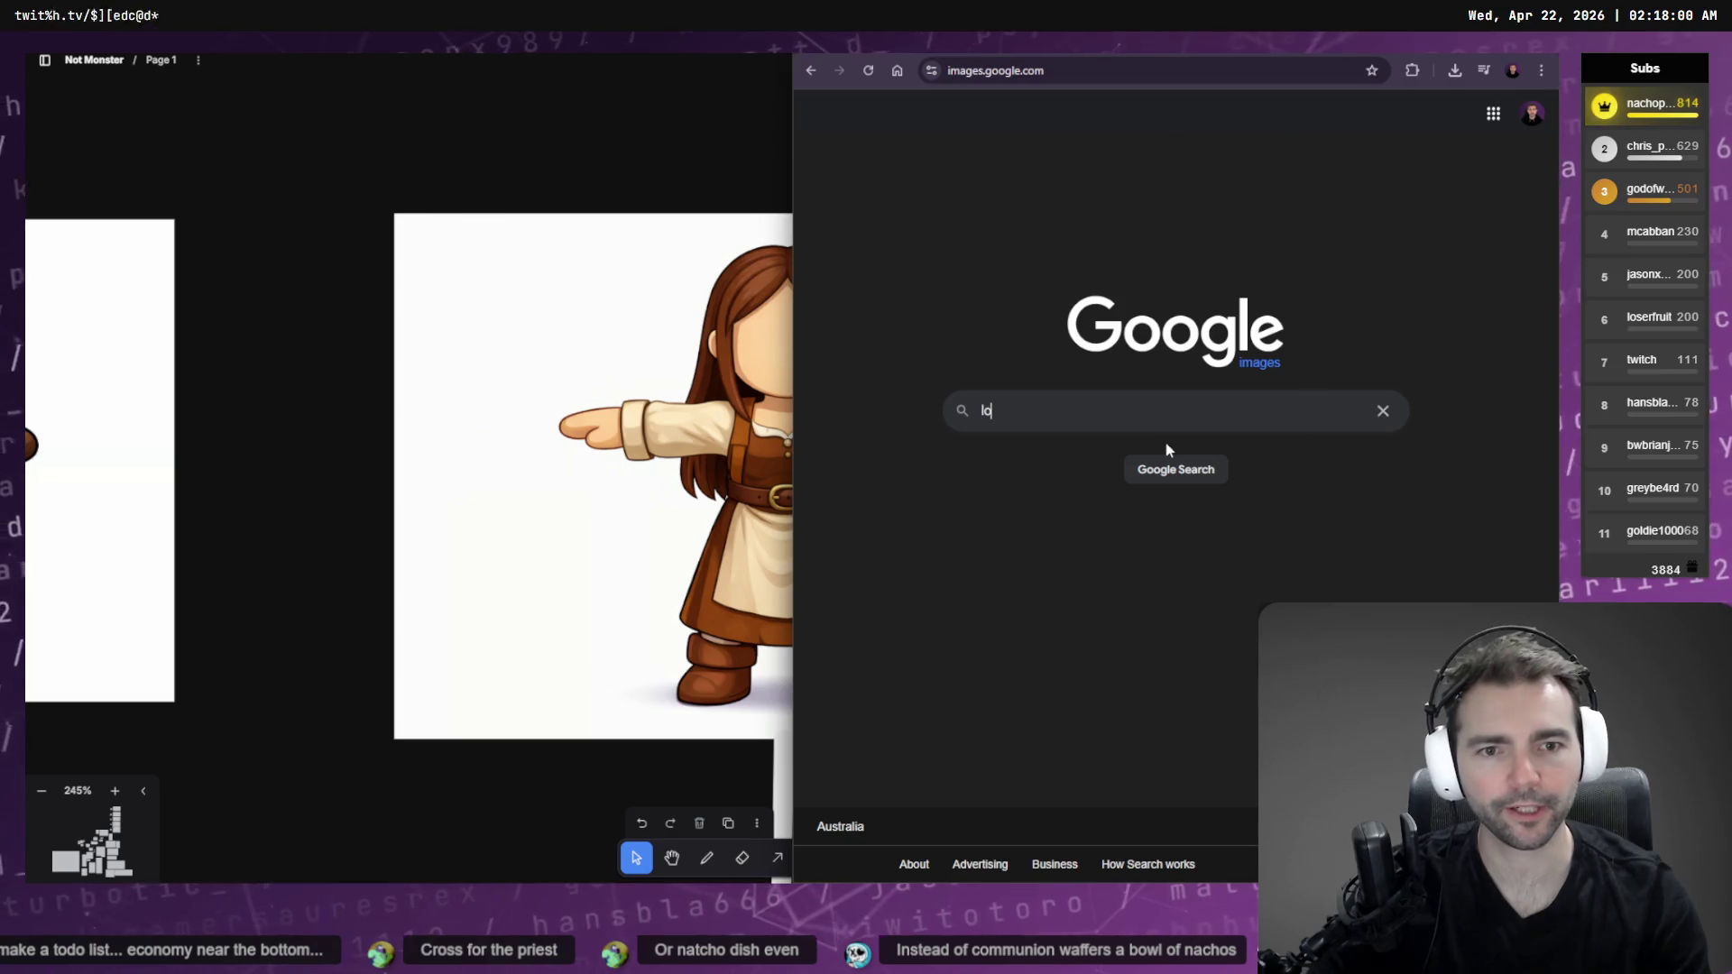
text(serfruit)
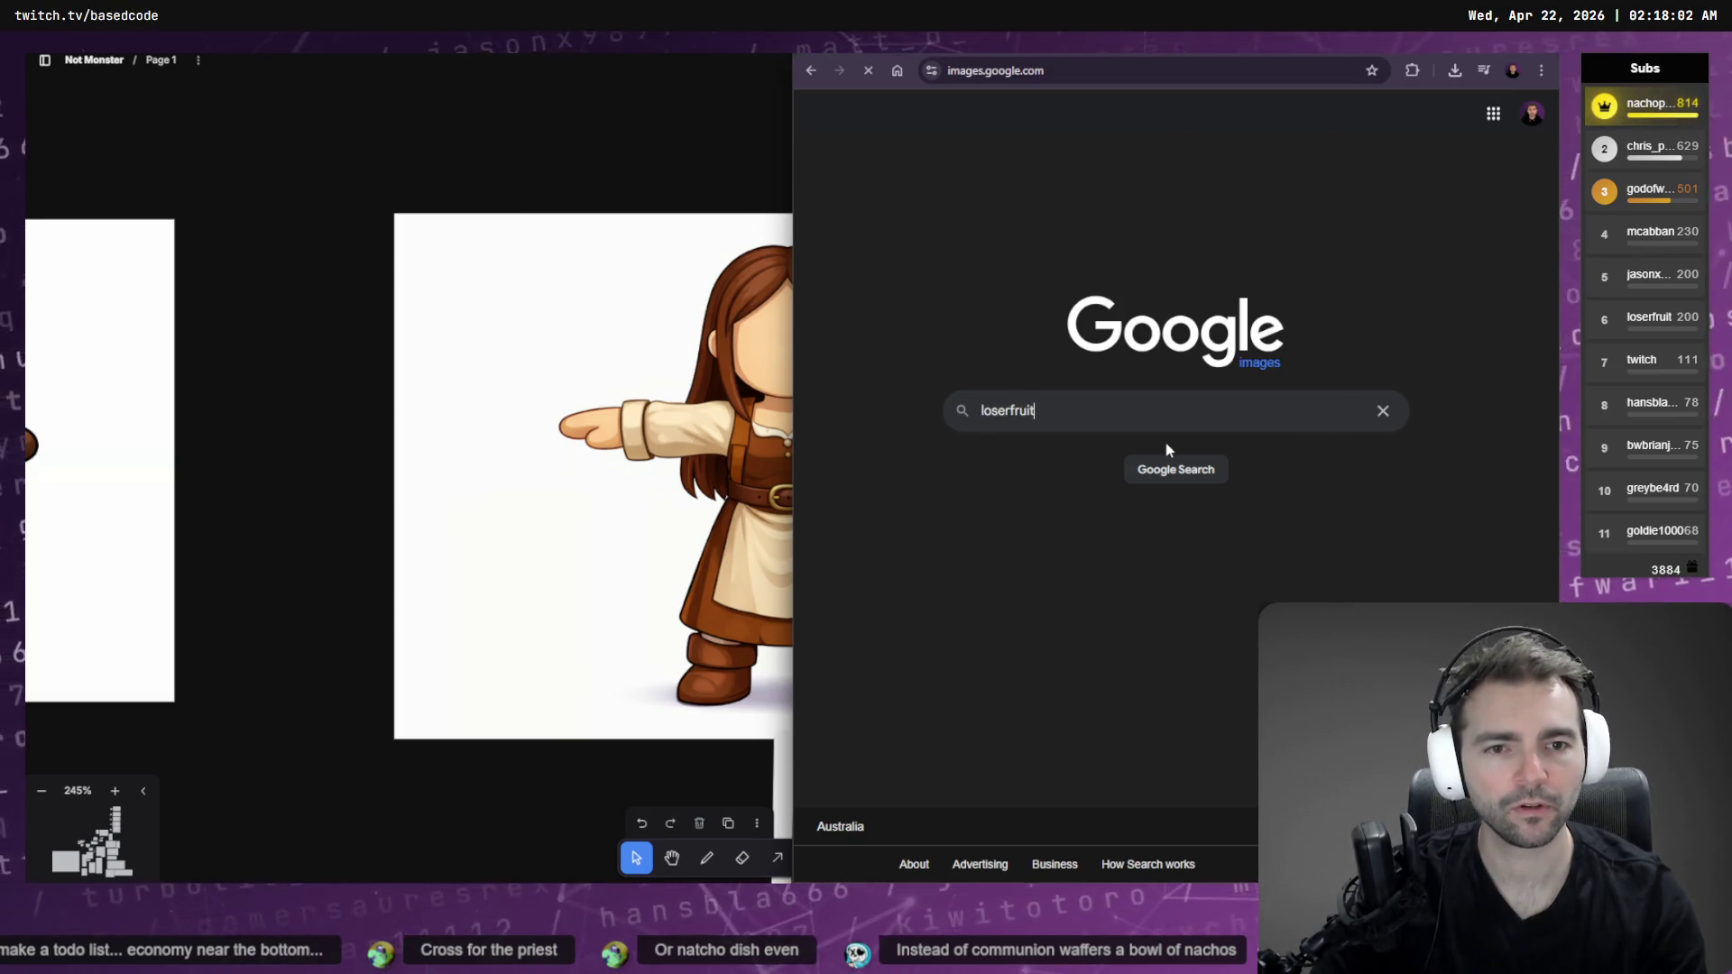
key(Return)
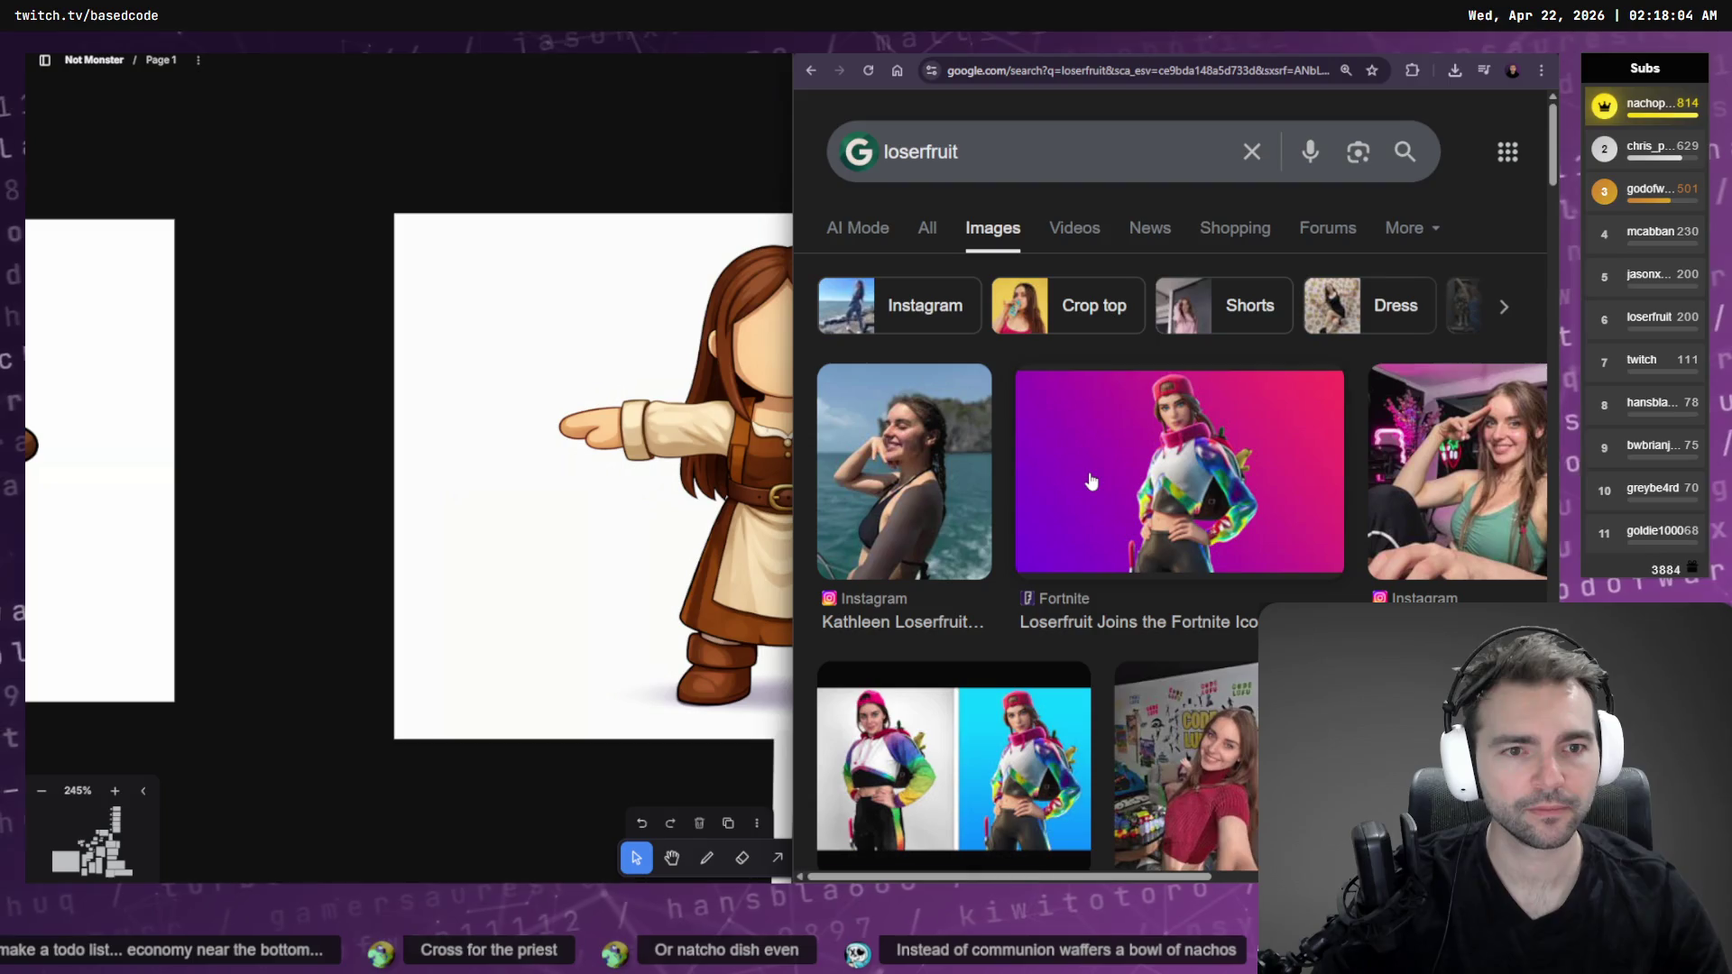
scroll(1090, 481, down, 1)
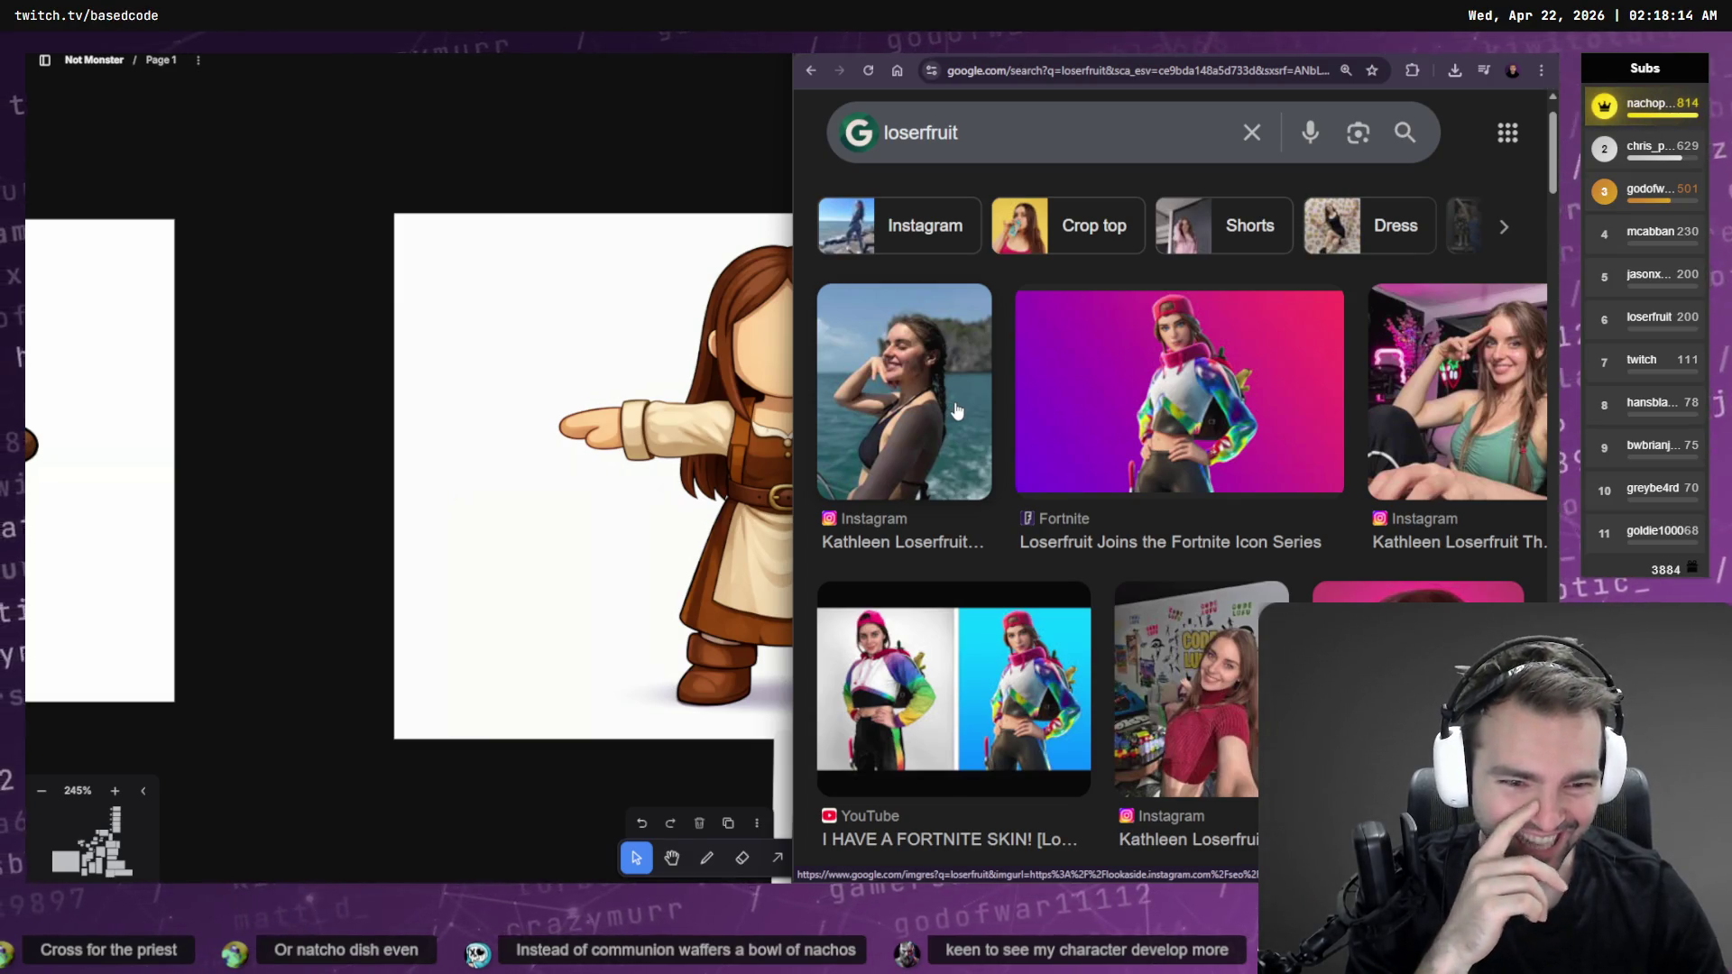
key(alt+Tab)
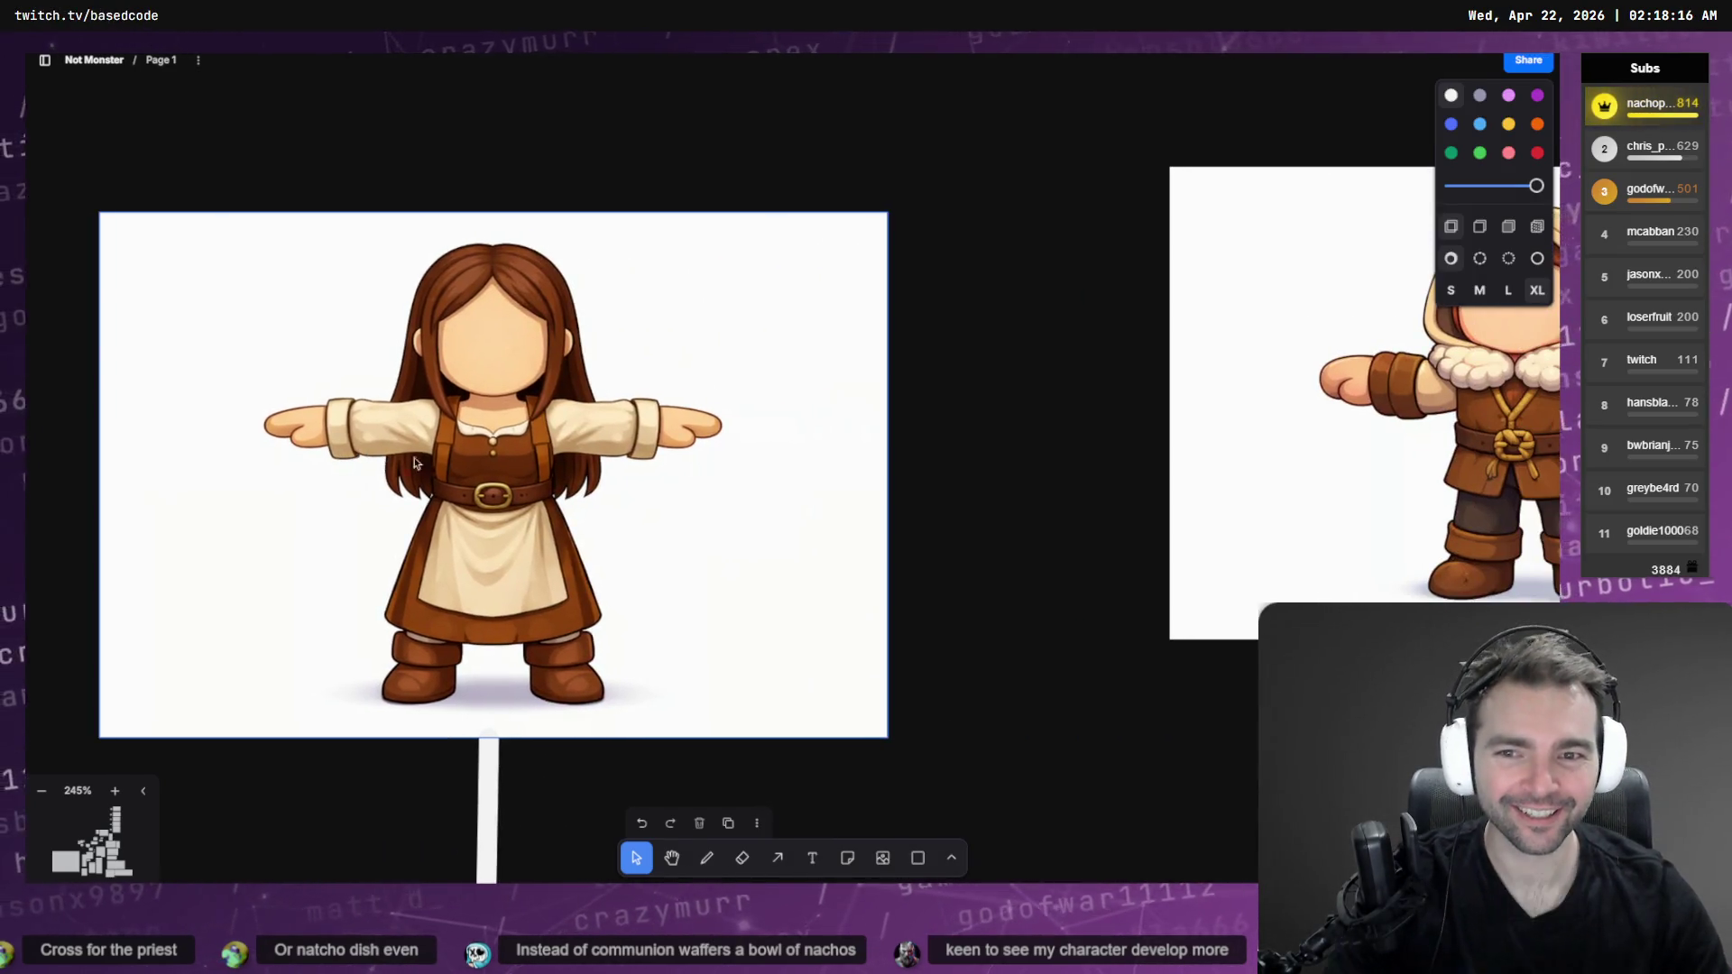
key(alt+Tab)
scroll(1276, 519, down, 3)
scroll(1430, 405, down, 1)
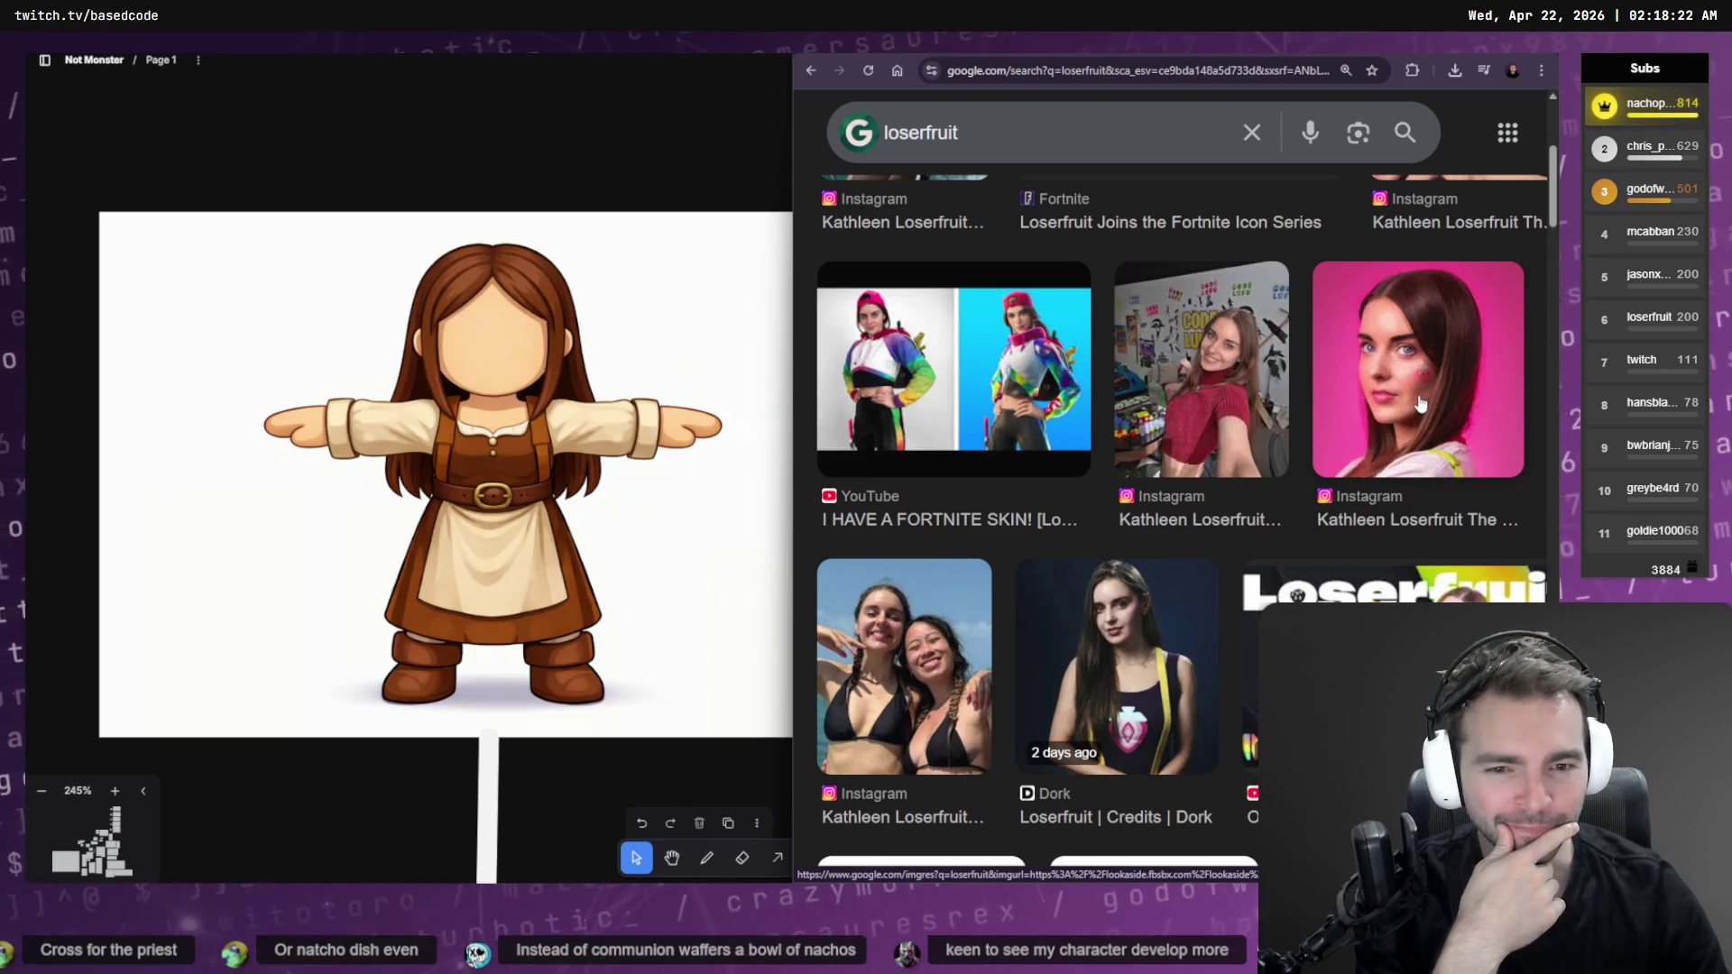
scroll(1420, 403, down, 2)
scroll(1414, 276, down, 6)
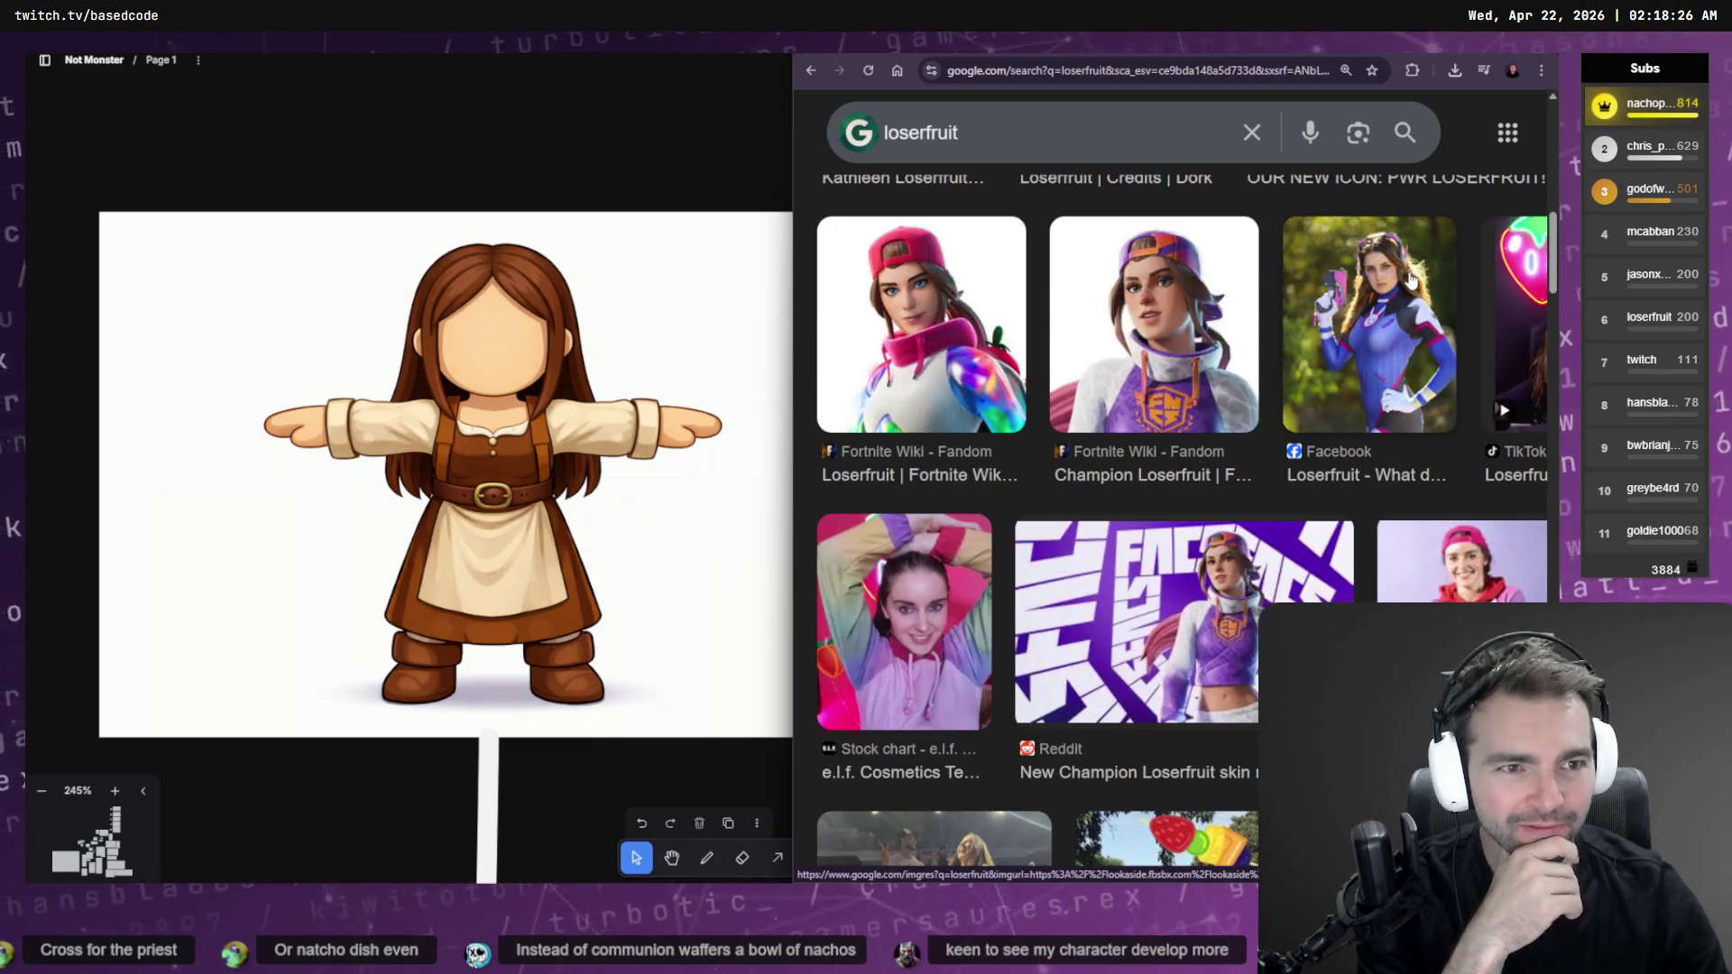
scroll(1412, 280, down, 5)
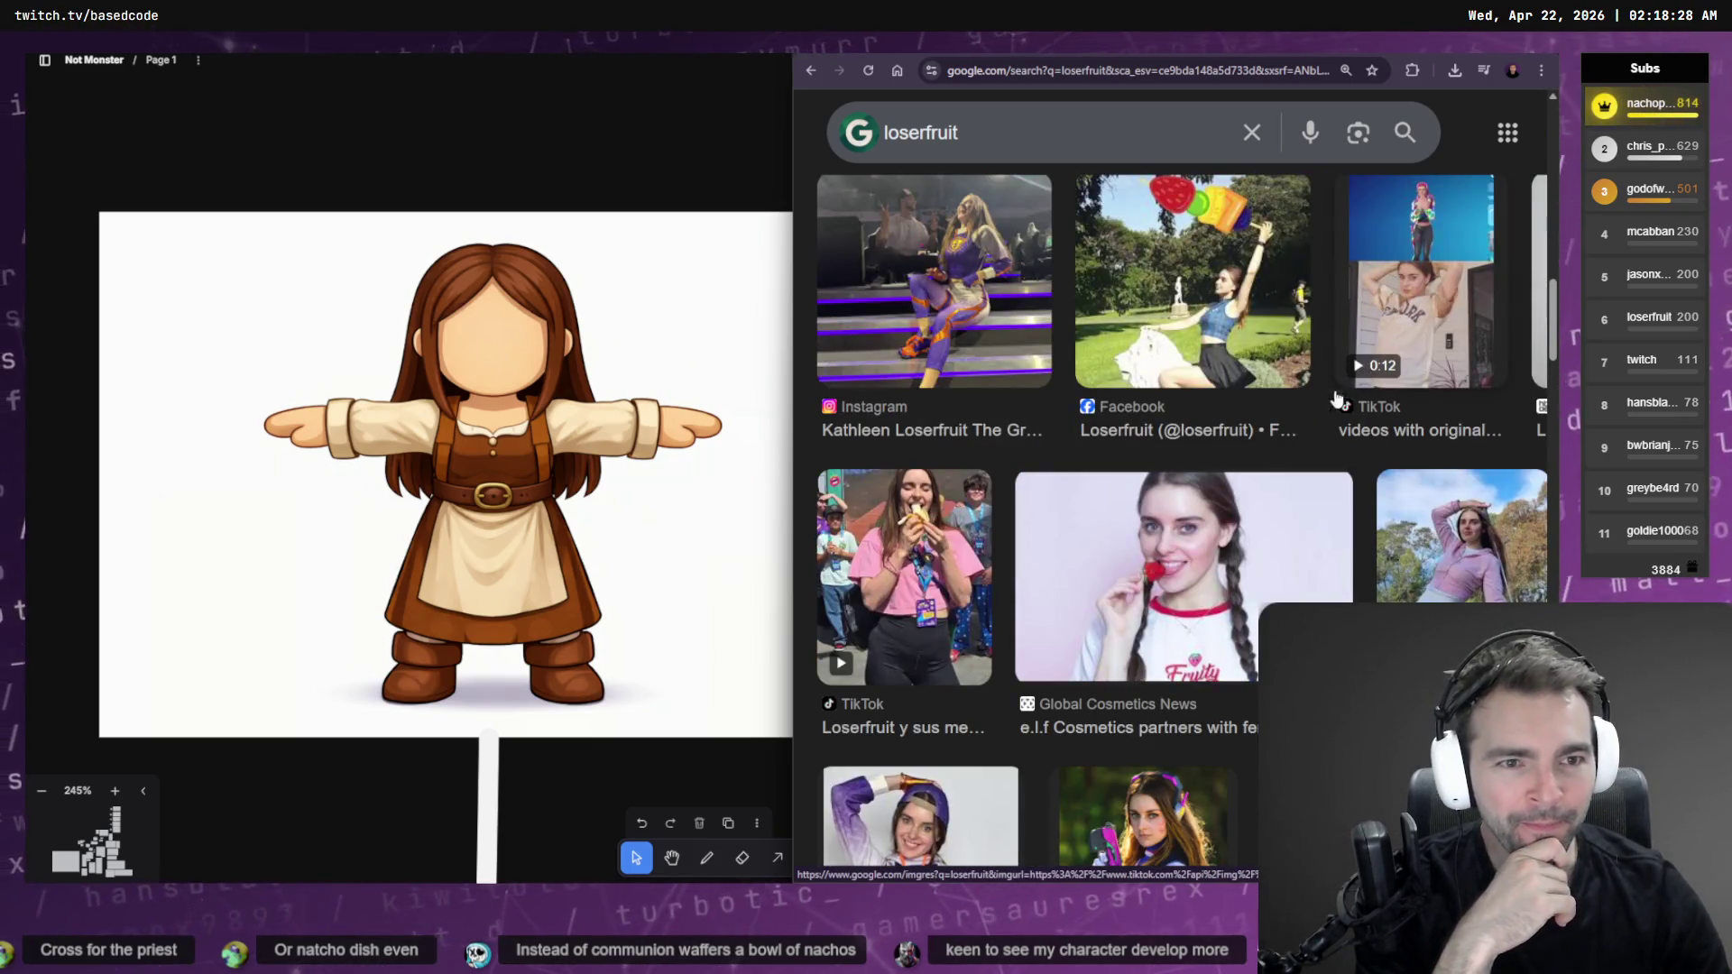
scroll(1243, 397, down, 4)
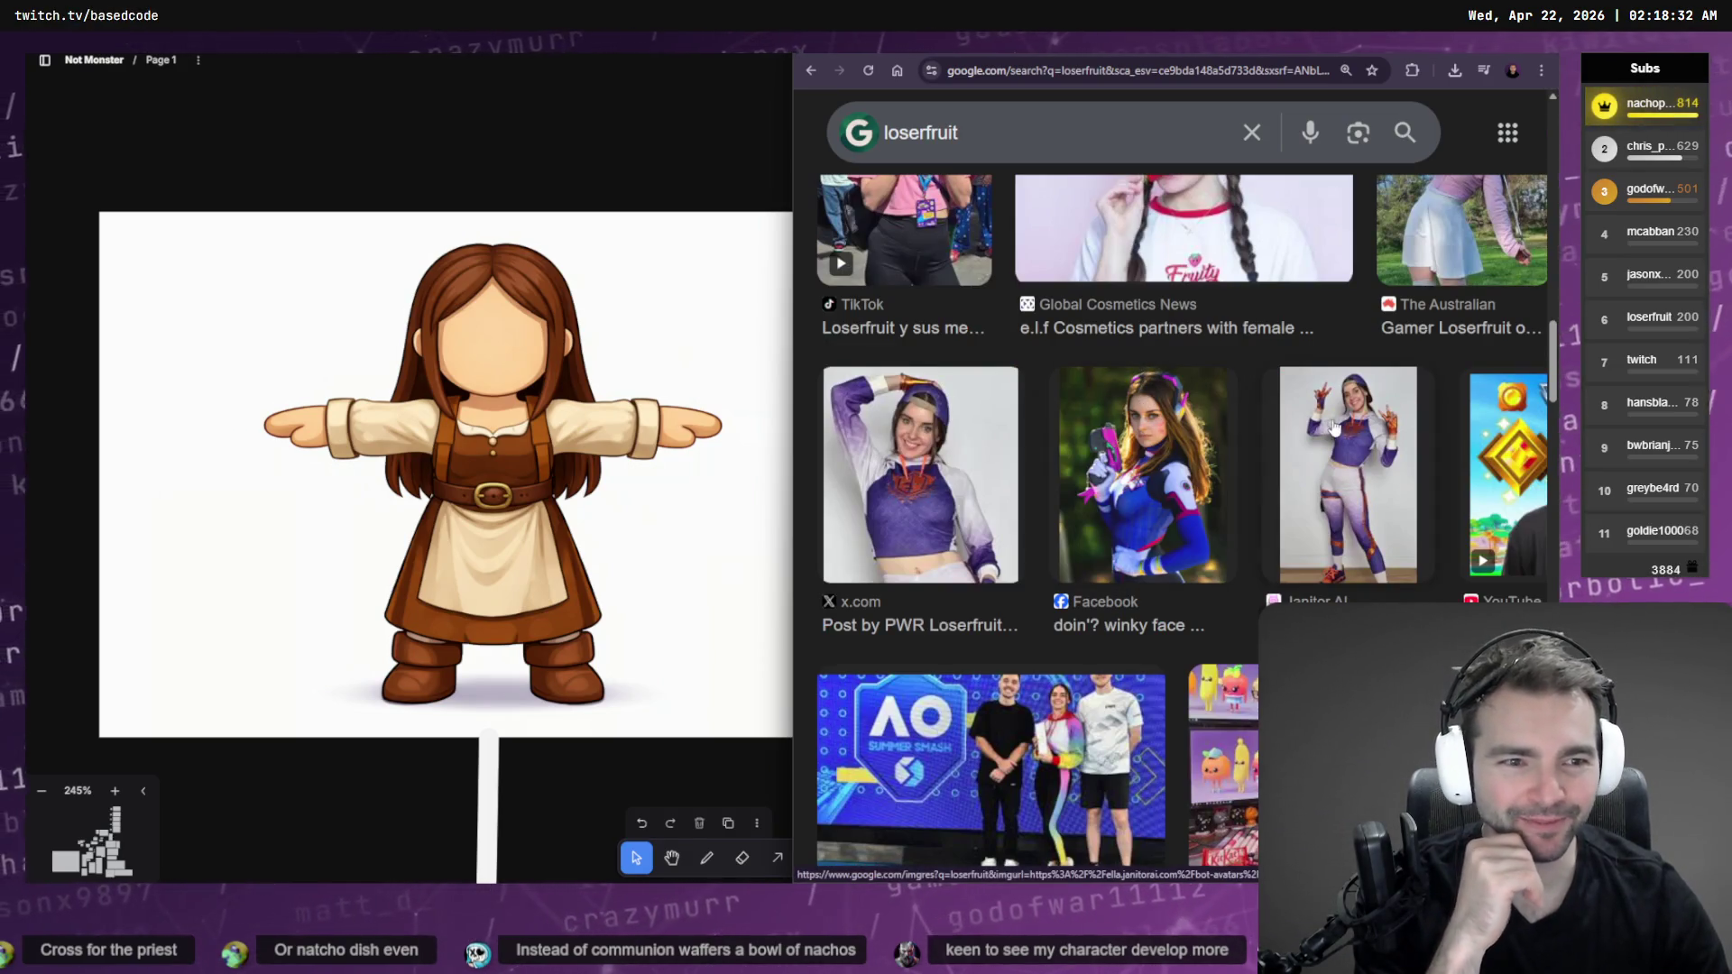
scroll(1334, 428, down, 5)
scroll(1355, 493, up, 6)
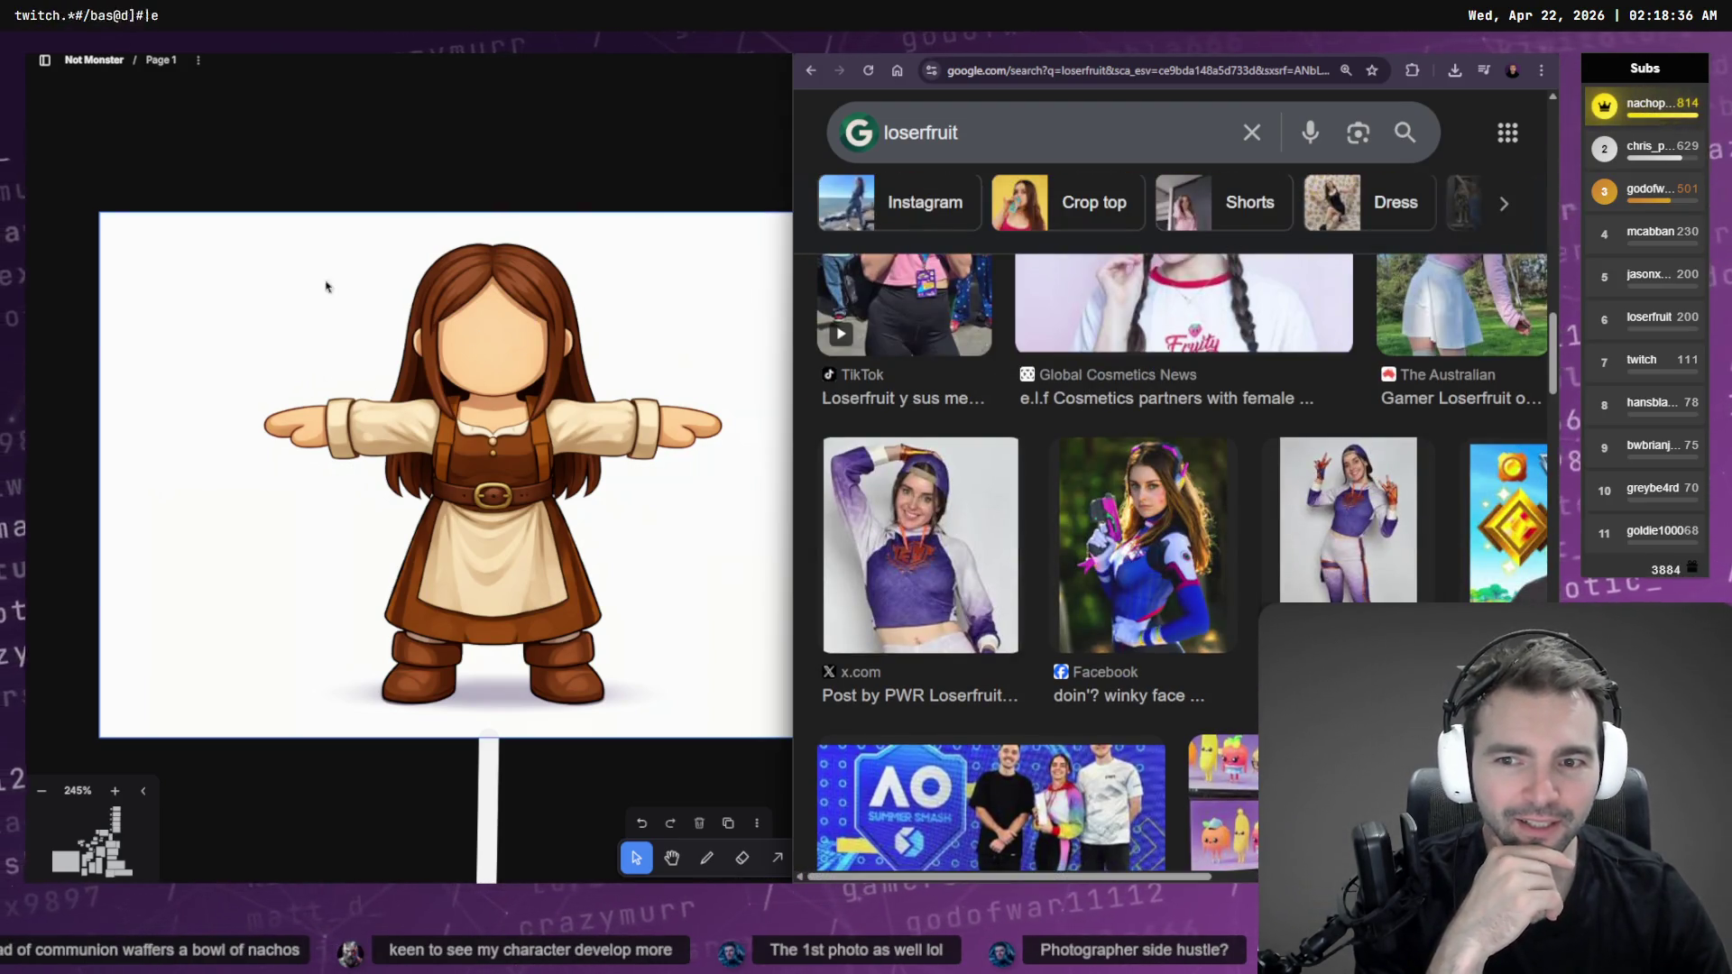
scroll(1209, 527, down, 5)
scroll(1213, 514, down, 1)
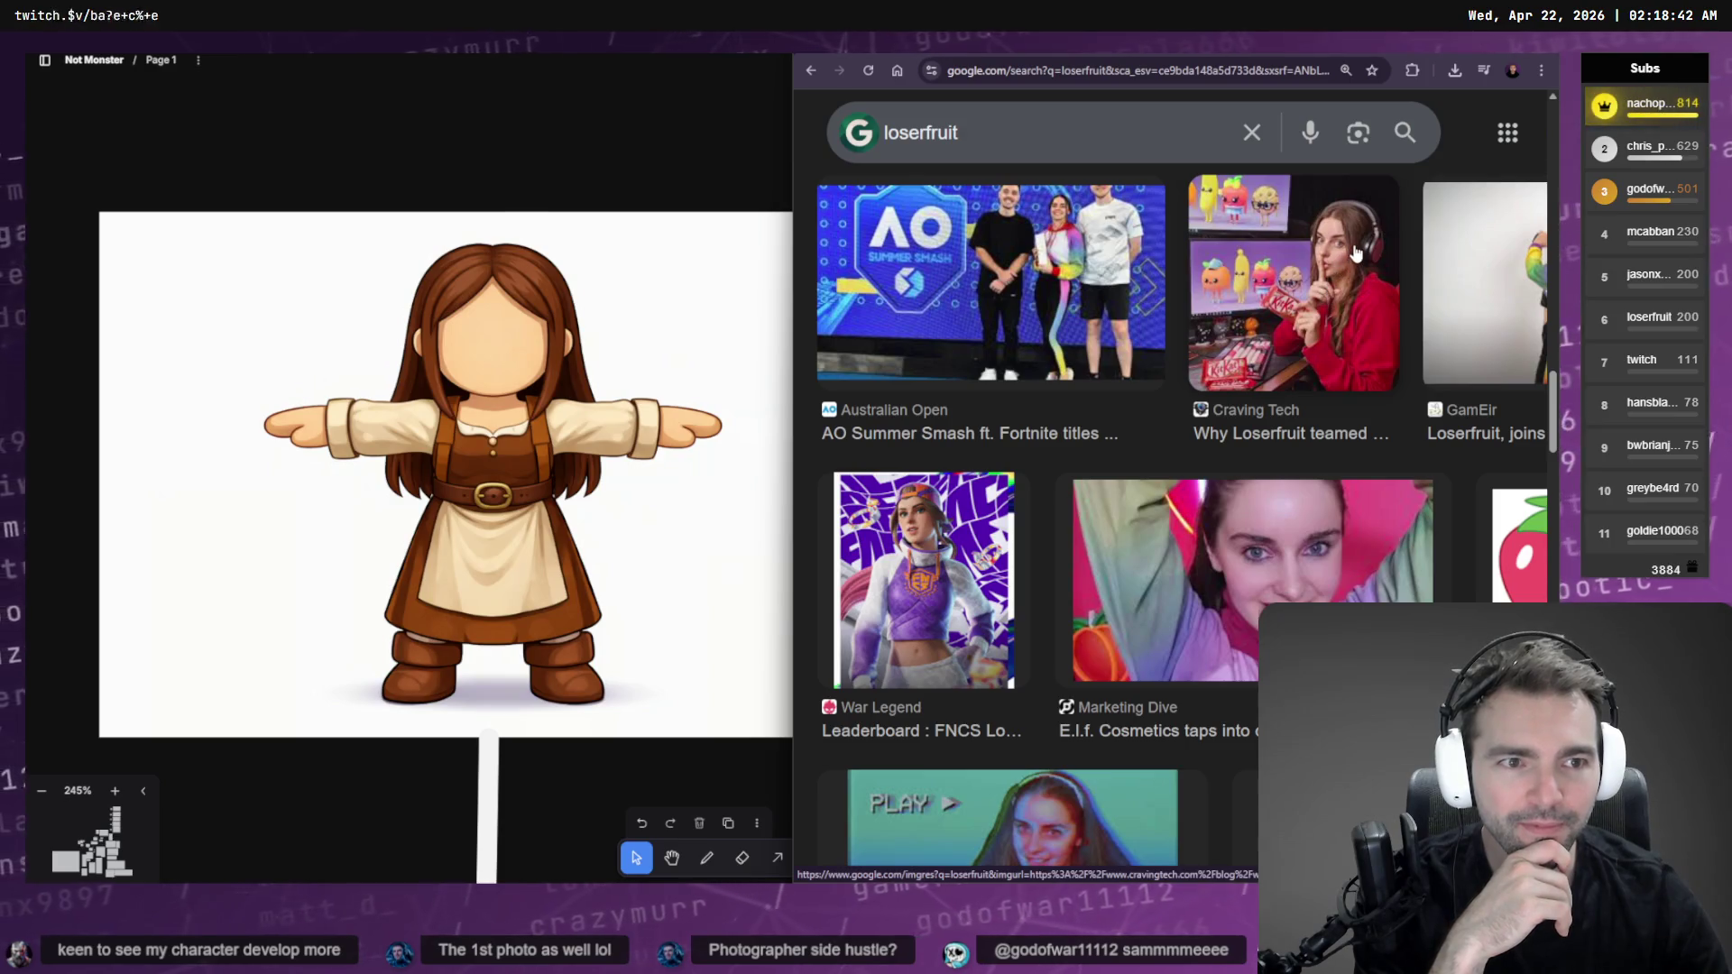
scroll(1312, 291, down, 9)
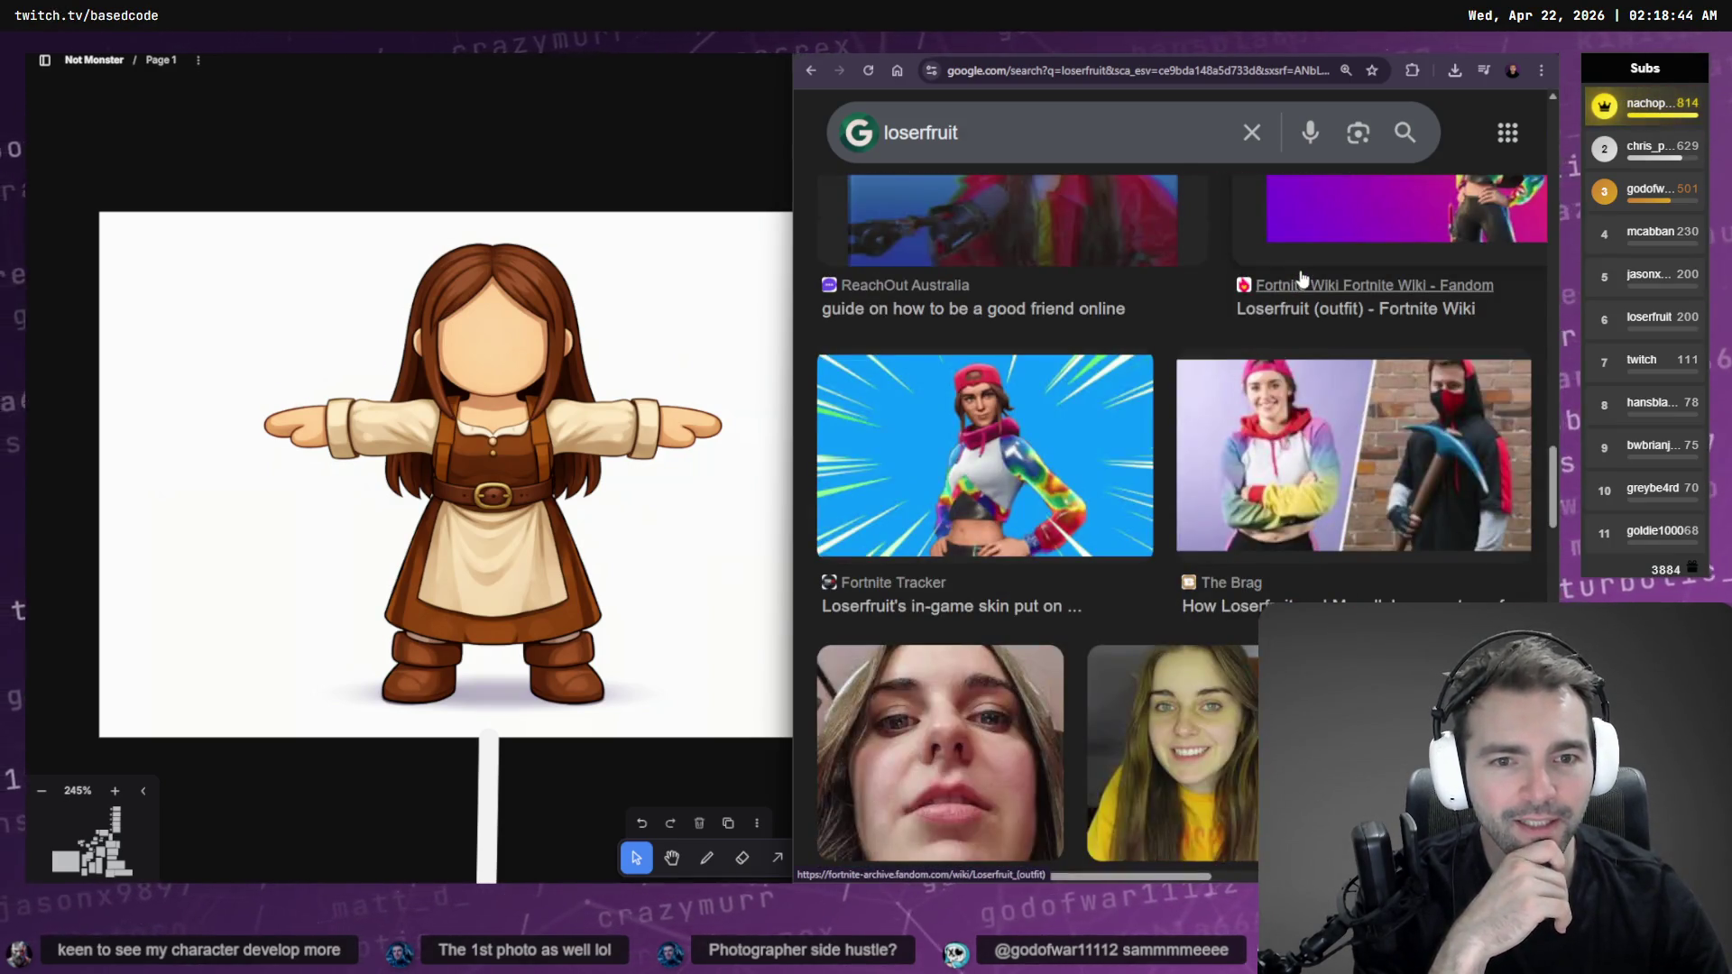
scroll(1302, 278, down, 8)
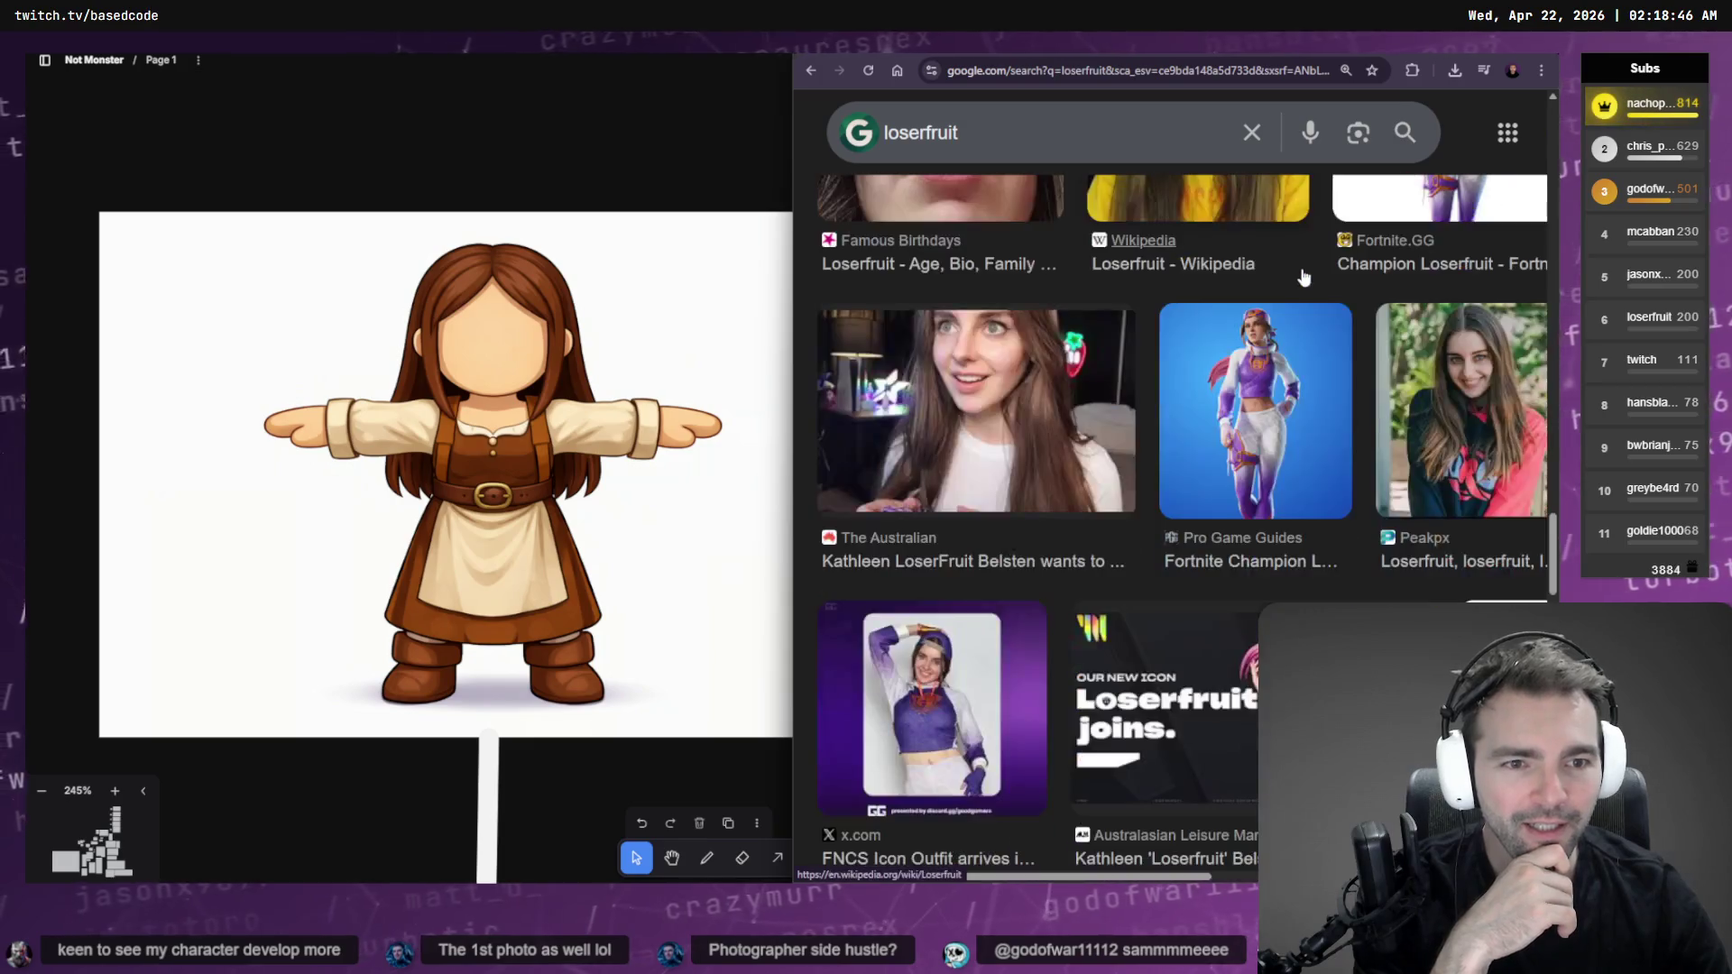
scroll(1302, 276, down, 4)
scroll(1302, 270, down, 11)
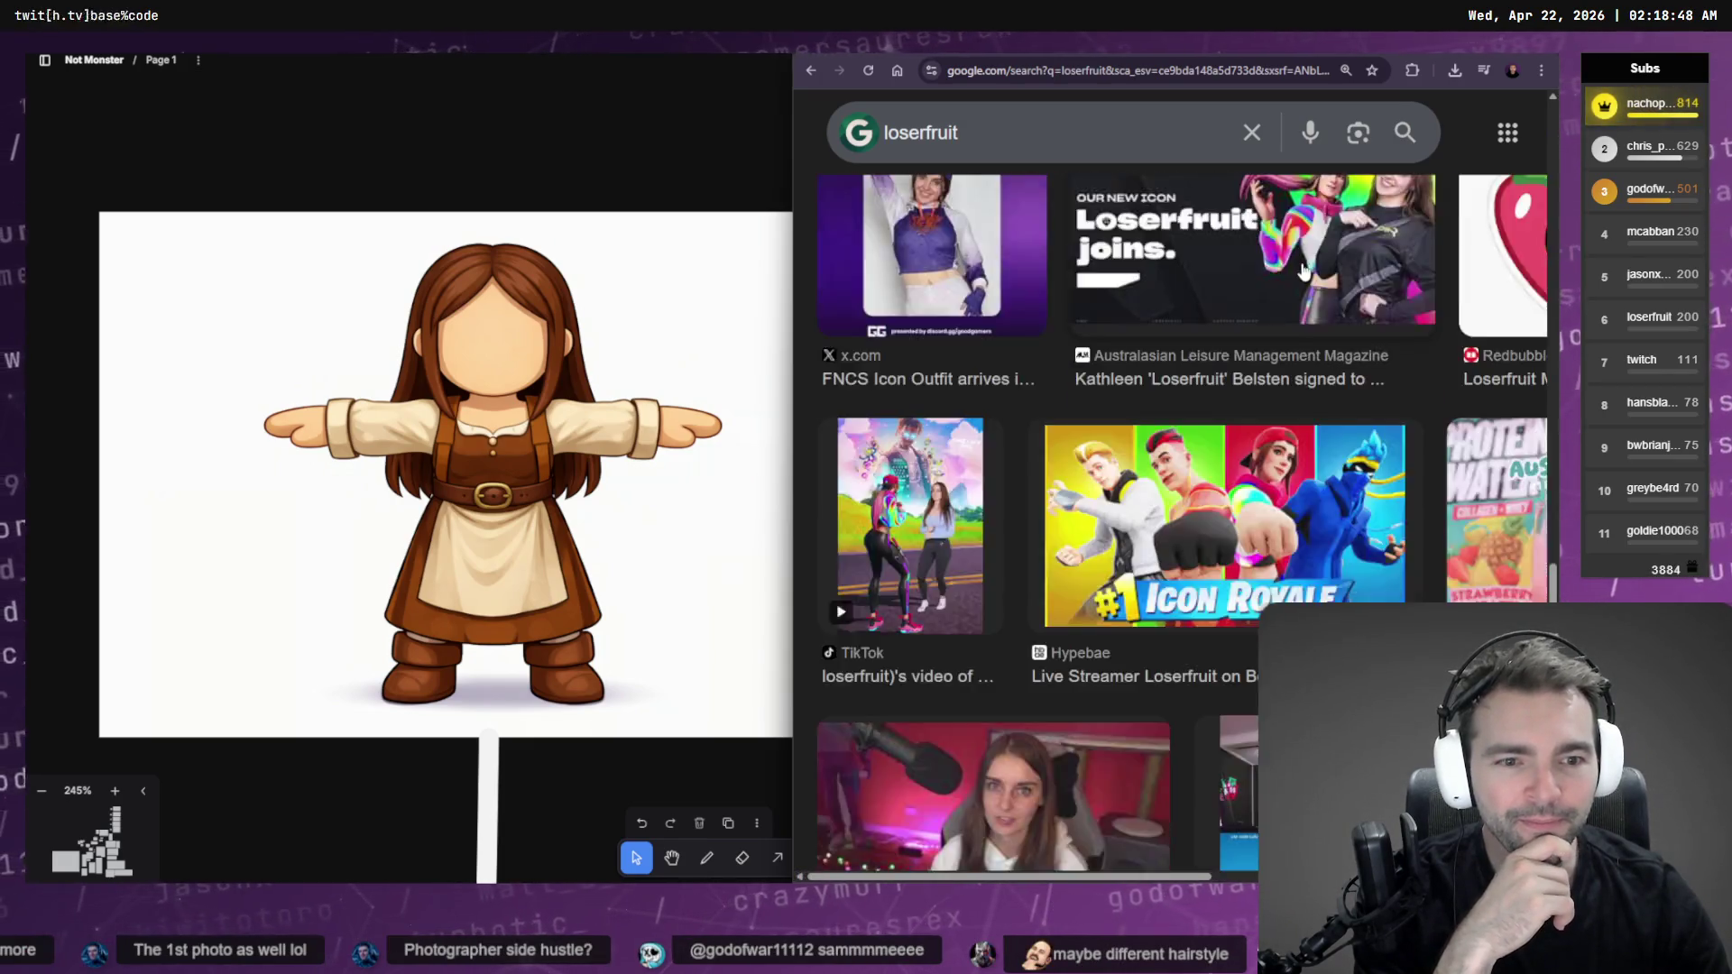
scroll(1301, 270, down, 3)
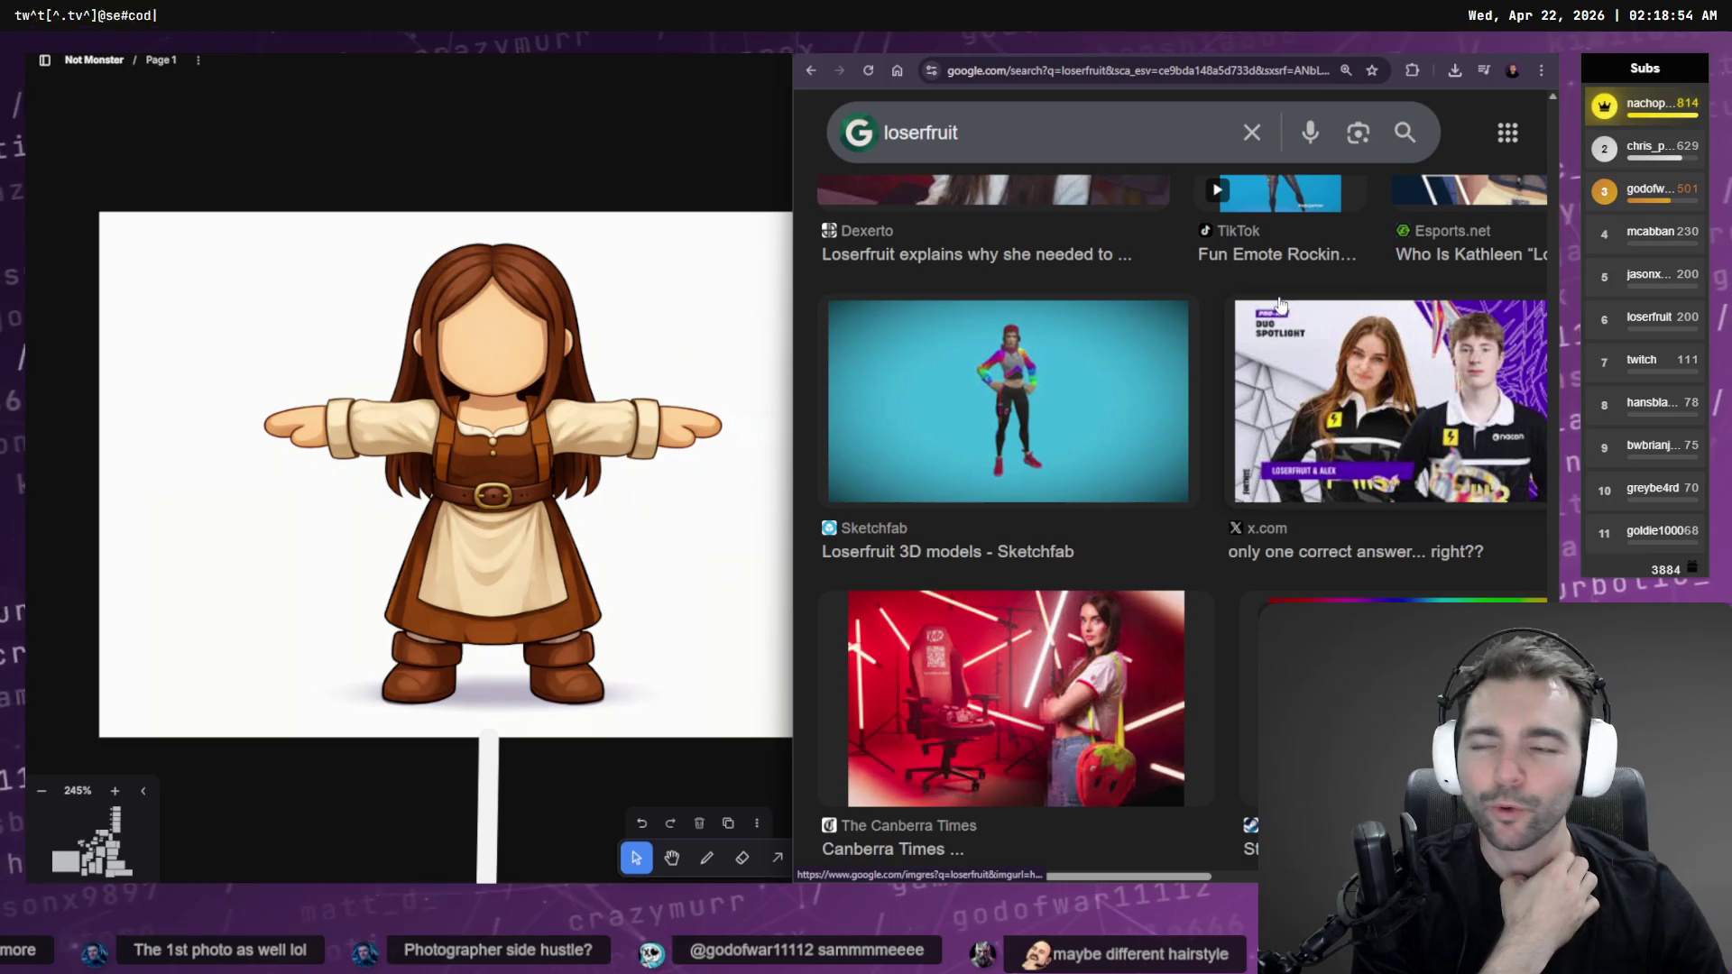
scroll(1105, 339, down, 6)
scroll(1108, 330, down, 7)
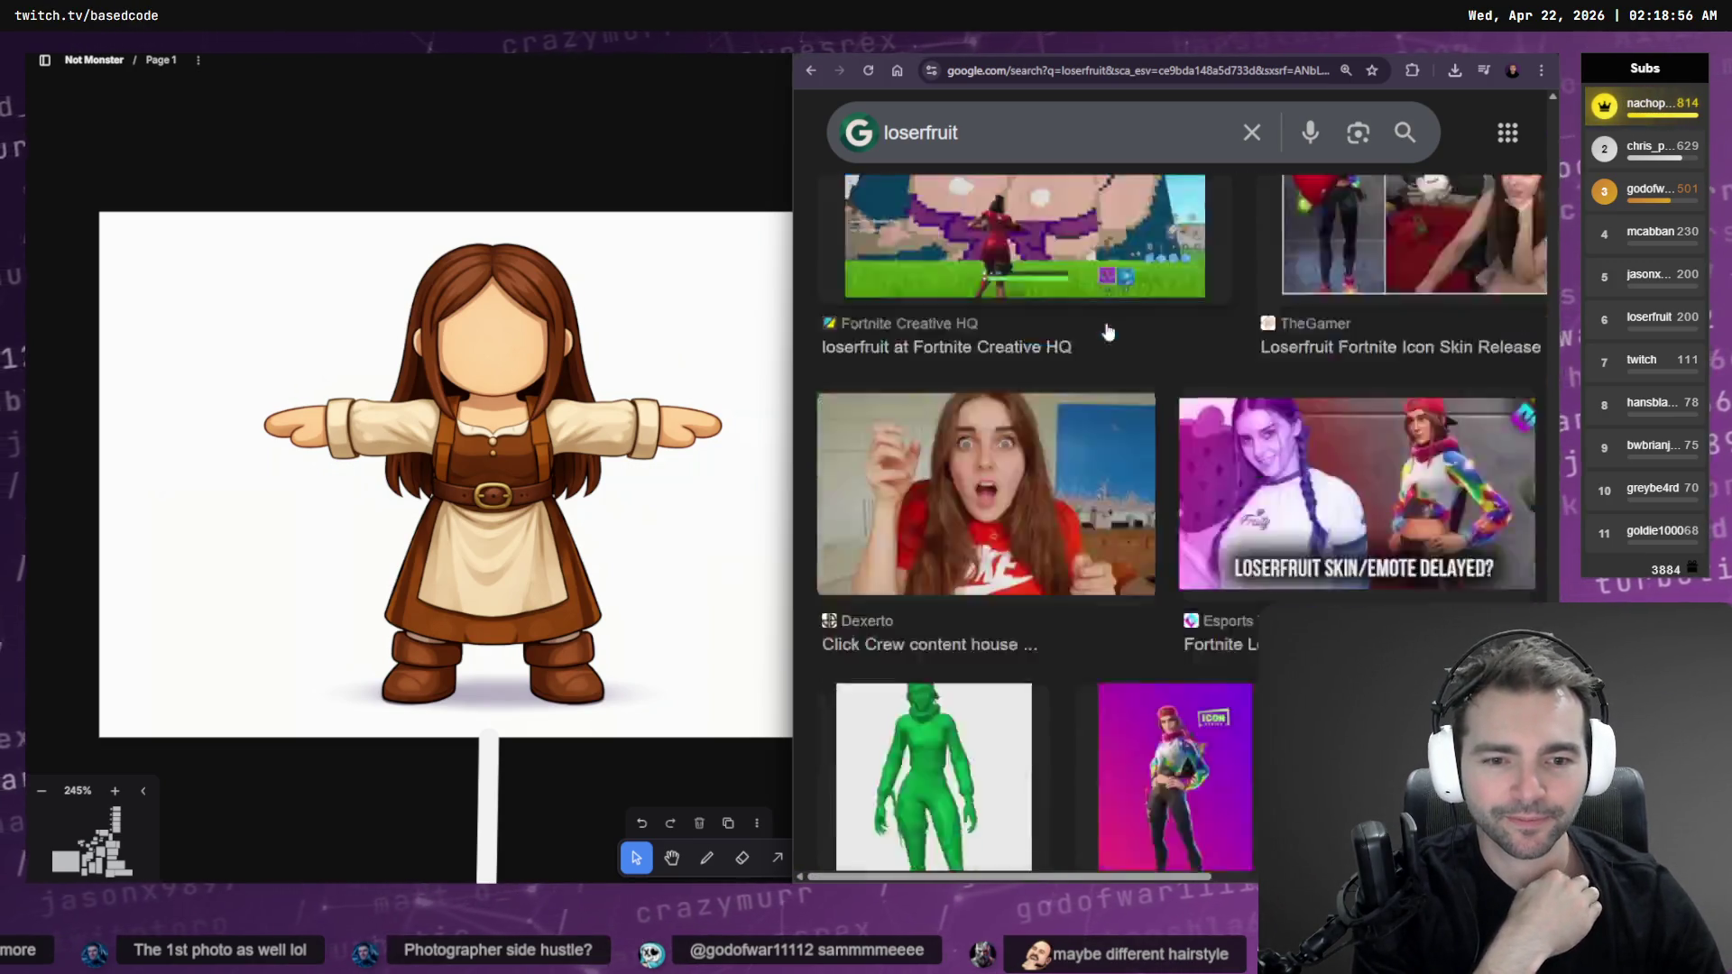
scroll(1108, 332, down, 2)
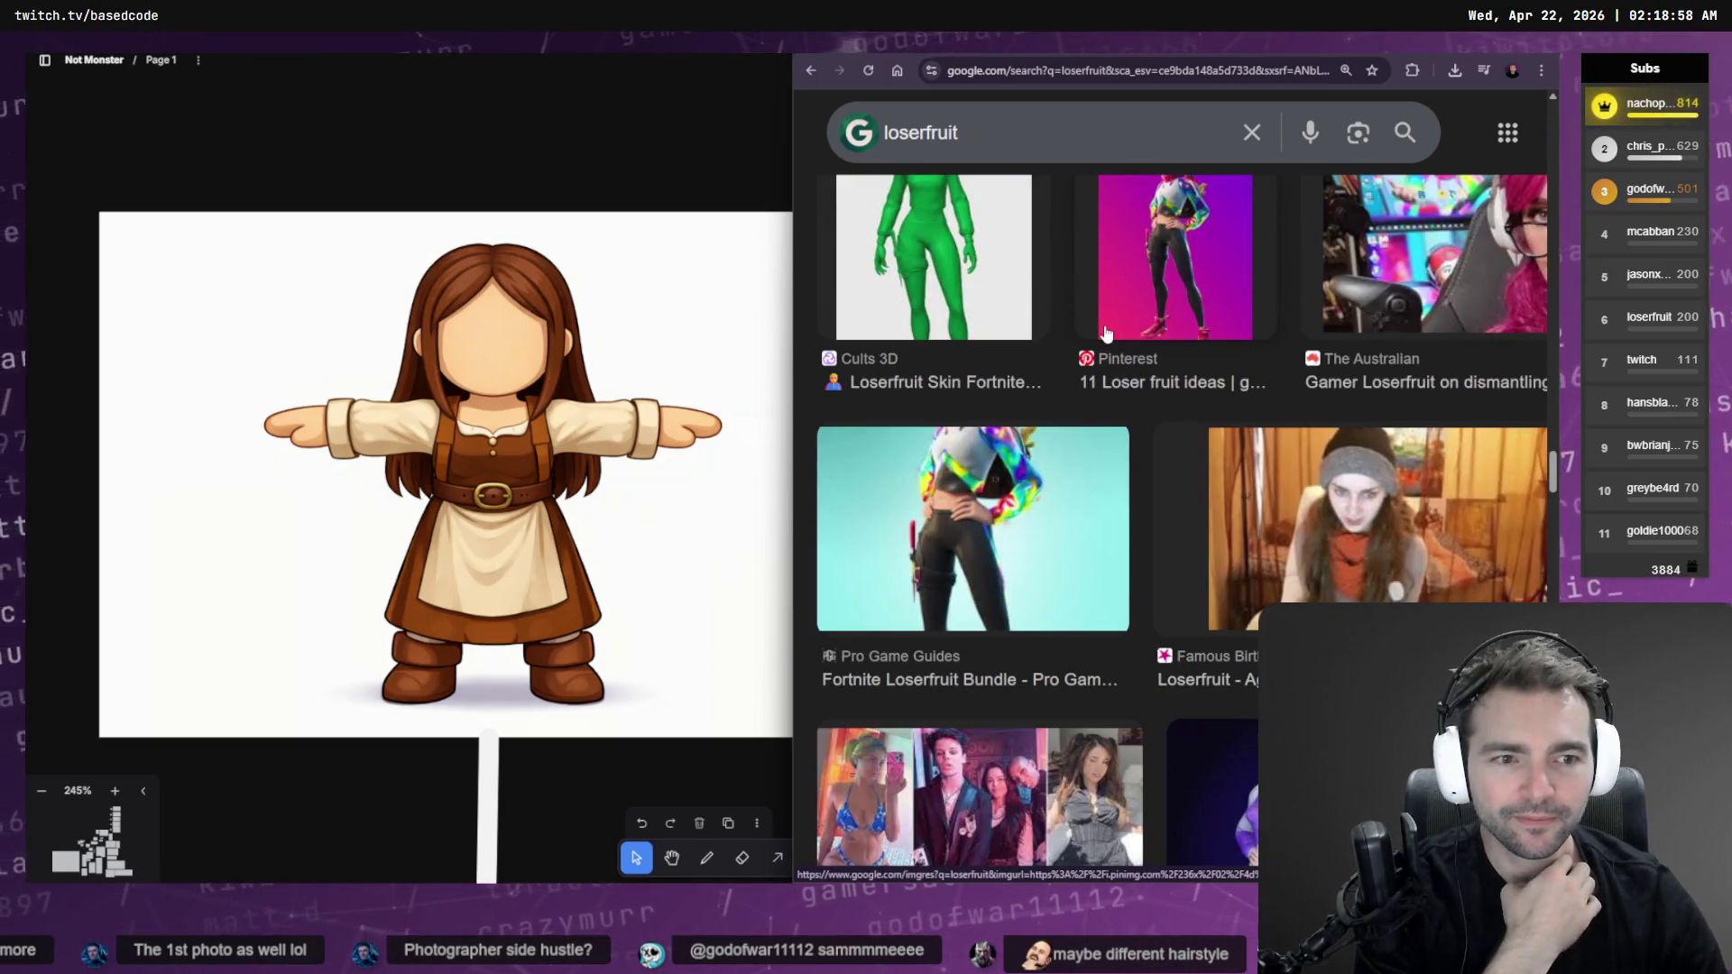
scroll(1107, 334, down, 6)
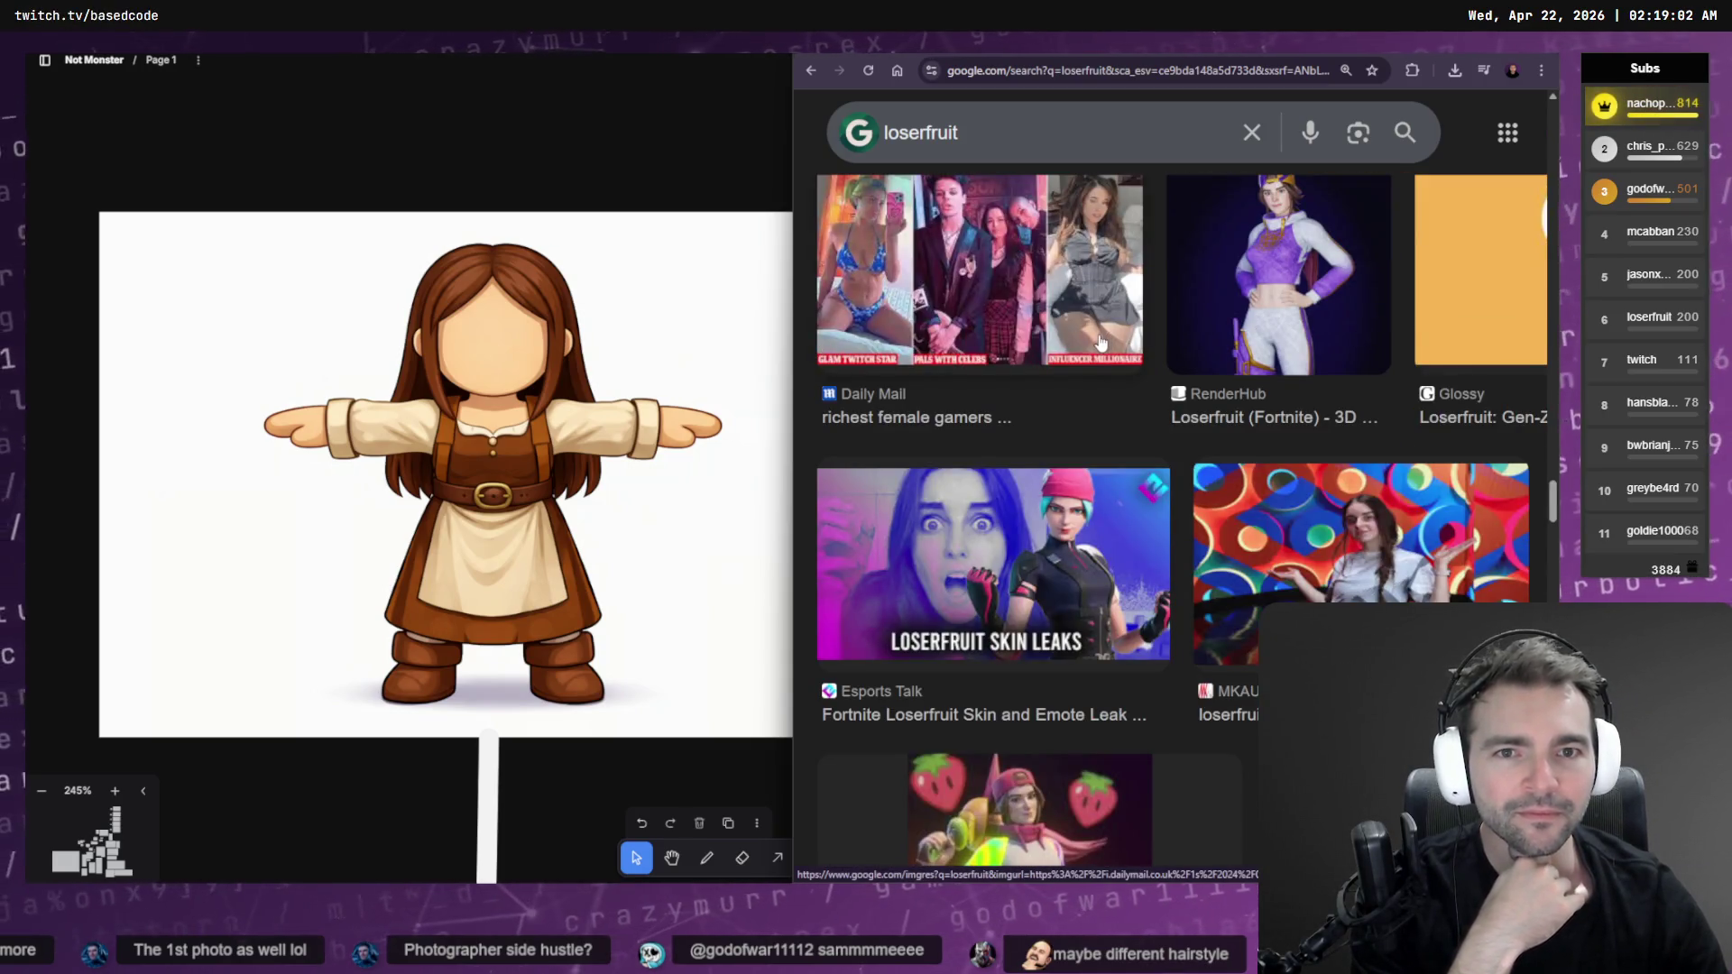
scroll(1101, 341, down, 4)
scroll(1107, 339, down, 4)
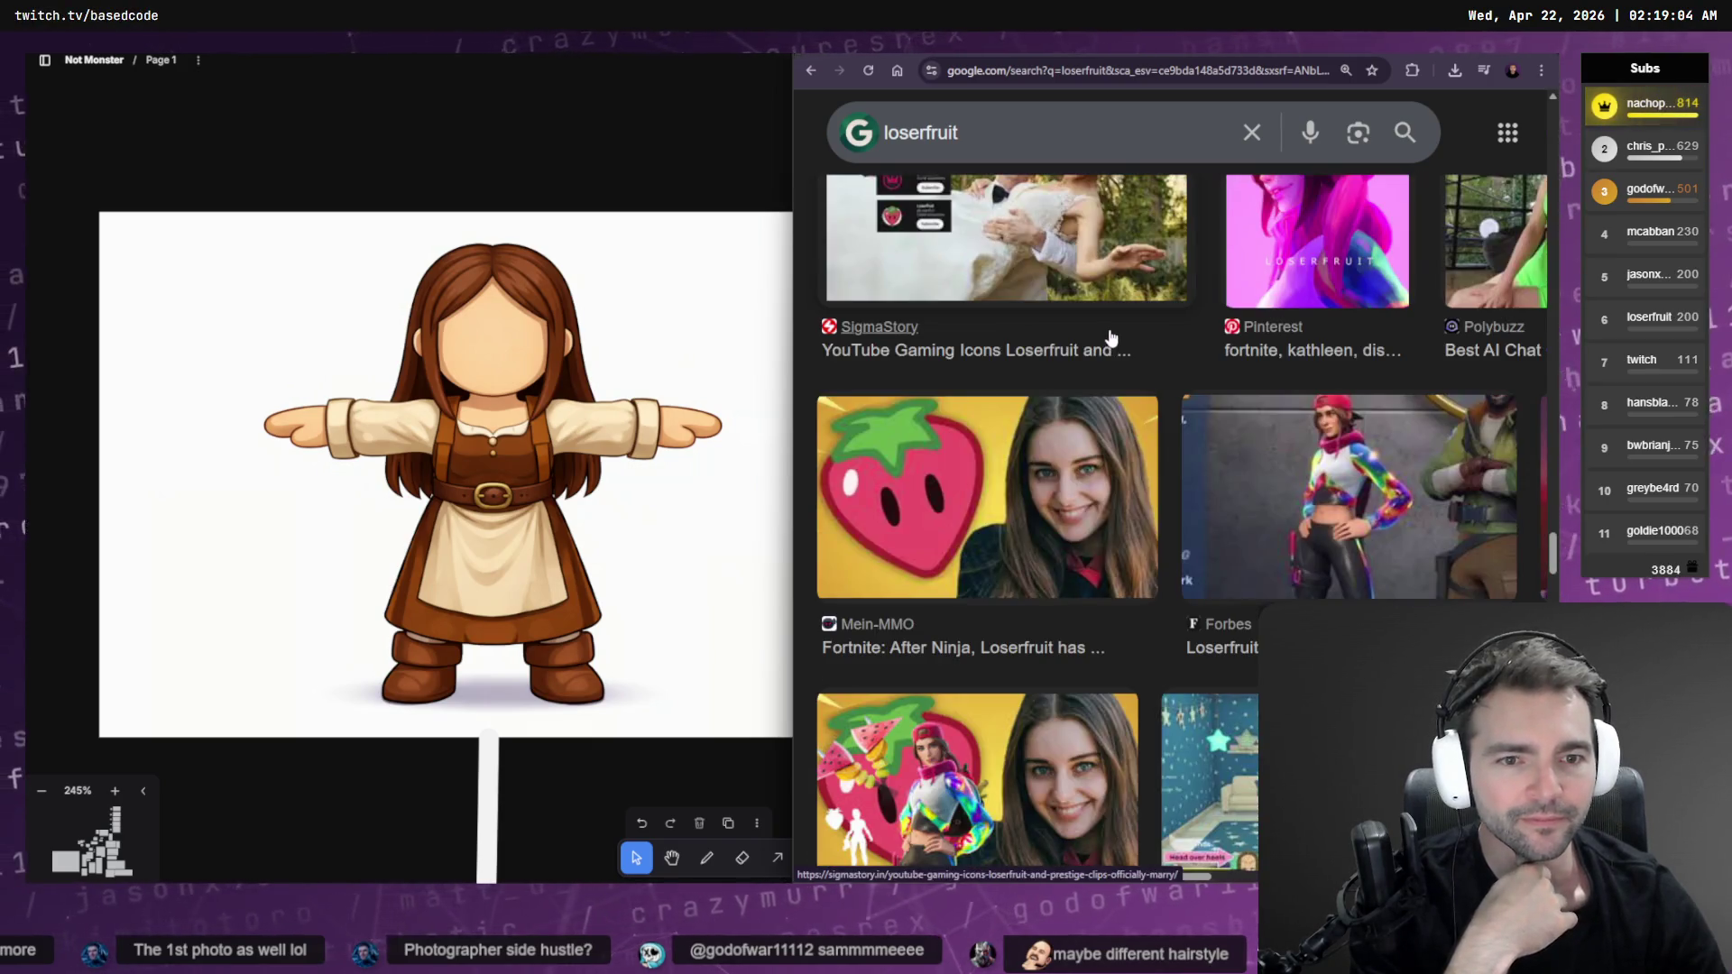
scroll(1111, 338, down, 4)
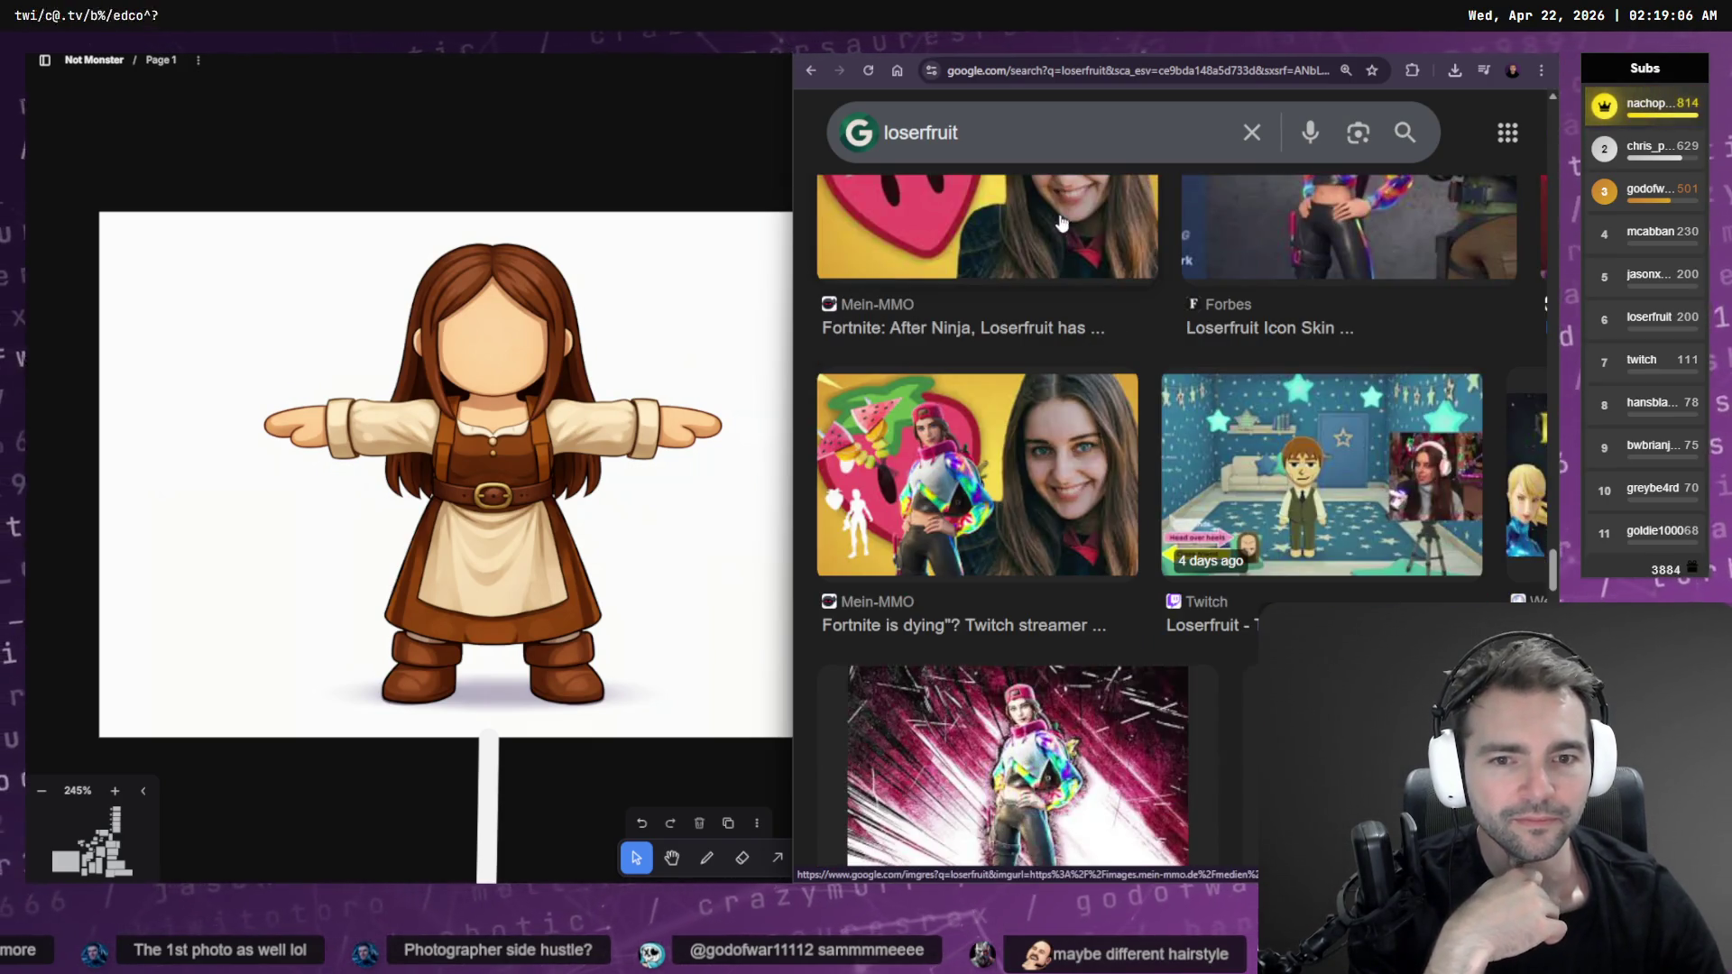
scroll(1055, 221, down, 3)
scroll(1306, 335, down, 3)
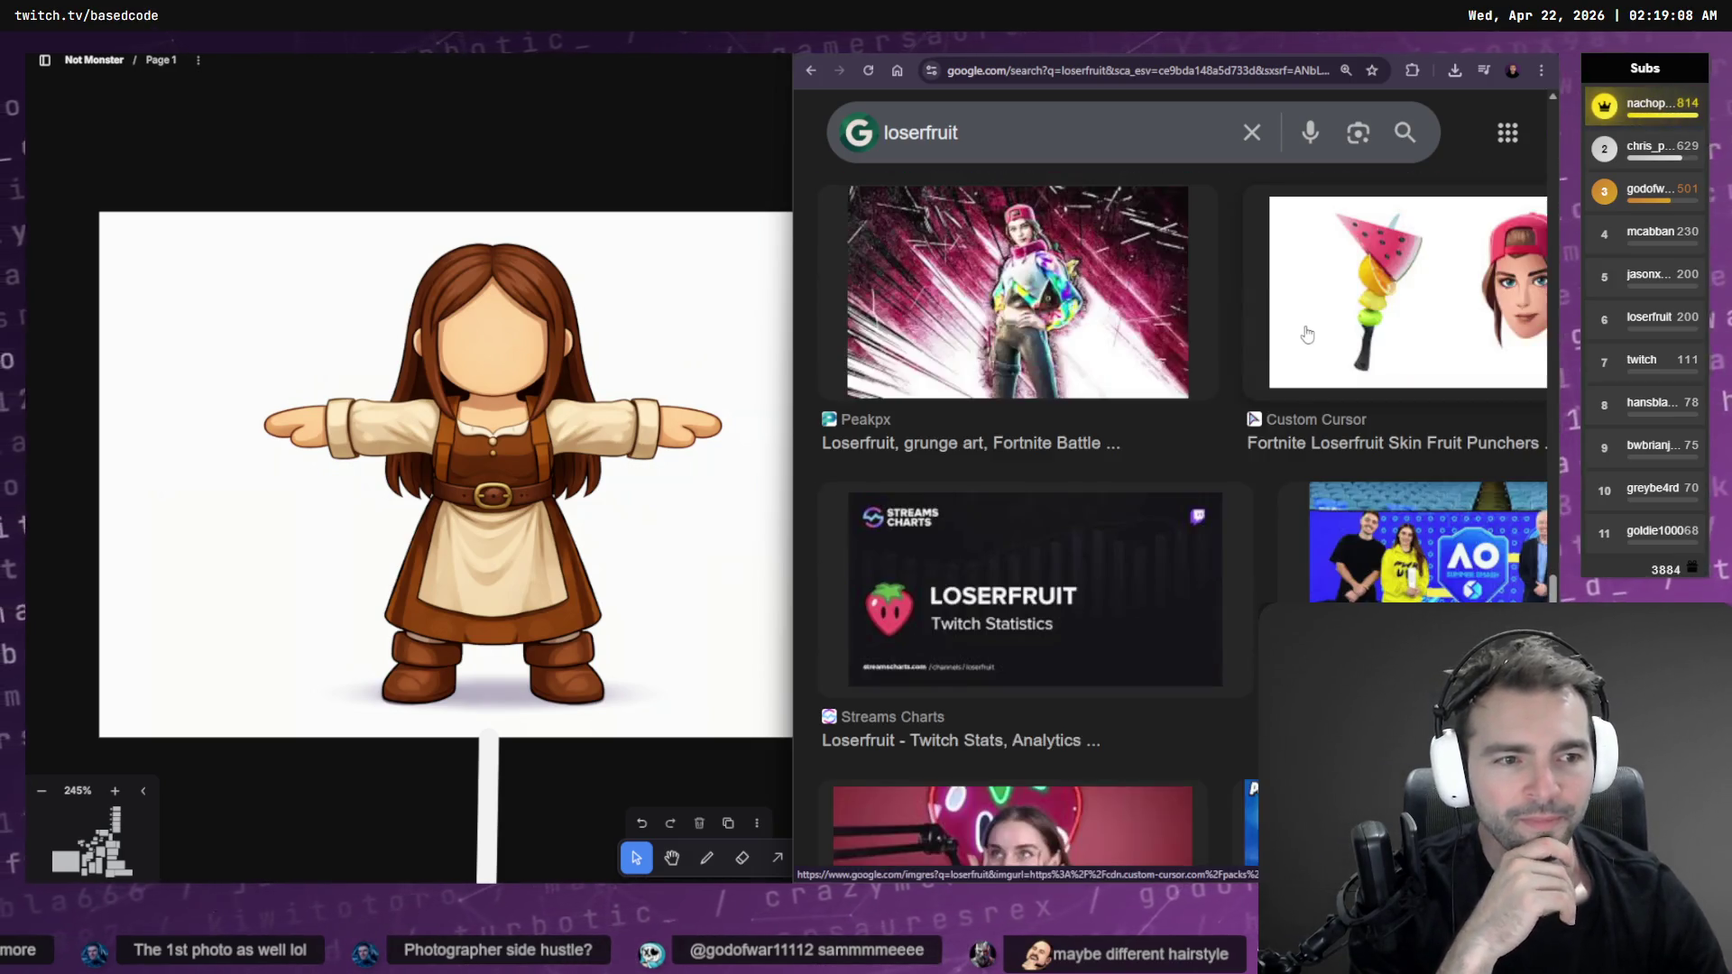
scroll(1313, 328, down, 5)
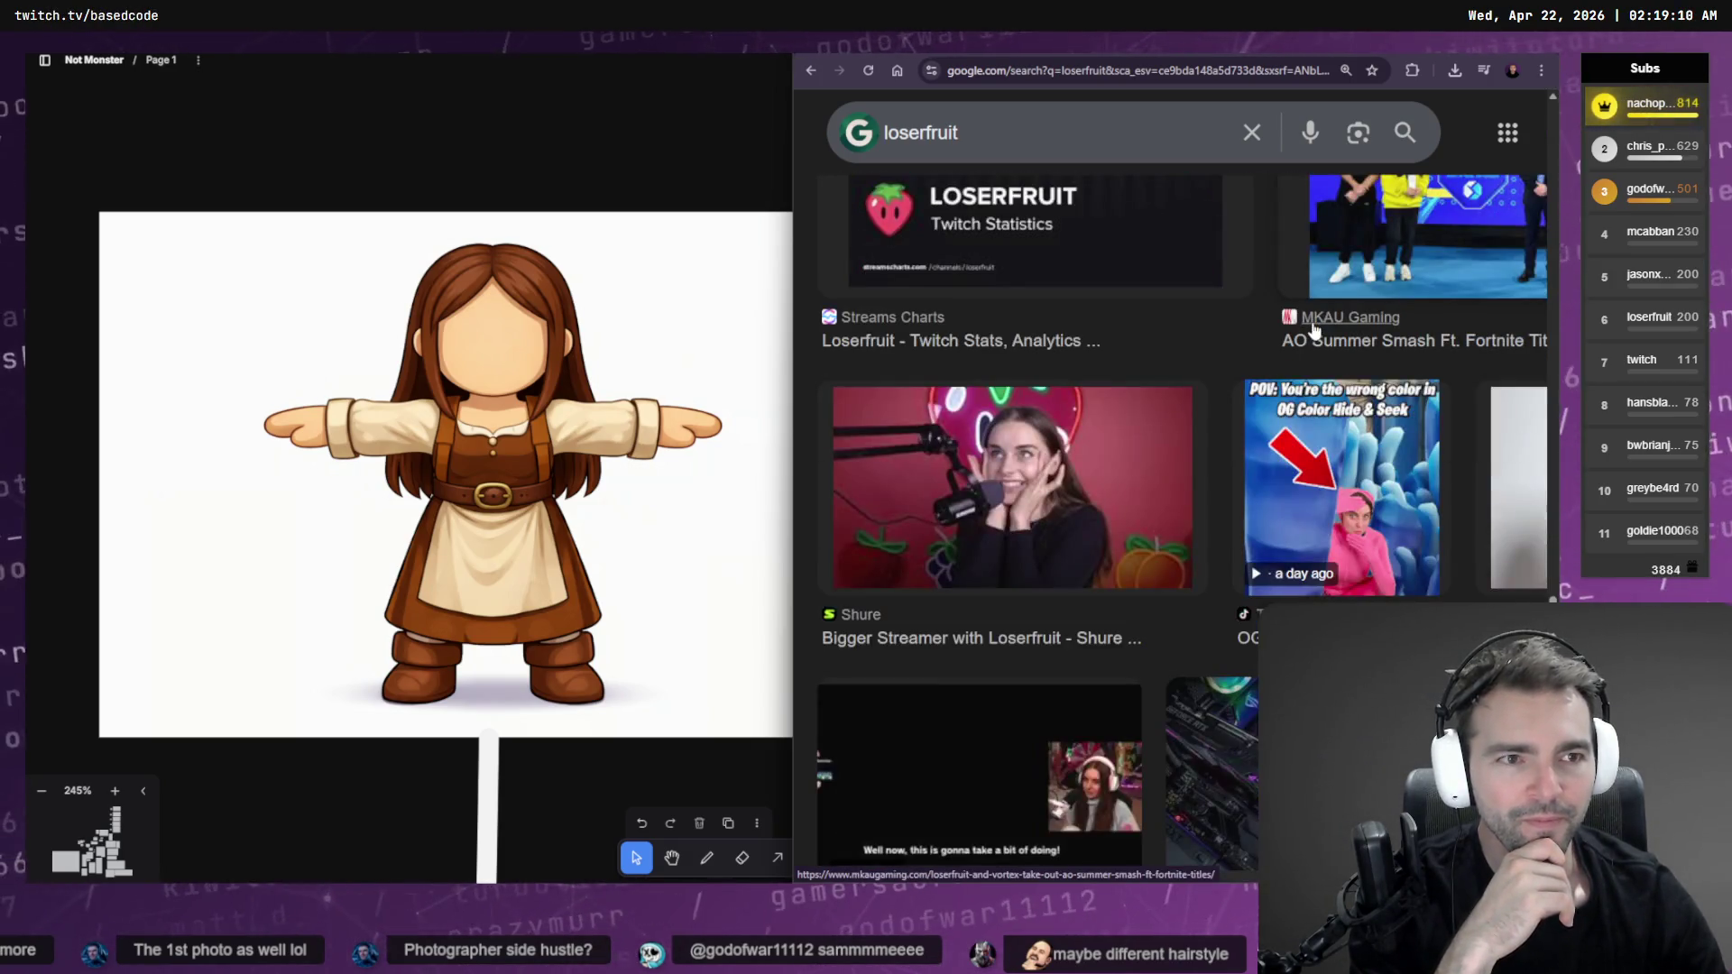
scroll(1314, 329, up, 5)
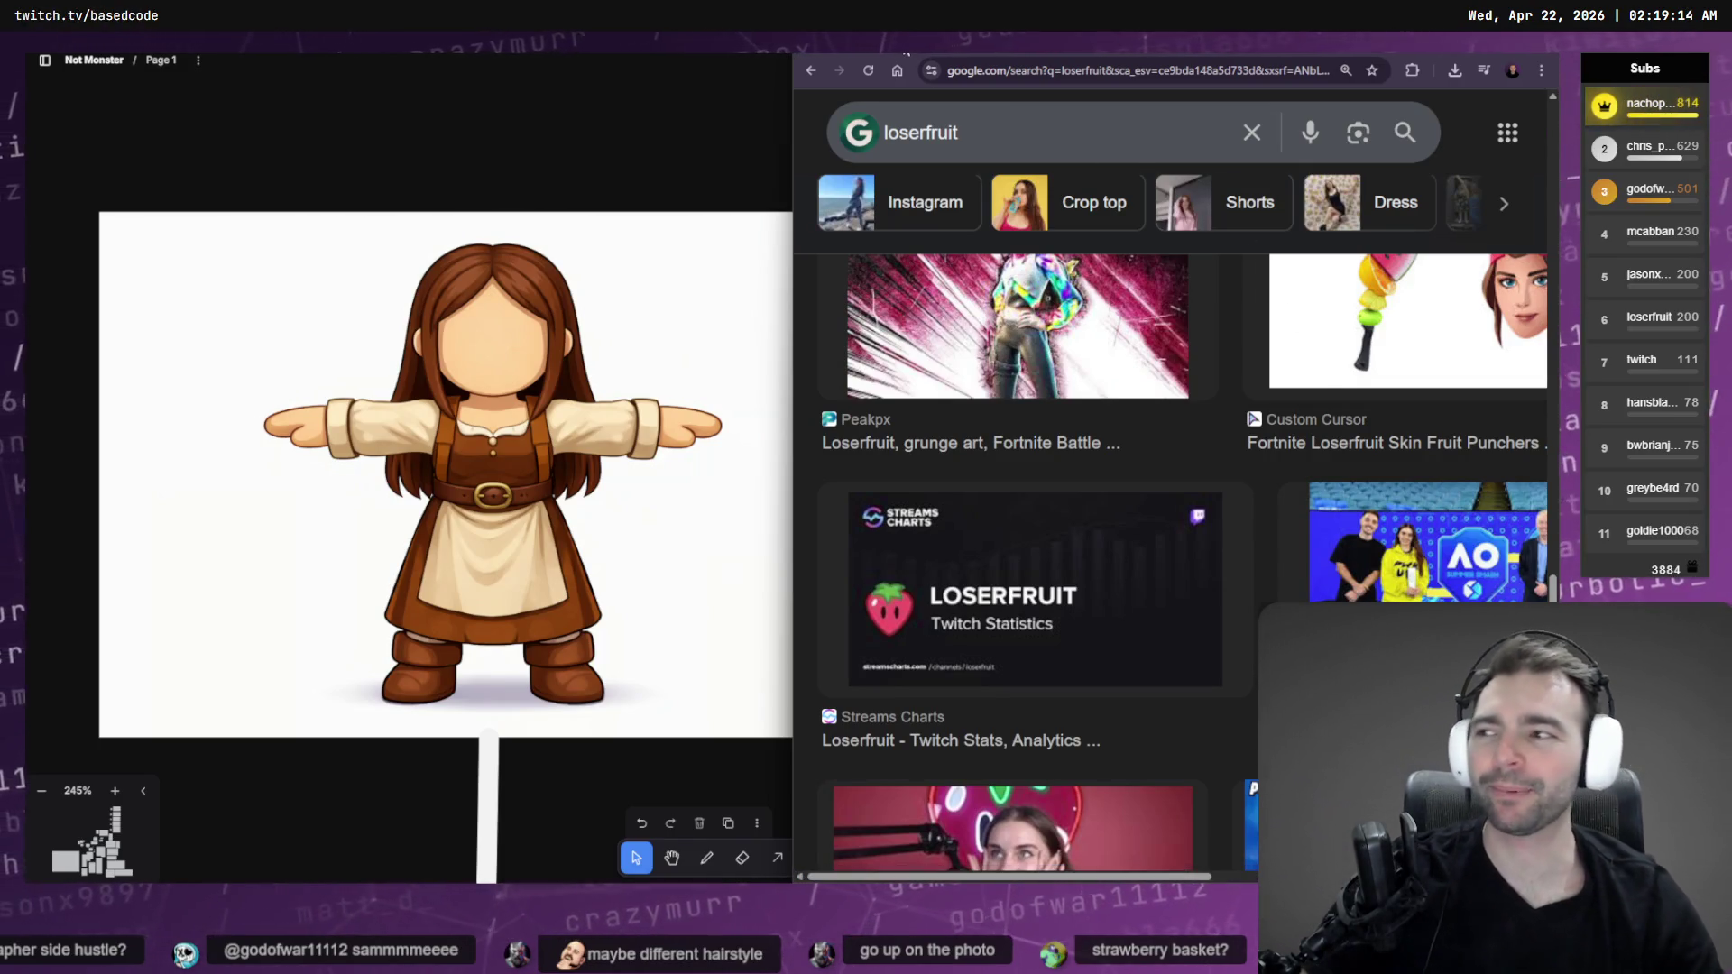
Return to the Not Monster board and browse the character images, selecting the straw-hat farmer
key(alt+Tab)
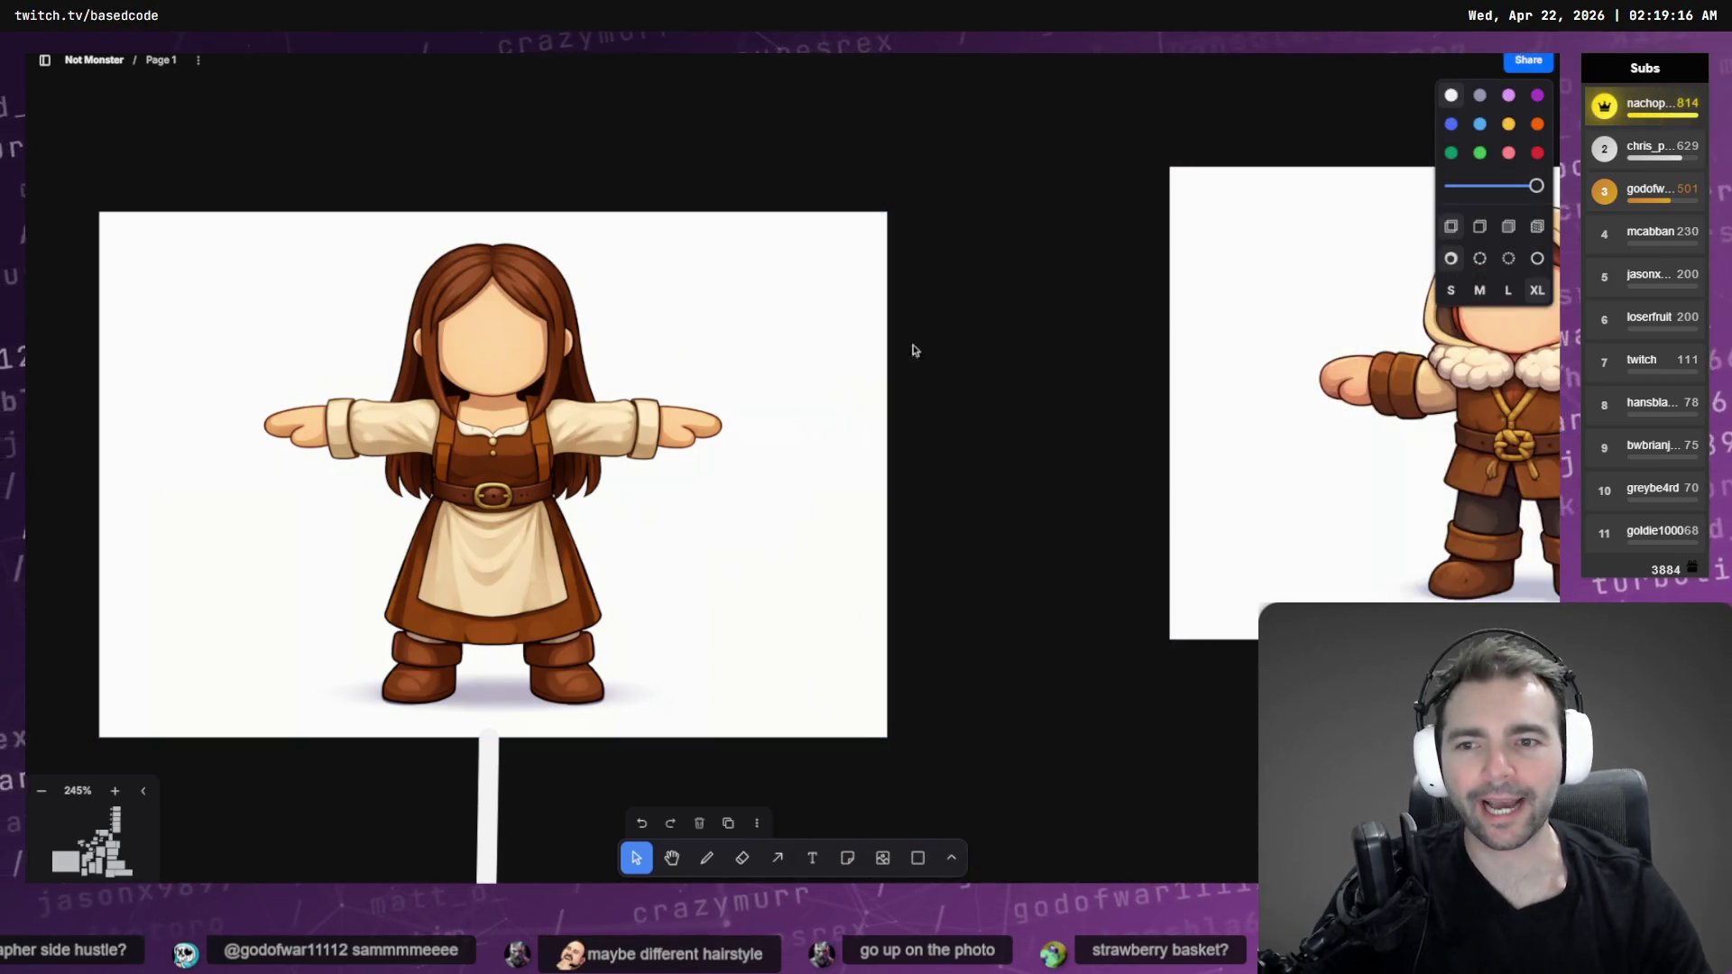
scroll(434, 444, down, 5)
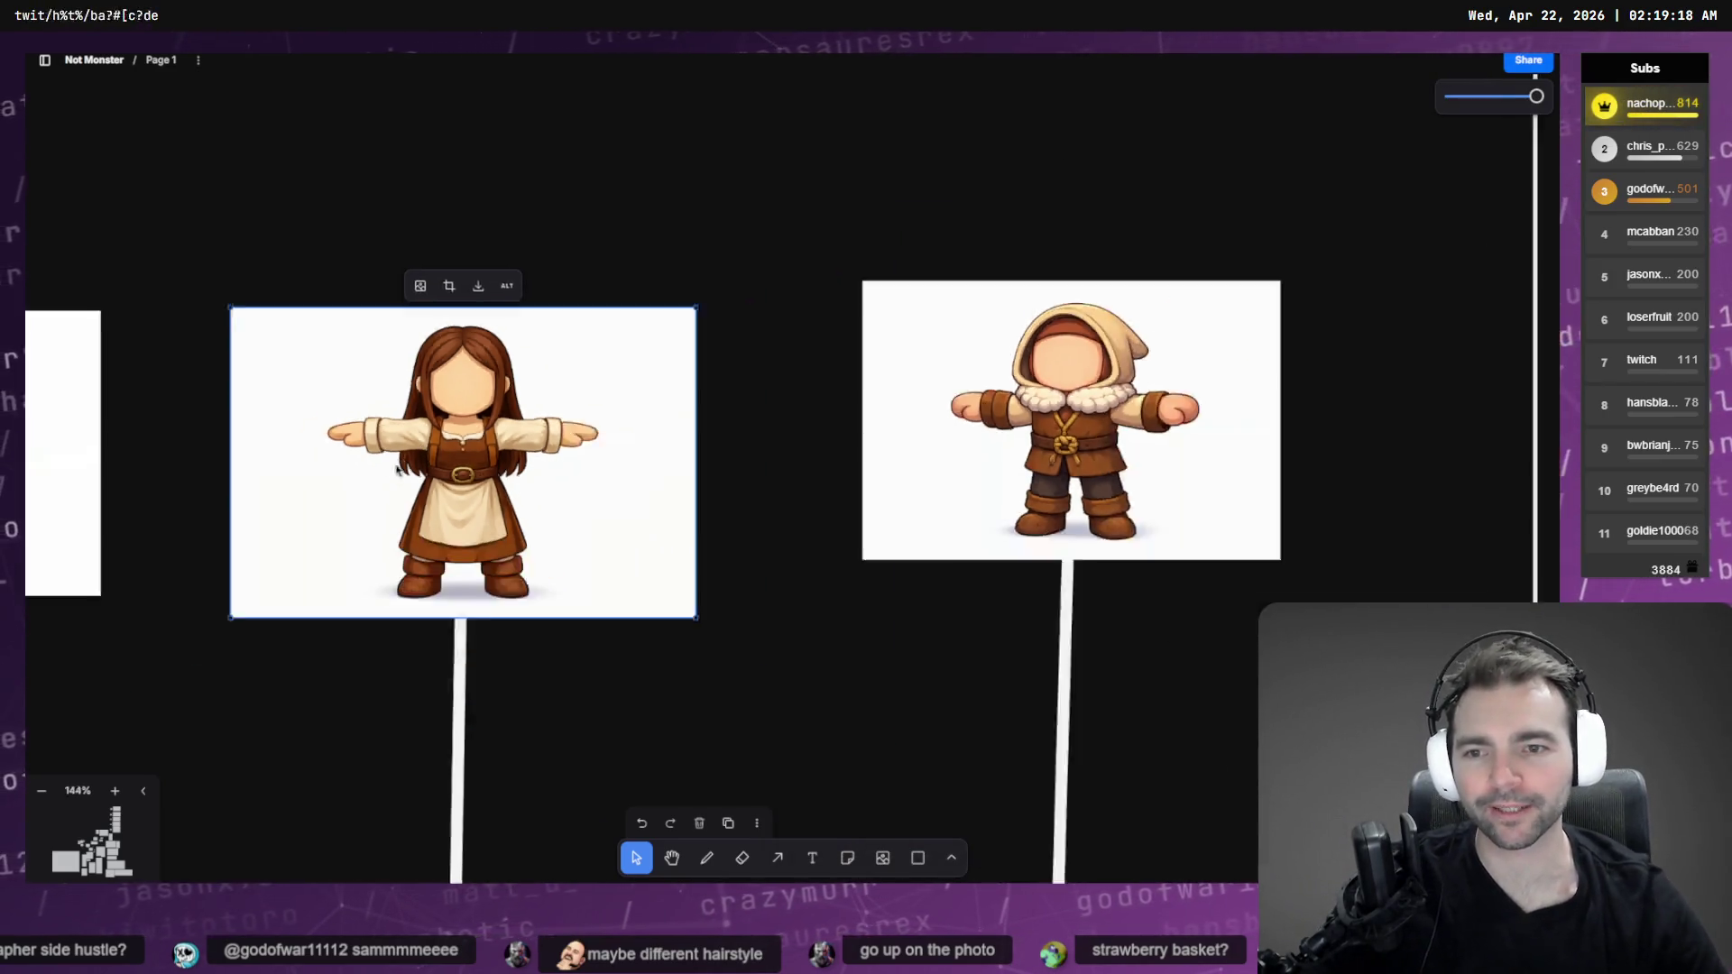
scroll(631, 451, left, 3)
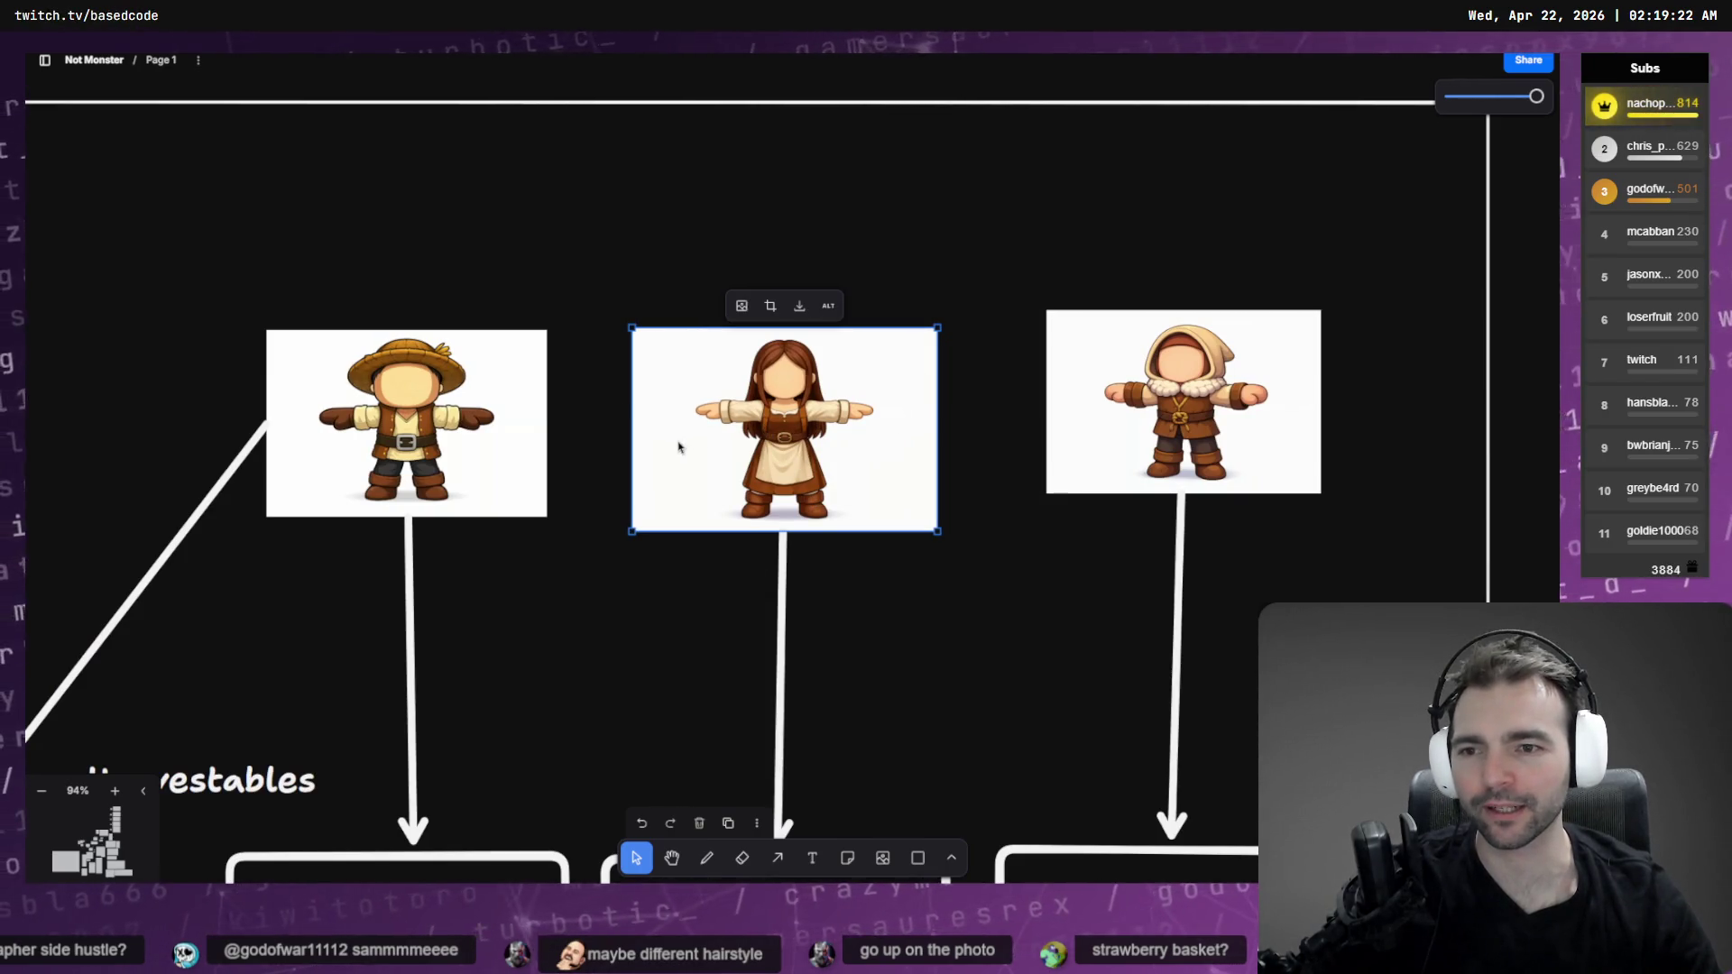
click(446, 419)
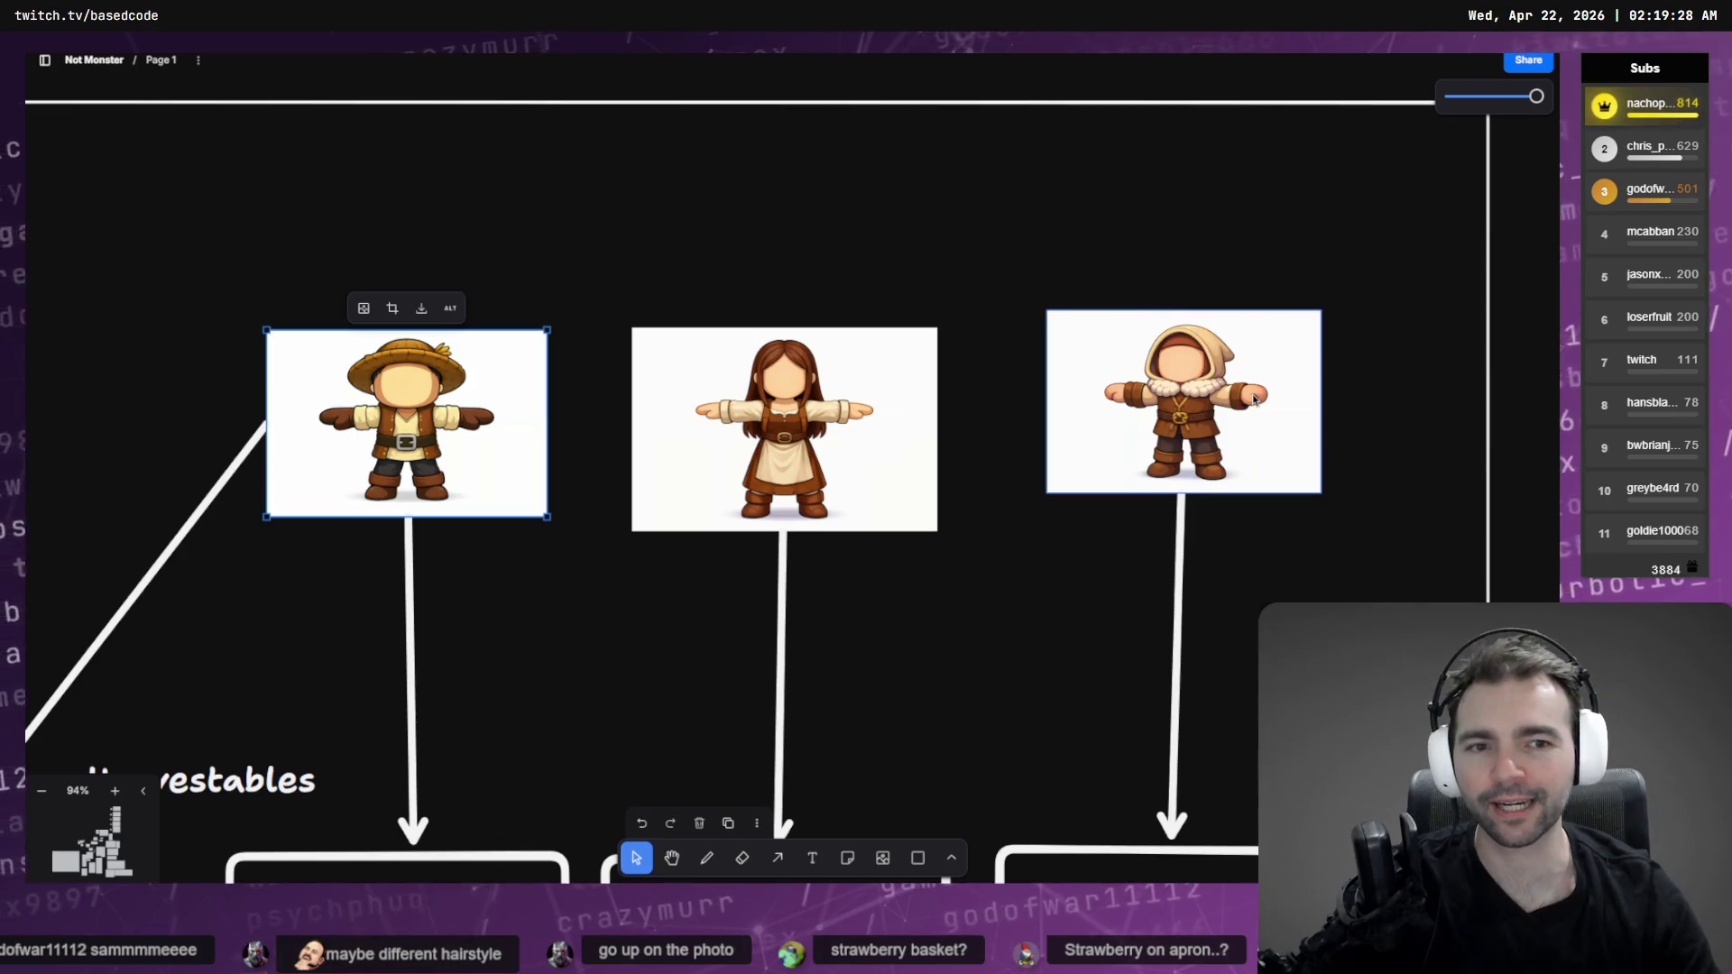
scroll(1254, 399, up, 5)
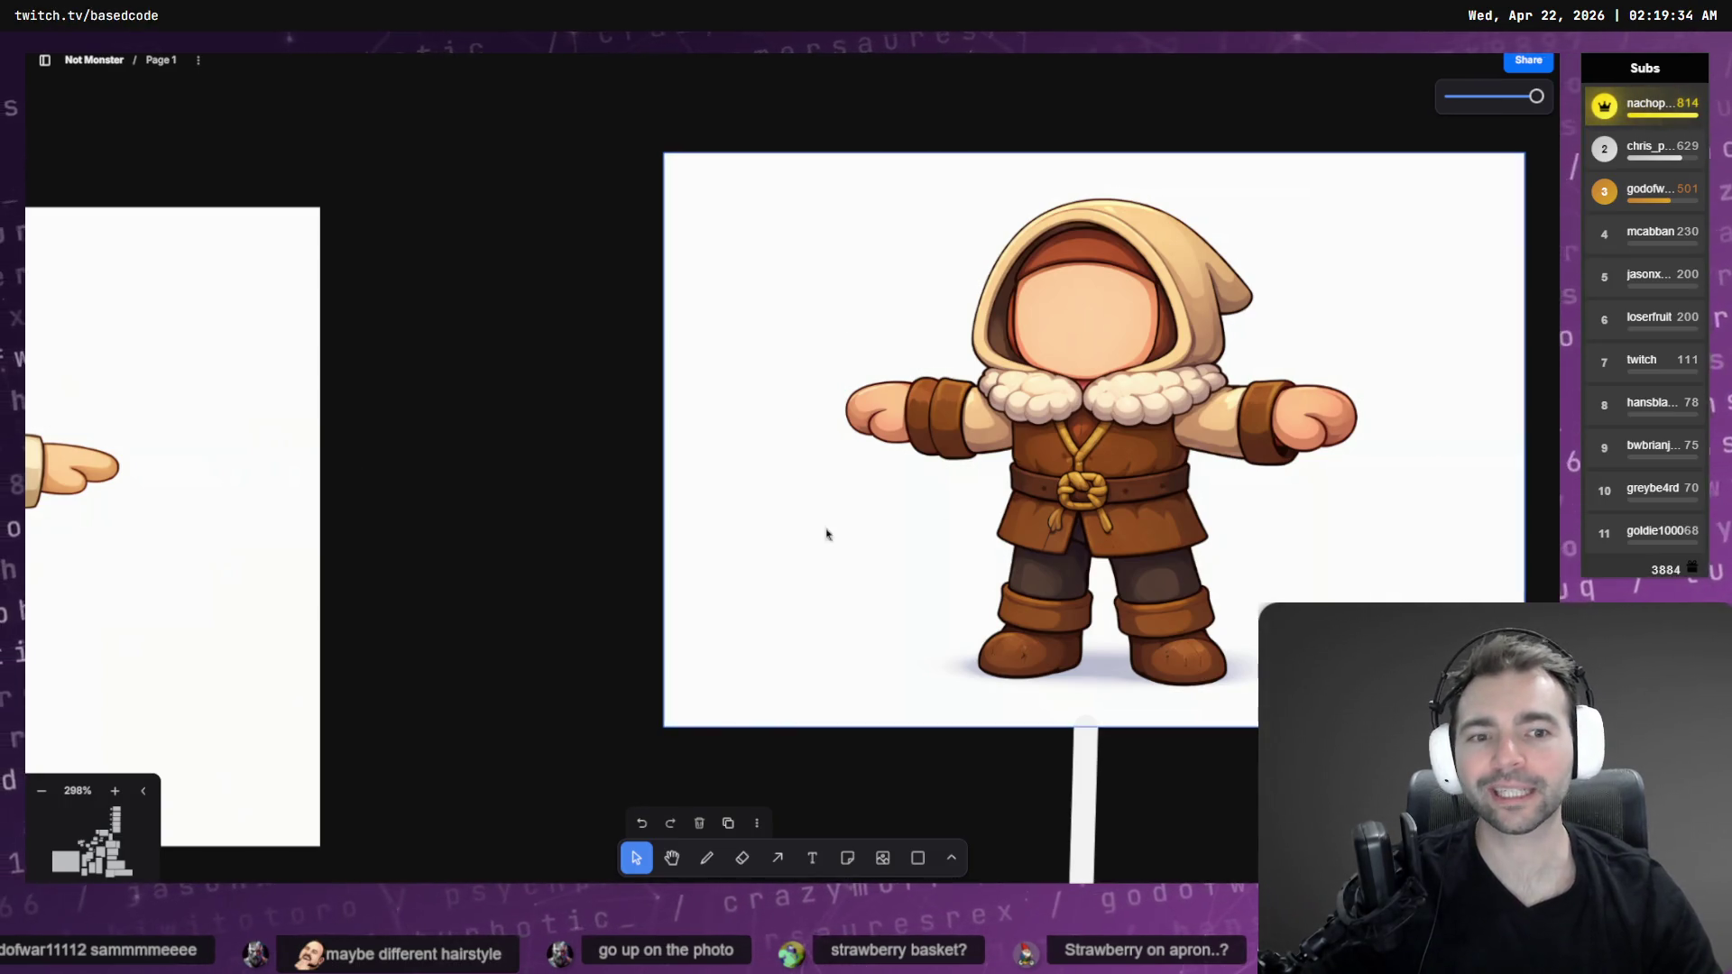
scroll(622, 575, left, 6)
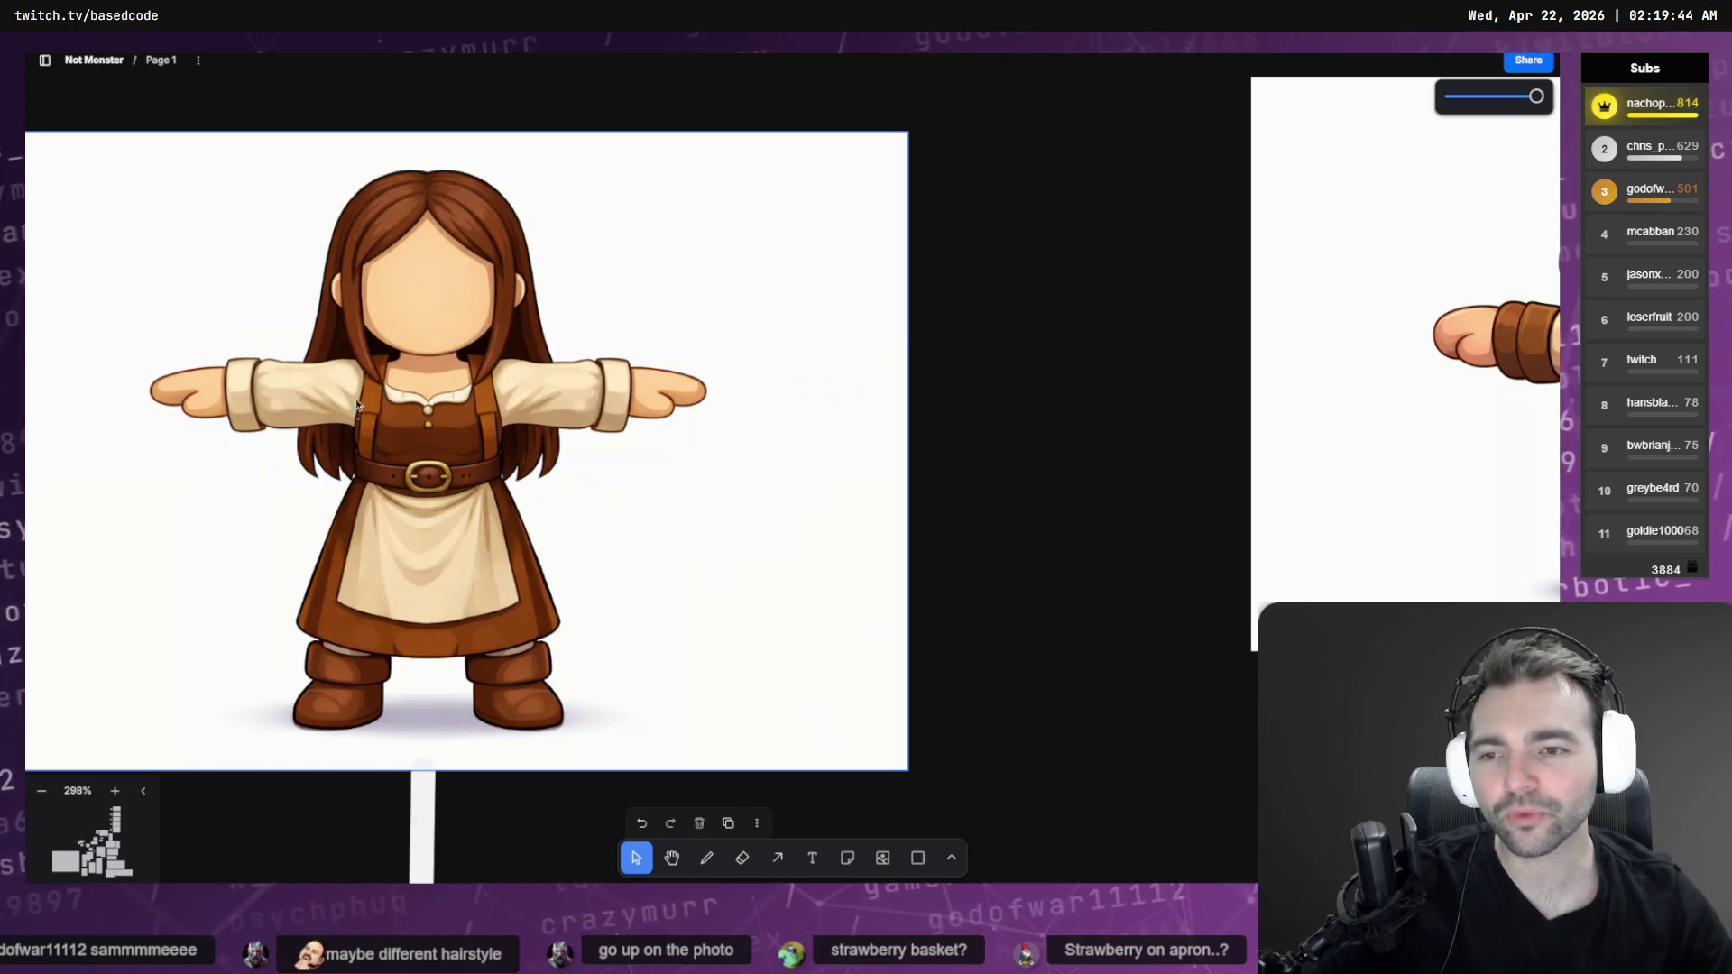
Export the long-haired girl character image as a PNG (tldrawFile (89).png)
scroll(631, 541, down, 5)
scroll(634, 565, down, 2)
scroll(634, 566, left, 2)
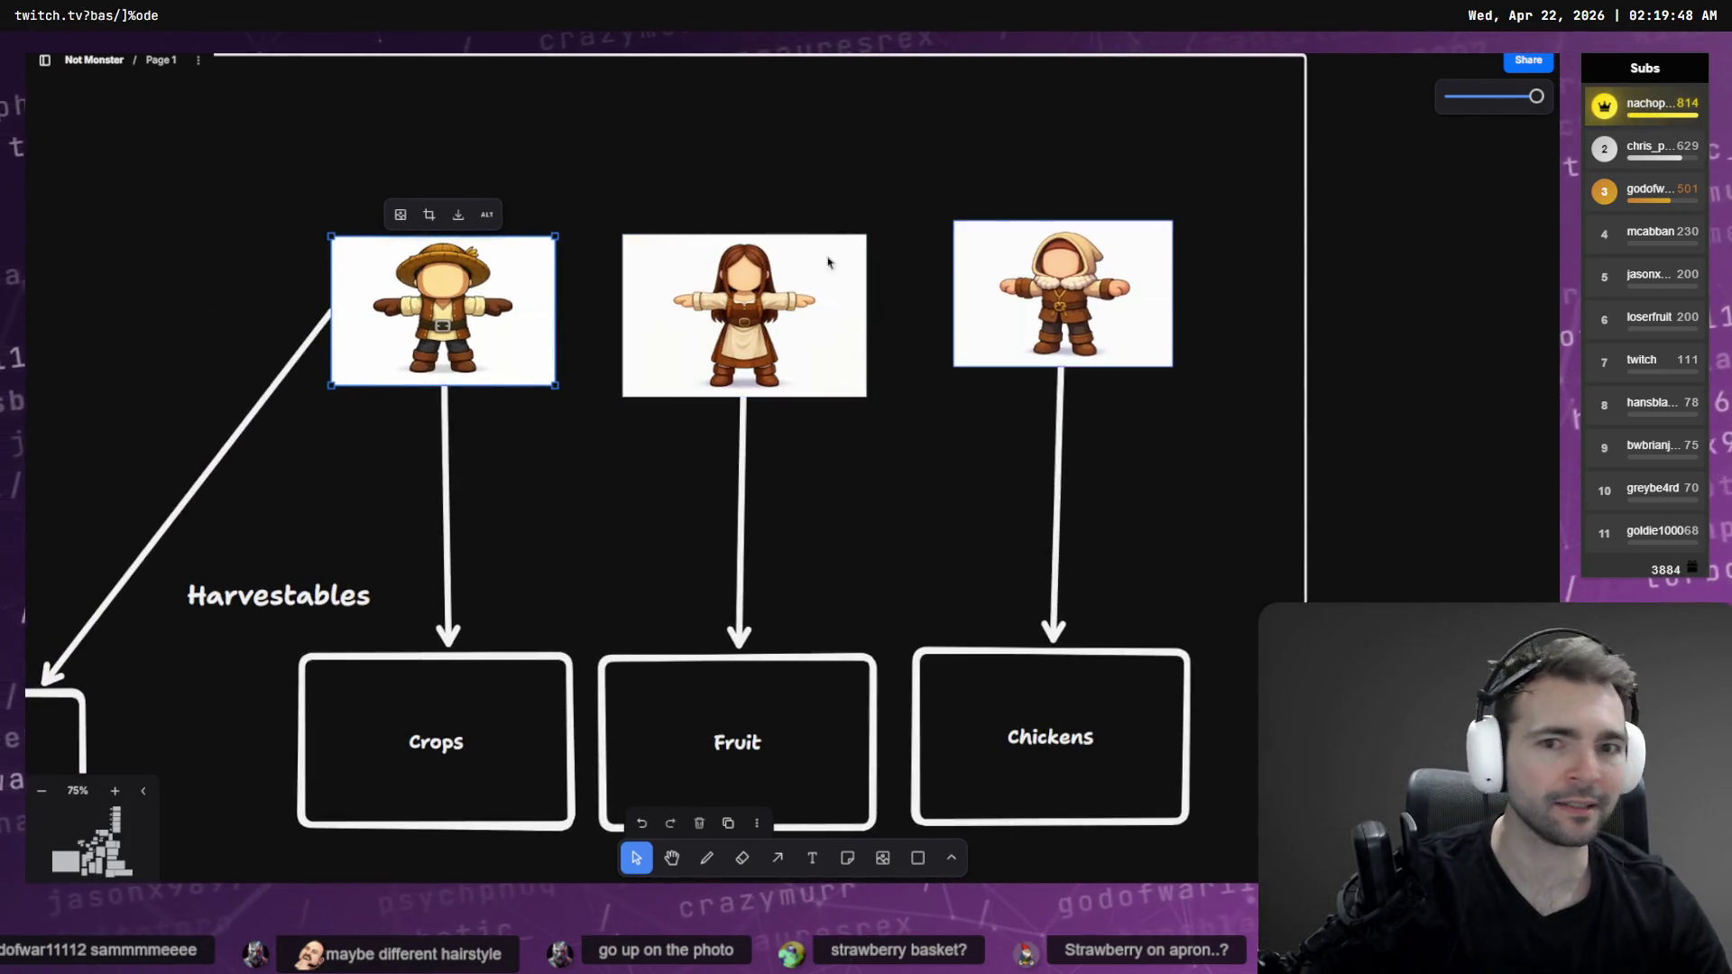
click(812, 288)
right_click(773, 261)
click(762, 217)
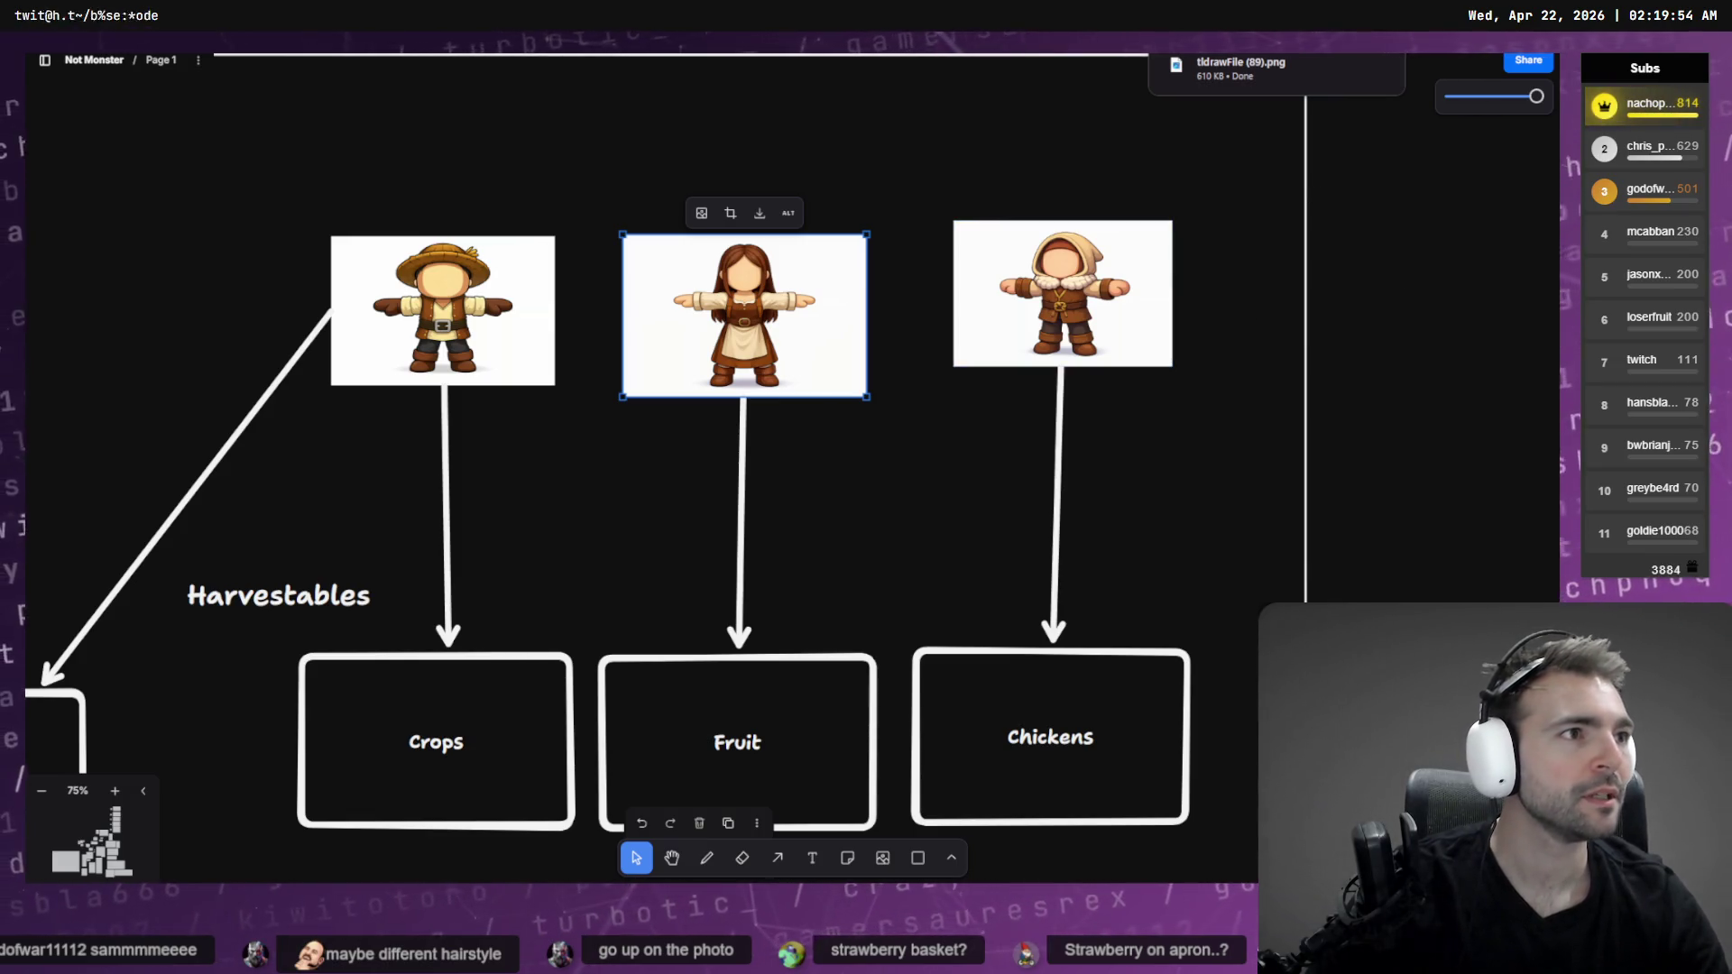
key(ctrl+n)
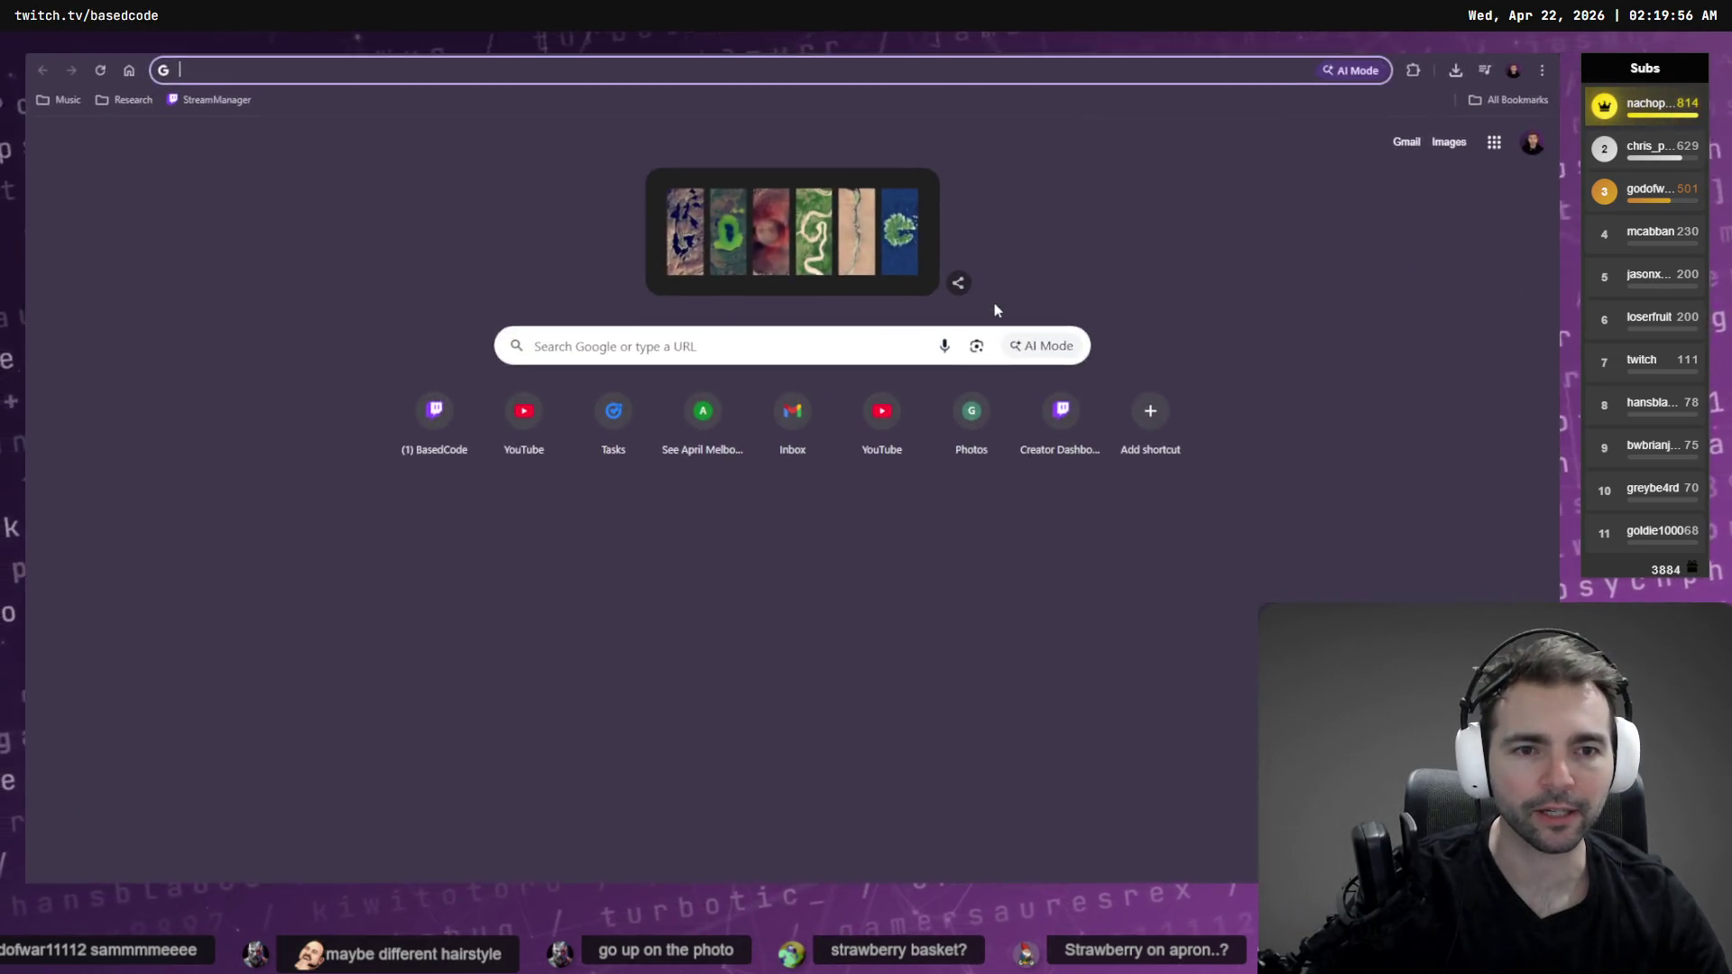
In ChatGPT, open the Not Monsters project page for a new chat
key(ctrl+w)
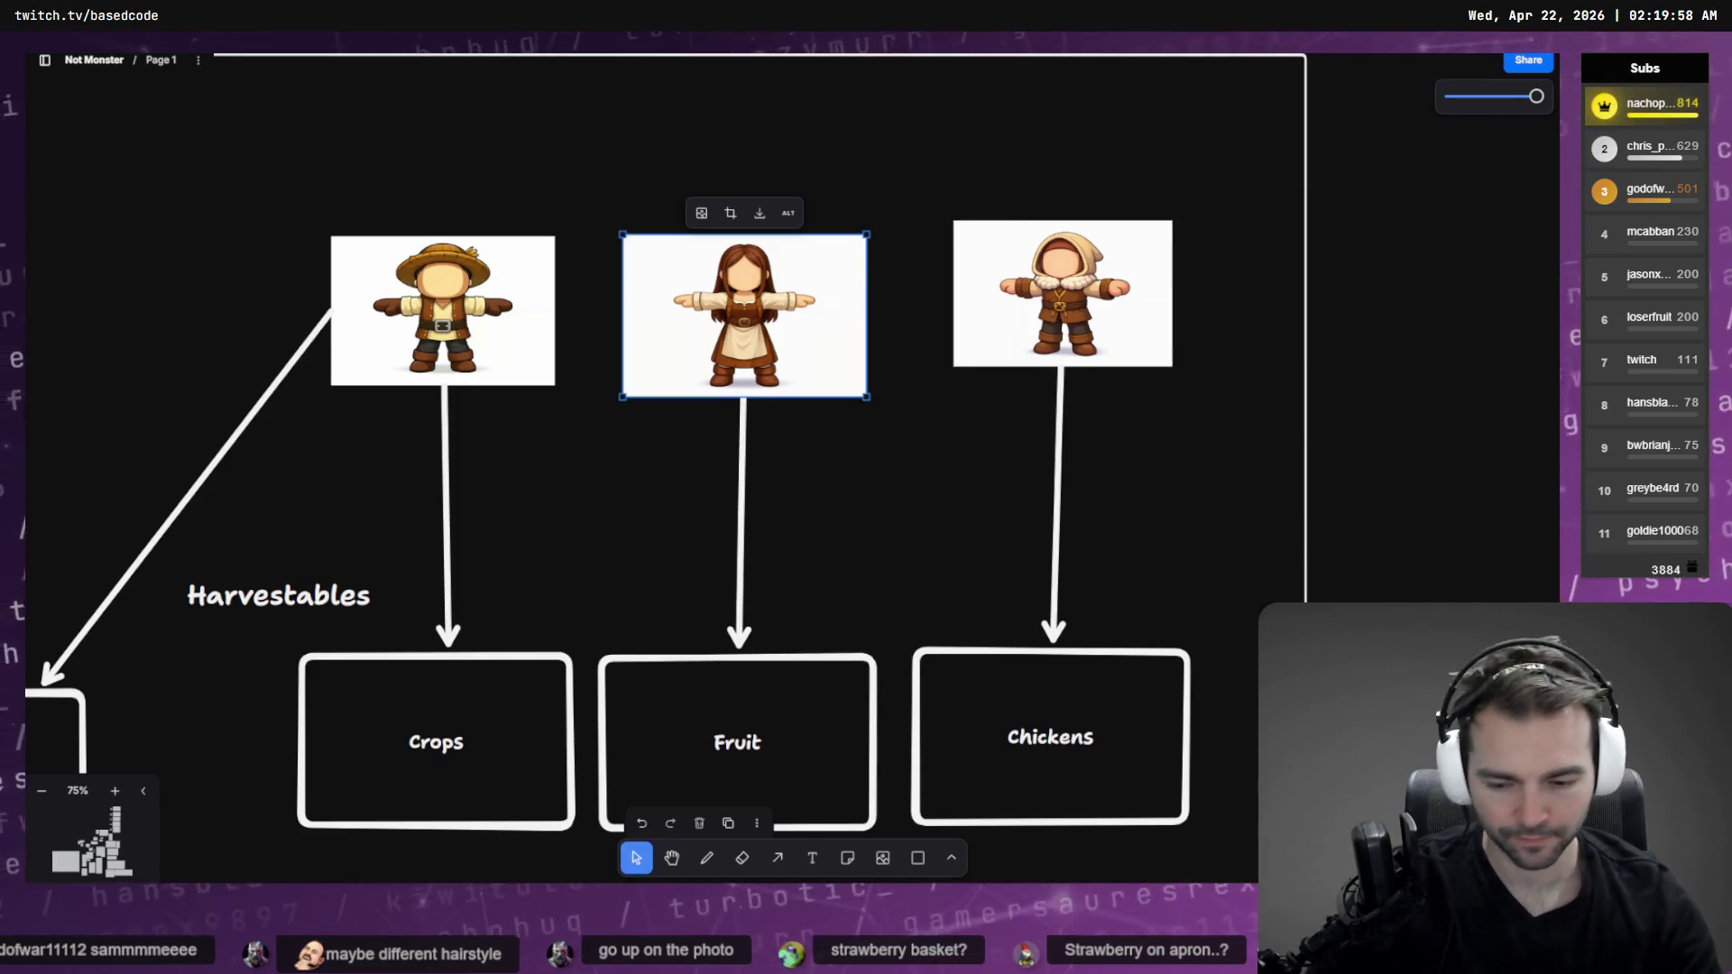
key(alt+Tab)
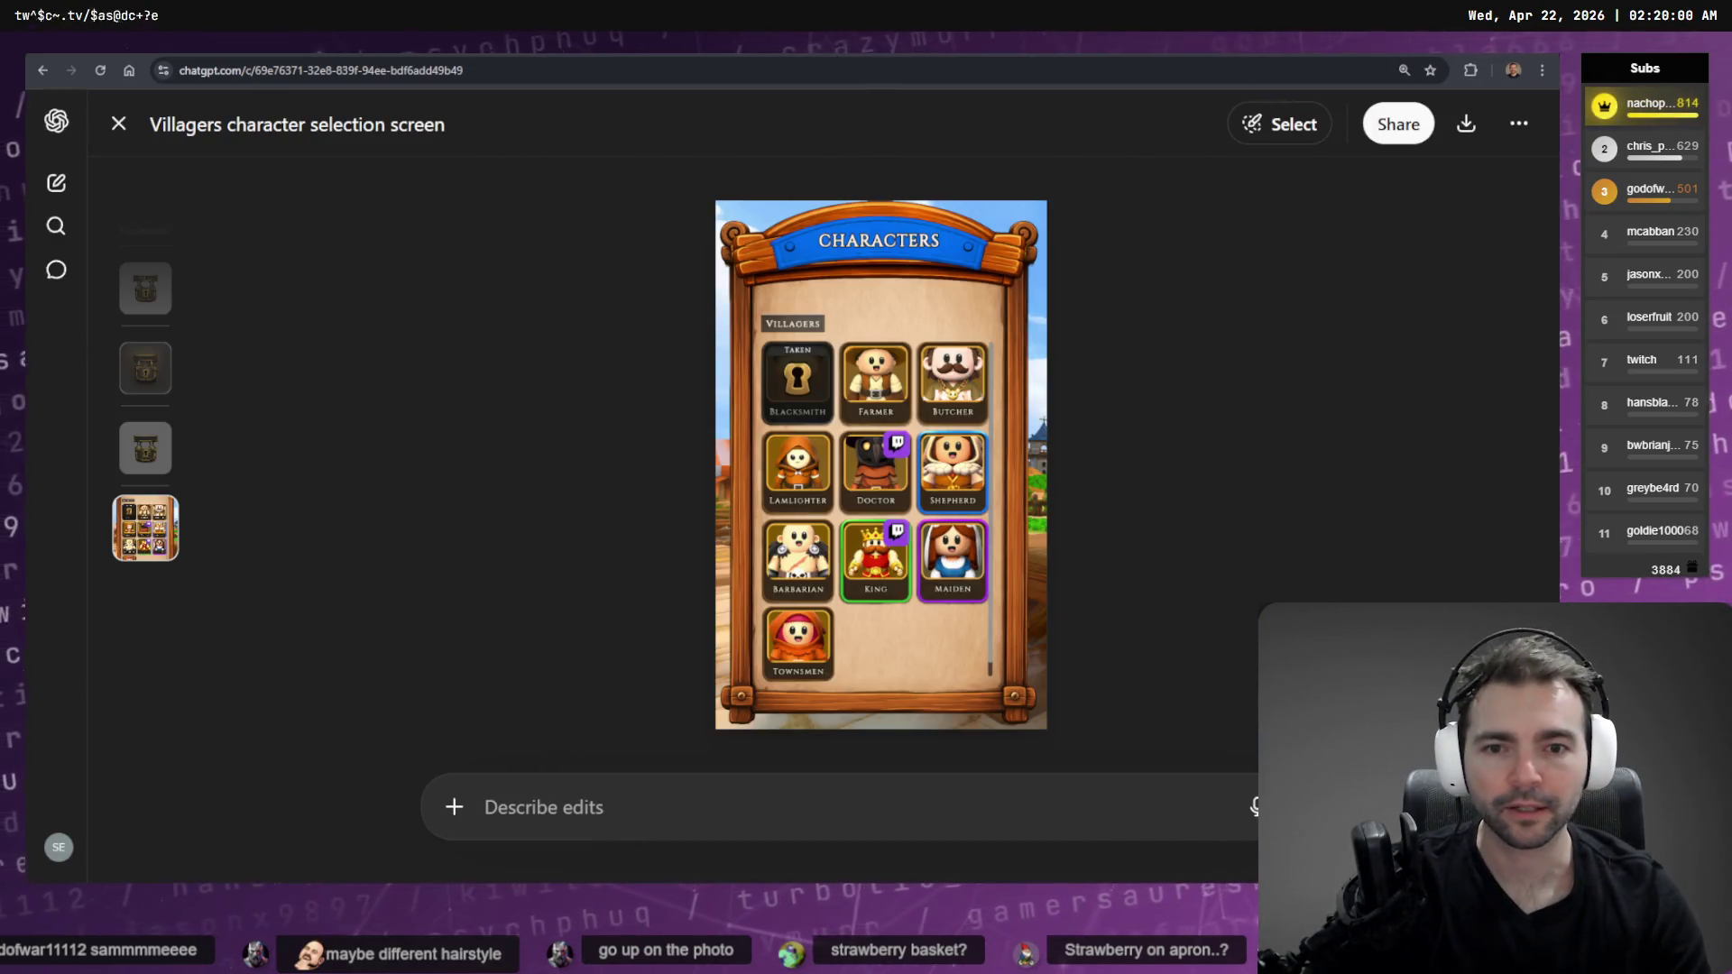
click(56, 183)
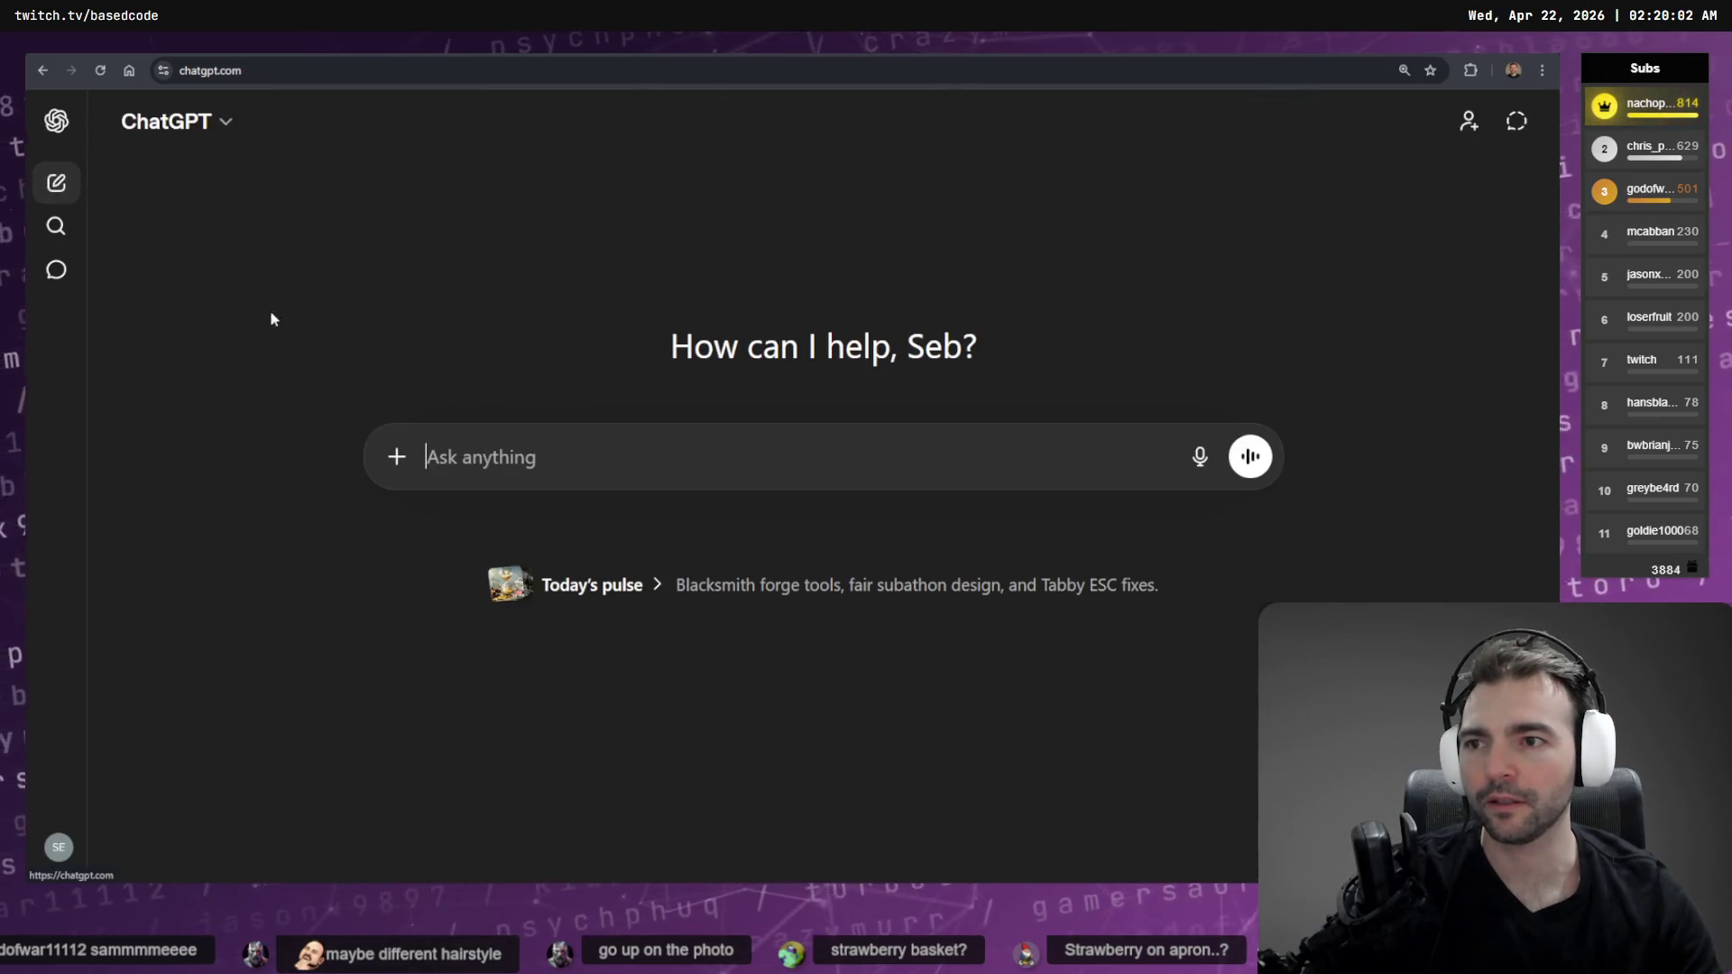
click(56, 120)
scroll(145, 410, down, 3)
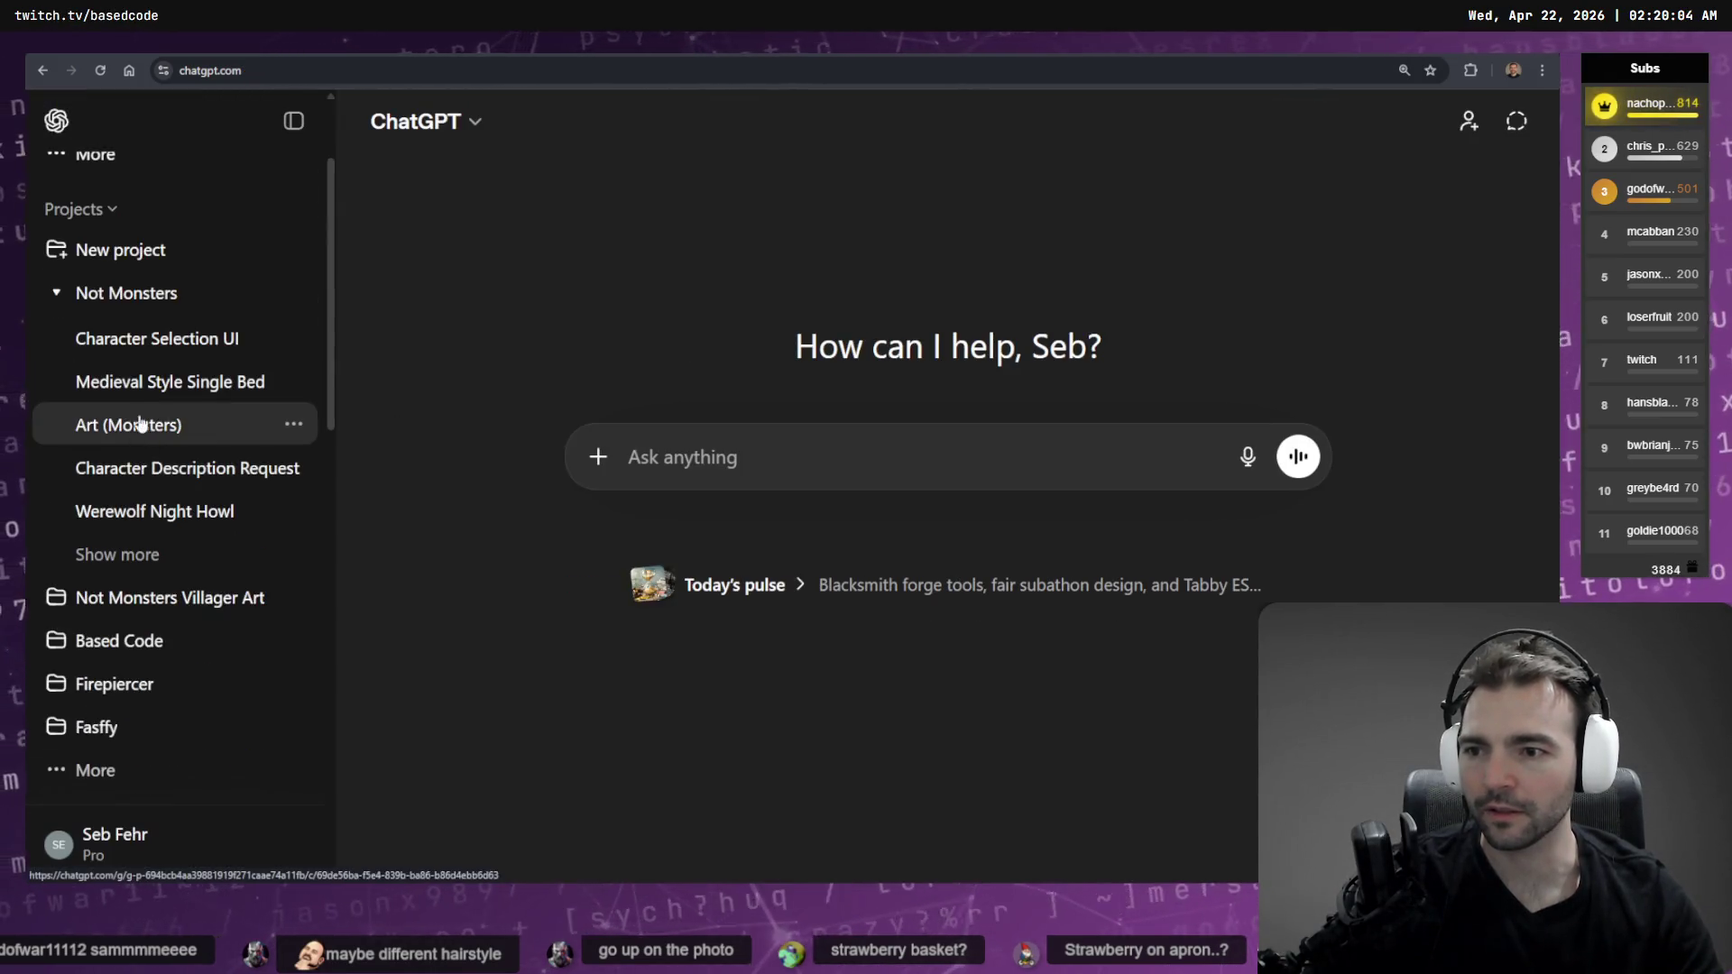
click(129, 289)
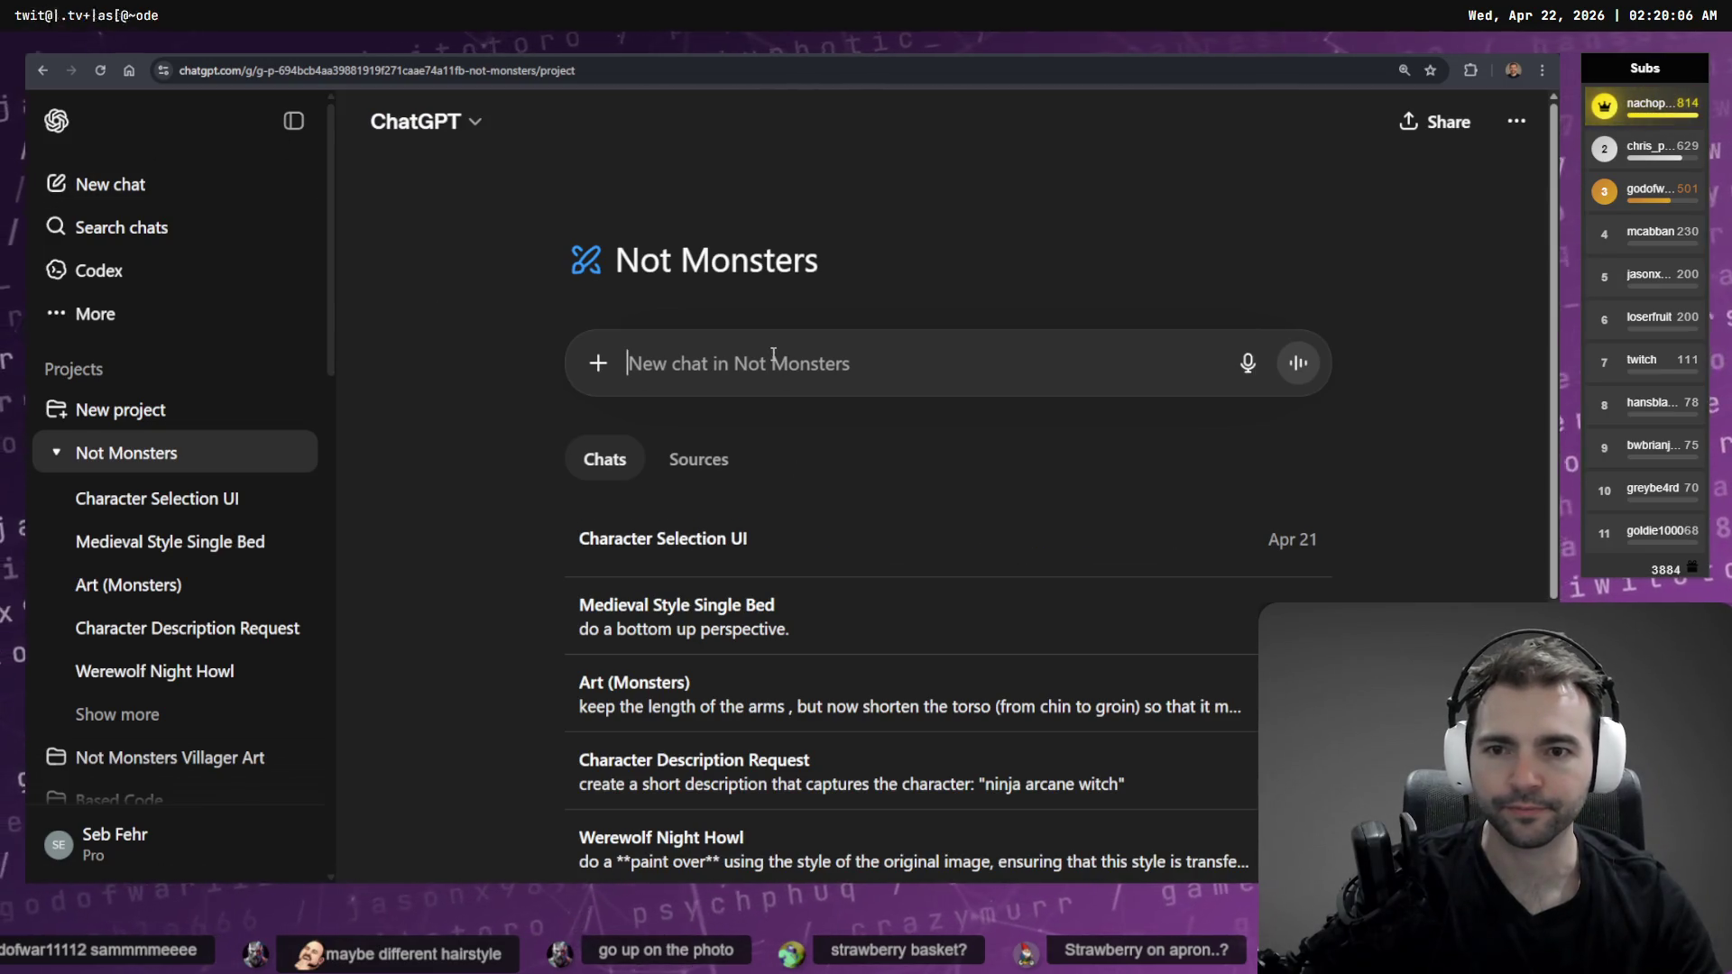
Copy the long-haired character image from tldraw and paste it into the project message
key(super+h)
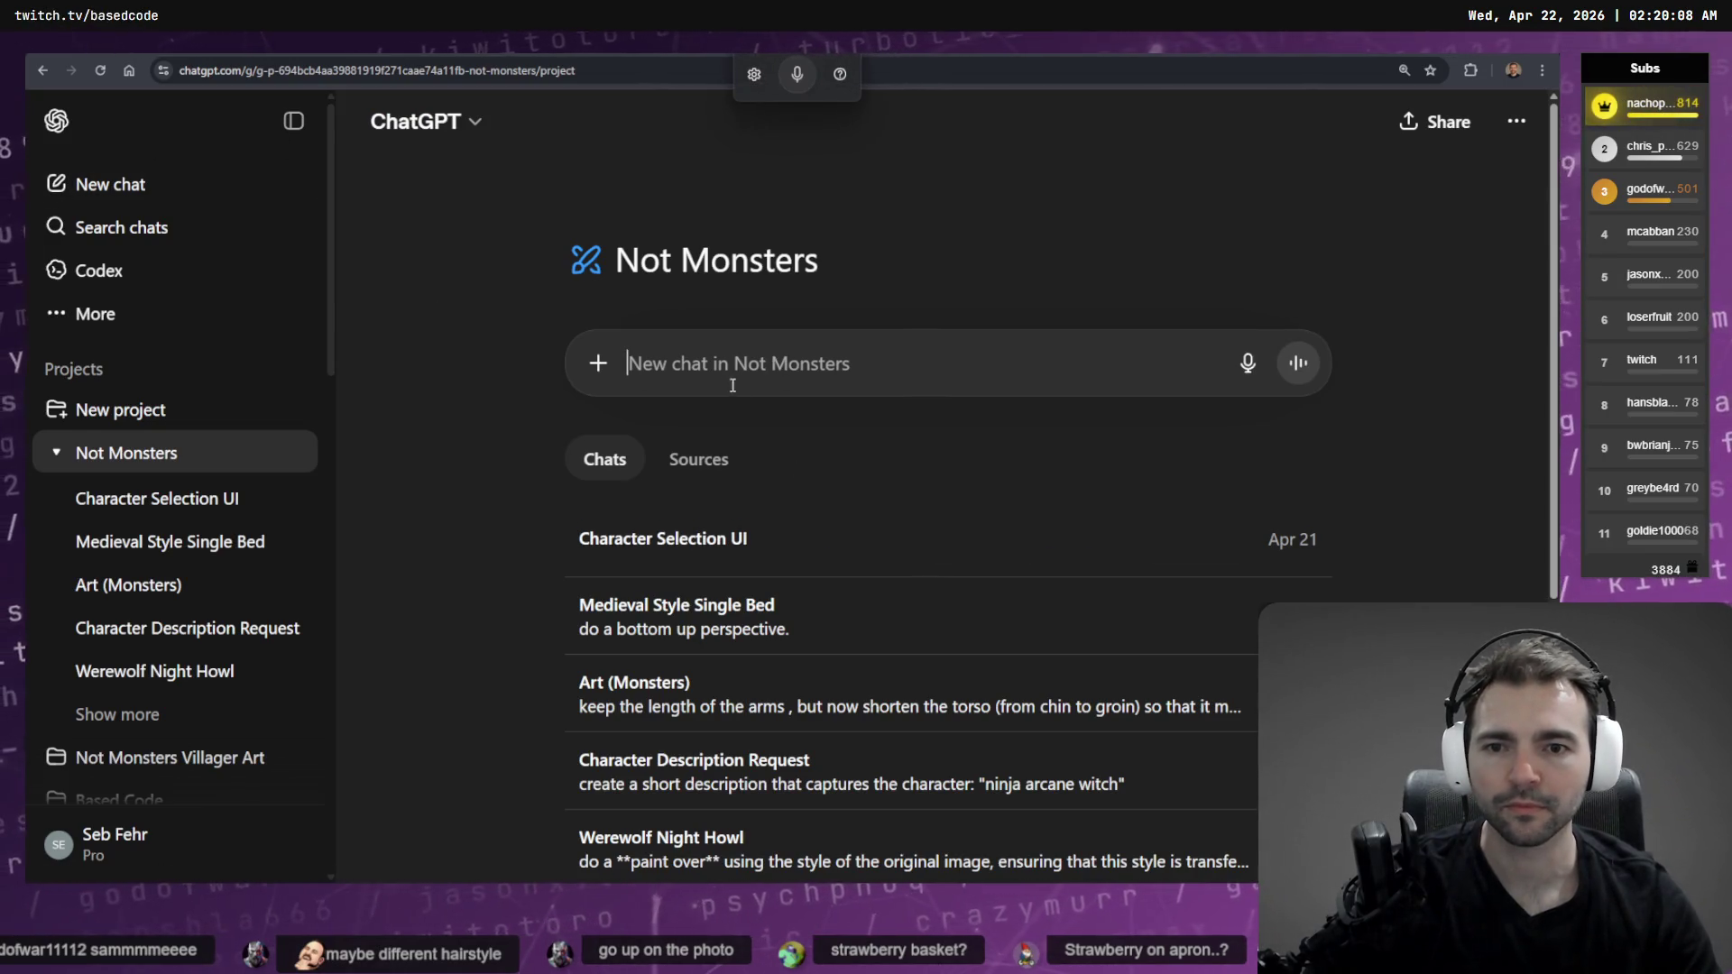
click(598, 363)
click(796, 343)
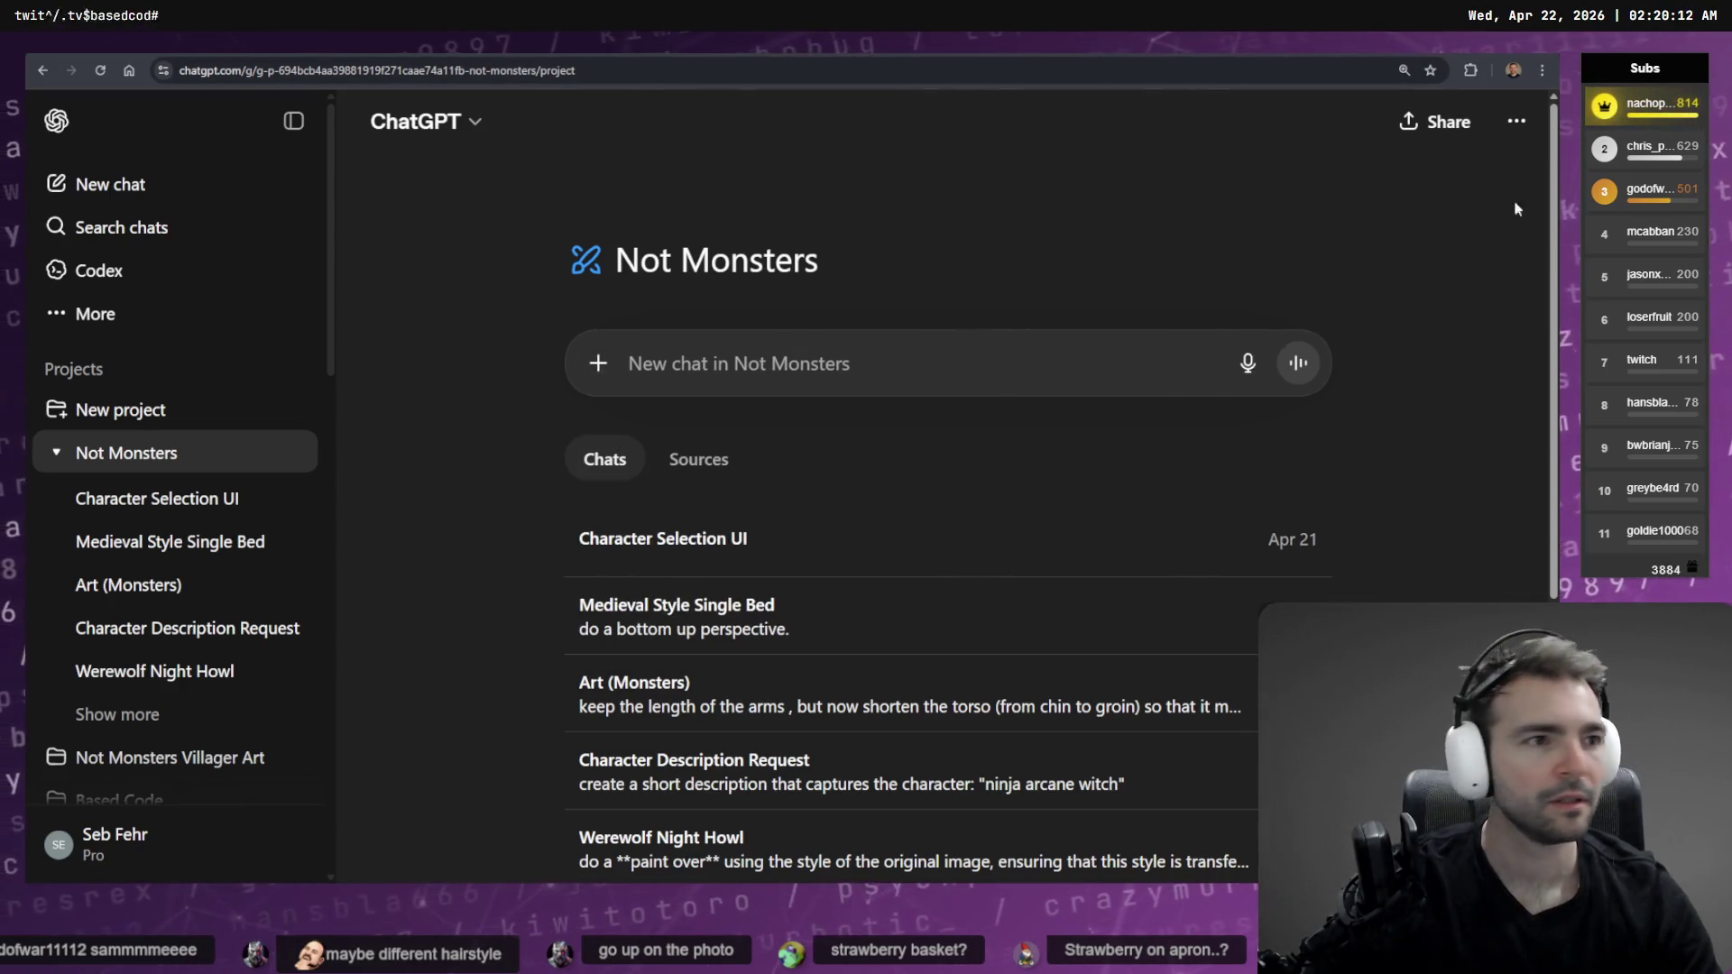
key(alt+Tab)
right_click(772, 297)
mouse_move(816, 636)
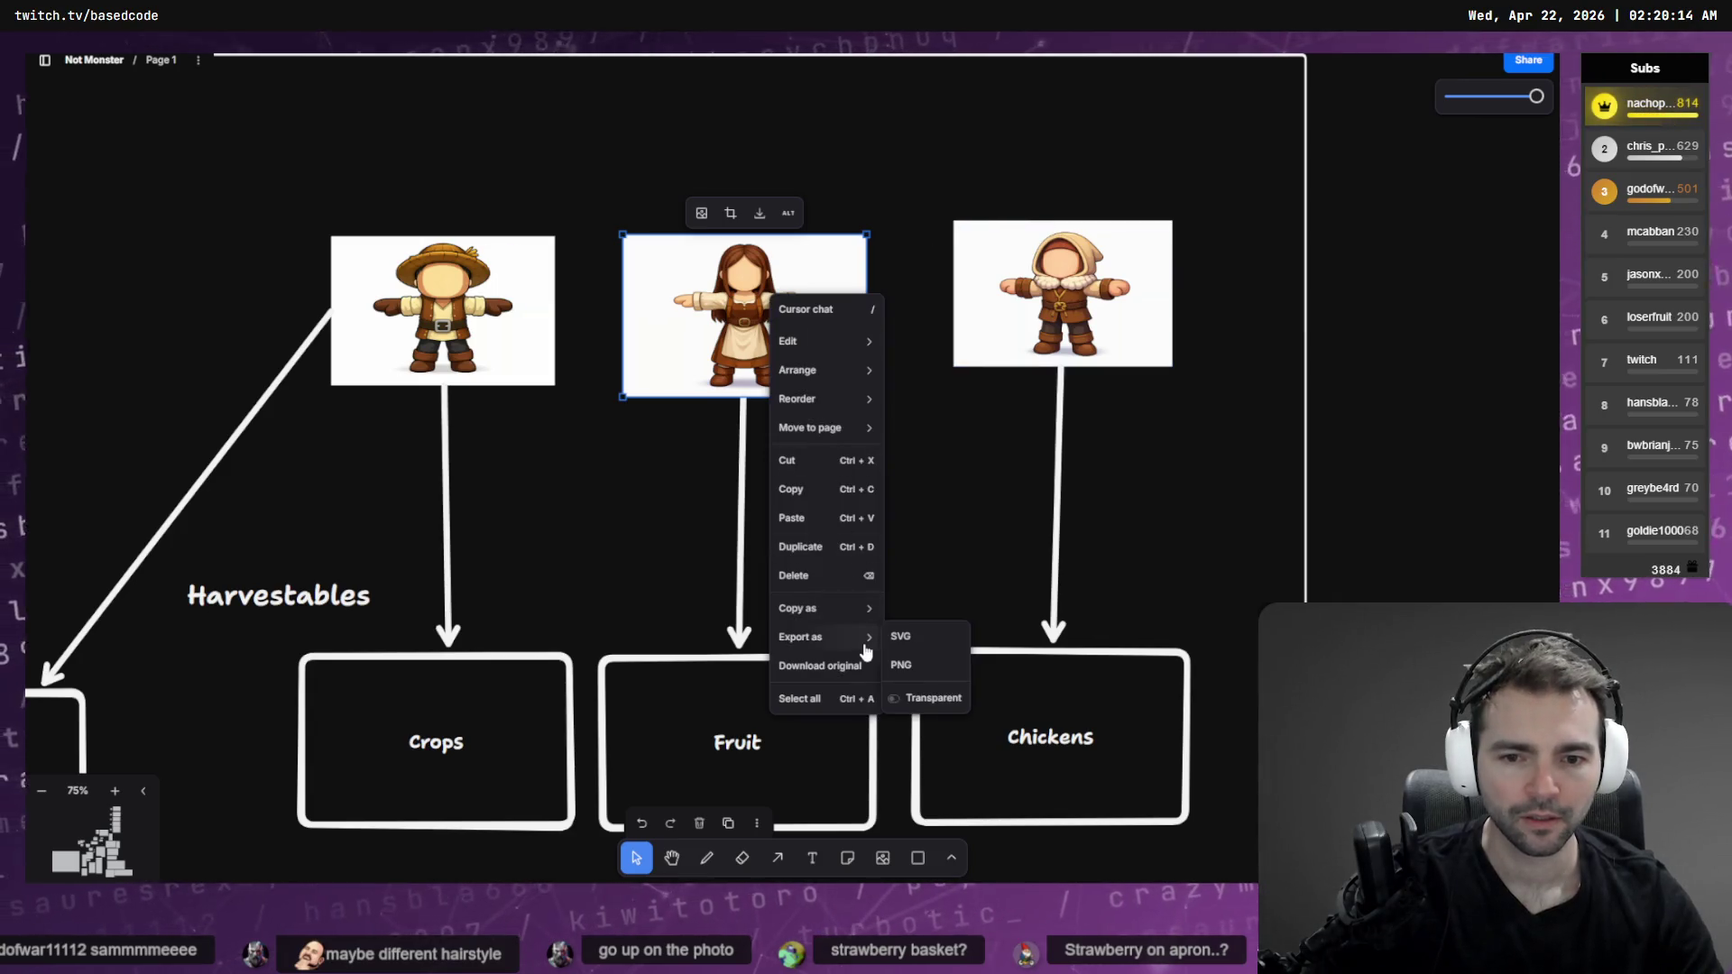
click(900, 636)
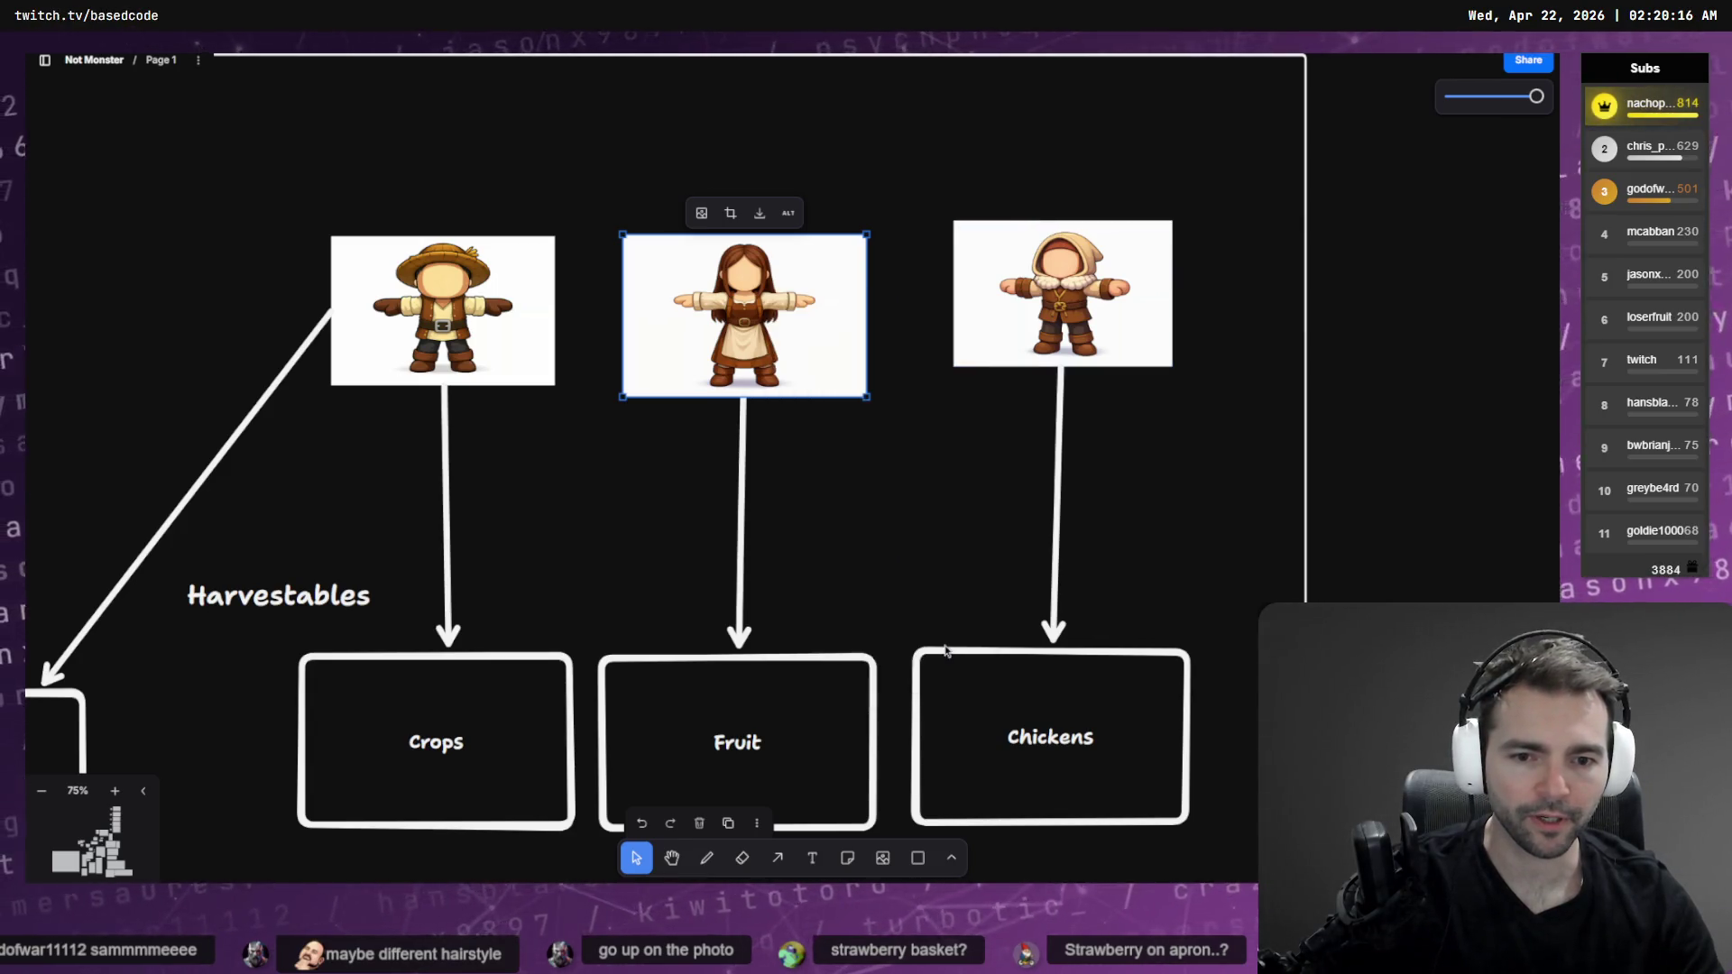
key(alt+Tab)
key(ctrl+v)
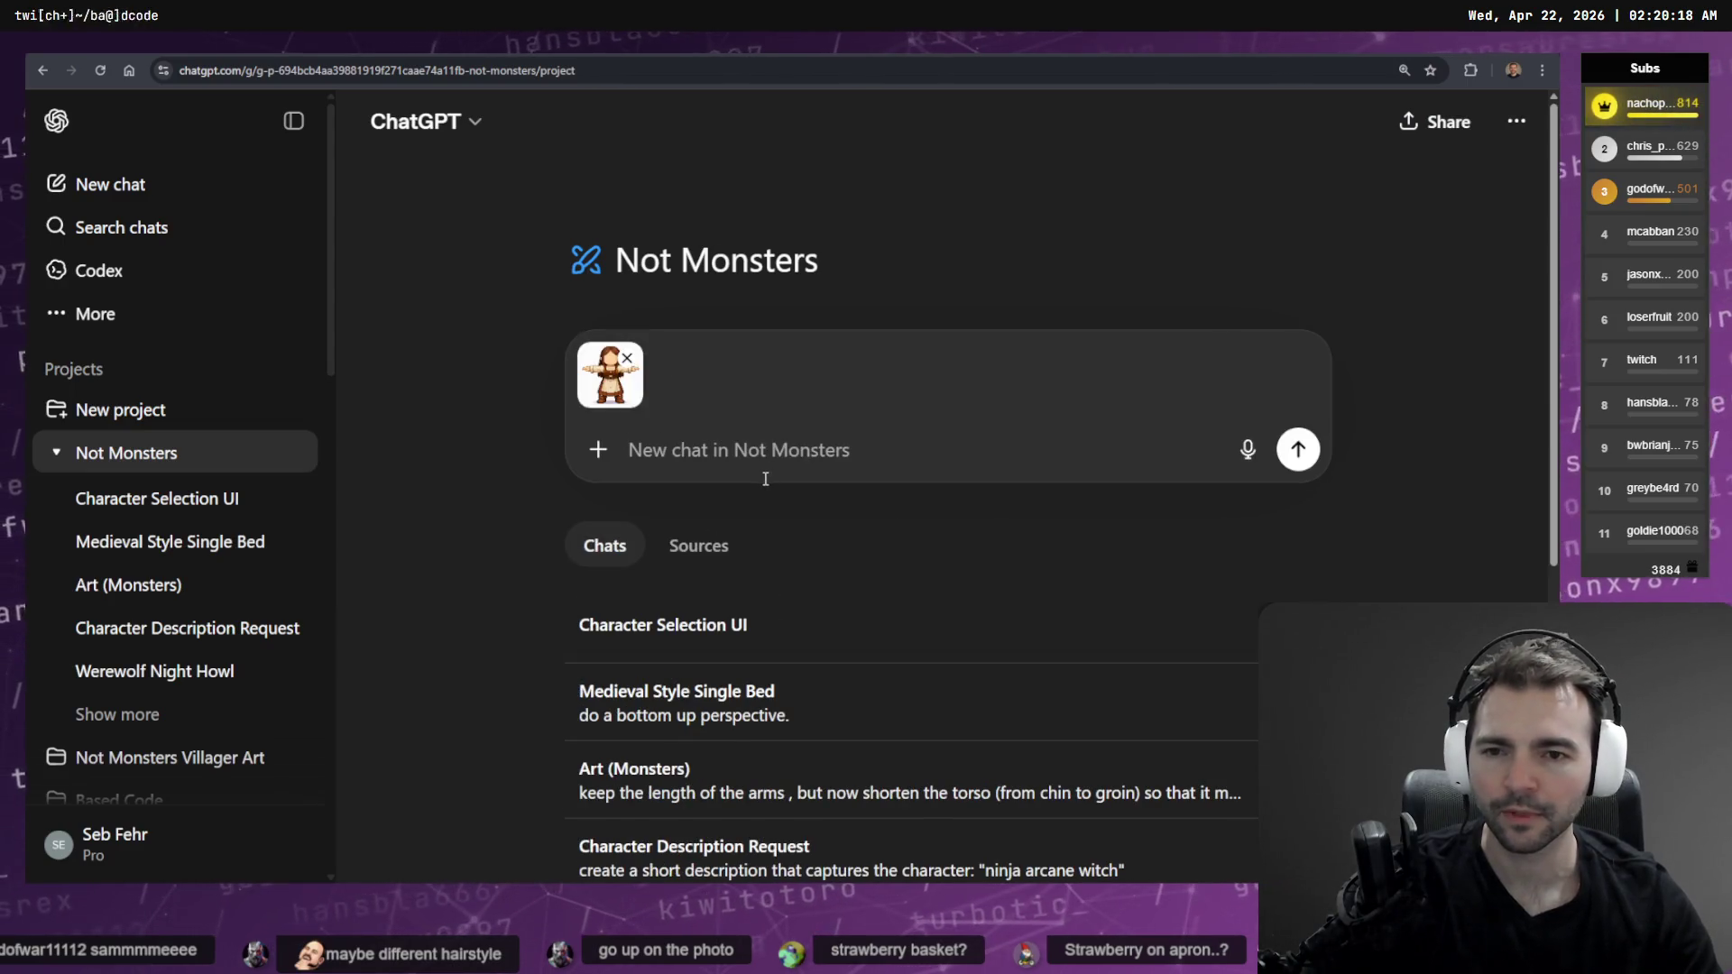
Dictate and send 'add a subtle strawberry design to the apron of this character.'
key(super+h)
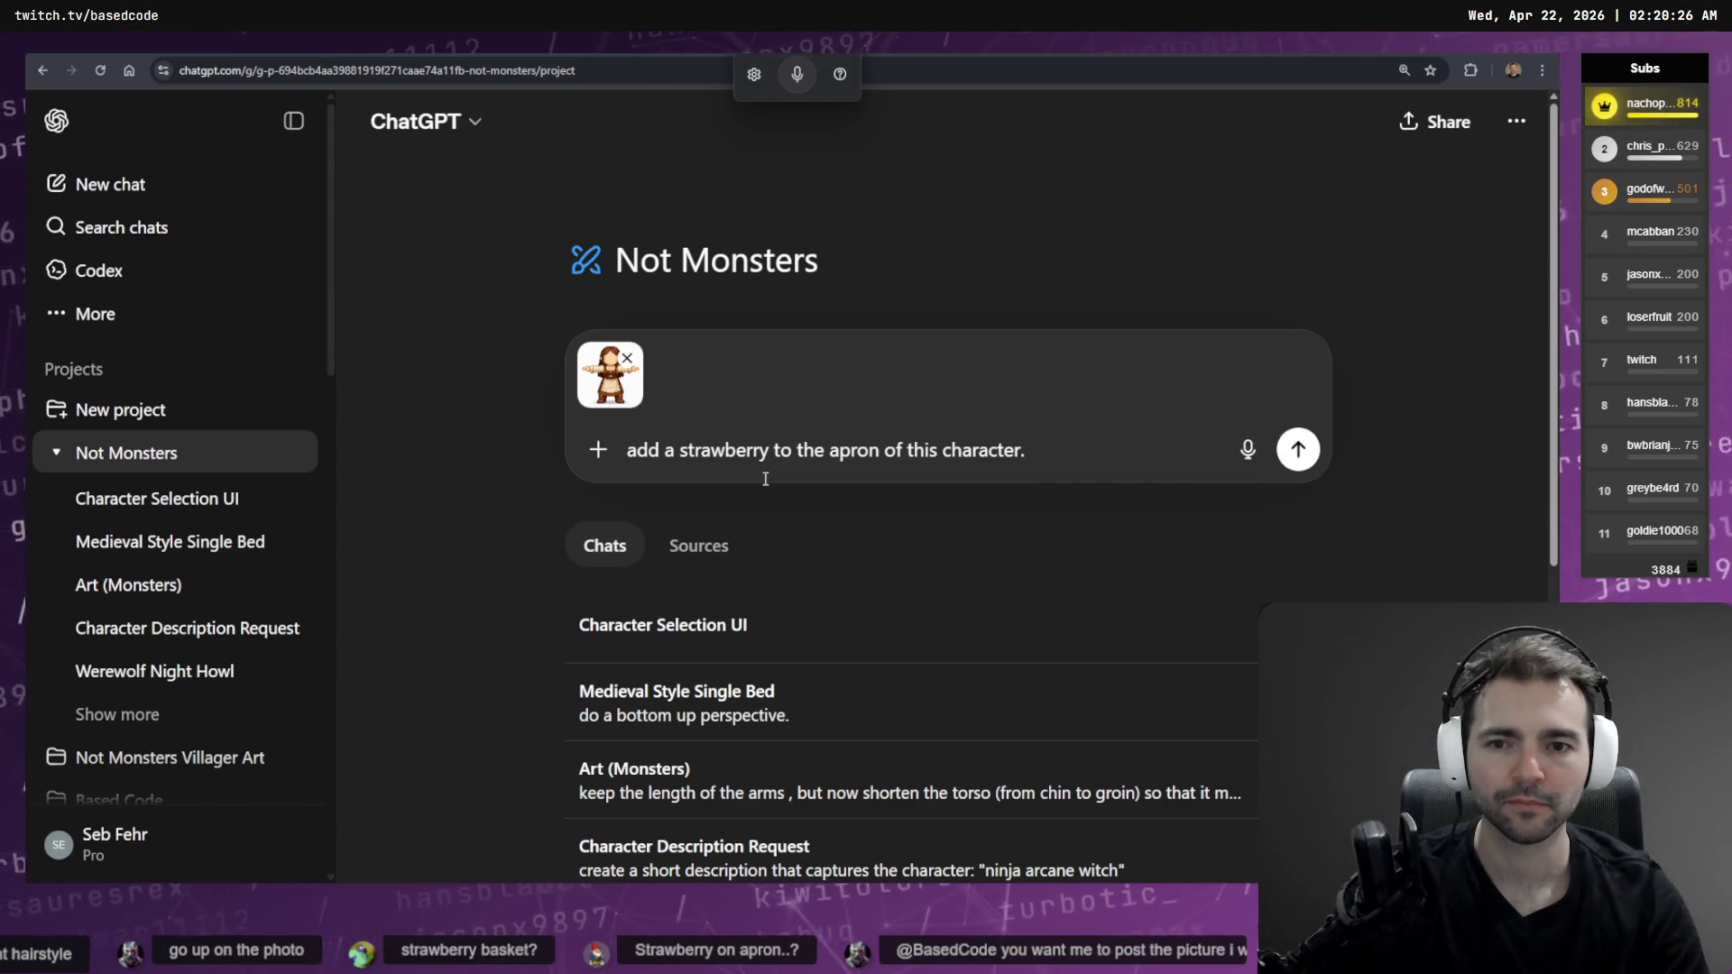
text(design)
key(ctrl+Left)
key(ctrl+Left)
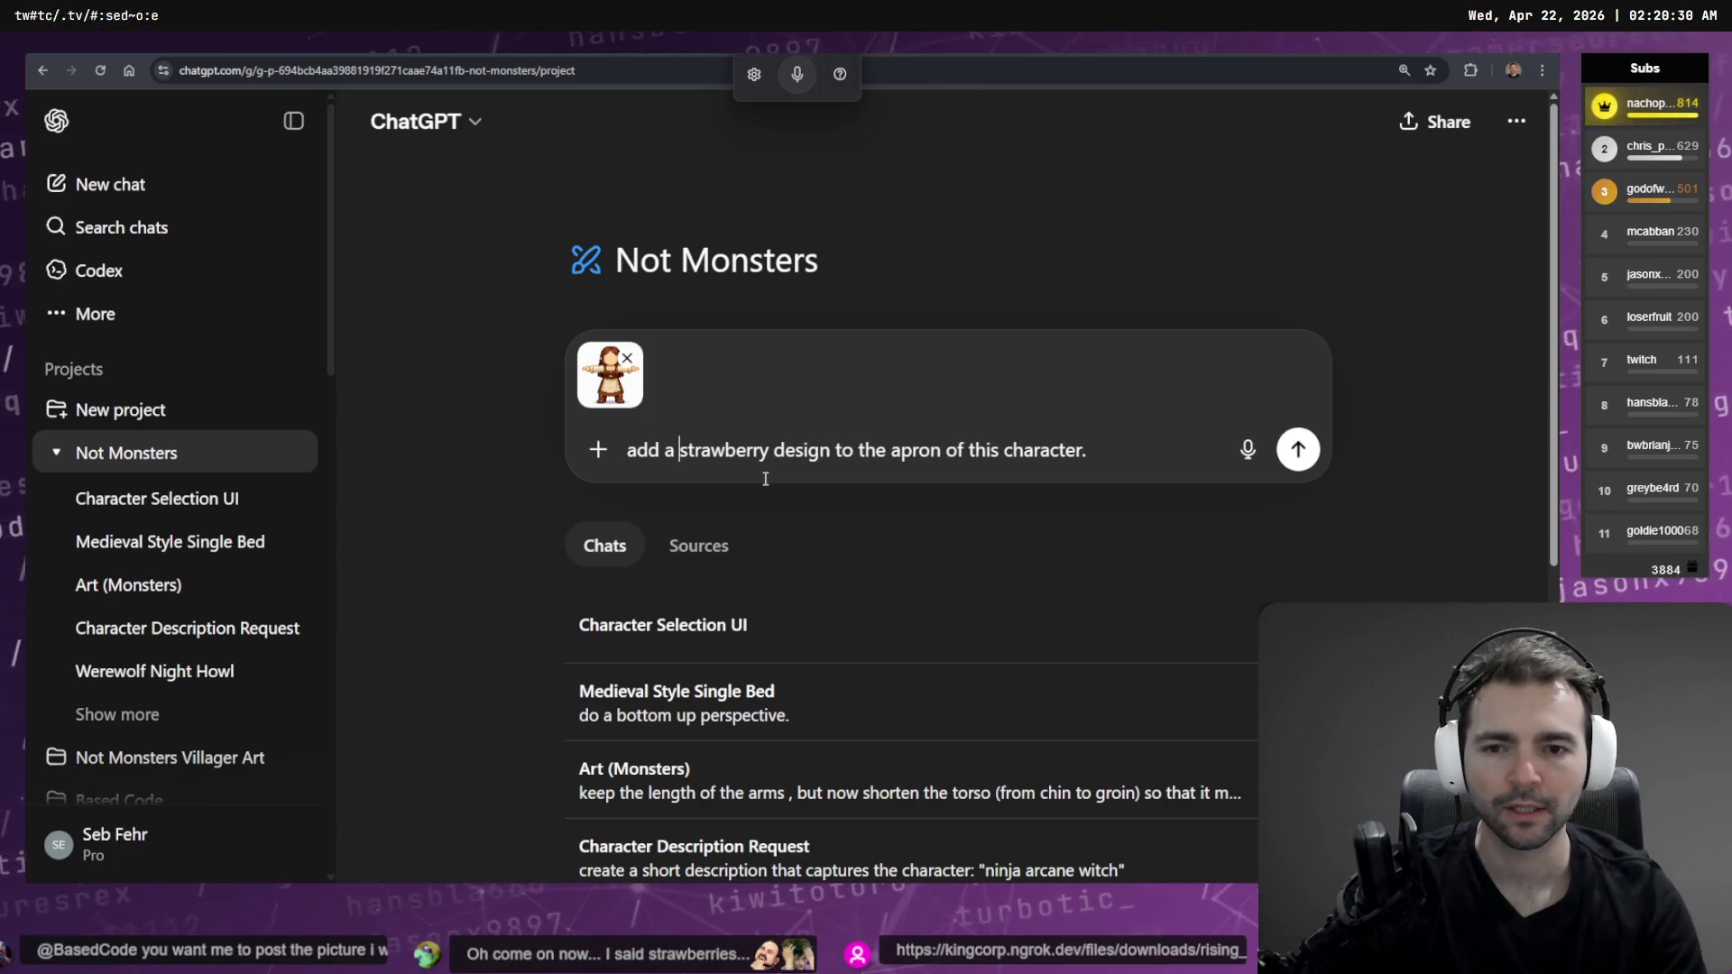
key(Left)
text(subtle)
key(Return)
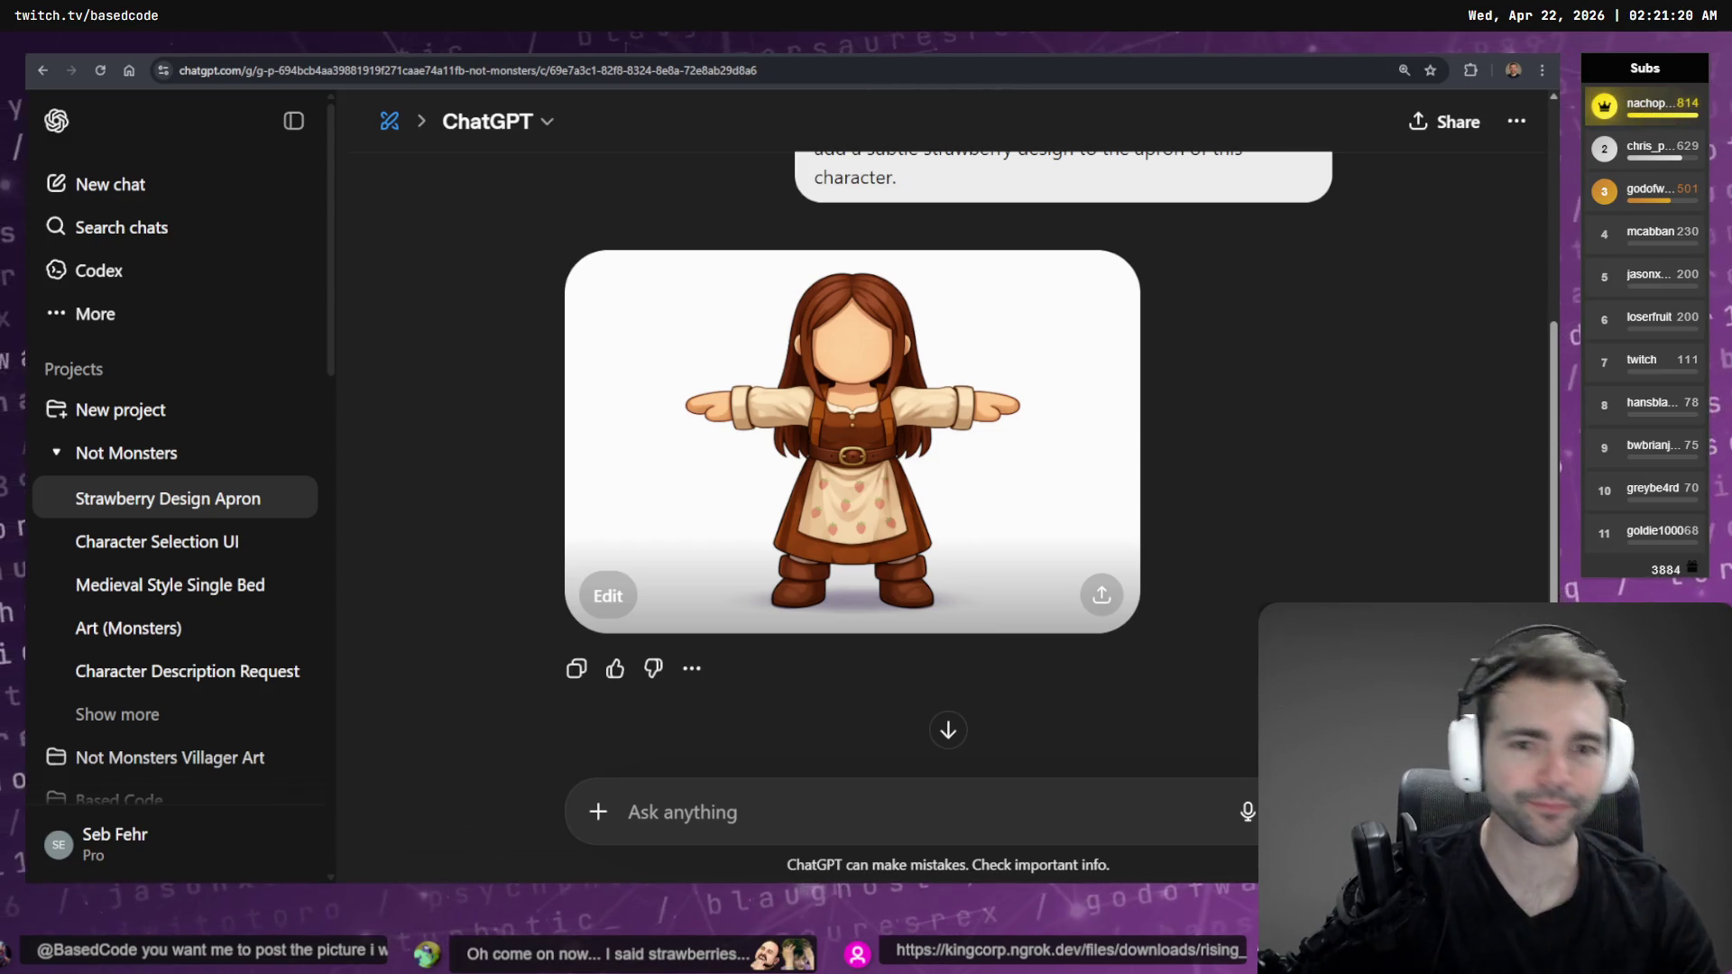
Open the generated strawberry-apron image in its edit view and begin voice dictation
click(963, 535)
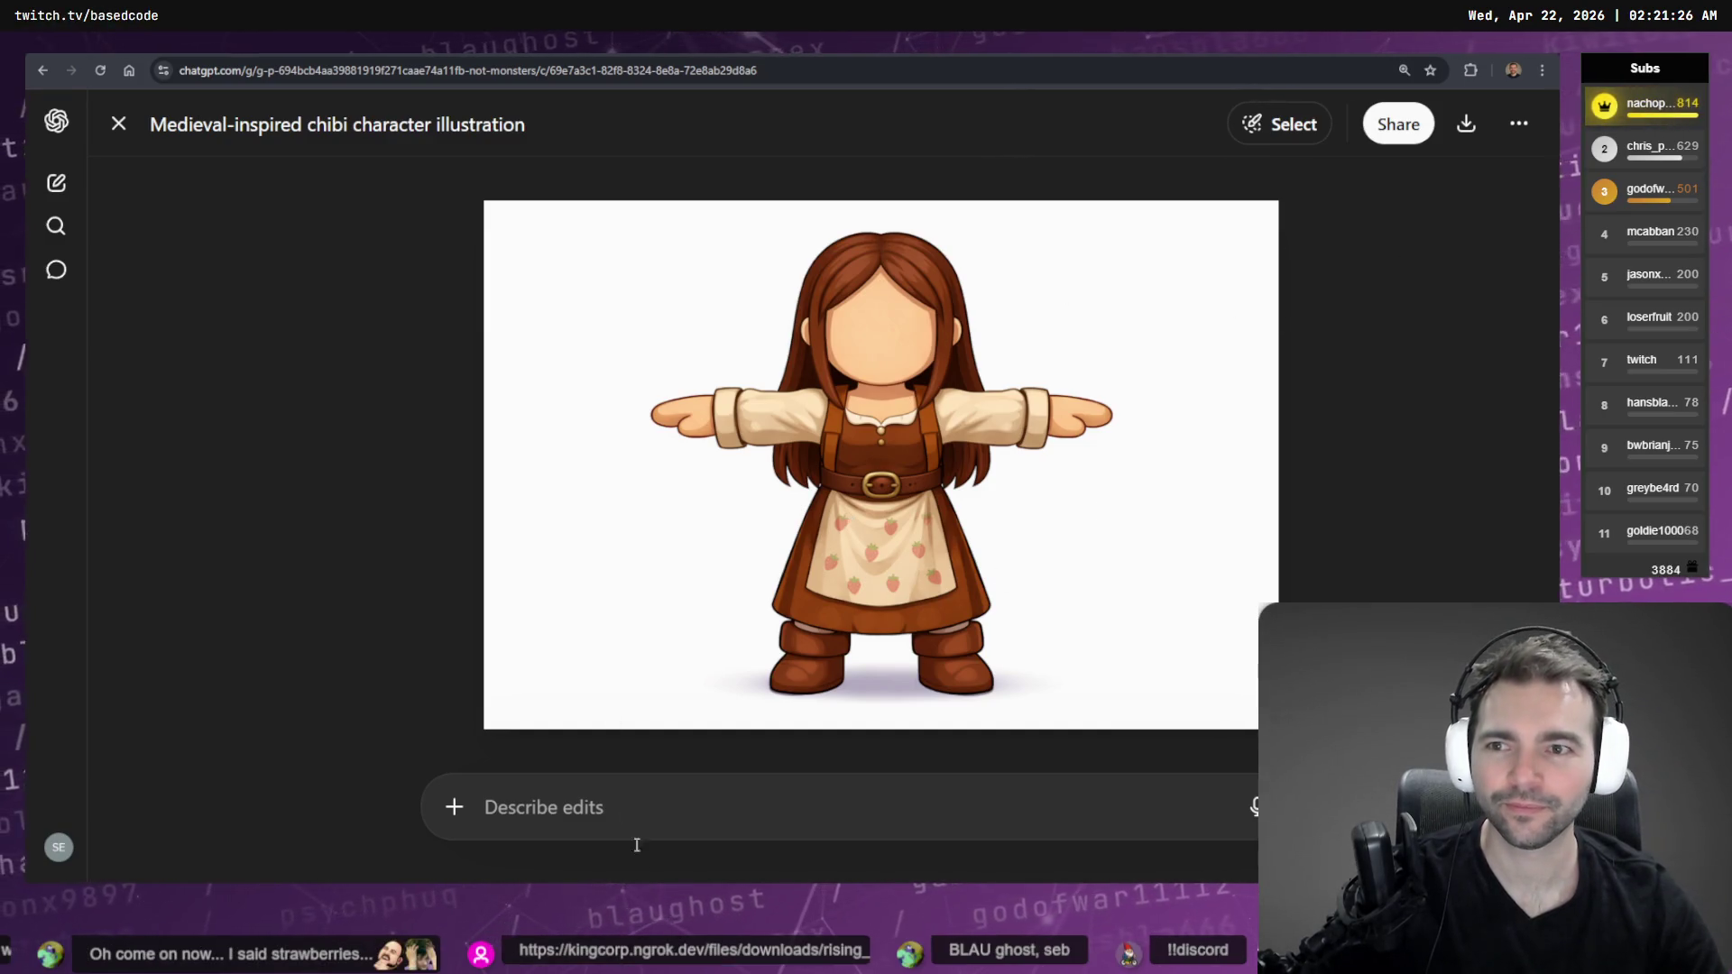
key(super+h)
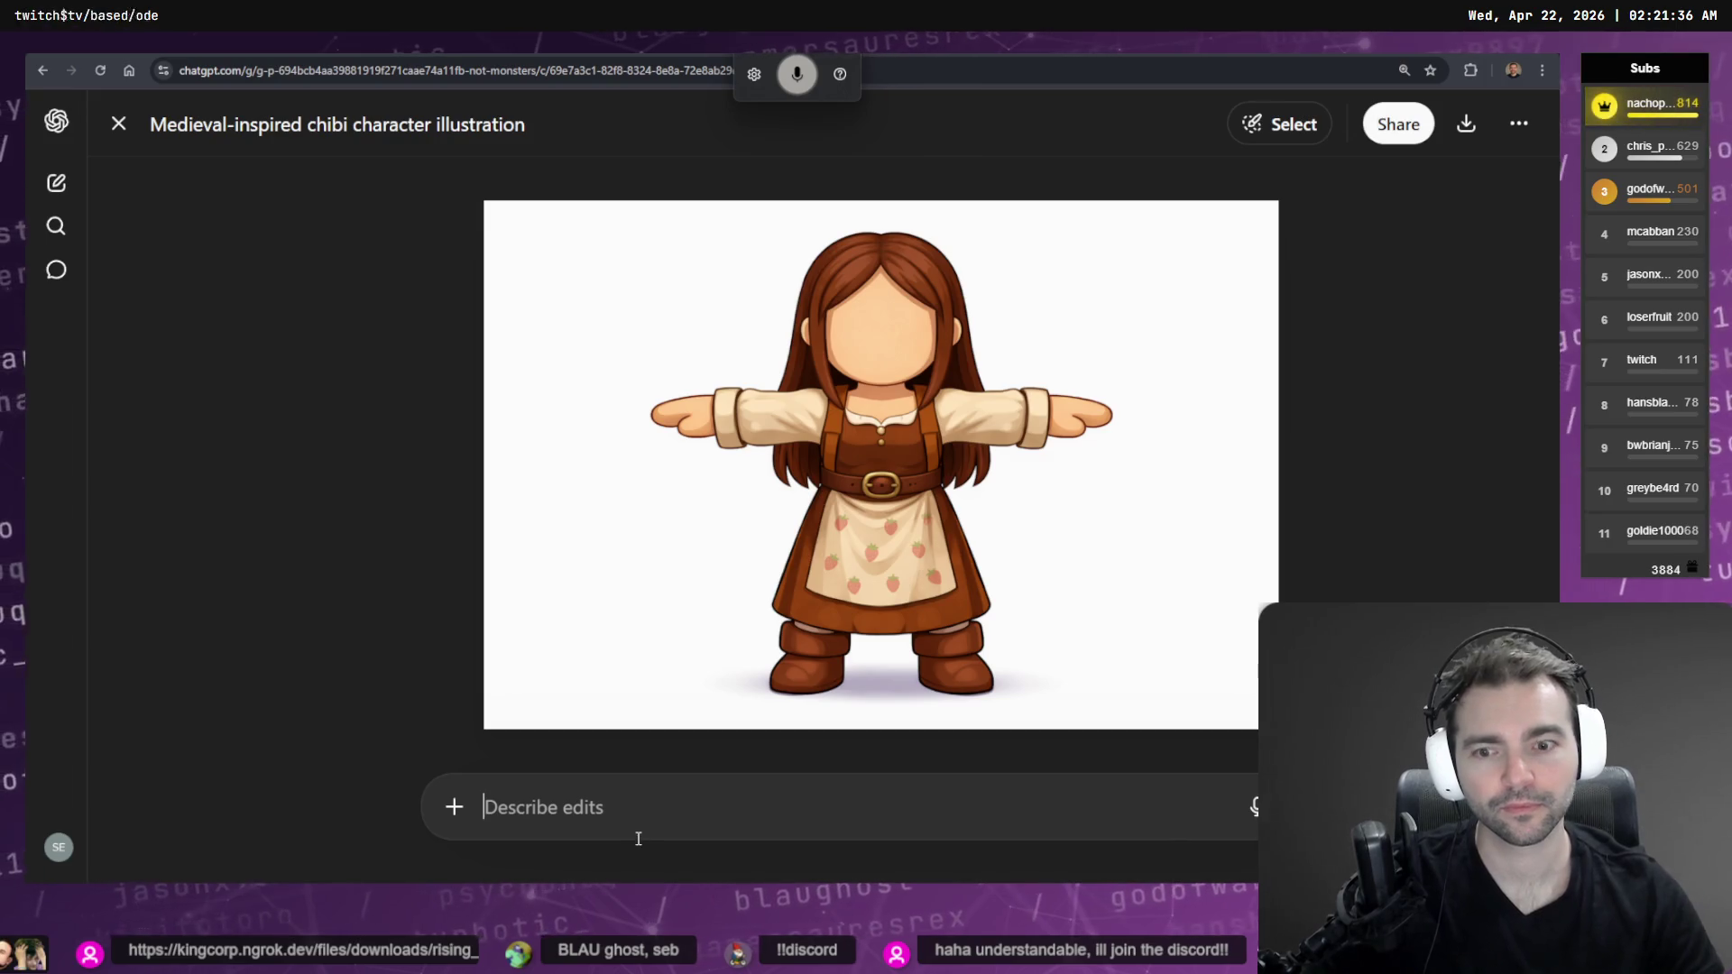
Submit 'Fewer strawberries and larger size for each strawberry please.' as the edit, then return to tldraw
key(super+h)
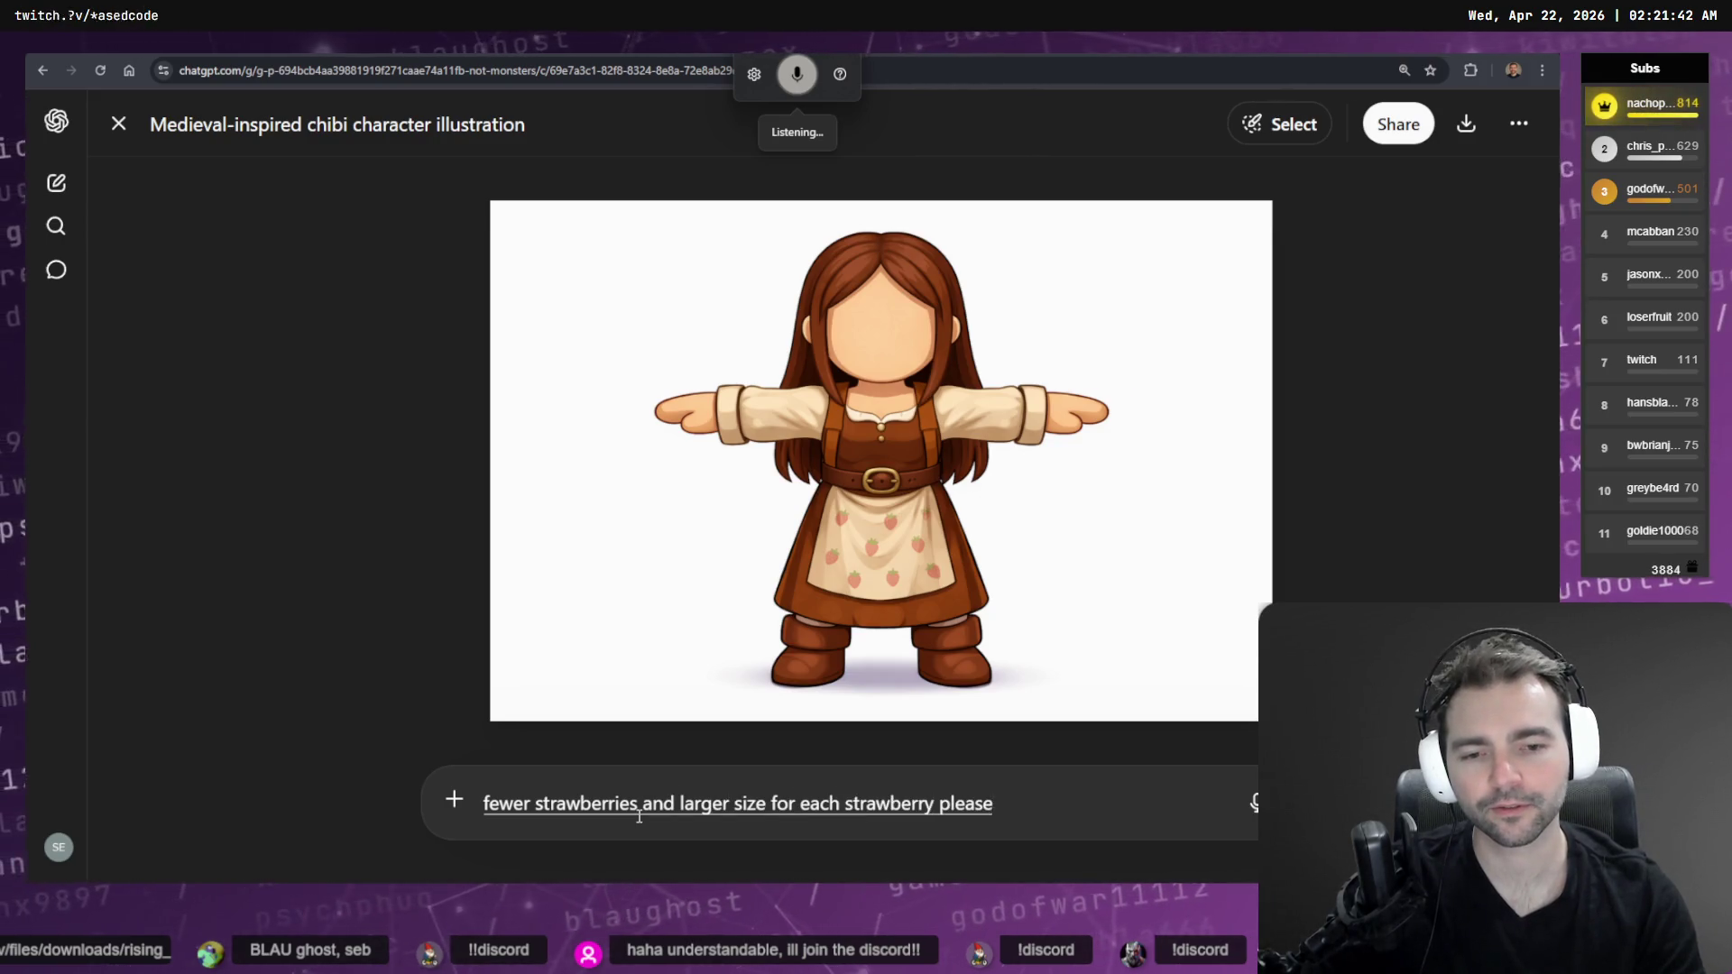
key(super+h)
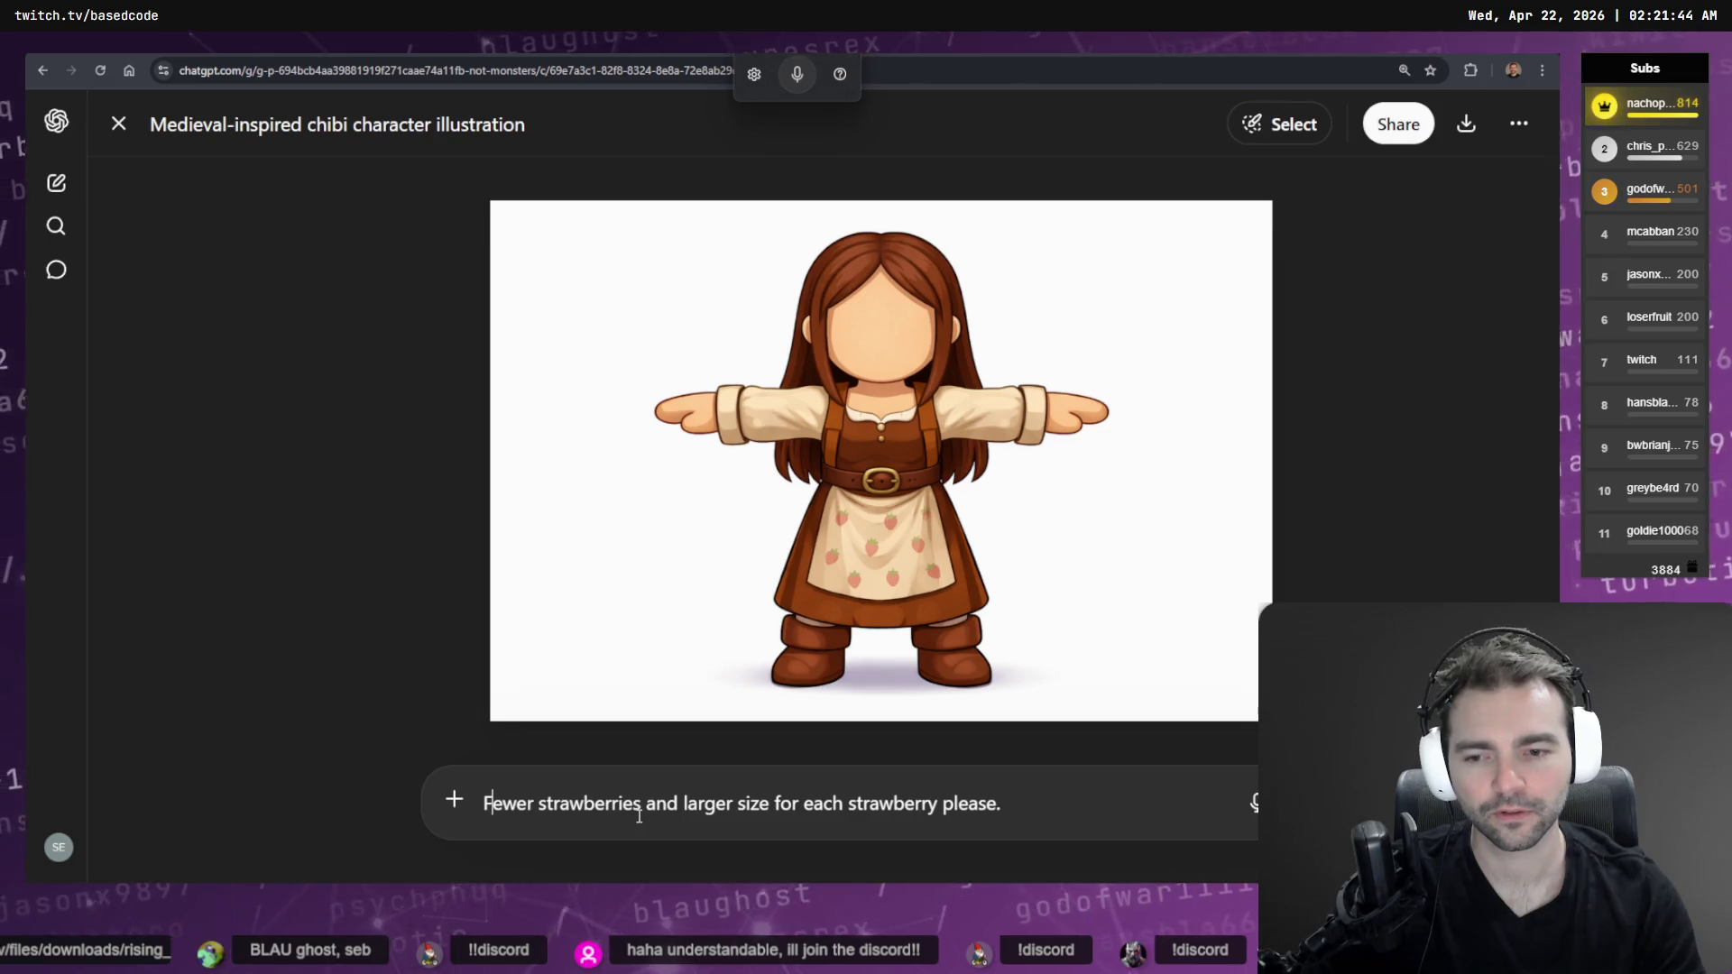
key(Return)
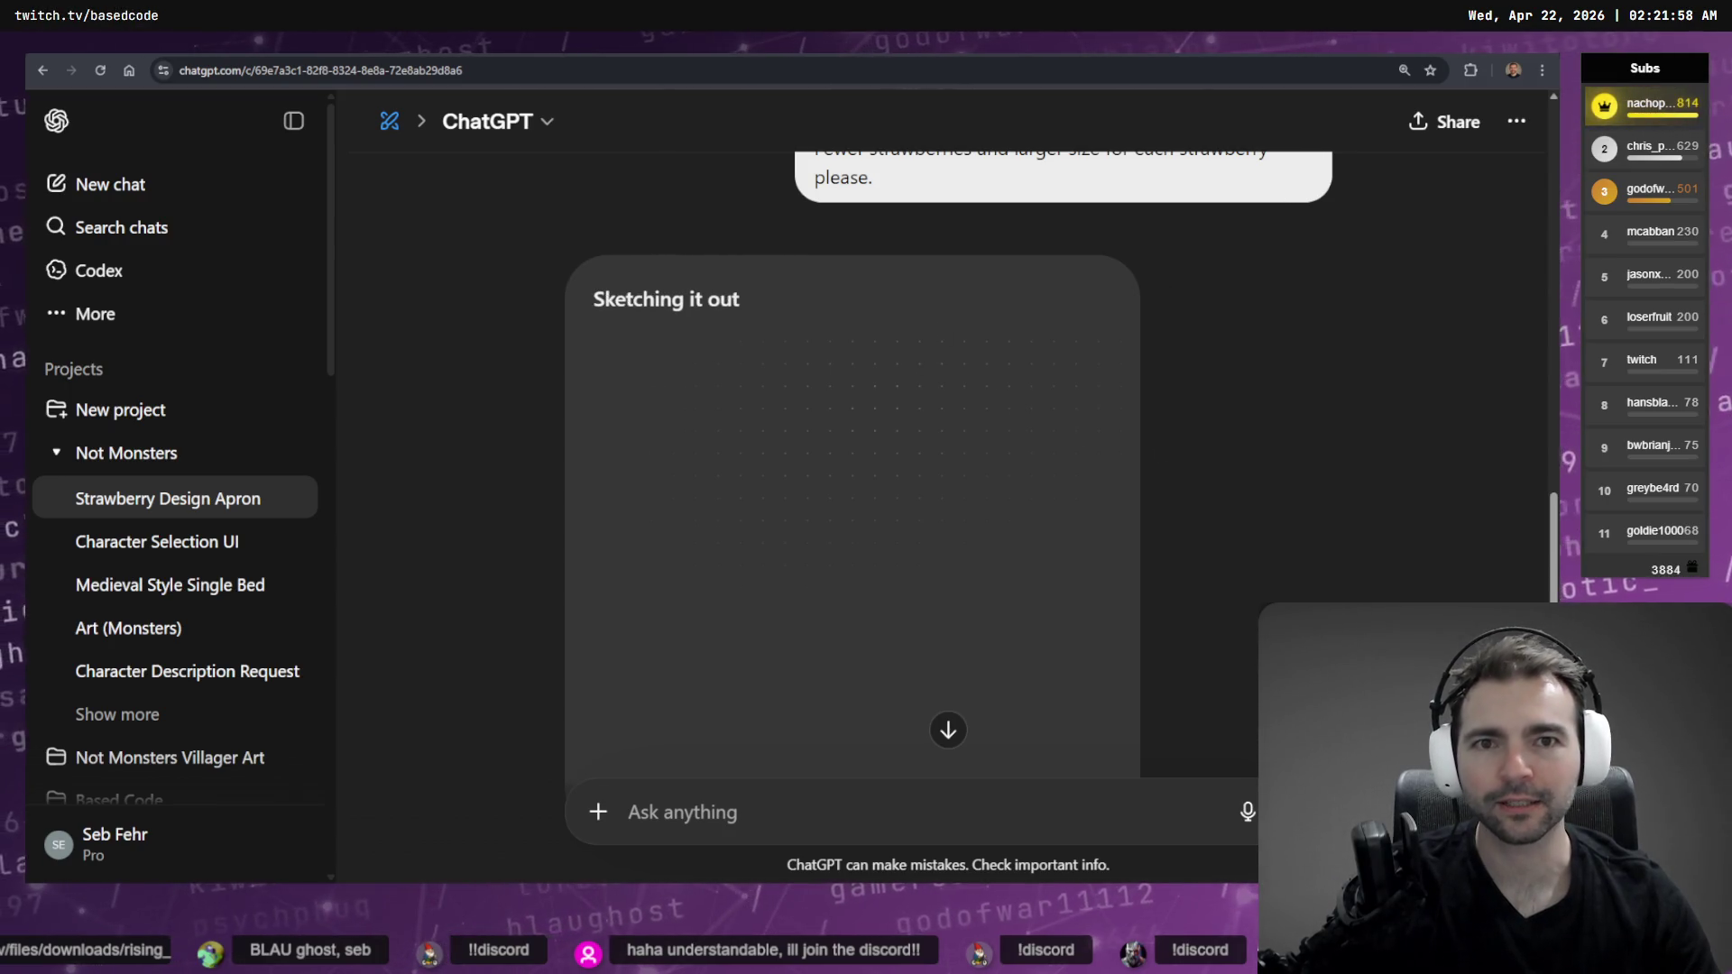
key(alt+Tab)
key(alt+Tab)
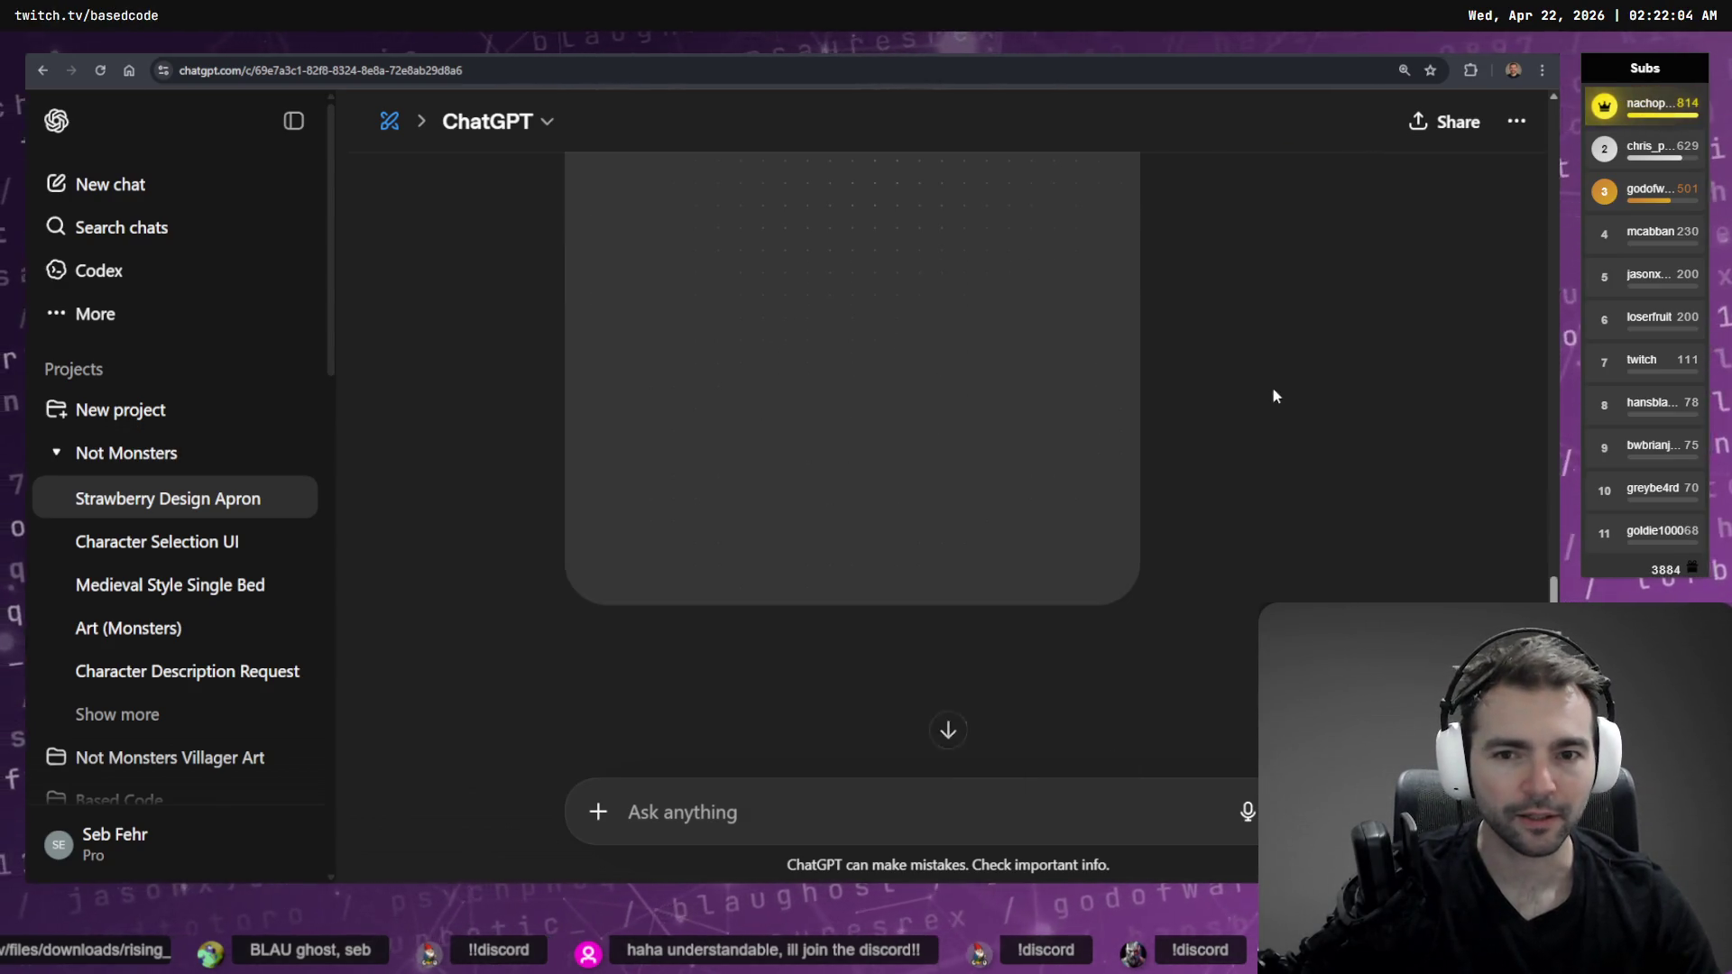
key(alt+Tab)
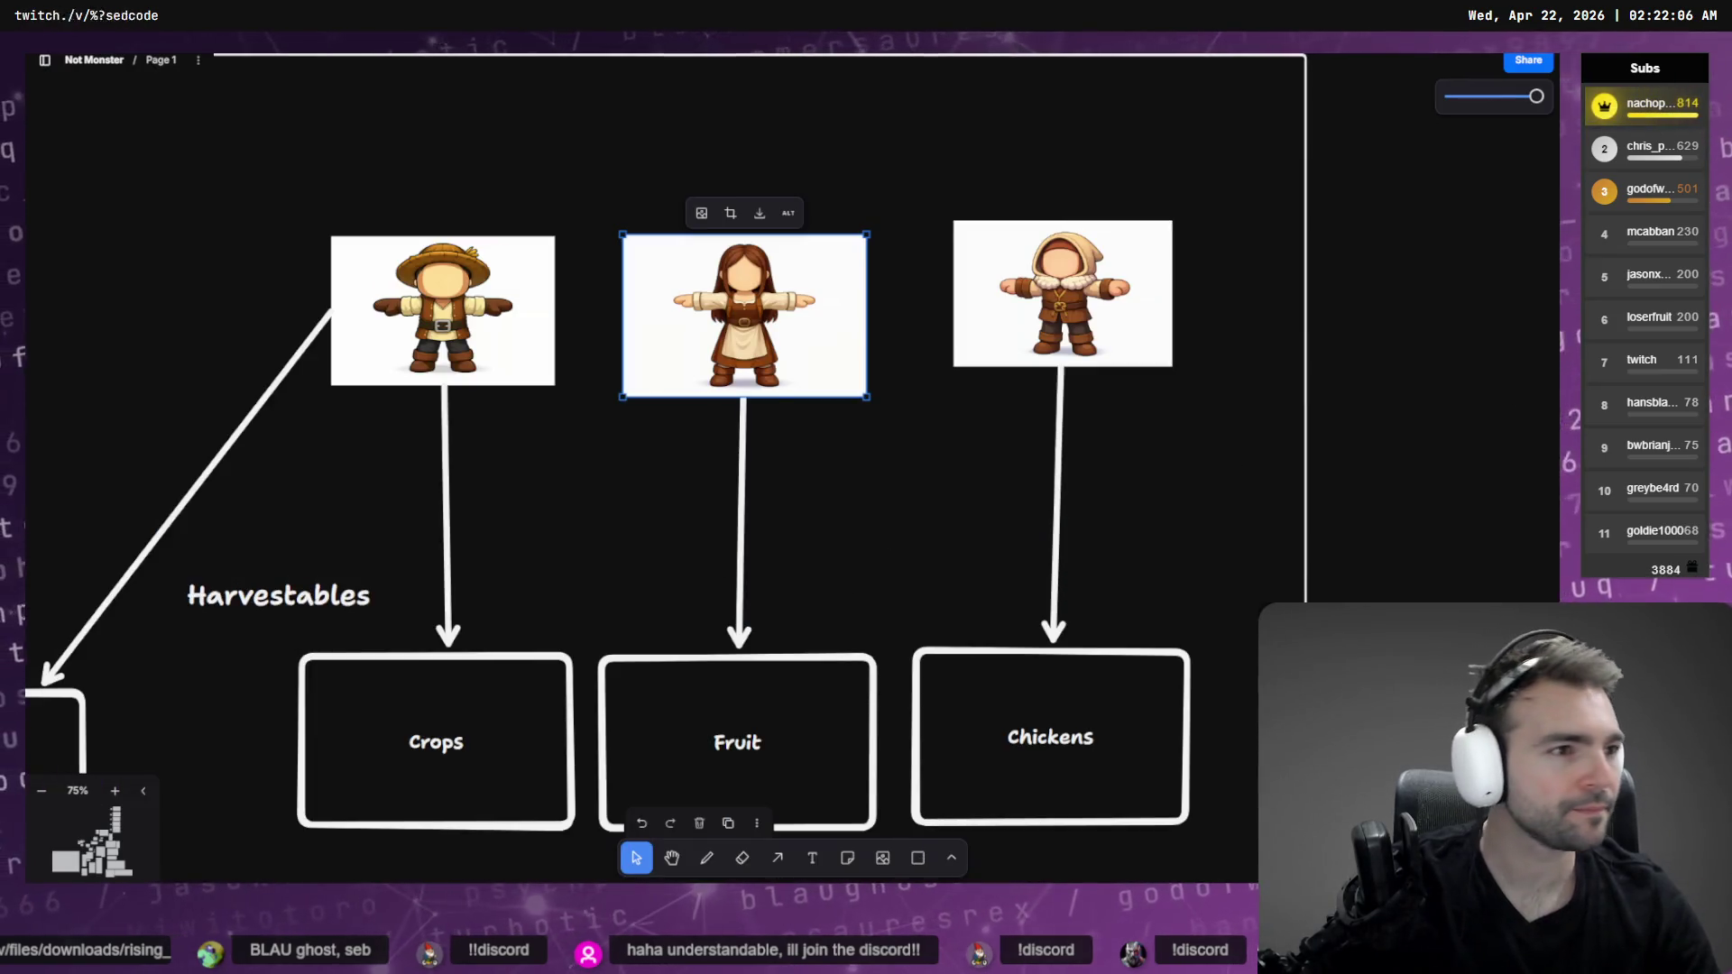
Approve the dotnet build of NotMonsters.Client.sln in Codex CLI and scroll back through the diff
key(alt+Tab)
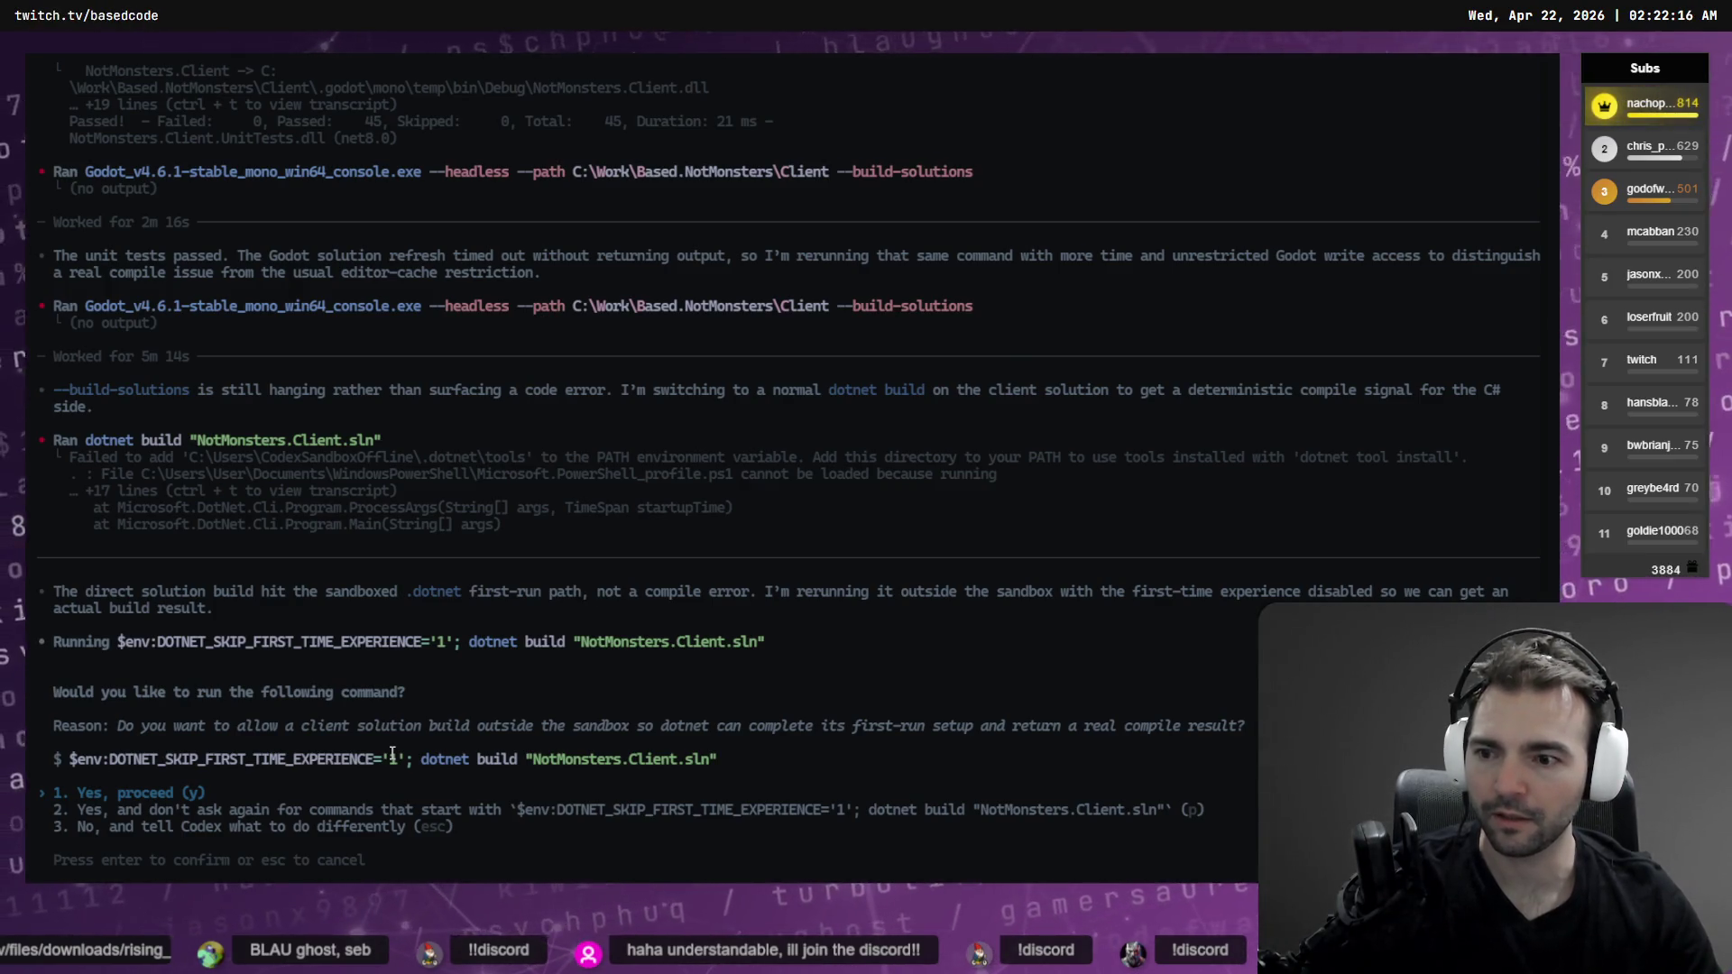
key(Return)
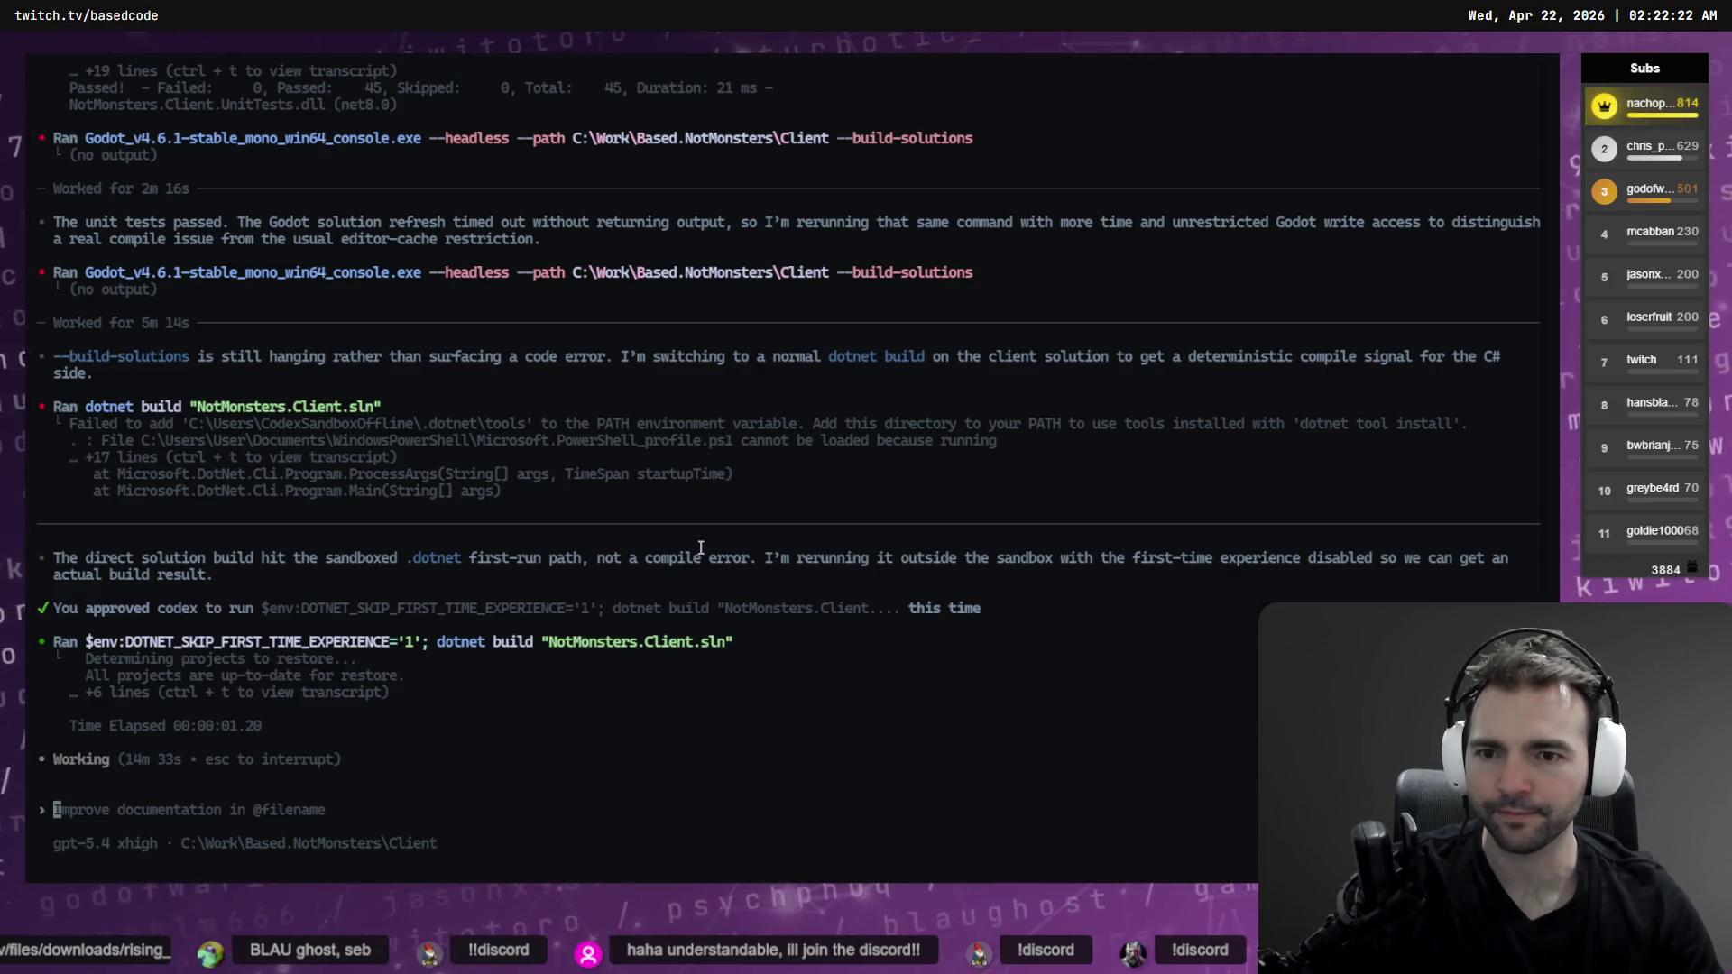
scroll(713, 555, up, 15)
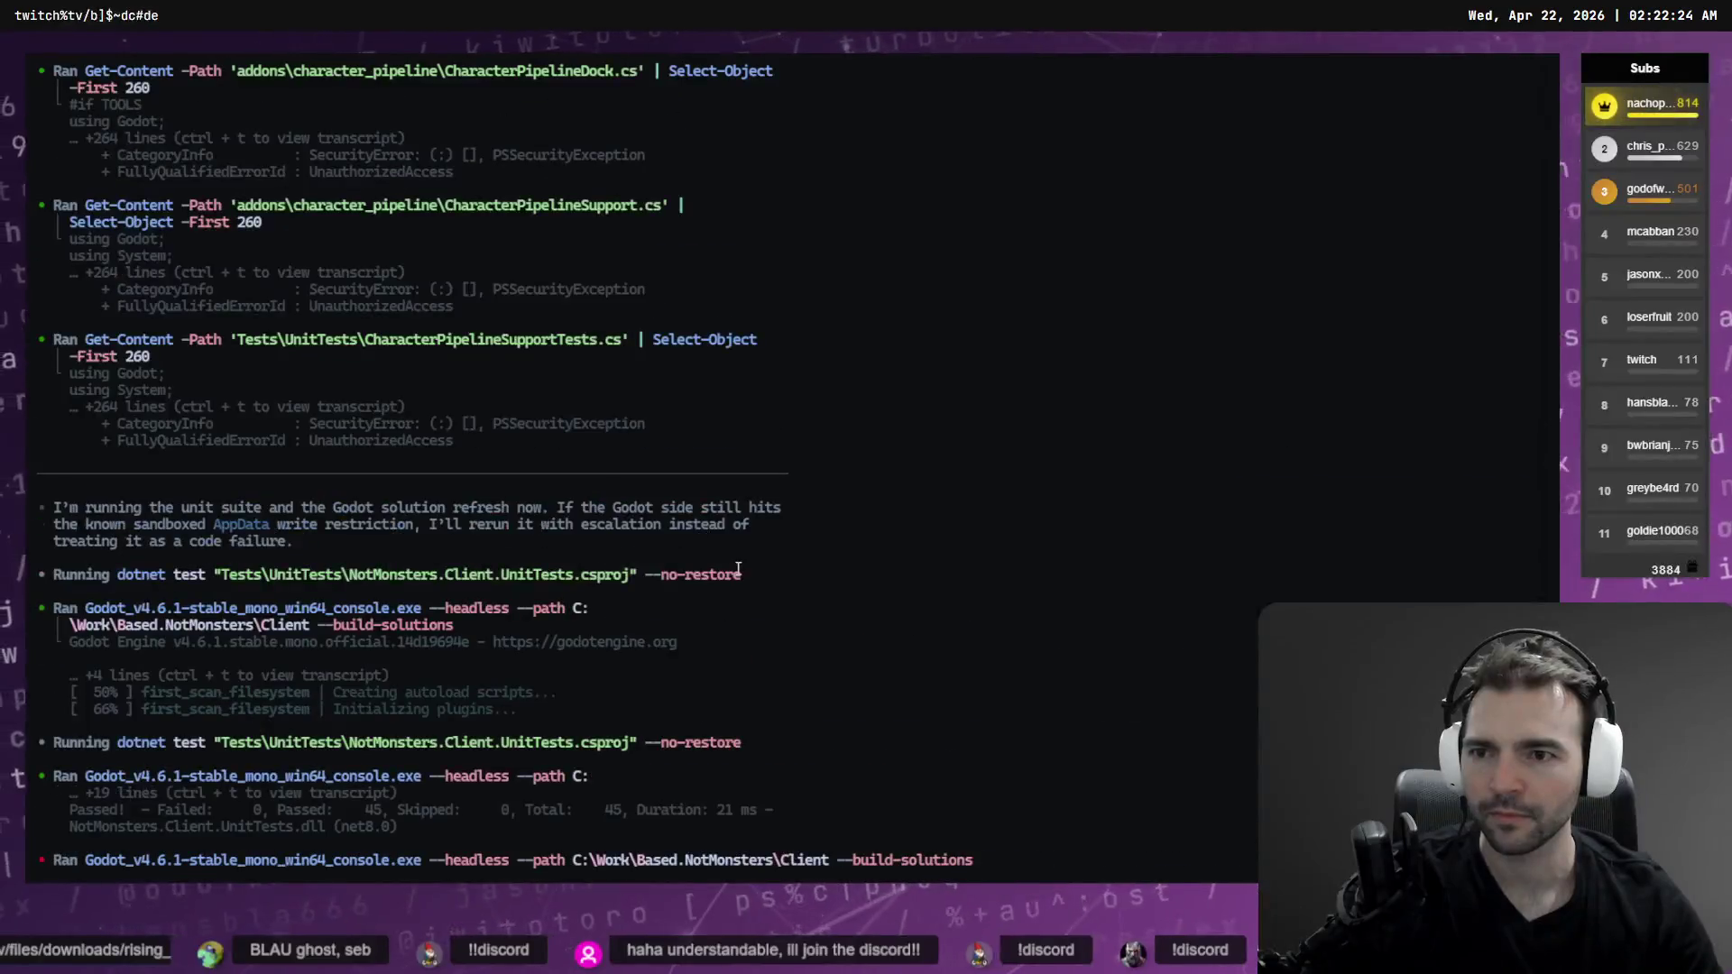
scroll(731, 590, up, 15)
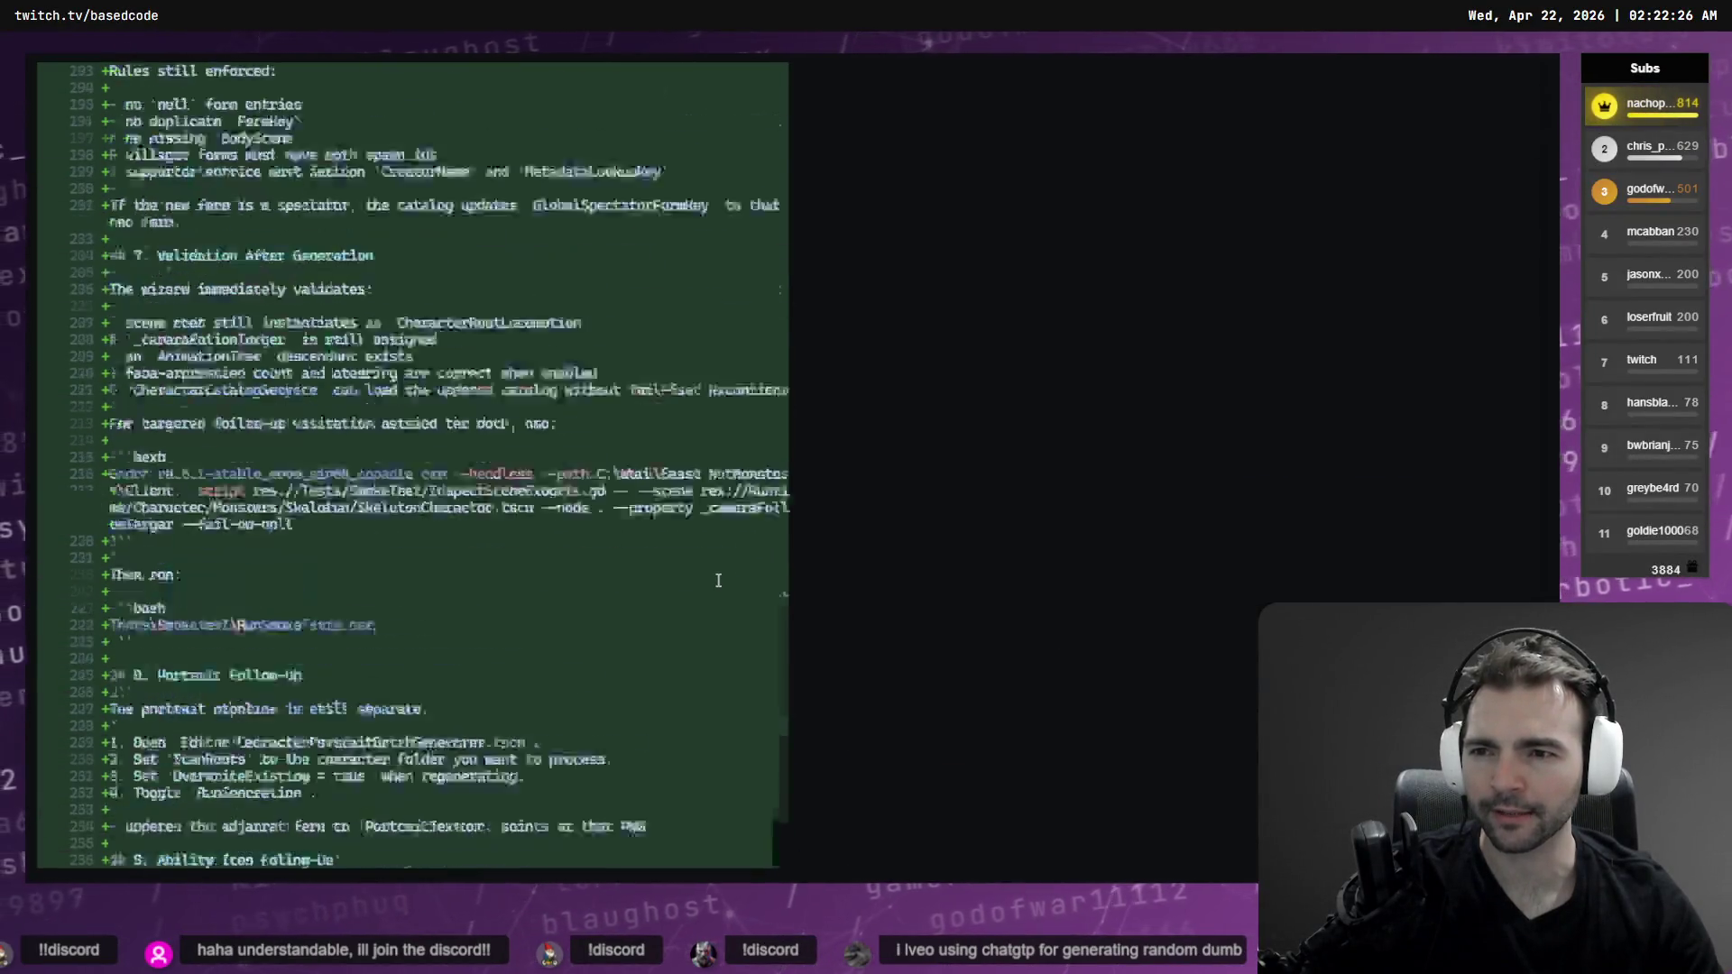
scroll(742, 564, up, 20)
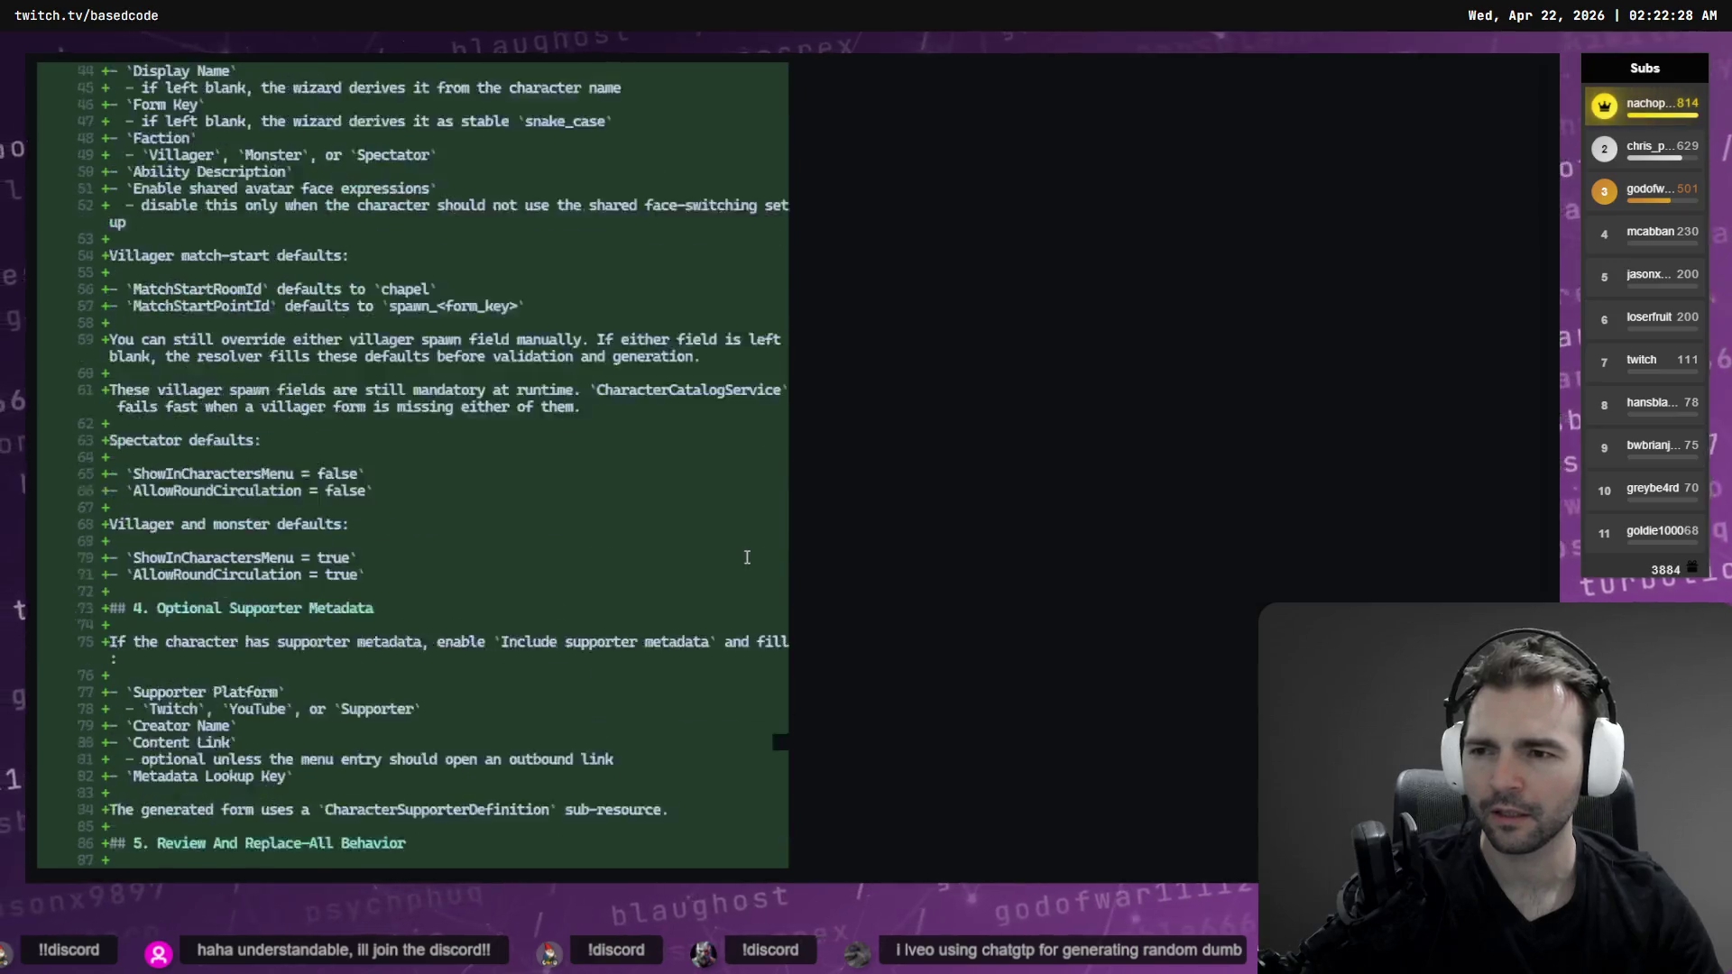
scroll(728, 537, down, 8)
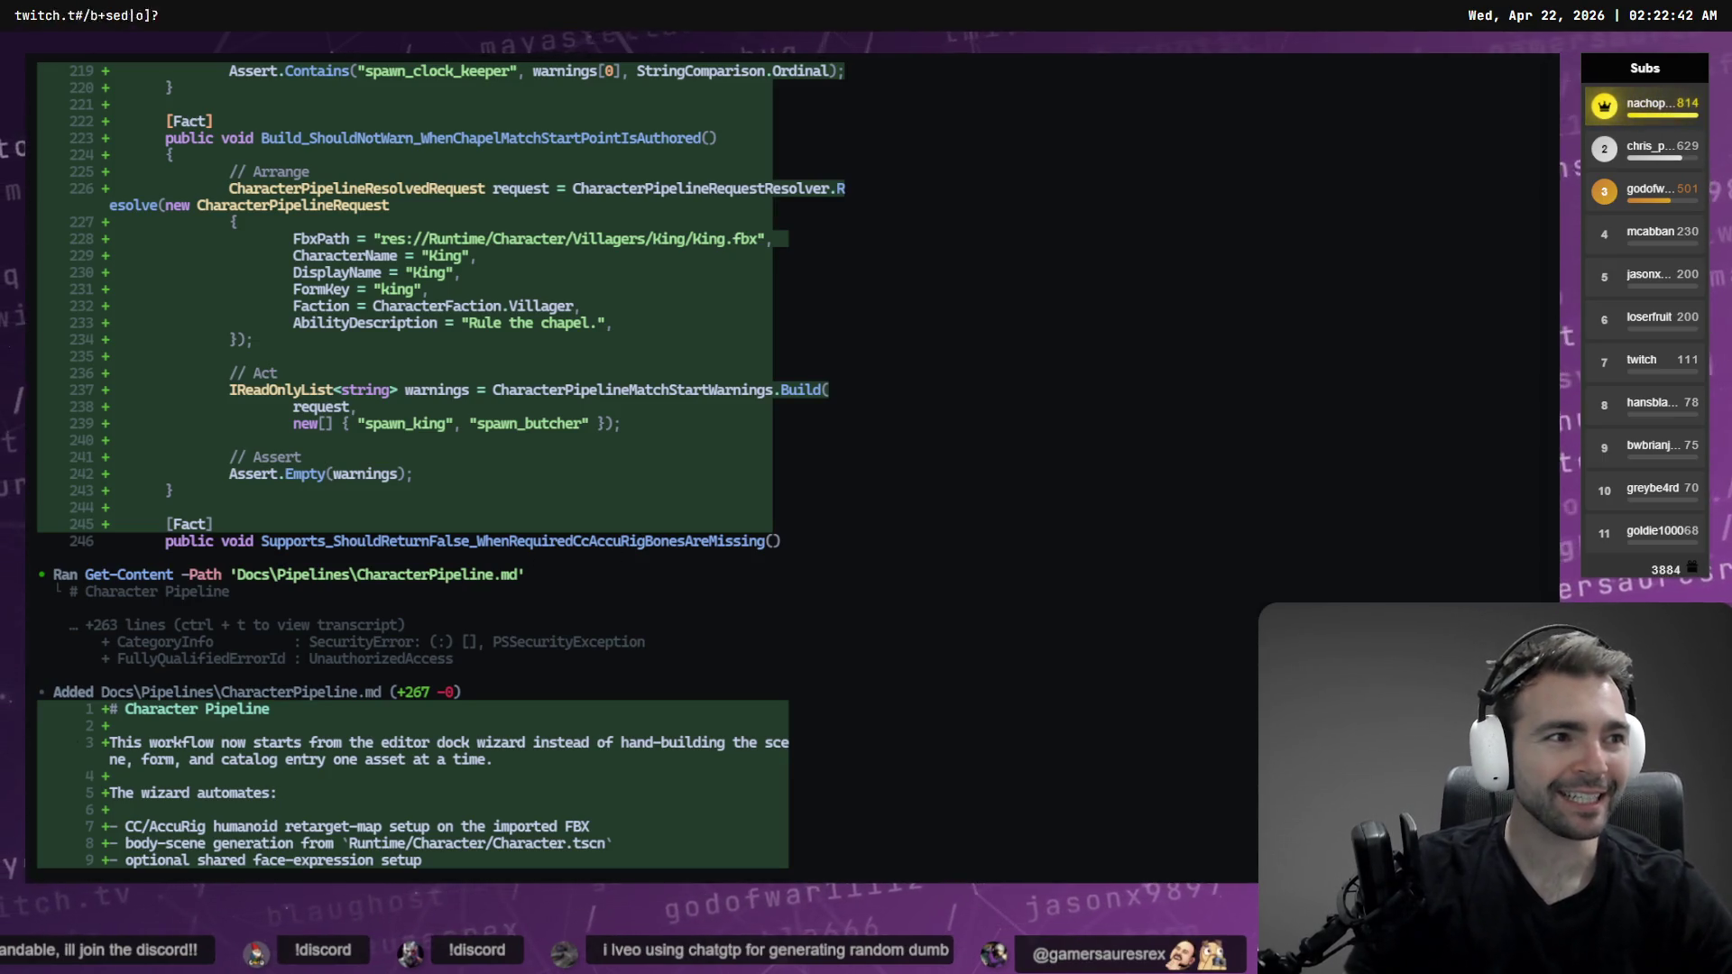
key(alt+Tab)
Open the three-strawberry character image full size and copy it to the clipboard
click(1020, 339)
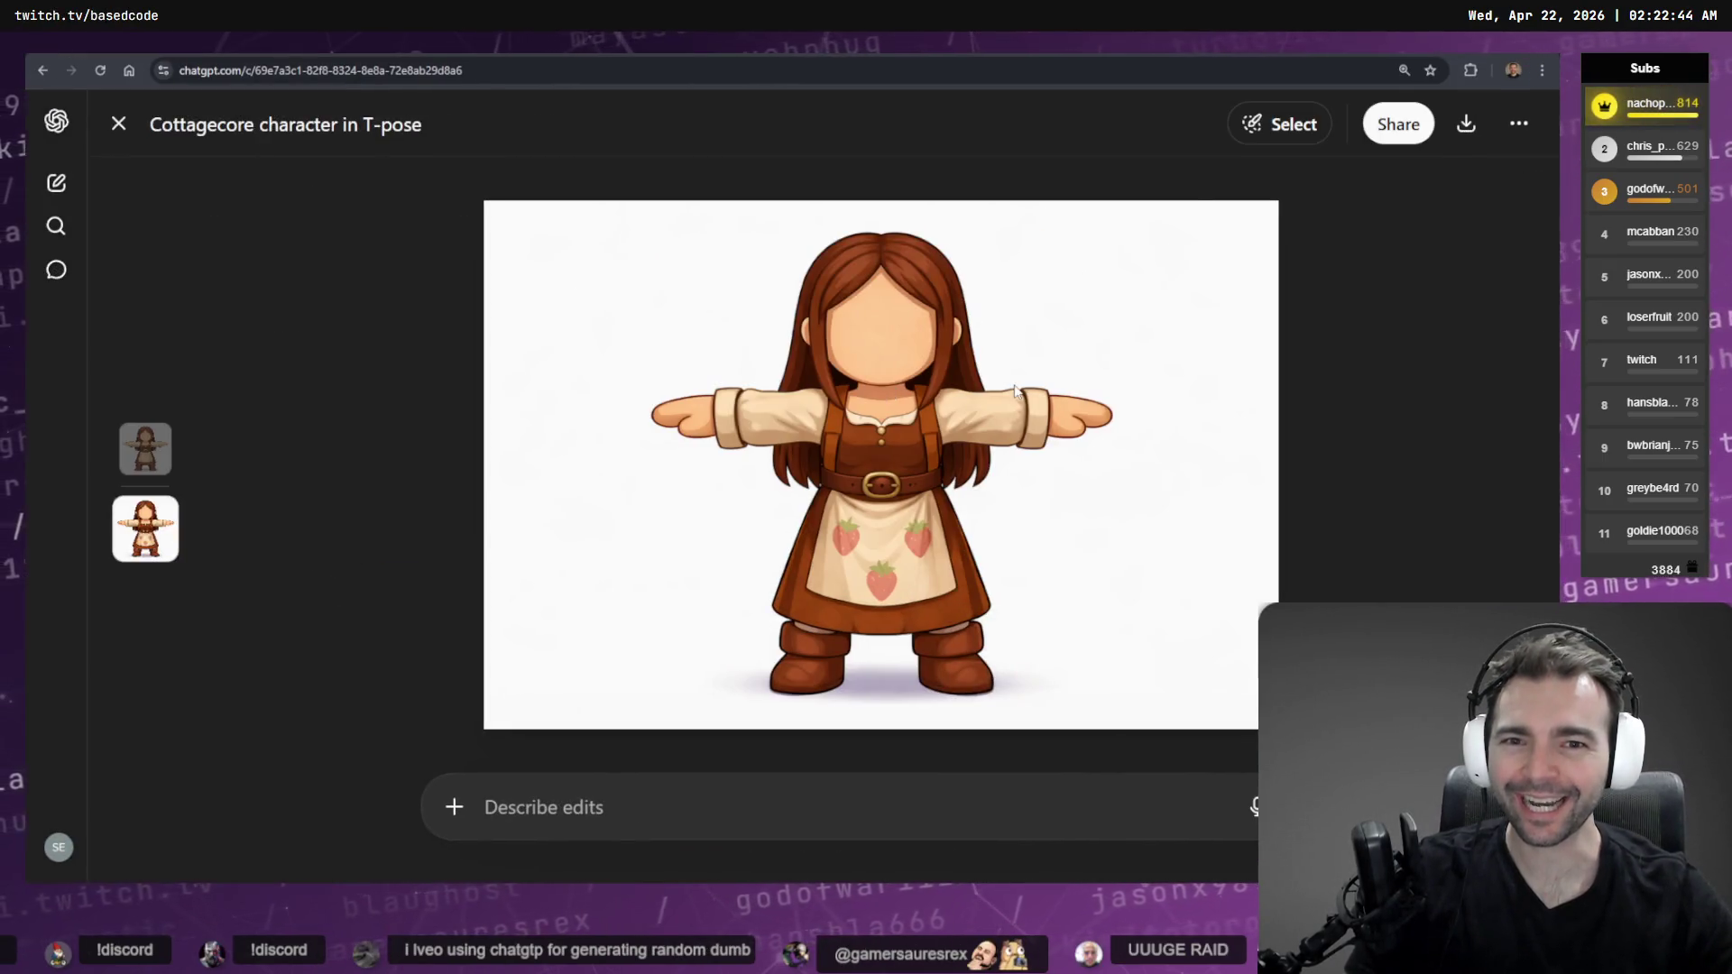
right_click(1008, 525)
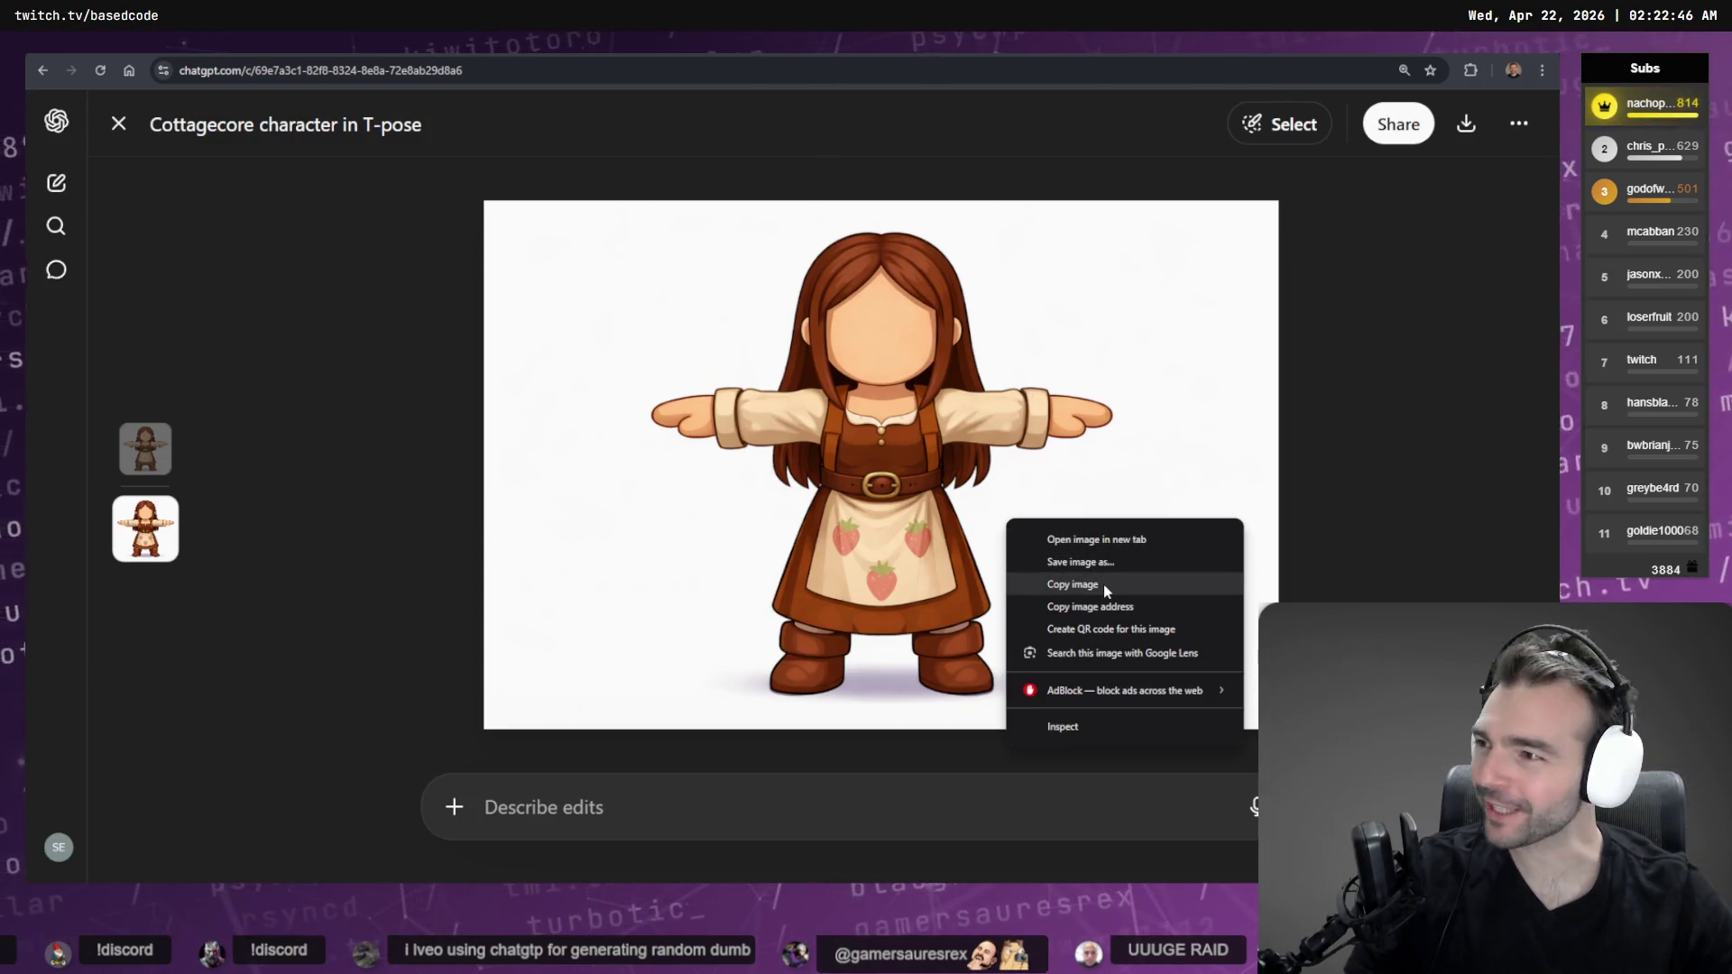
click(1102, 585)
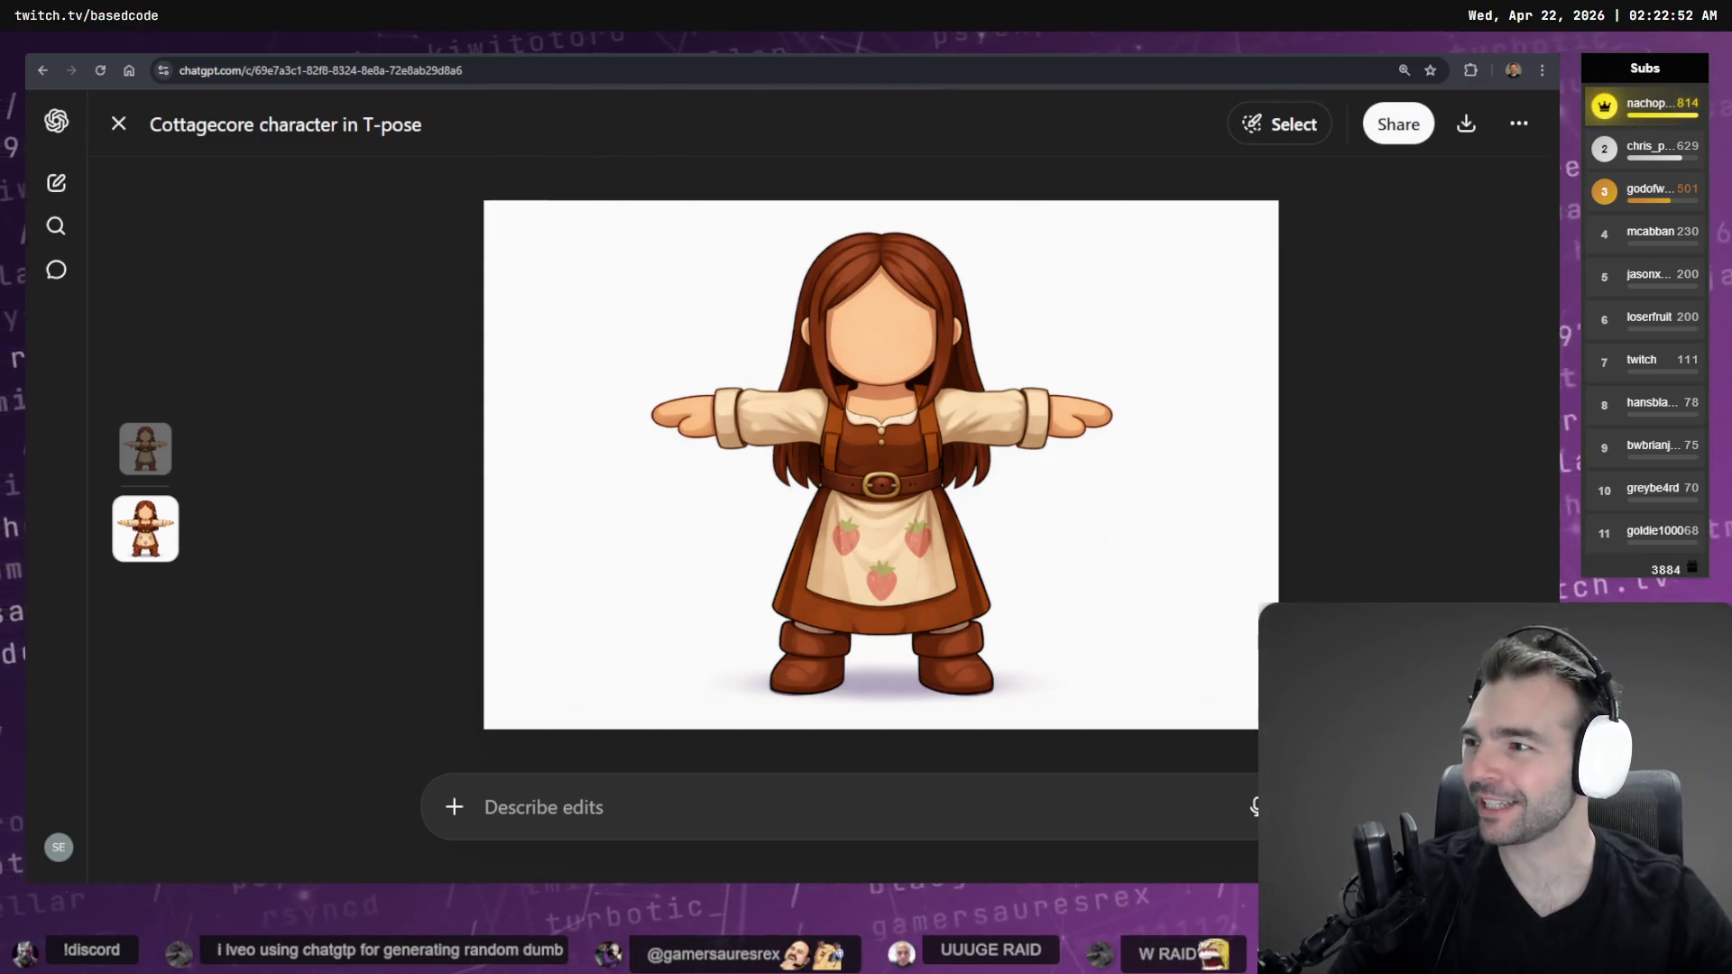
right_click(802, 481)
click(885, 545)
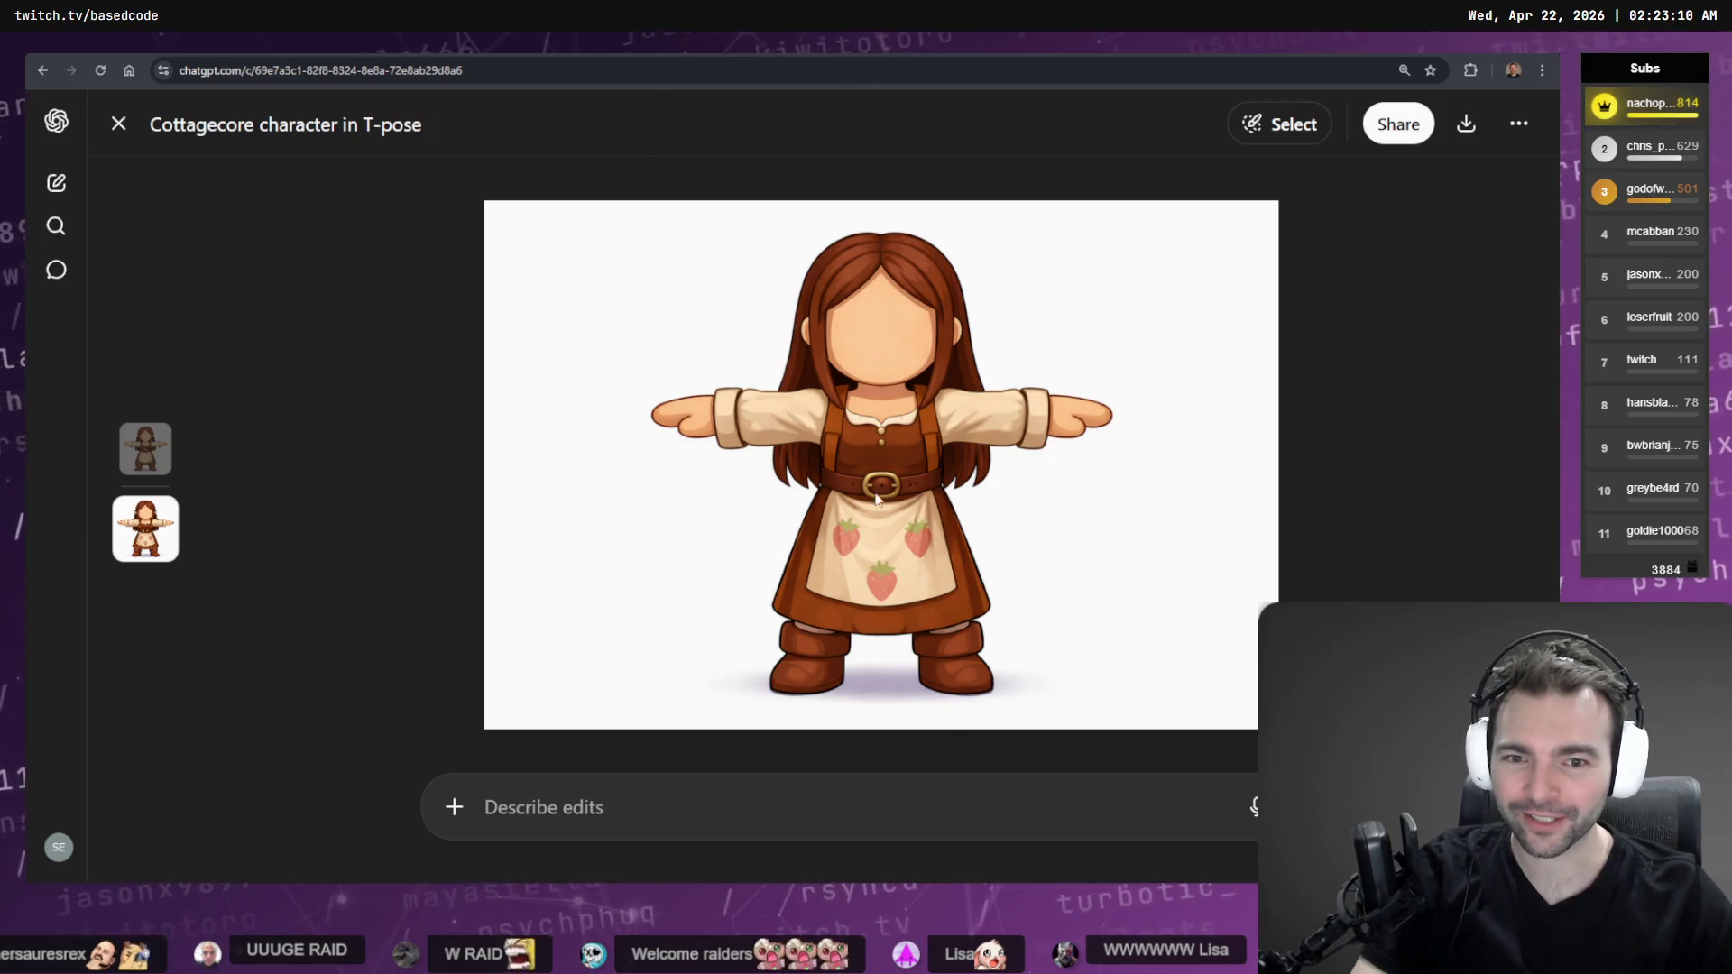
right_click(858, 545)
click(956, 611)
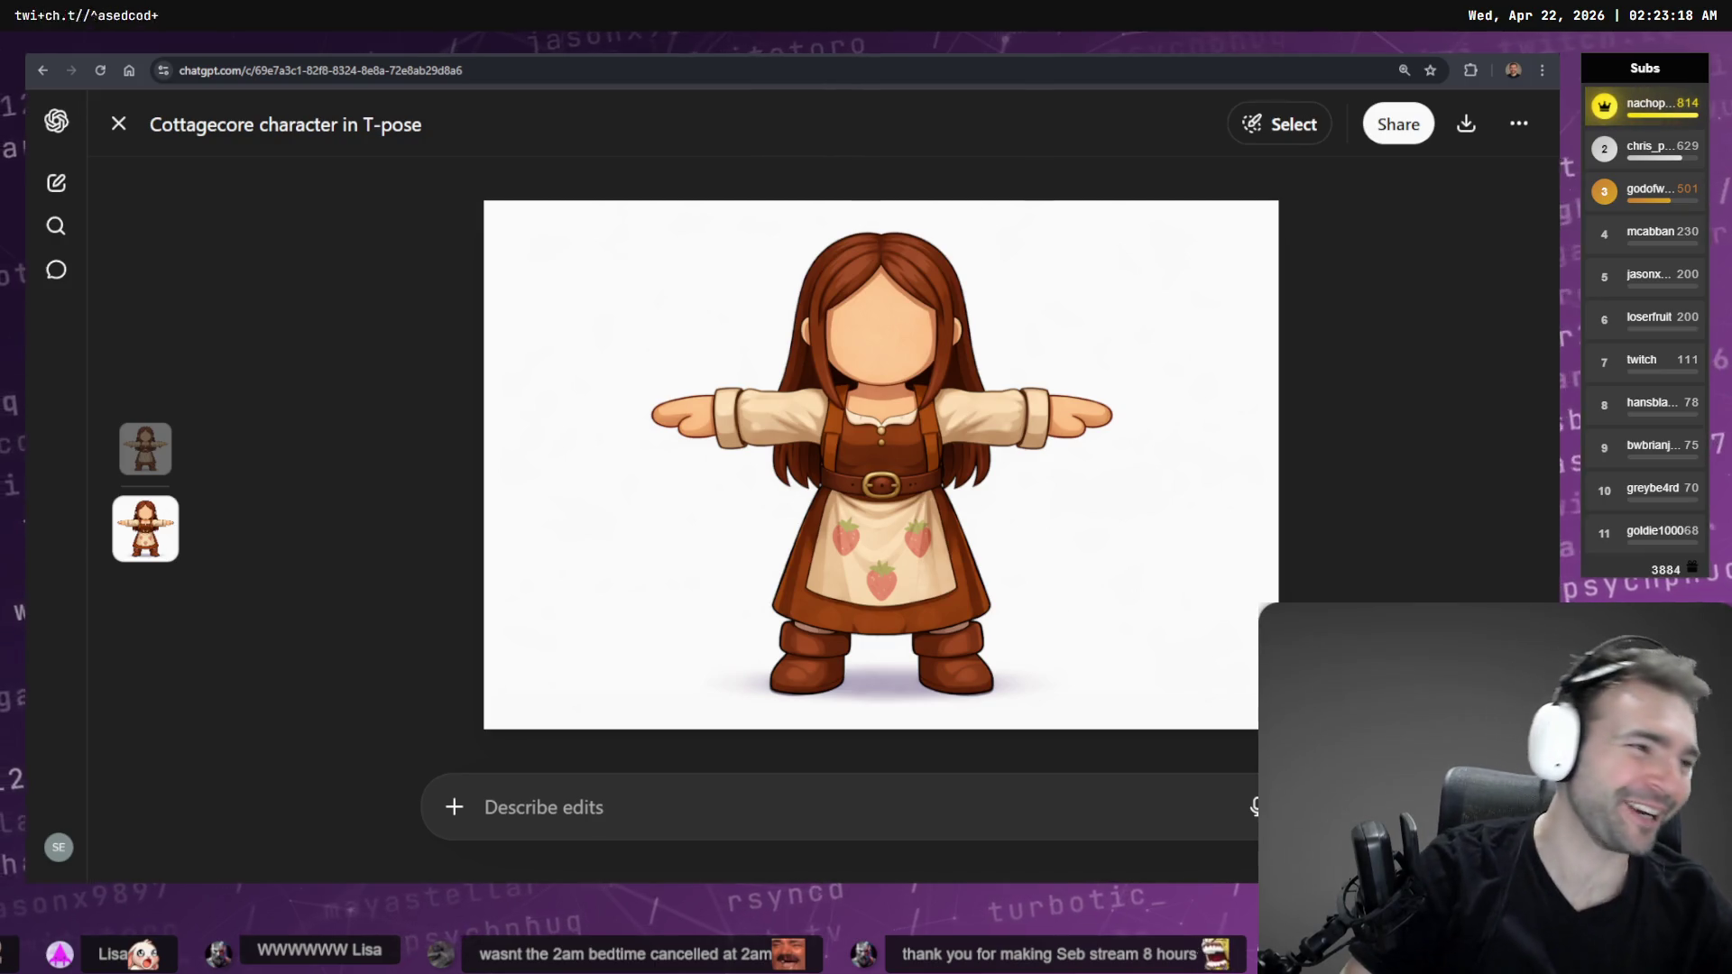
Locate the old Fruit Seller image on the Villagers chart and delete it
key(alt+Tab)
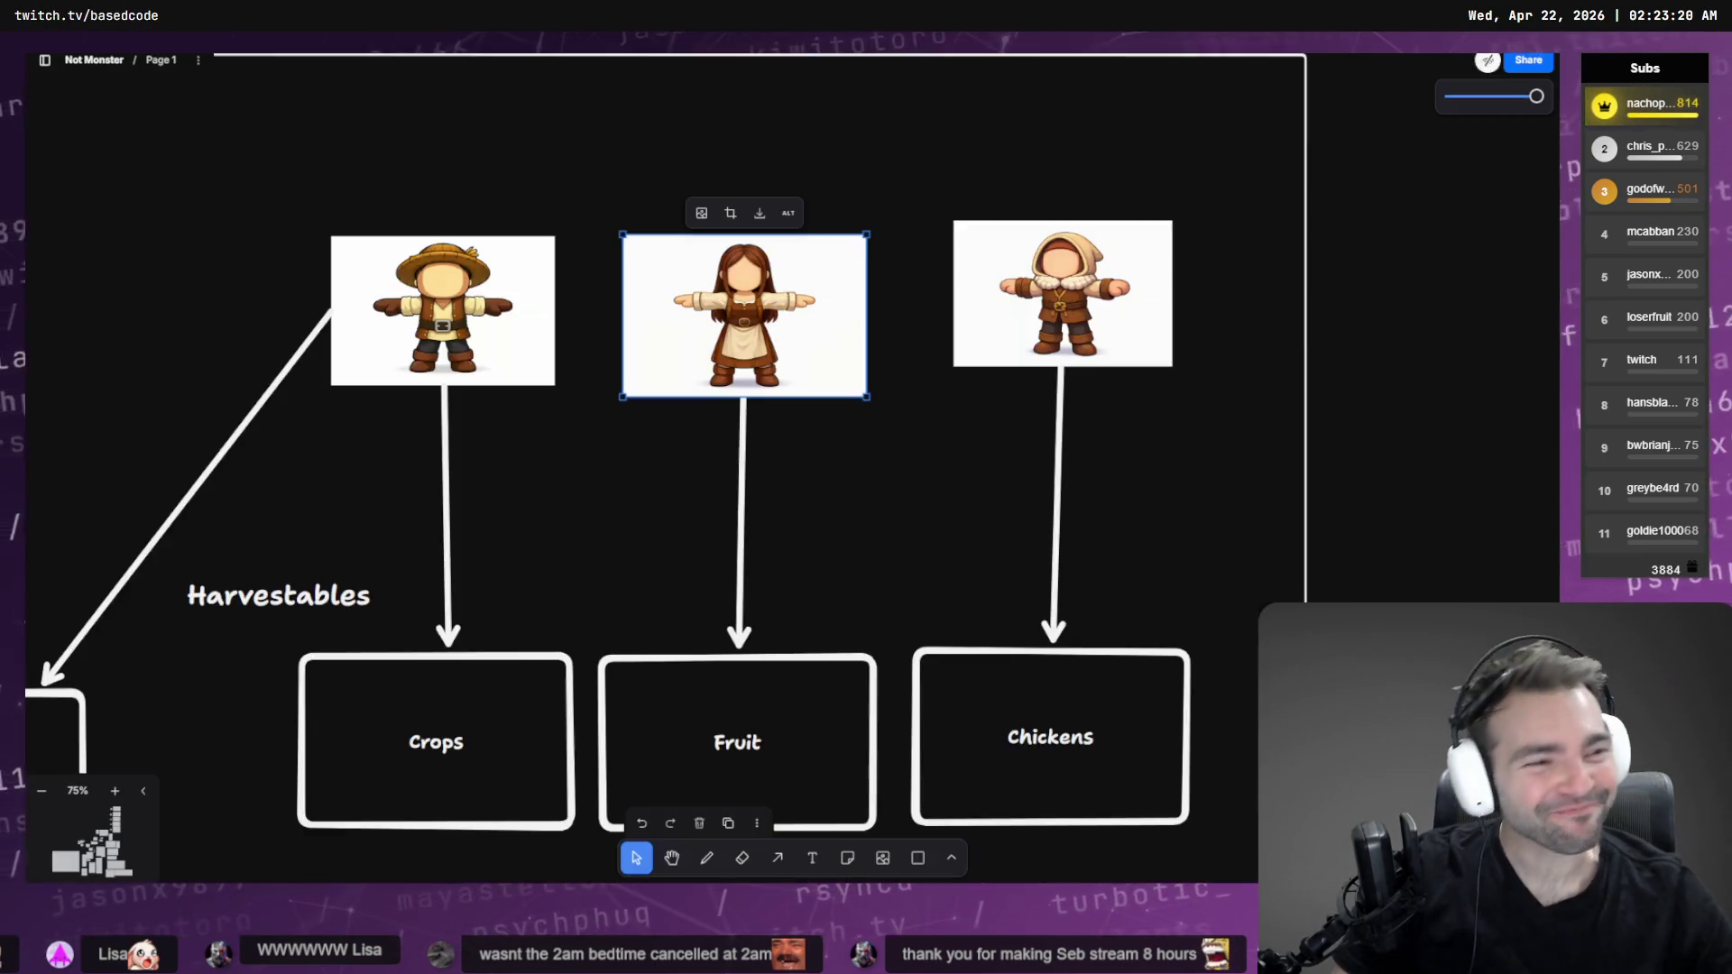
click(540, 496)
scroll(550, 491, down, 5)
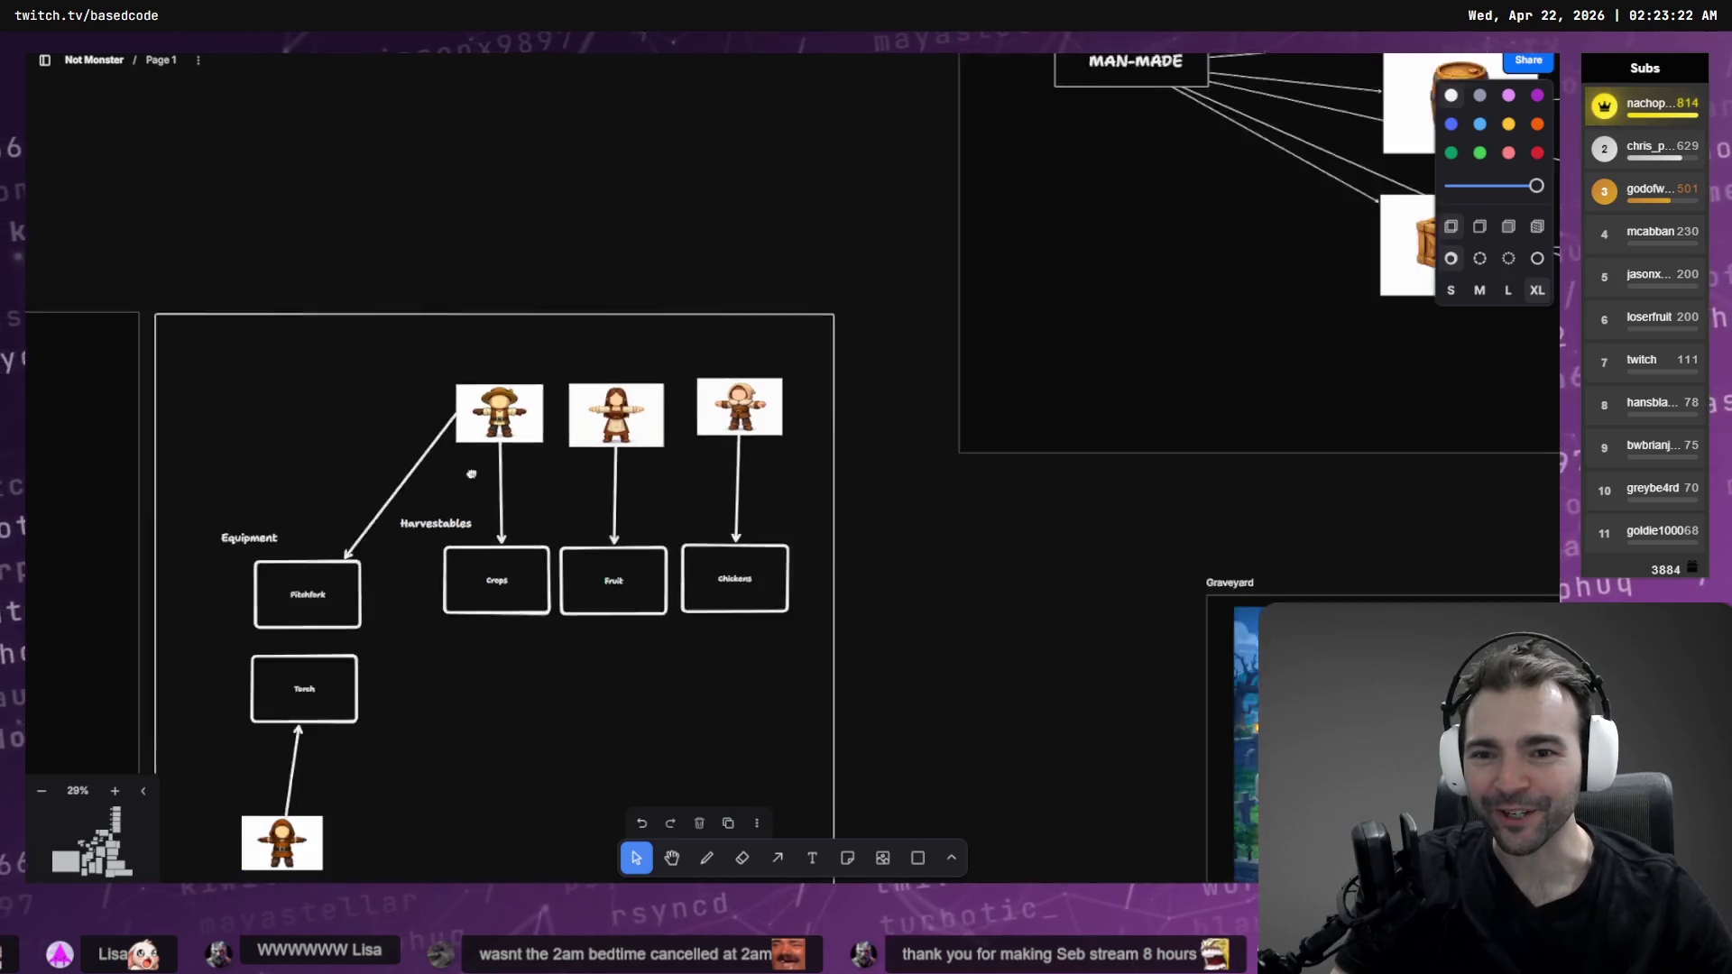
scroll(505, 451, left, 5)
scroll(462, 411, up, 2)
scroll(462, 410, down, 10)
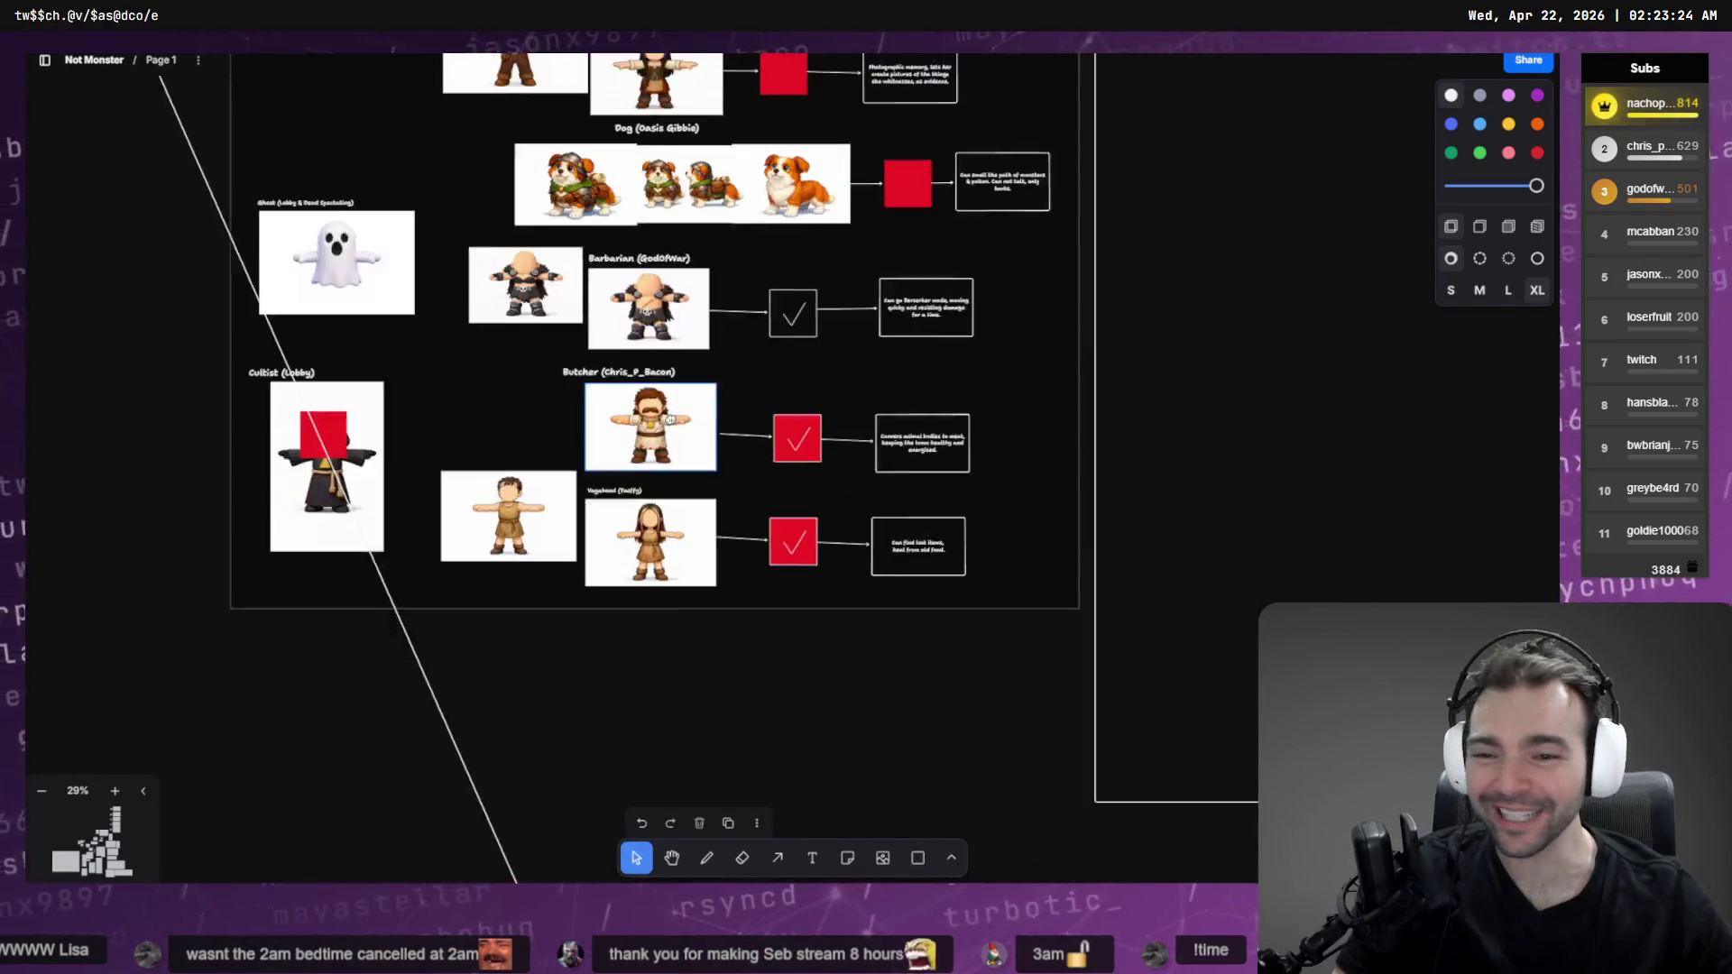
scroll(642, 343, up, 5)
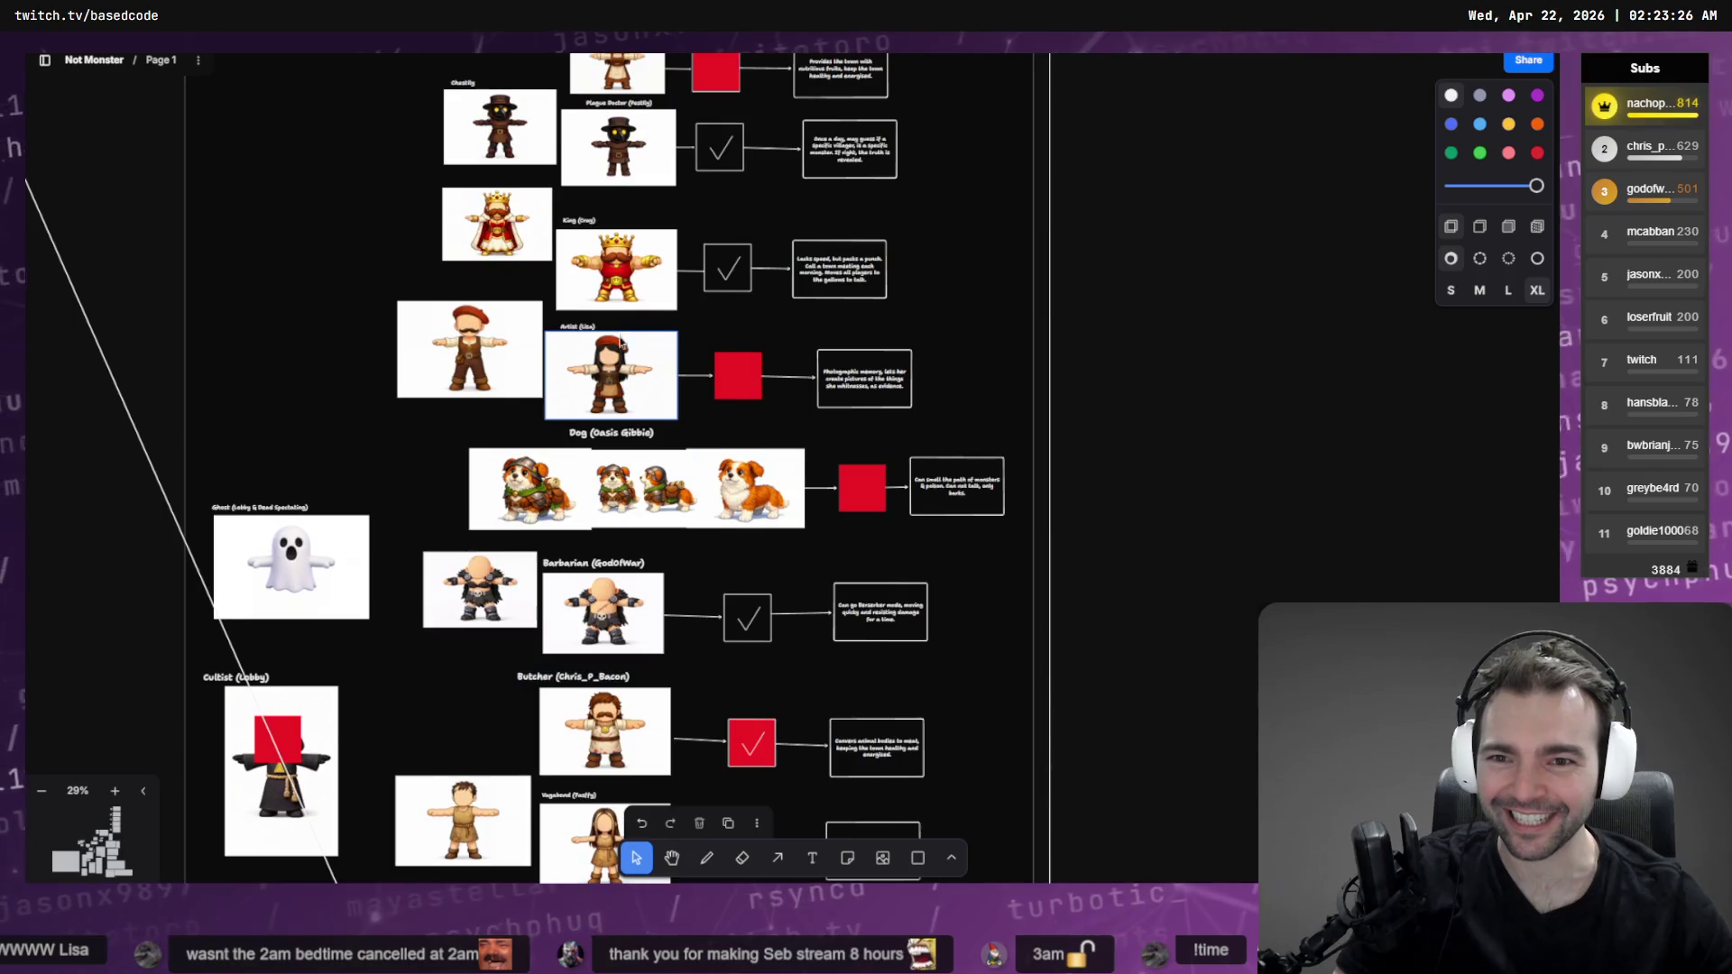
scroll(638, 605, up, 5)
scroll(631, 596, down, 2)
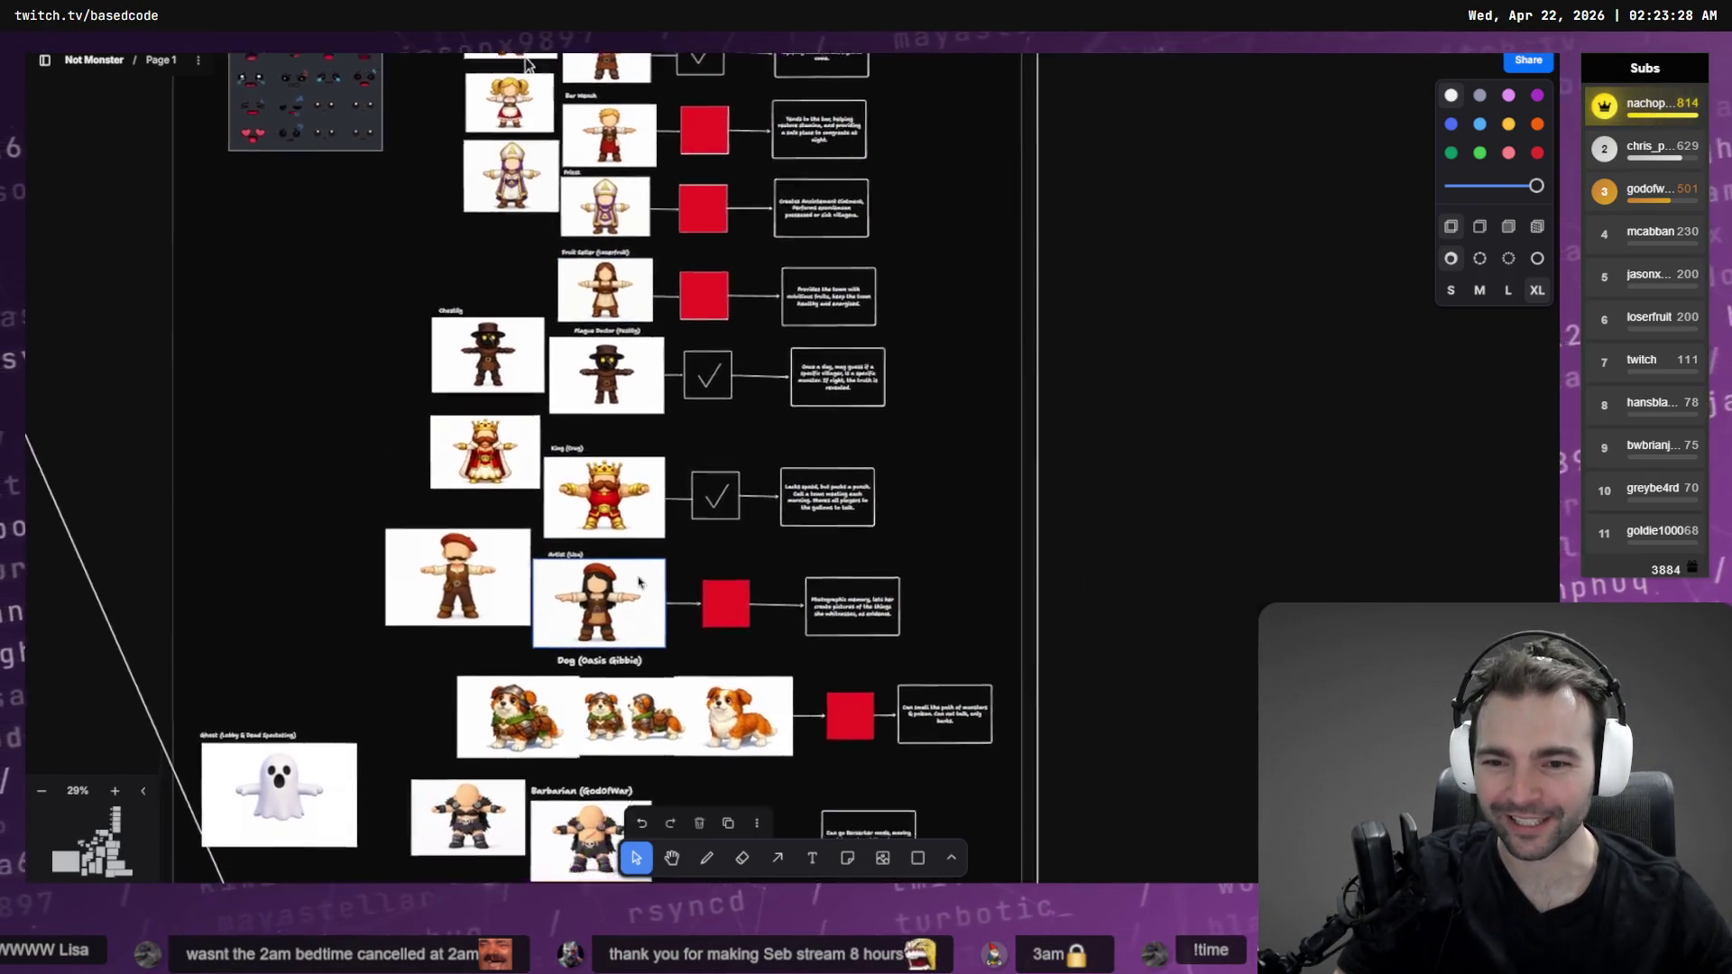
scroll(613, 577, up, 10)
scroll(537, 631, up, 10)
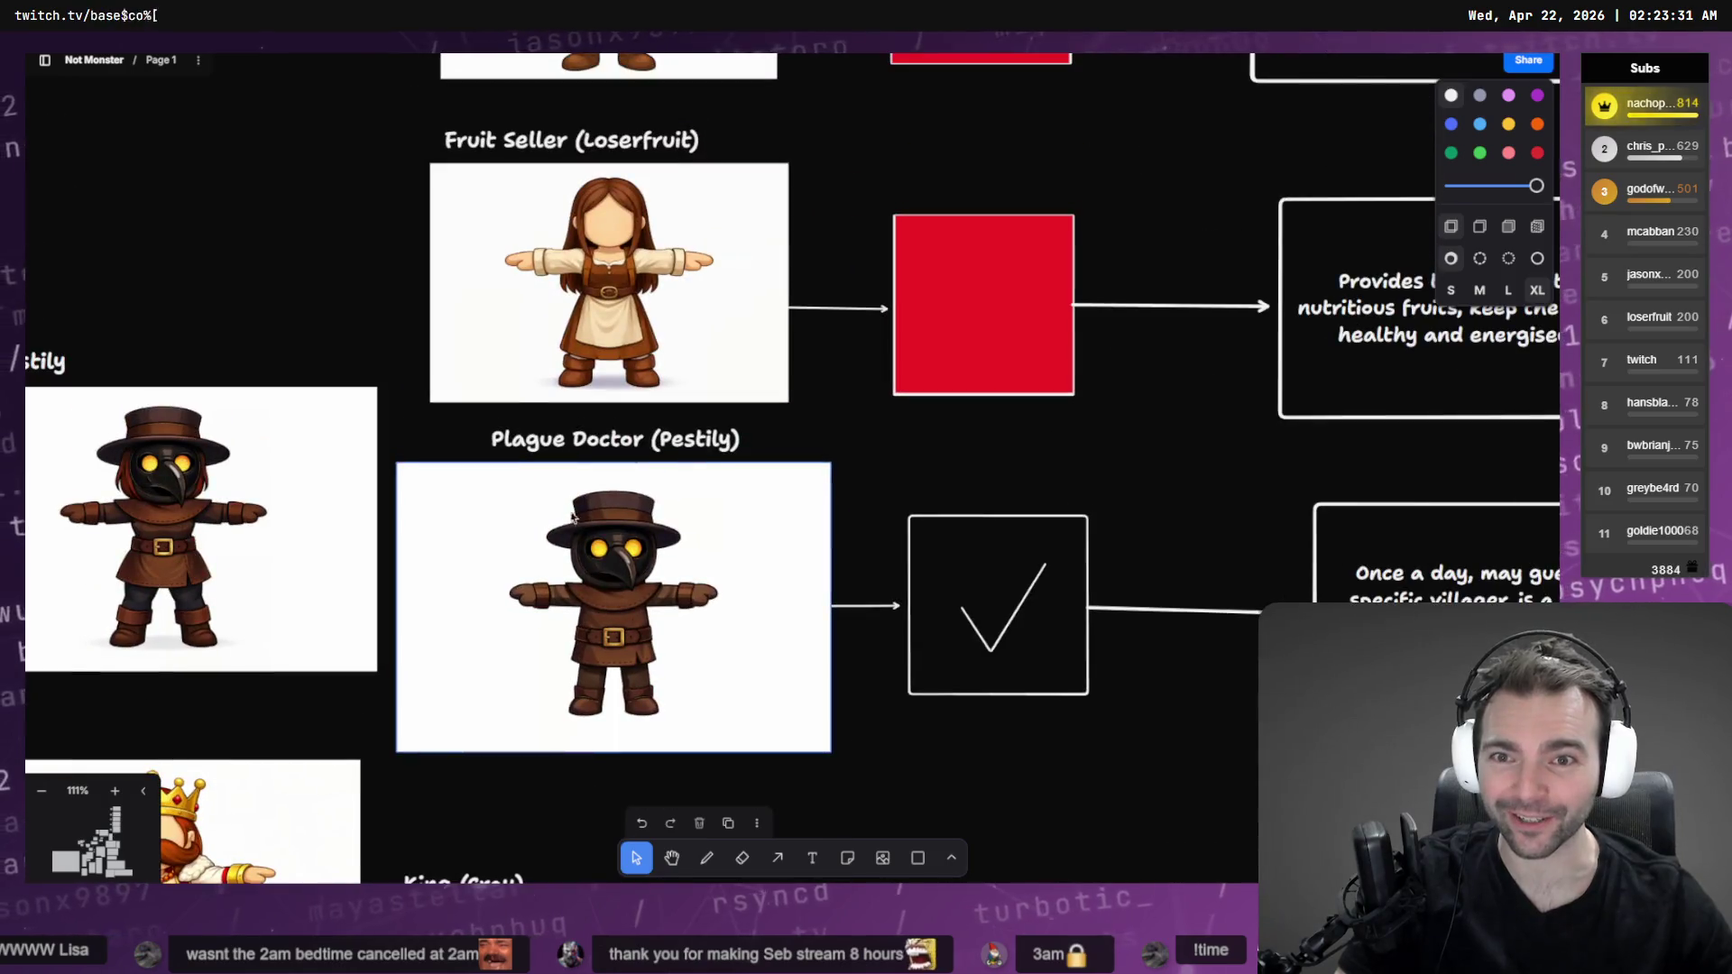
click(571, 341)
key(Delete)
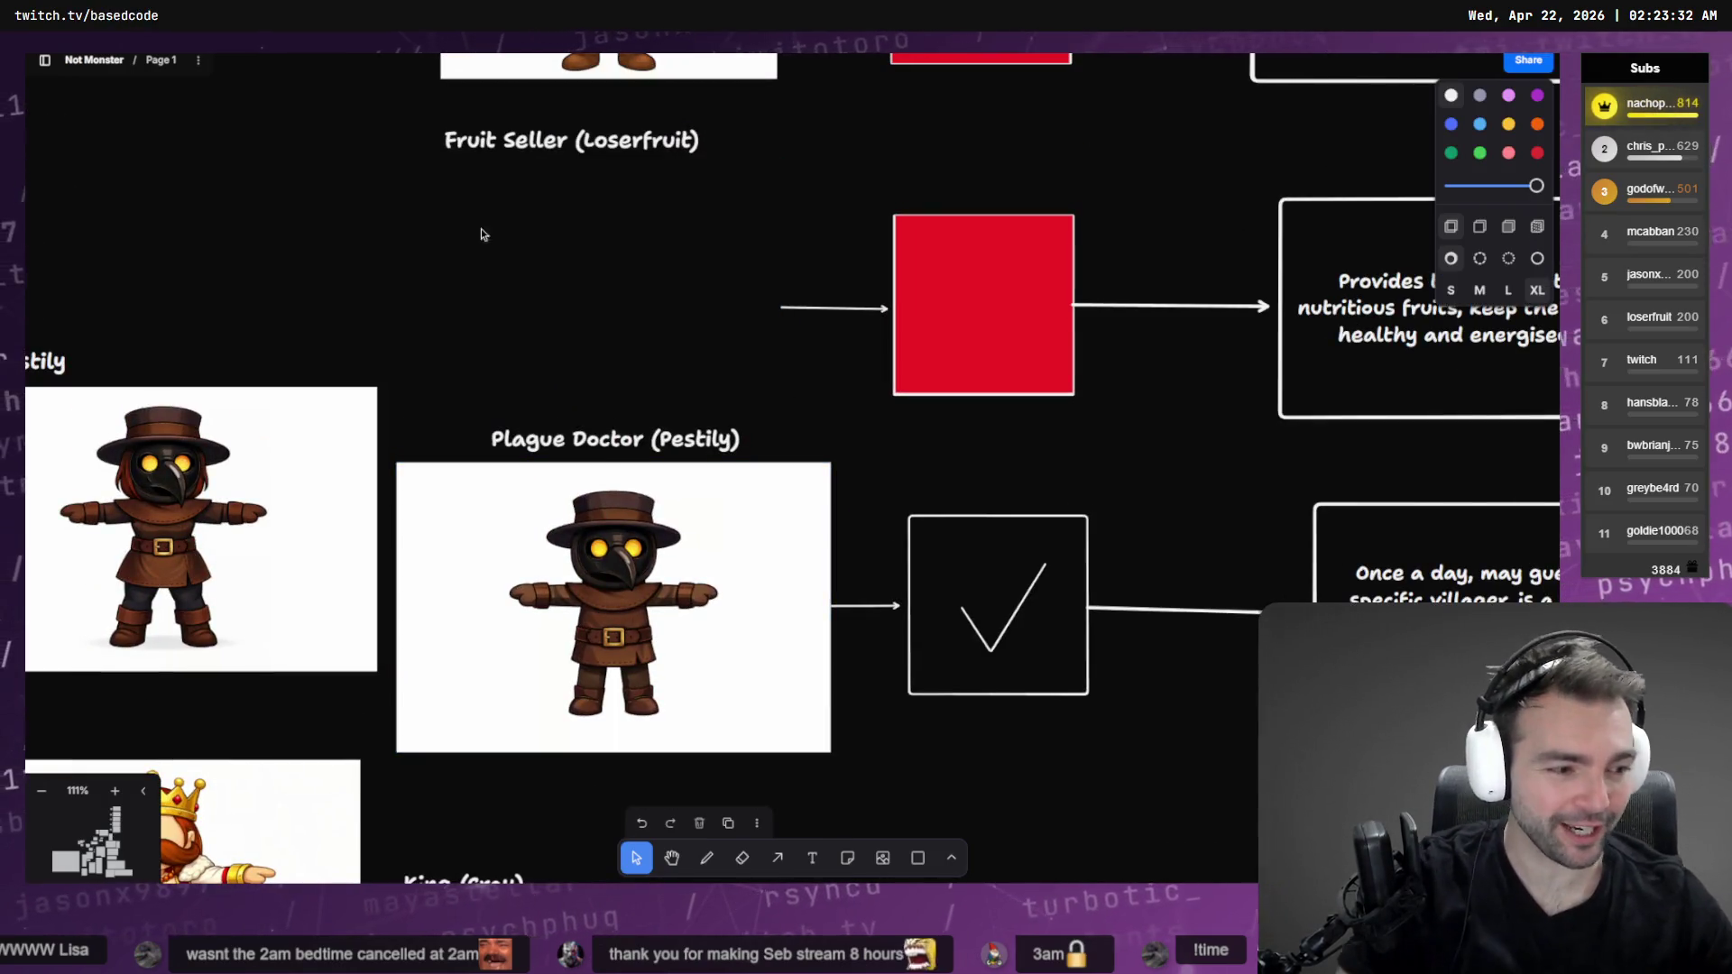
Paste the strawberry-apron character, shrink it to portrait size and place it in the Fruit Seller slot
key(ctrl+v)
mouse_move(235, 94)
mouse_down()
mouse_move(607, 386)
mouse_move(858, 505)
mouse_move(537, 228)
mouse_move(498, 234)
mouse_move(676, 330)
mouse_up()
drag(775, 362, 586, 253)
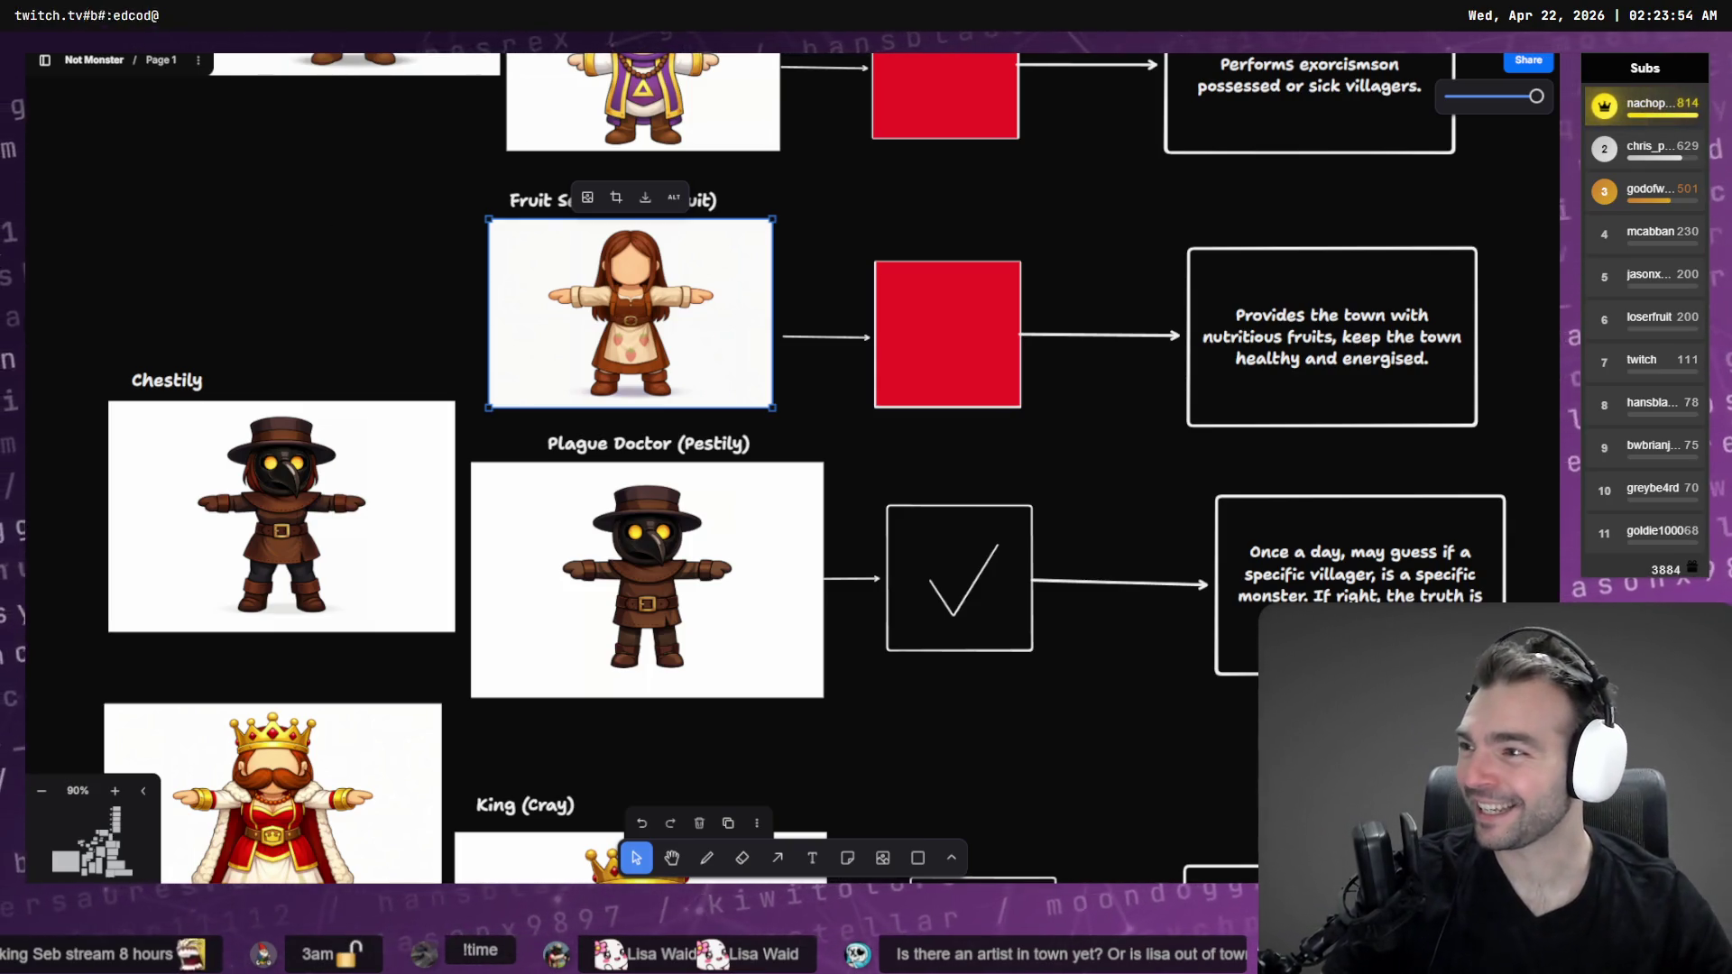
scroll(726, 243, down, 6)
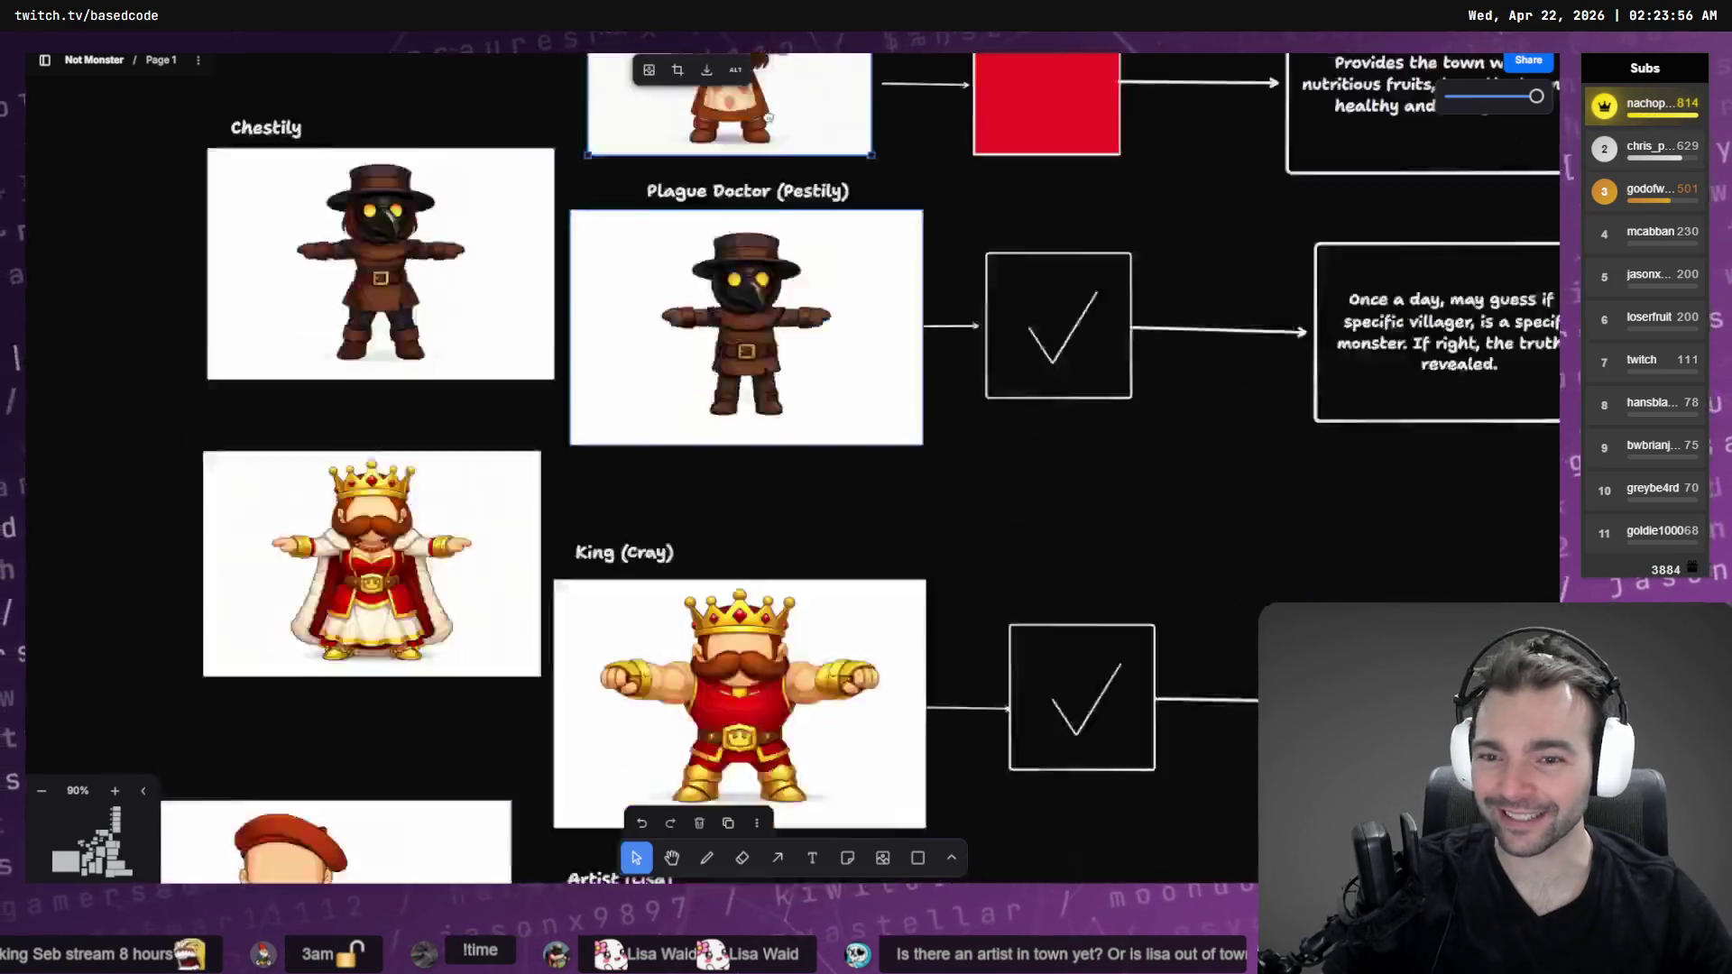
scroll(726, 243, up, 3)
scroll(726, 243, up, 5)
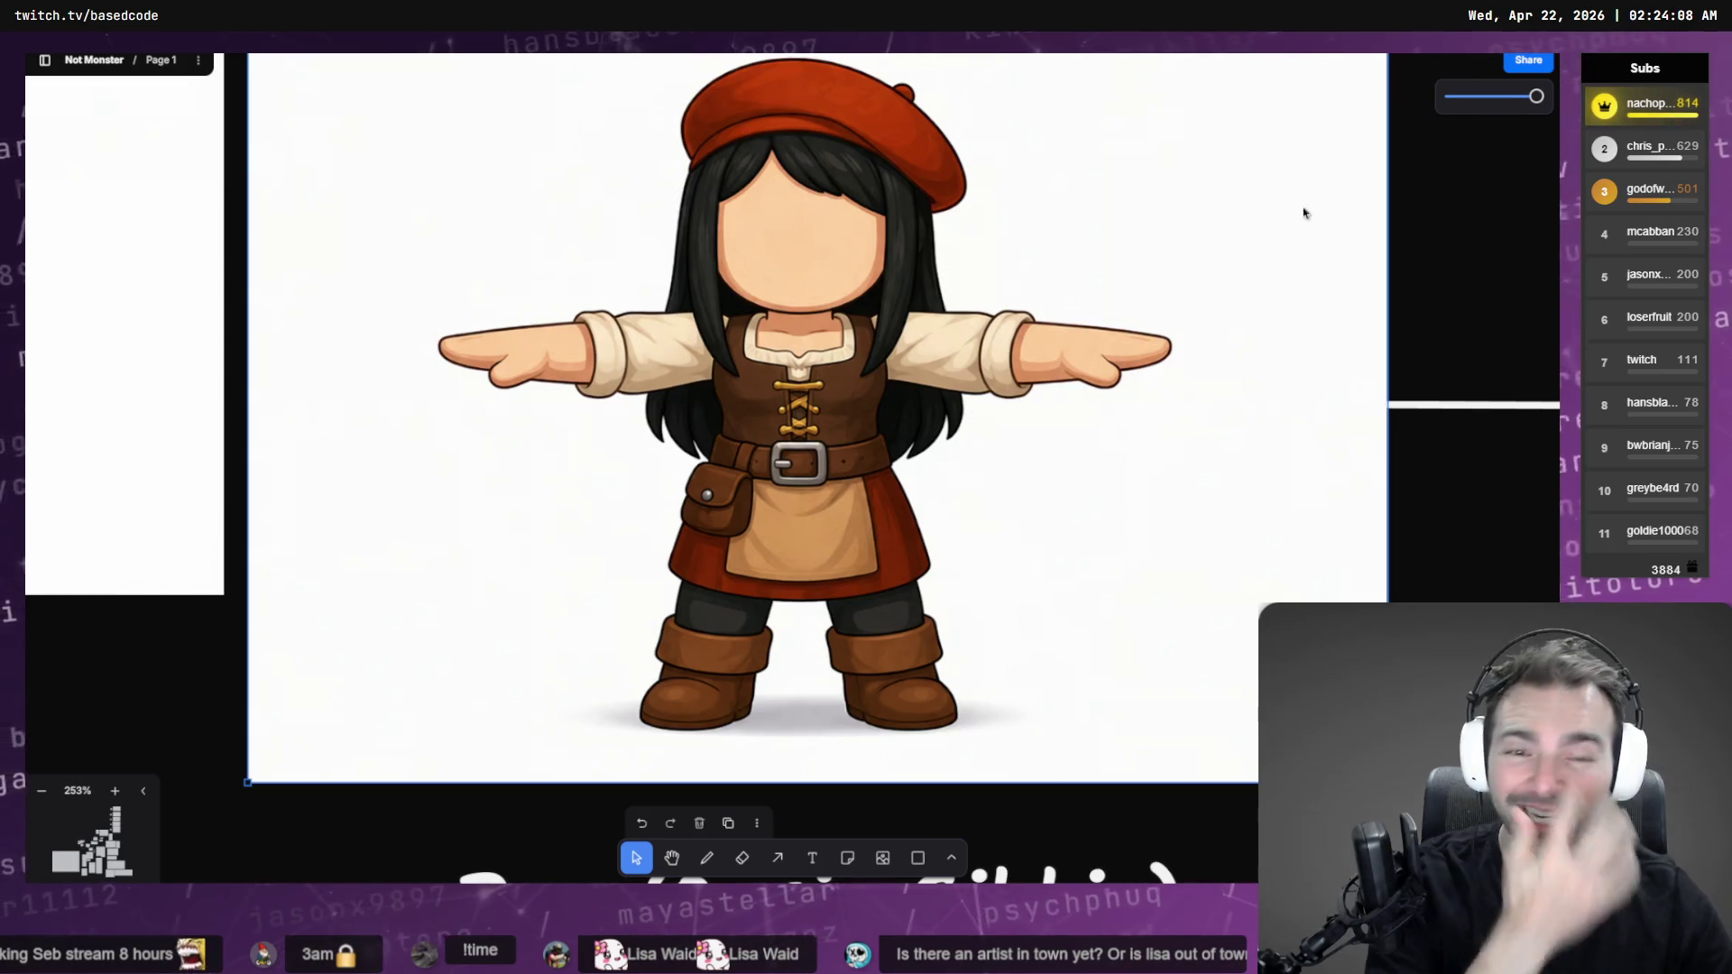
Download the artist character image as its original file
right_click(992, 300)
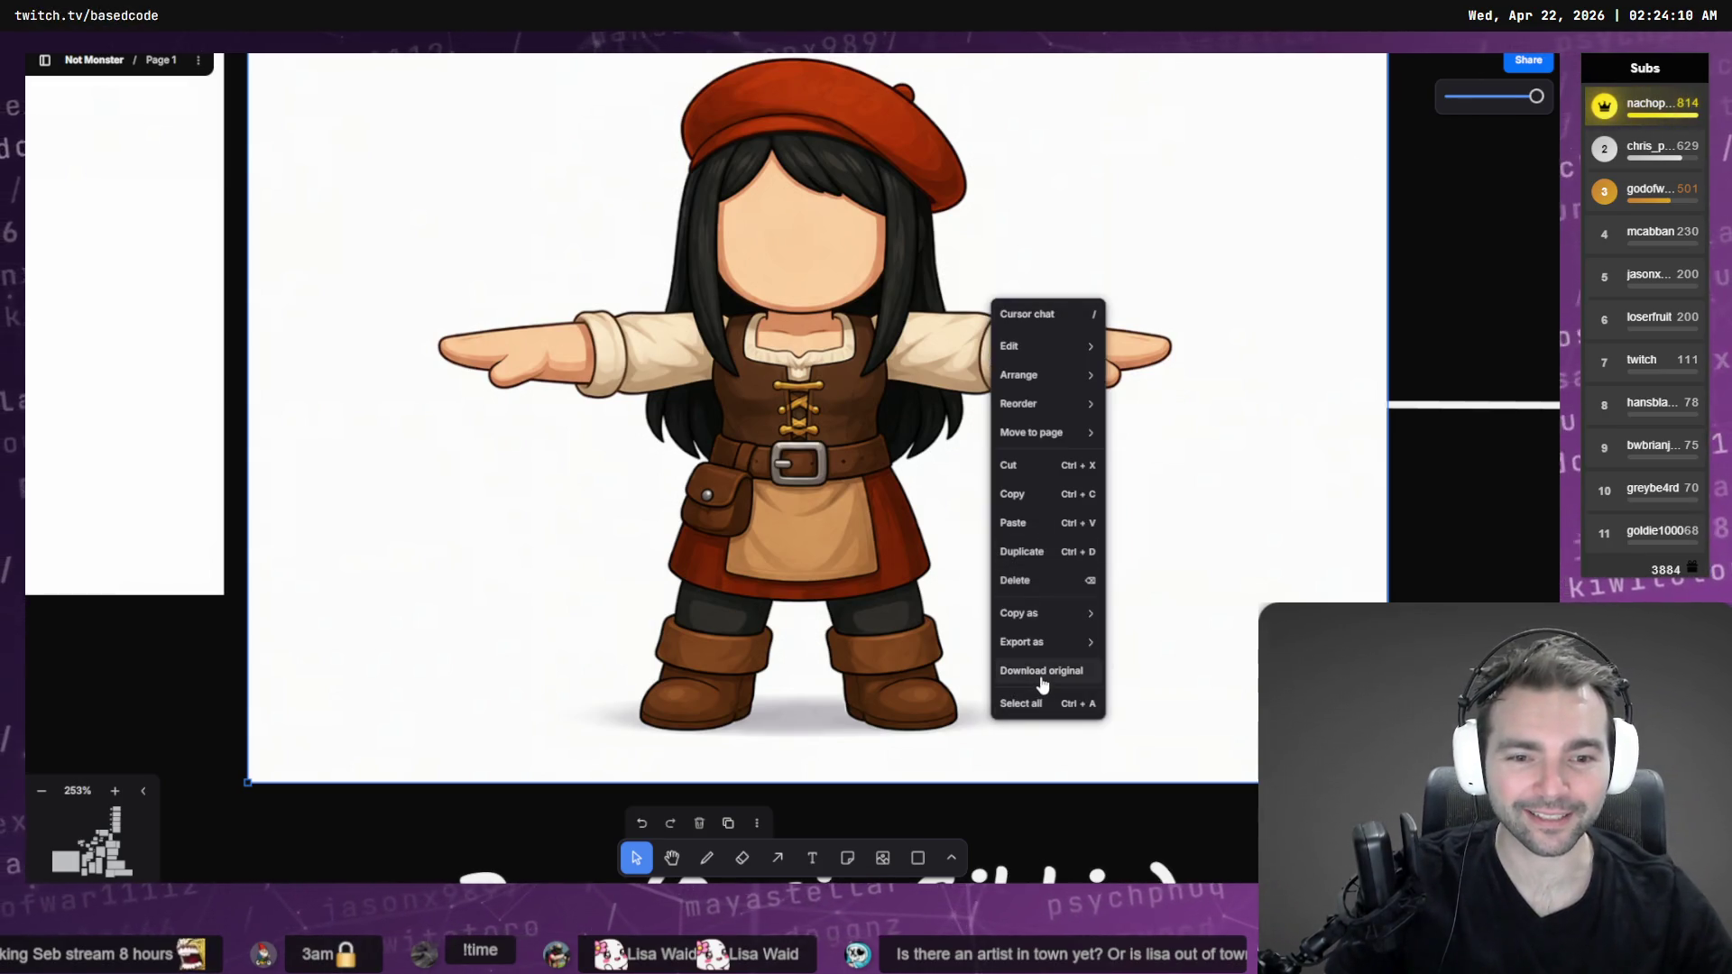
click(1042, 685)
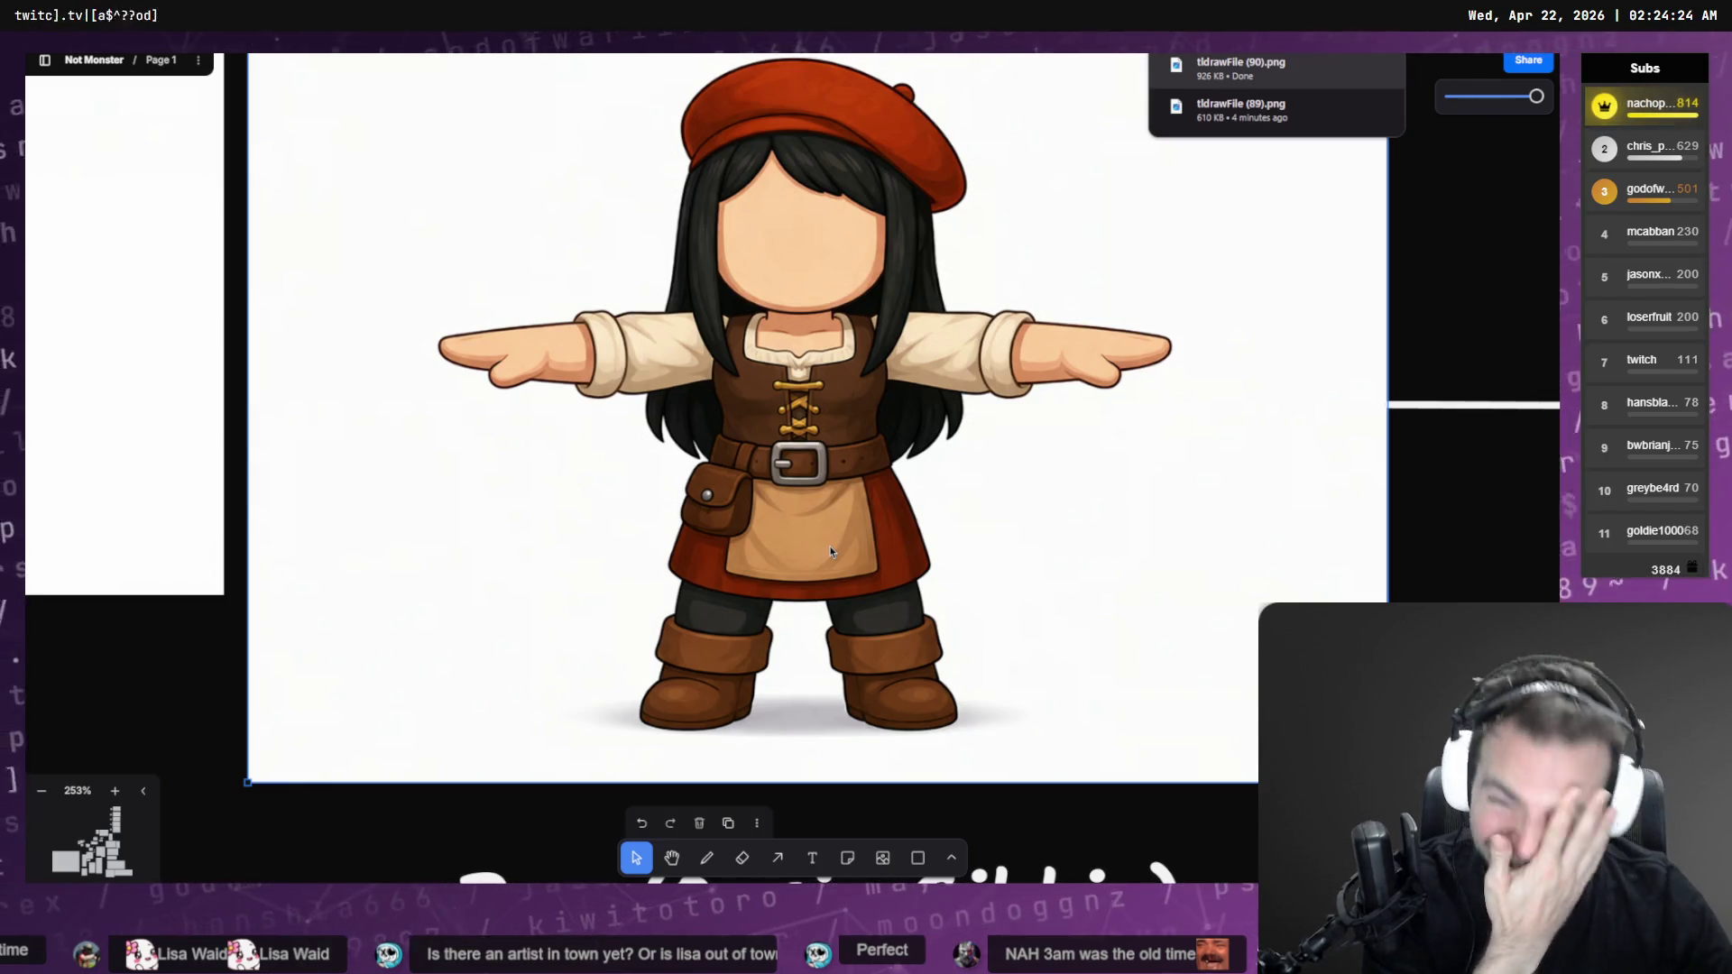
scroll(1429, 263, up, 3)
scroll(1372, 406, down, 2)
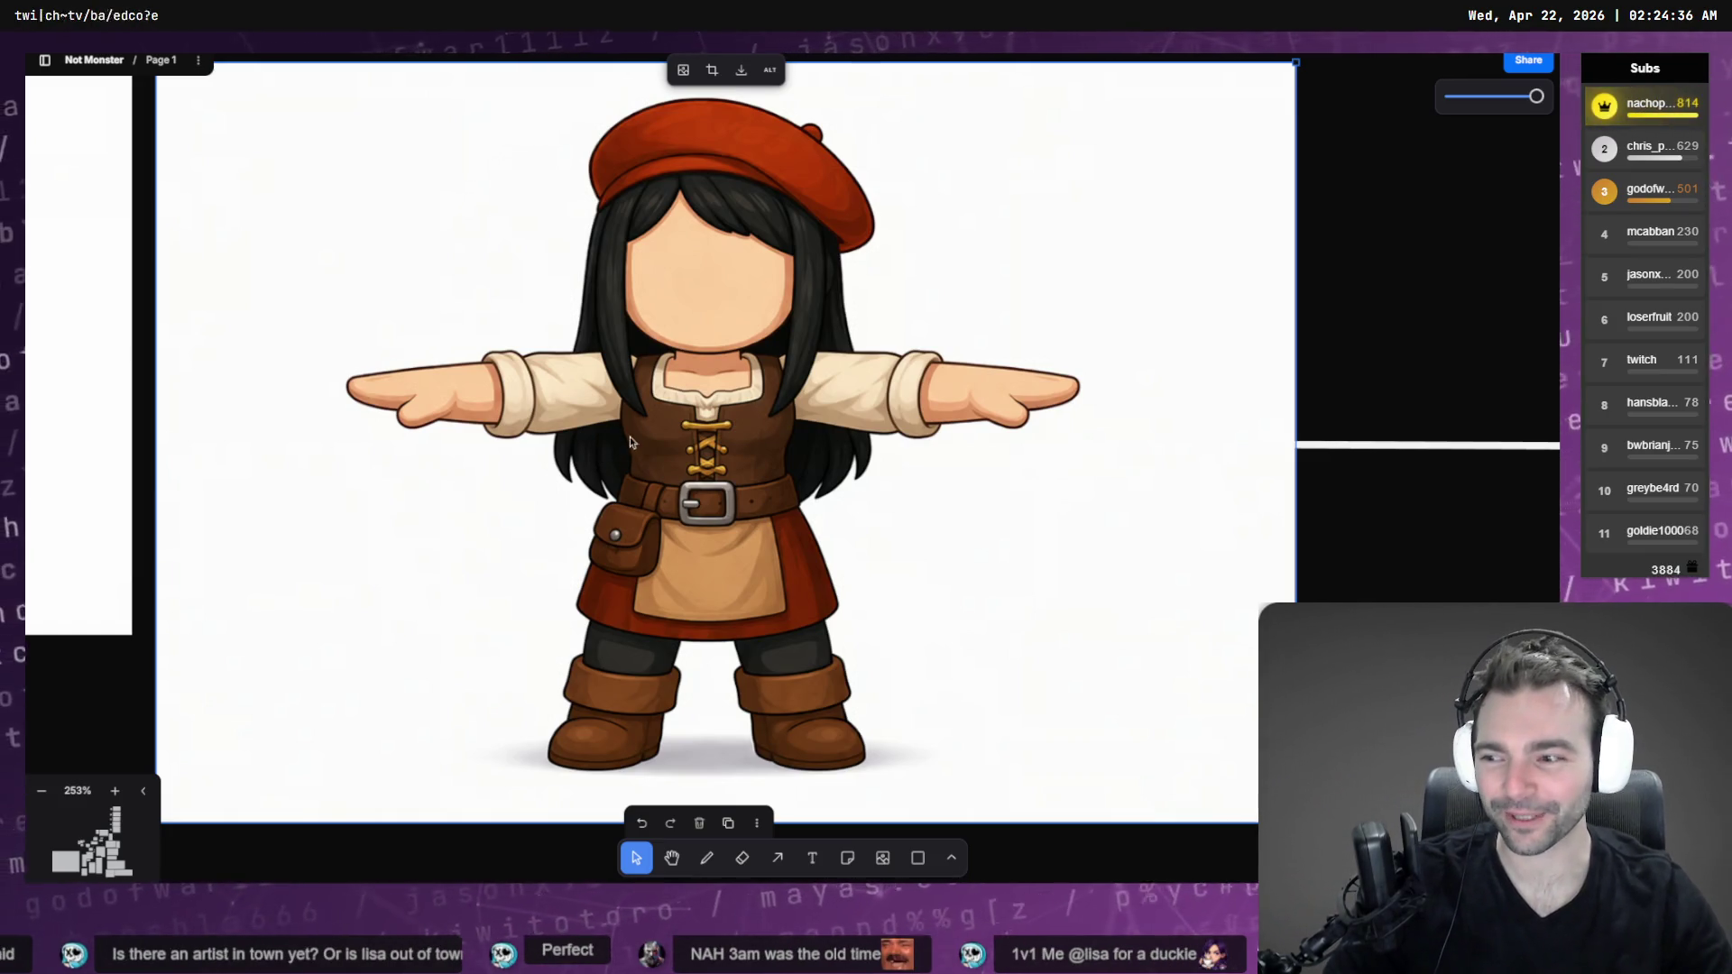
Zoom out and pan across the board to the building interiors section
scroll(738, 324, down, 1)
scroll(726, 338, down, 2)
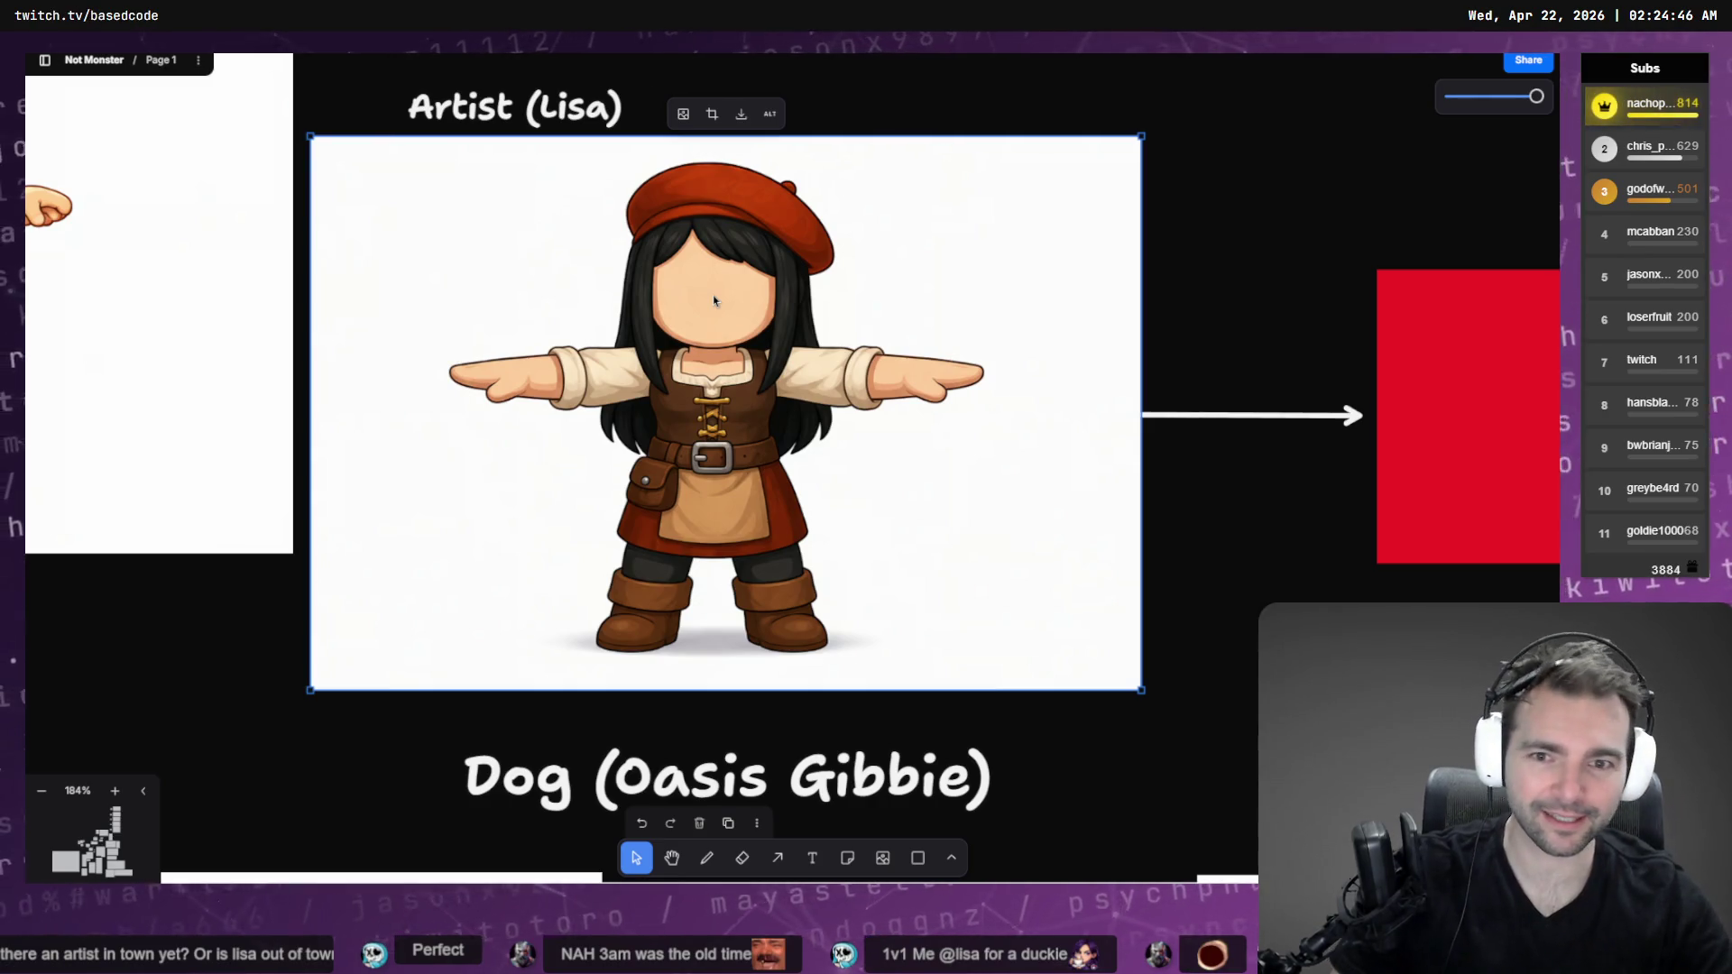
scroll(713, 295, down, 10)
scroll(1152, 216, right, 10)
scroll(992, 316, up, 5)
scroll(750, 423, down, 5)
scroll(750, 423, up, 10)
scroll(989, 280, up, 15)
Delete the room images from the top interiors frame
click(900, 184)
mouse_move(907, 204)
mouse_down()
mouse_move(904, 57)
mouse_move(901, 243)
mouse_up()
click(748, 307)
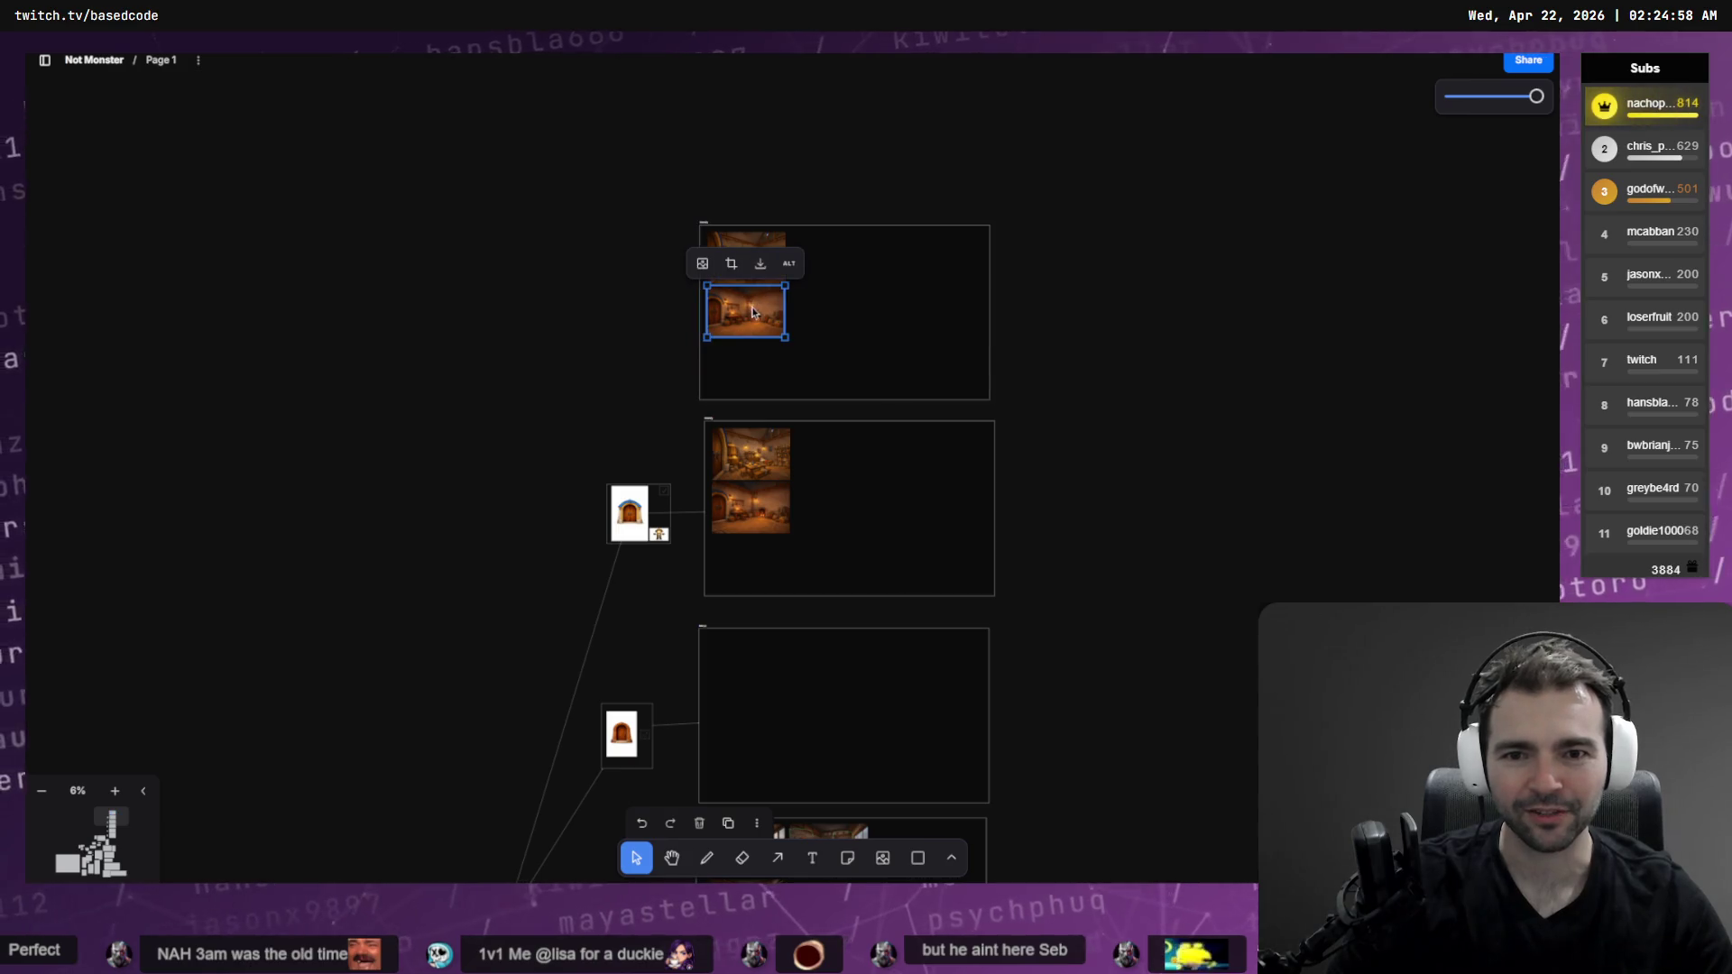
drag(749, 306, 755, 264)
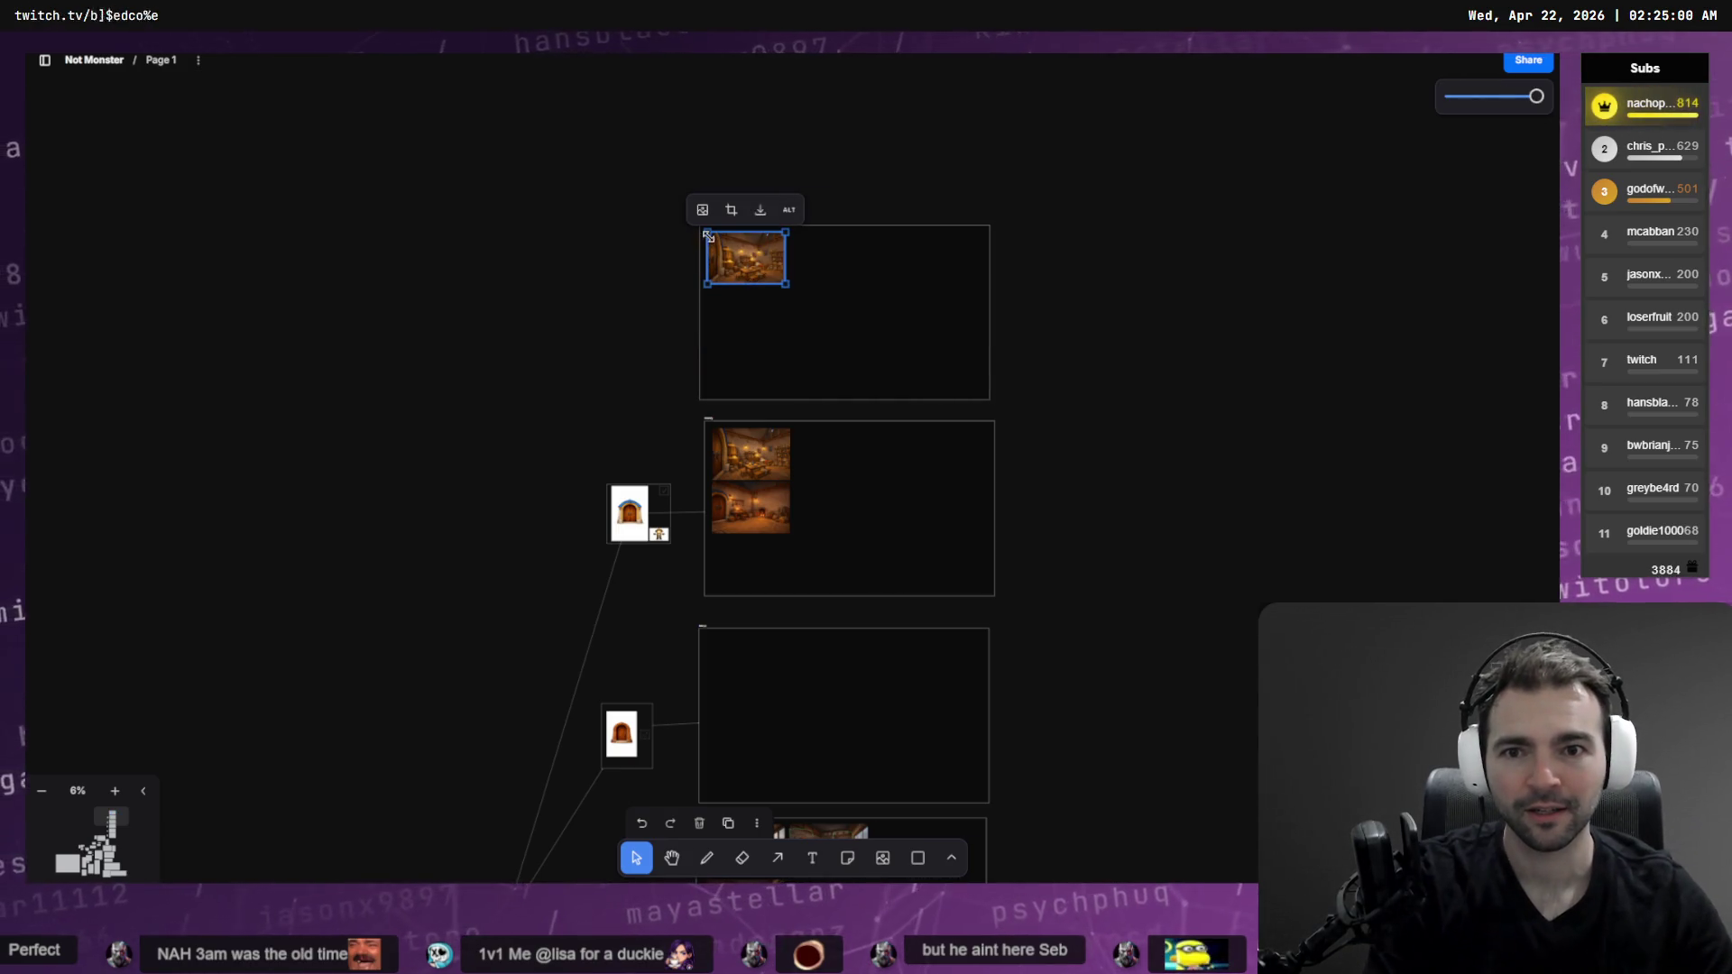
key(Delete)
Rename the empty top frame to 'Art Studio'
click(706, 227)
key(Escape)
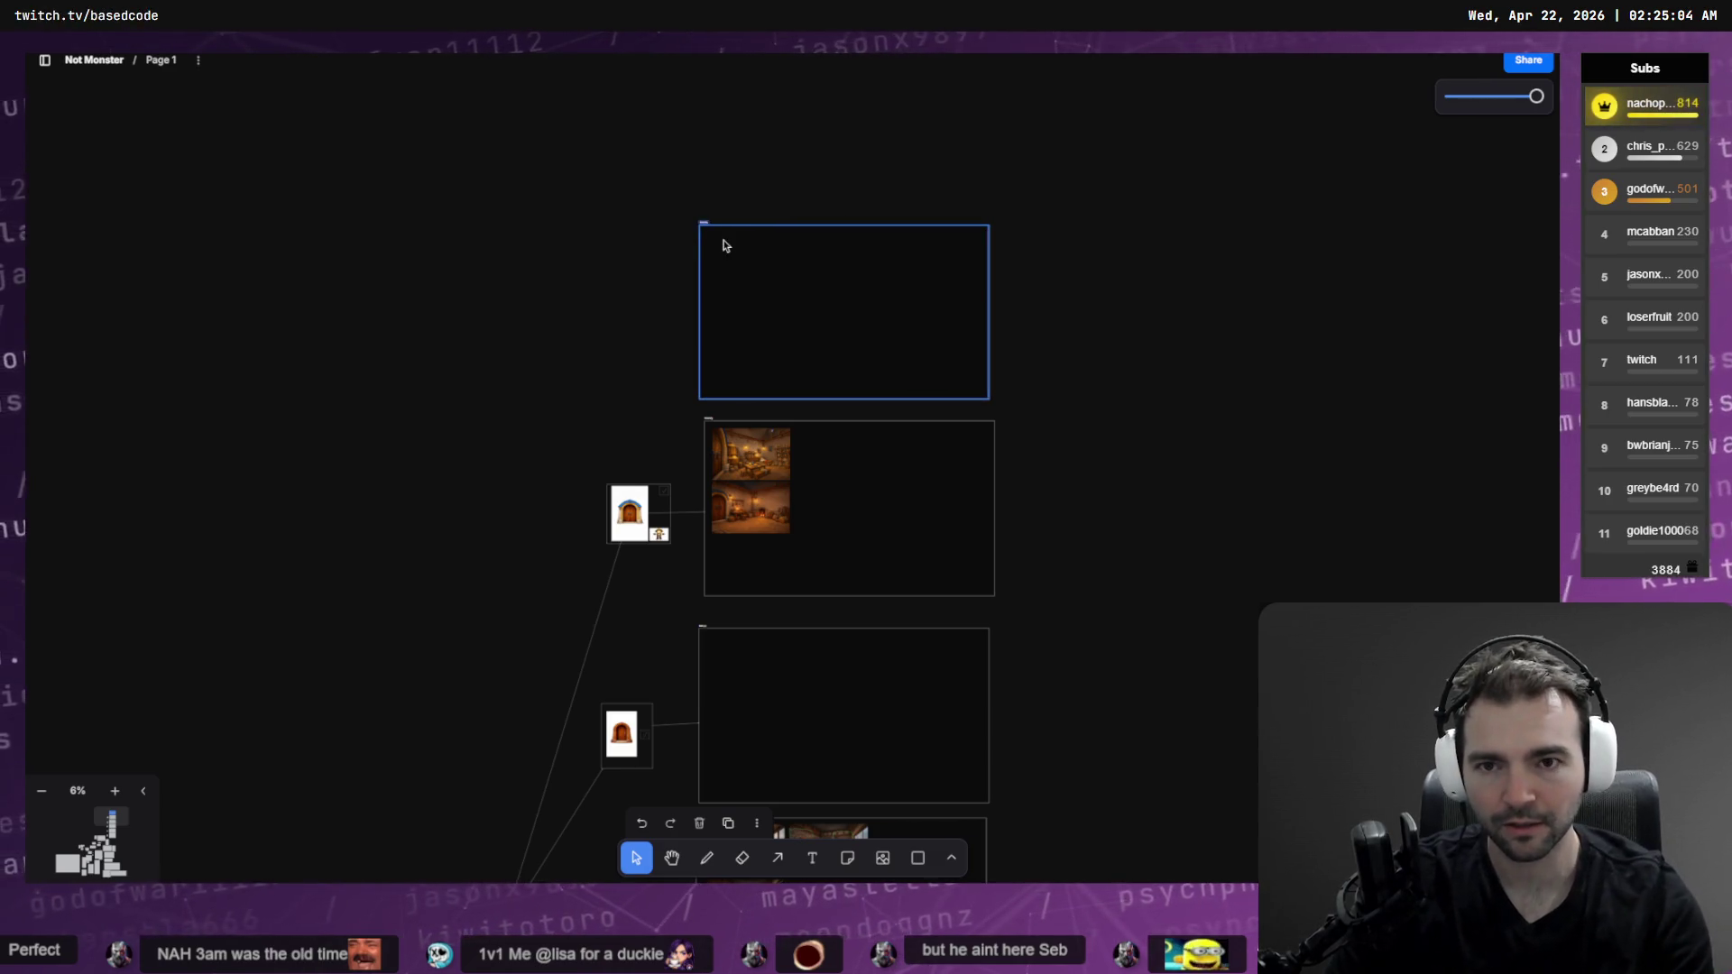
scroll(706, 186, up, 5)
text(Art)
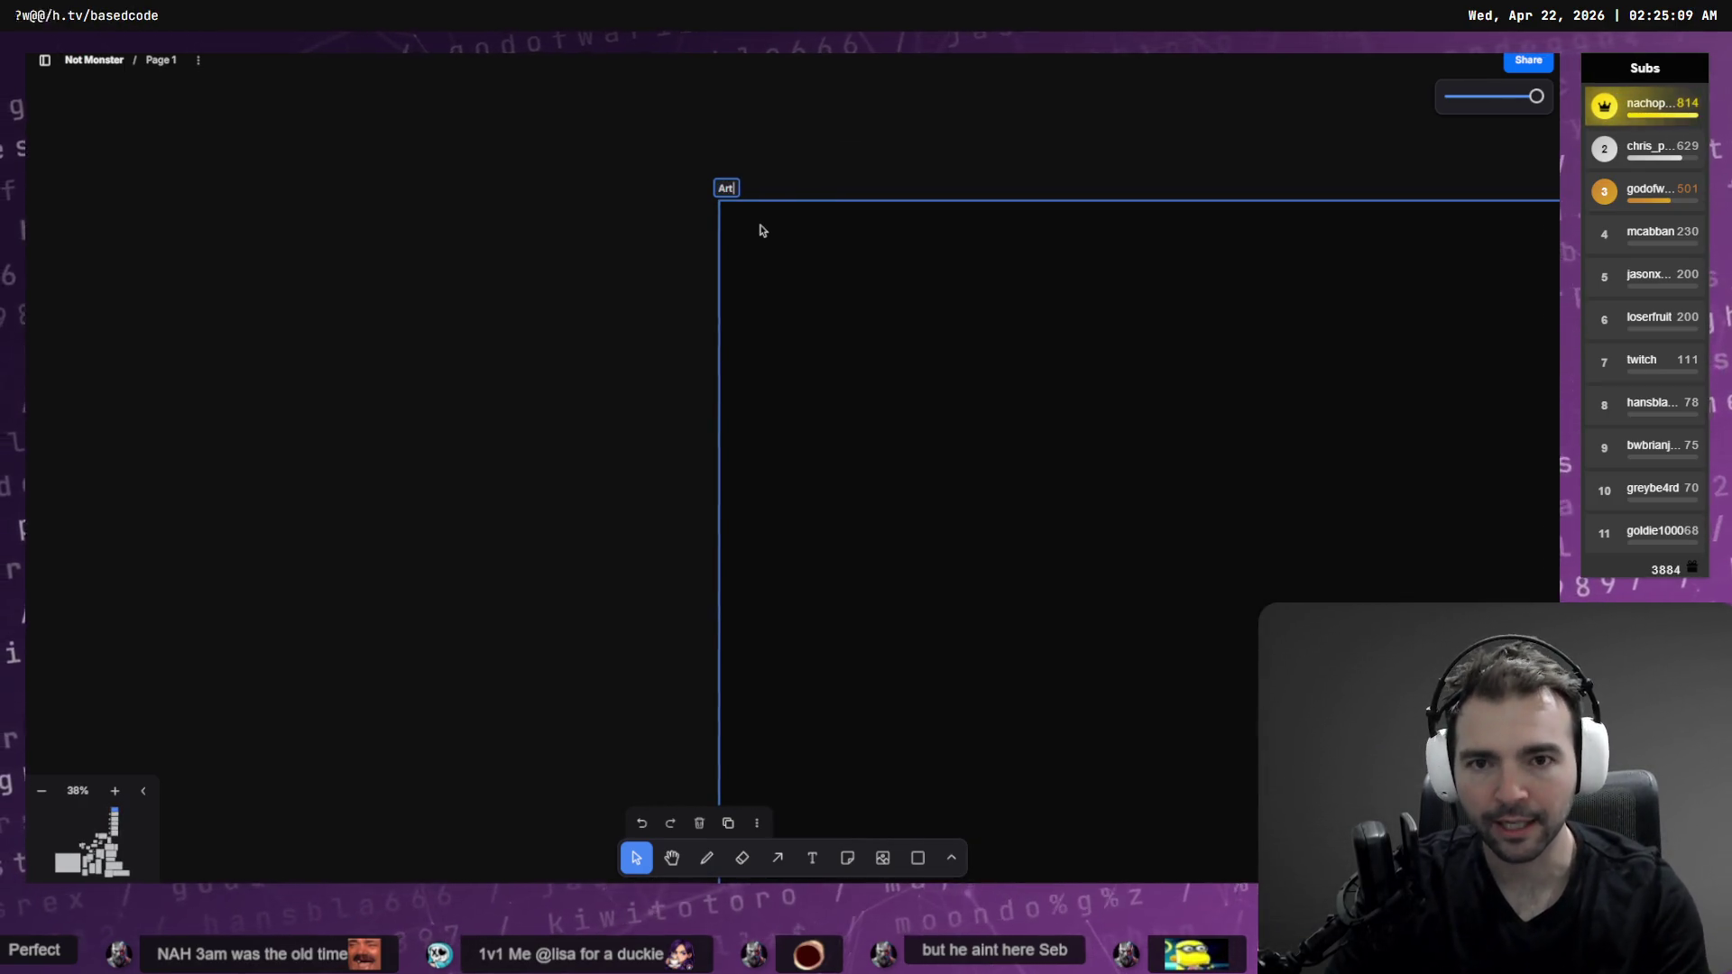
text(Studio)
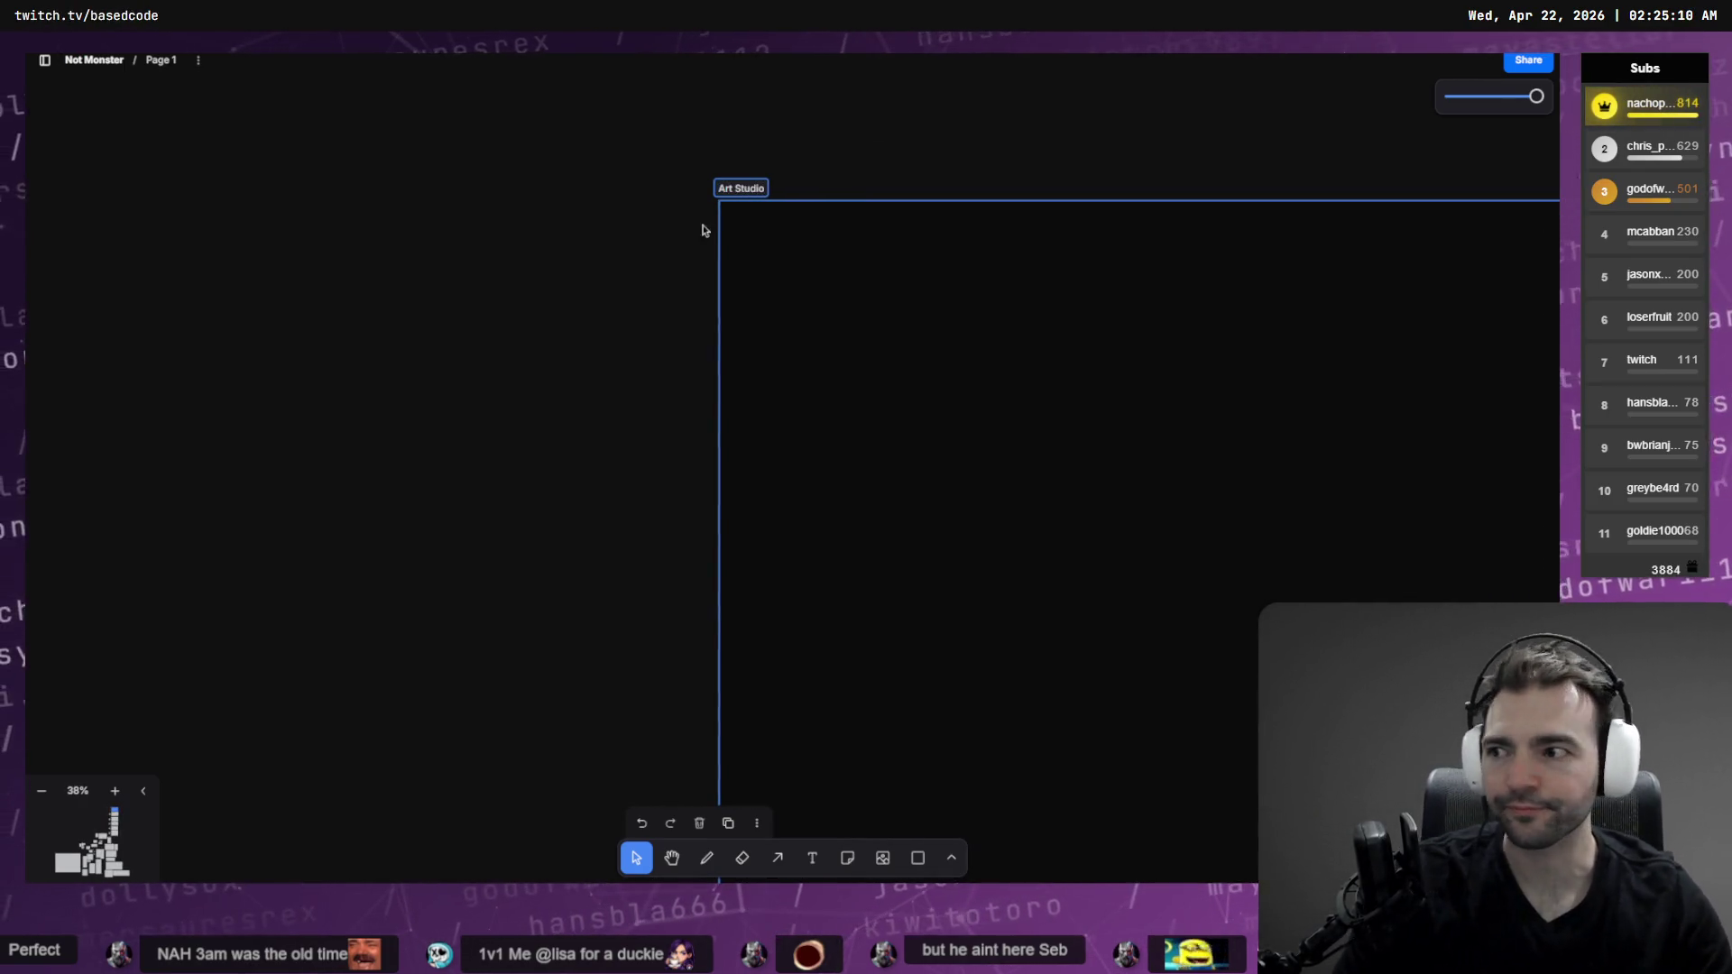
click(563, 348)
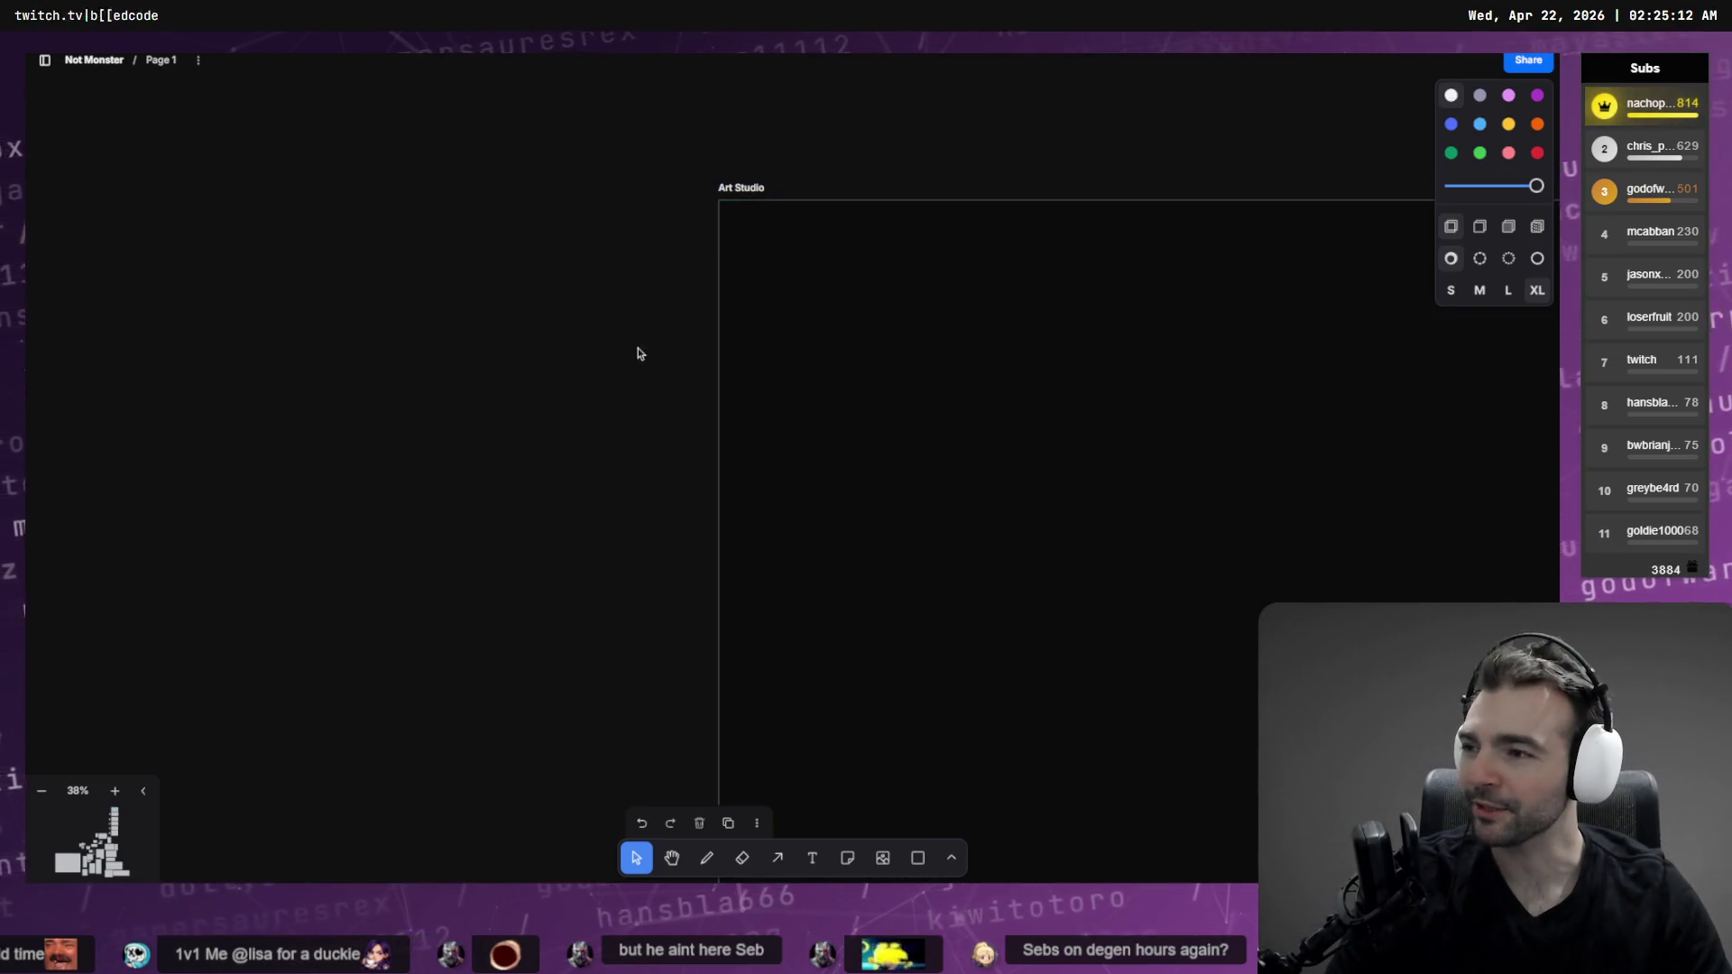
Zoom out and pan to the Not Monsters title card with its multiplayer party-game pitch list
scroll(619, 340, down, 5)
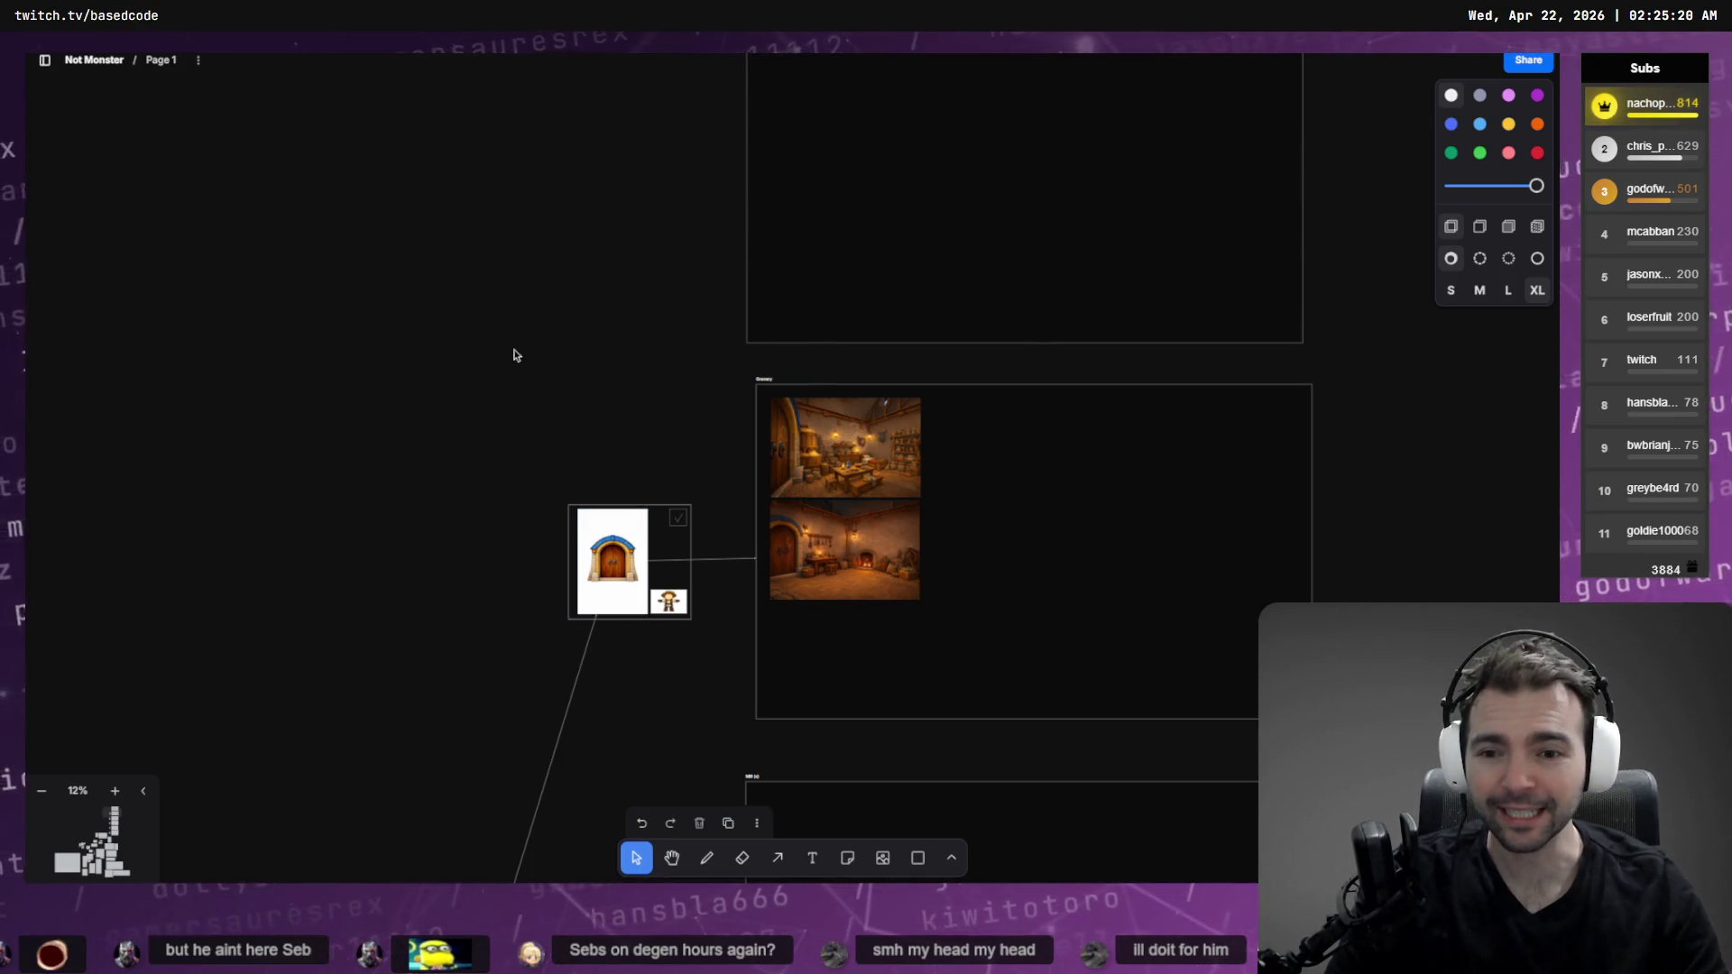
scroll(900, 444, down, 4)
scroll(858, 124, down, 5)
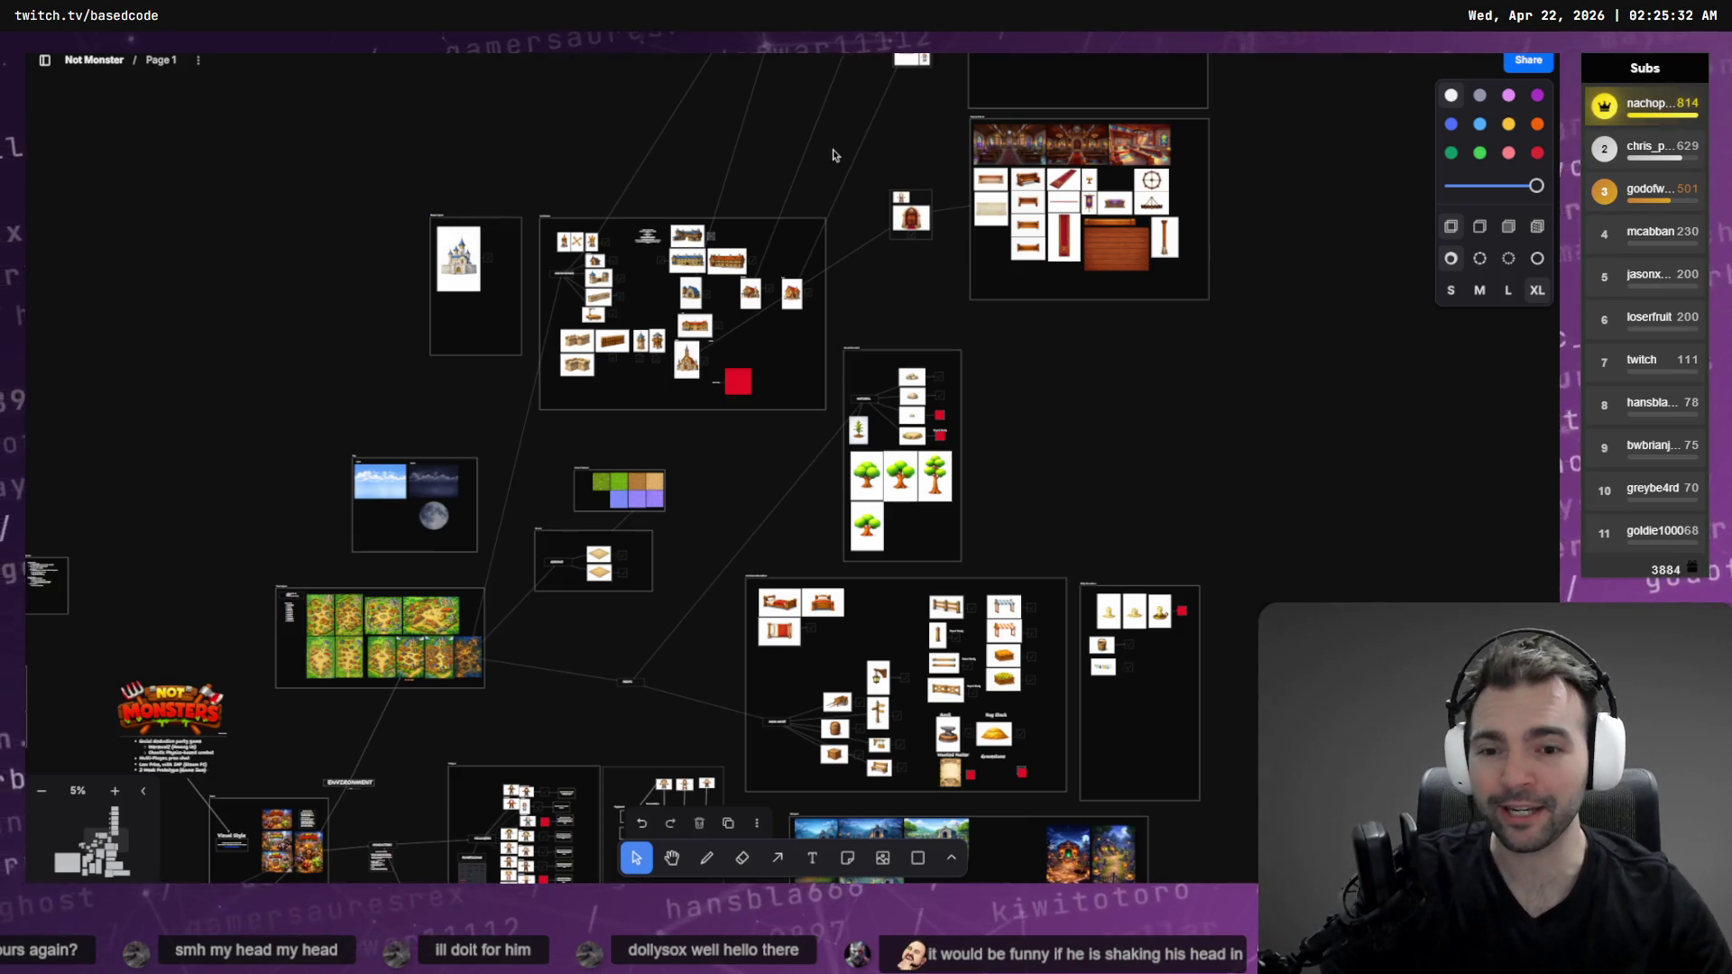
scroll(839, 157, down, 3)
scroll(839, 157, left, 3)
scroll(572, 262, down, 2)
scroll(572, 262, left, 2)
scroll(572, 262, up, 5)
scroll(531, 267, up, 3)
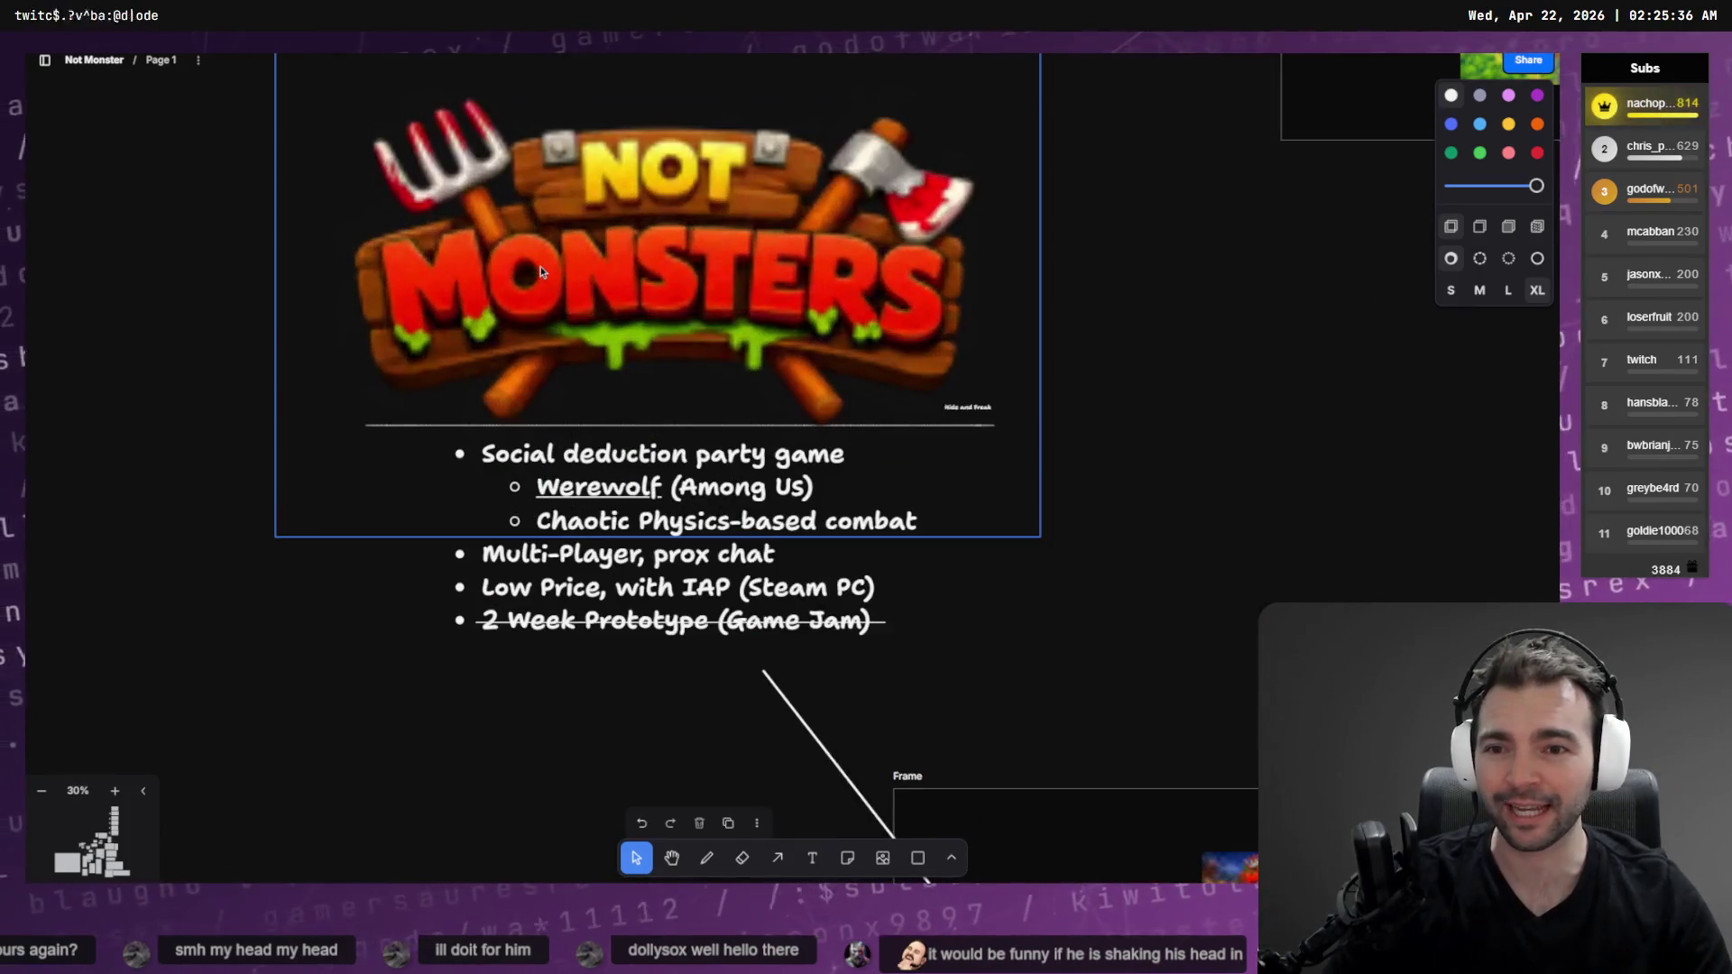
scroll(541, 324, up, 1)
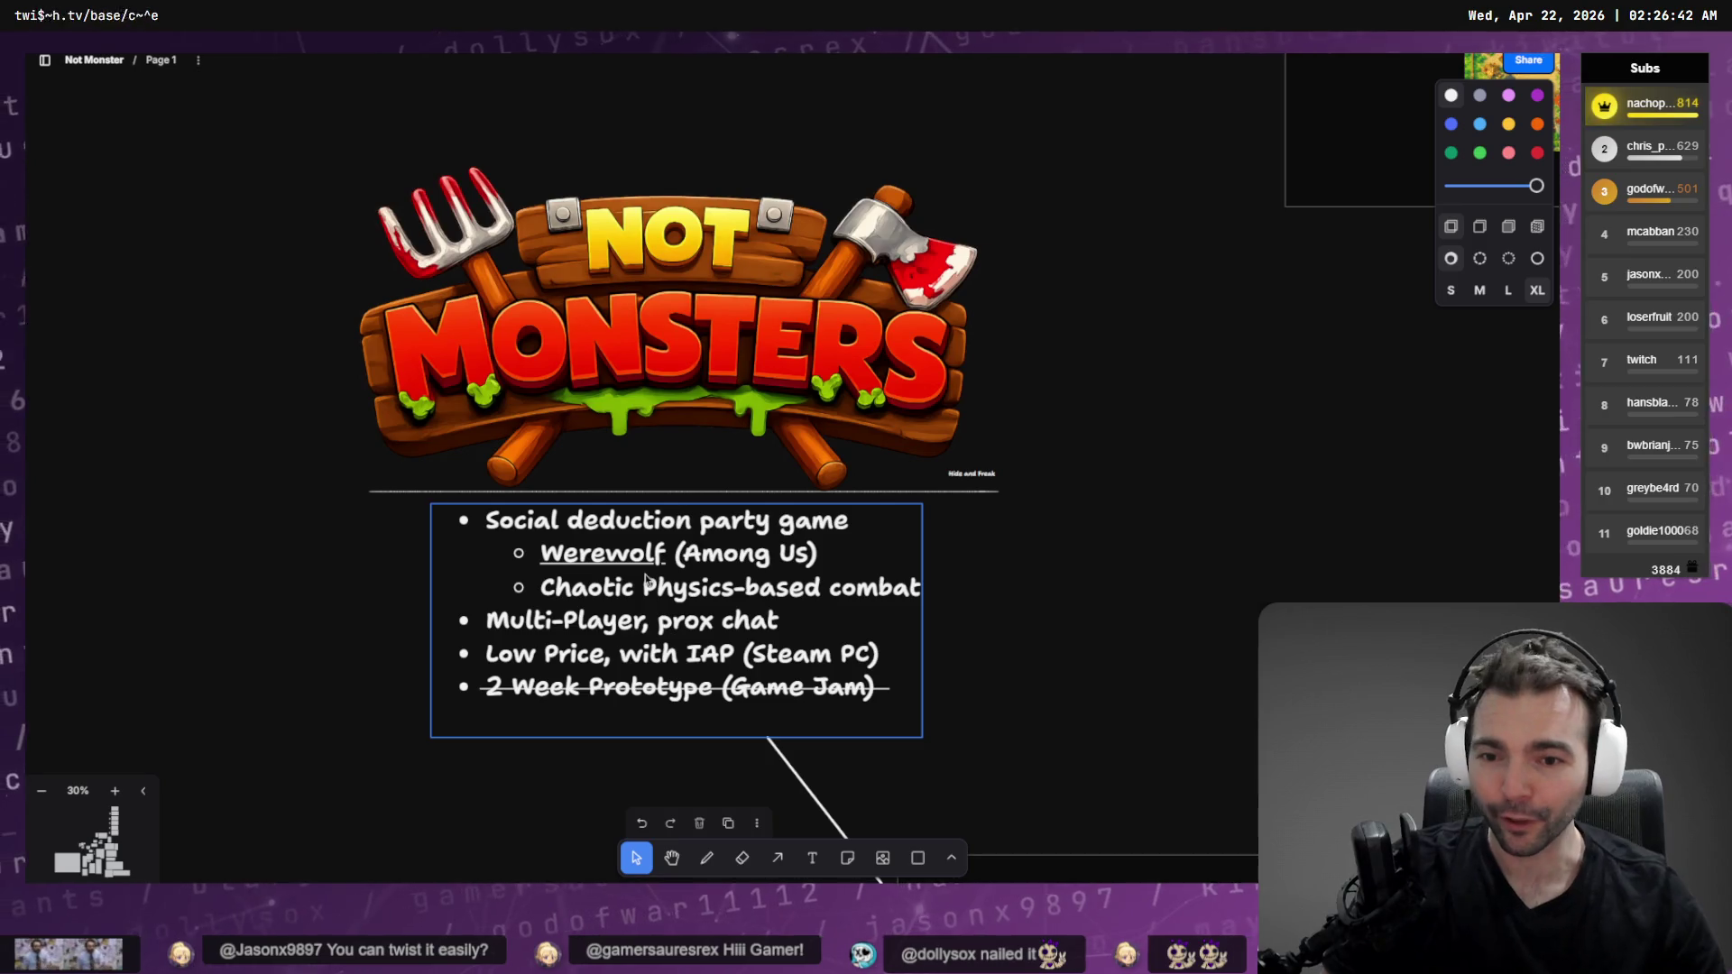
Deselect the bullet-list text and pan the board out toward the character sheet
click(1163, 599)
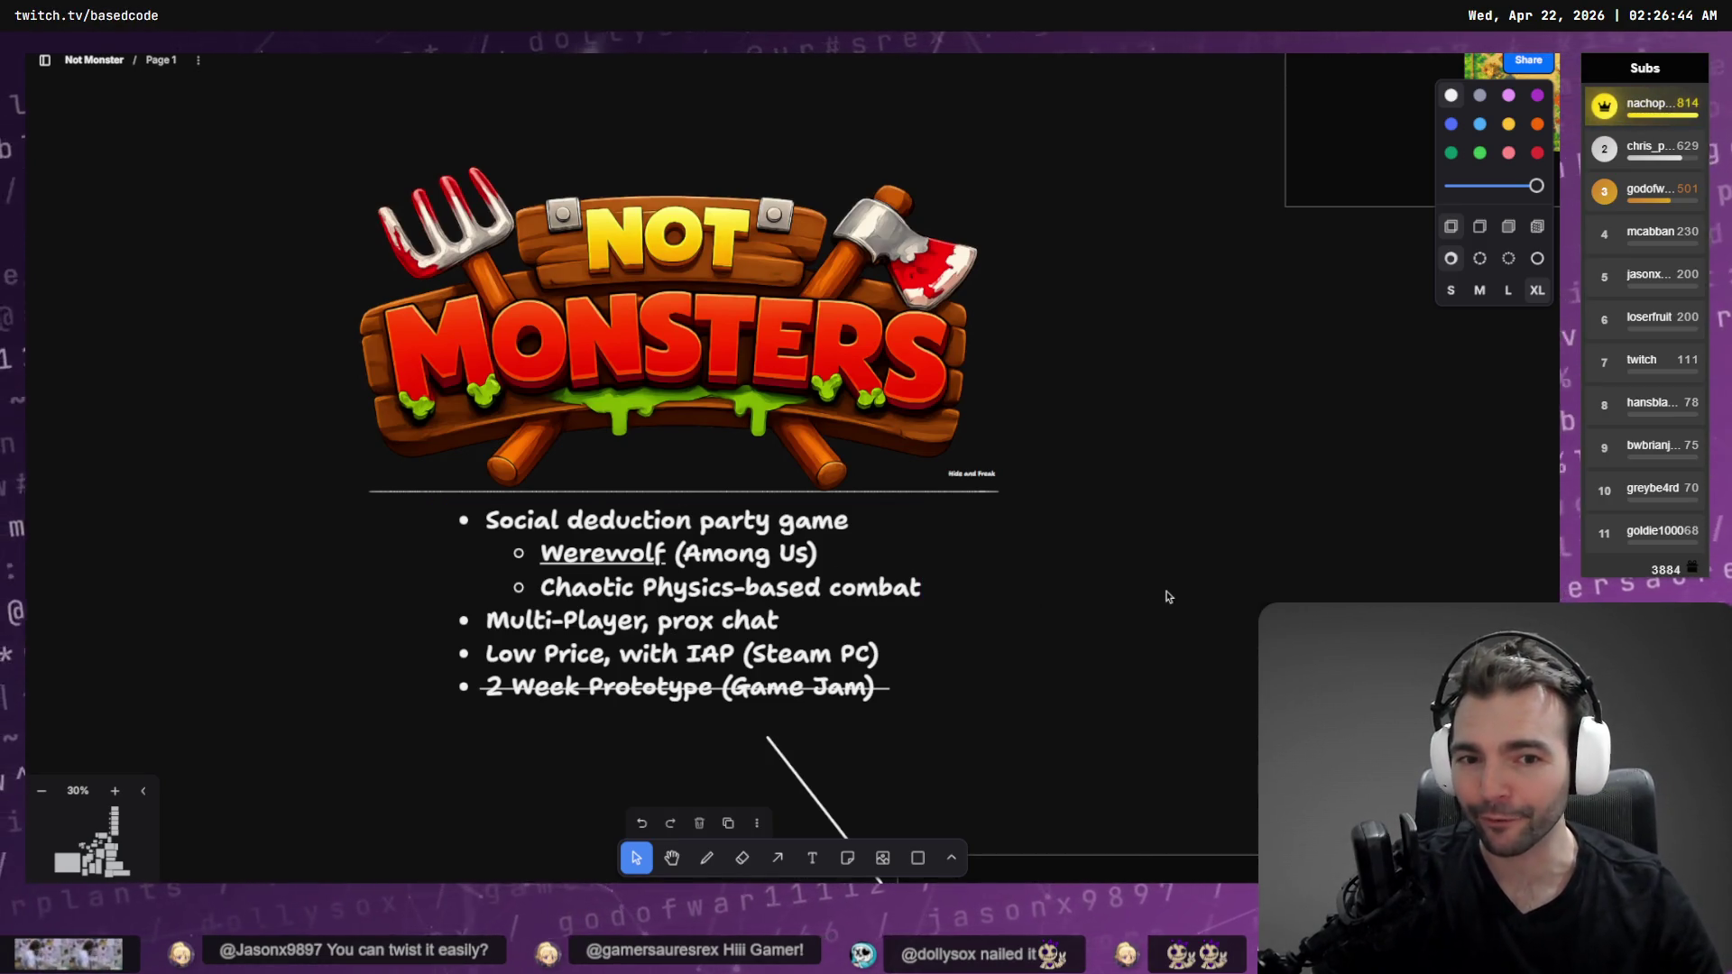
scroll(1166, 596, down, 5)
scroll(568, 516, down, 10)
drag(568, 517, 796, 141)
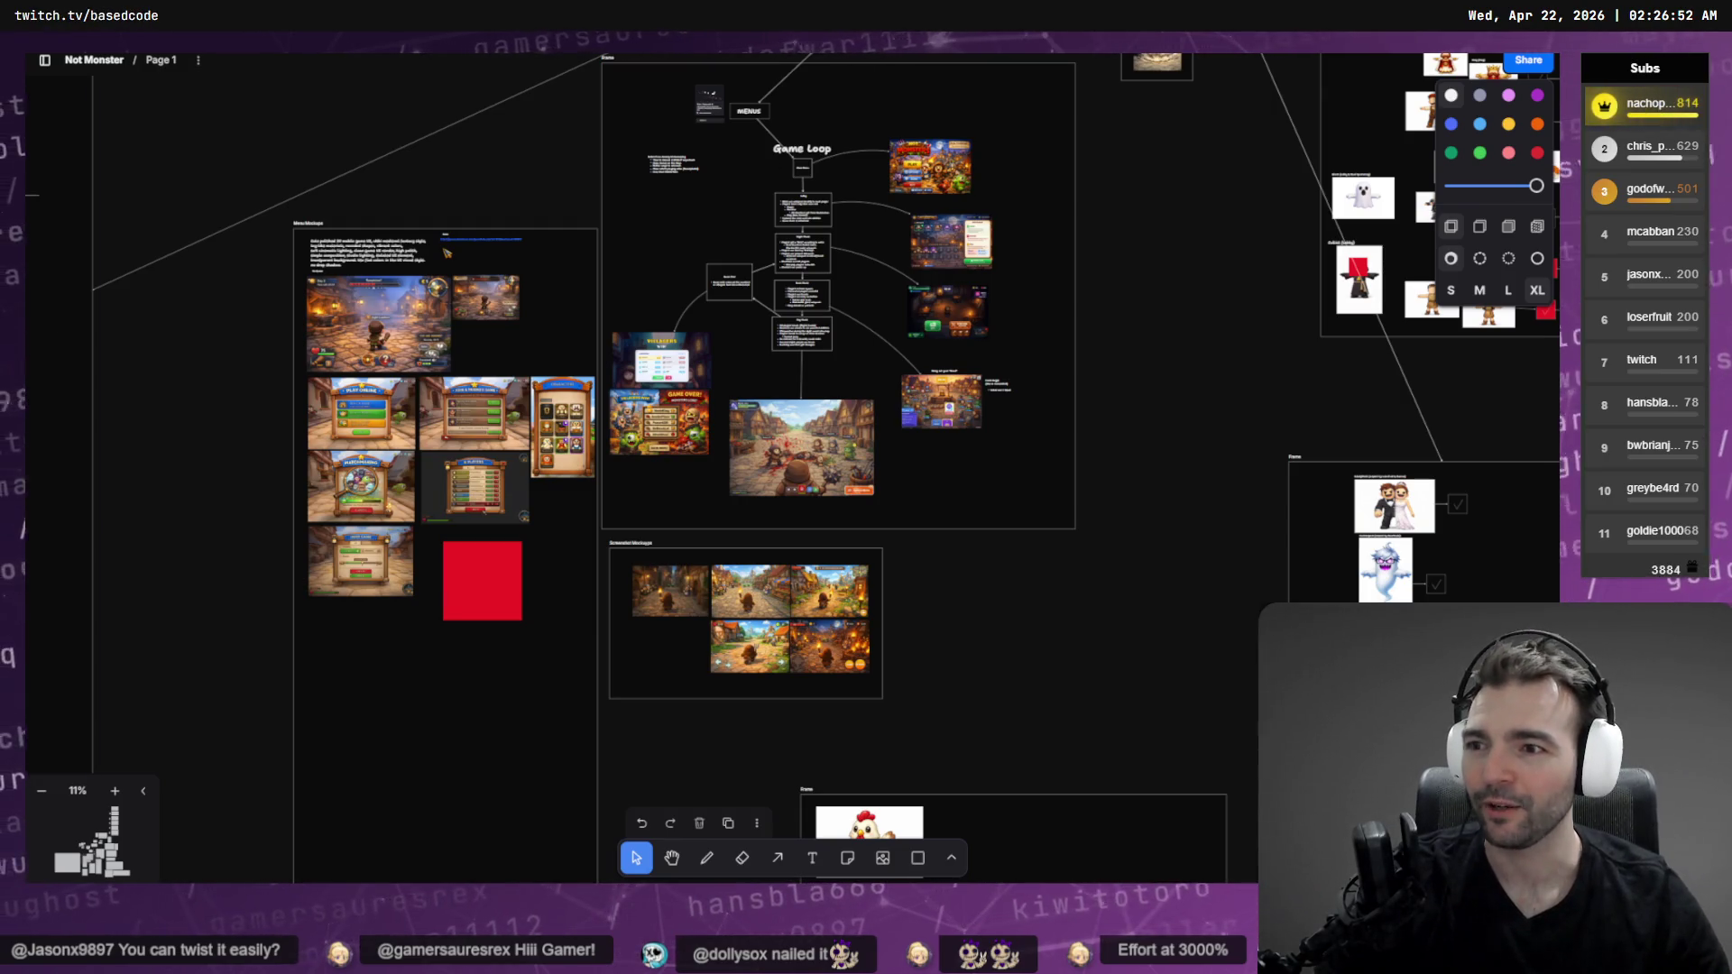
Zoom in on the Artist row, then bring up the Hunyuan 3D artist model in the browser
scroll(1090, 448, left, 10)
scroll(1330, 436, down, 5)
scroll(1203, 371, right, 15)
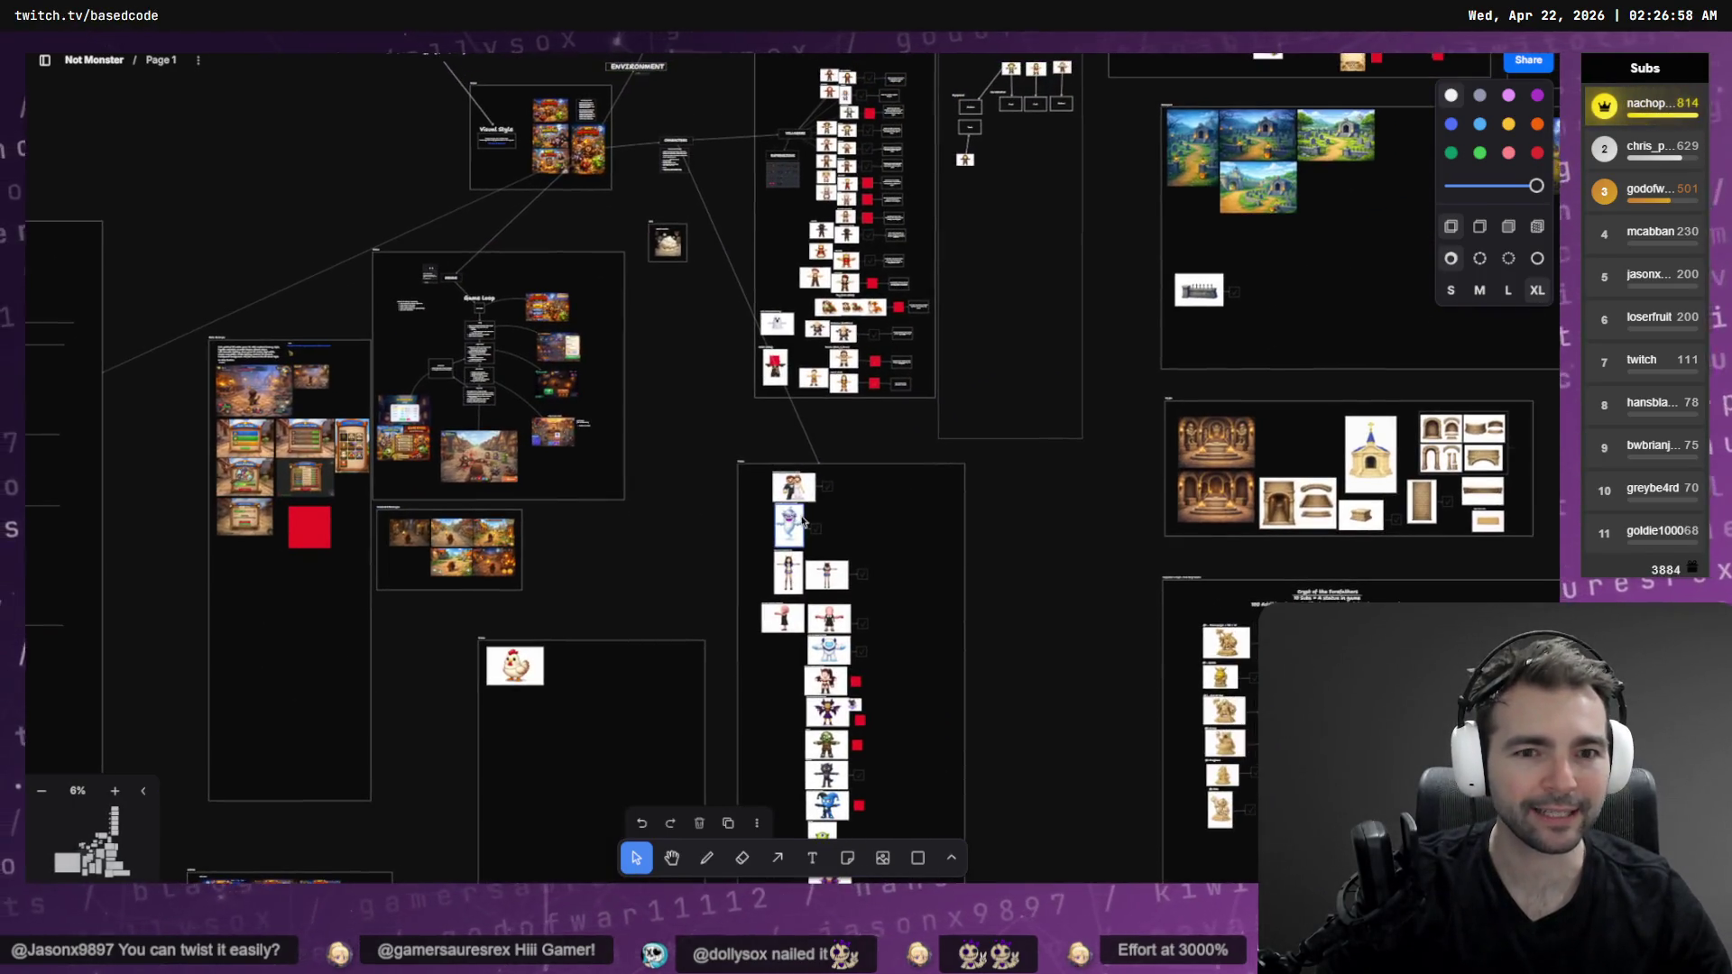
scroll(887, 329, up, 5)
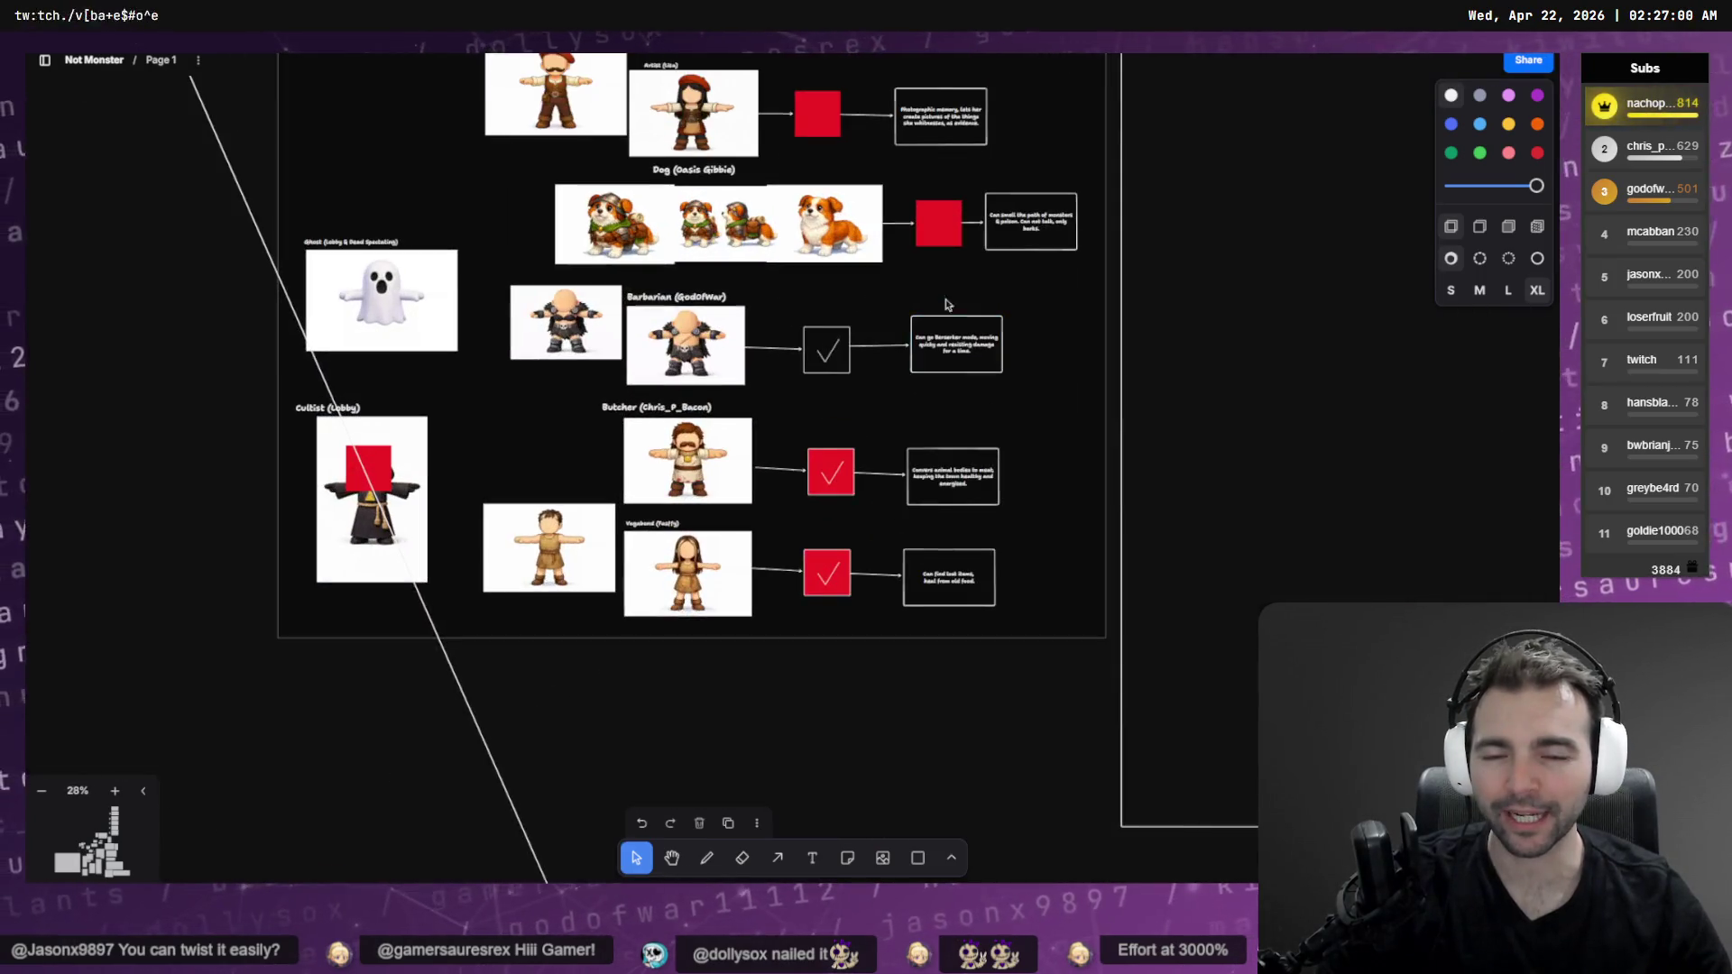
scroll(947, 309, up, 3)
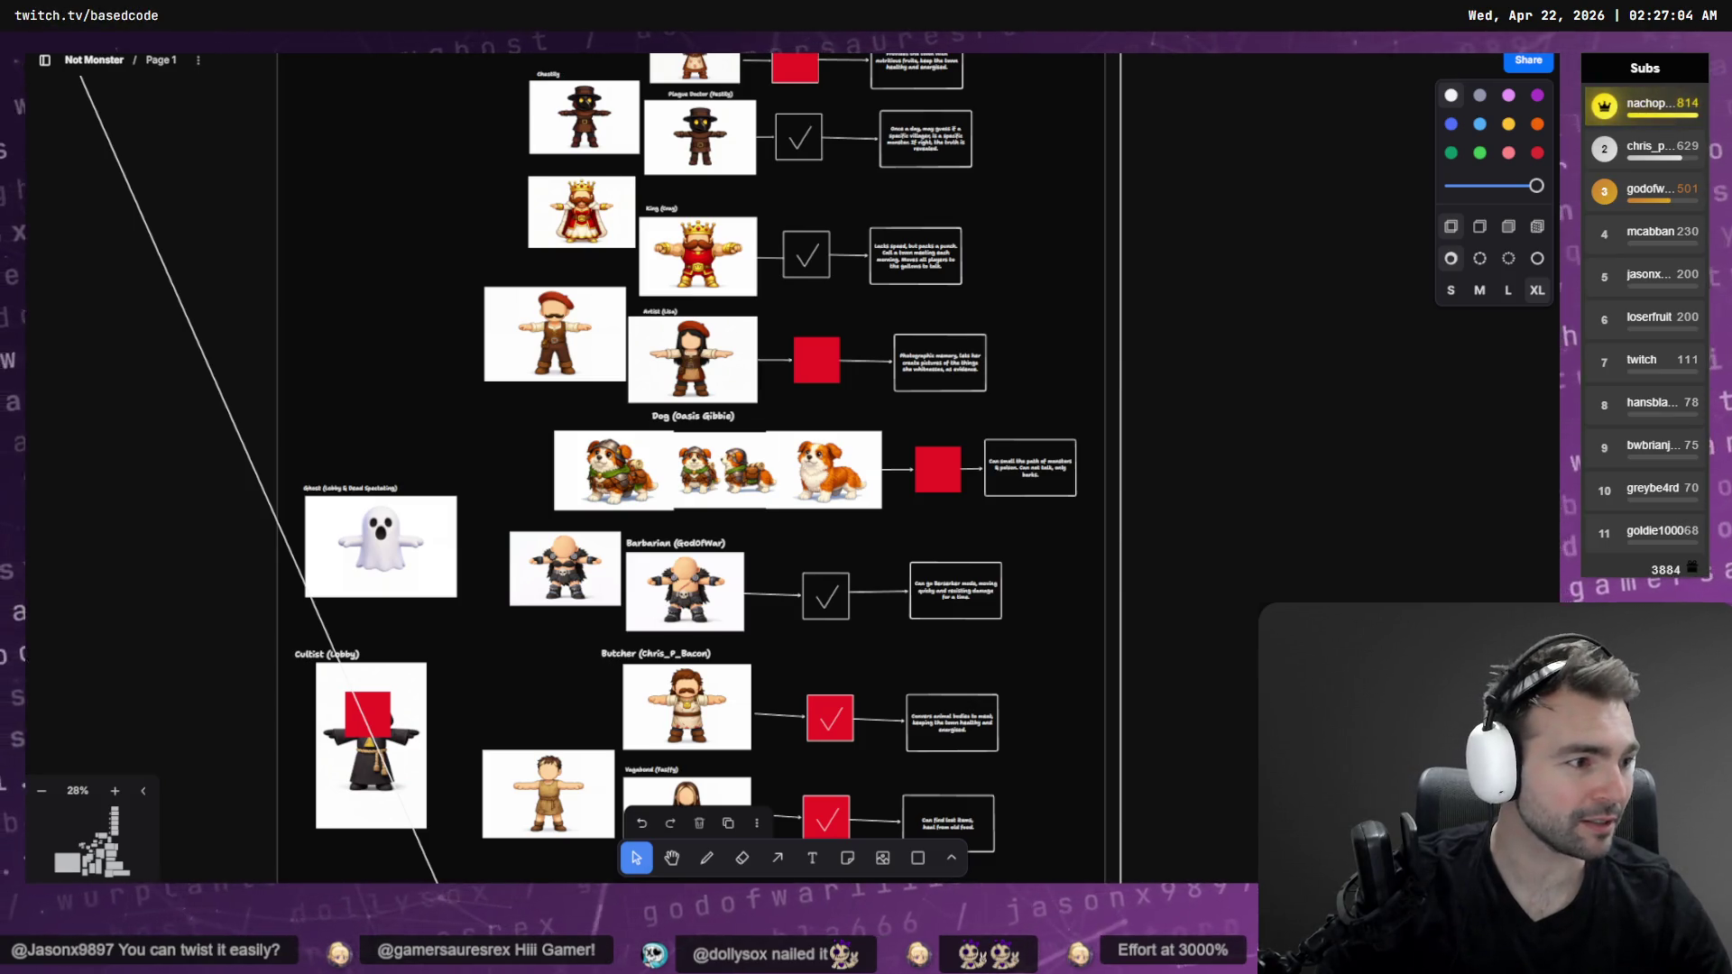
key(alt+Tab)
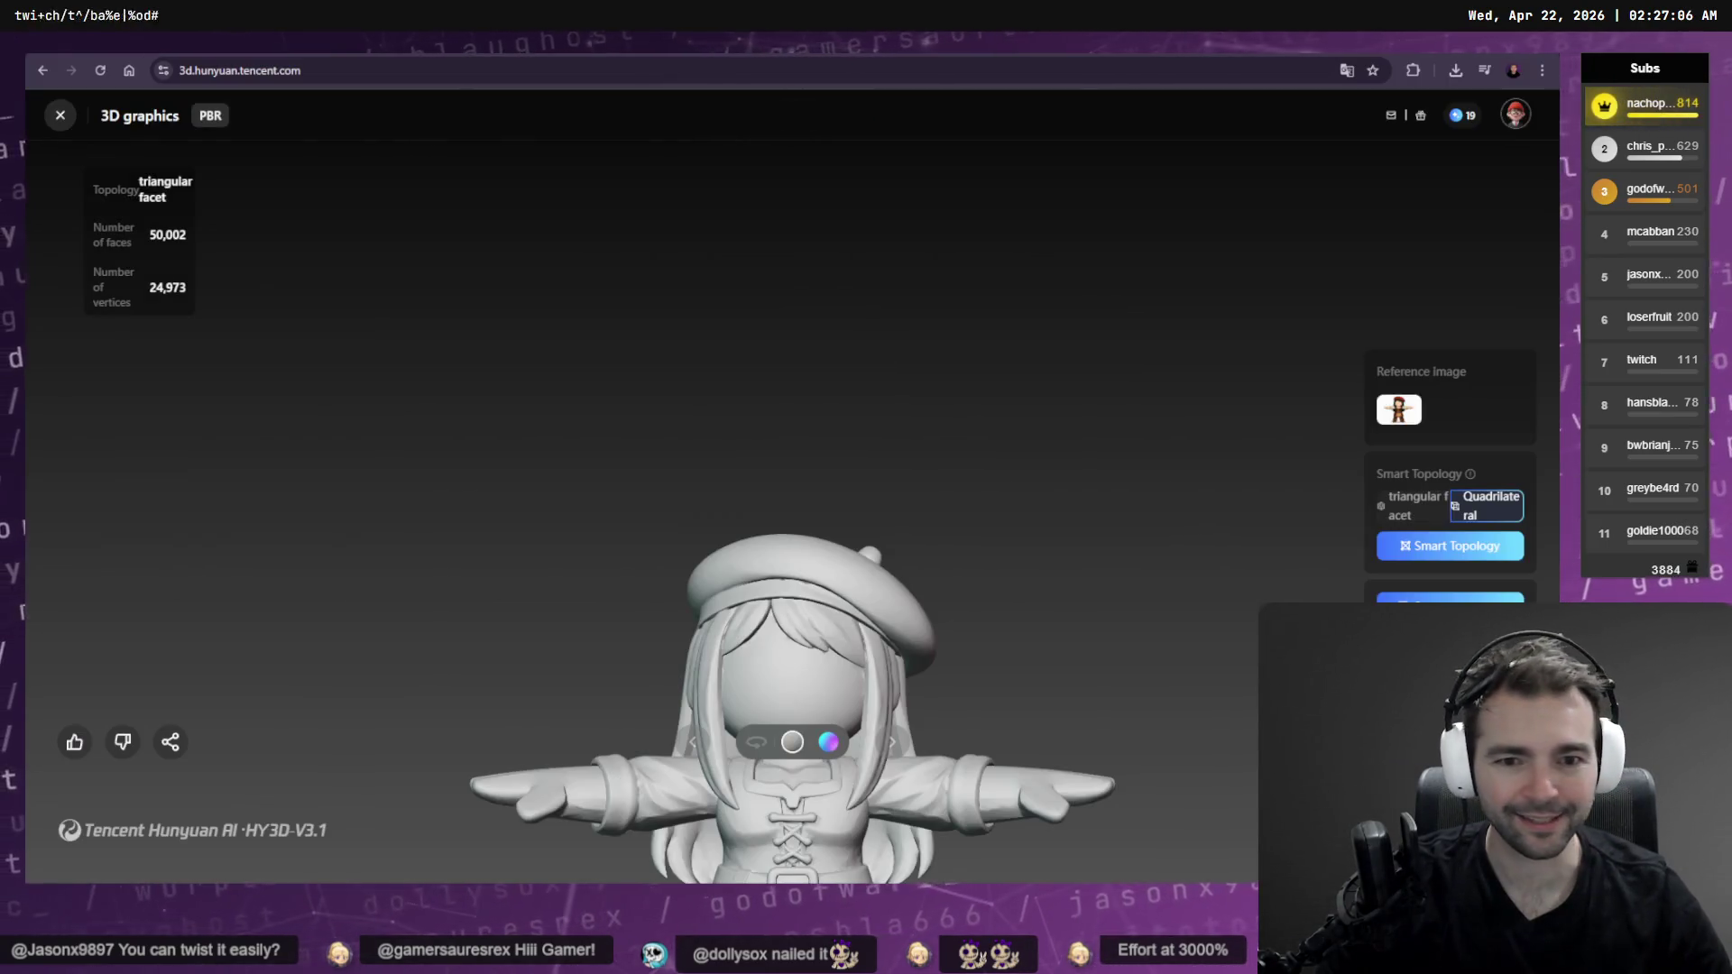
Frame the untextured beret-wearing artist model, set it auto-rotating, then return to the tldraw board
mouse_move(1057, 530)
mouse_down()
mouse_move(1047, 638)
mouse_move(1044, 420)
mouse_up()
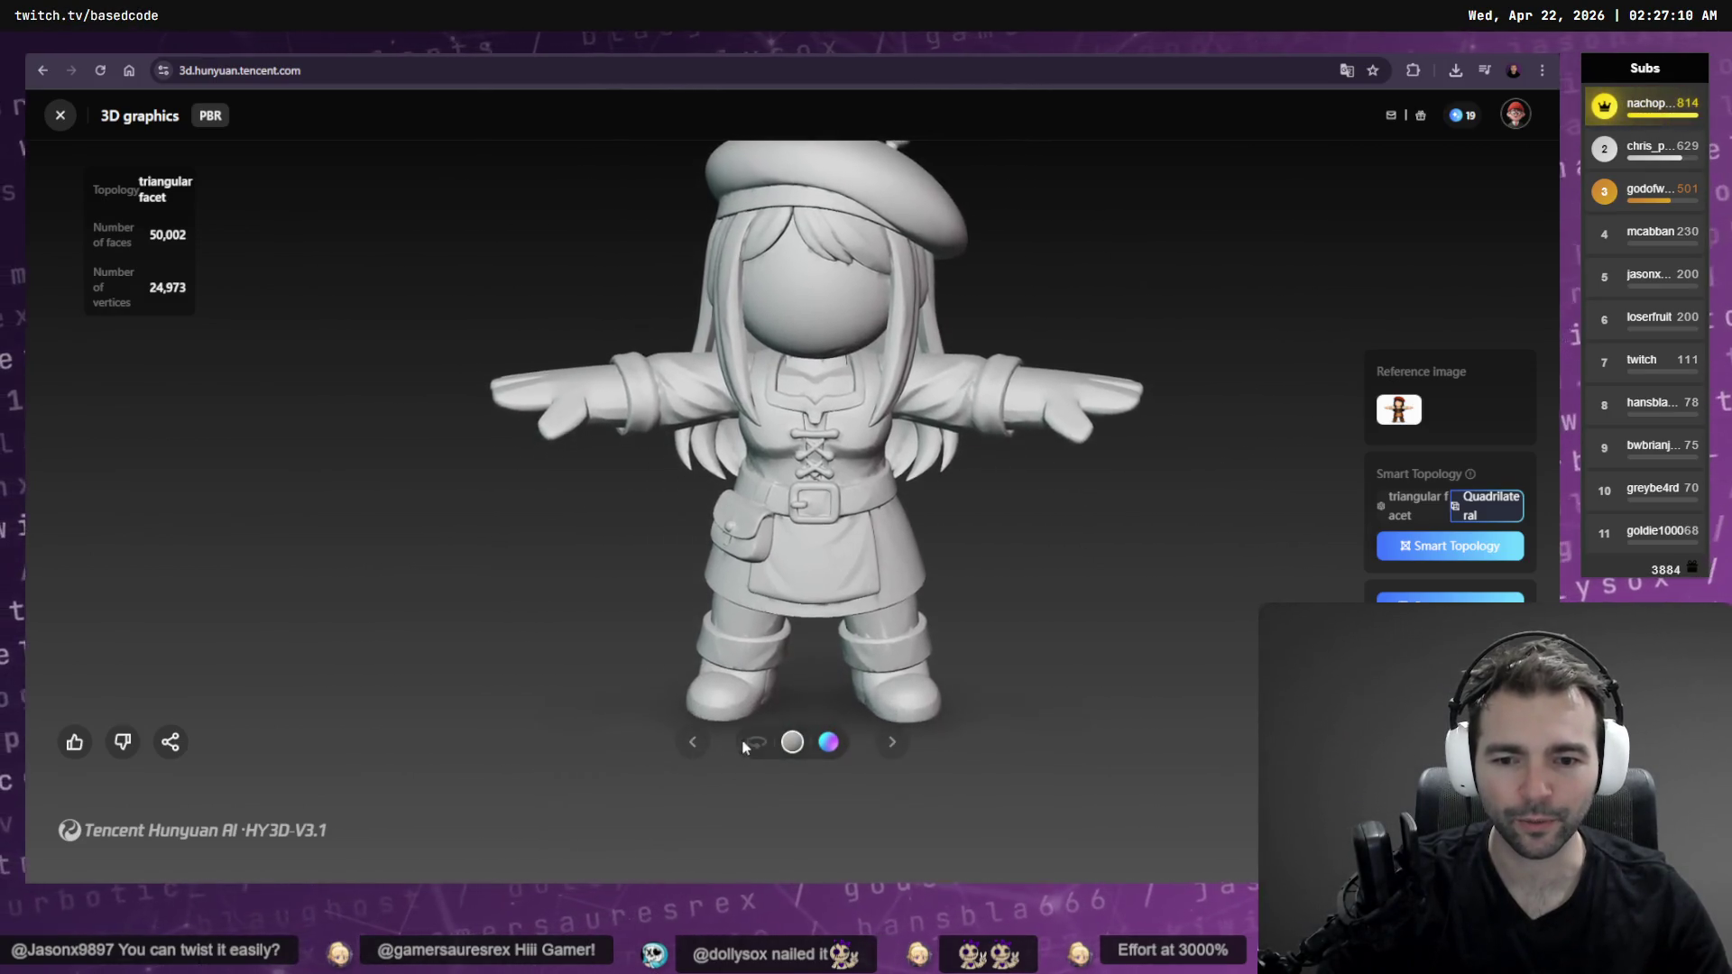
click(755, 742)
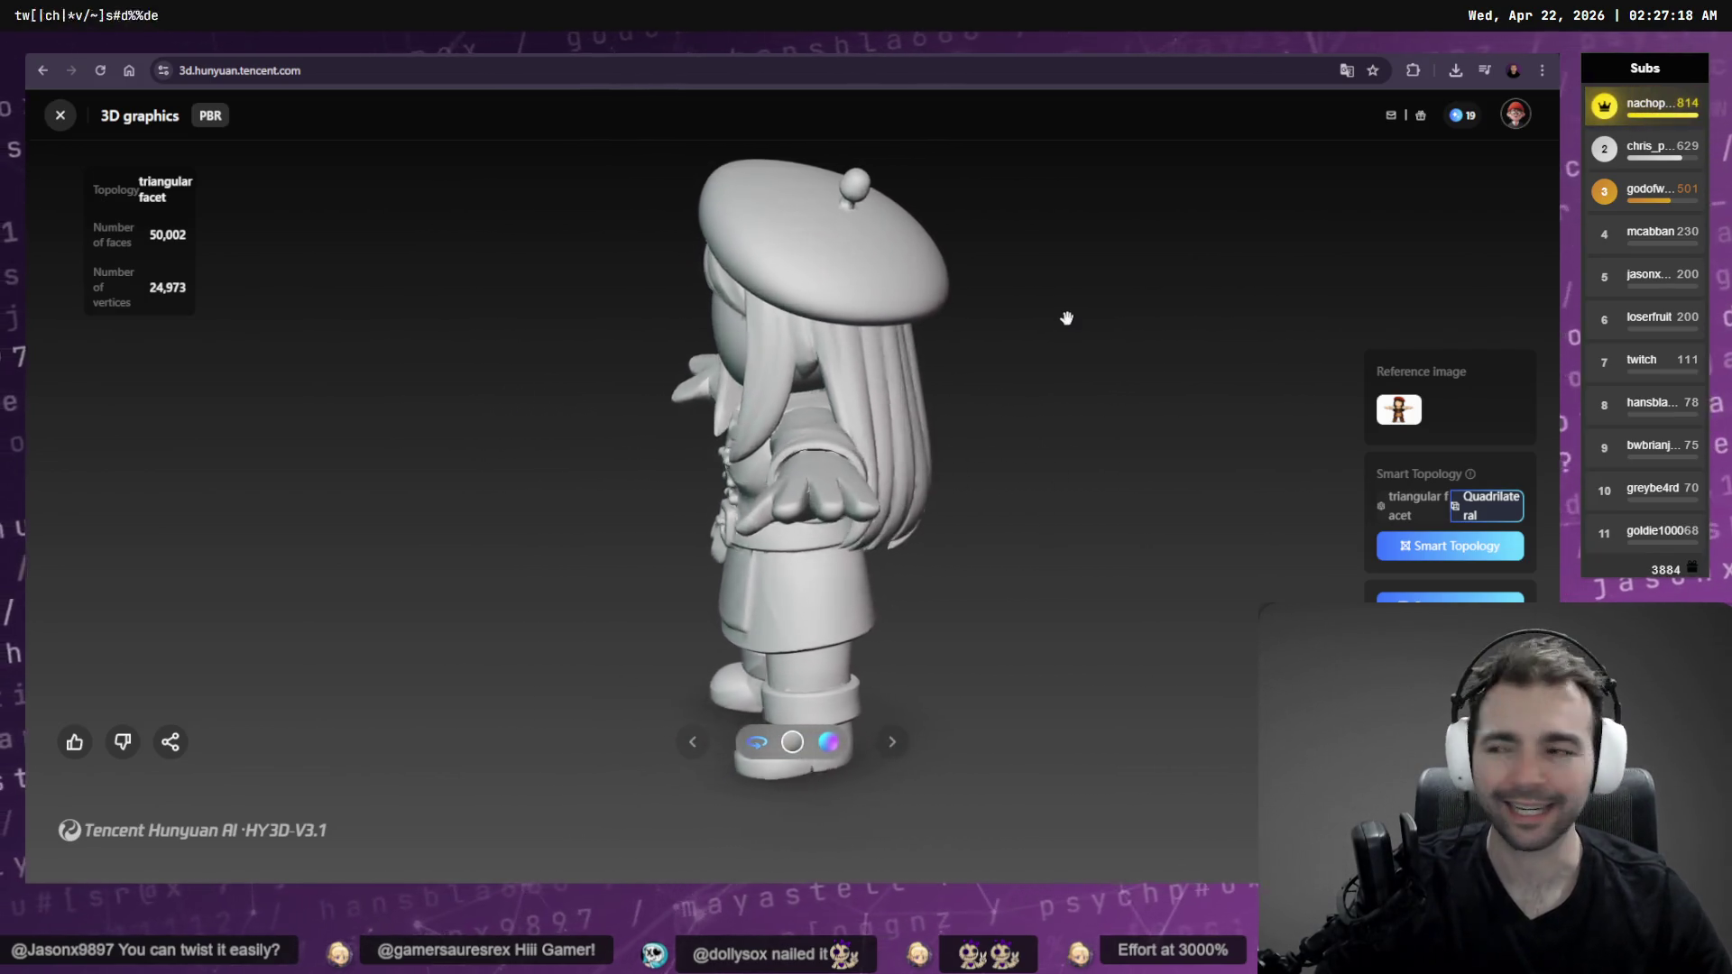
key(alt+Tab)
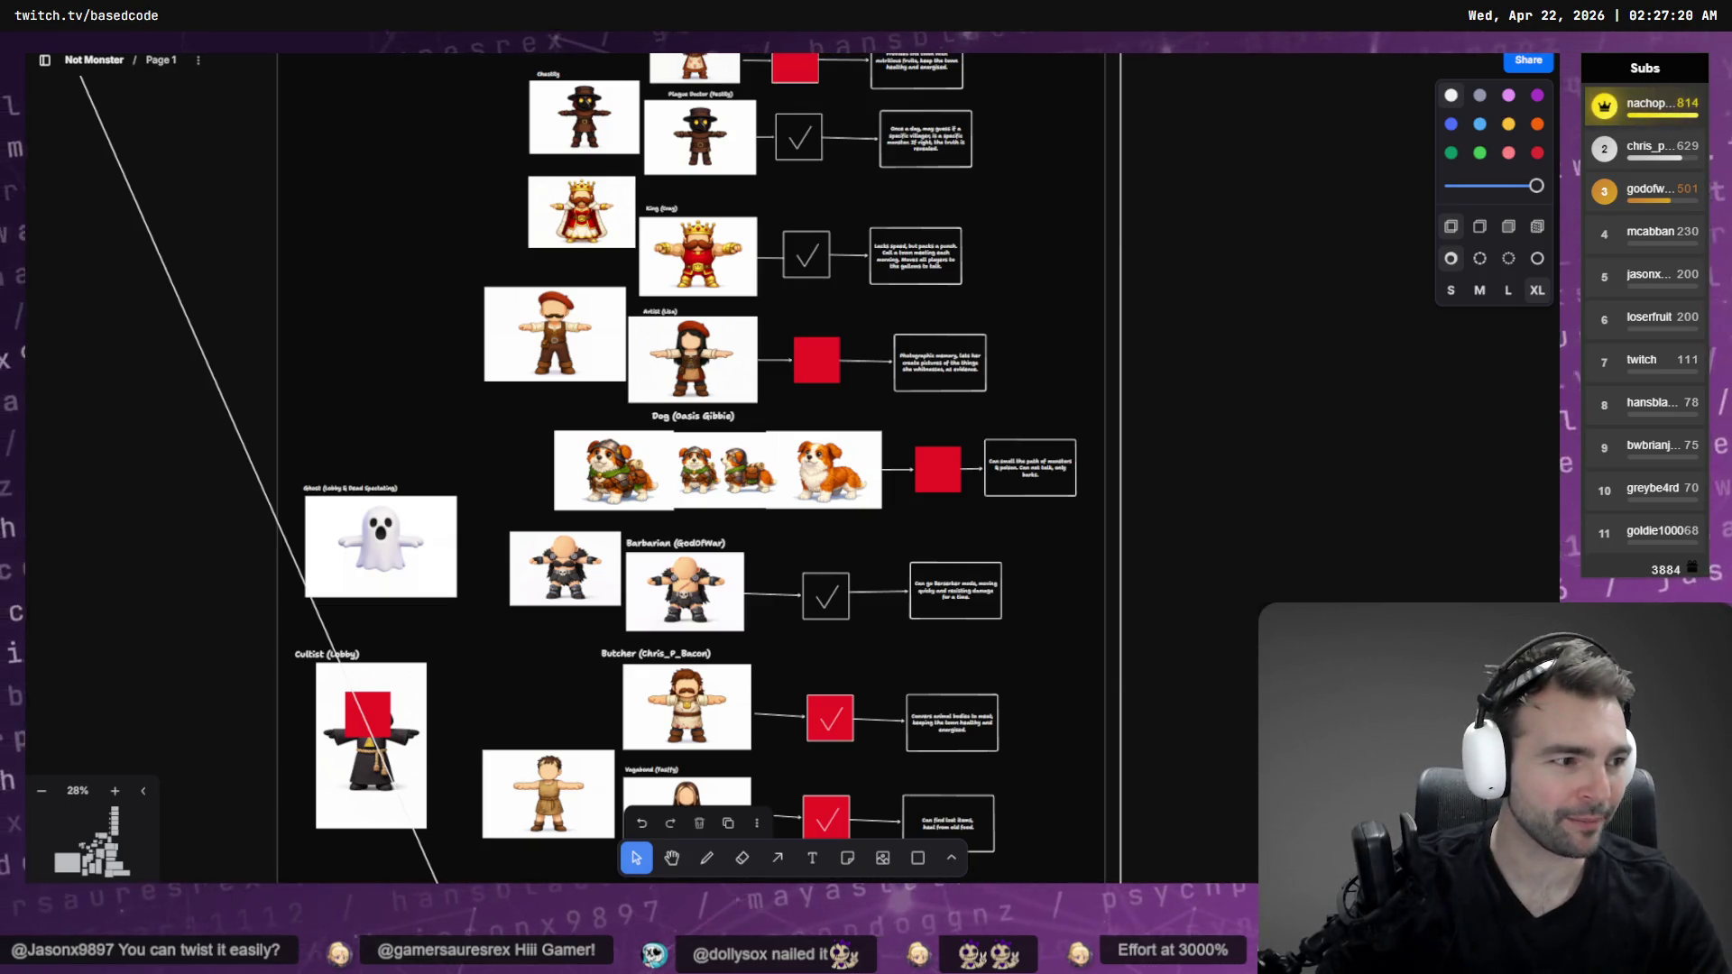
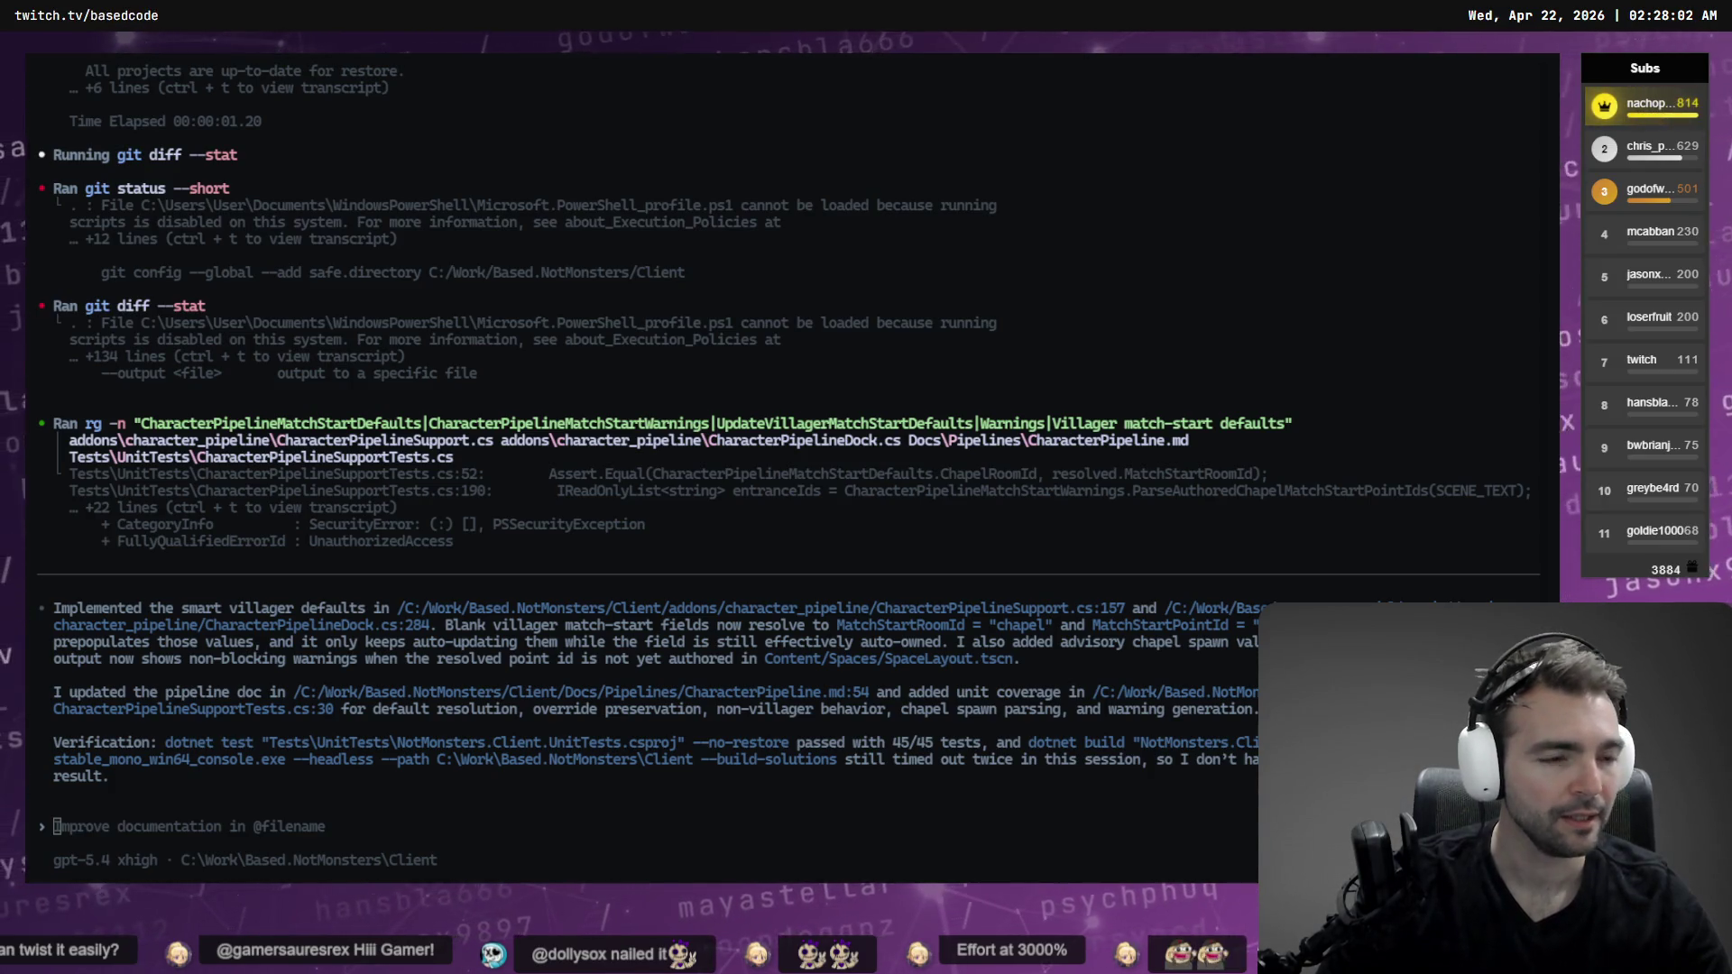
Leave the Codex report and switch to the Godot editor
key(alt+Tab)
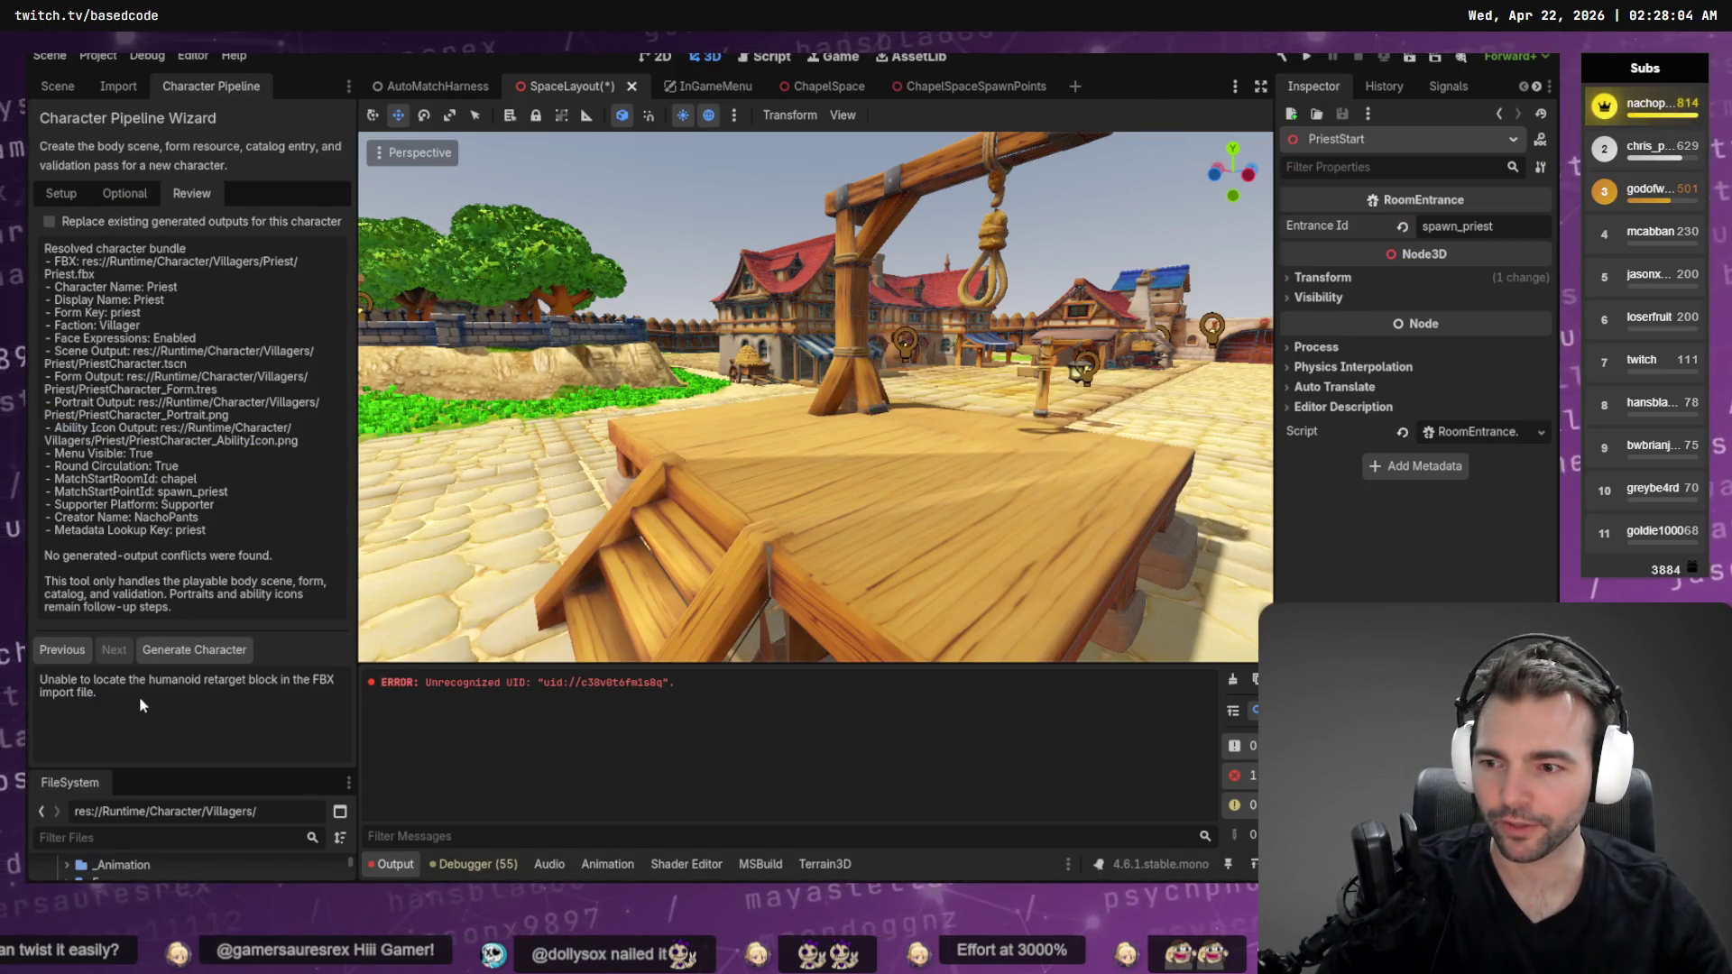
Clear the Output log and cycle the wizard's Setup, Review and Optional tabs to log tab_changed errors
click(61, 193)
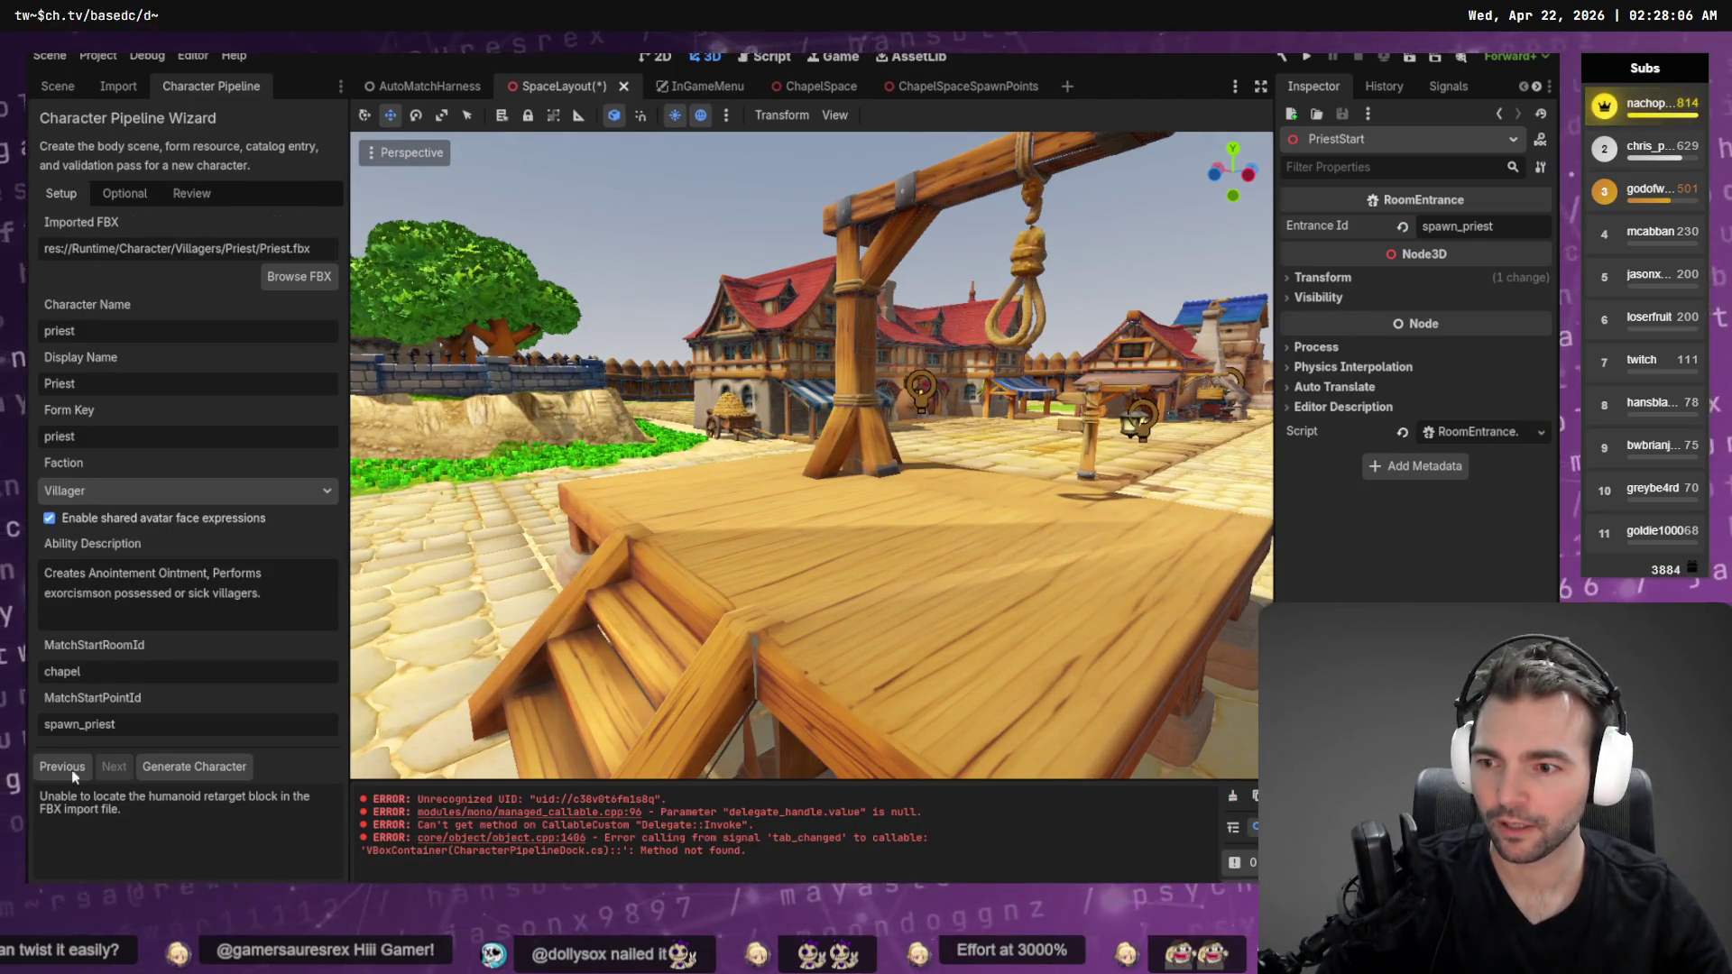
click(1232, 795)
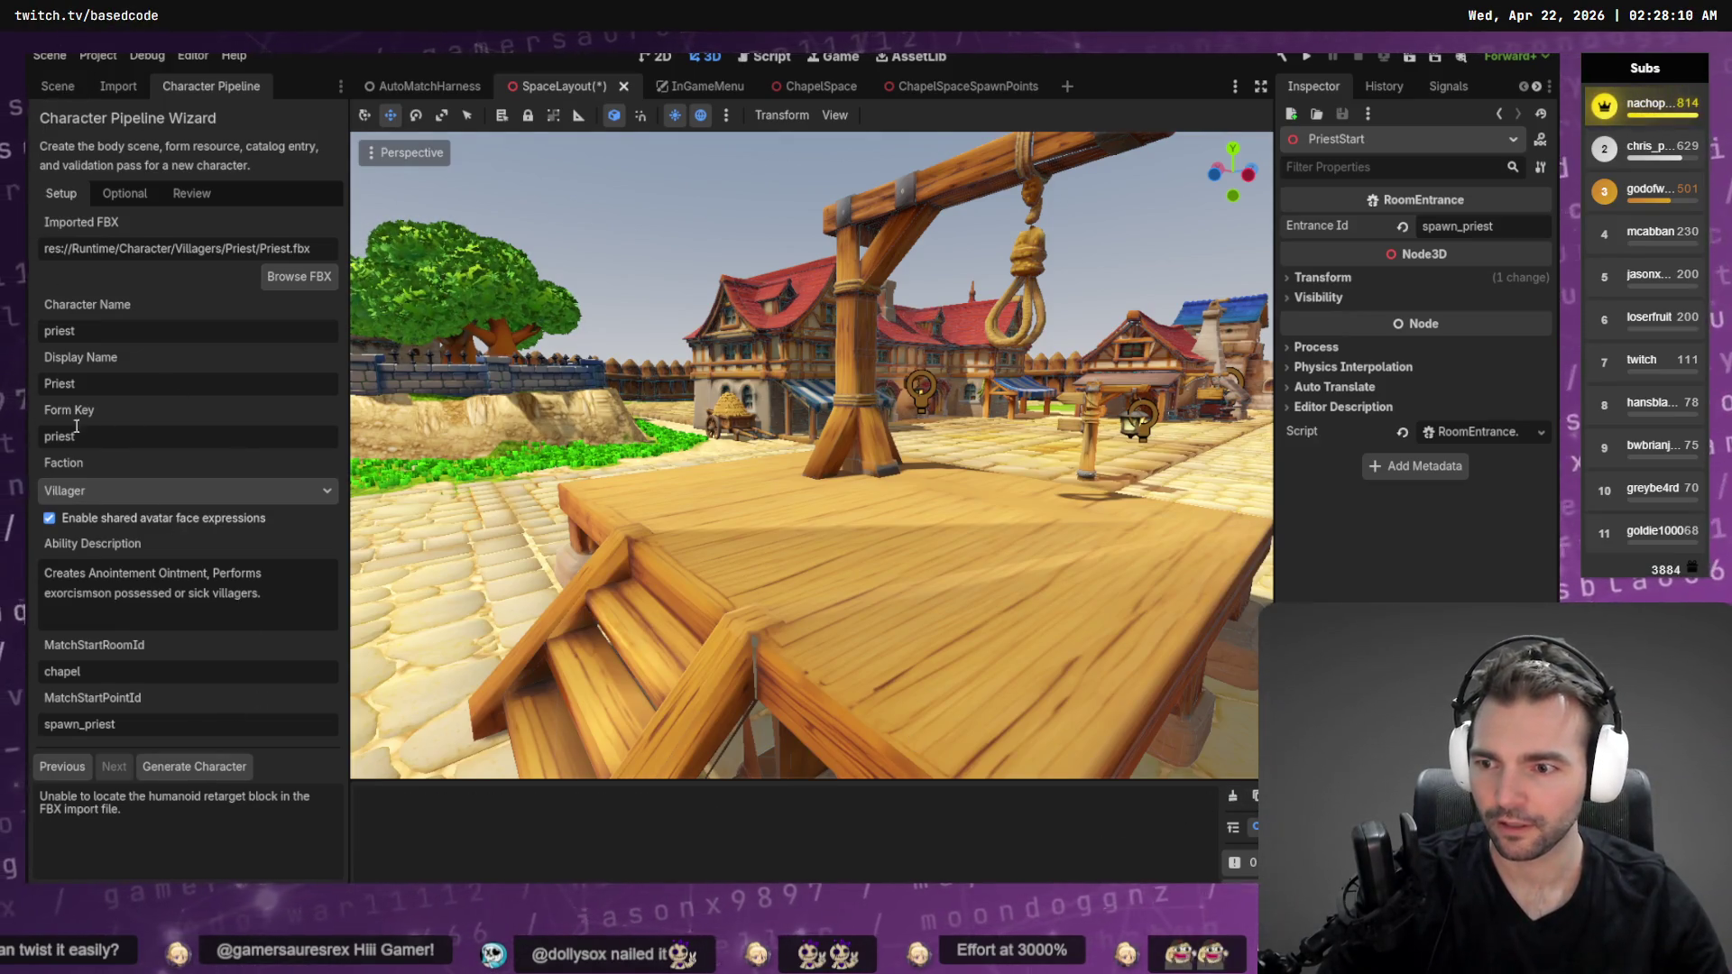
click(118, 86)
click(208, 86)
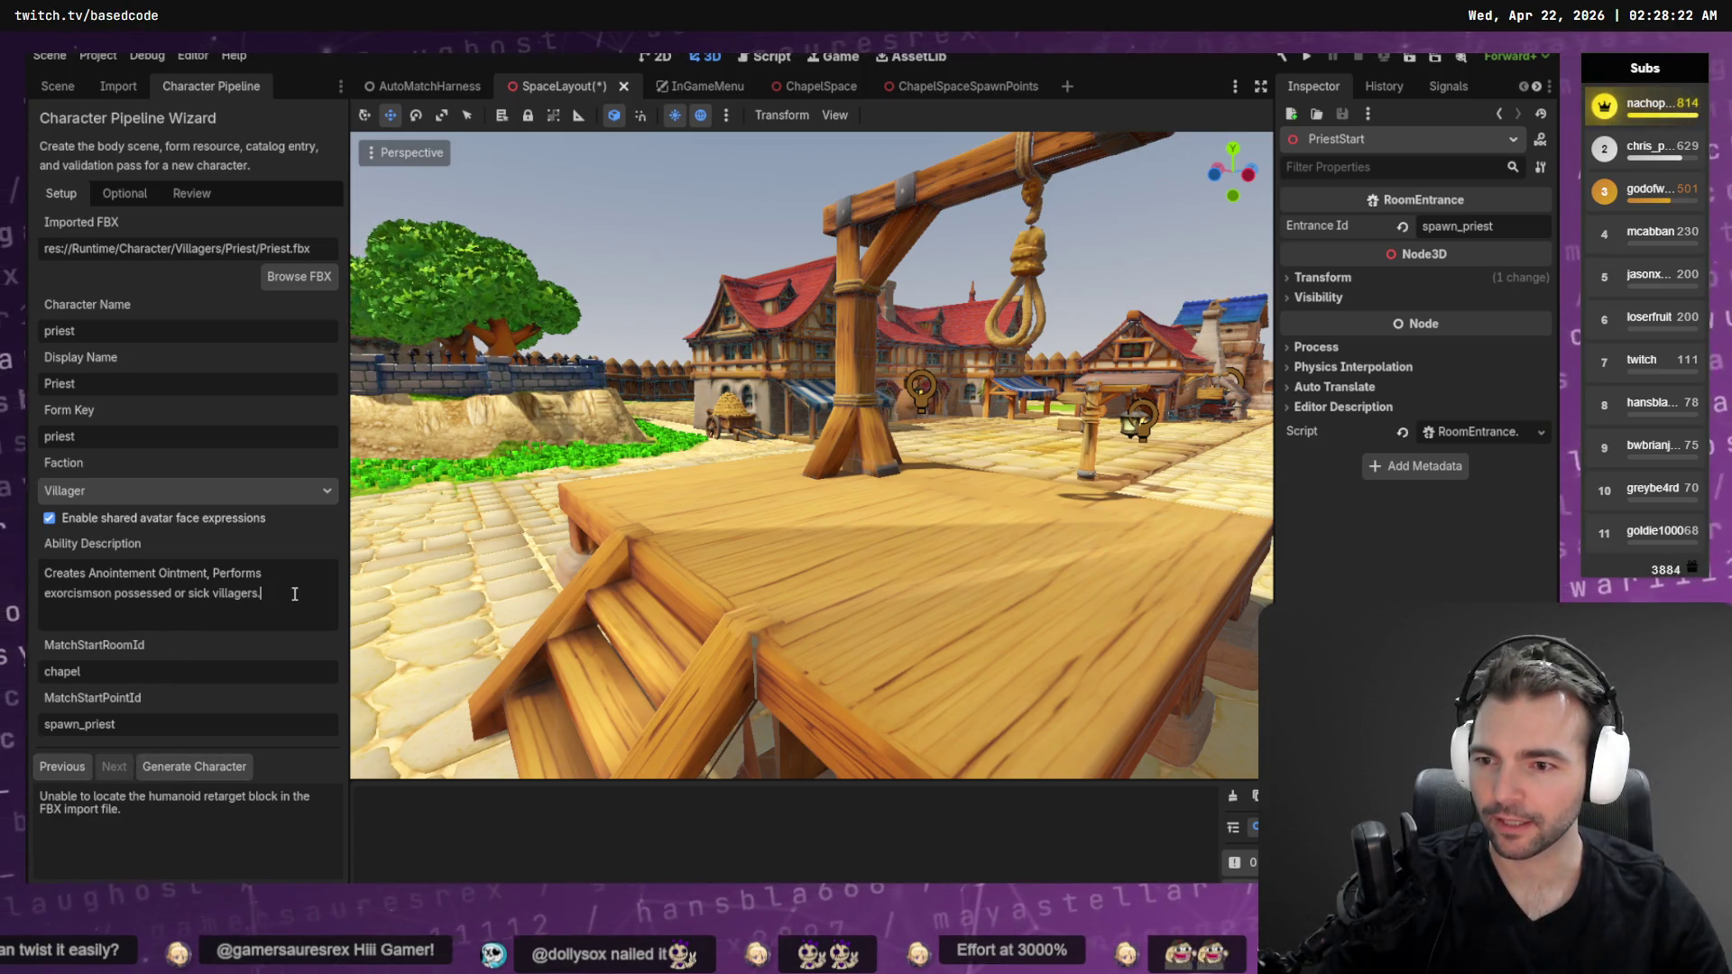
click(191, 766)
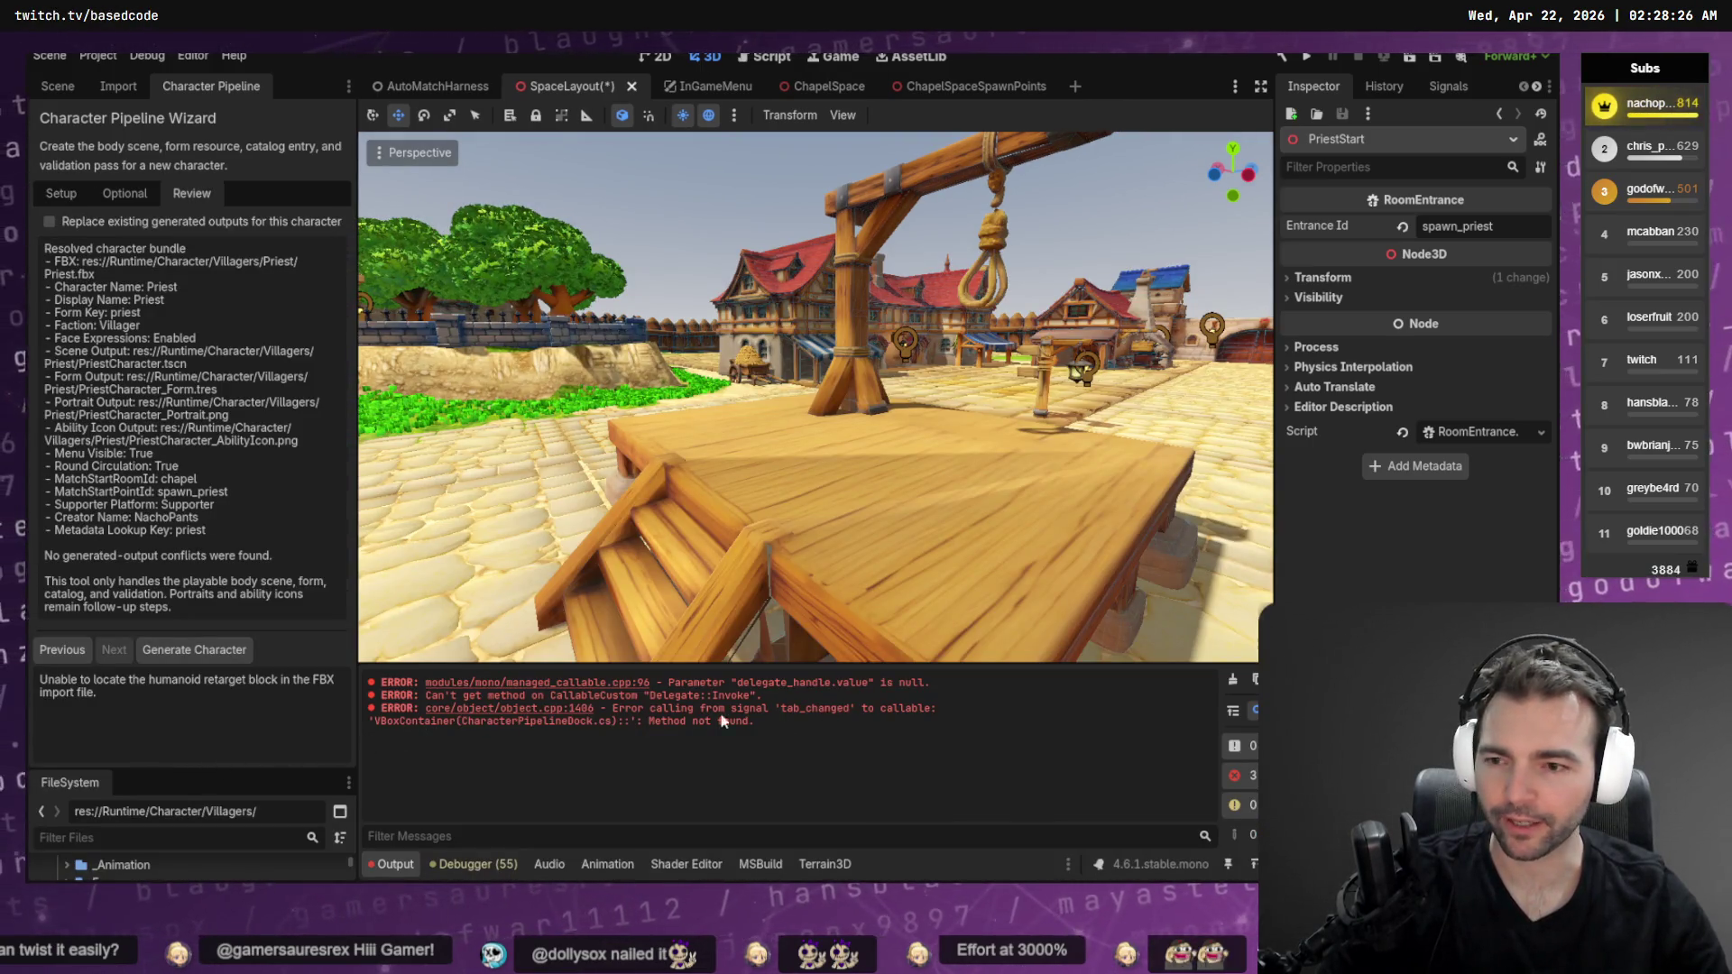
click(53, 655)
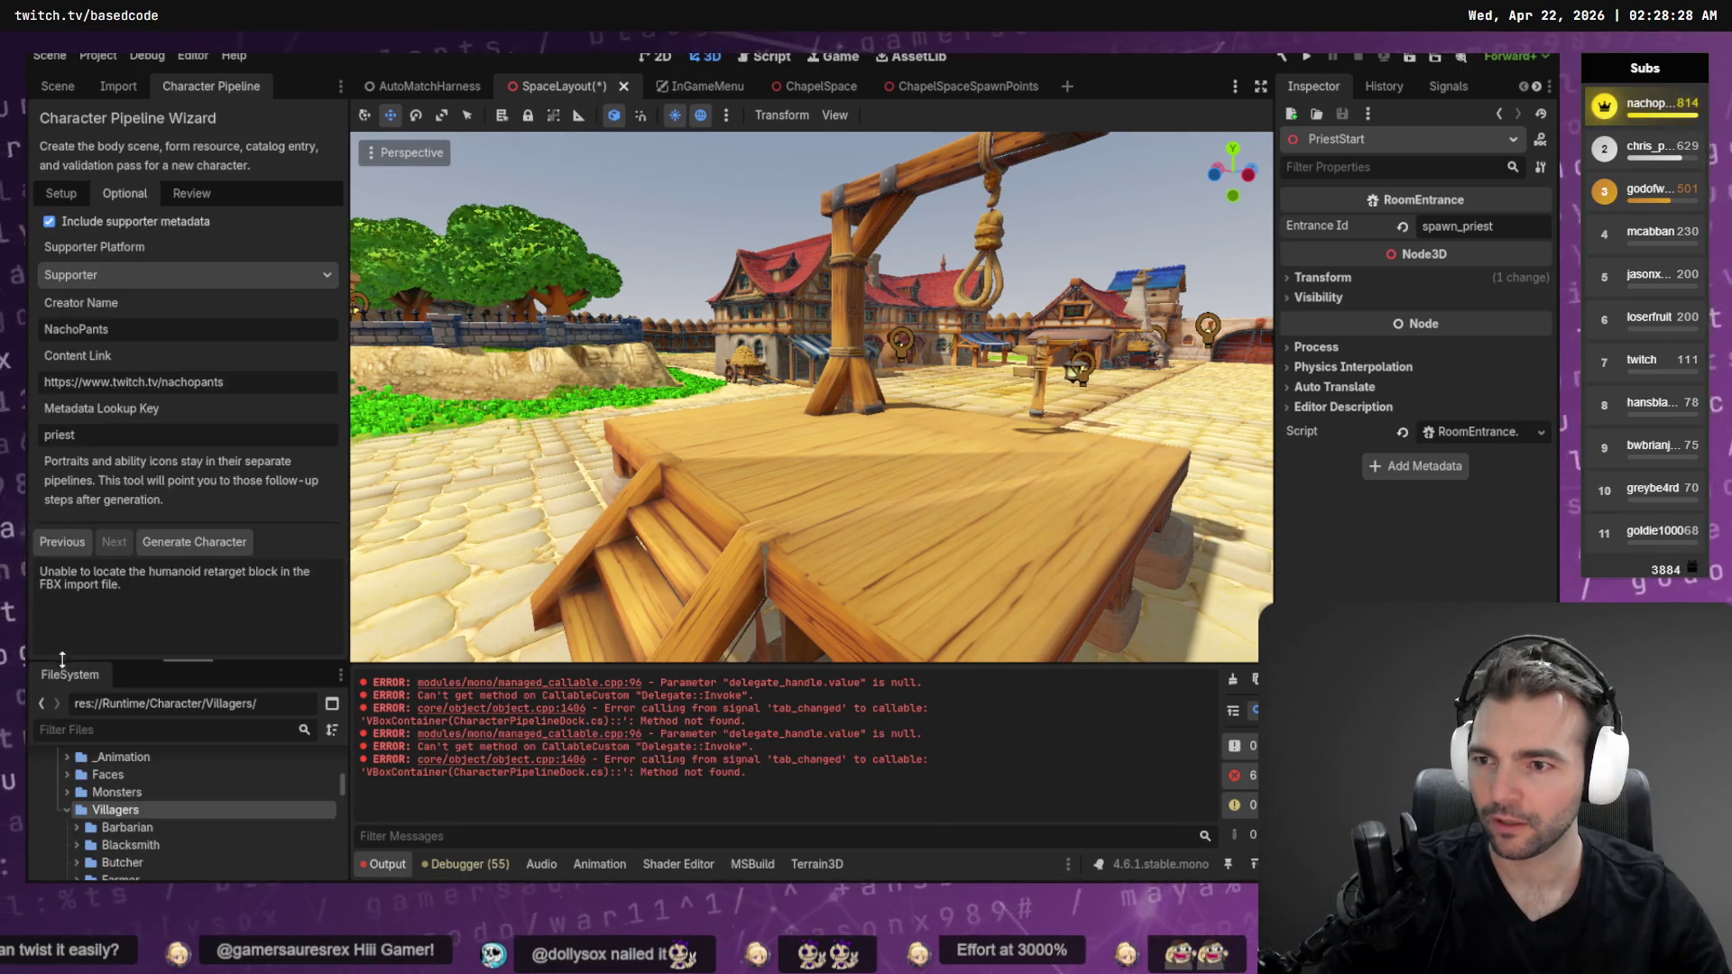
click(56, 544)
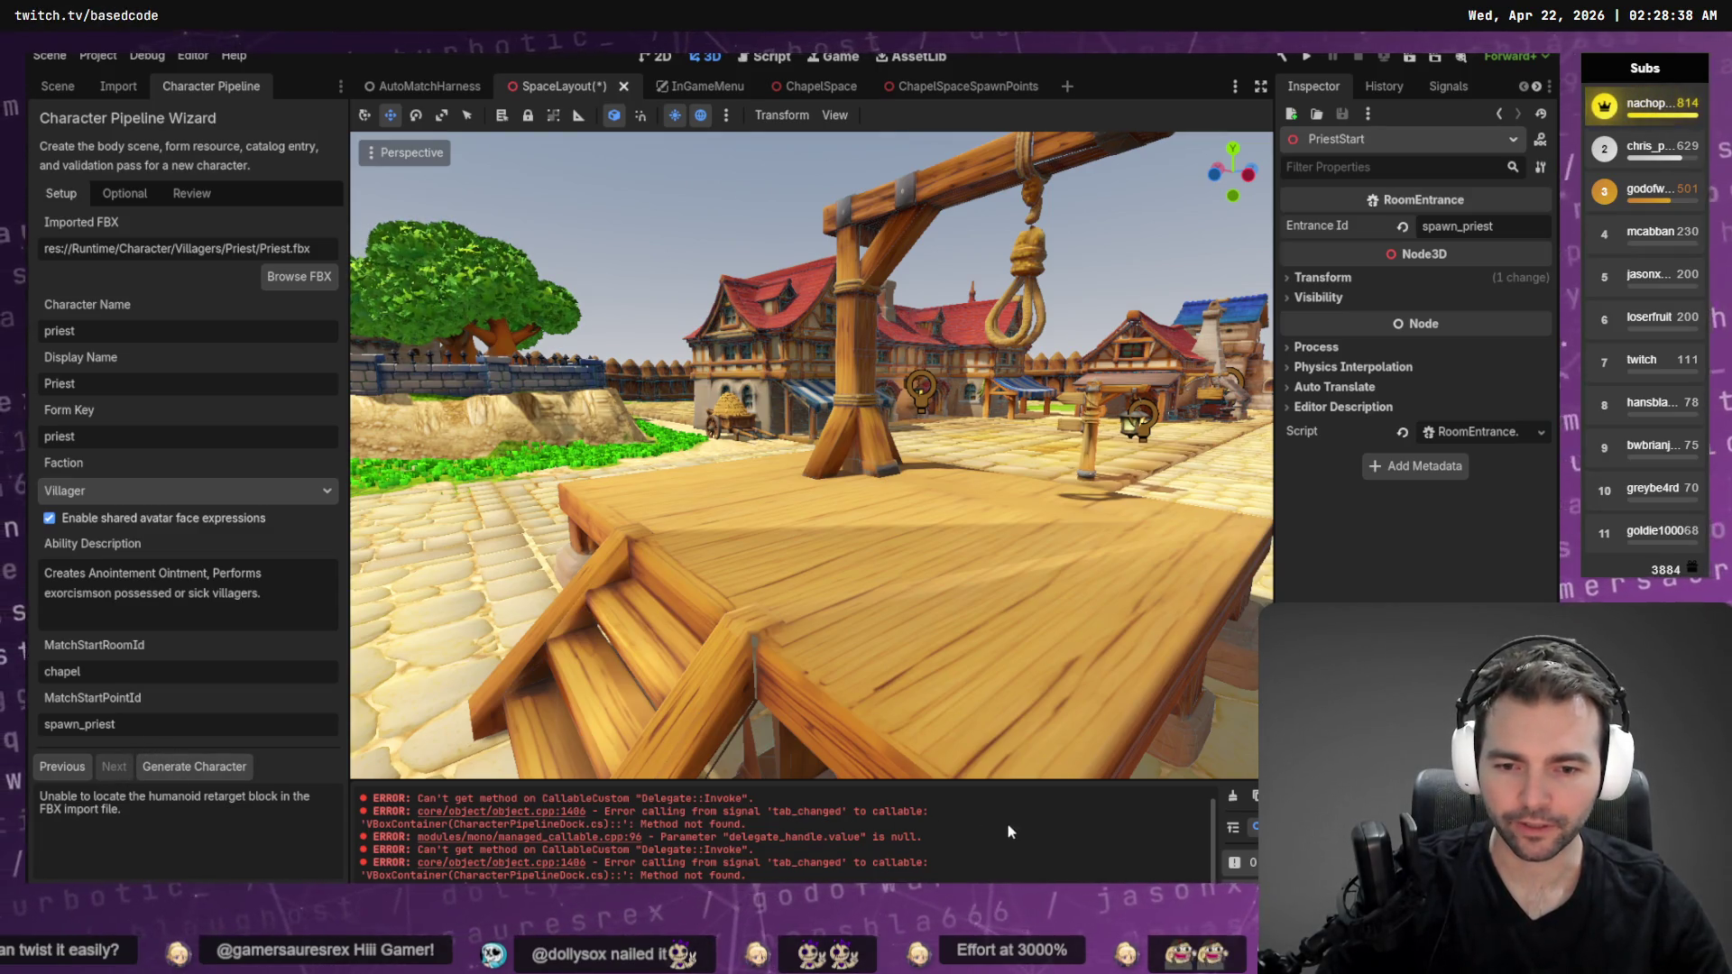
Enlarge the Output panel and select the tab_changed error lines for the terminal
drag(872, 779, 872, 650)
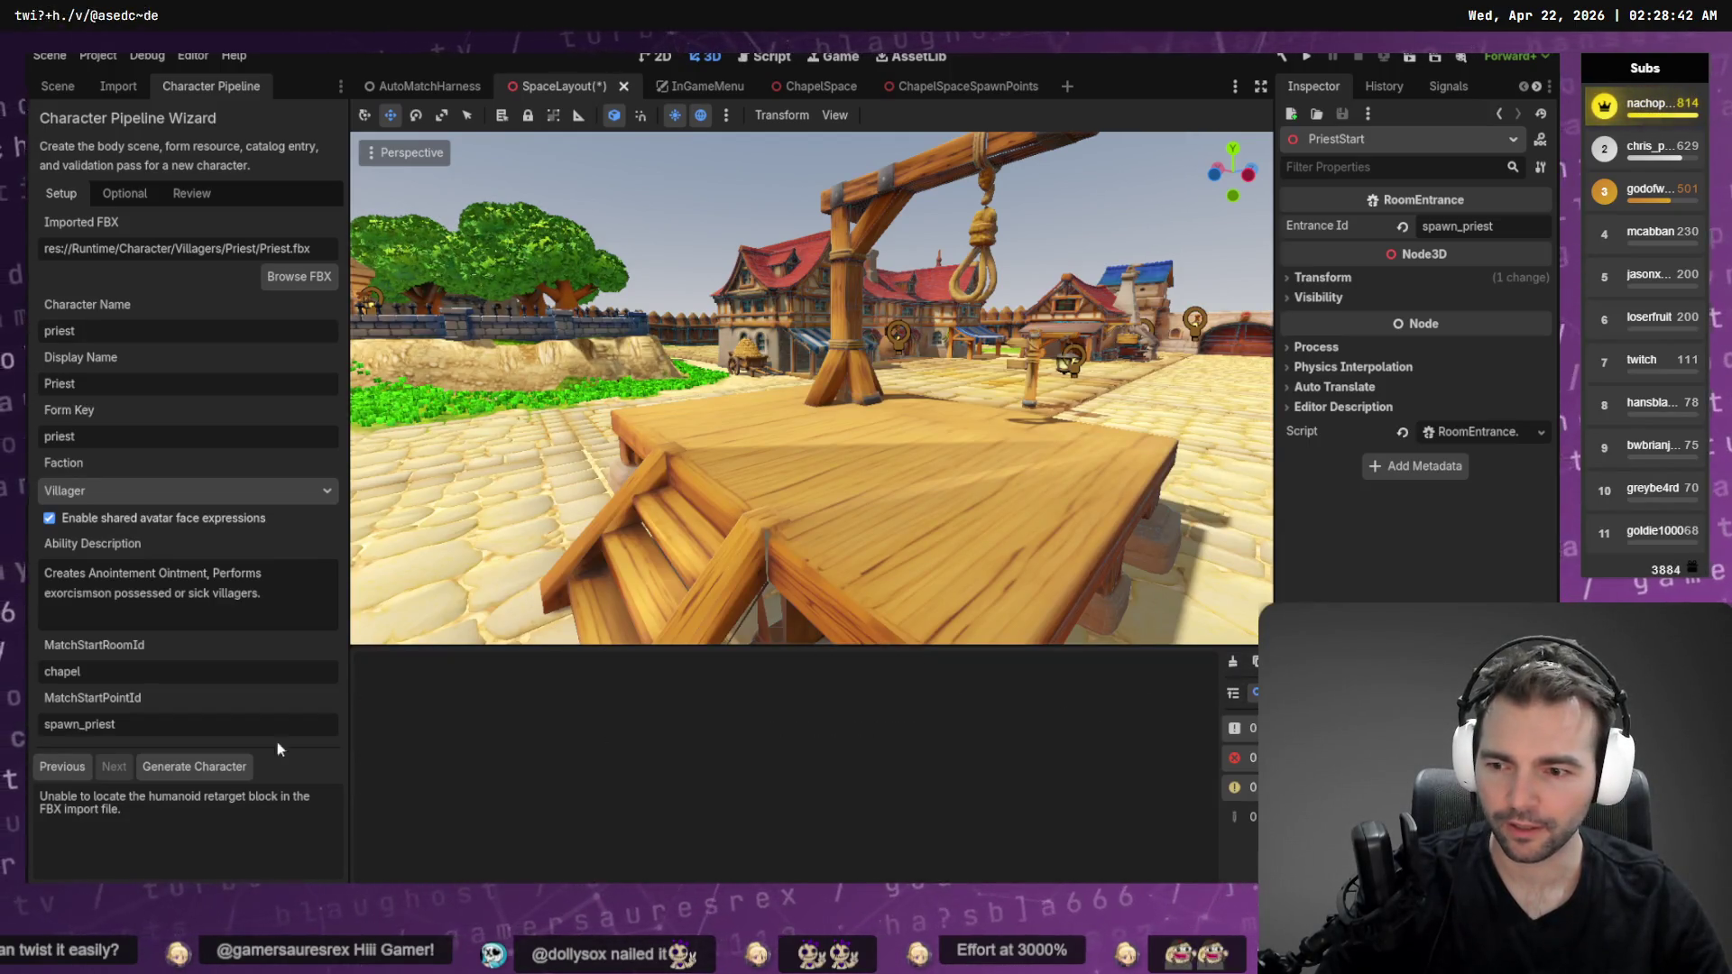
click(204, 767)
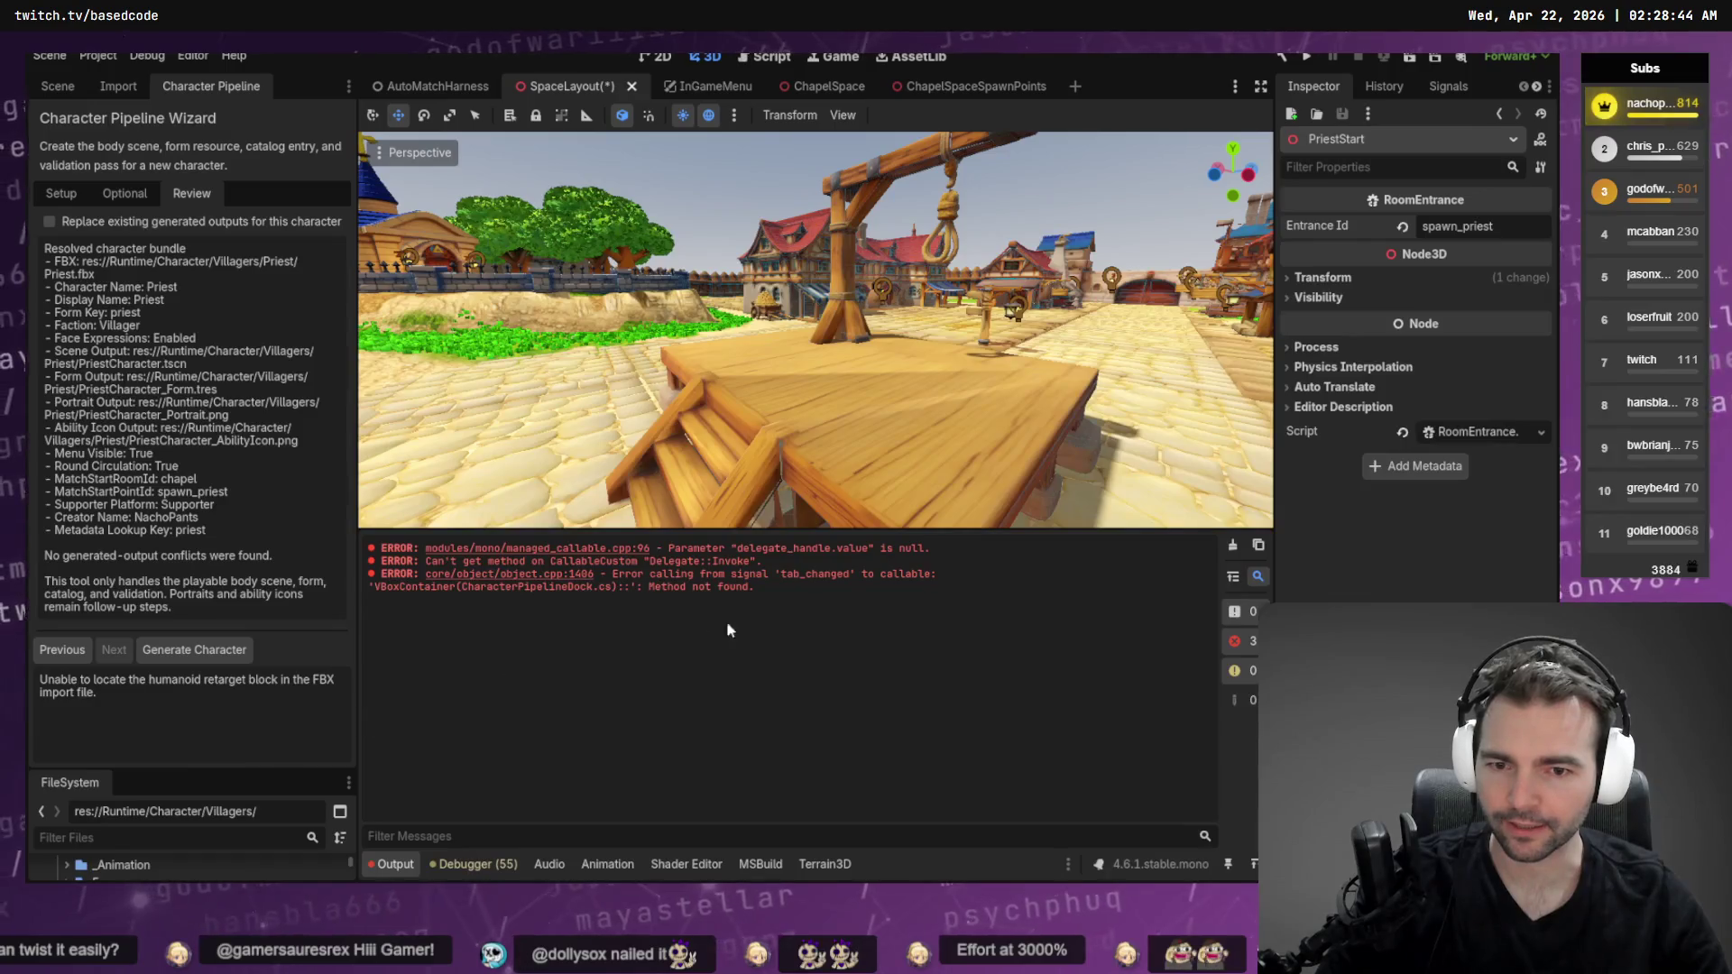
drag(758, 591, 360, 542)
key(ctrl+c)
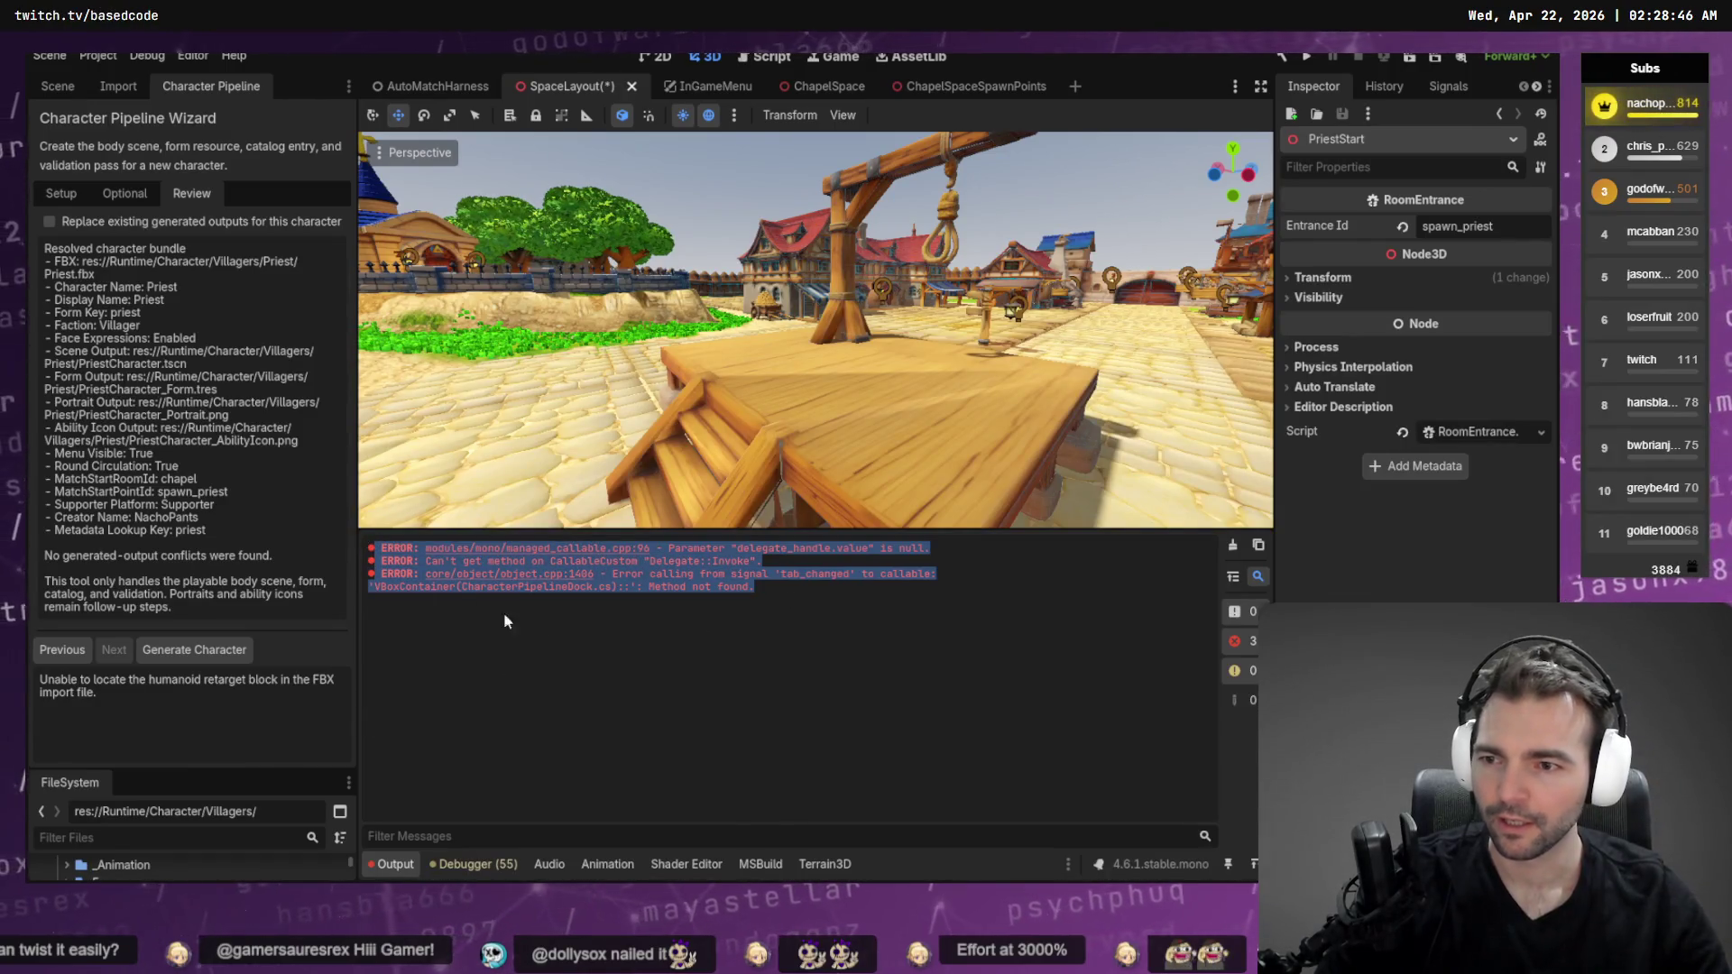
key(alt+Tab)
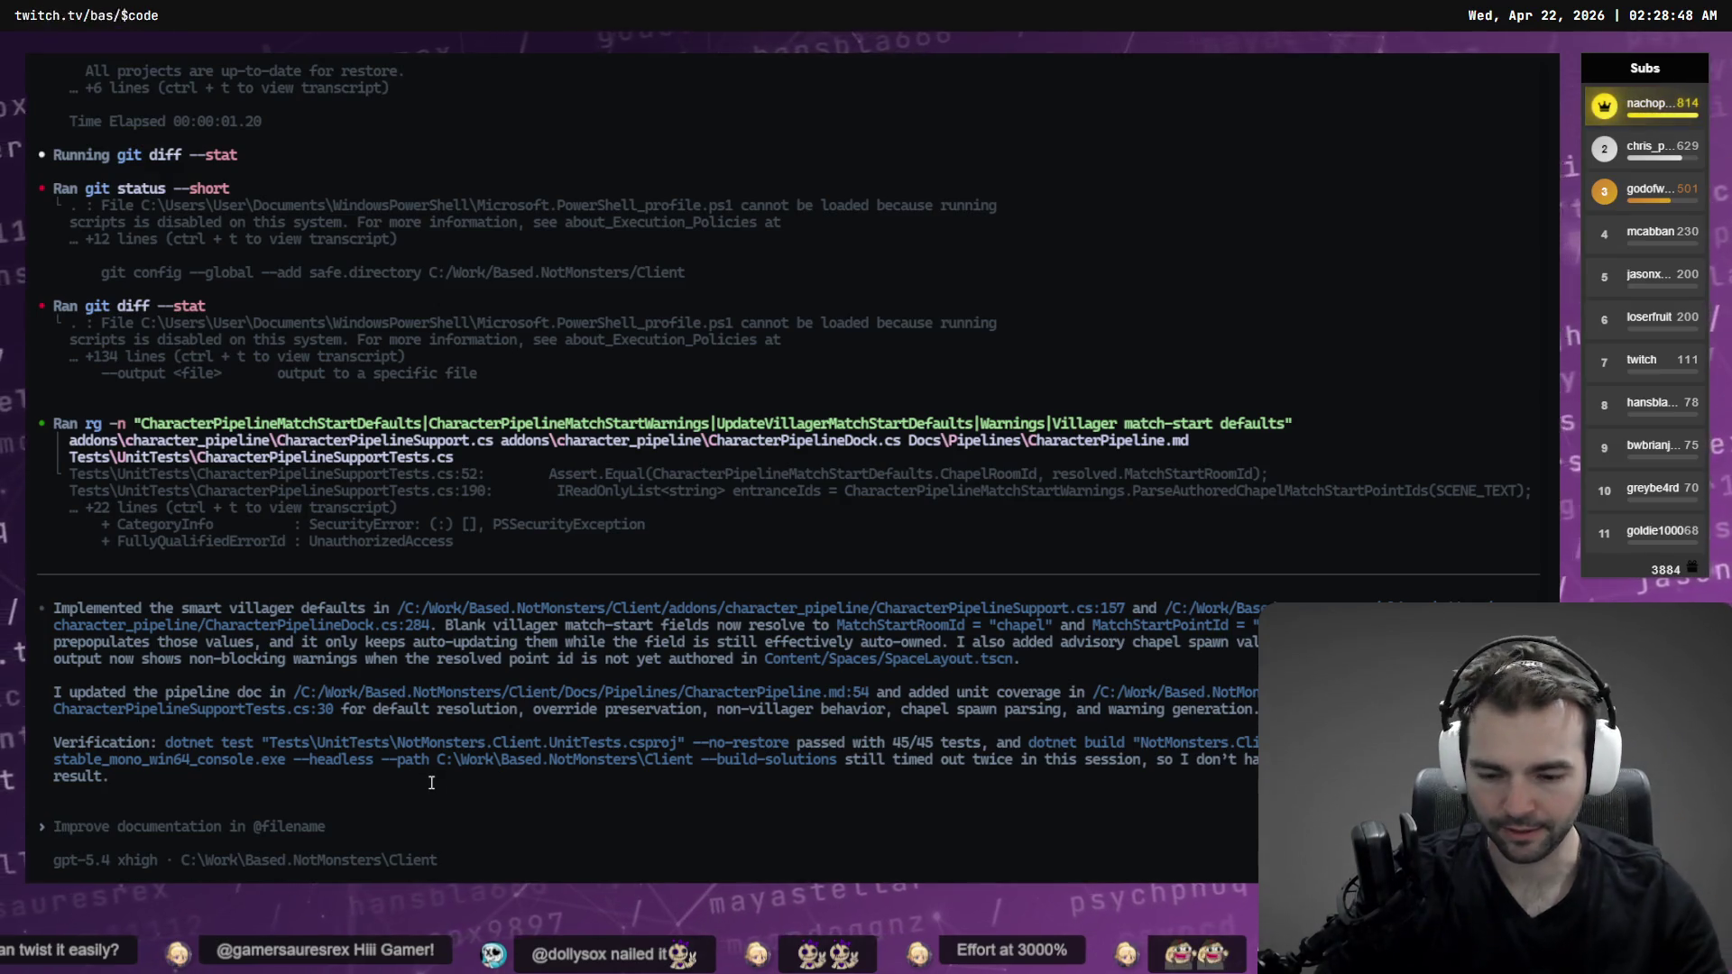
Enable Codex fast mode with the /fast command
text(If I generae)
key(ctrl+BackSpace)
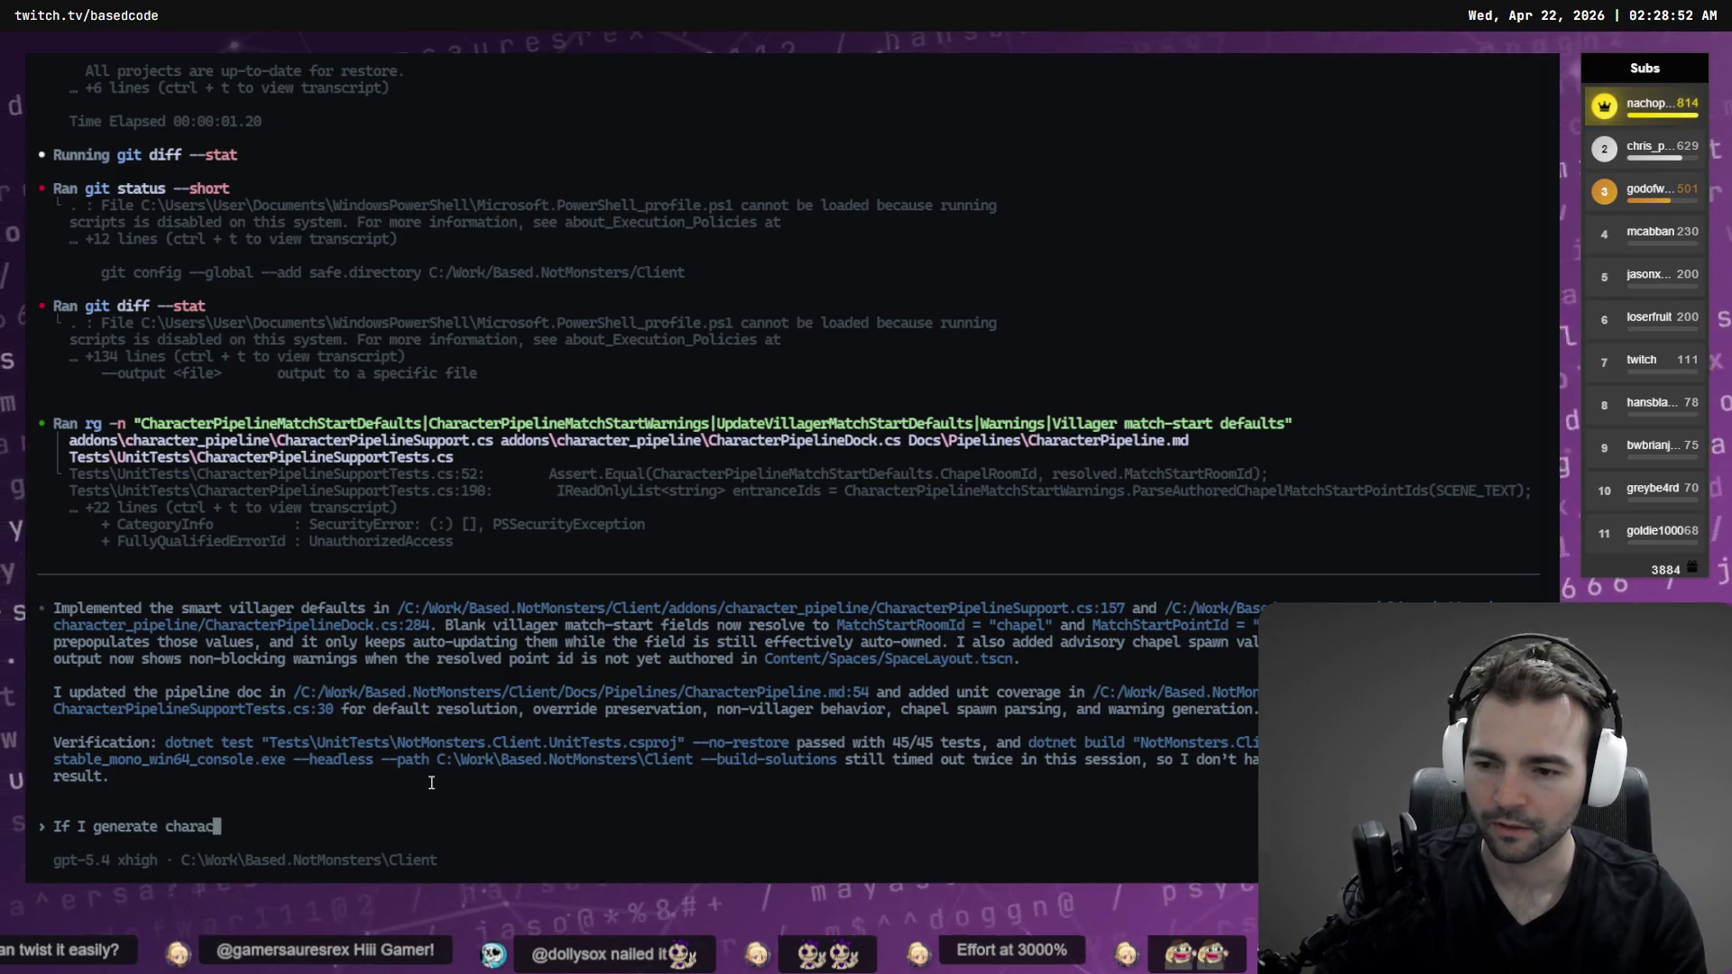
text(/fast)
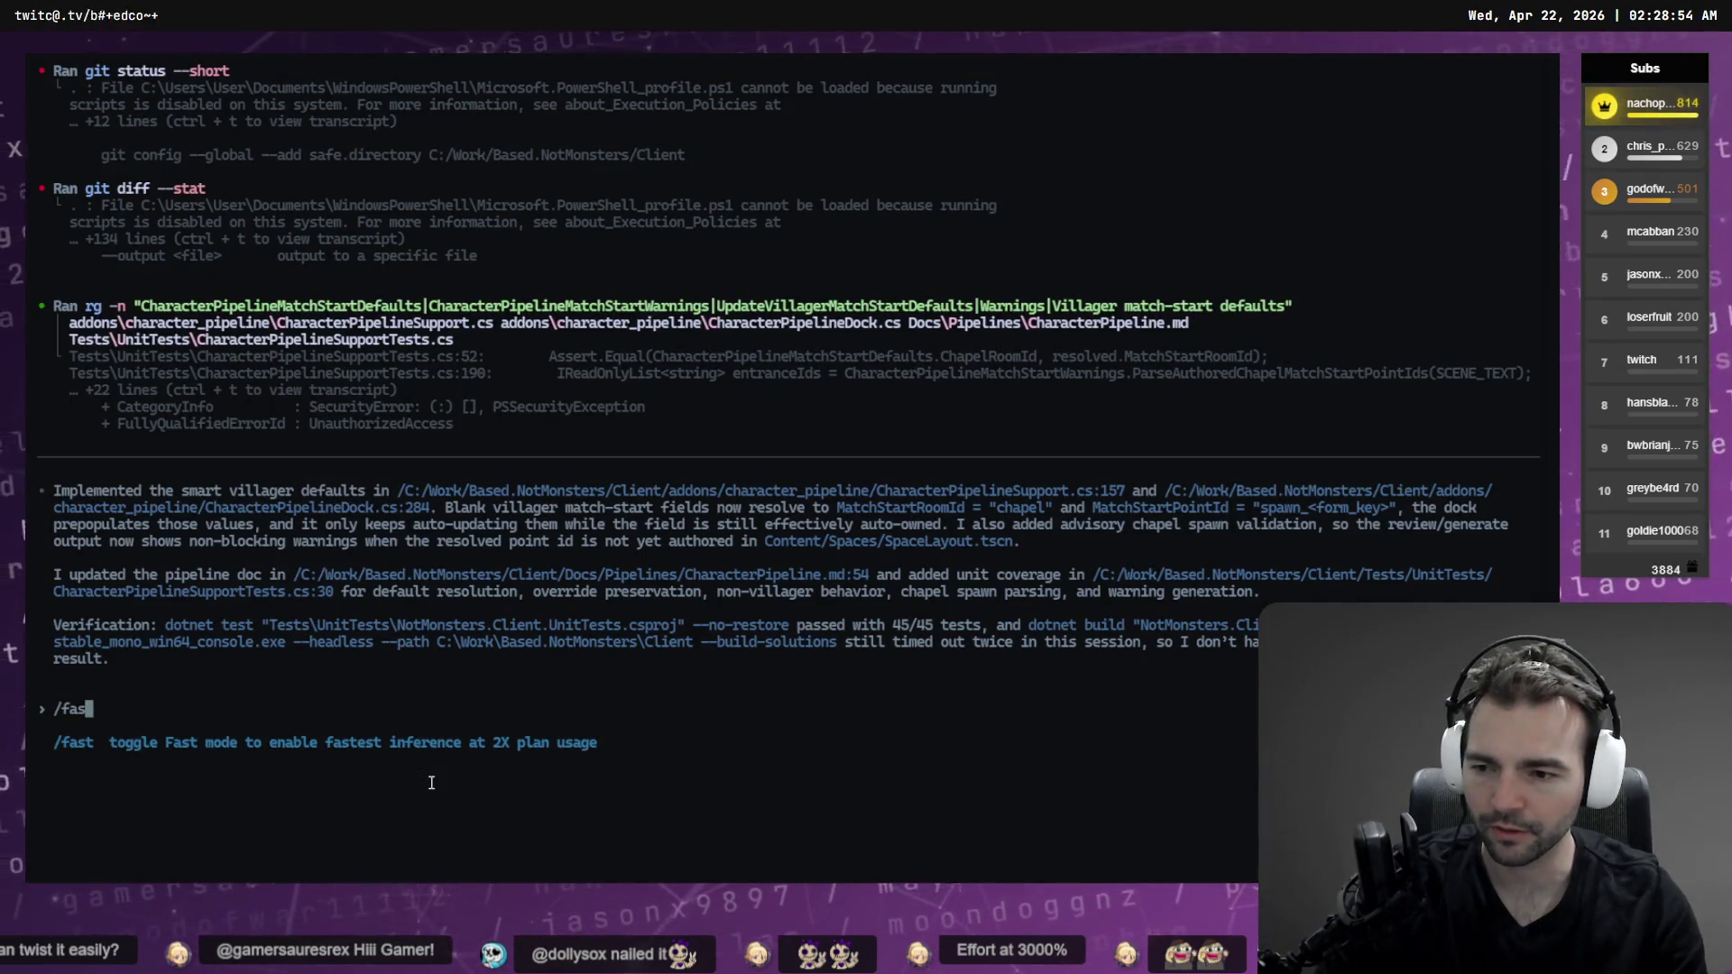
key(Return)
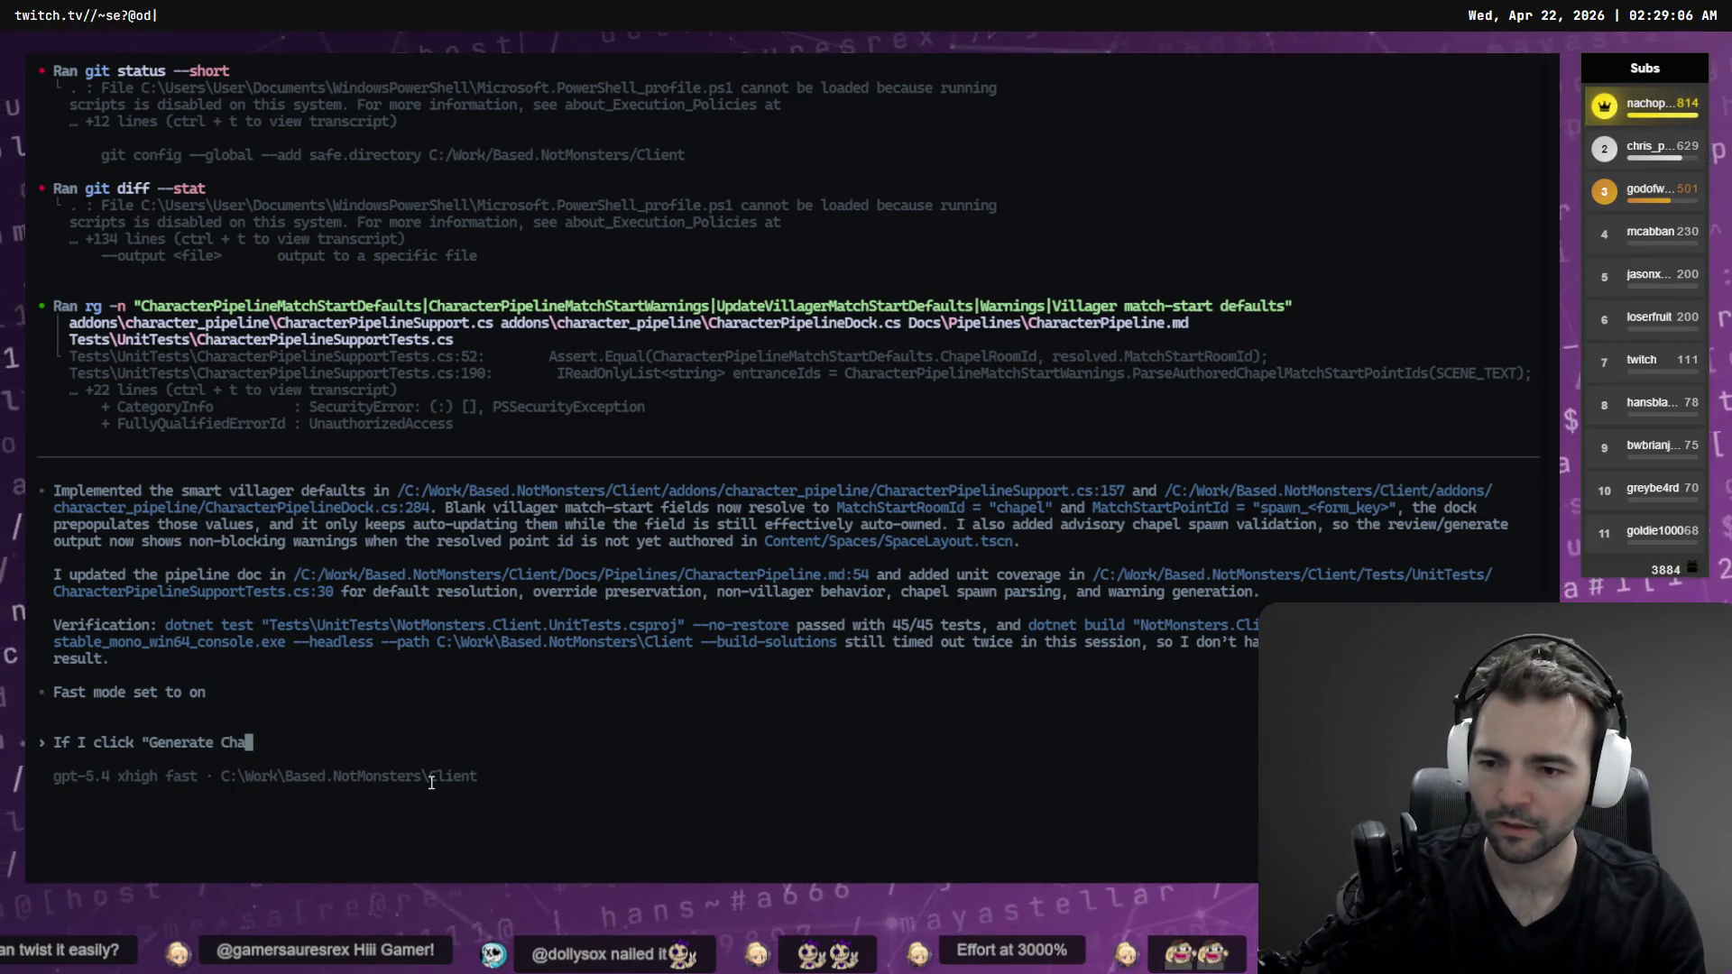
Paste the tab_changed errors into the prompt with backslash line breaks and greyed-out Next notes
key(ctrl+v)
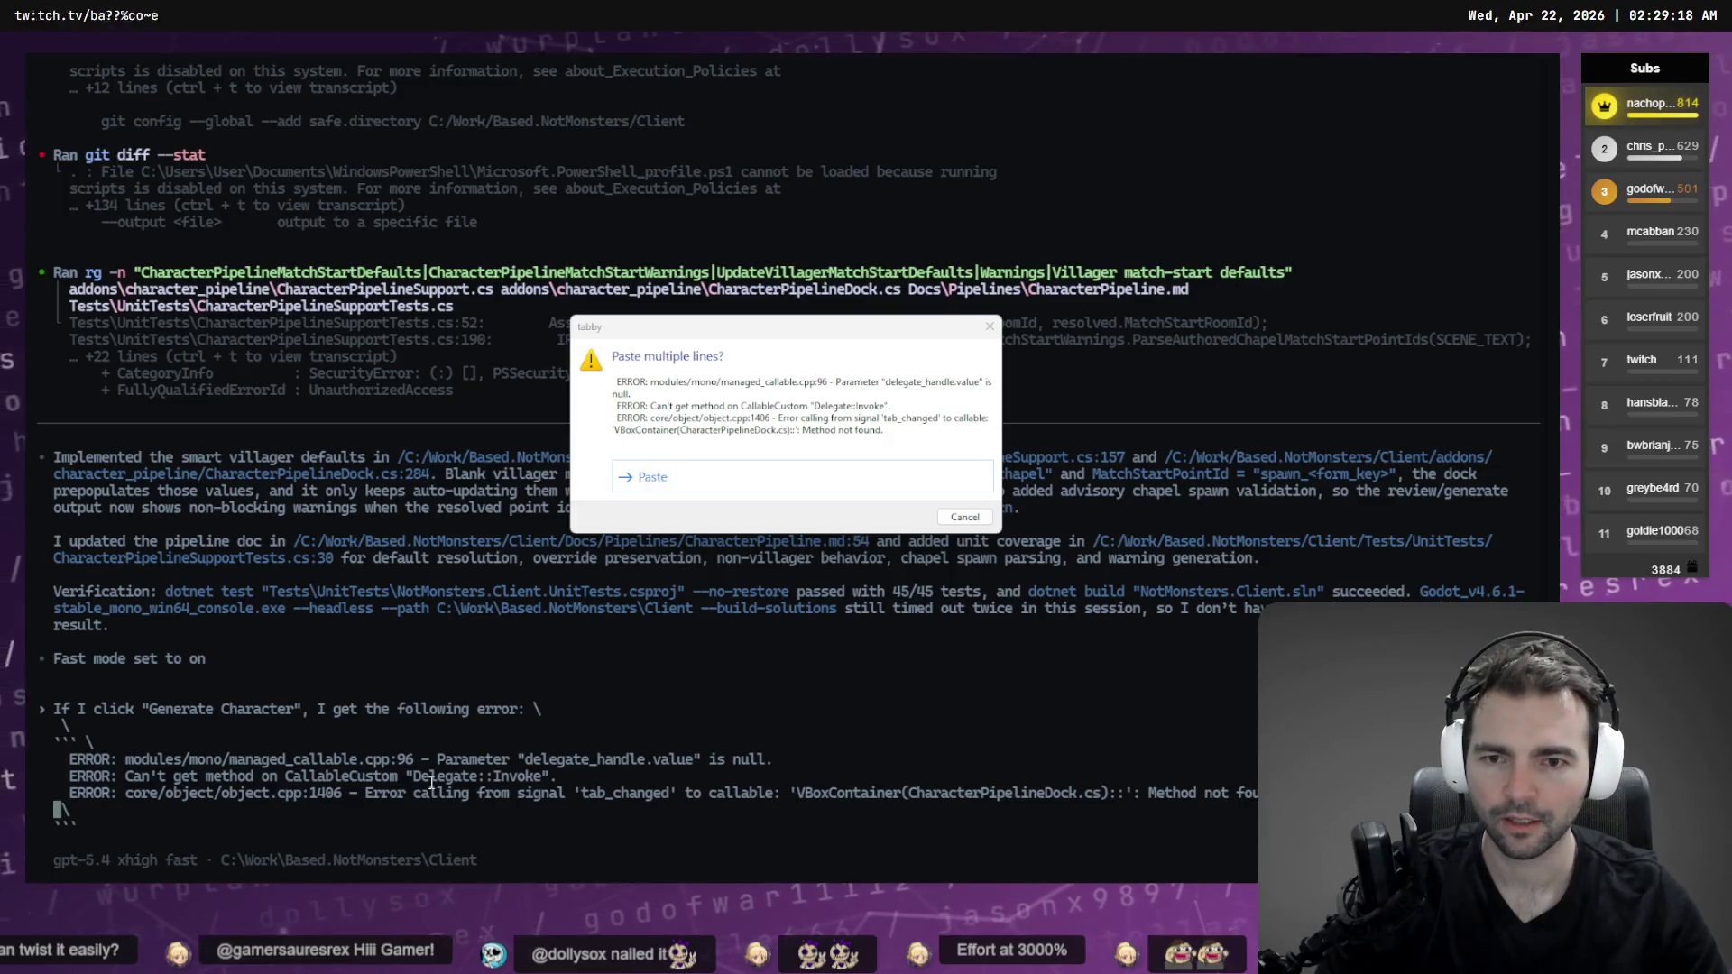
click(958, 519)
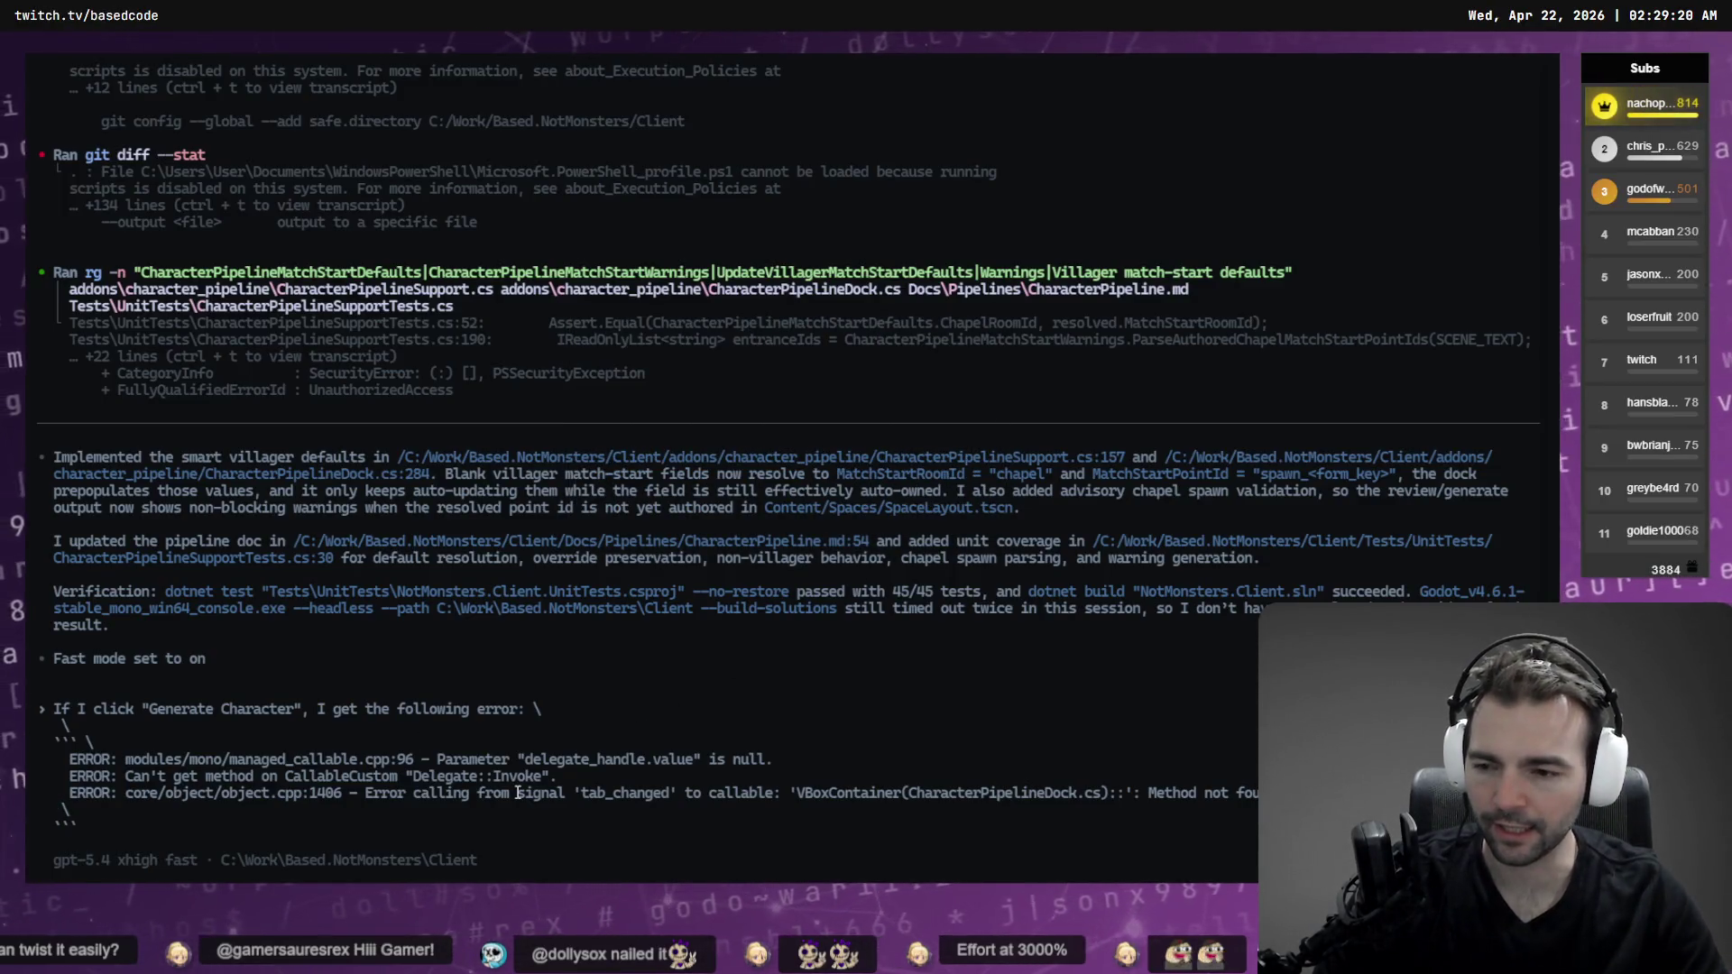
text( \)
key(Return)
text(\)
key(Return)
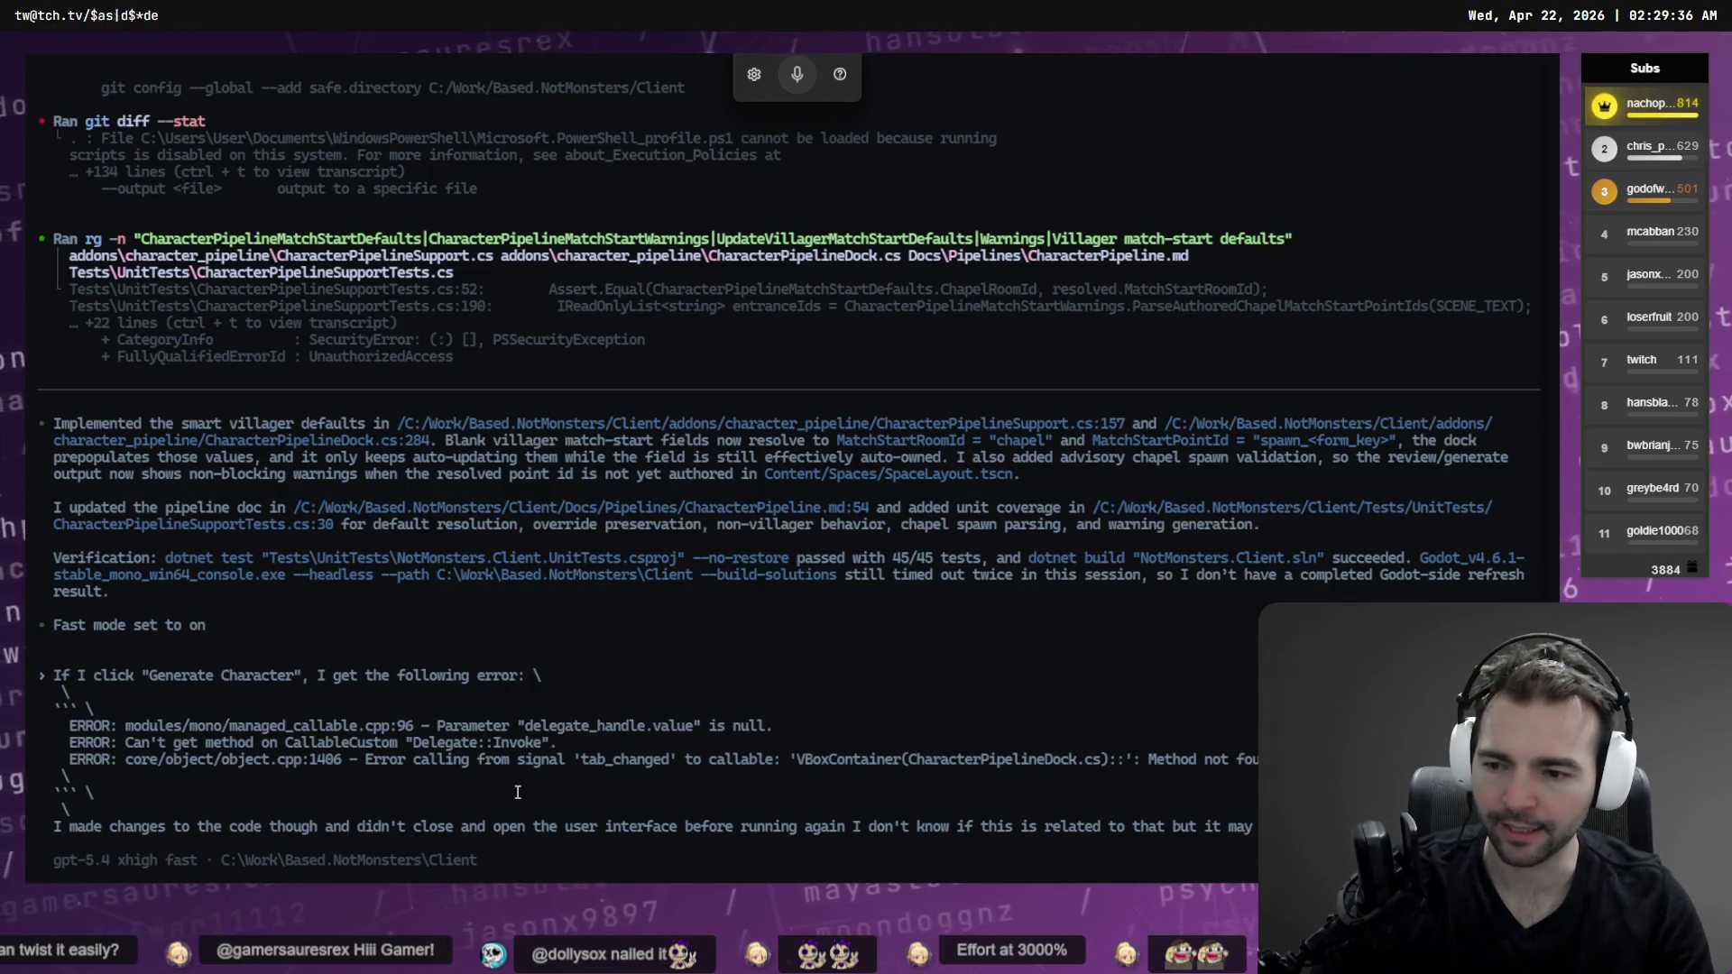
text(\)
key(Return)
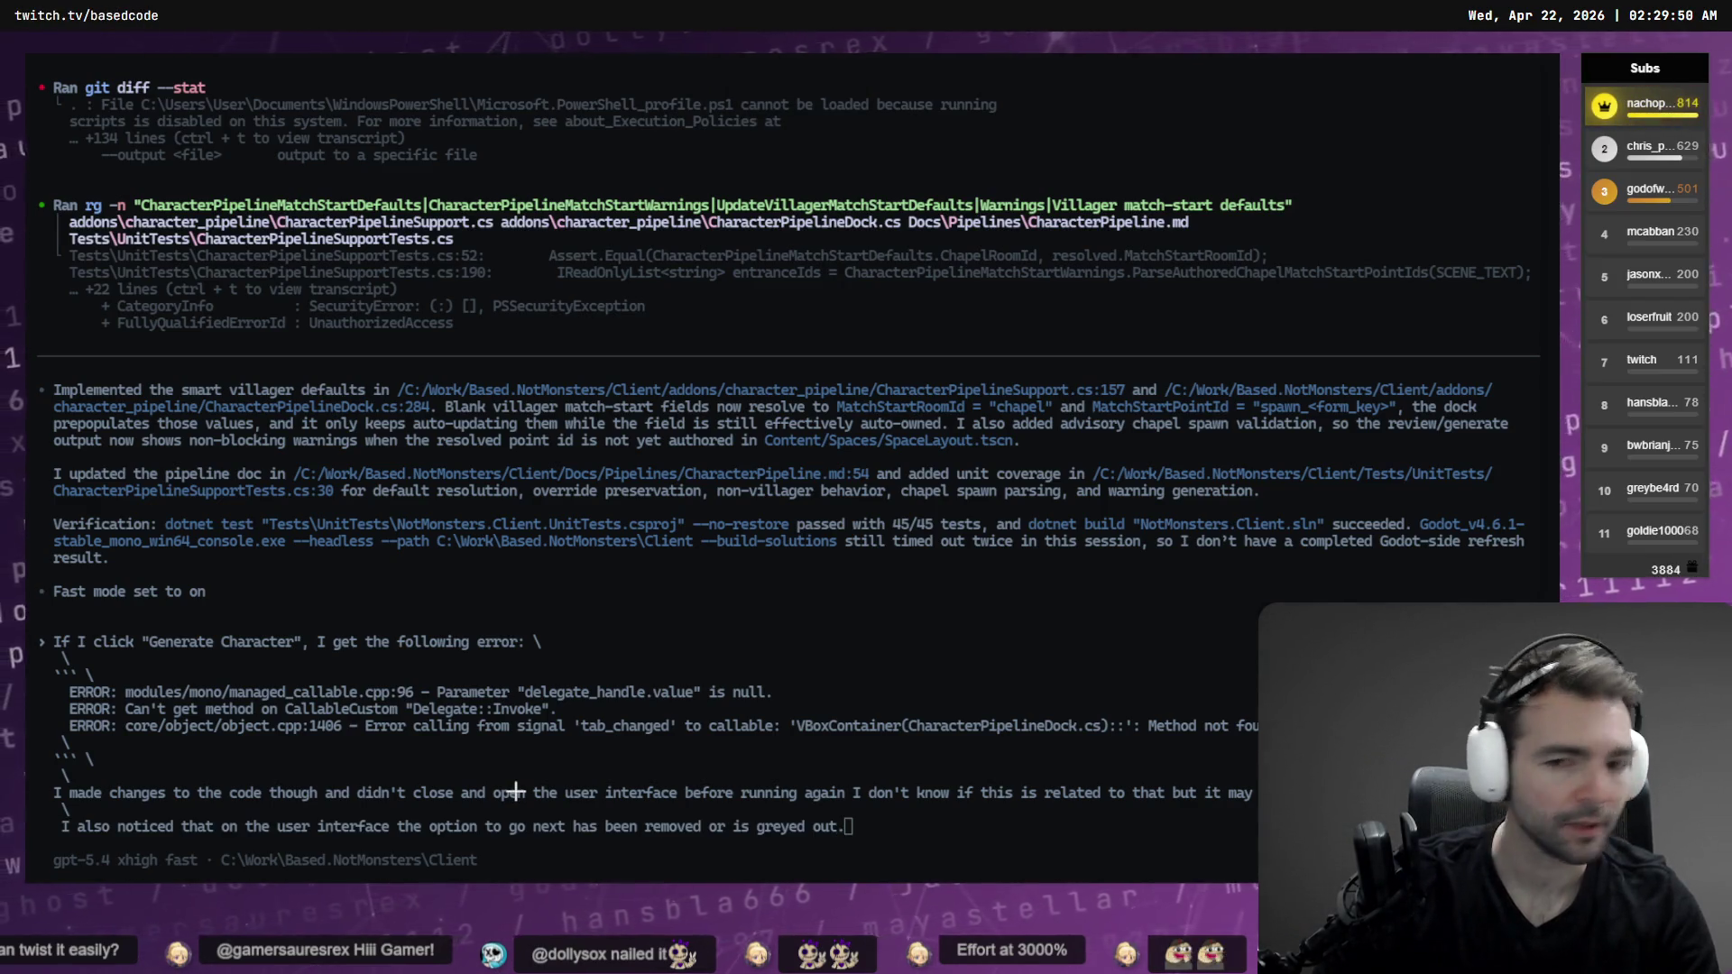
key(alt+Tab)
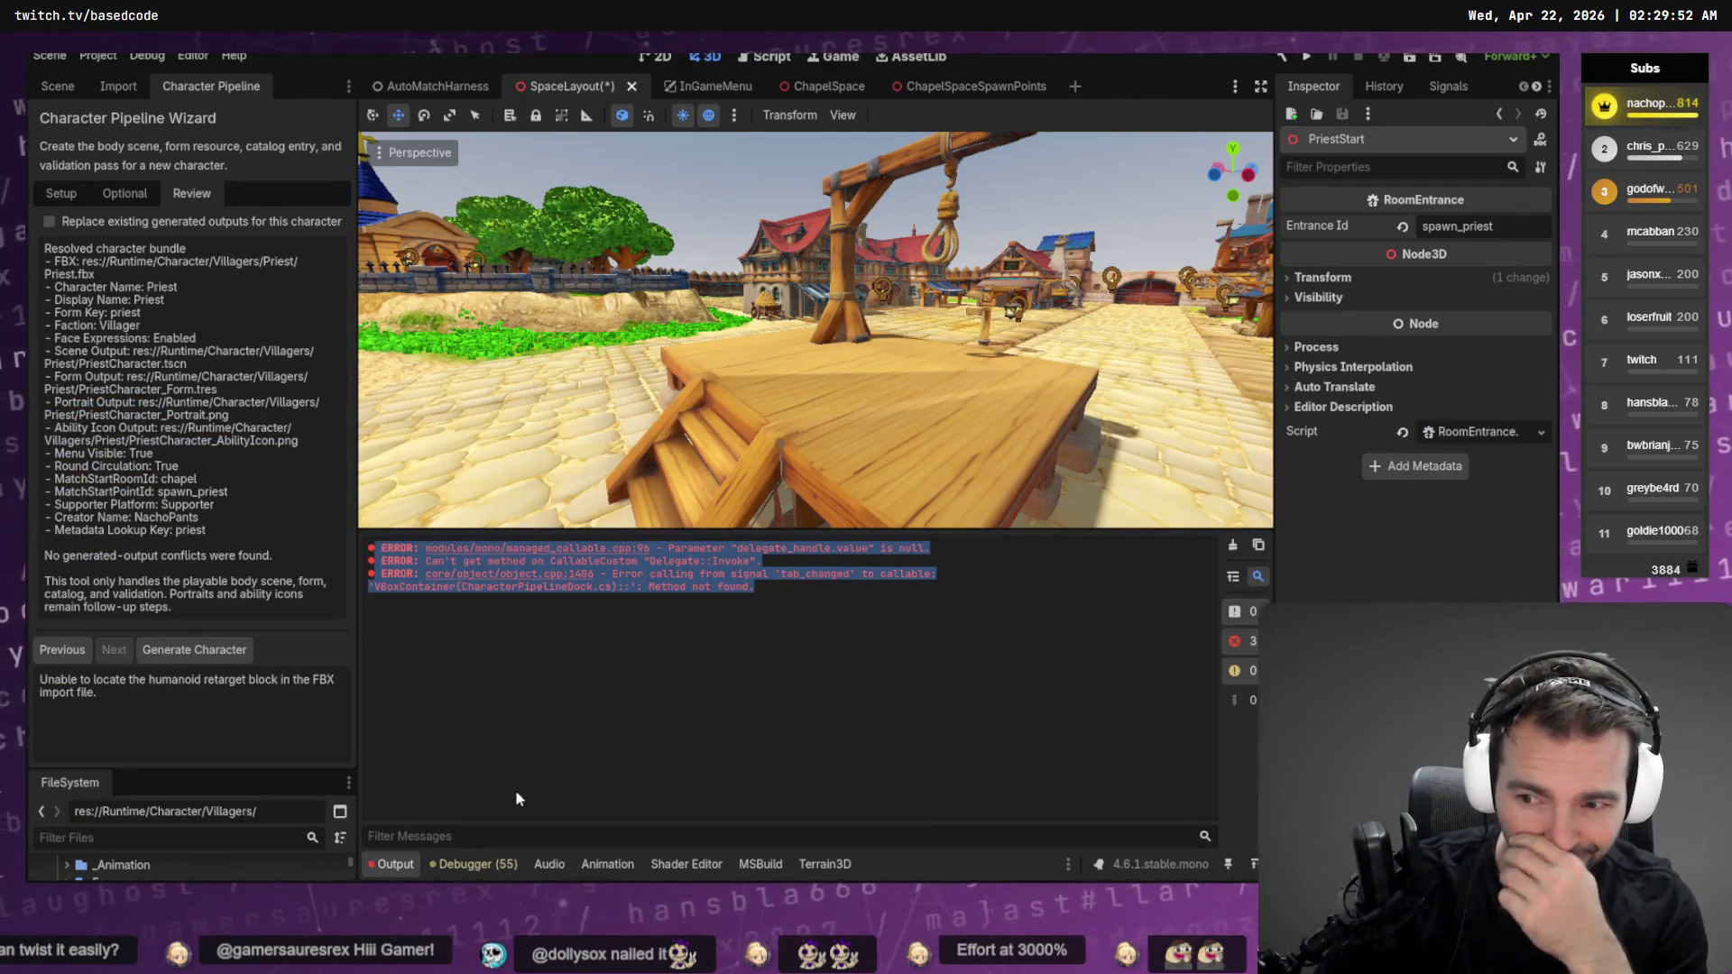
Step the wizard from Optional back to Setup, confirming Next stays greyed out
click(72, 650)
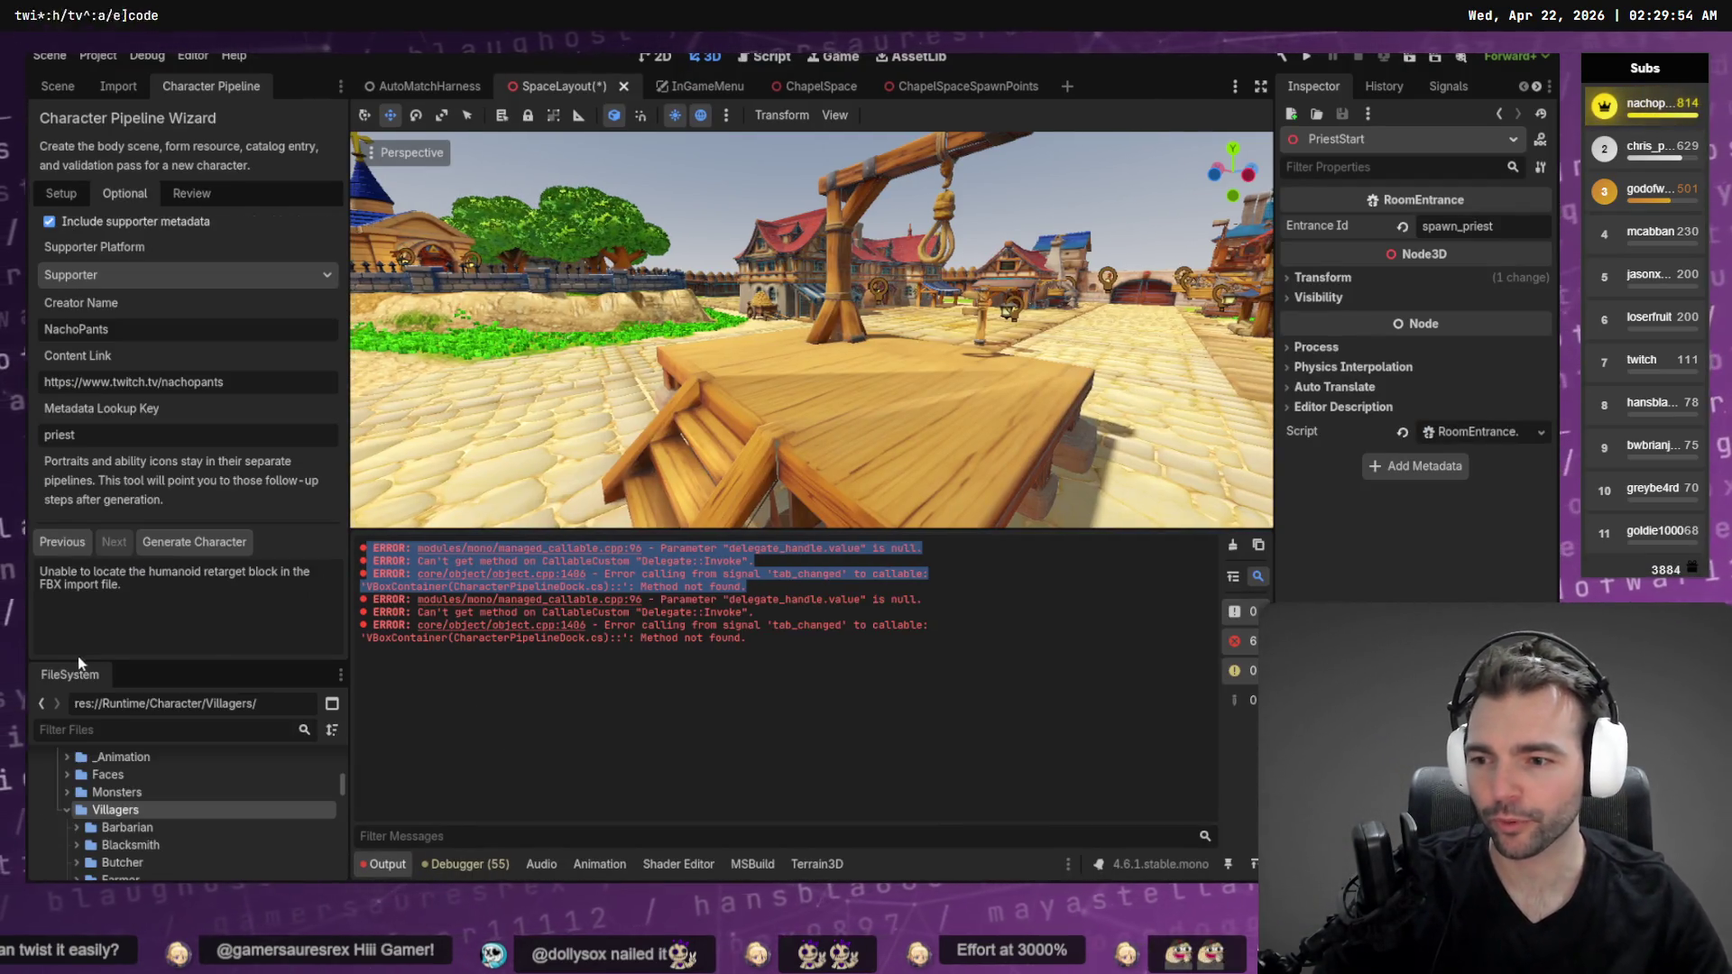
click(57, 541)
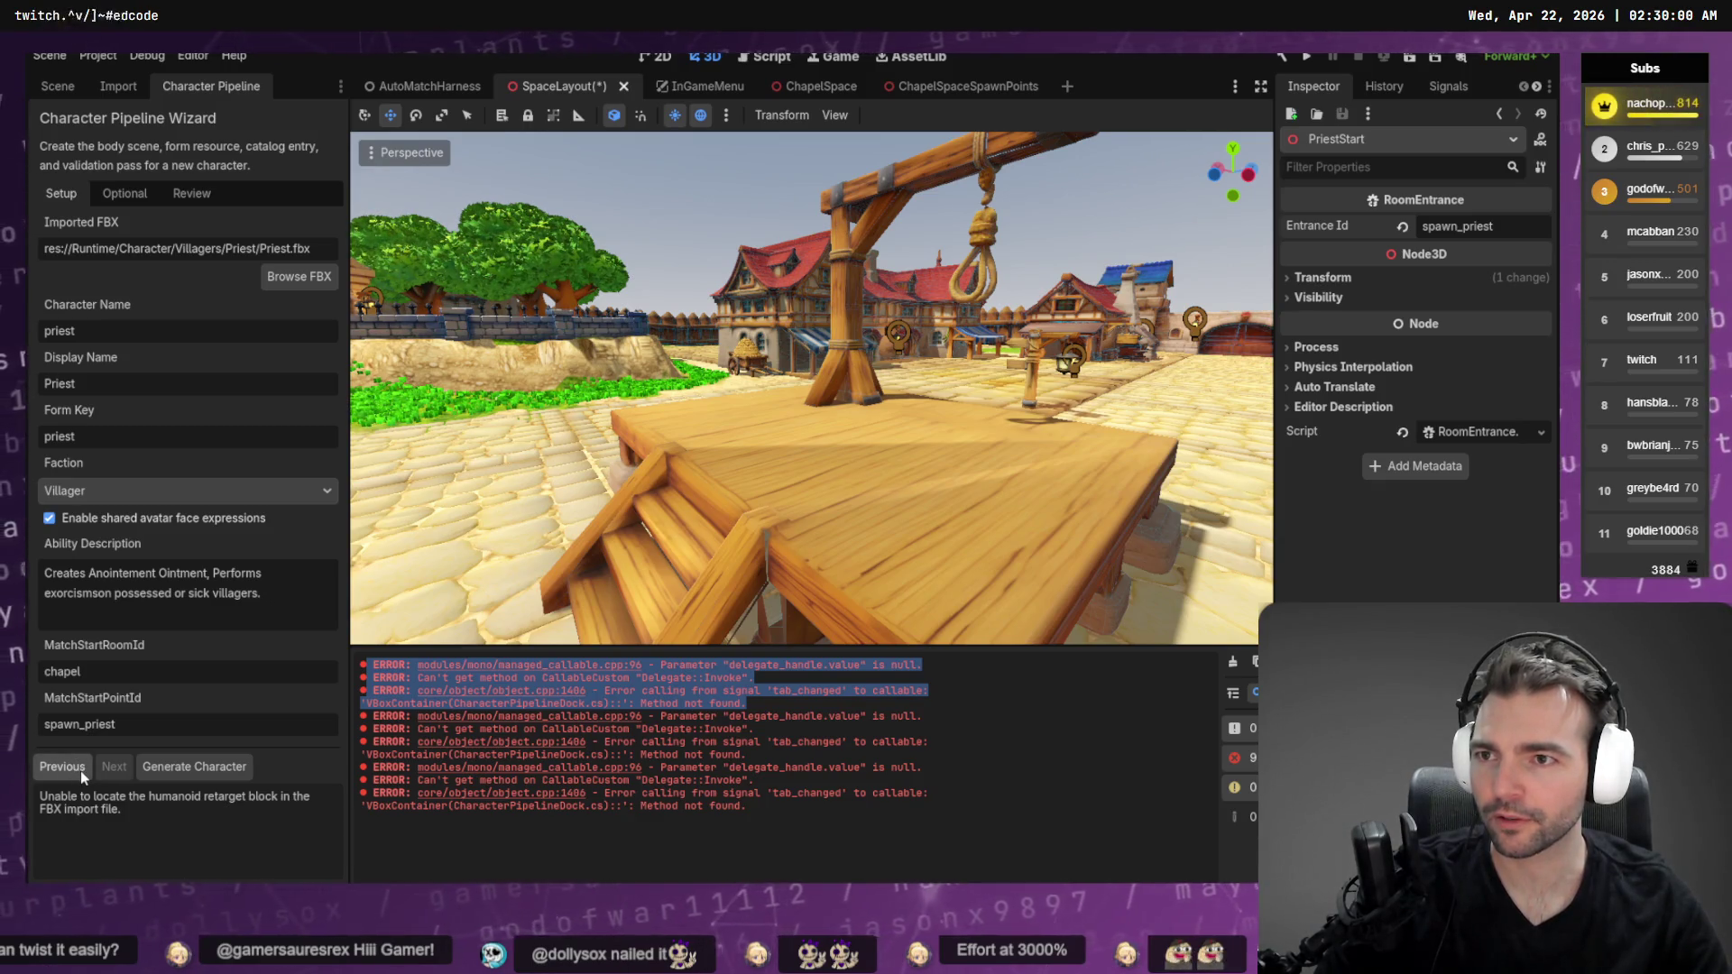
key(alt+Tab)
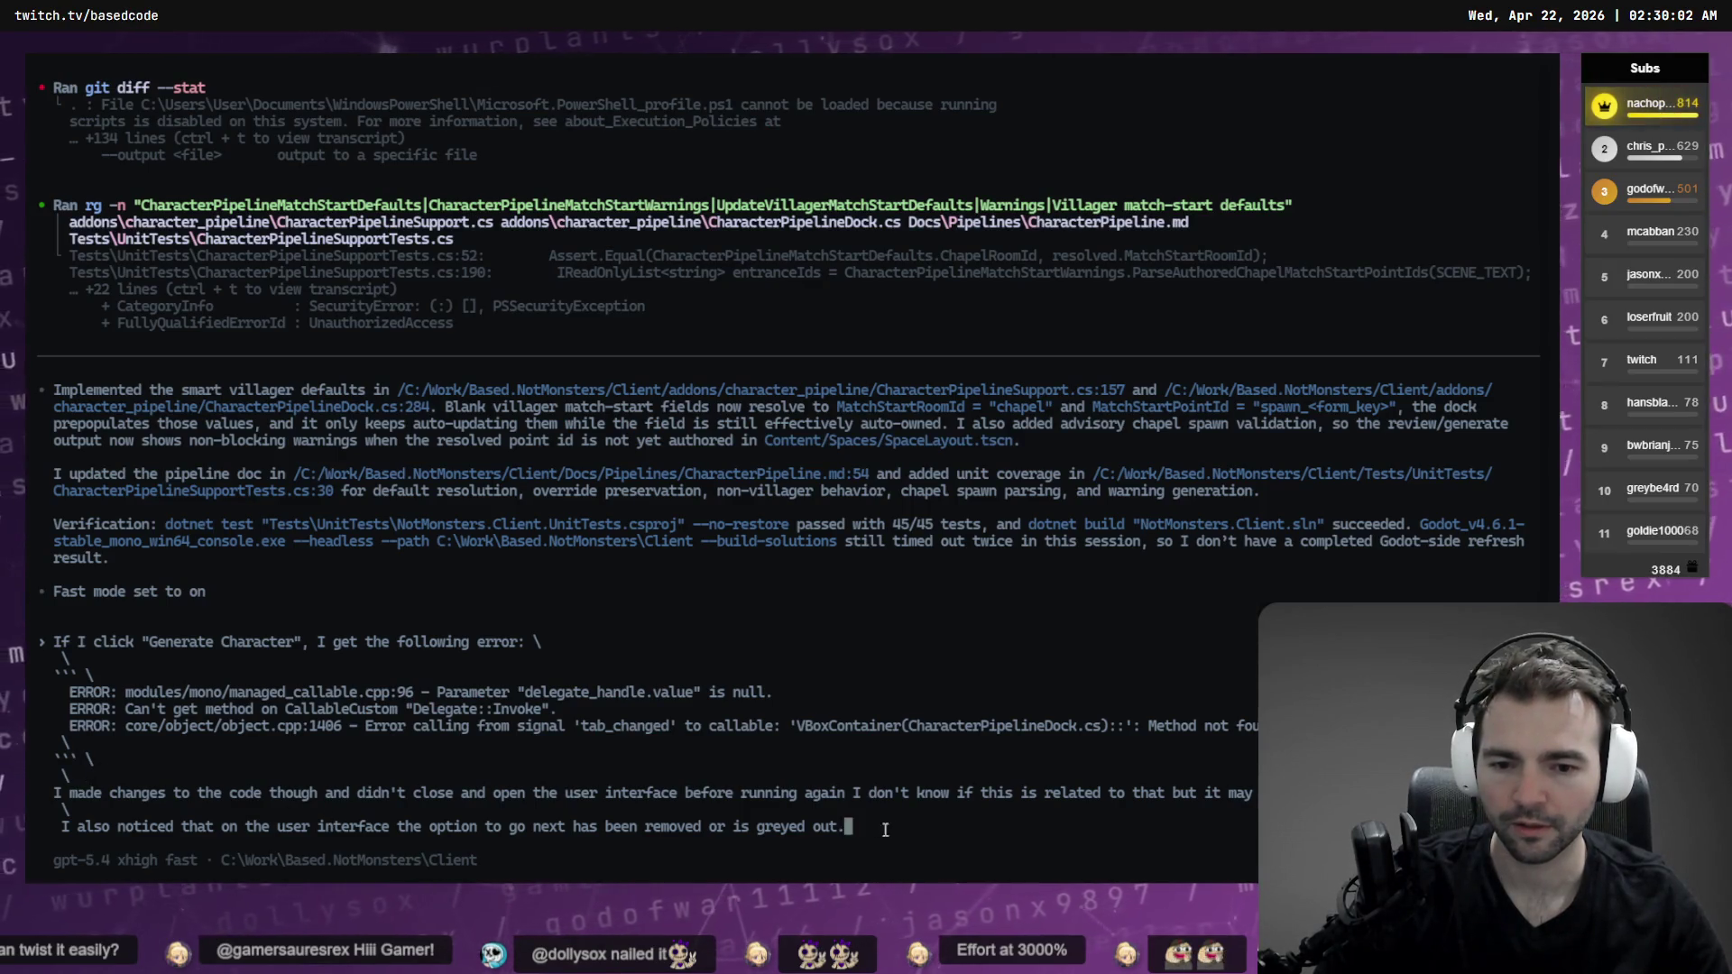
Dictate 'this is true even on the first panel' into the Codex prompt
key(super+h)
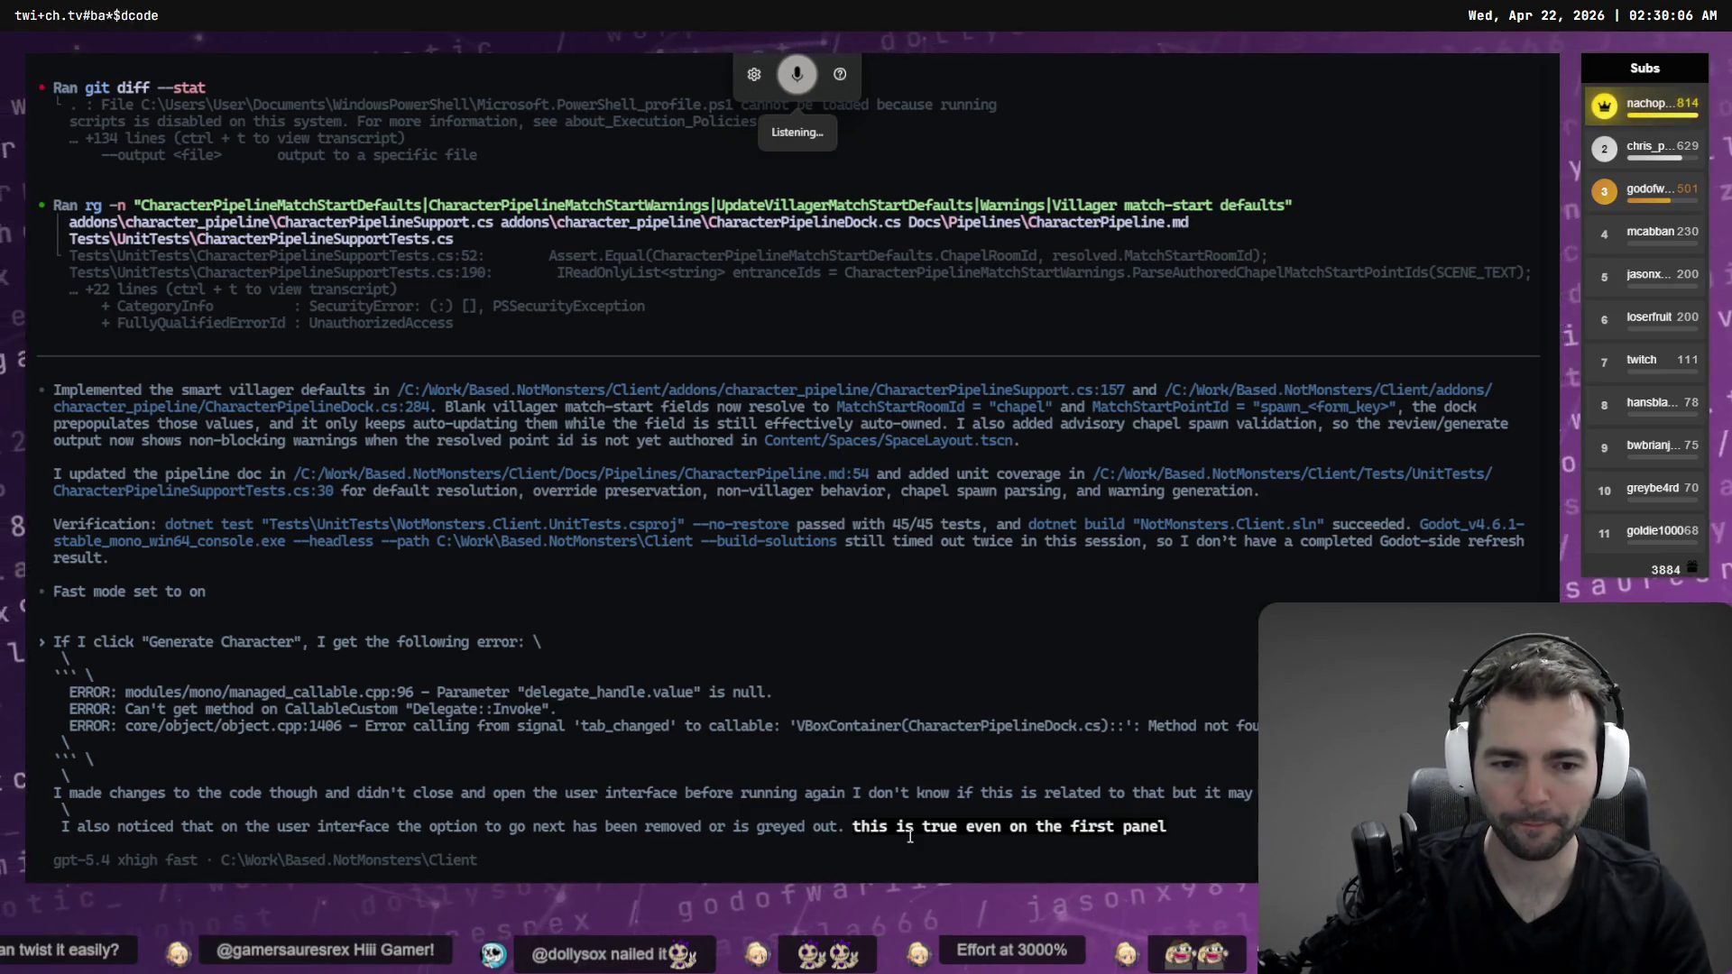
key(alt+Tab)
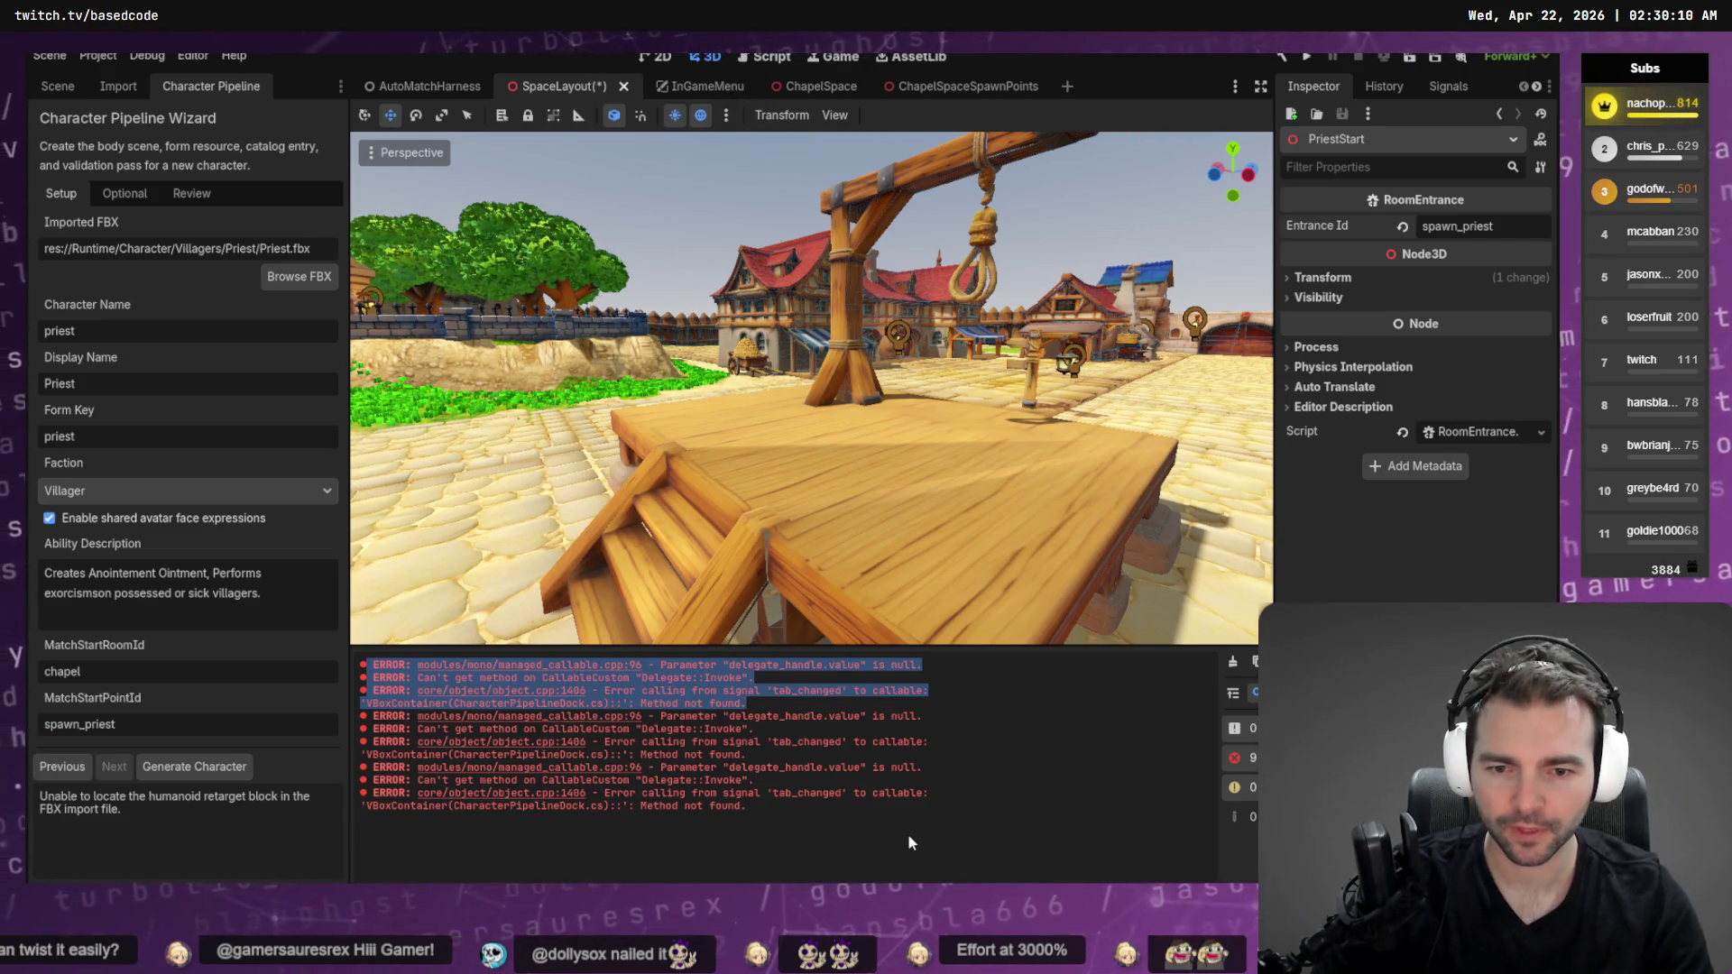
Close the Character Pipeline panel from its tab menu
key(alt+Tab)
key(alt+Tab)
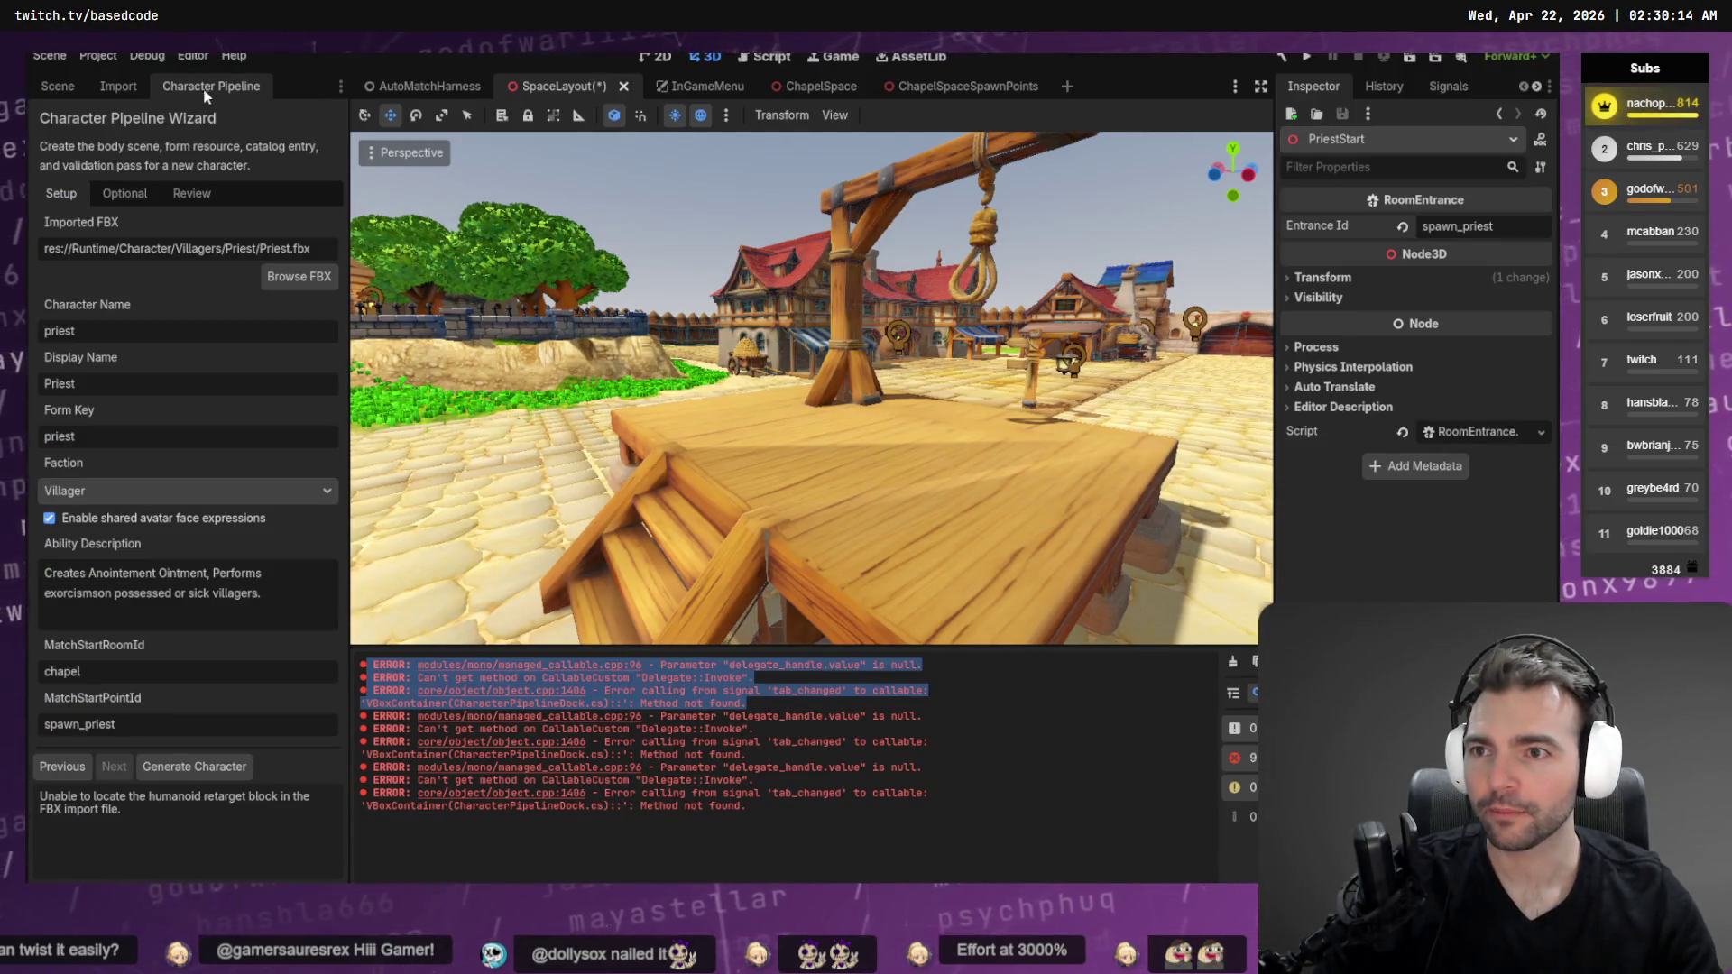
right_click(229, 88)
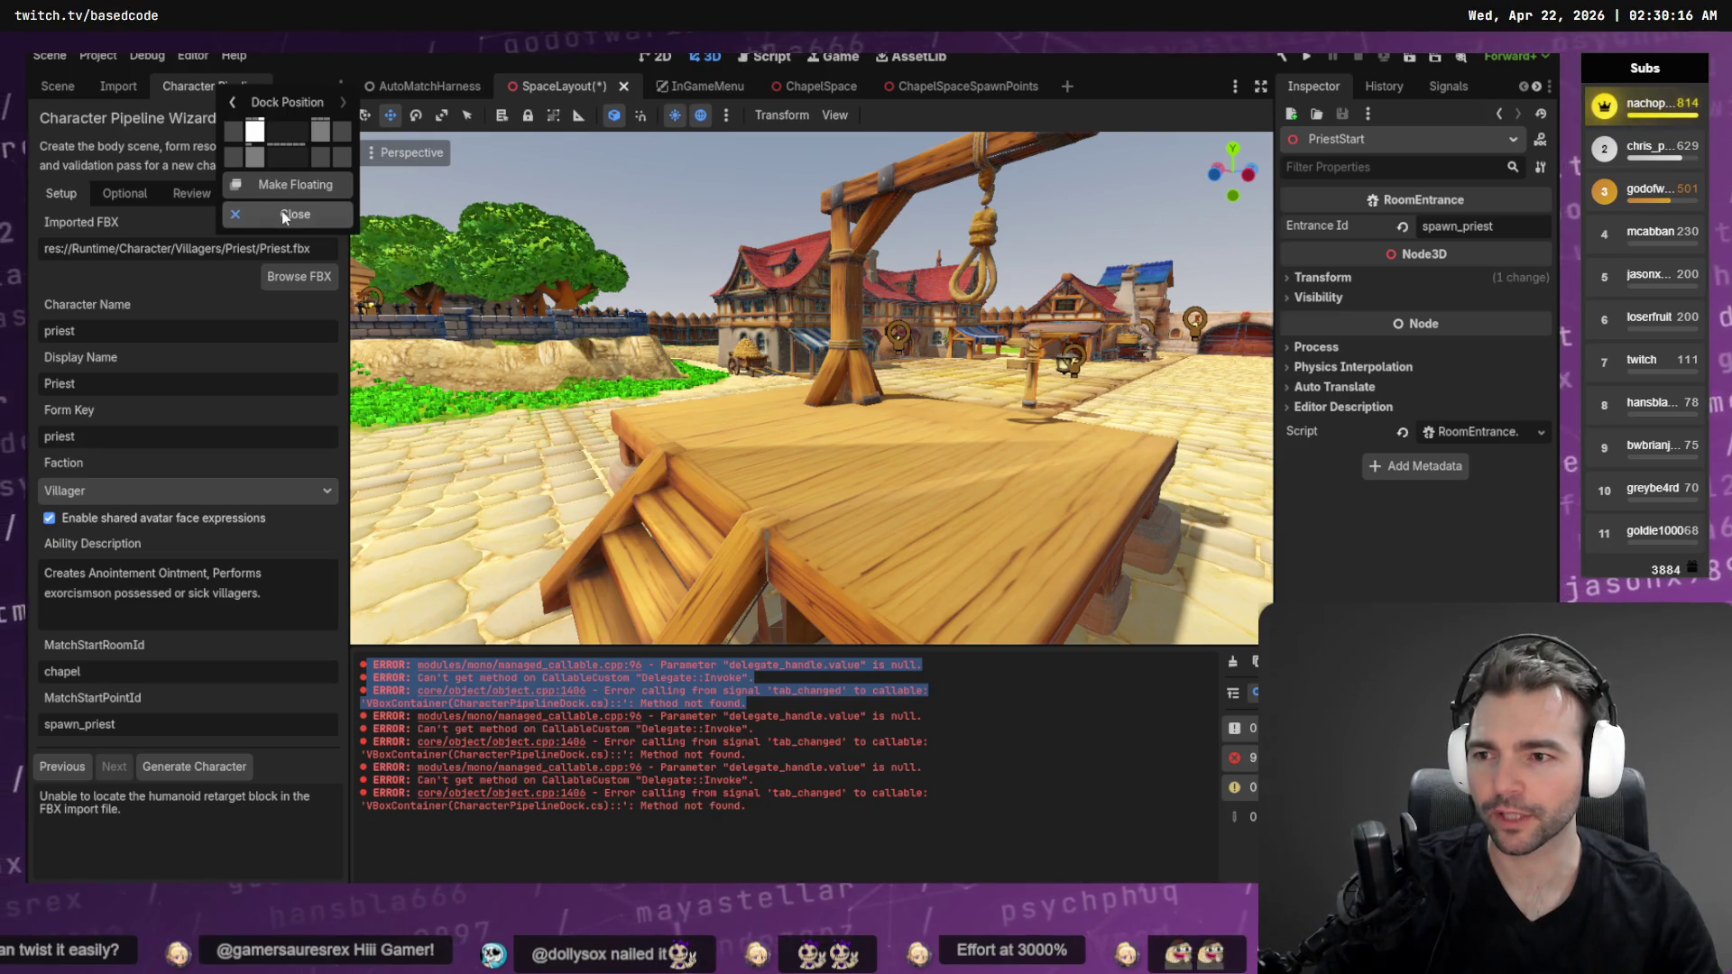
click(284, 216)
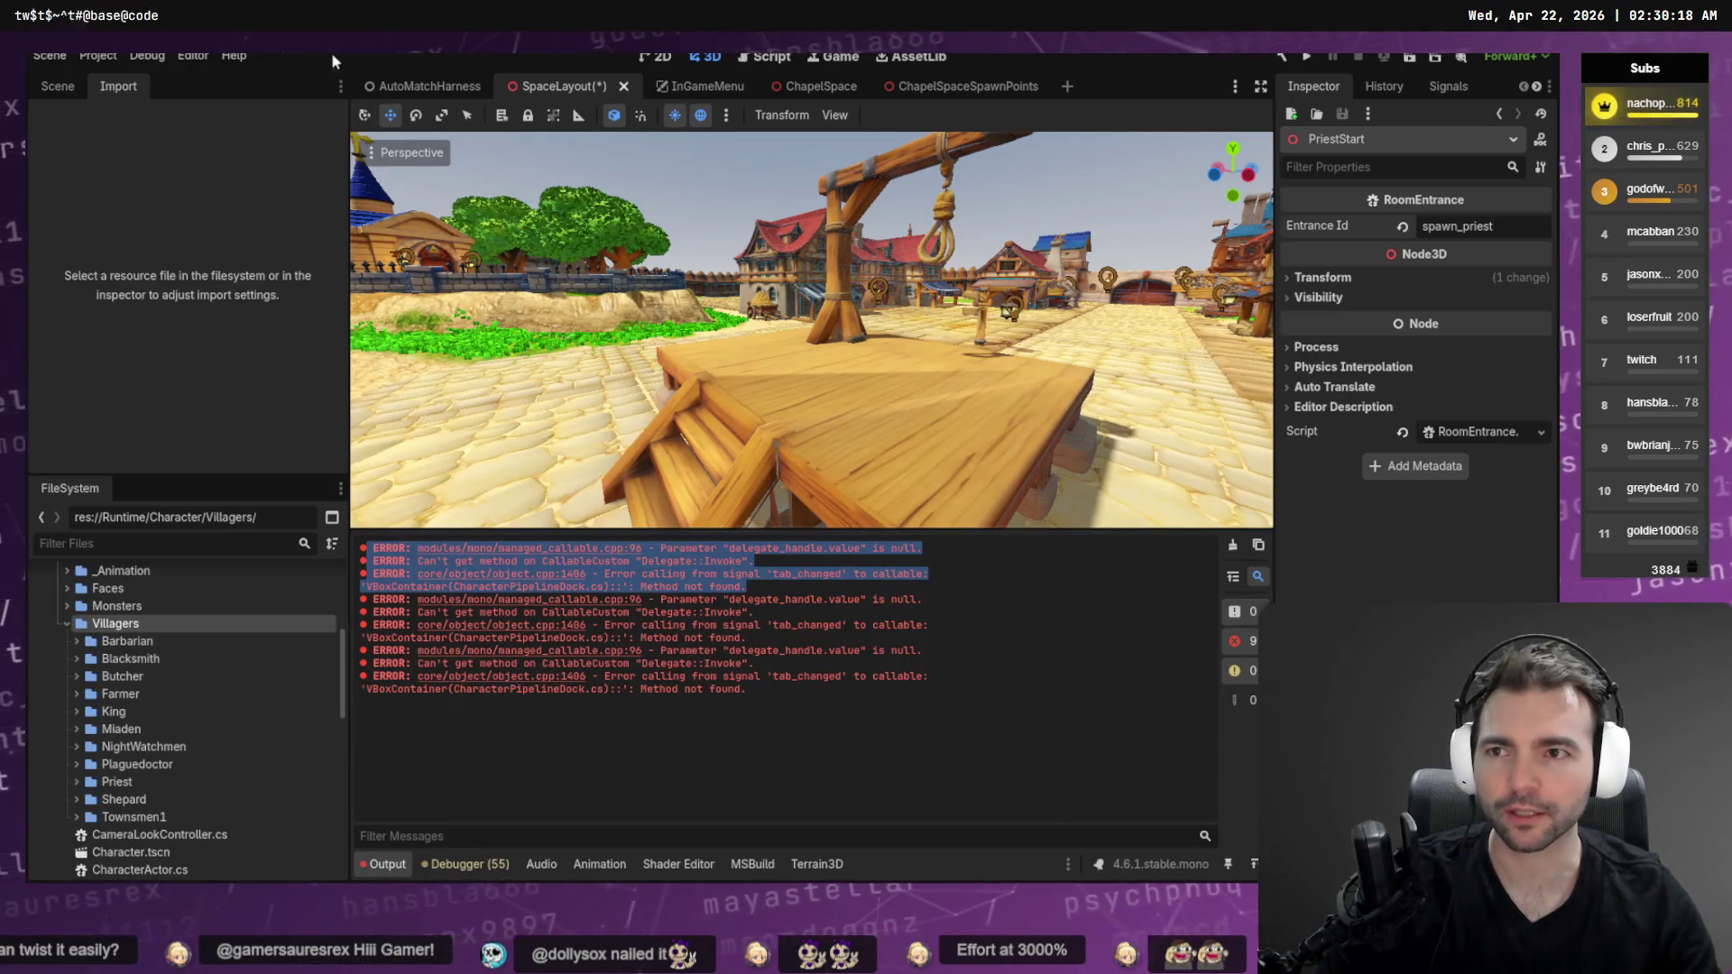
Reopen it via Editor > Editor Docks > Character Pipeline, showing the Priest's Setup fields
click(176, 56)
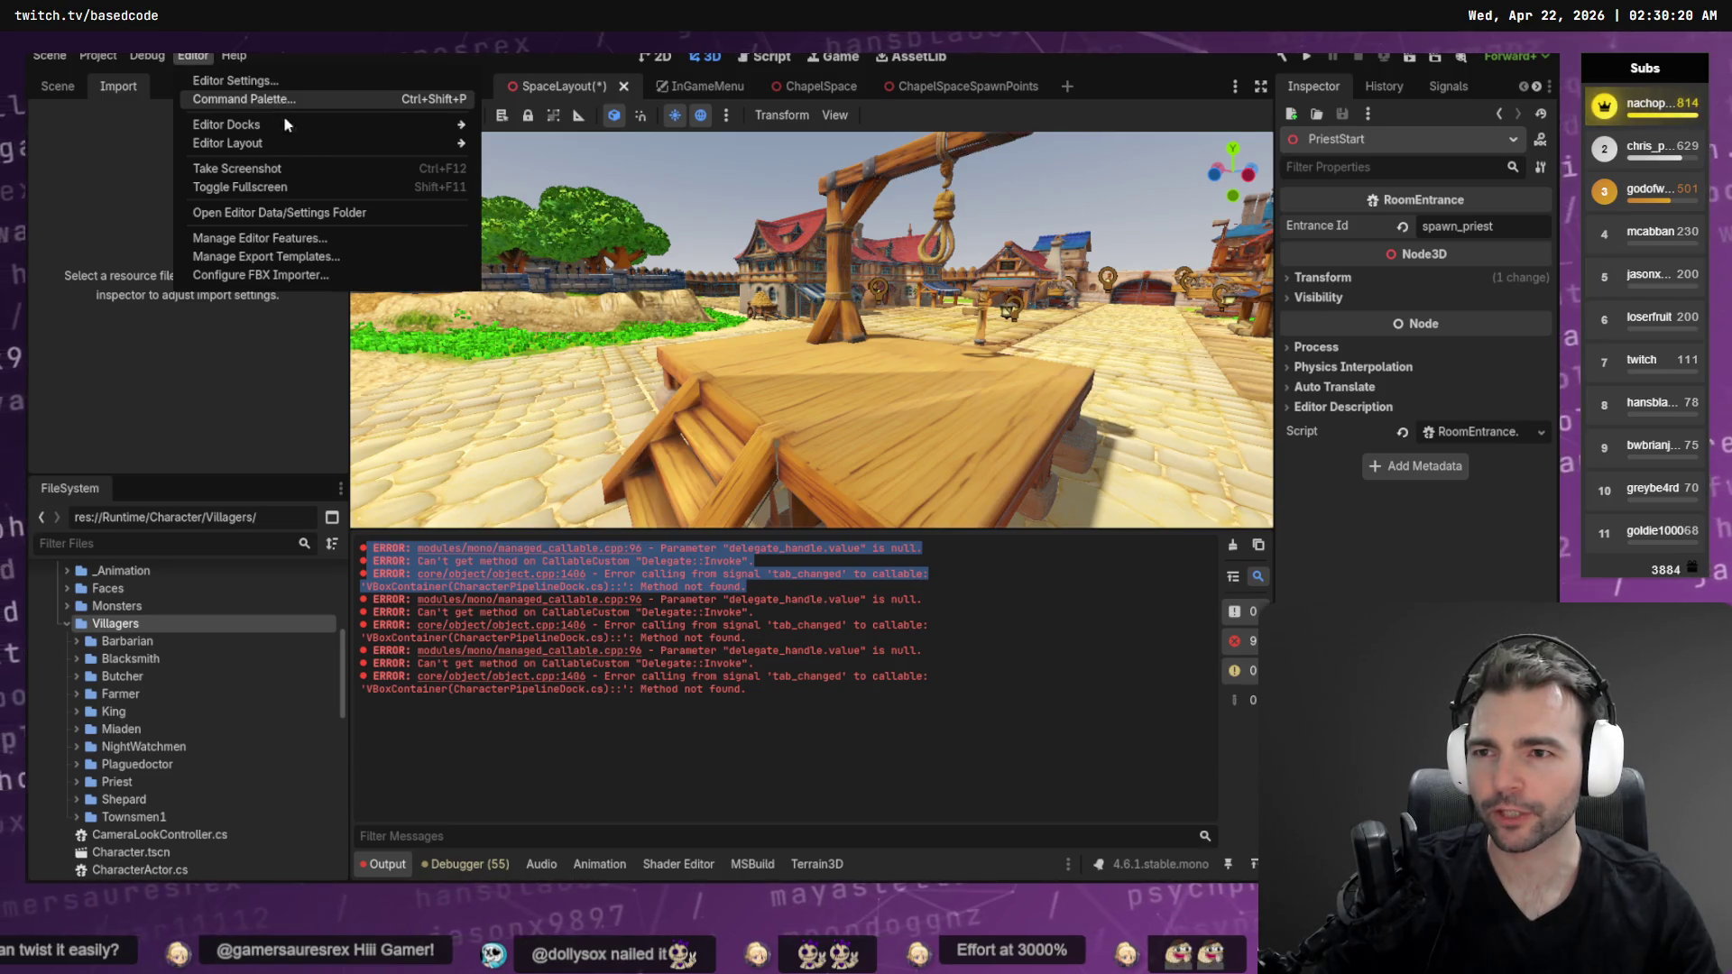
mouse_move(294, 143)
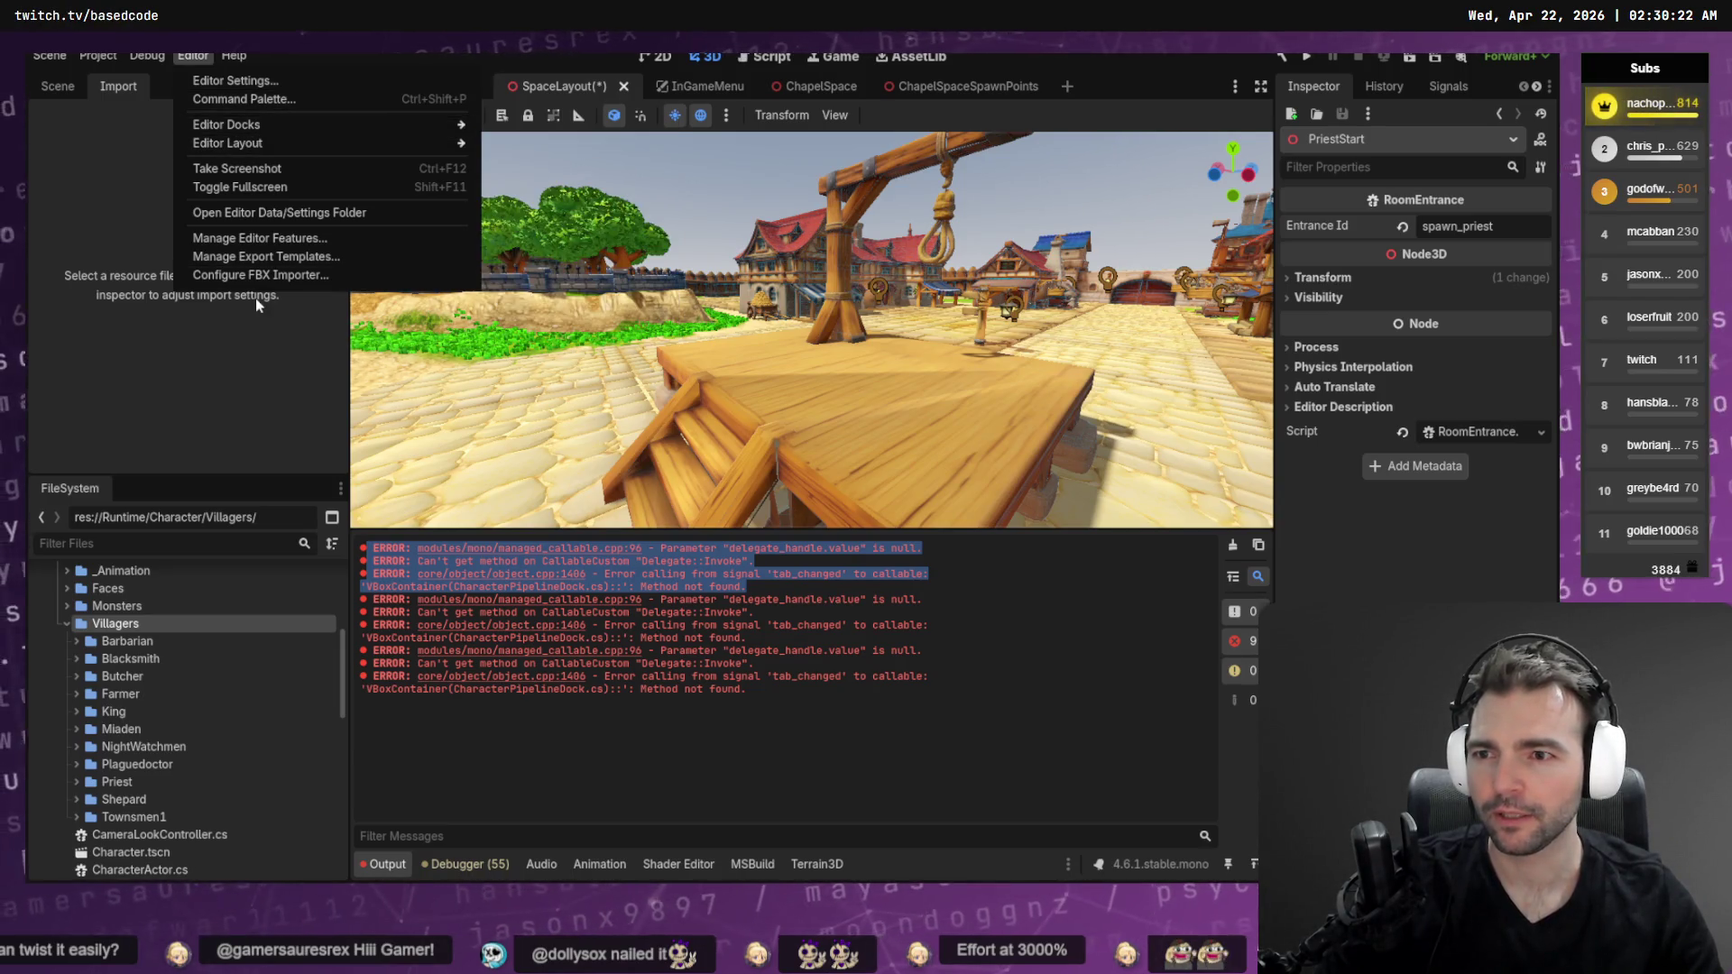
click(147, 56)
click(192, 56)
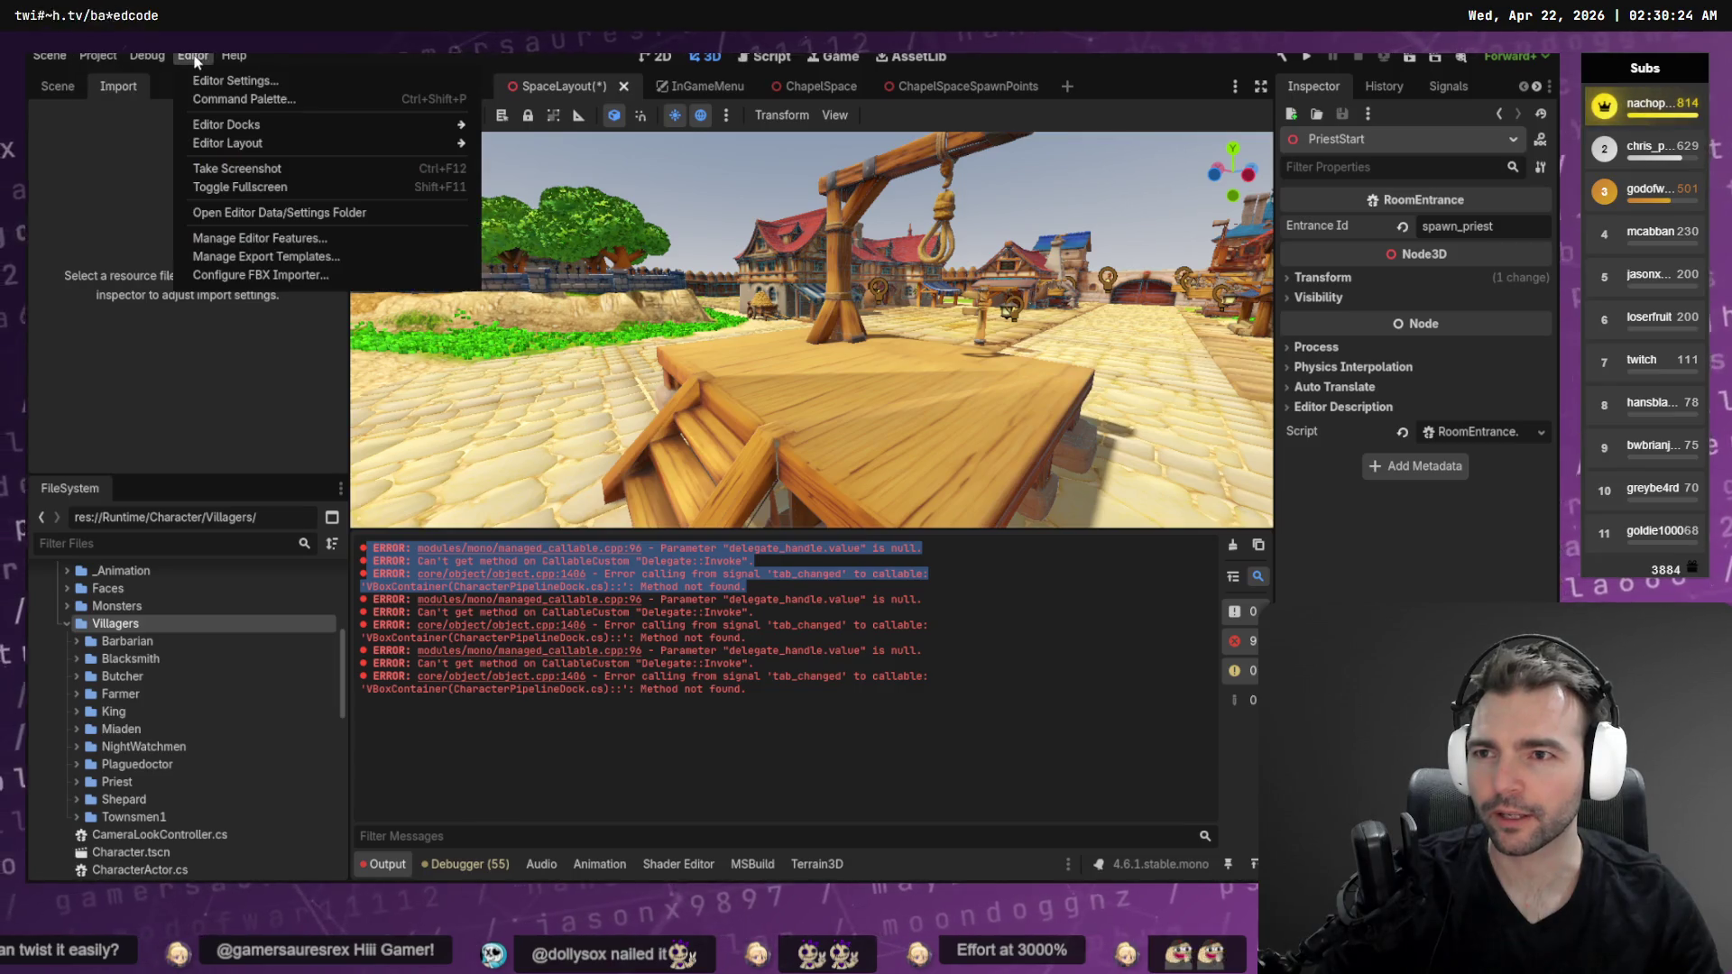
mouse_move(361, 126)
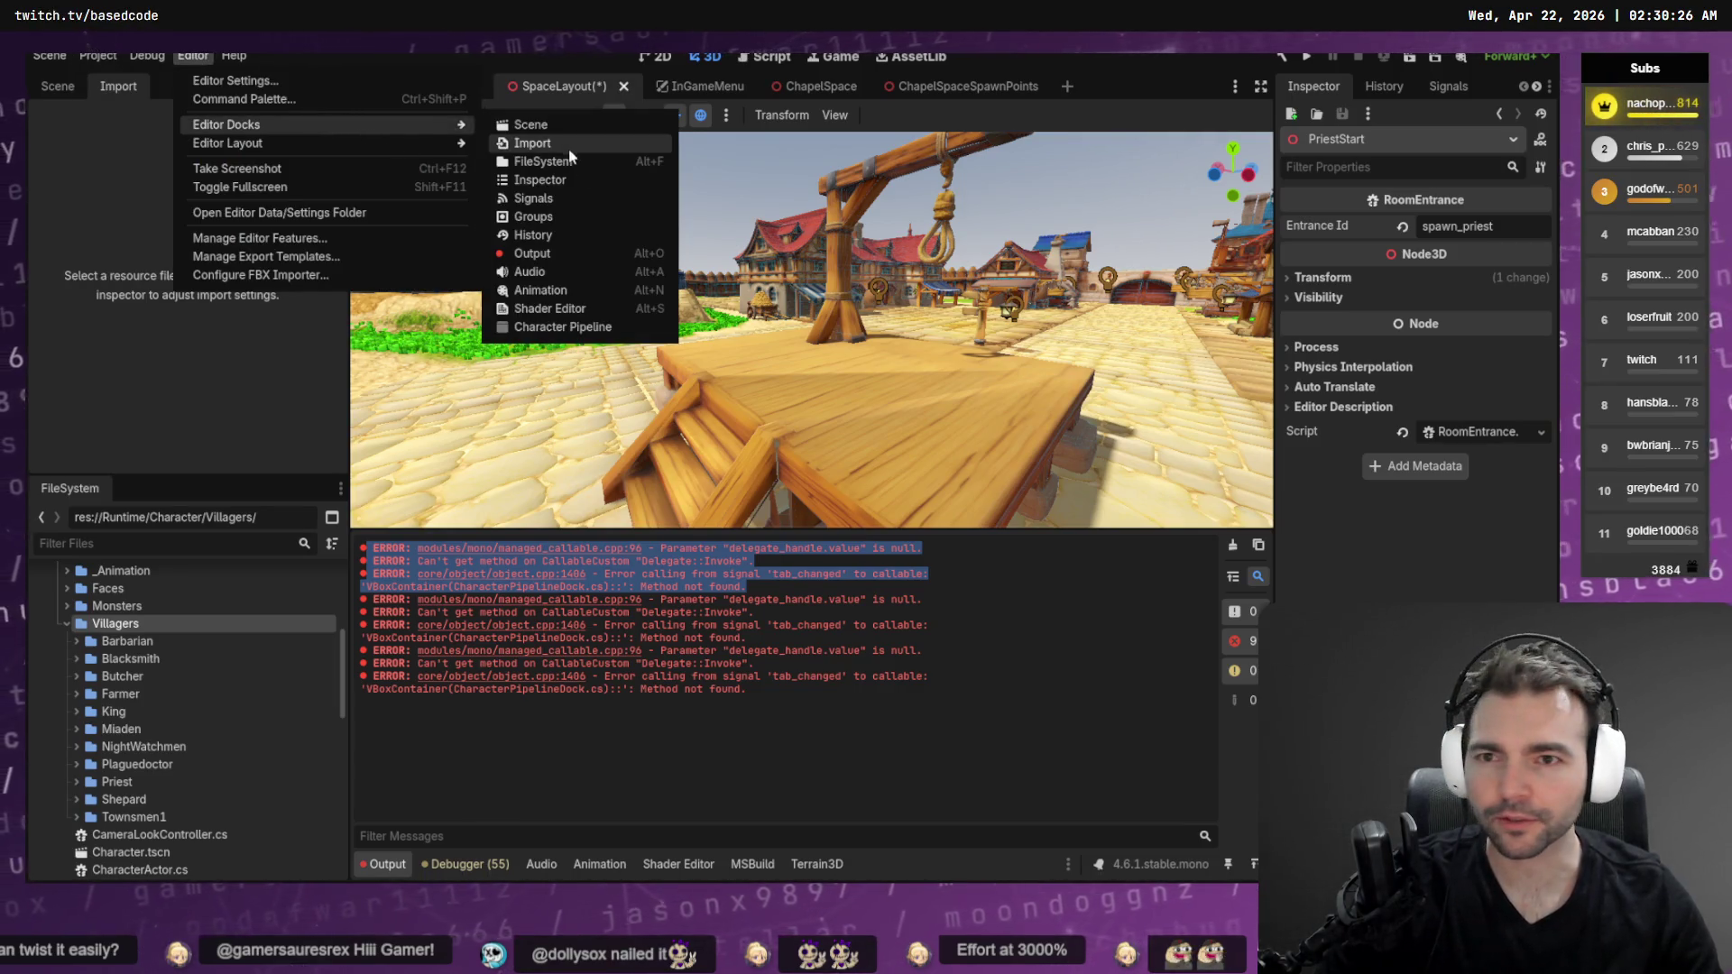
click(580, 328)
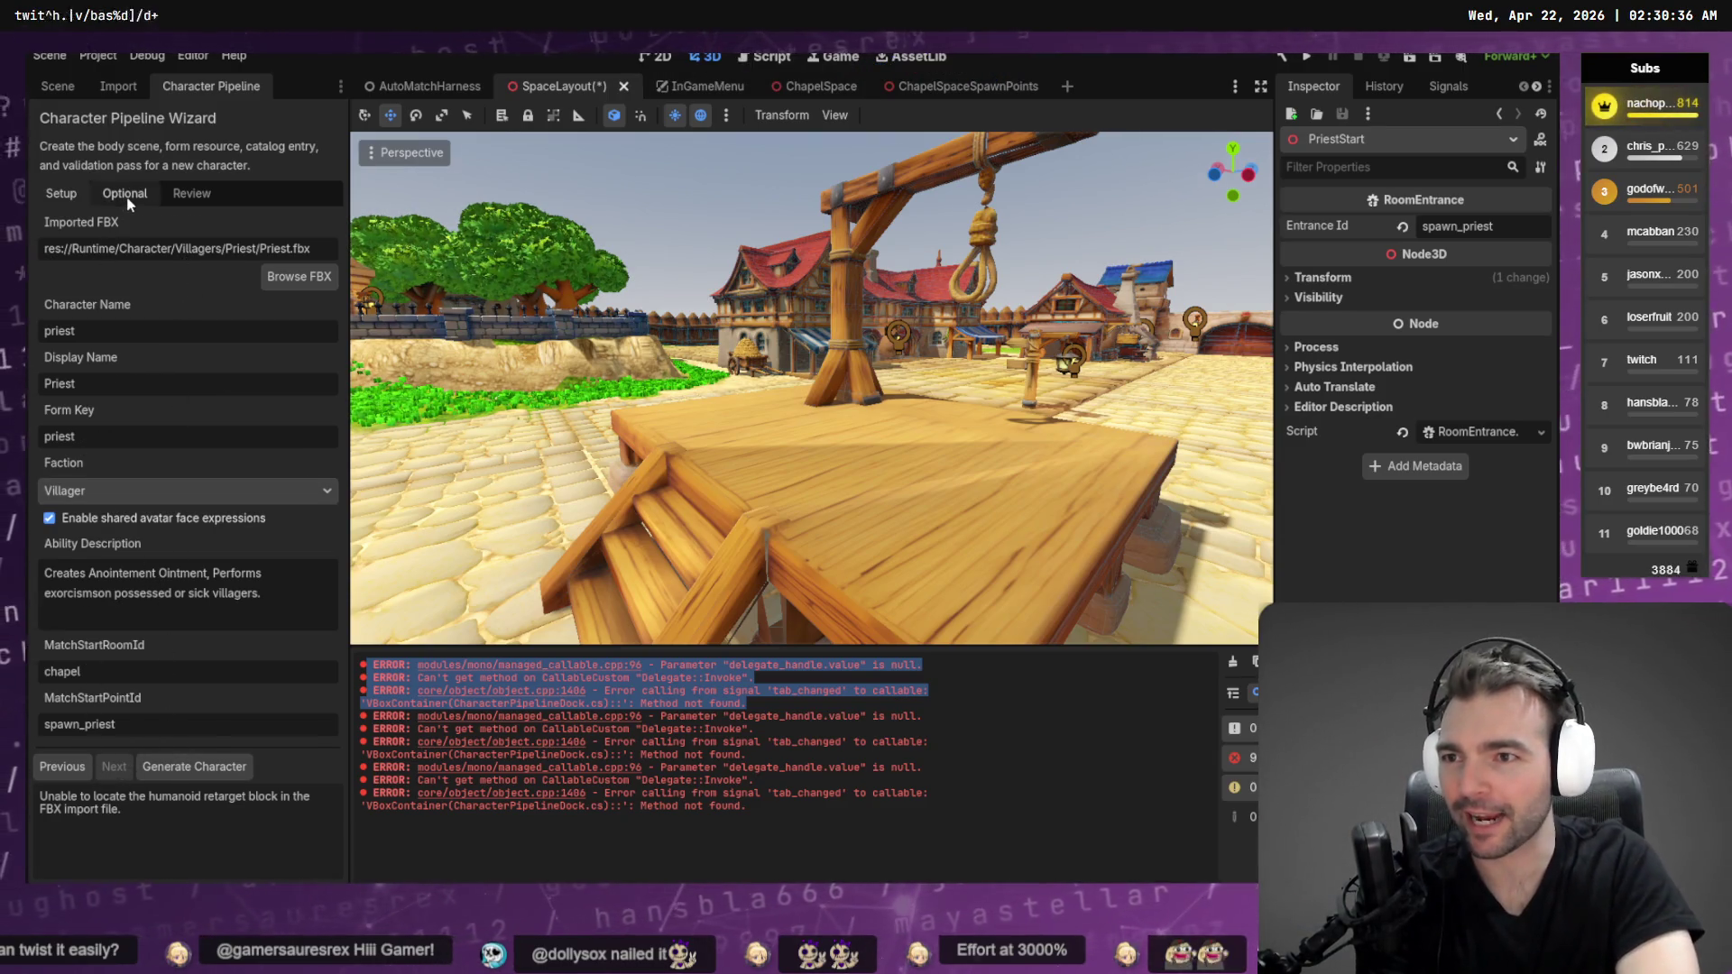
View the Priest's resolved bundle on Review, try Browse FBX on Setup, then clear the Output log
click(180, 197)
click(177, 198)
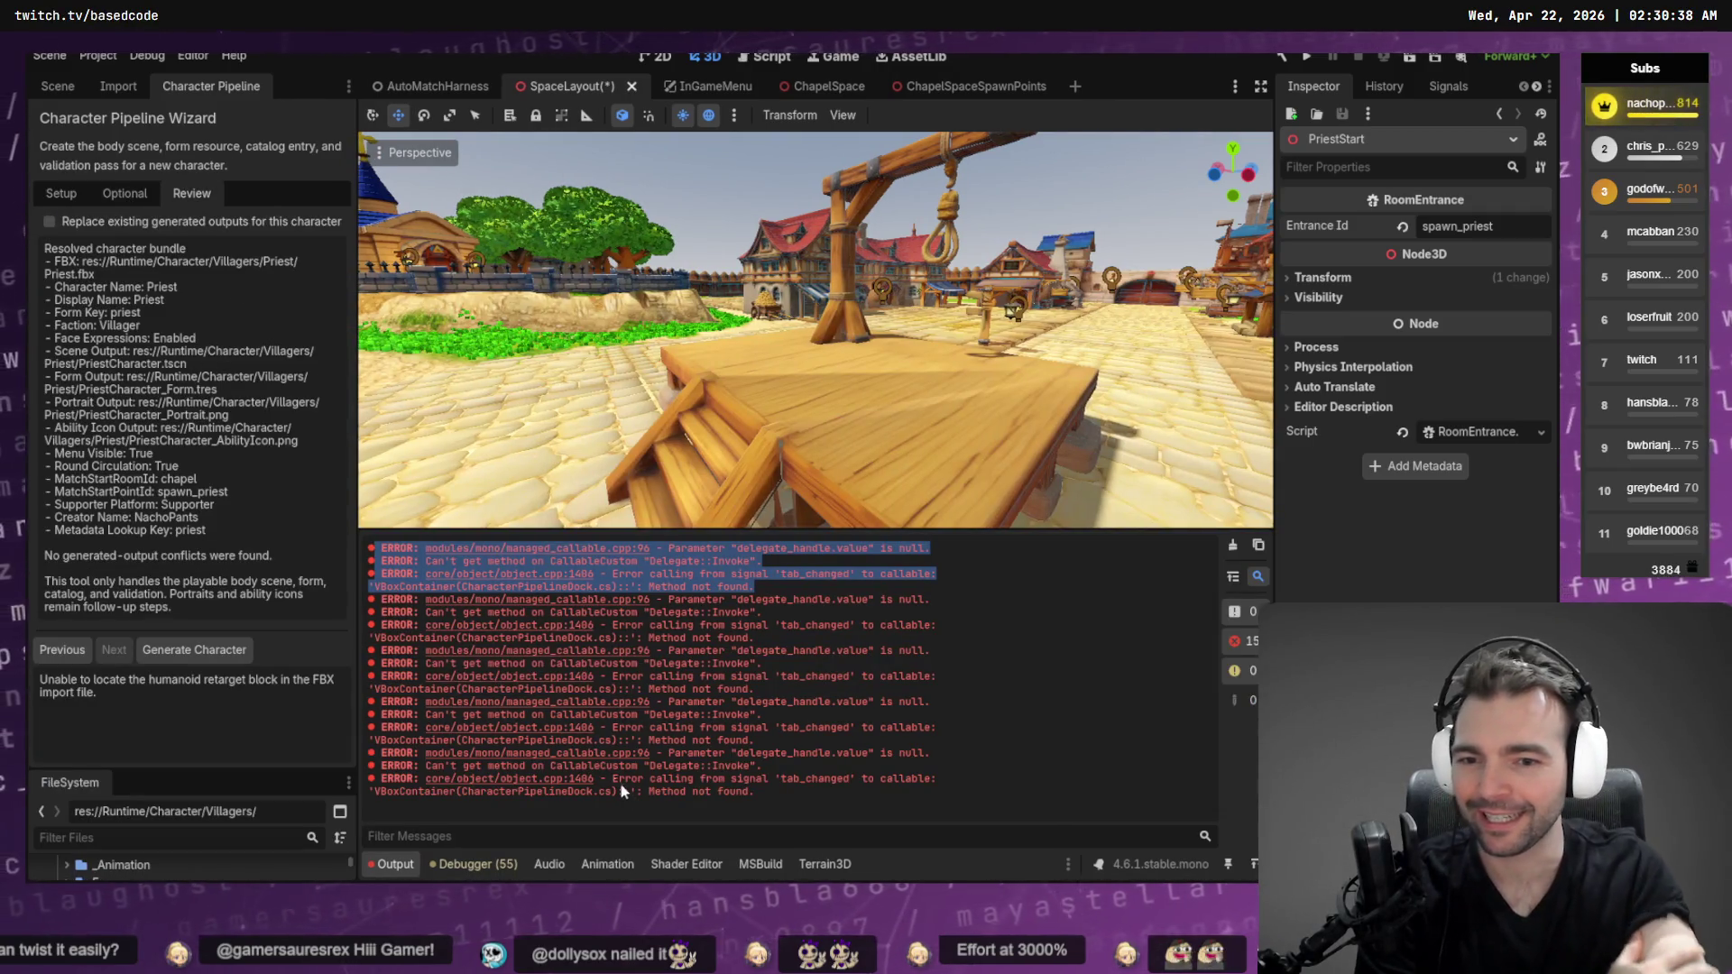
click(60, 195)
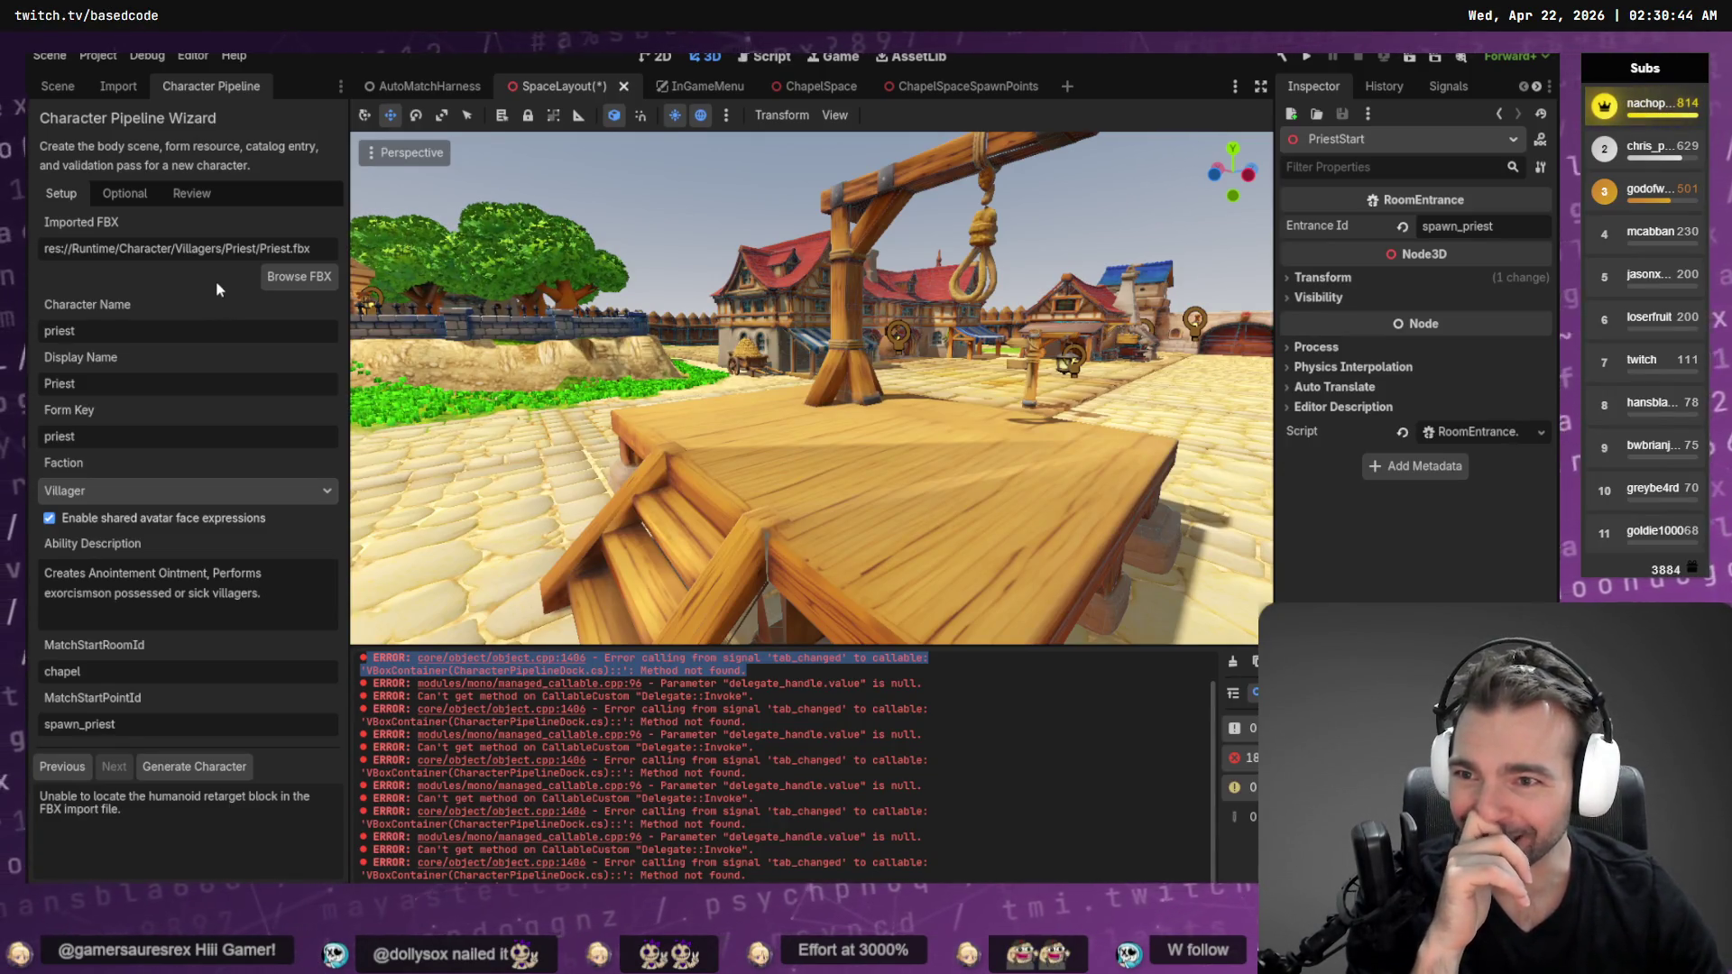
click(312, 280)
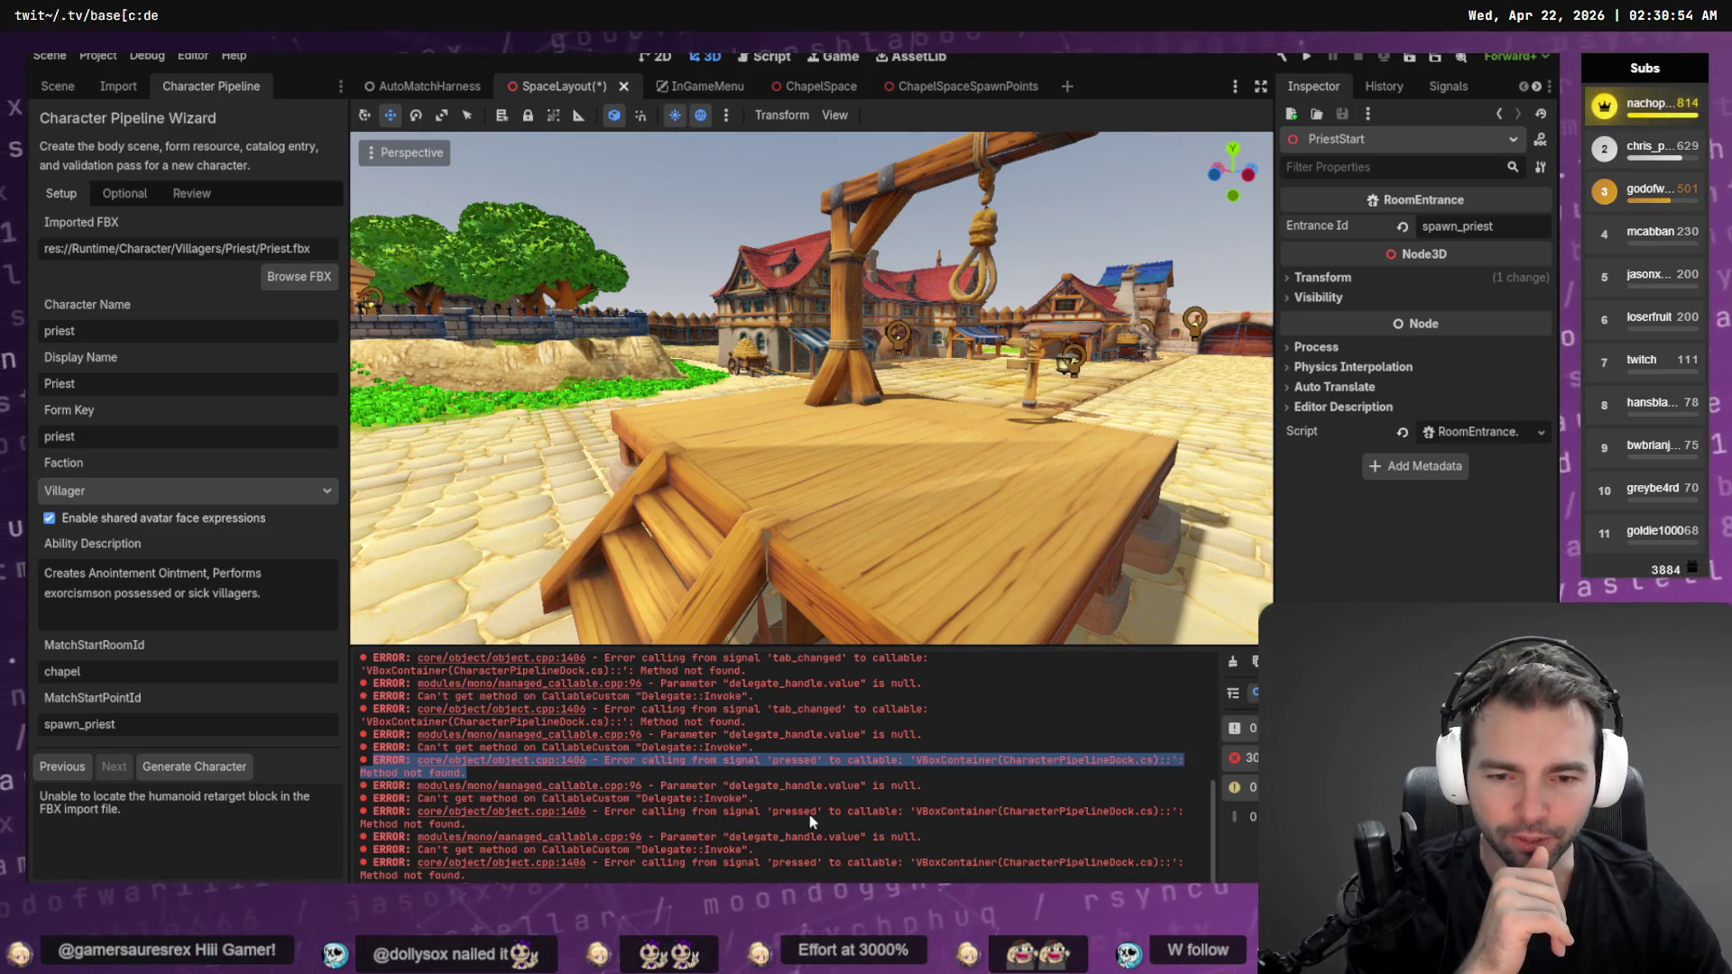
click(1233, 661)
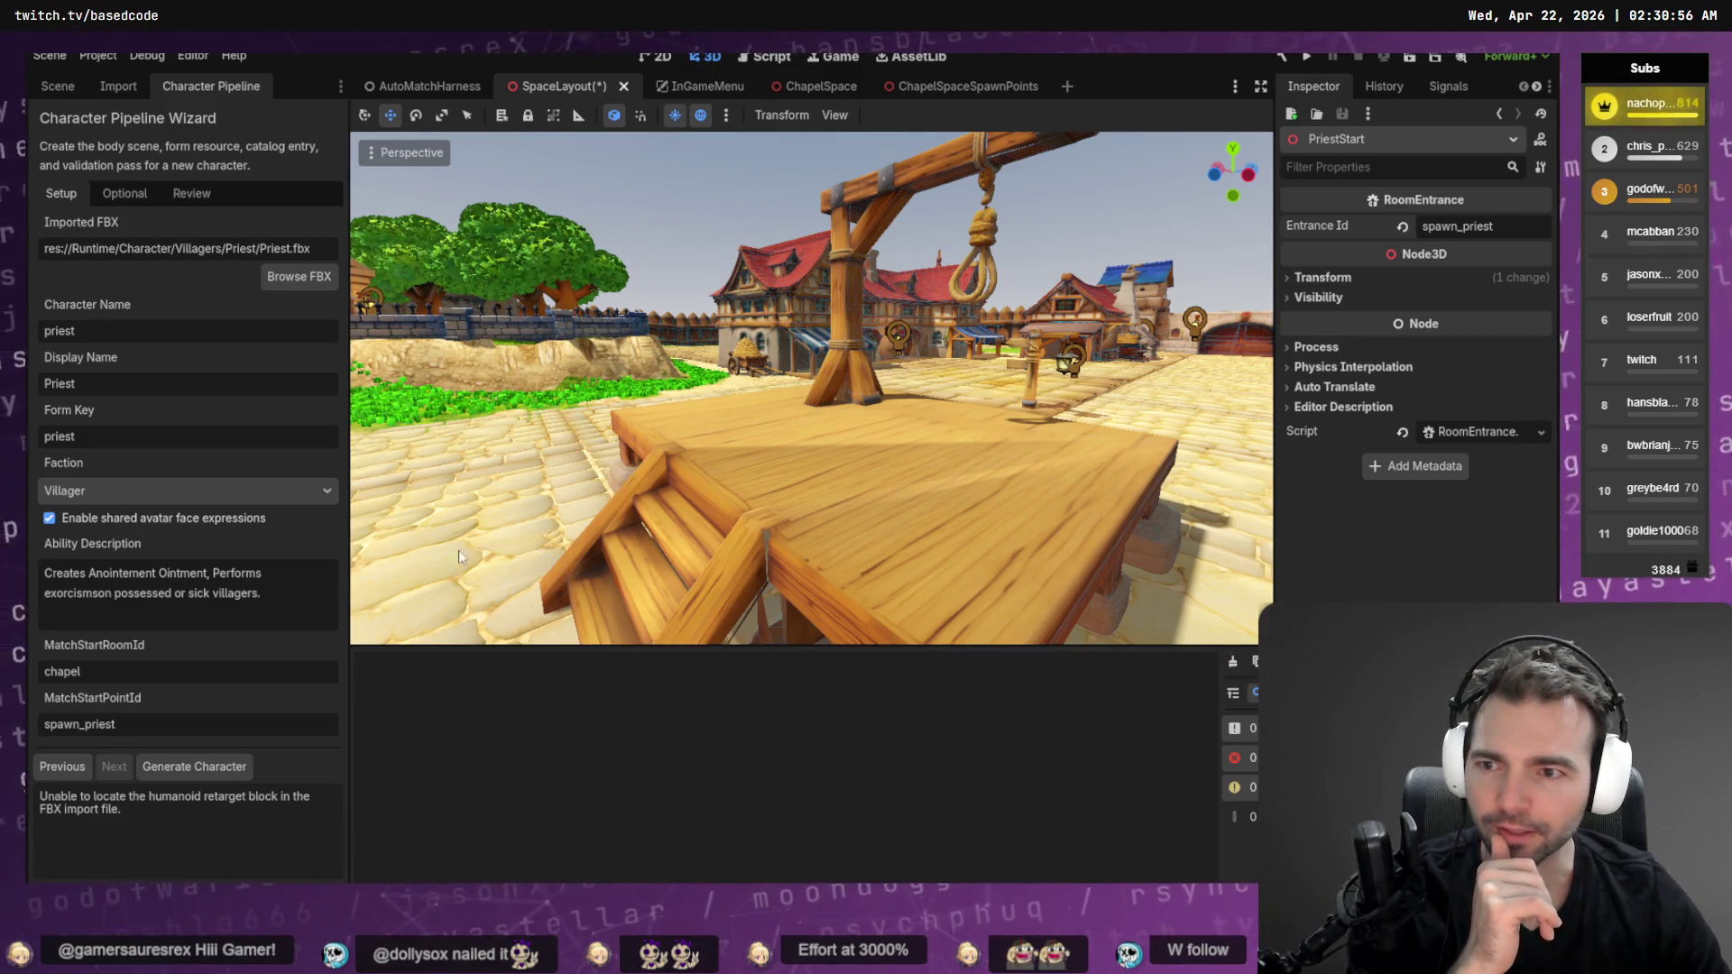
Retry Browse FBX, then make the wizard floating and close the floating window
click(285, 280)
right_click(205, 90)
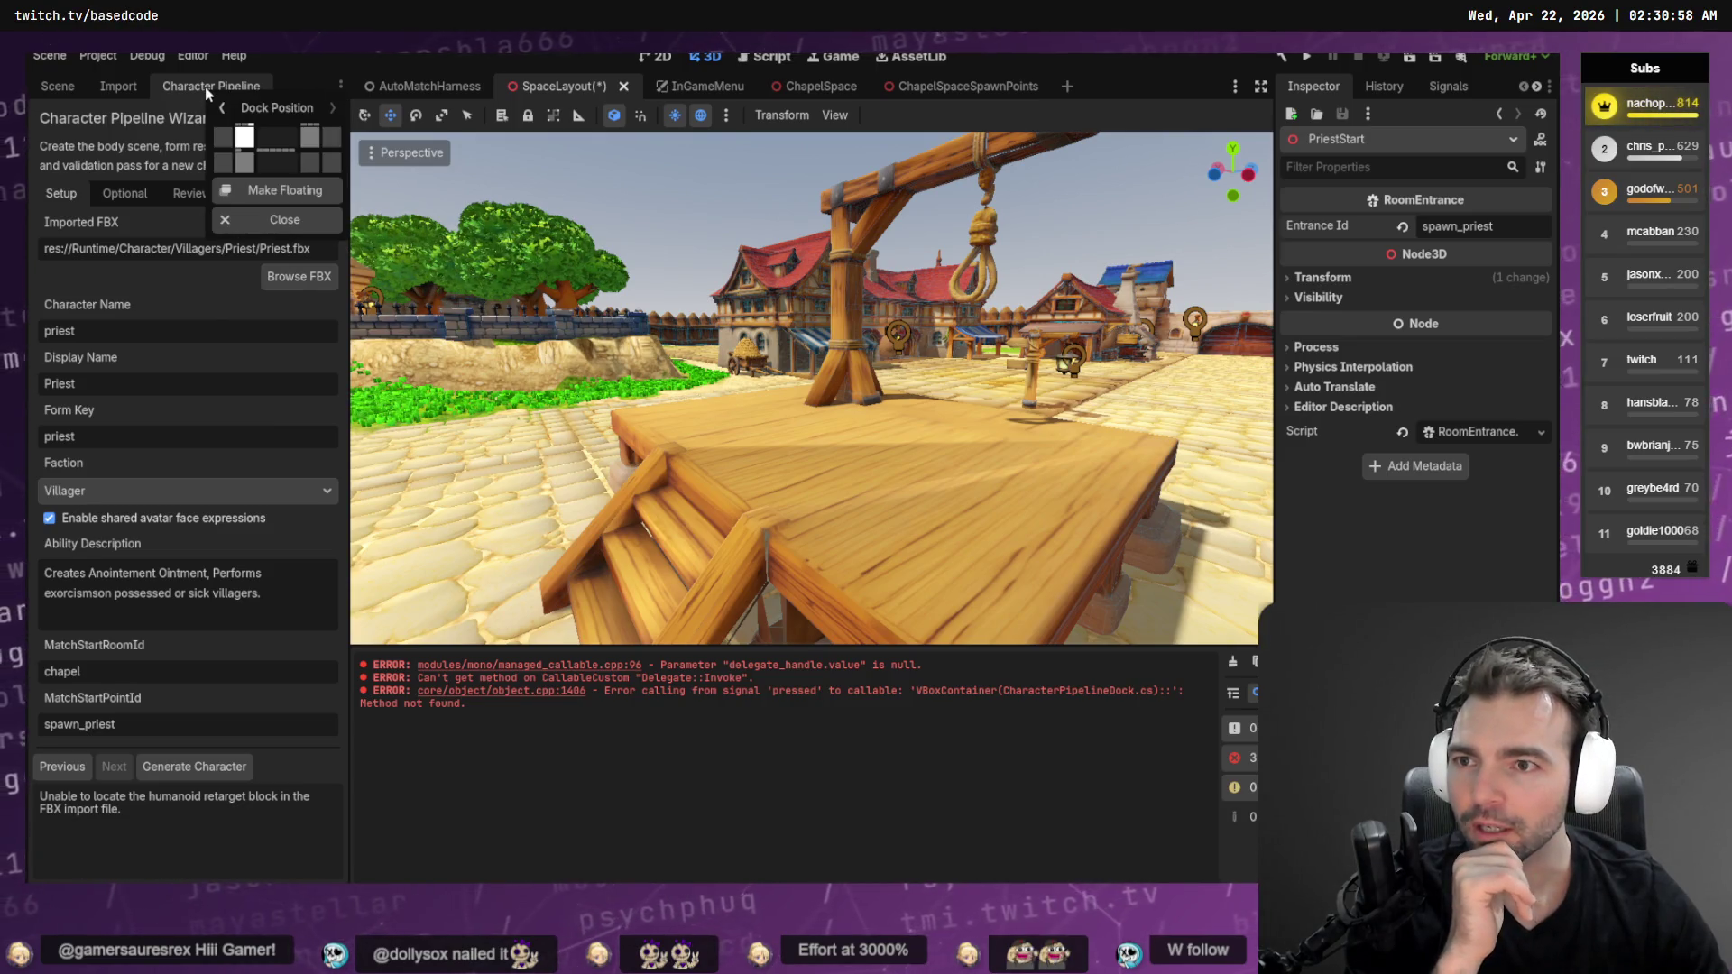
click(264, 193)
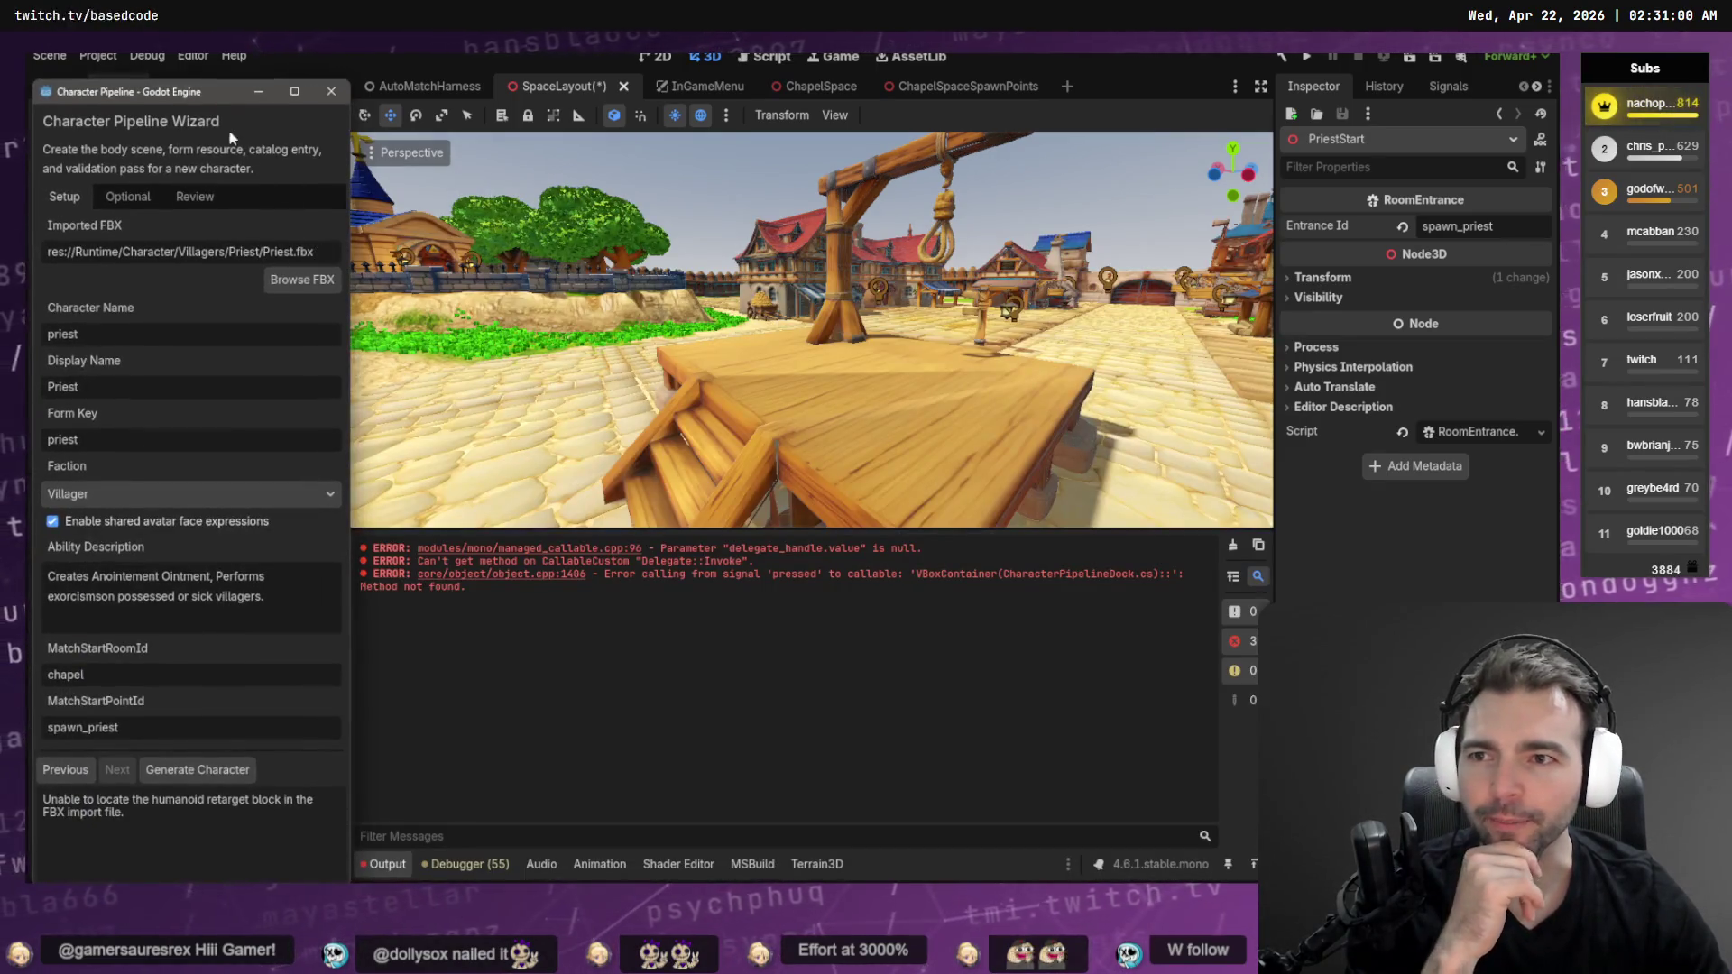
drag(185, 92, 582, 79)
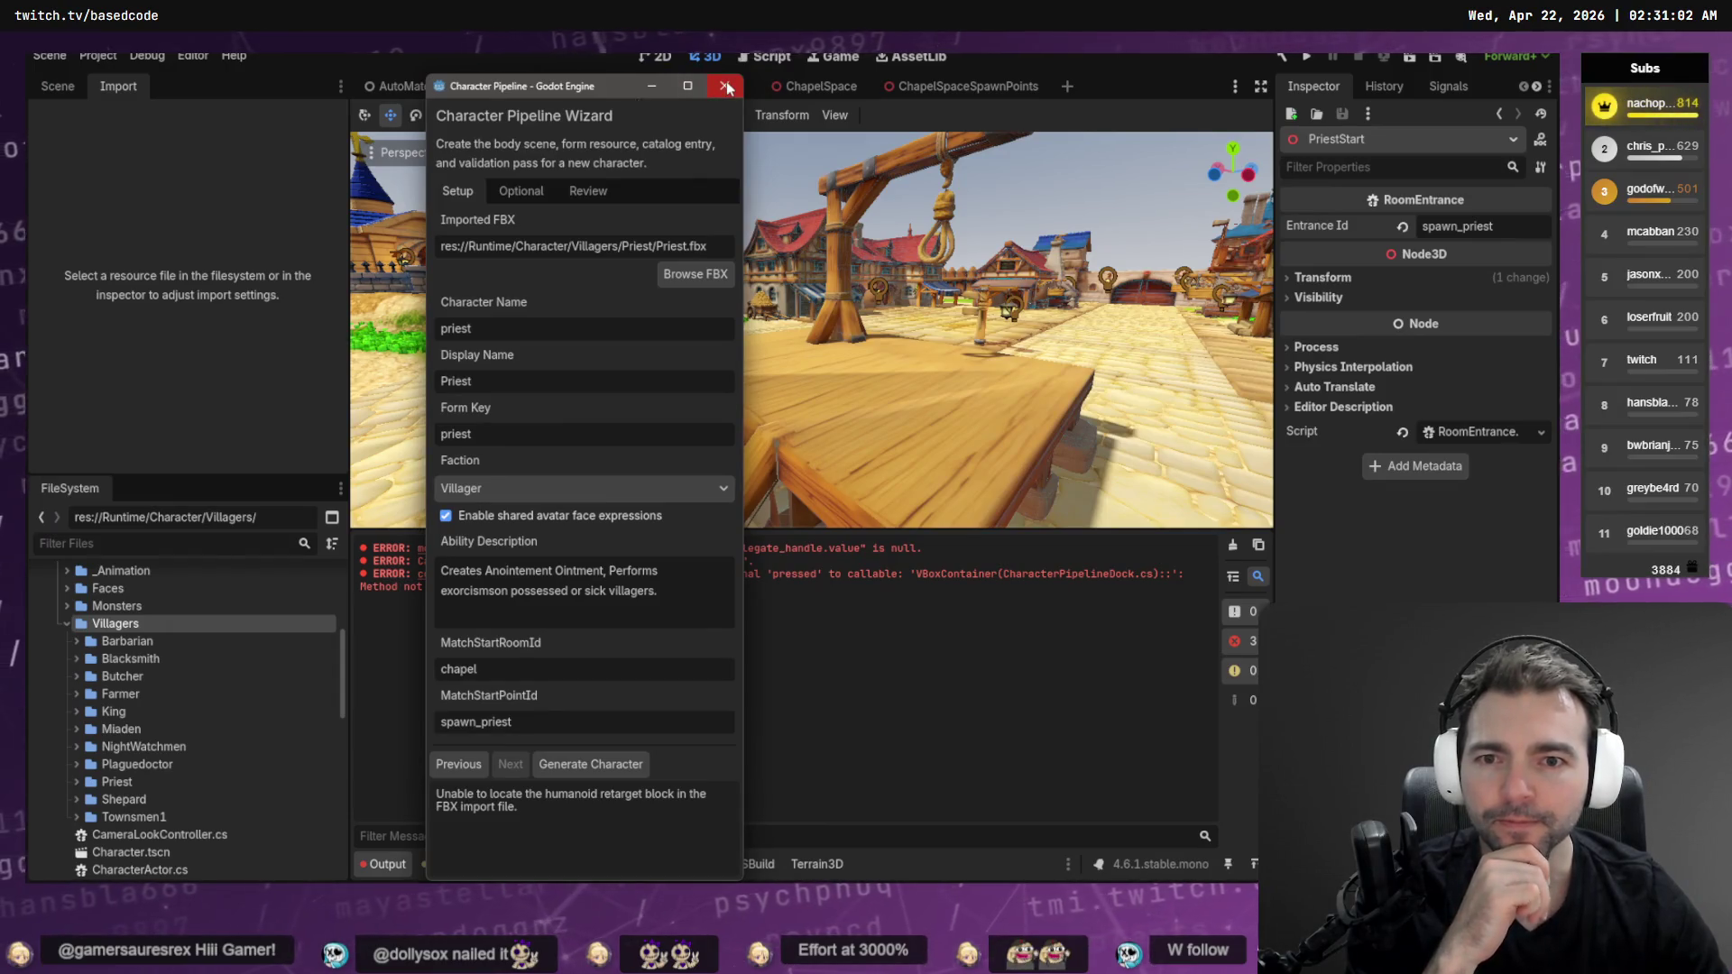
click(727, 83)
Close the Character Pipeline panel from its tab's context menu
right_click(240, 84)
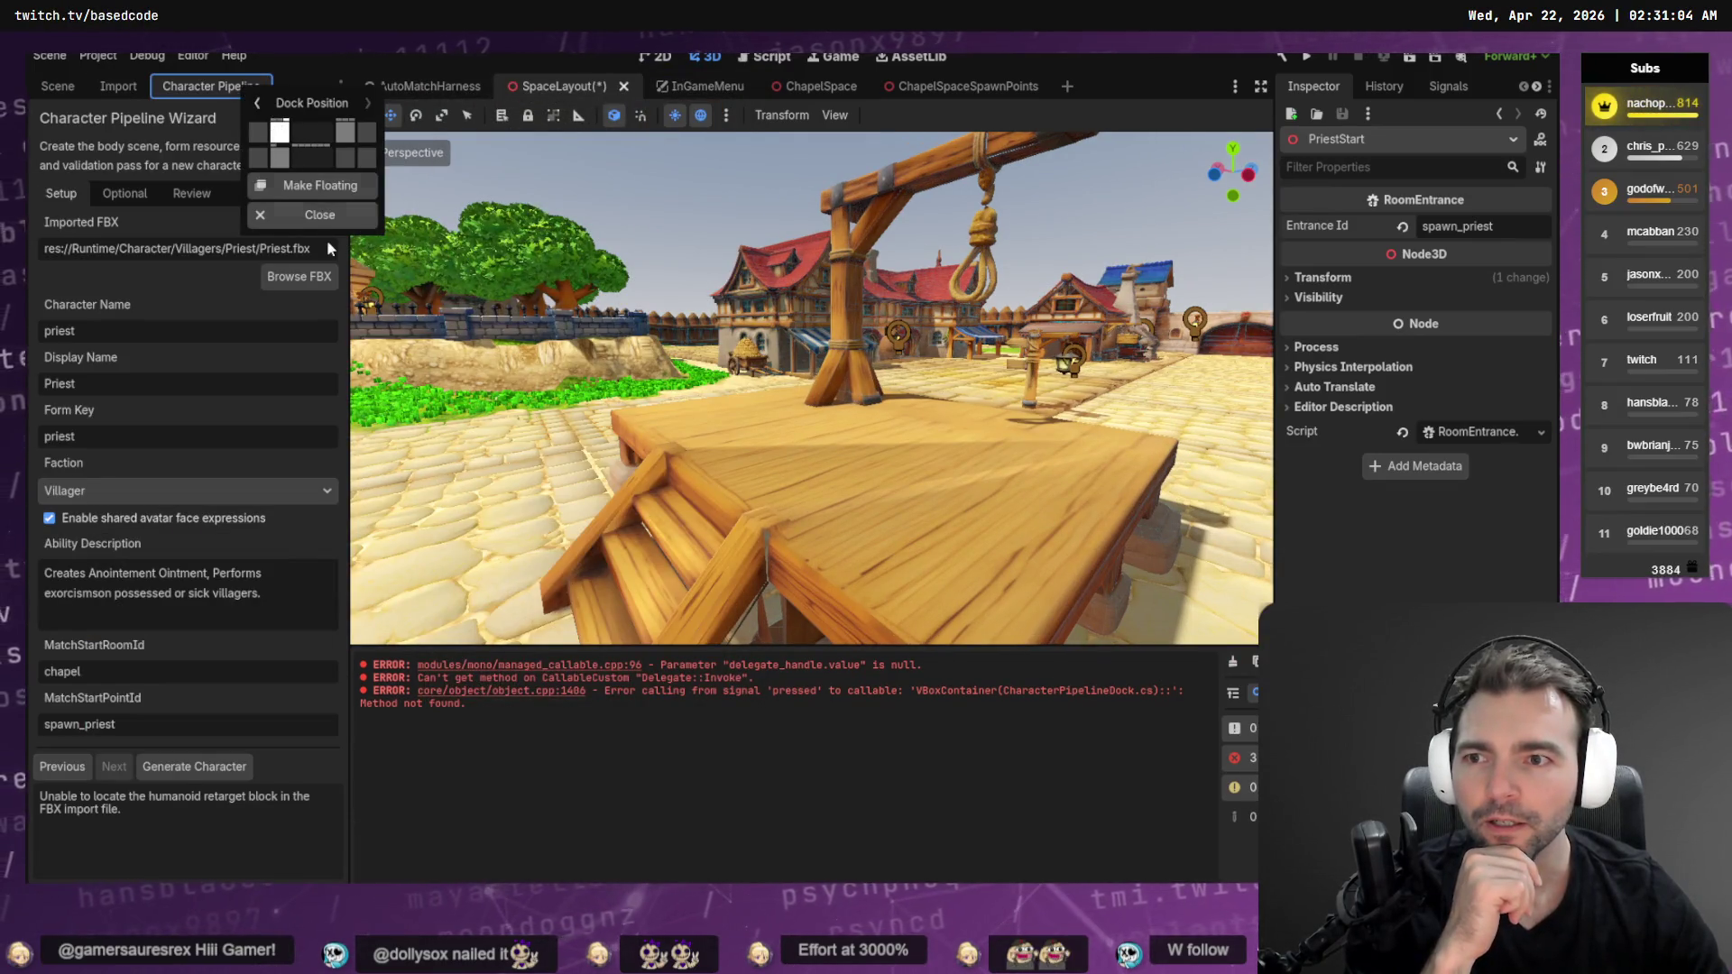
click(322, 222)
click(193, 56)
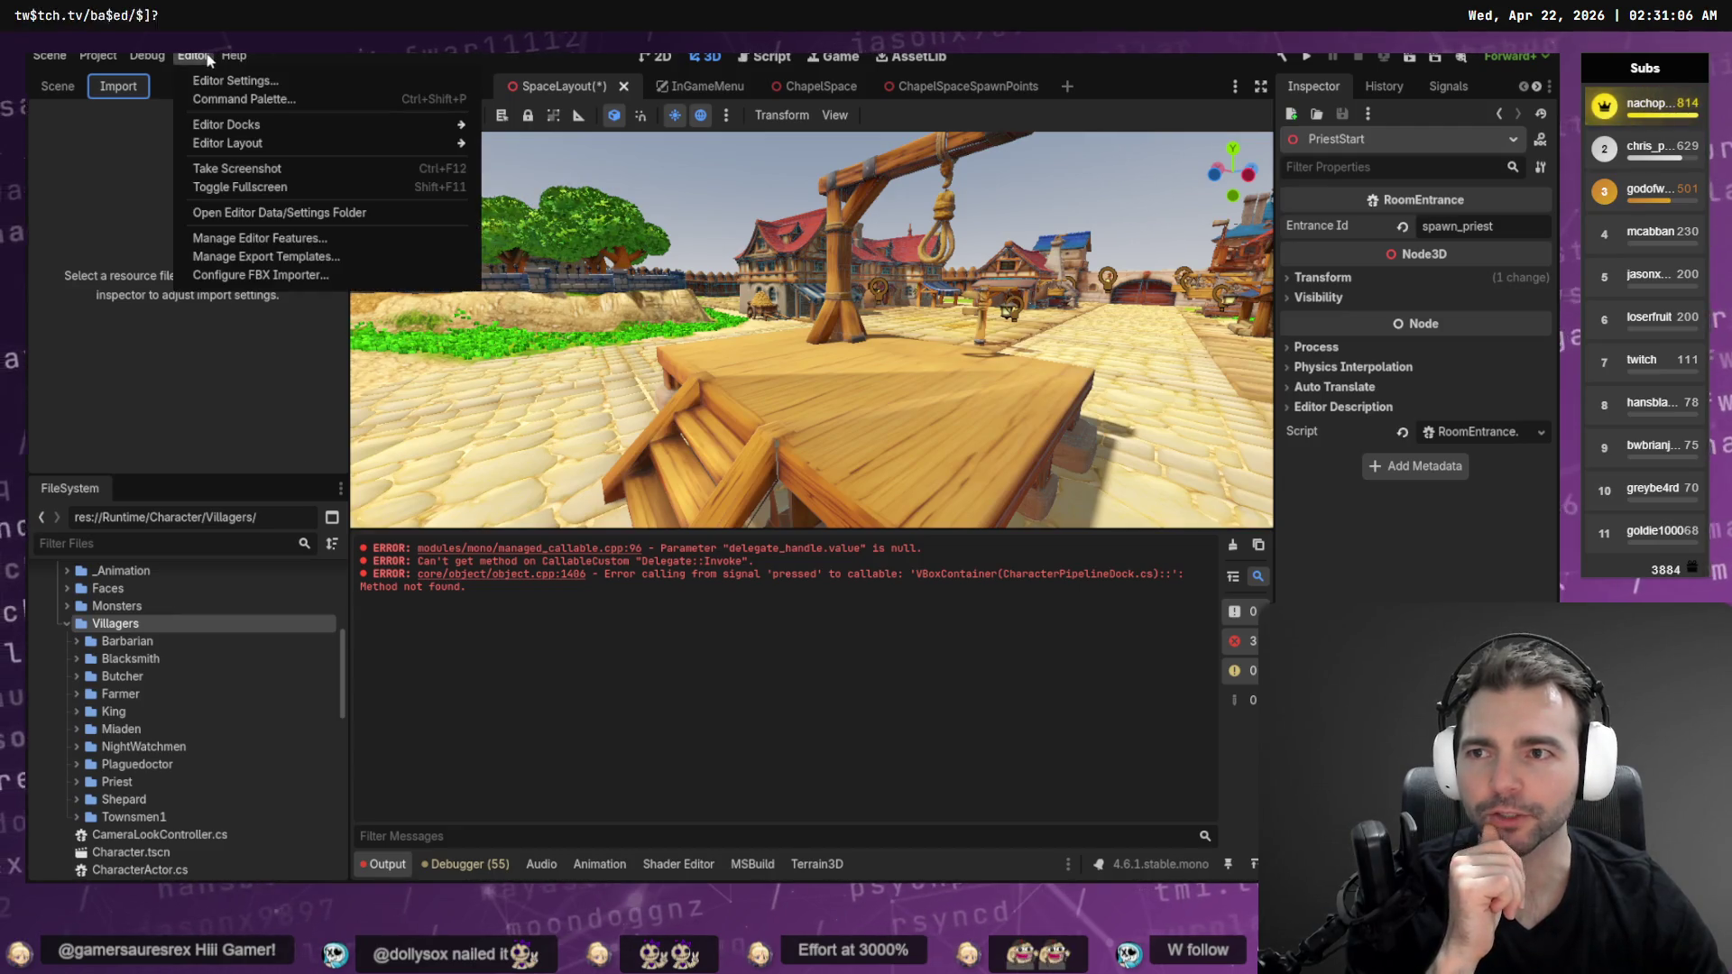
mouse_move(295, 148)
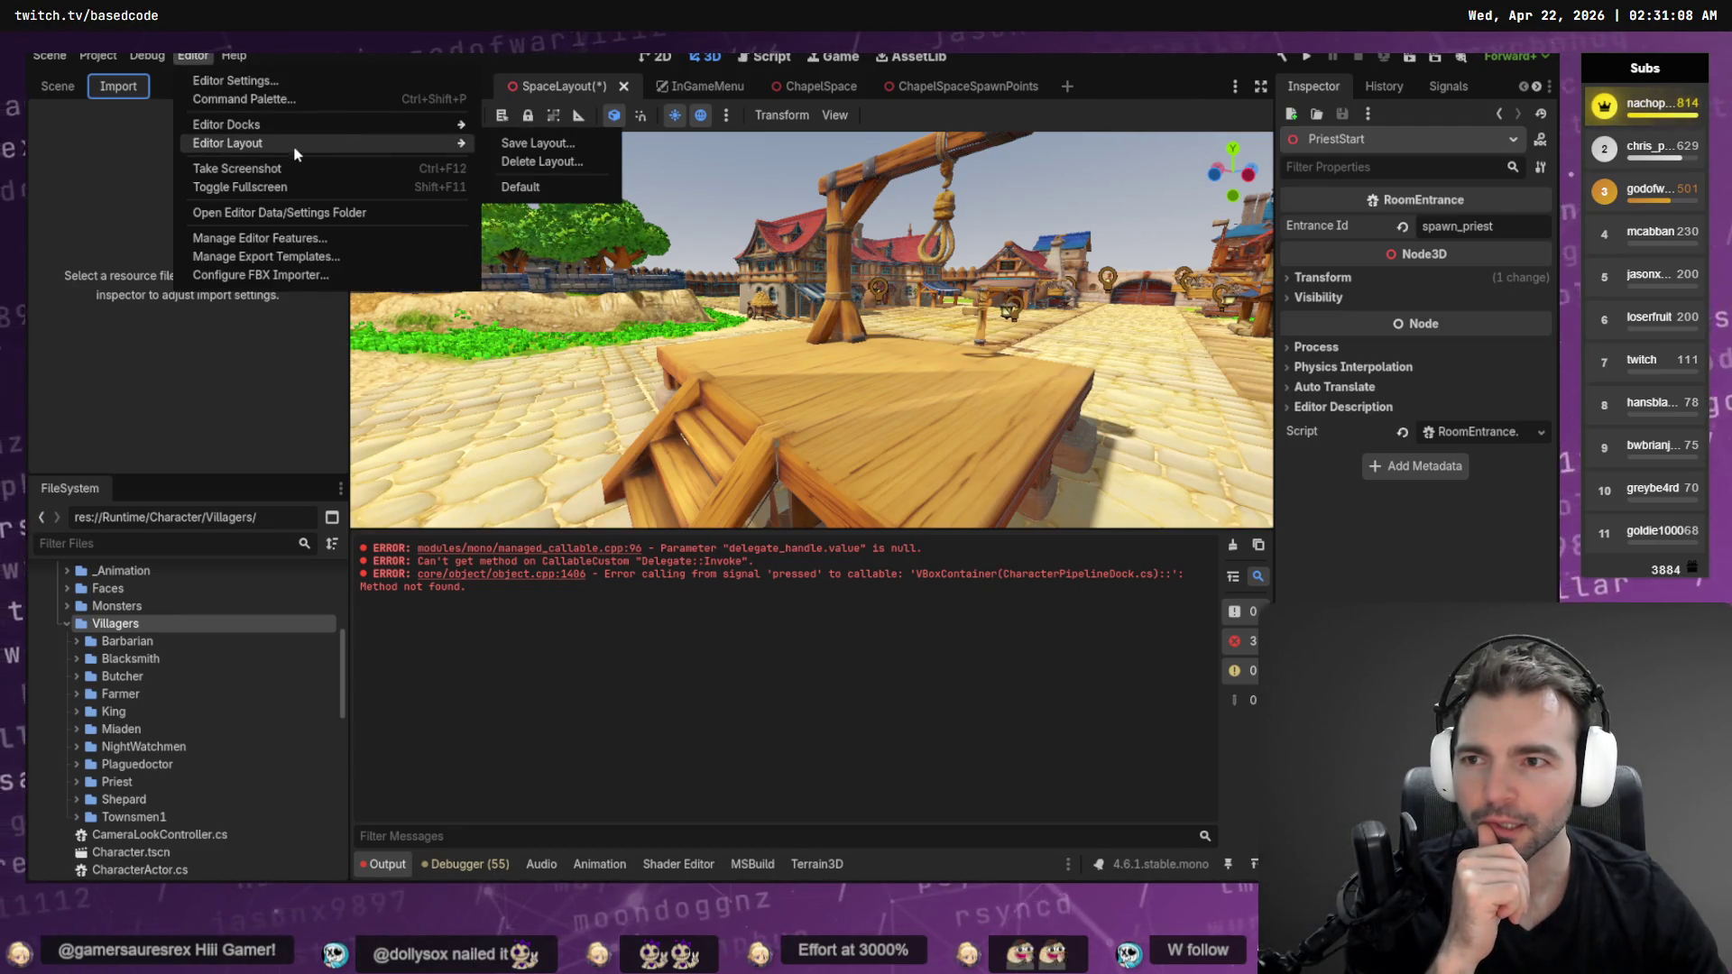
From AssetLib's Plugins list, untick and re-tick Character Pipeline, then close the list
click(906, 56)
click(913, 56)
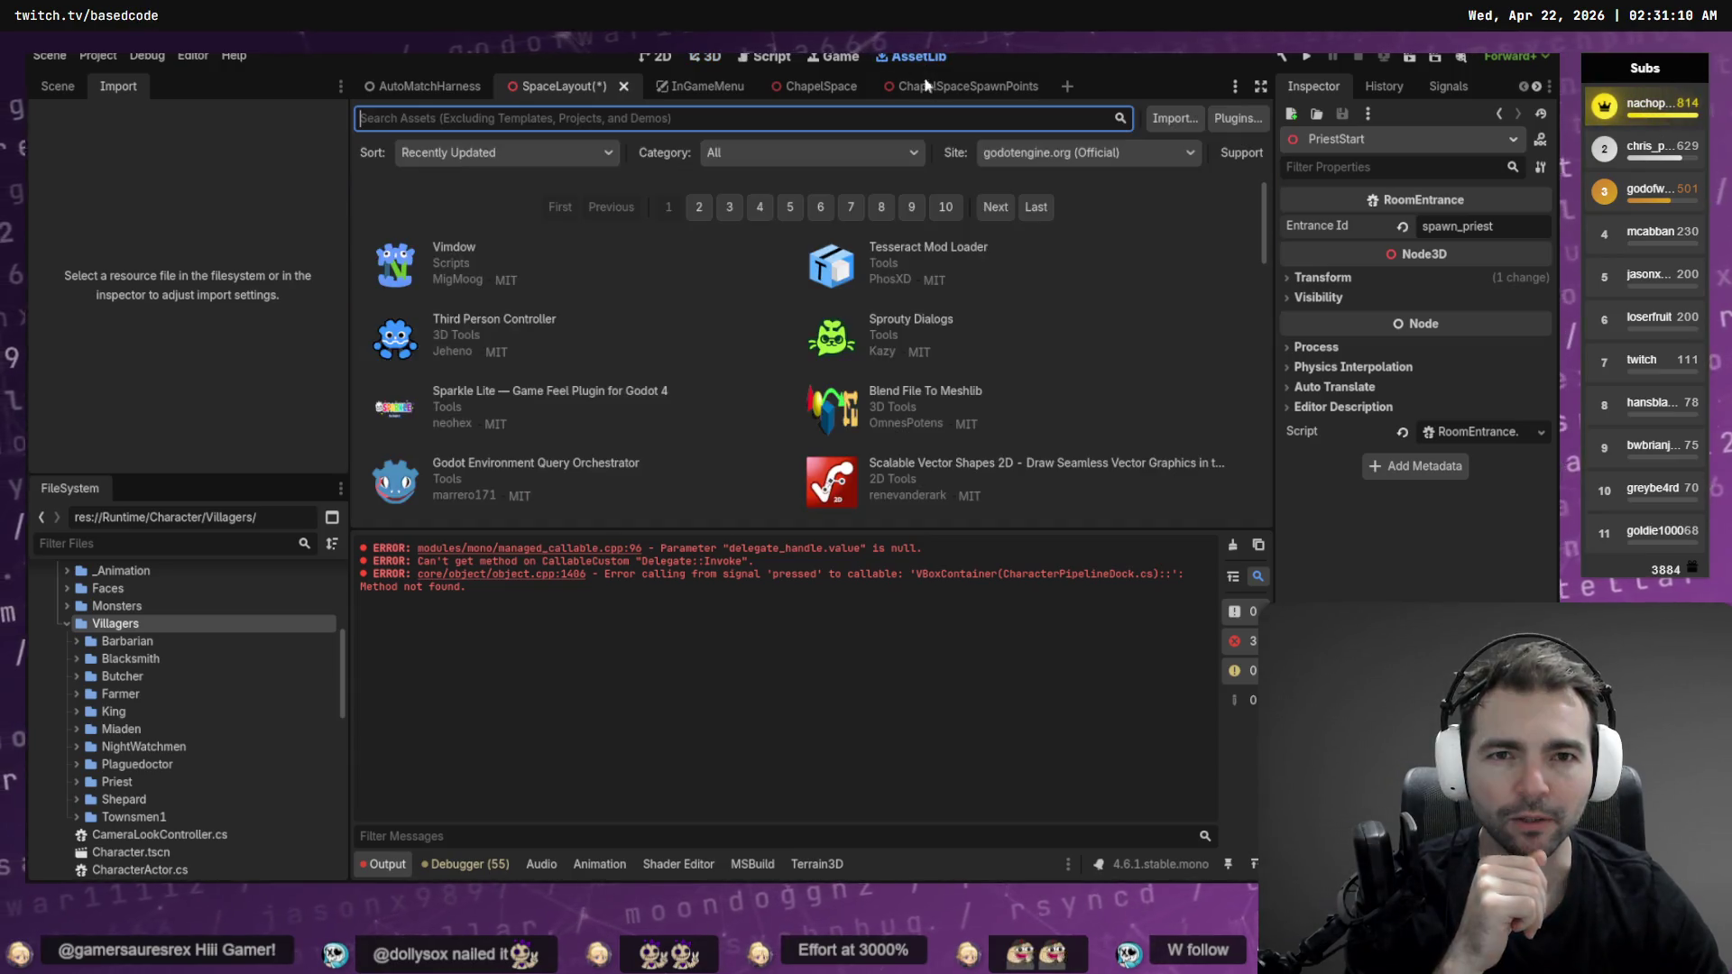
click(1240, 122)
click(365, 121)
click(366, 121)
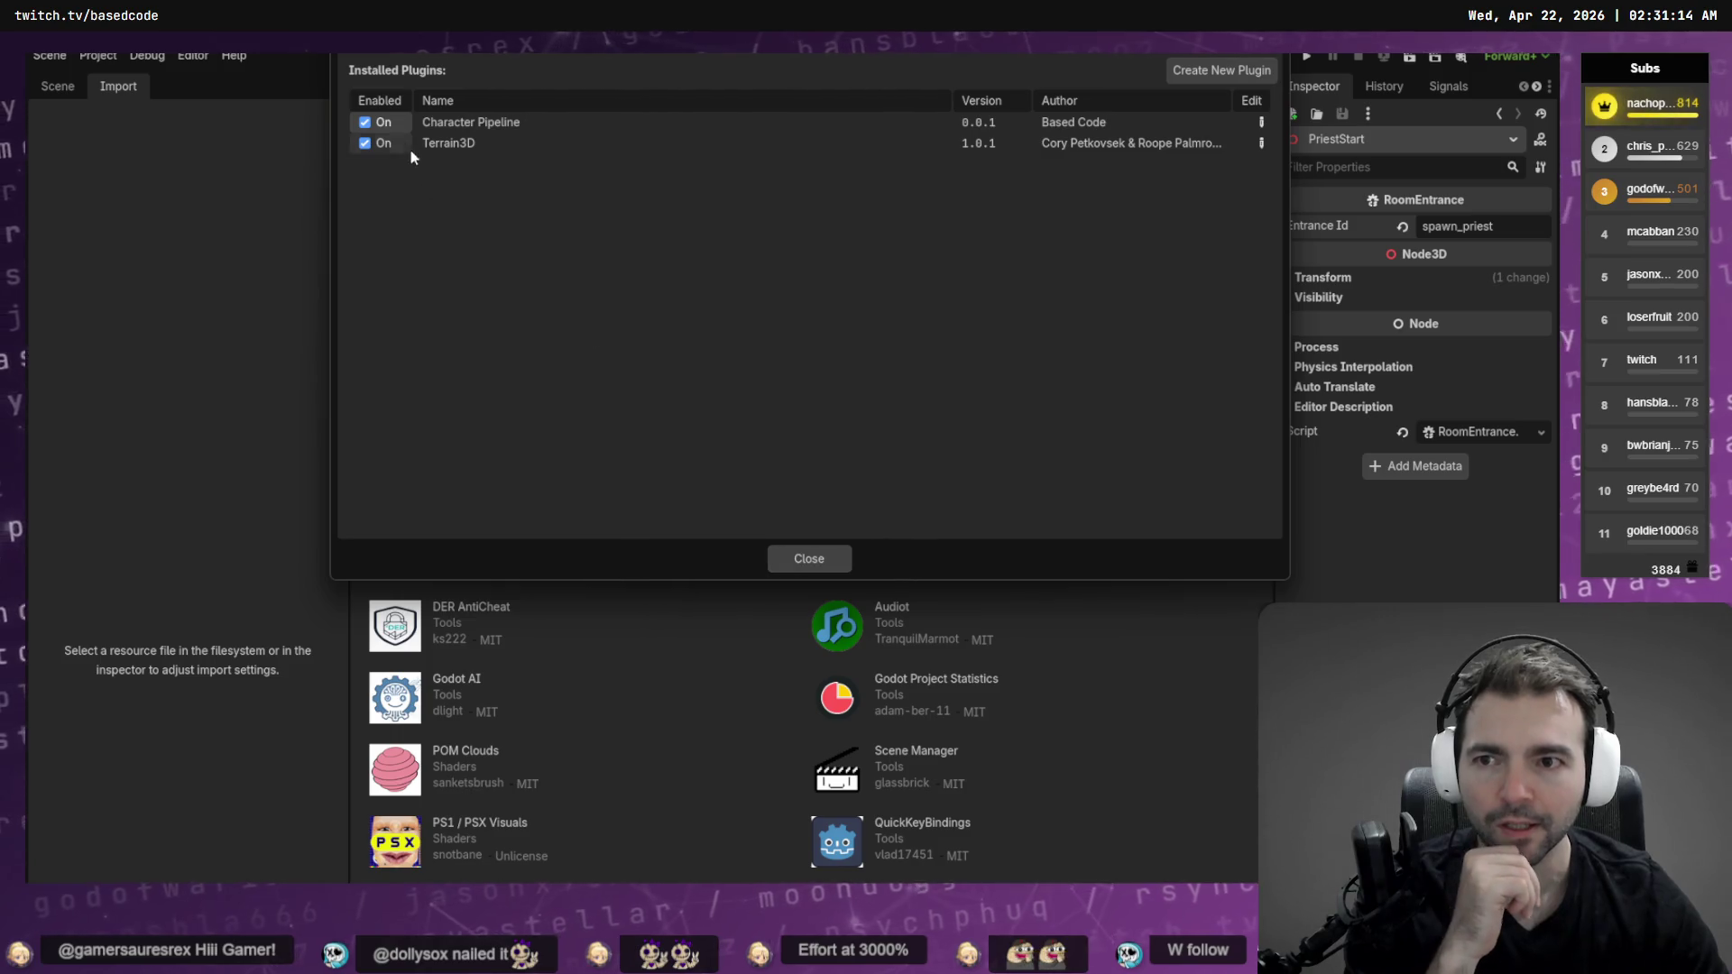
click(365, 124)
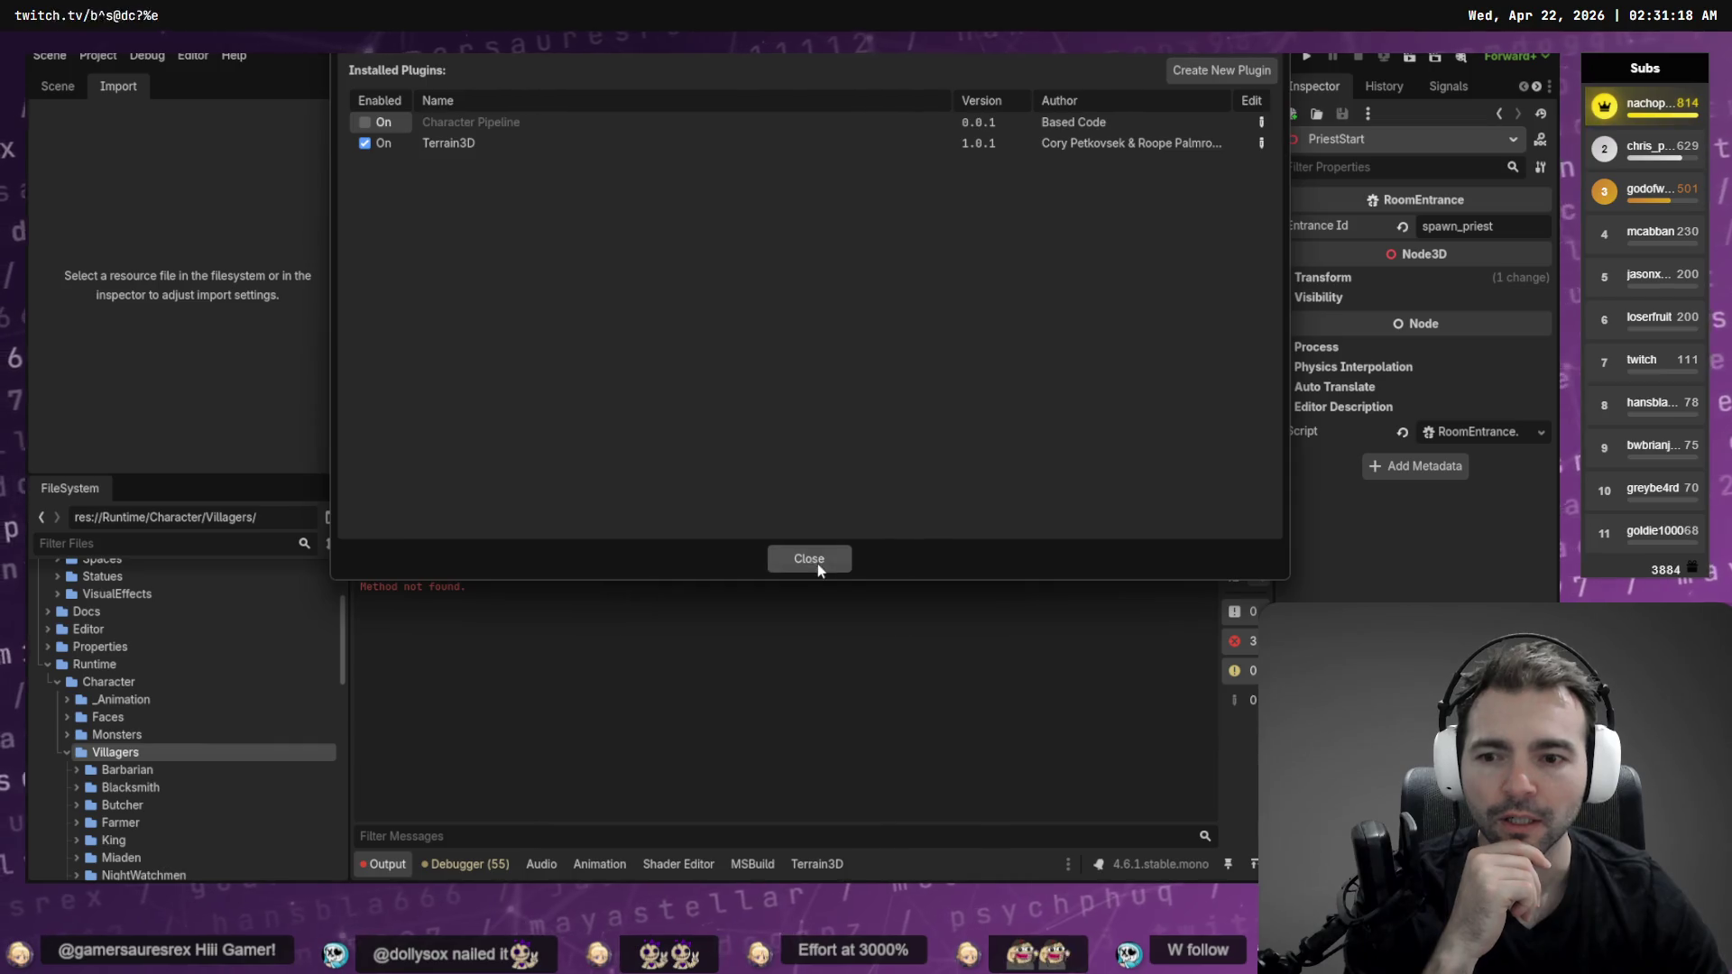
click(818, 565)
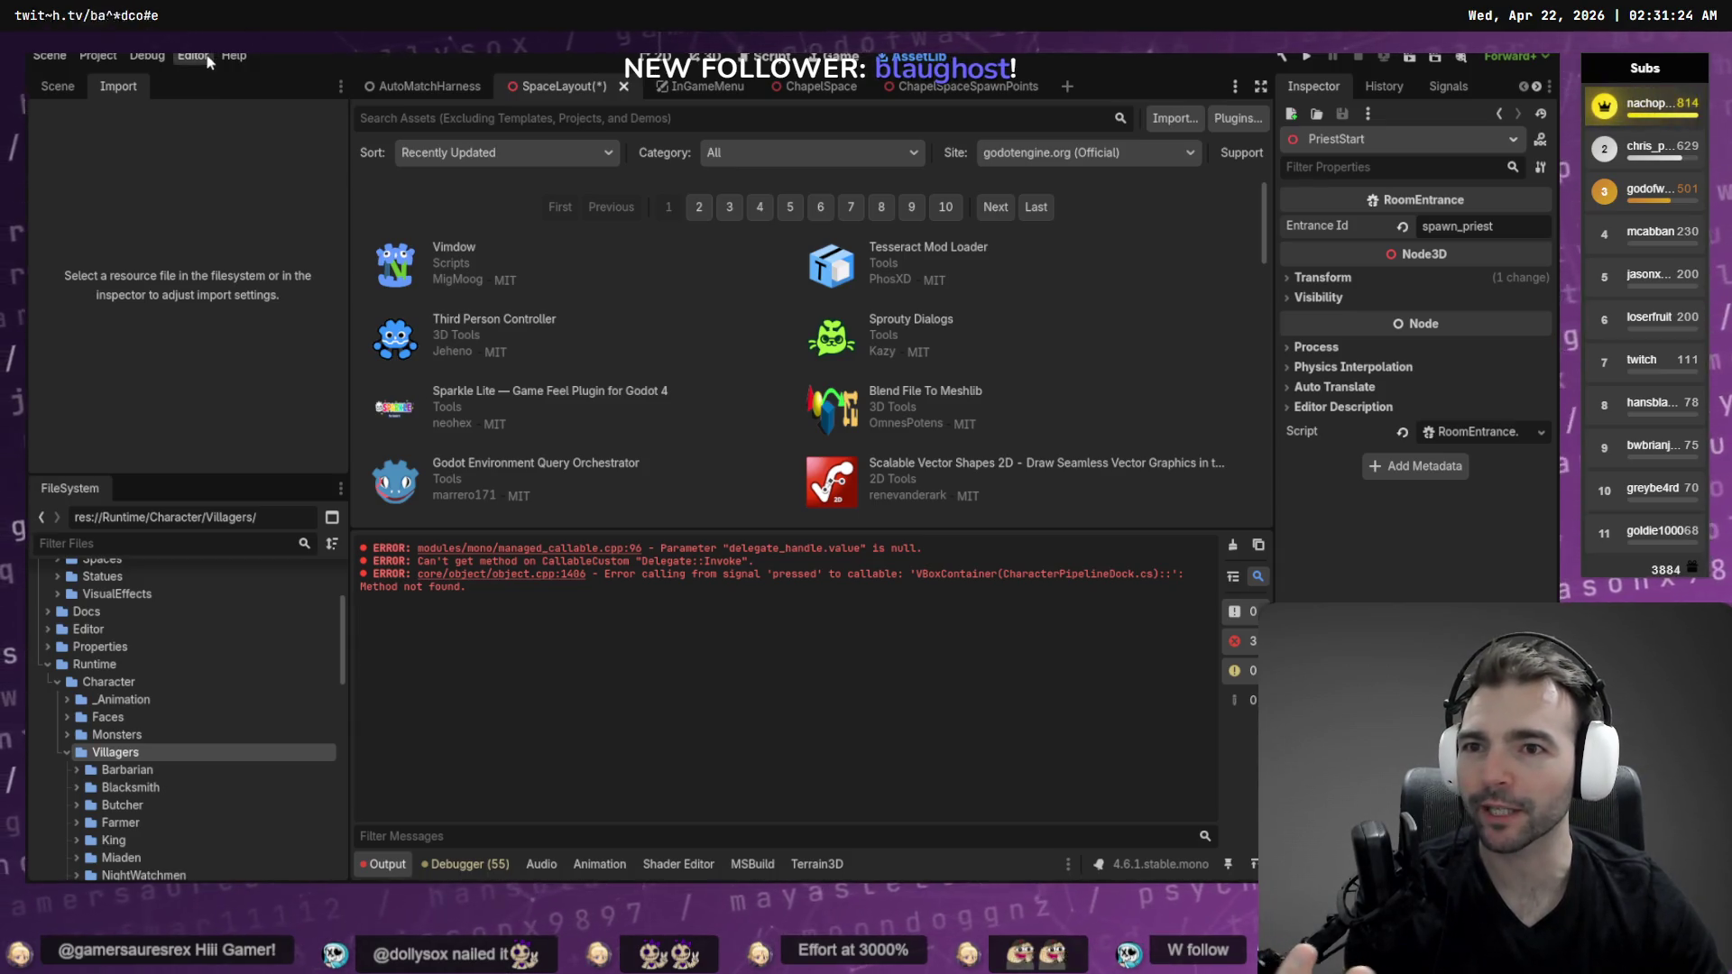
click(1238, 118)
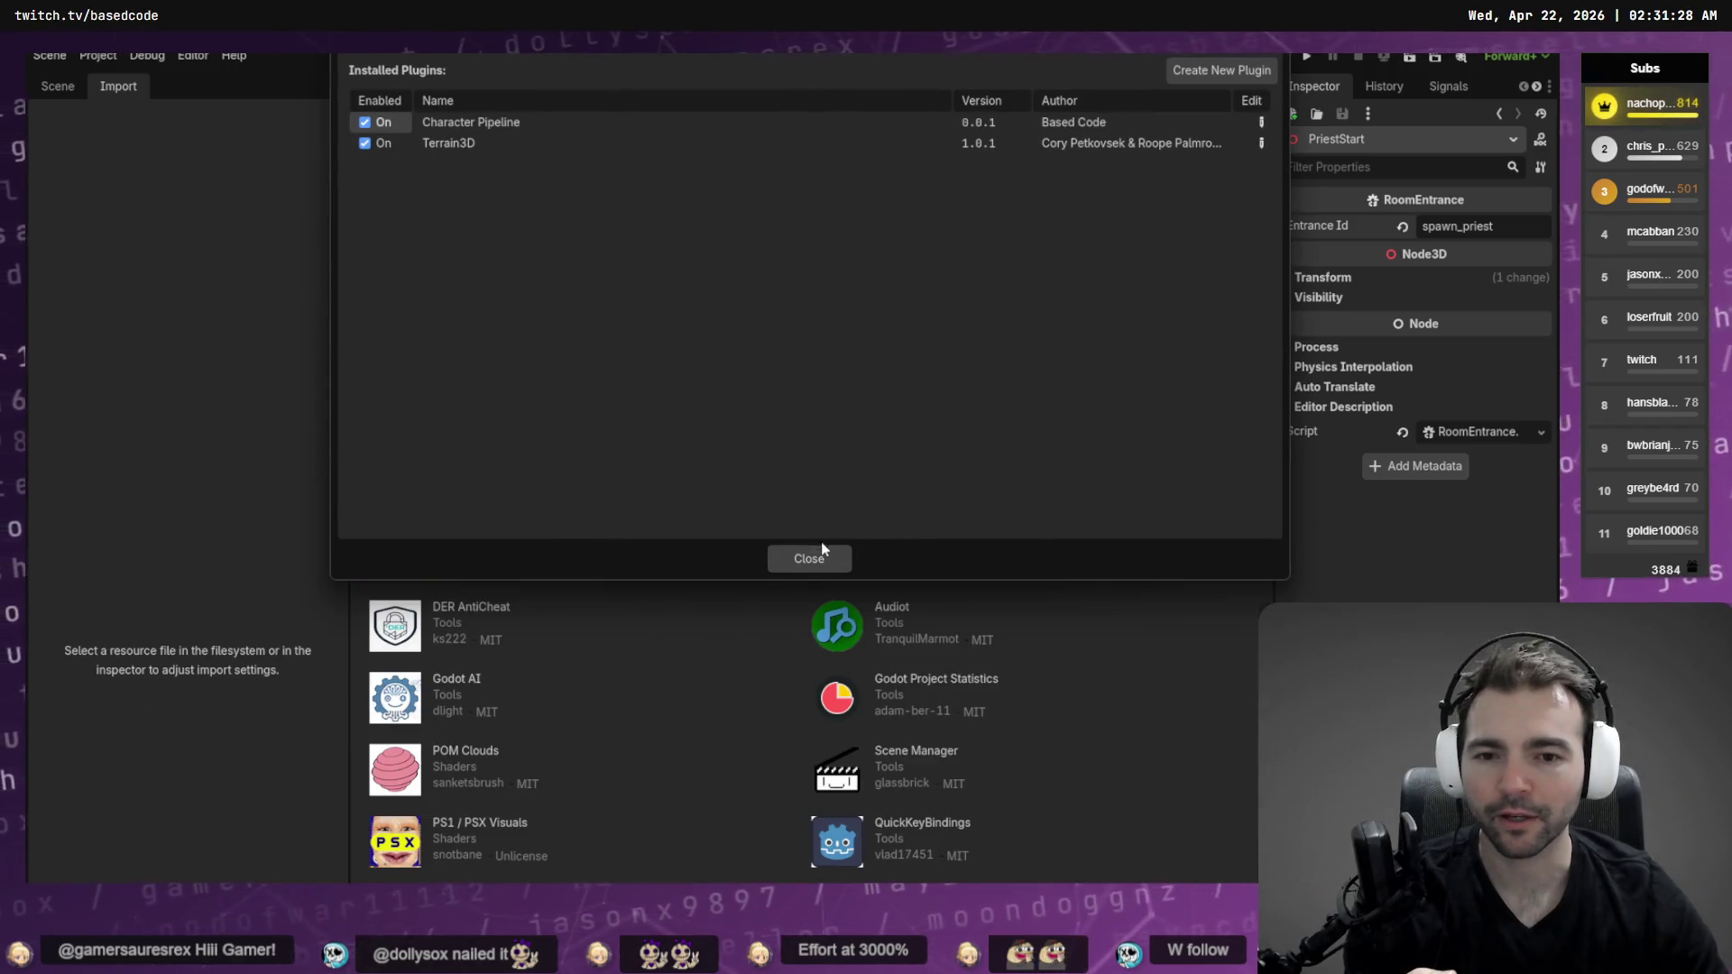
click(819, 552)
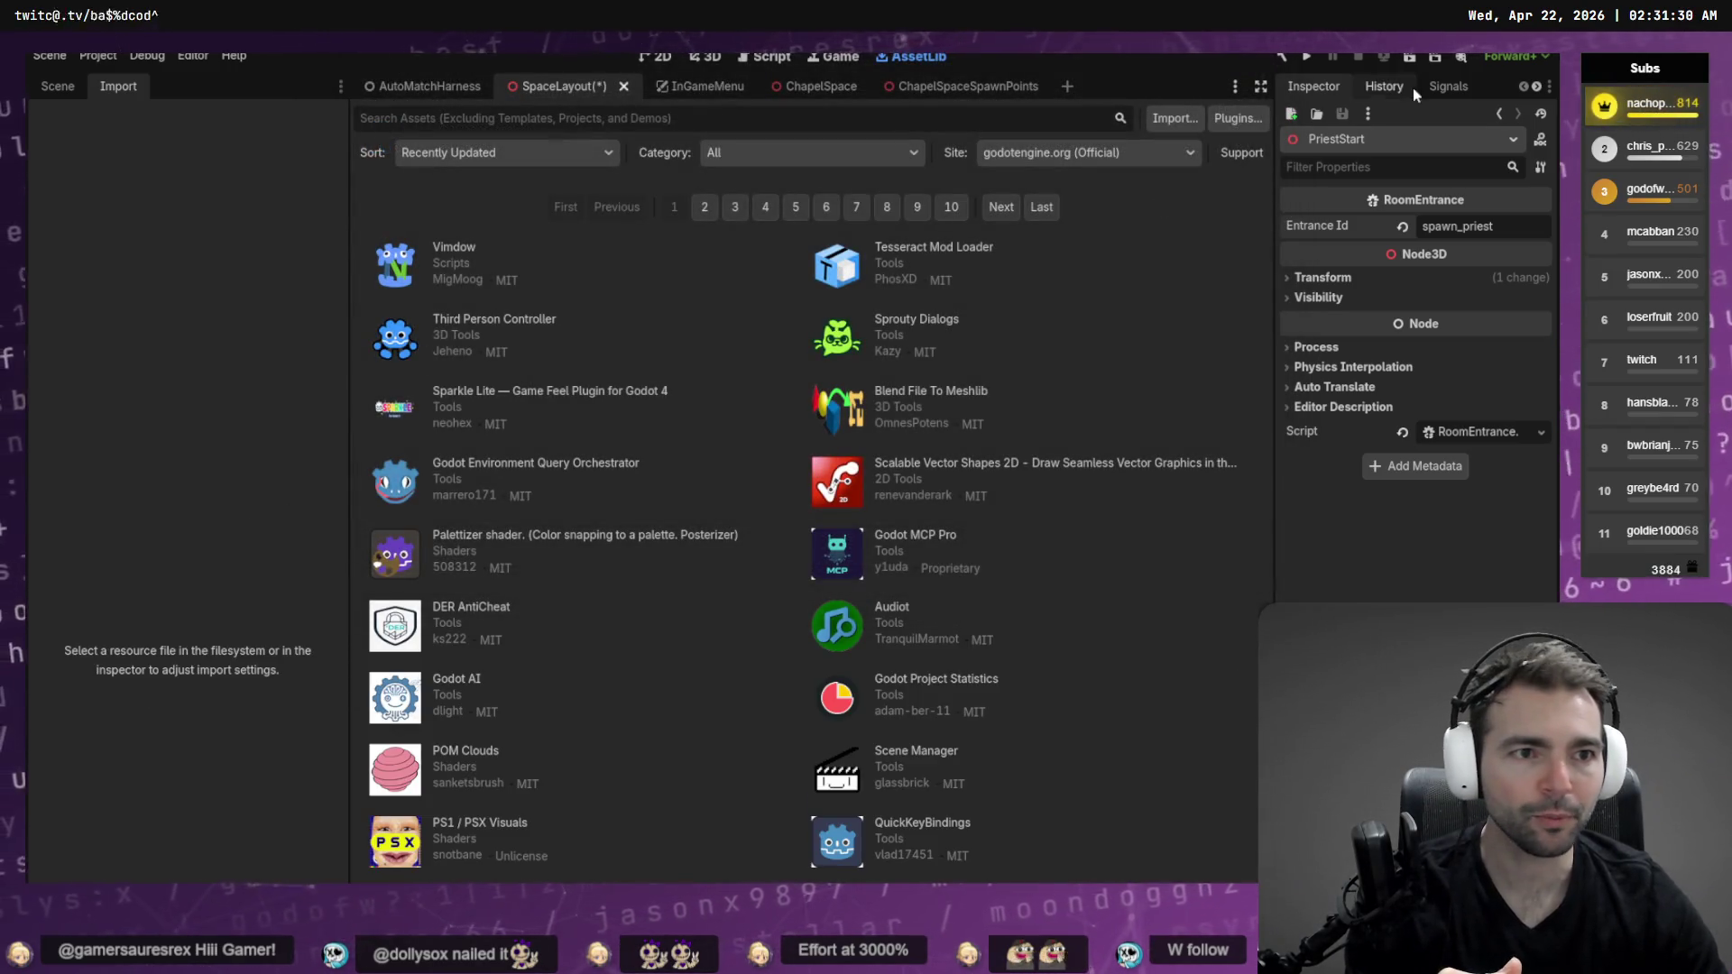
click(147, 56)
click(193, 56)
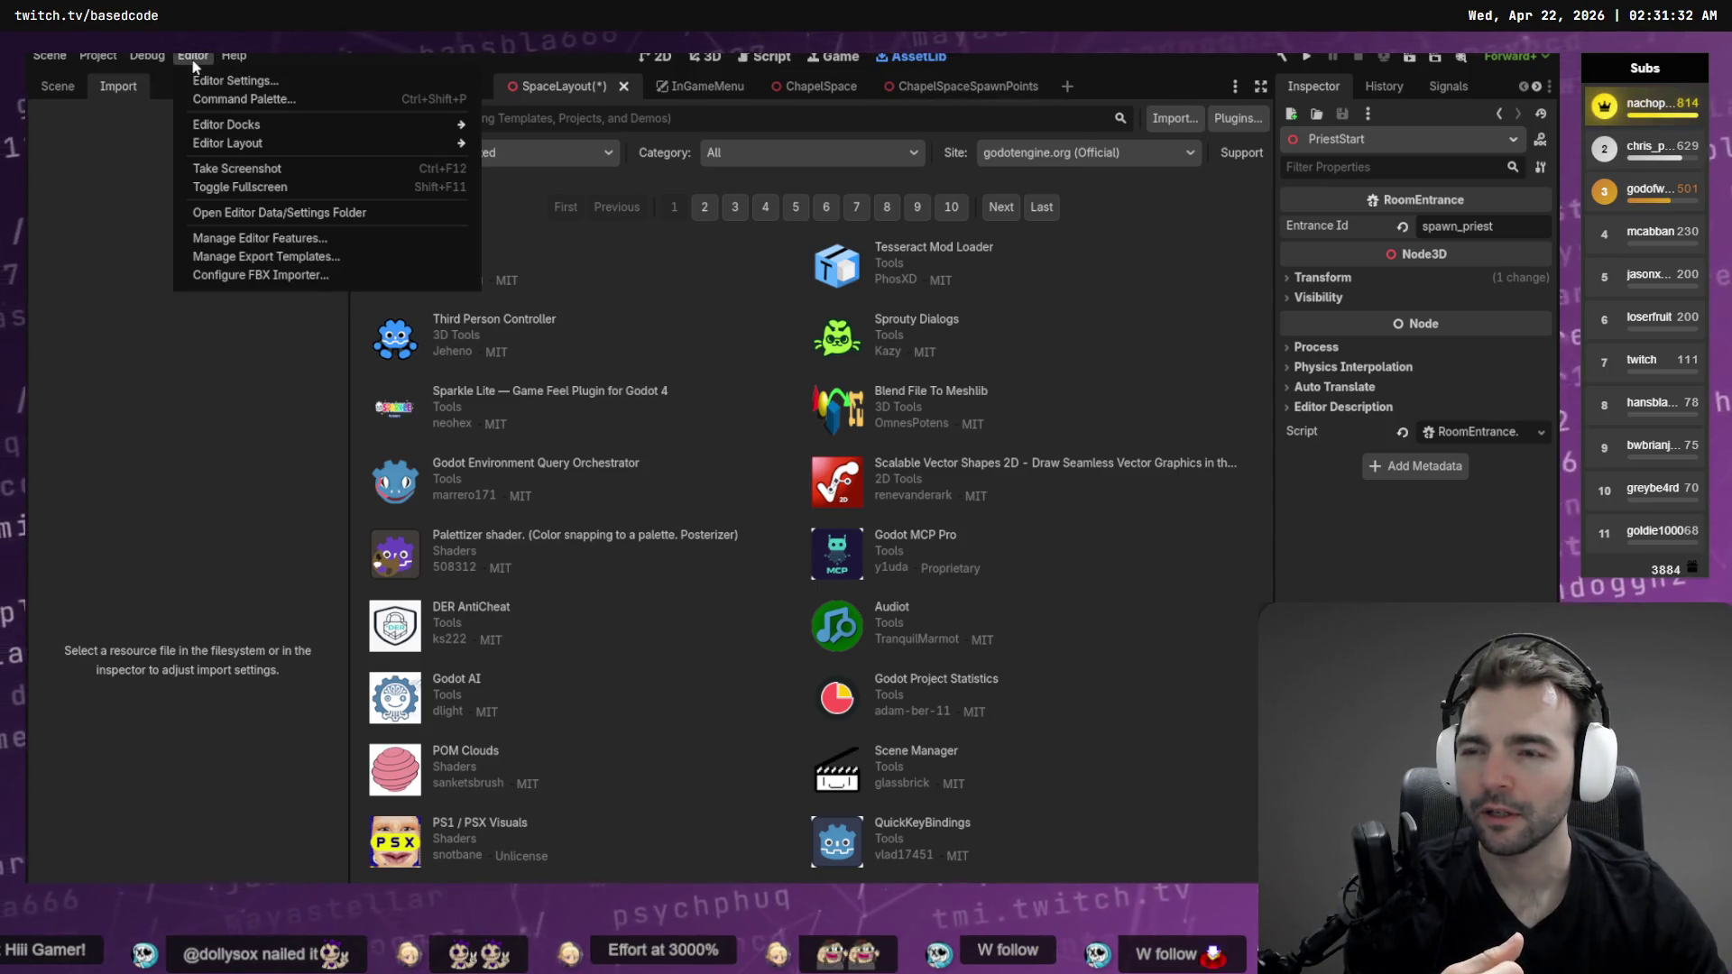
Reopen the Character Pipeline wizard, dock it beside the scene panels and widen it
mouse_move(370, 123)
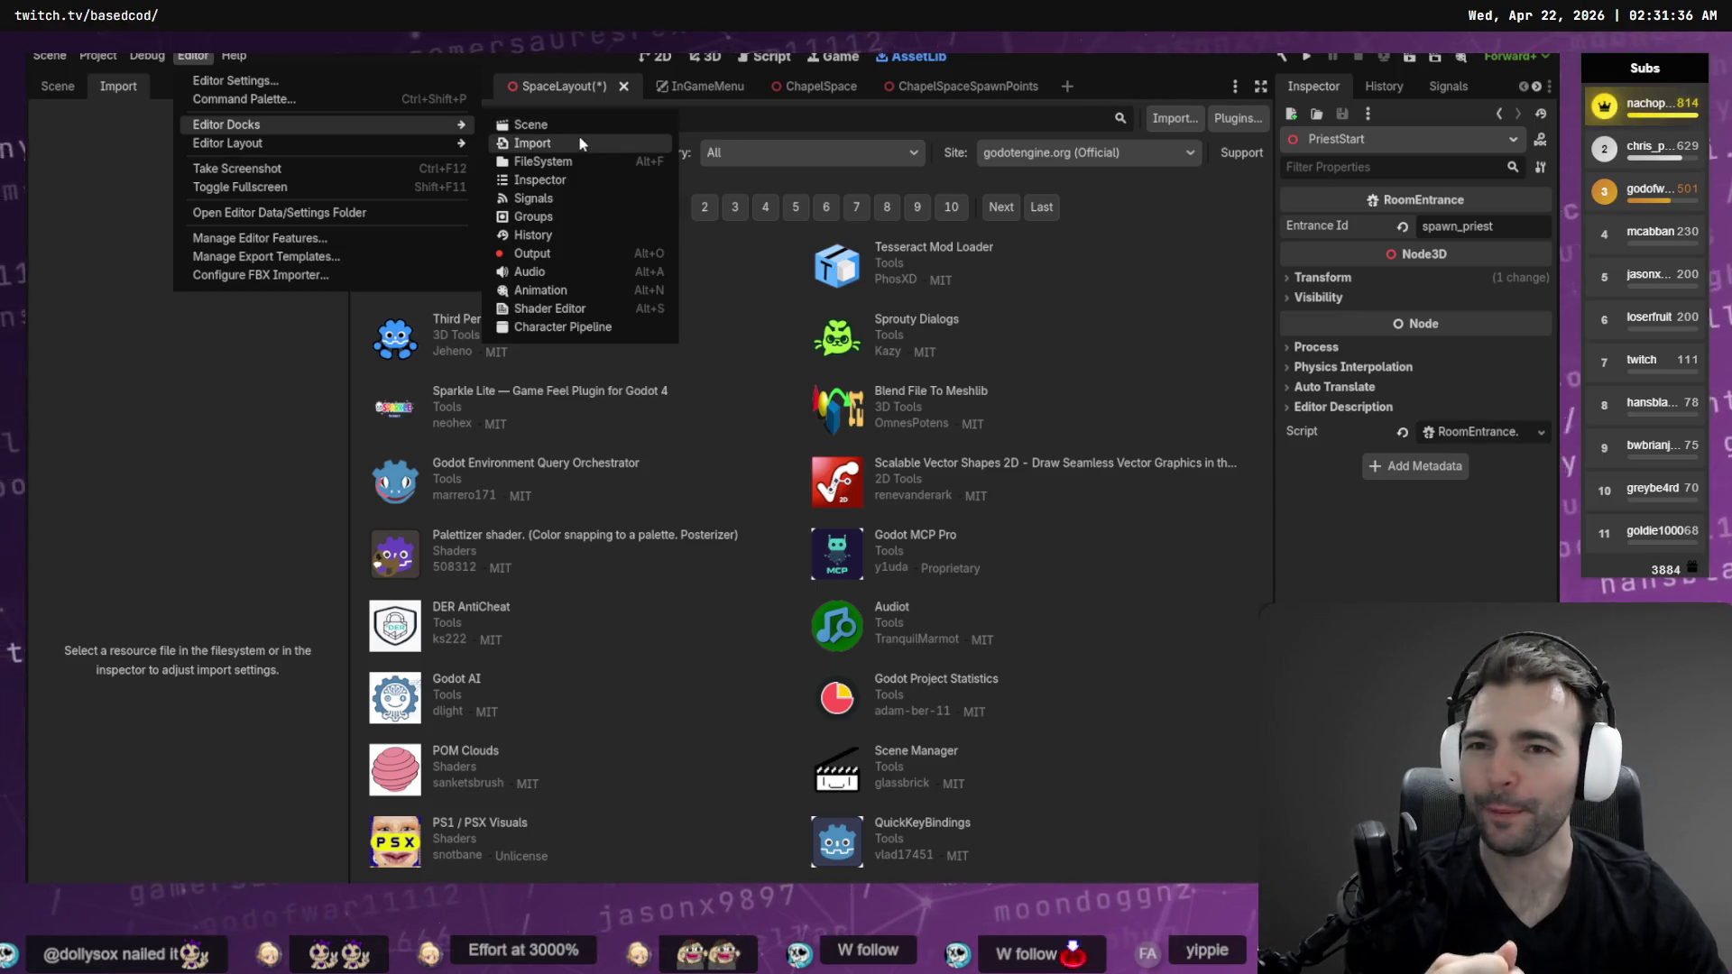
click(588, 327)
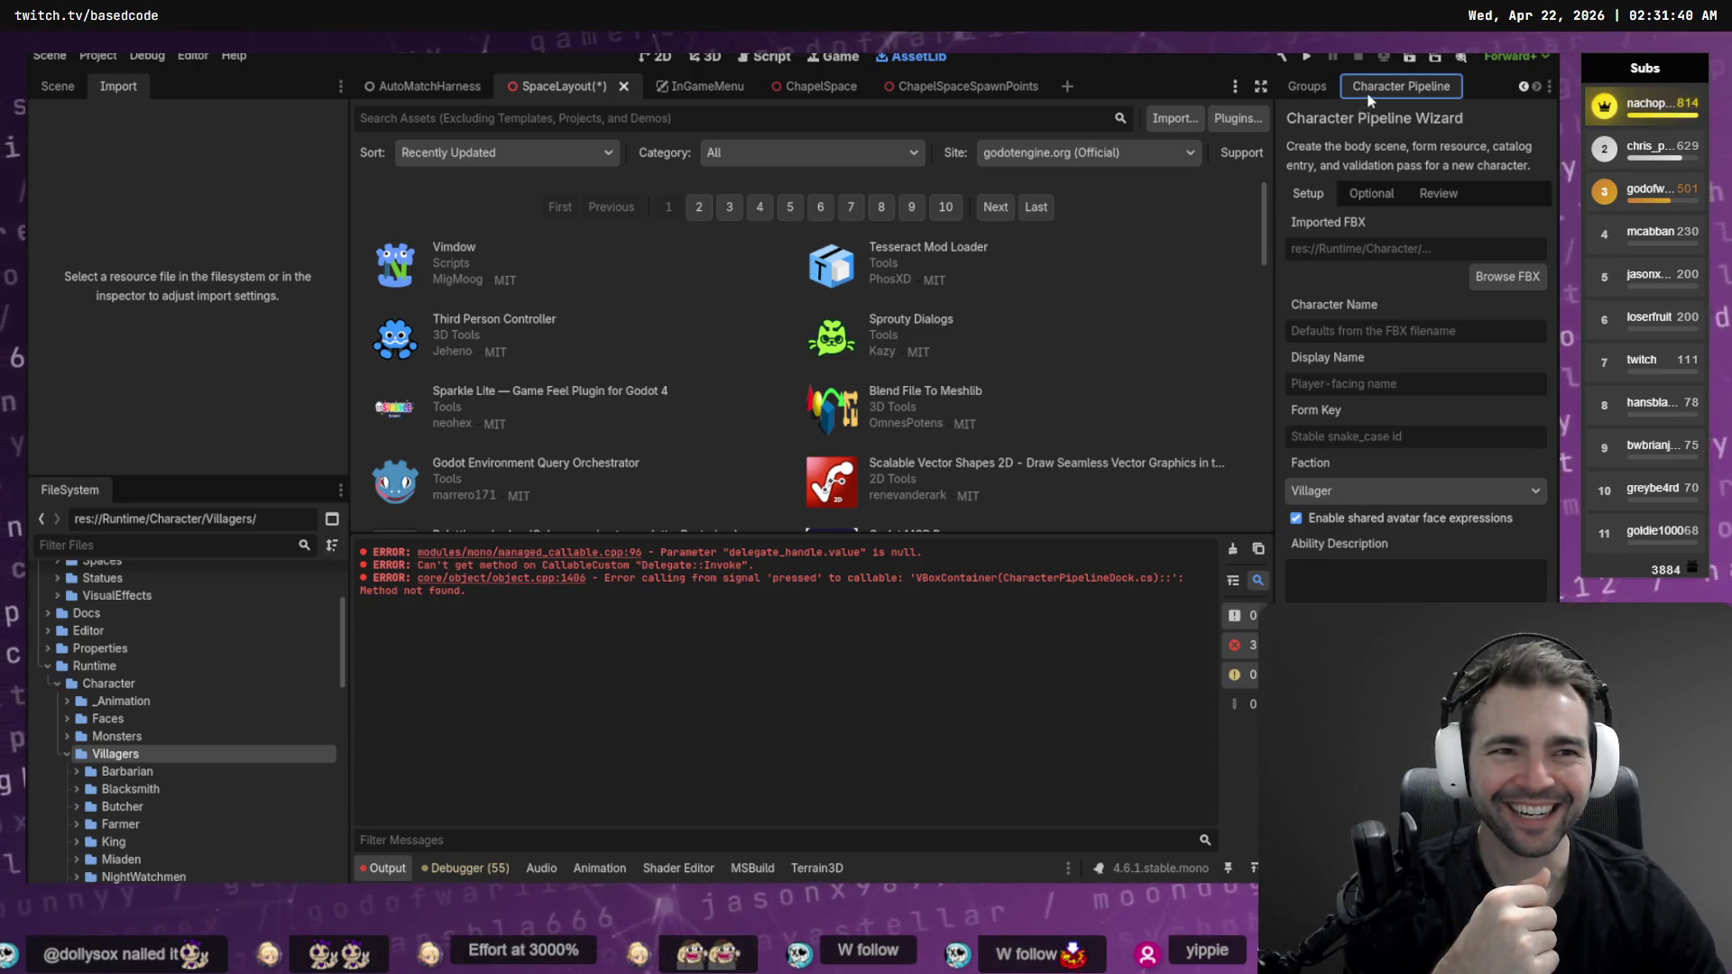
drag(288, 162, 252, 89)
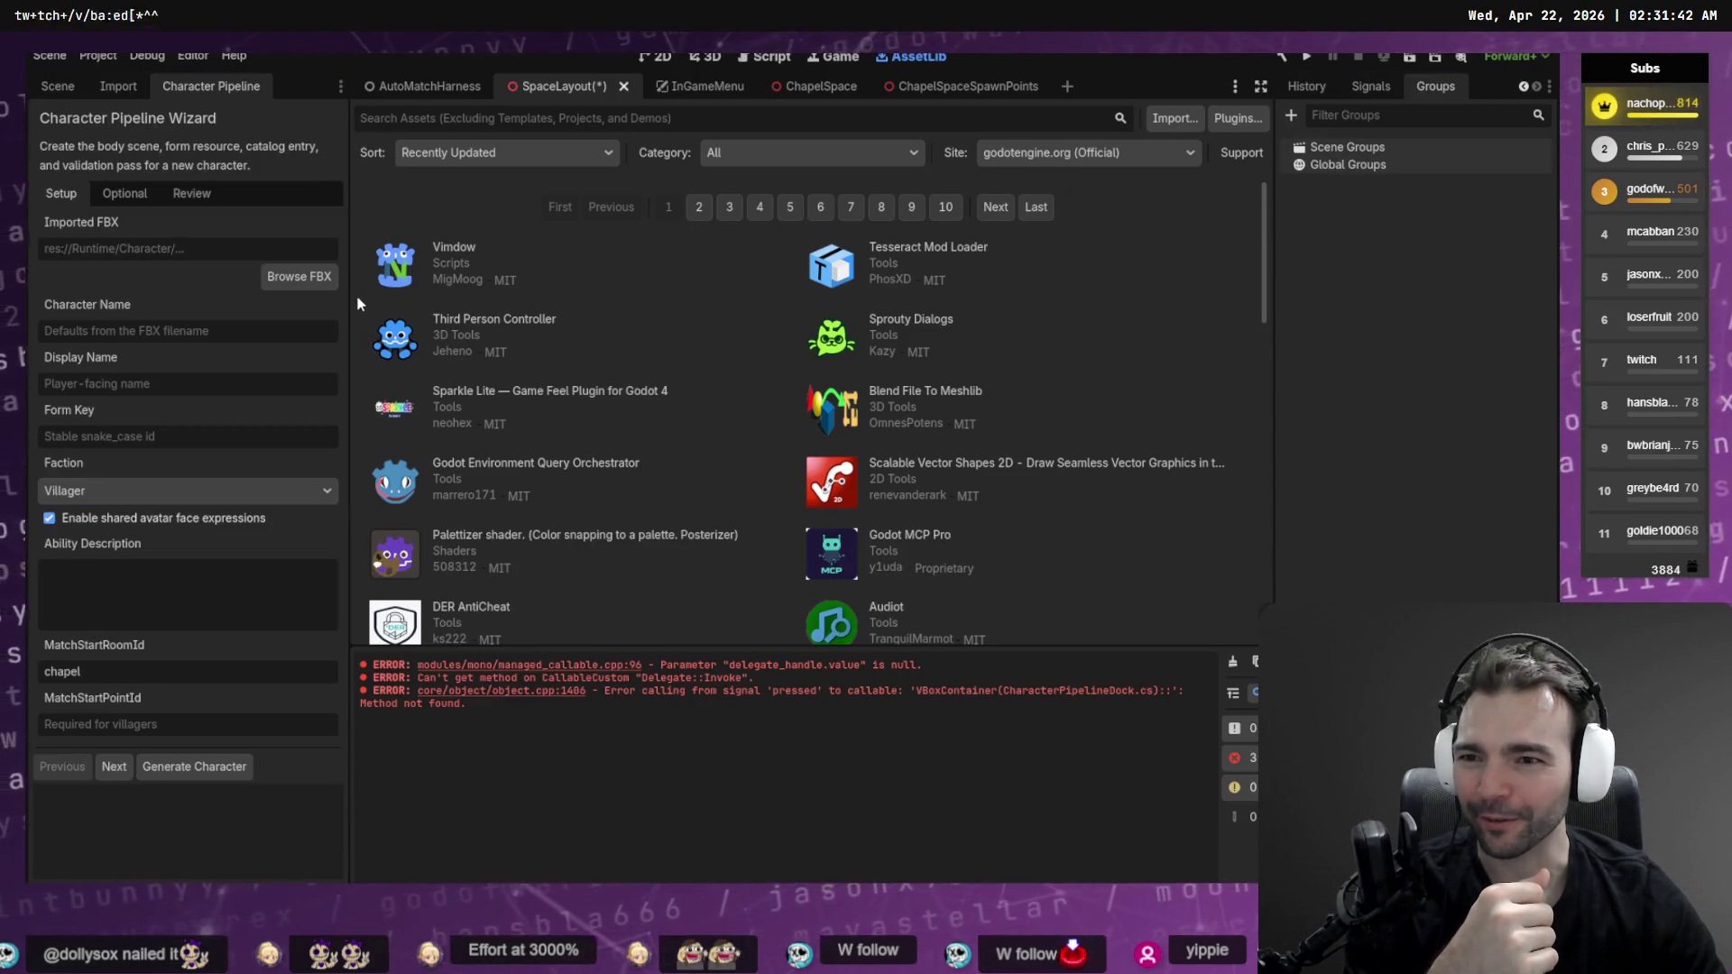
drag(348, 297, 410, 315)
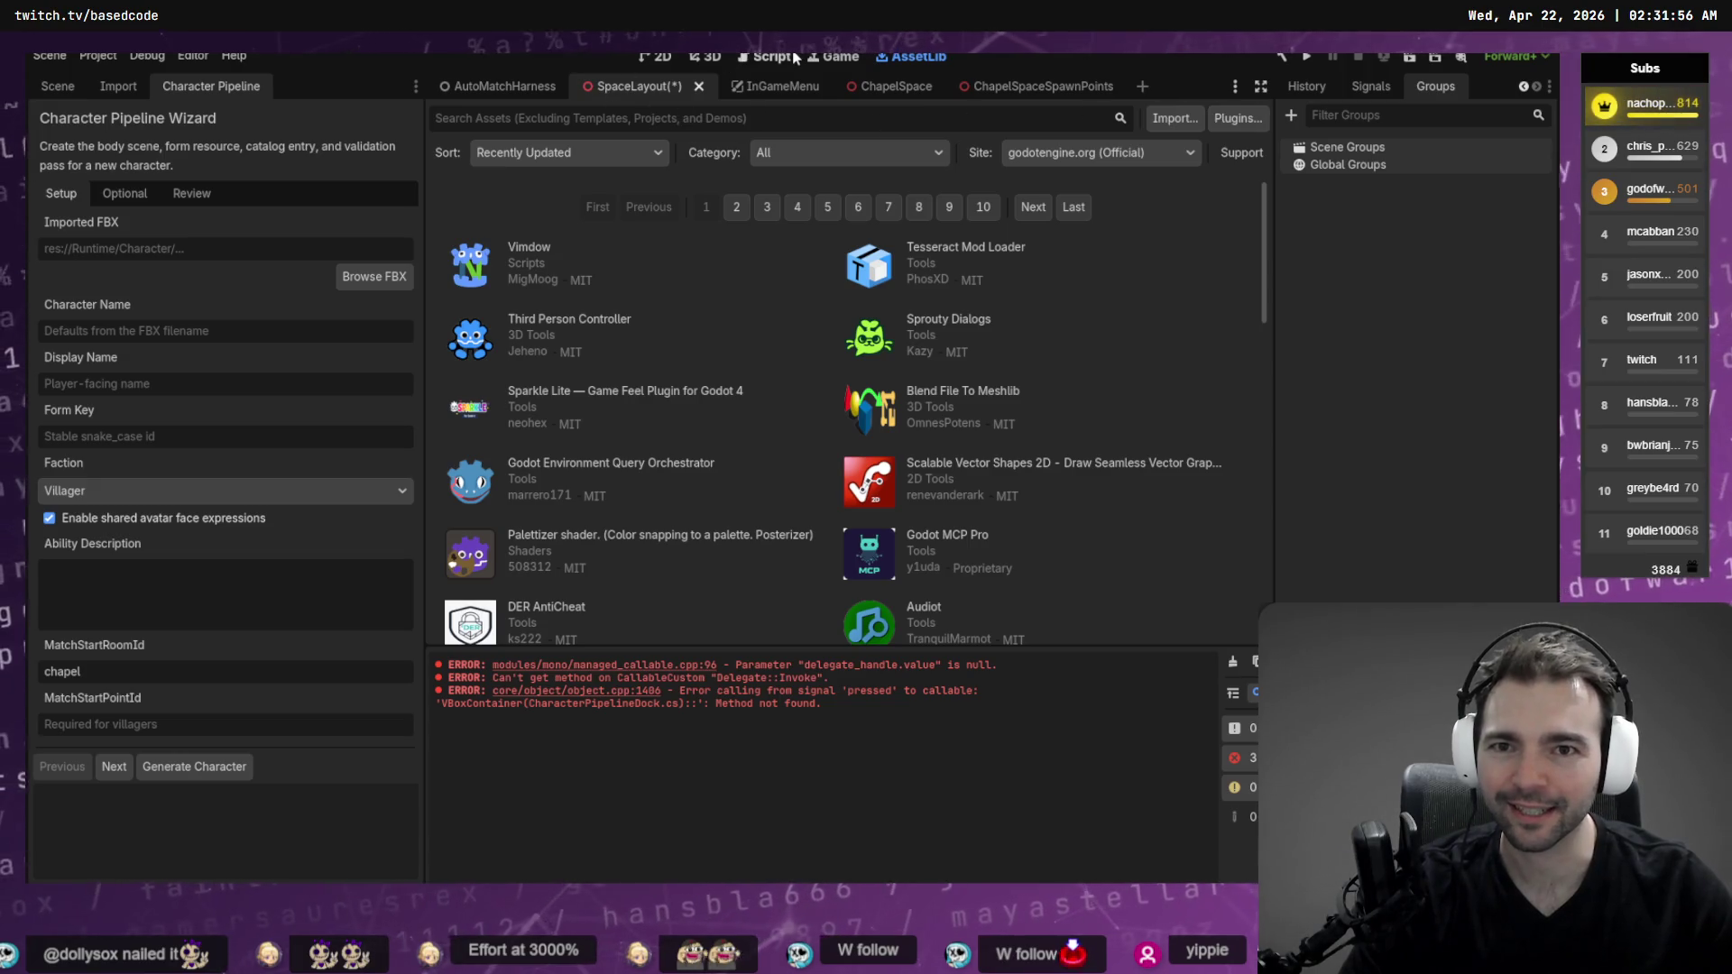
Close SpaceLayout without saving and open the 'Select imported character FBX' dialog
click(705, 56)
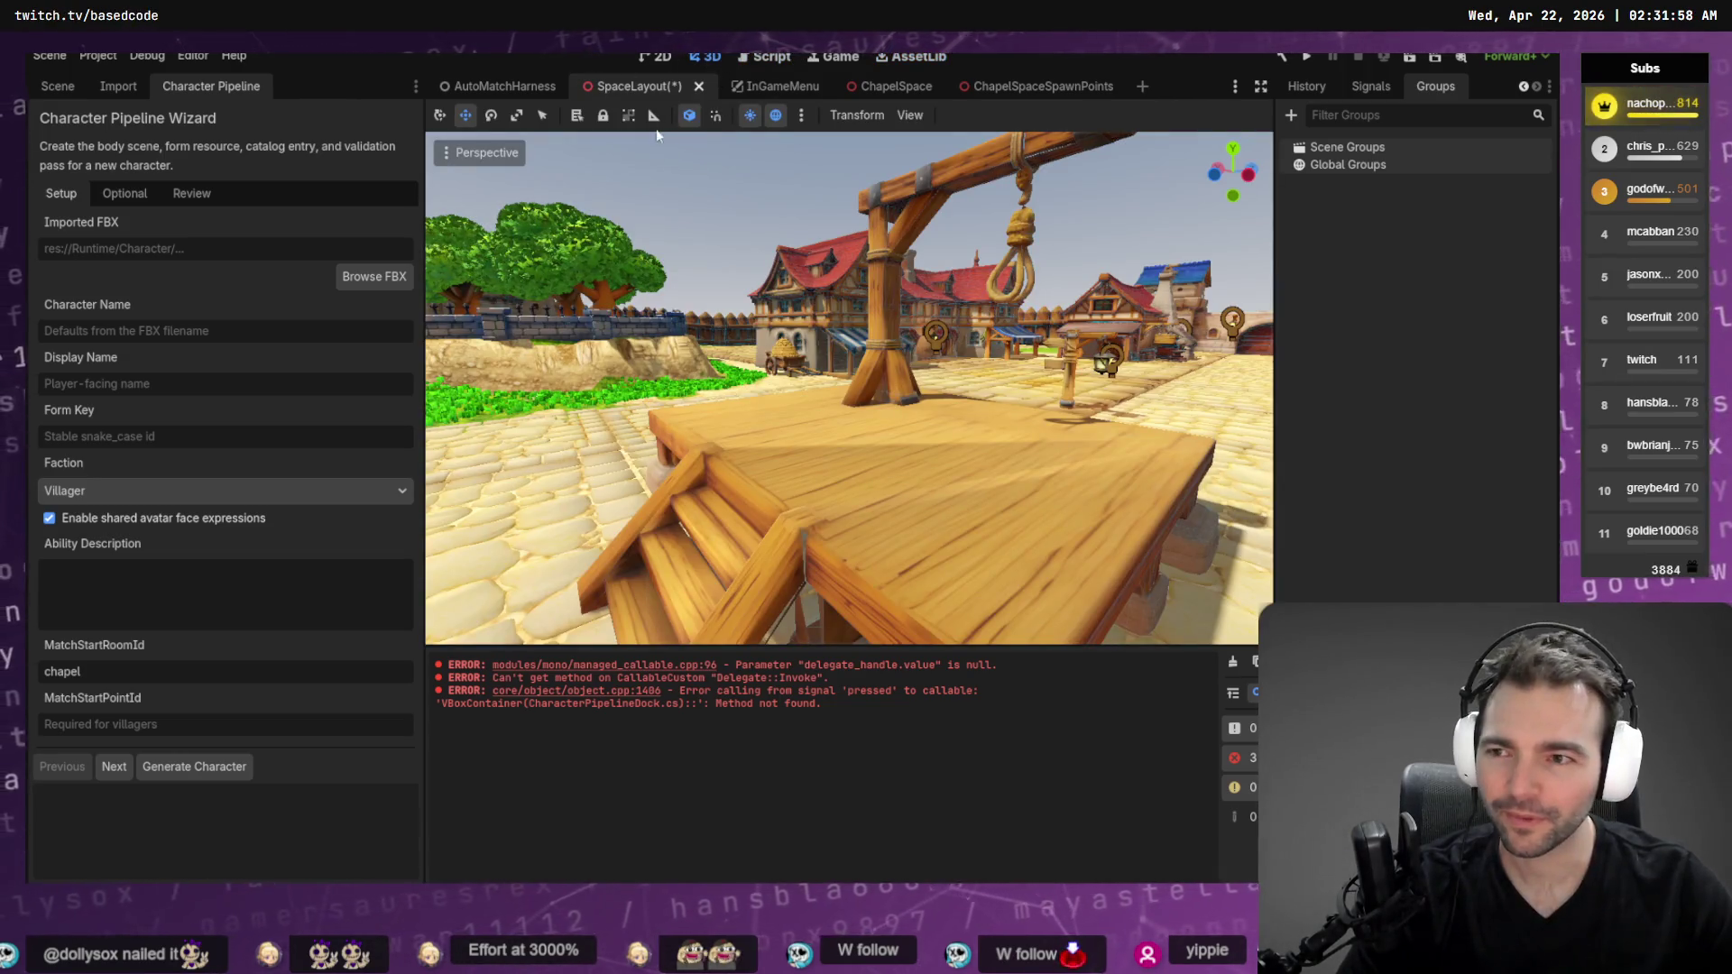
click(700, 88)
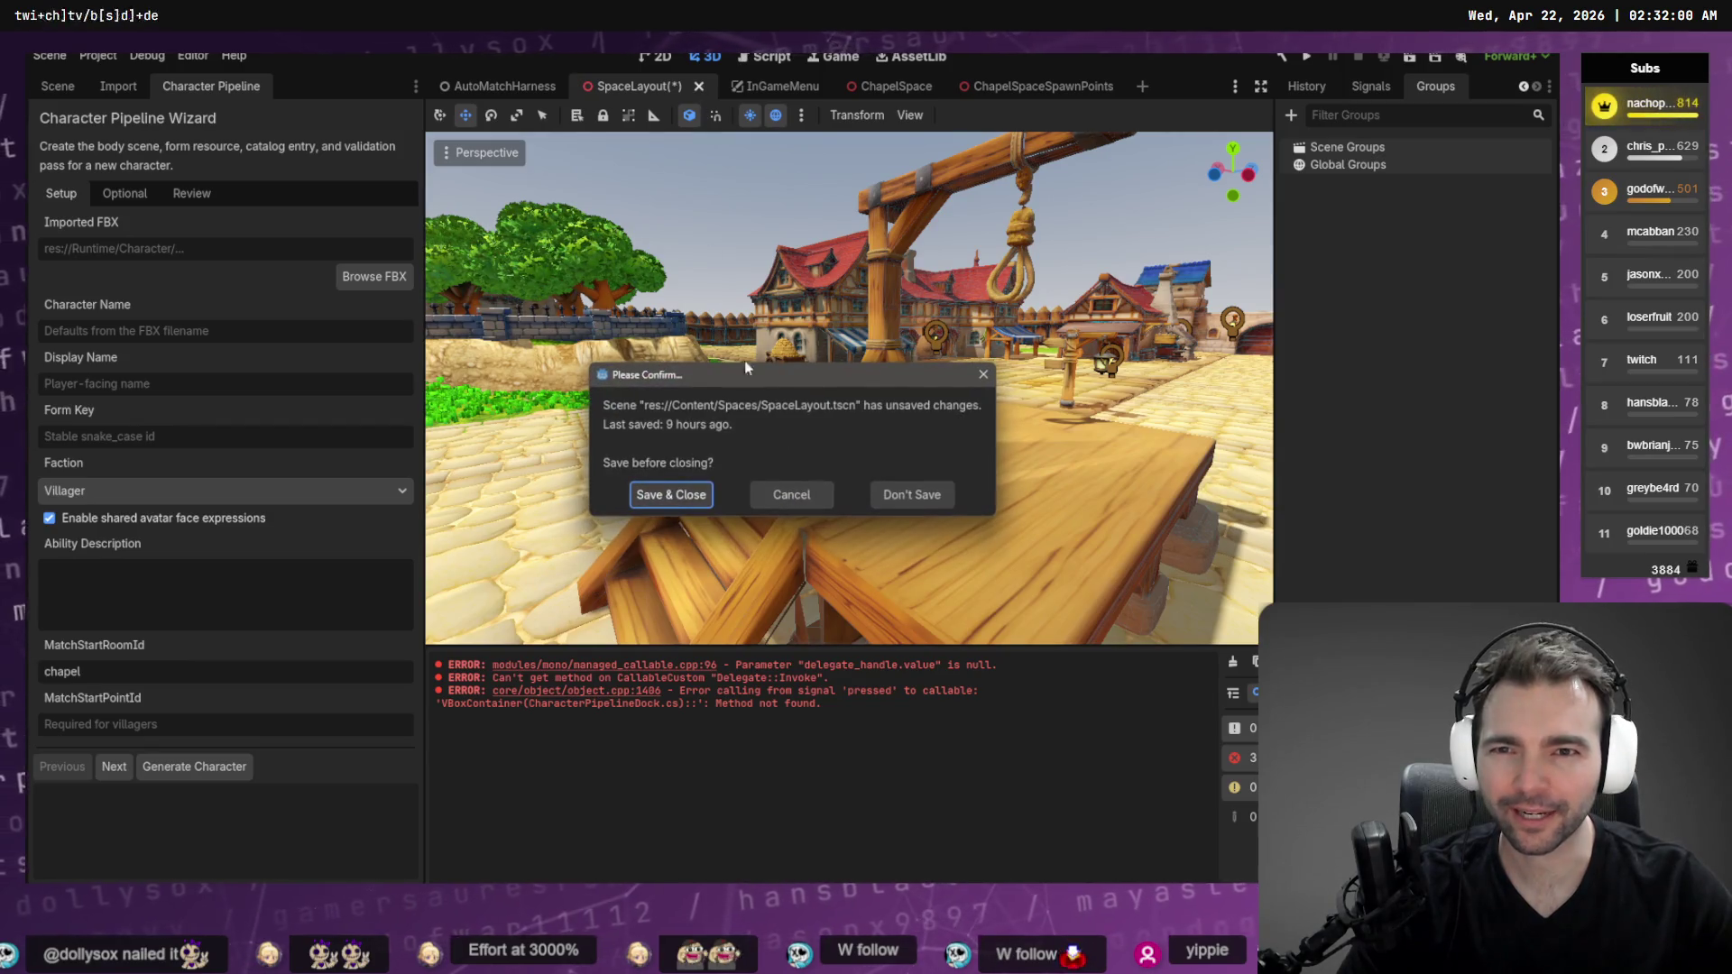
click(887, 501)
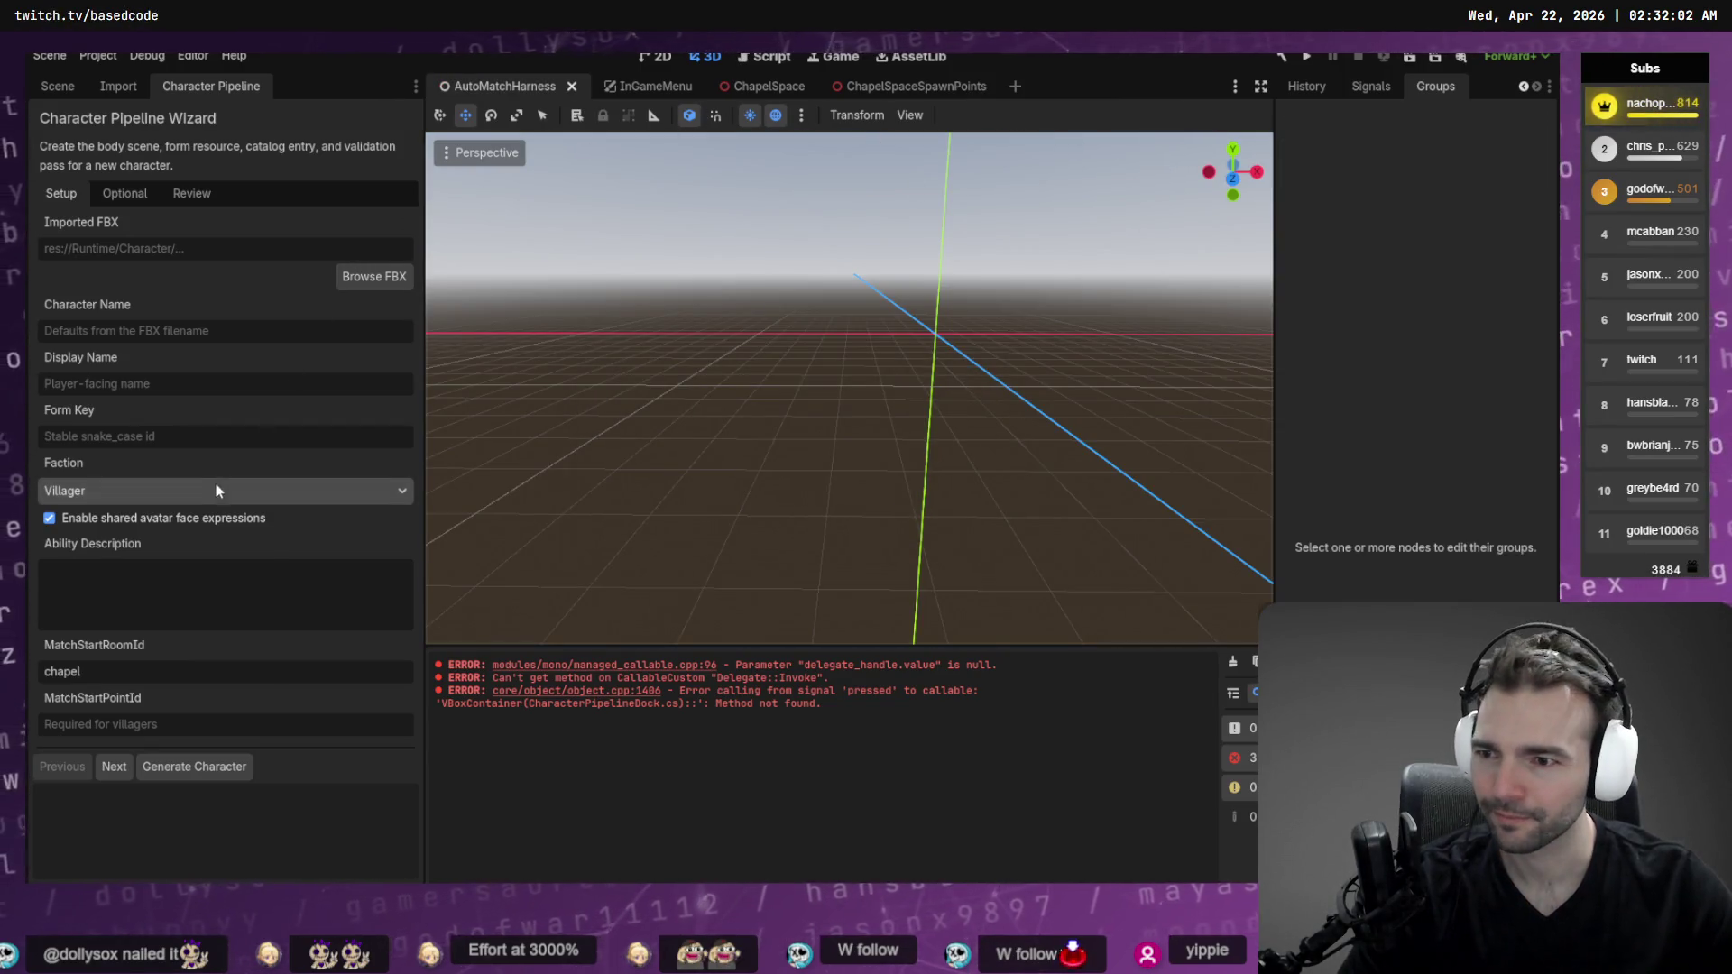
click(375, 276)
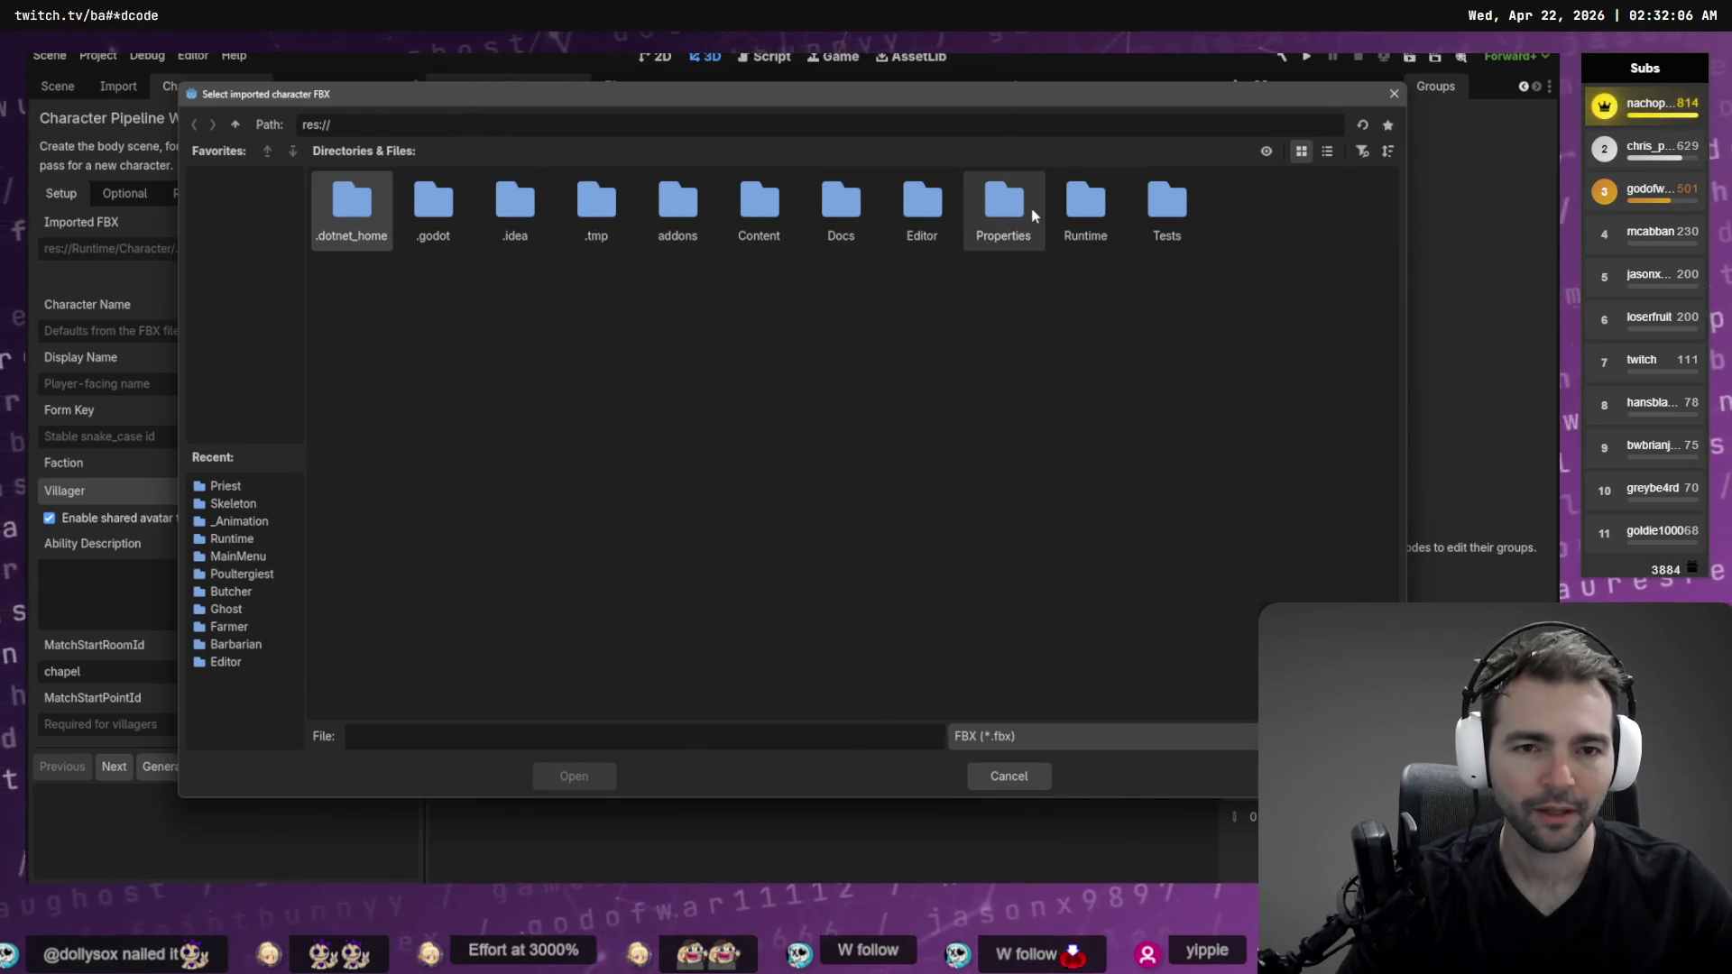
Choose Runtime/Character/Villagers/Priest/Priest.fbx as the character's FBX file
double_click(1085, 208)
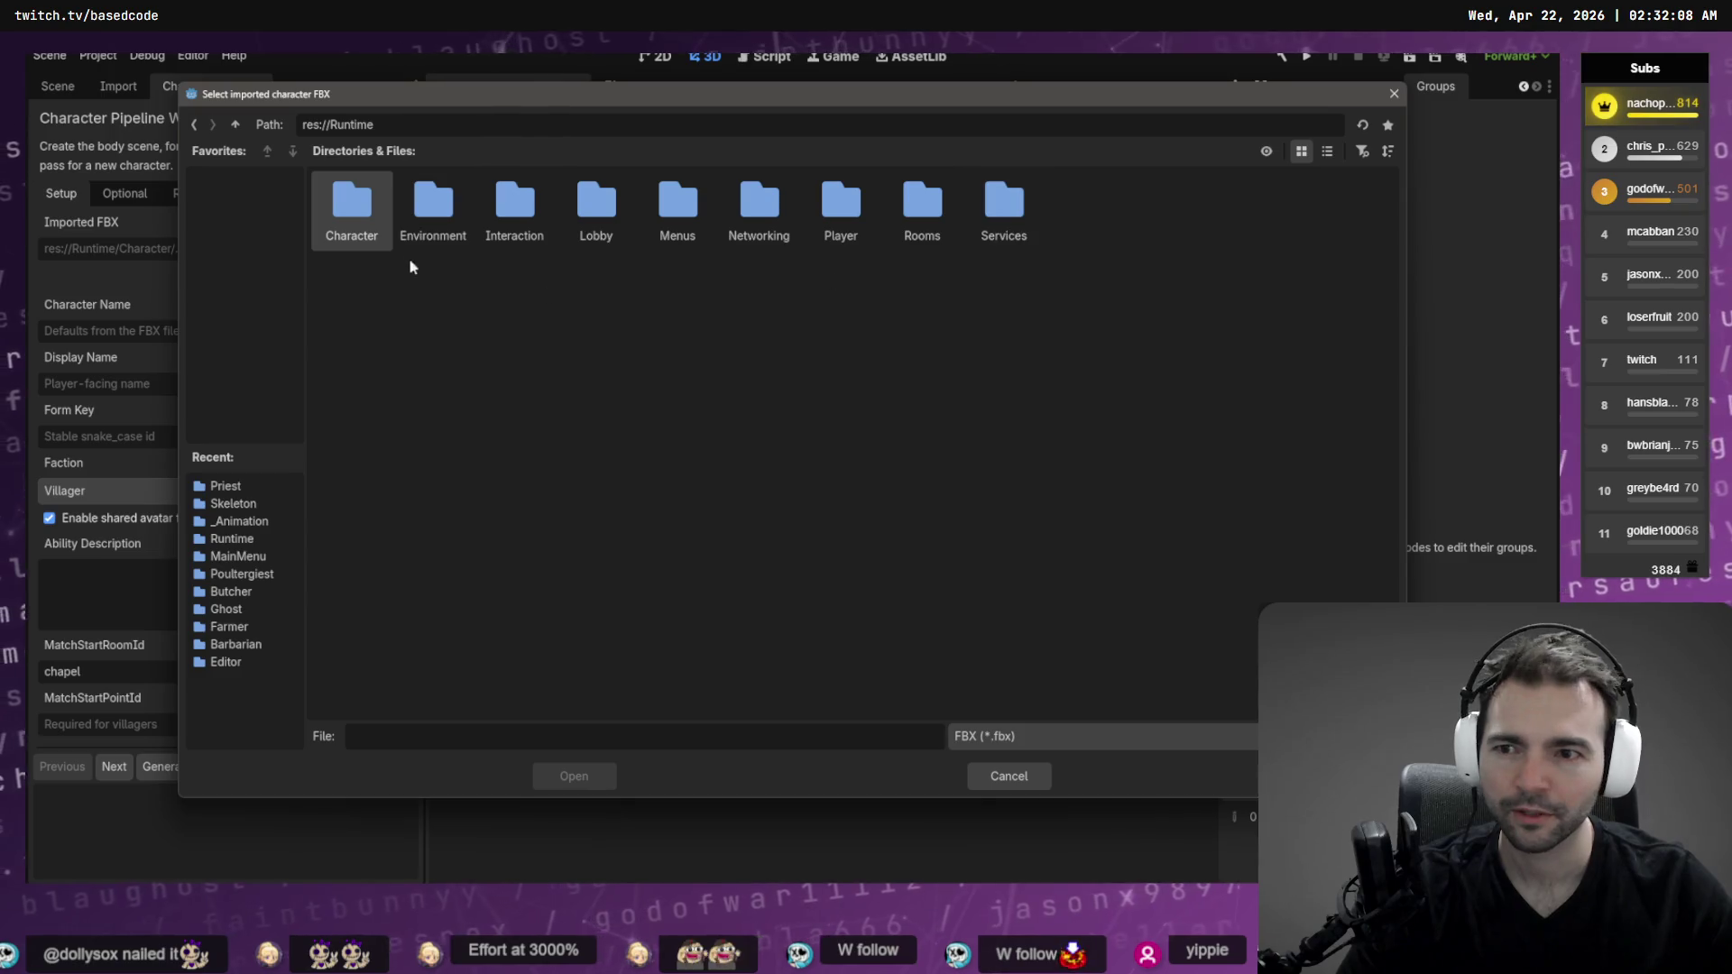
double_click(352, 207)
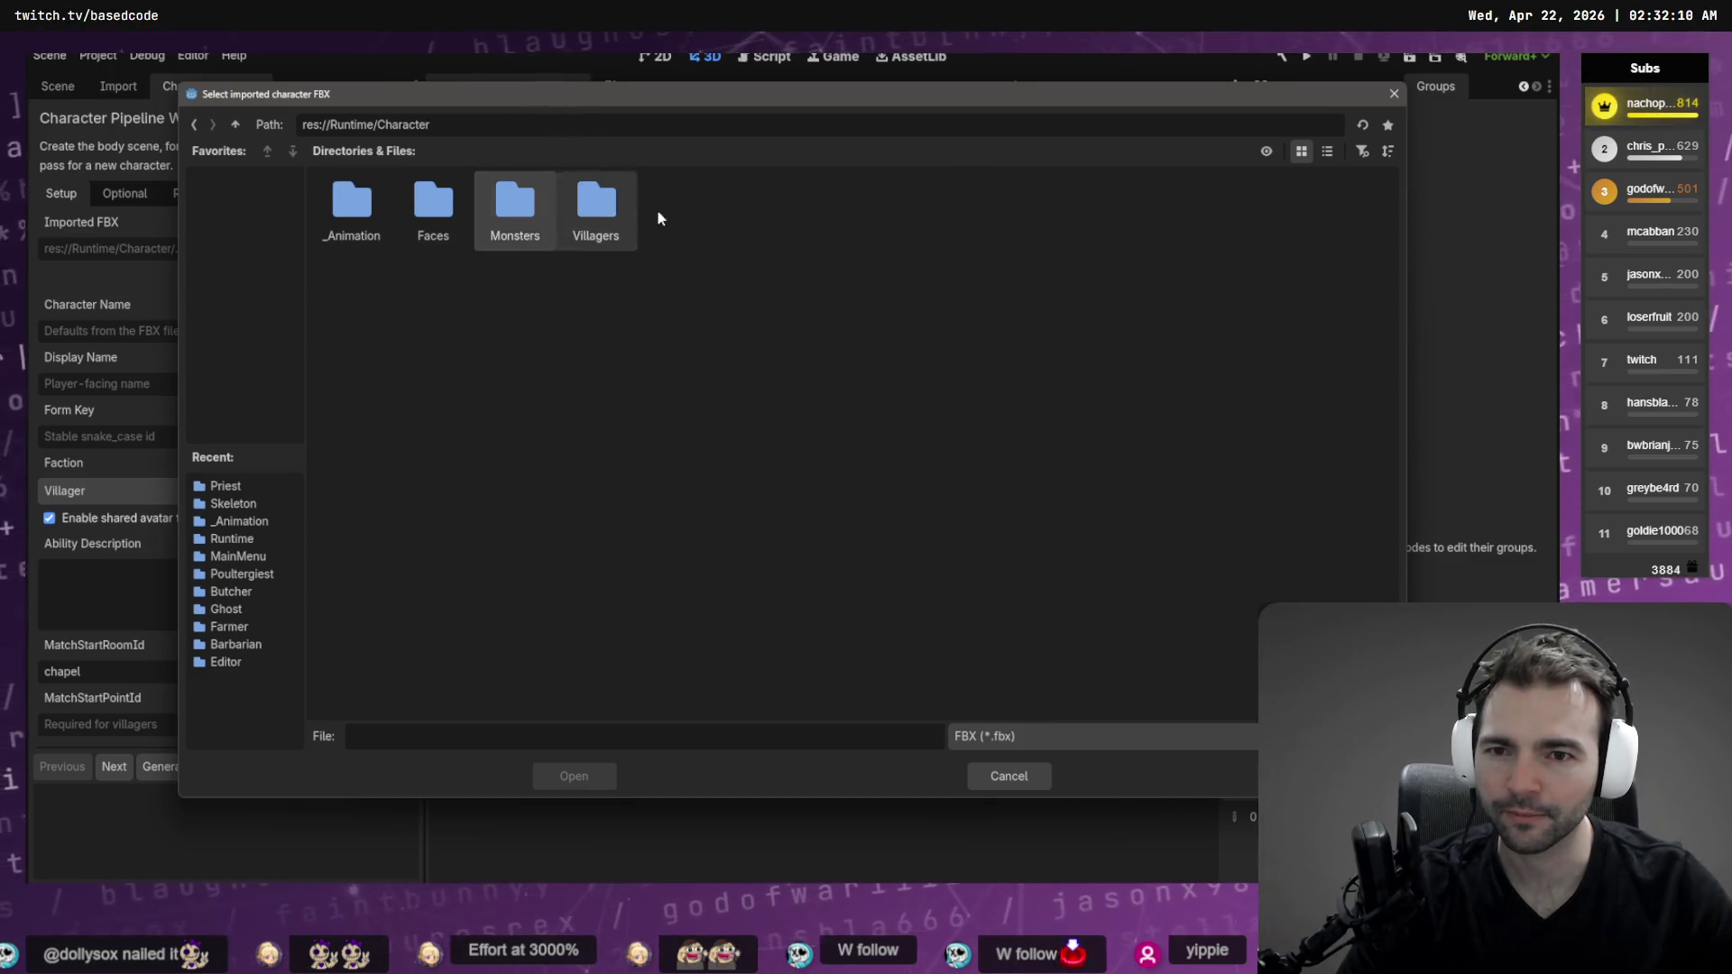
double_click(619, 214)
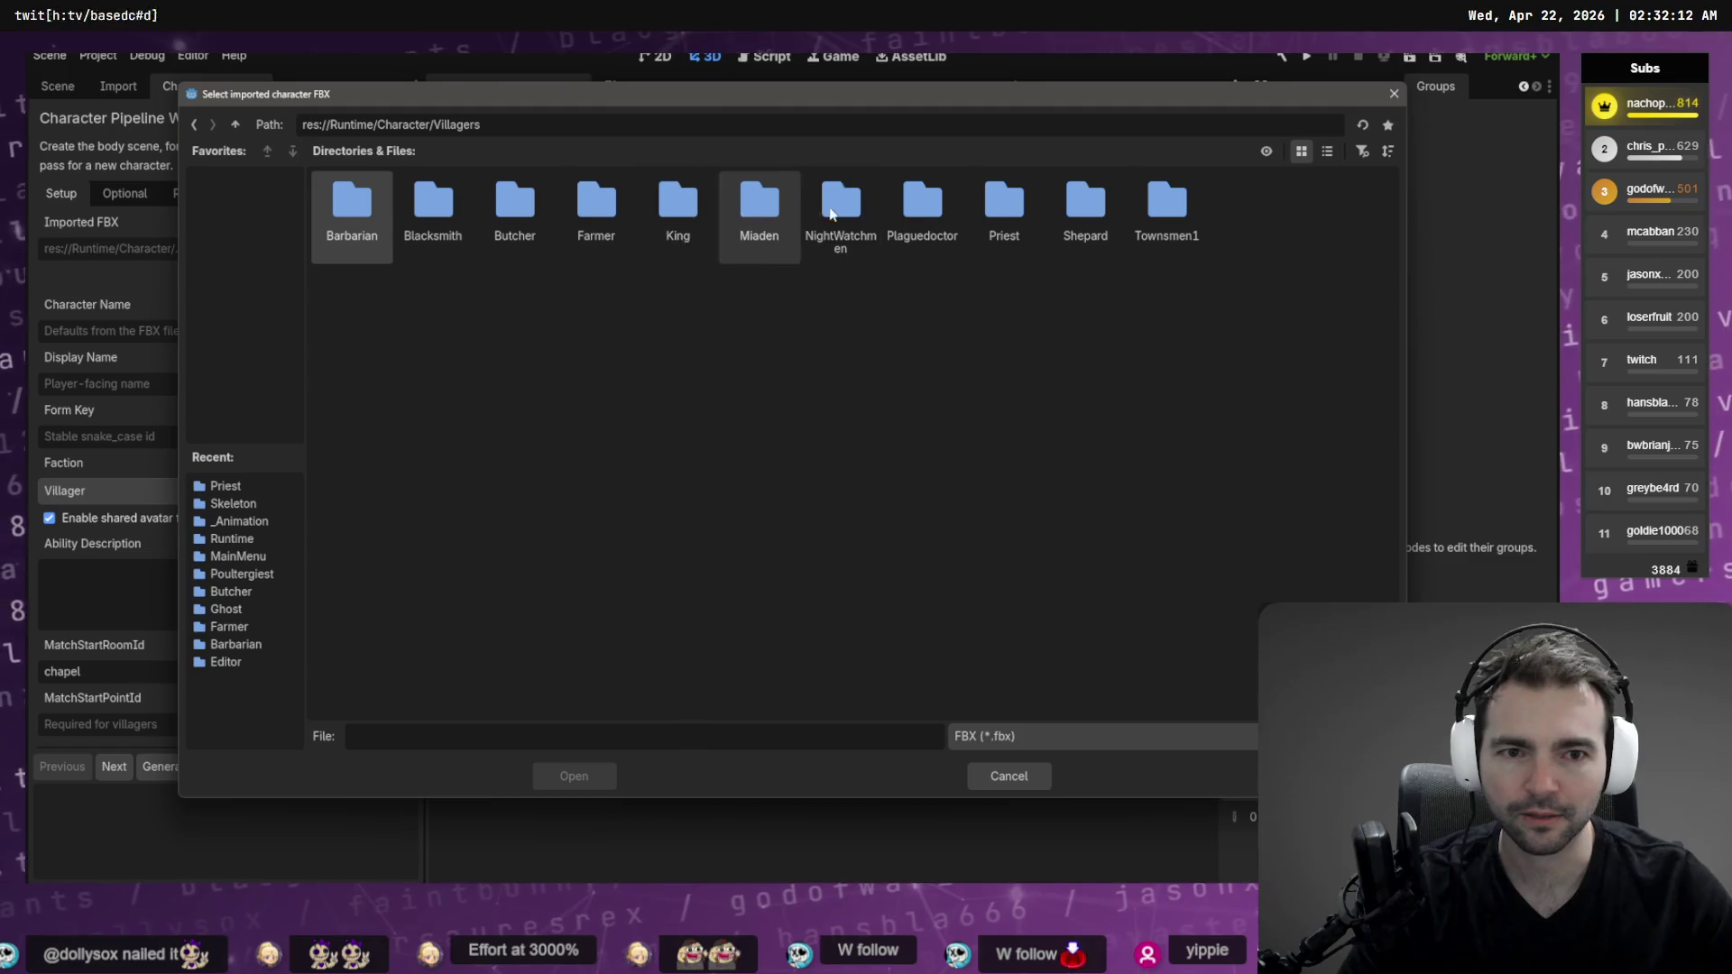
double_click(1004, 207)
click(451, 206)
double_click(451, 206)
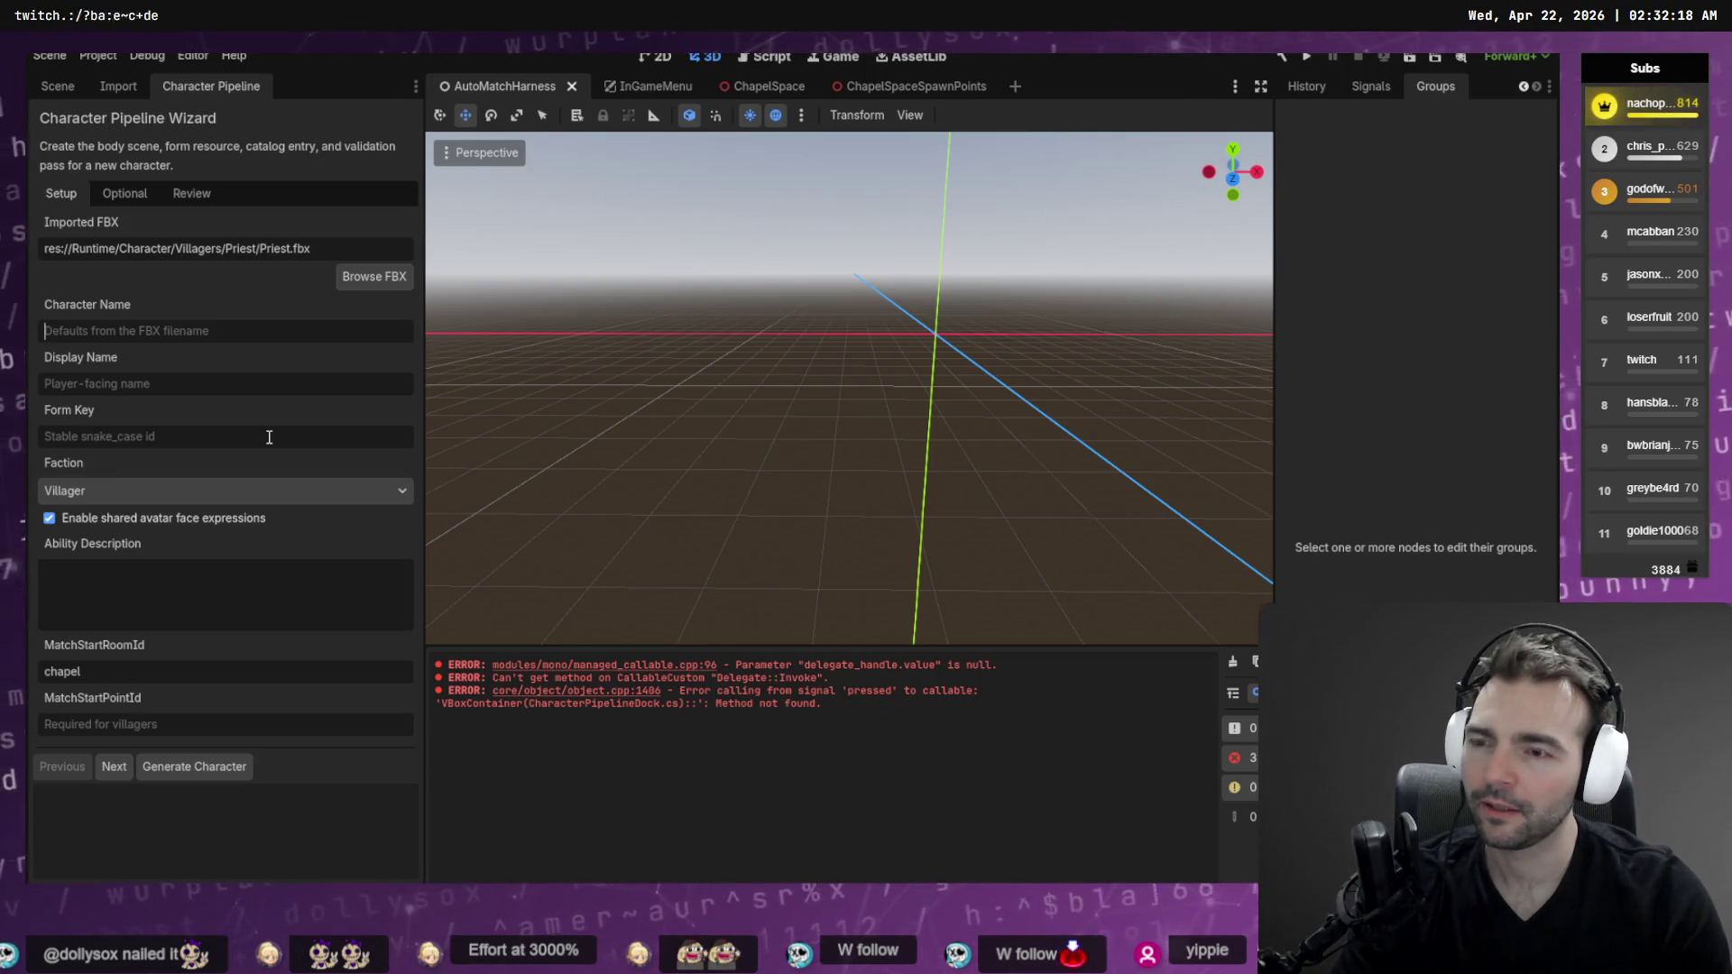
Set Character Name and Display Name to 'Priest' and Form Key to 'priest'
text(Priest)
key(Tab)
text(priest)
key(Tab)
text(pr)
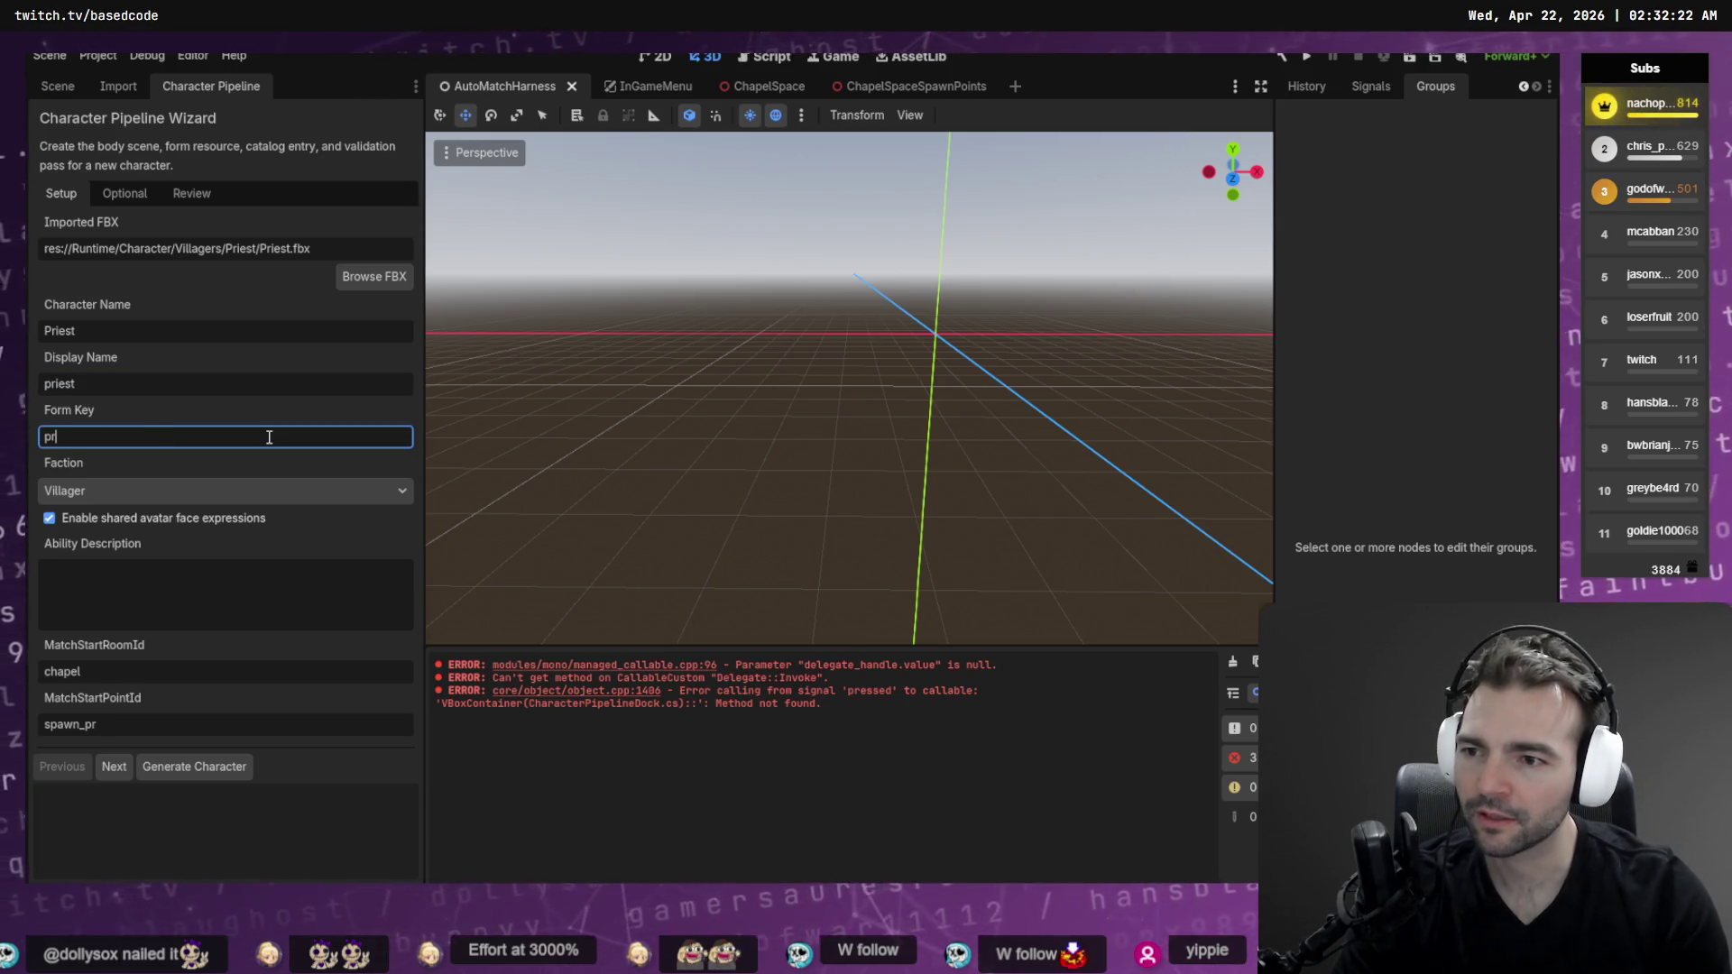
text(iest)
key(shift+Tab)
key(BackSpace)
key(BackSpace)
key(BackSpace)
text(Priest)
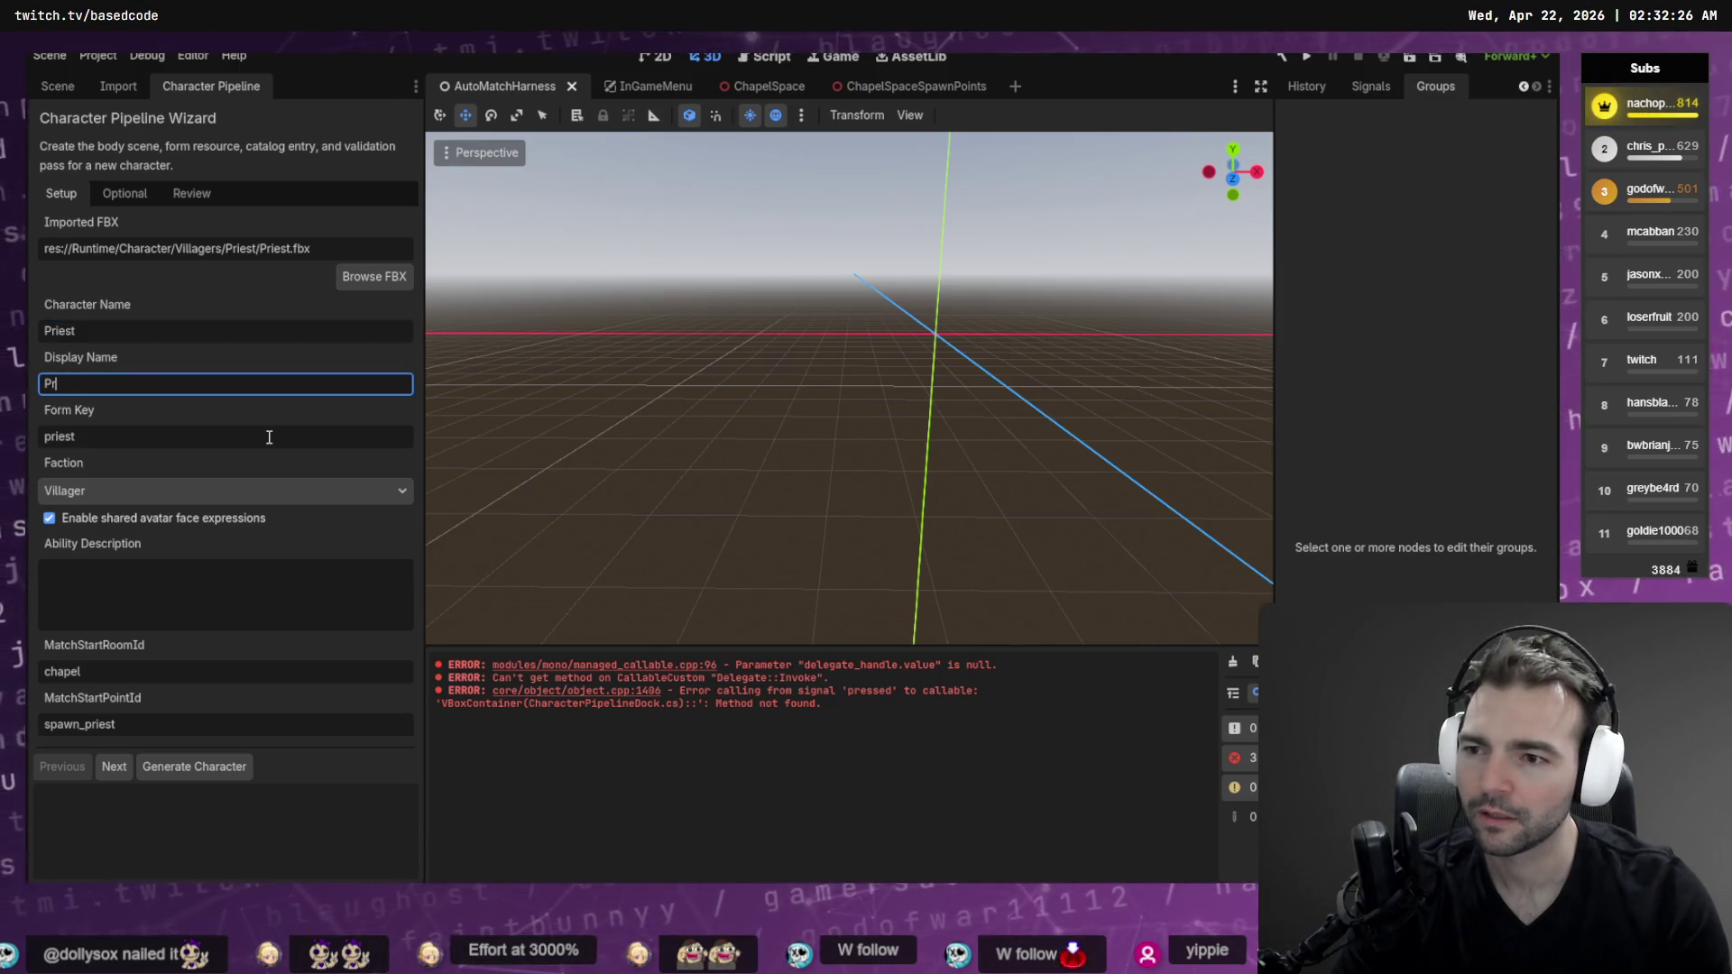
key(Tab)
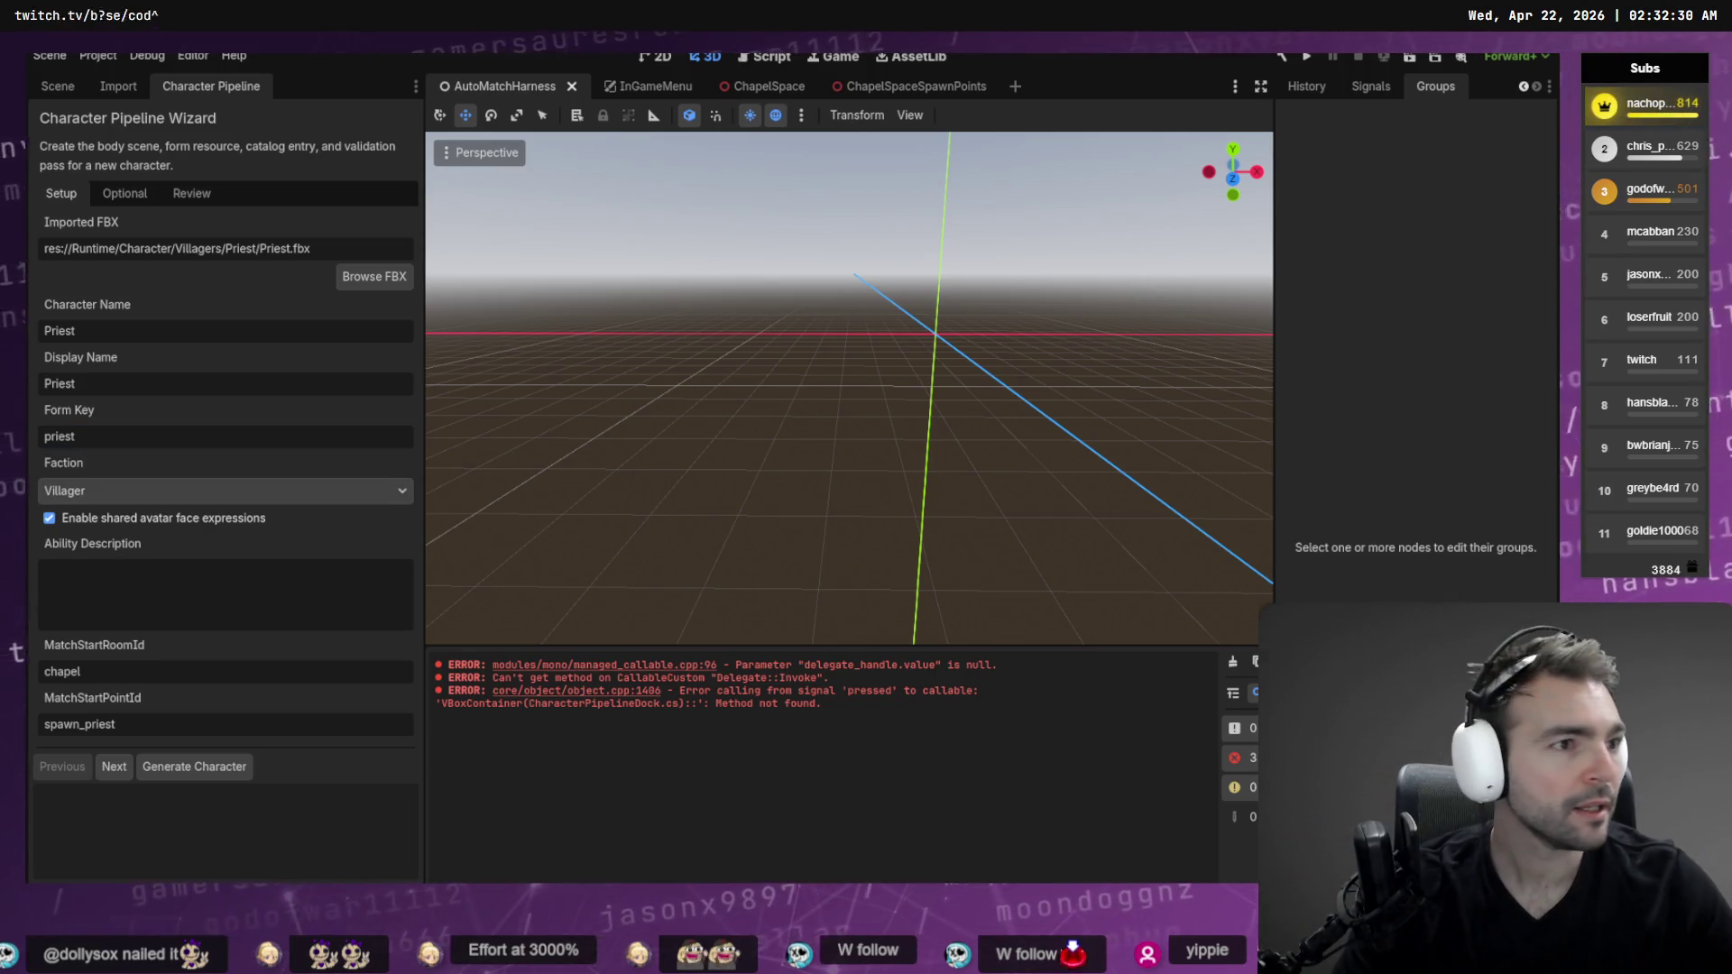
Copy the Priest description from the tldraw whiteboard into the Ability Description field
scroll(983, 620, down, 5)
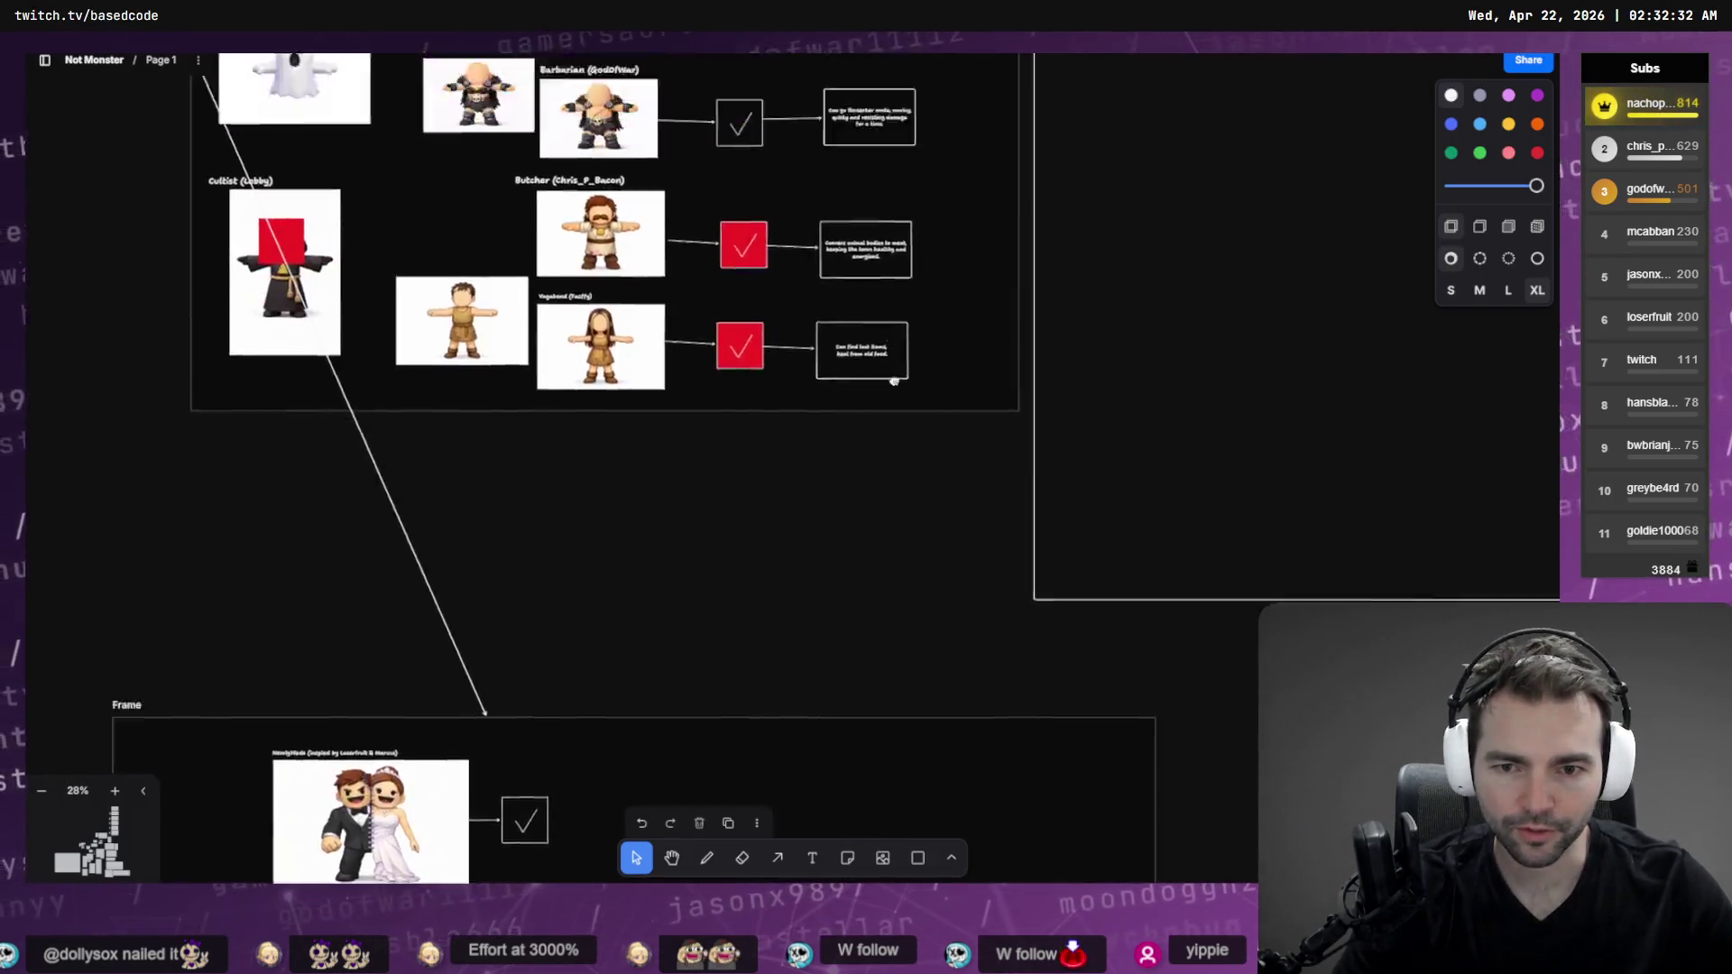
scroll(760, 423, up, 8)
scroll(761, 423, up, 3)
double_click(802, 419)
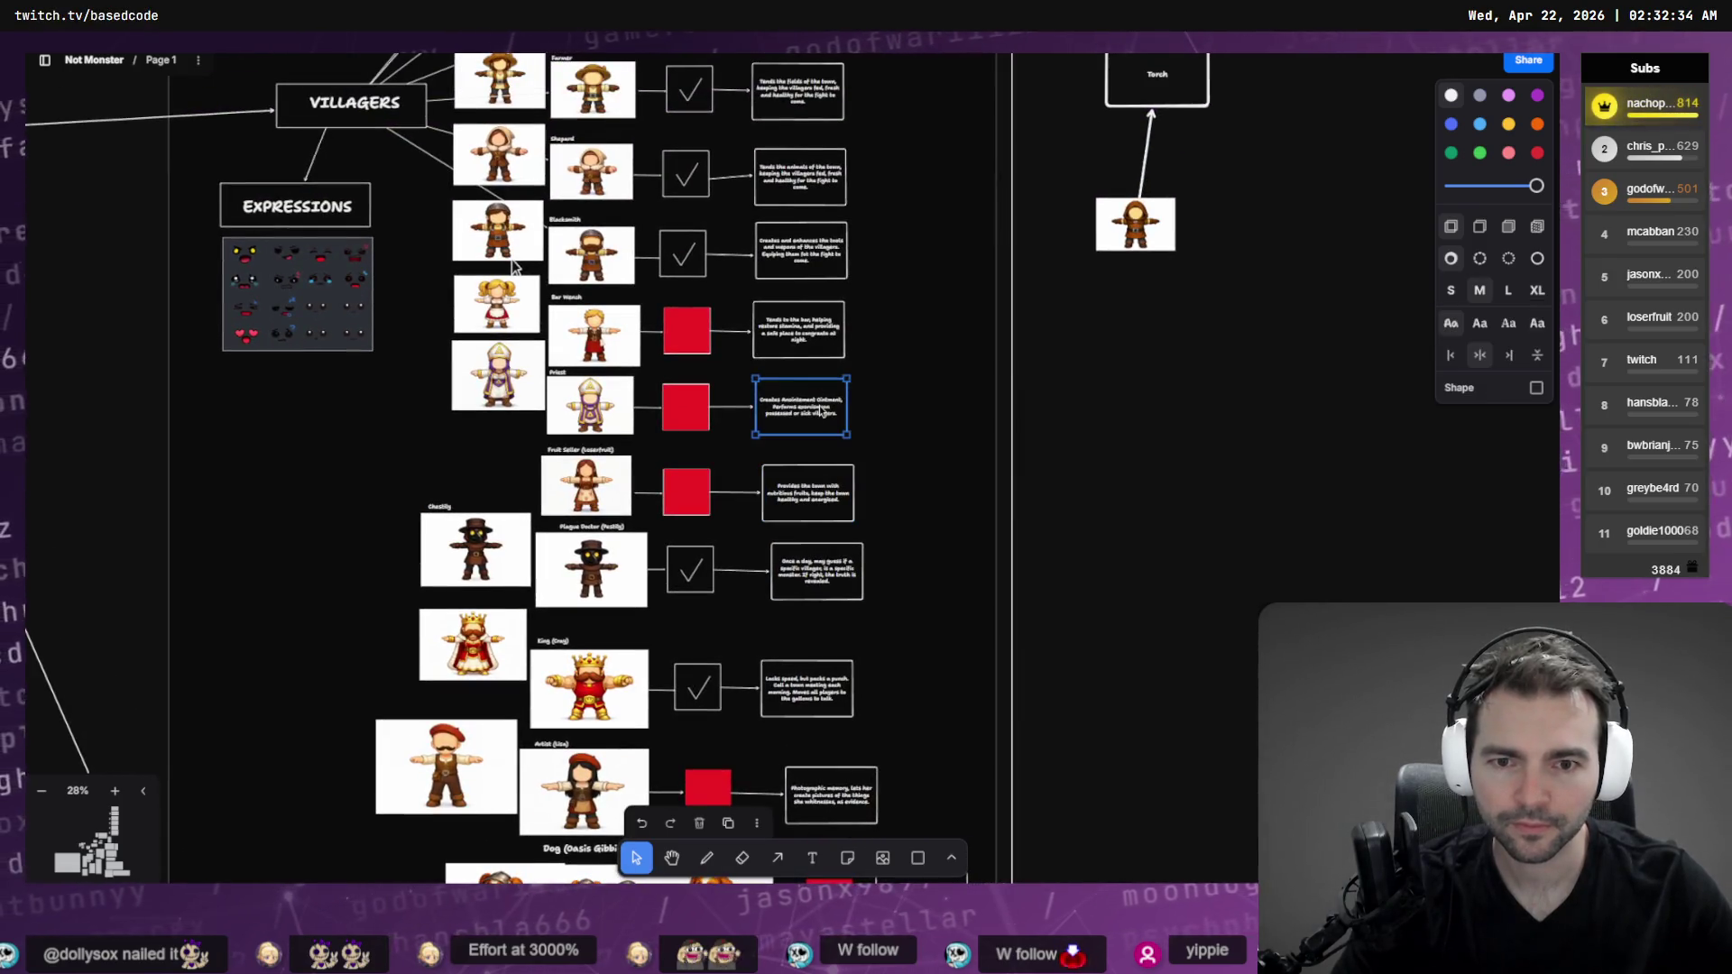
key(ctrl+c)
key(alt+Tab)
click(278, 578)
key(ctrl+v)
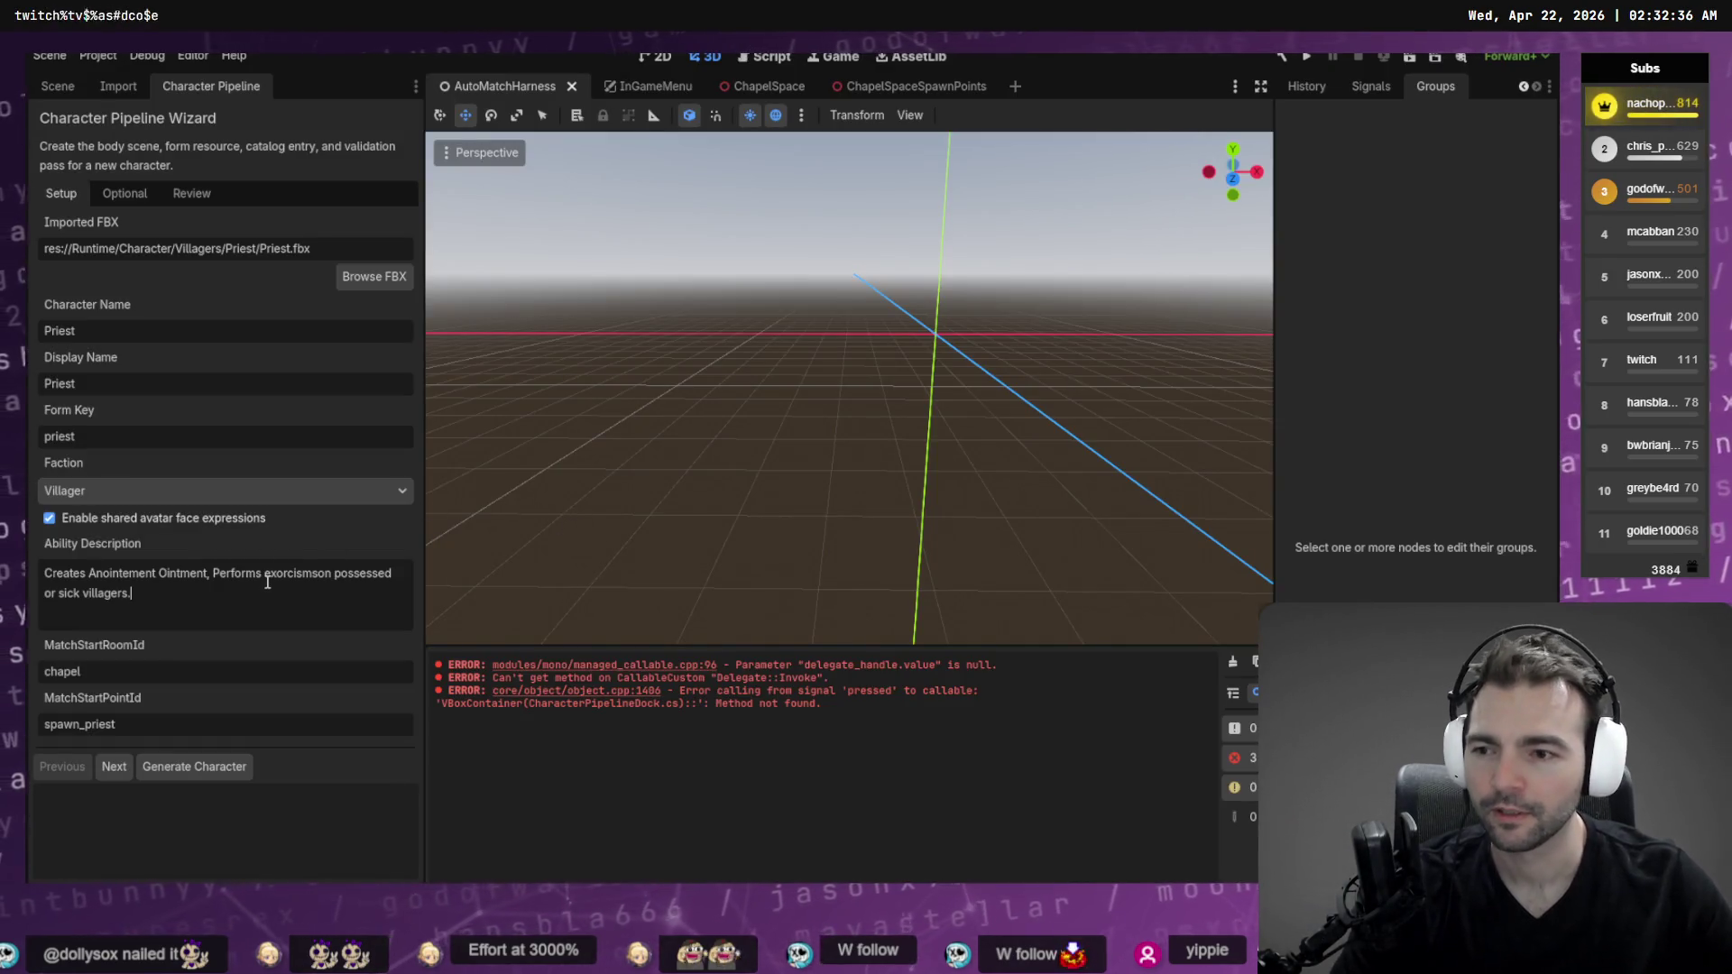
Turn on supporter metadata on the Optional page and enter the creator's name
click(116, 766)
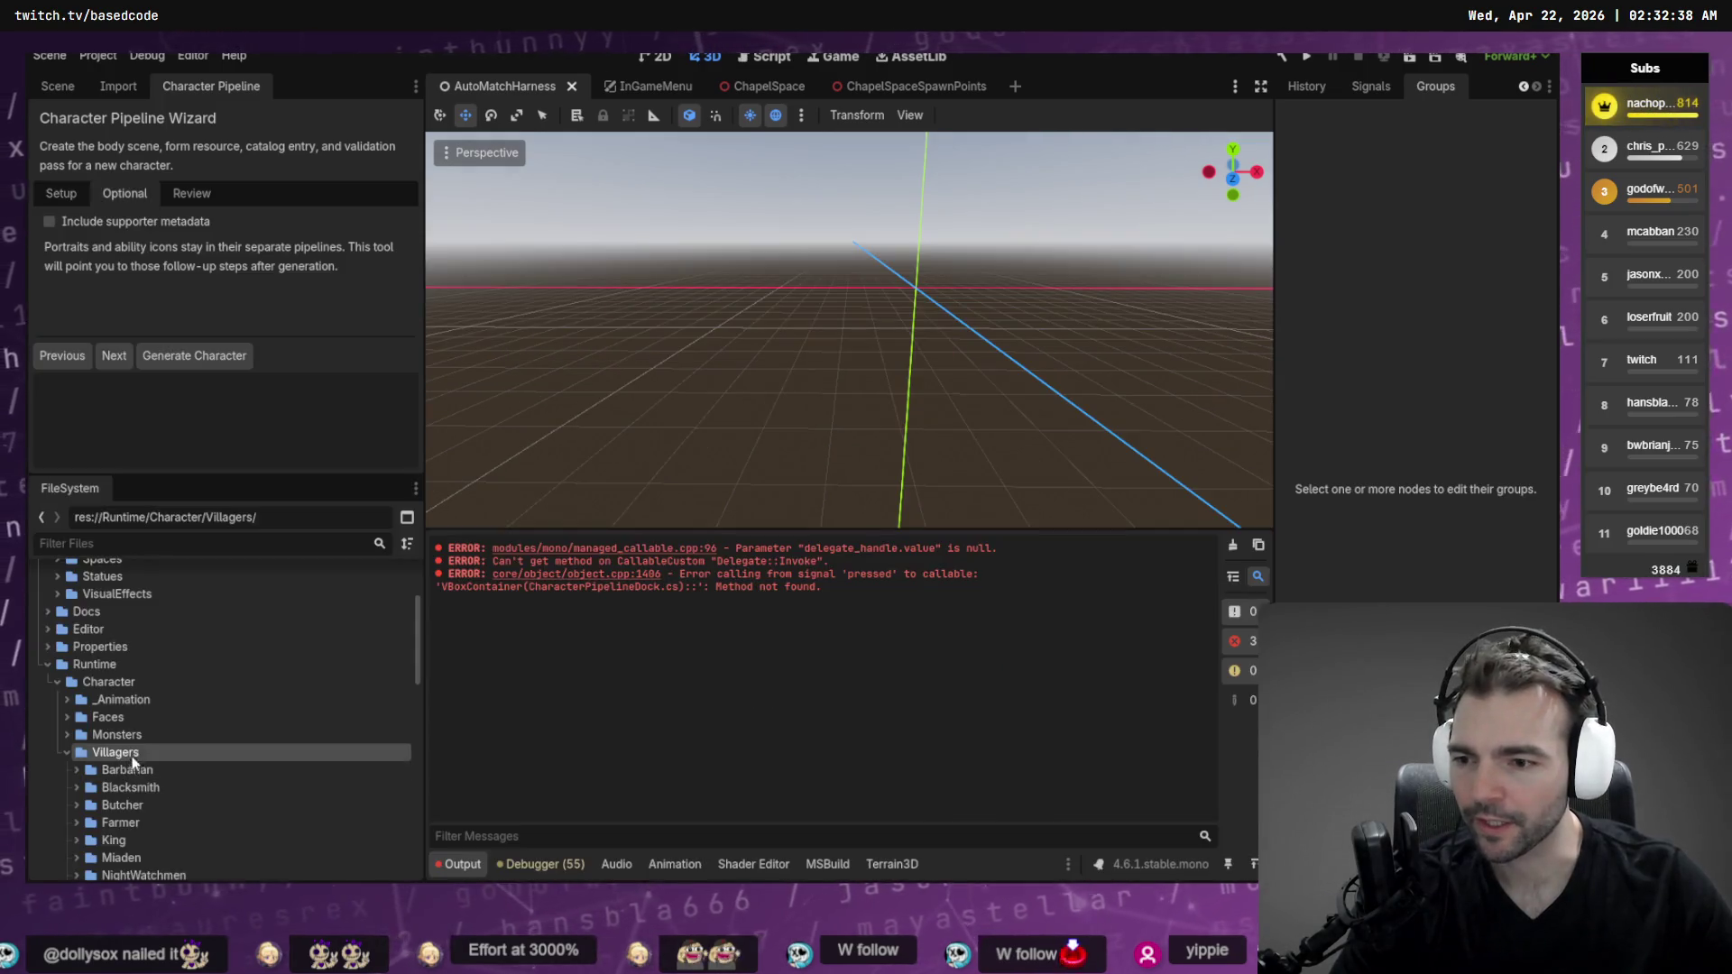
click(126, 221)
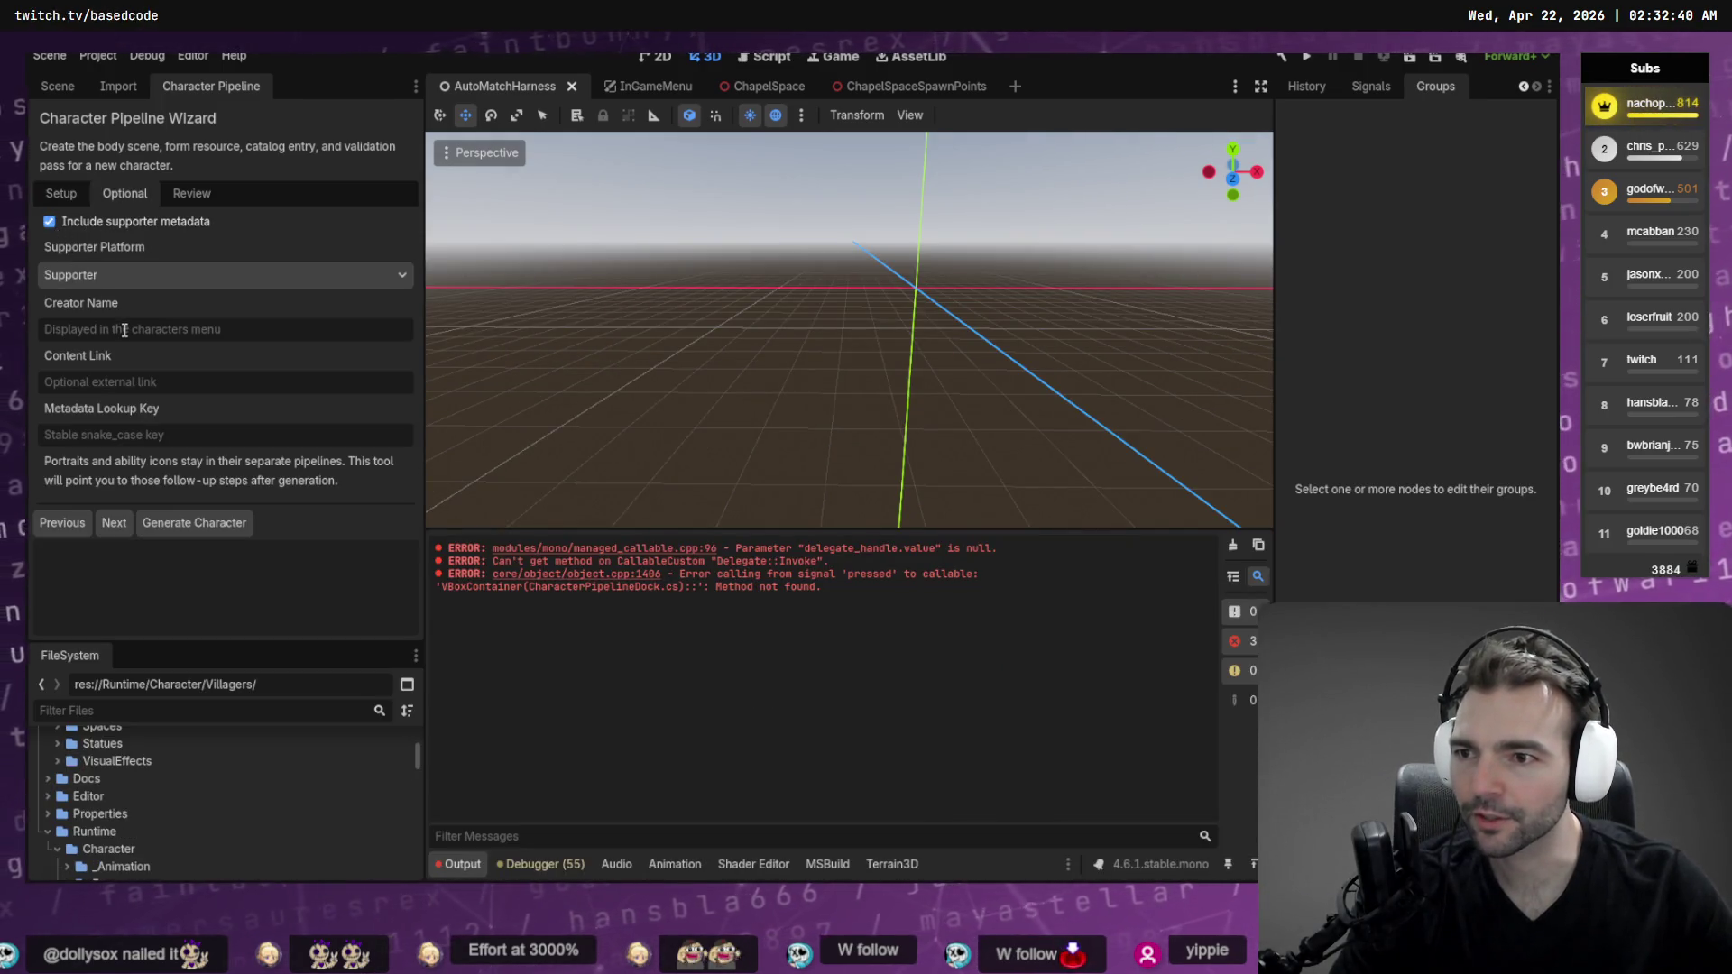
text(Nacho)
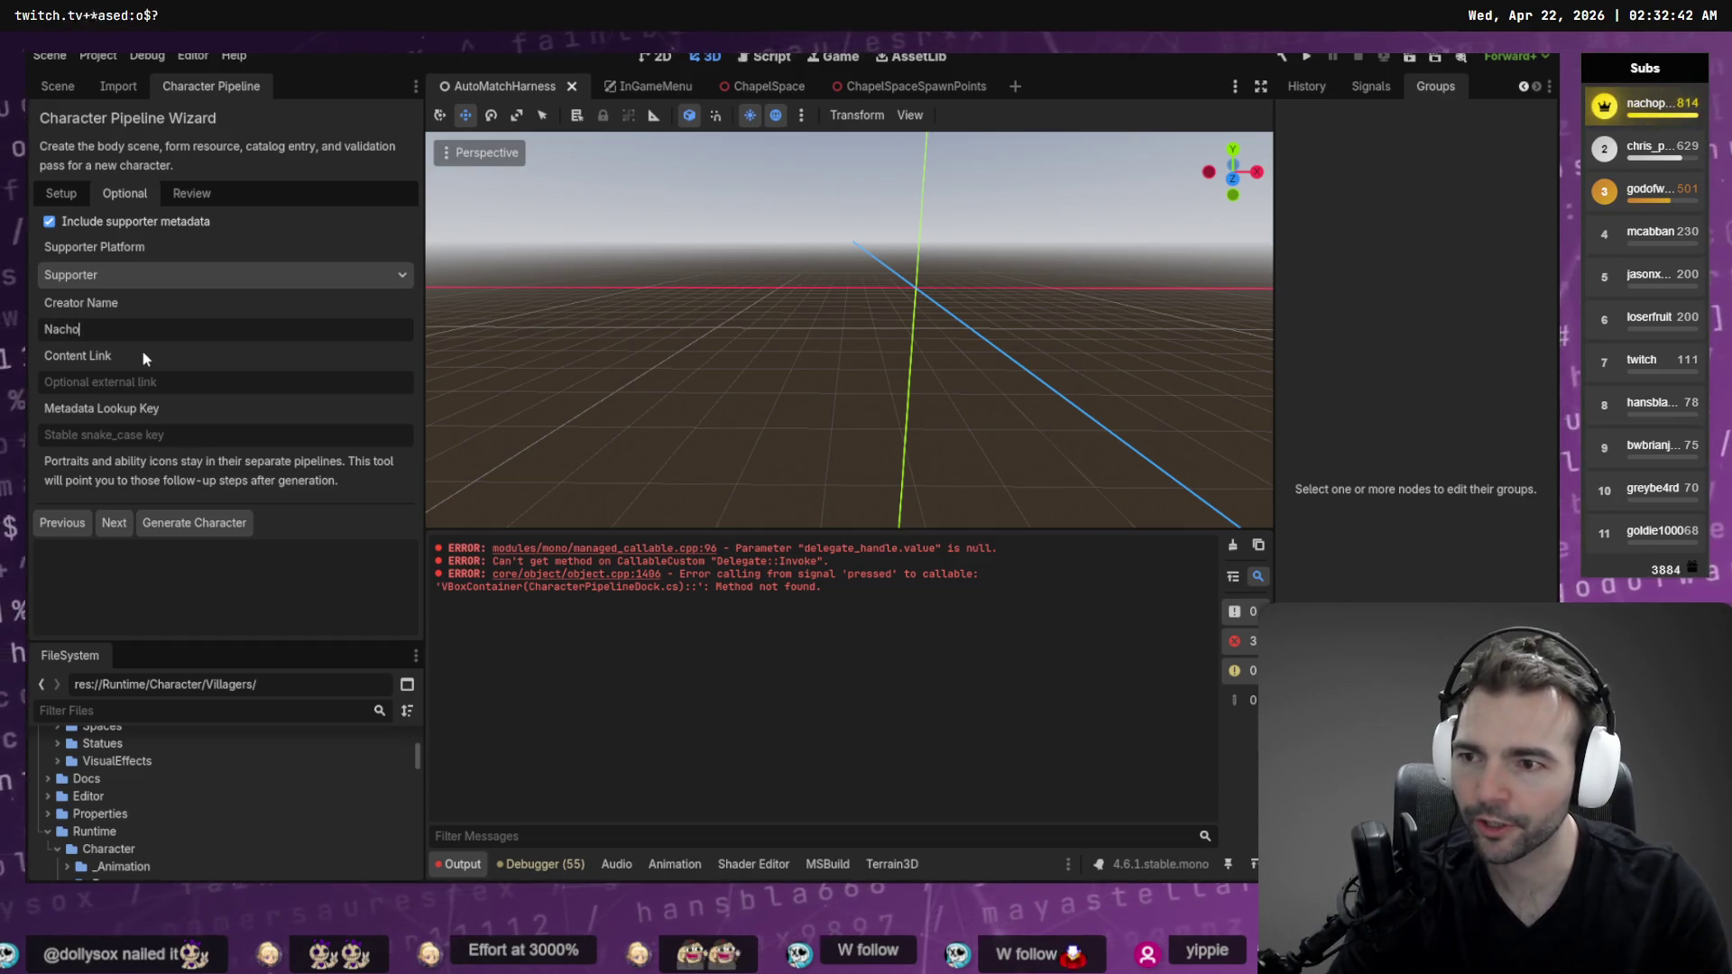
text(Pants)
key(Tab)
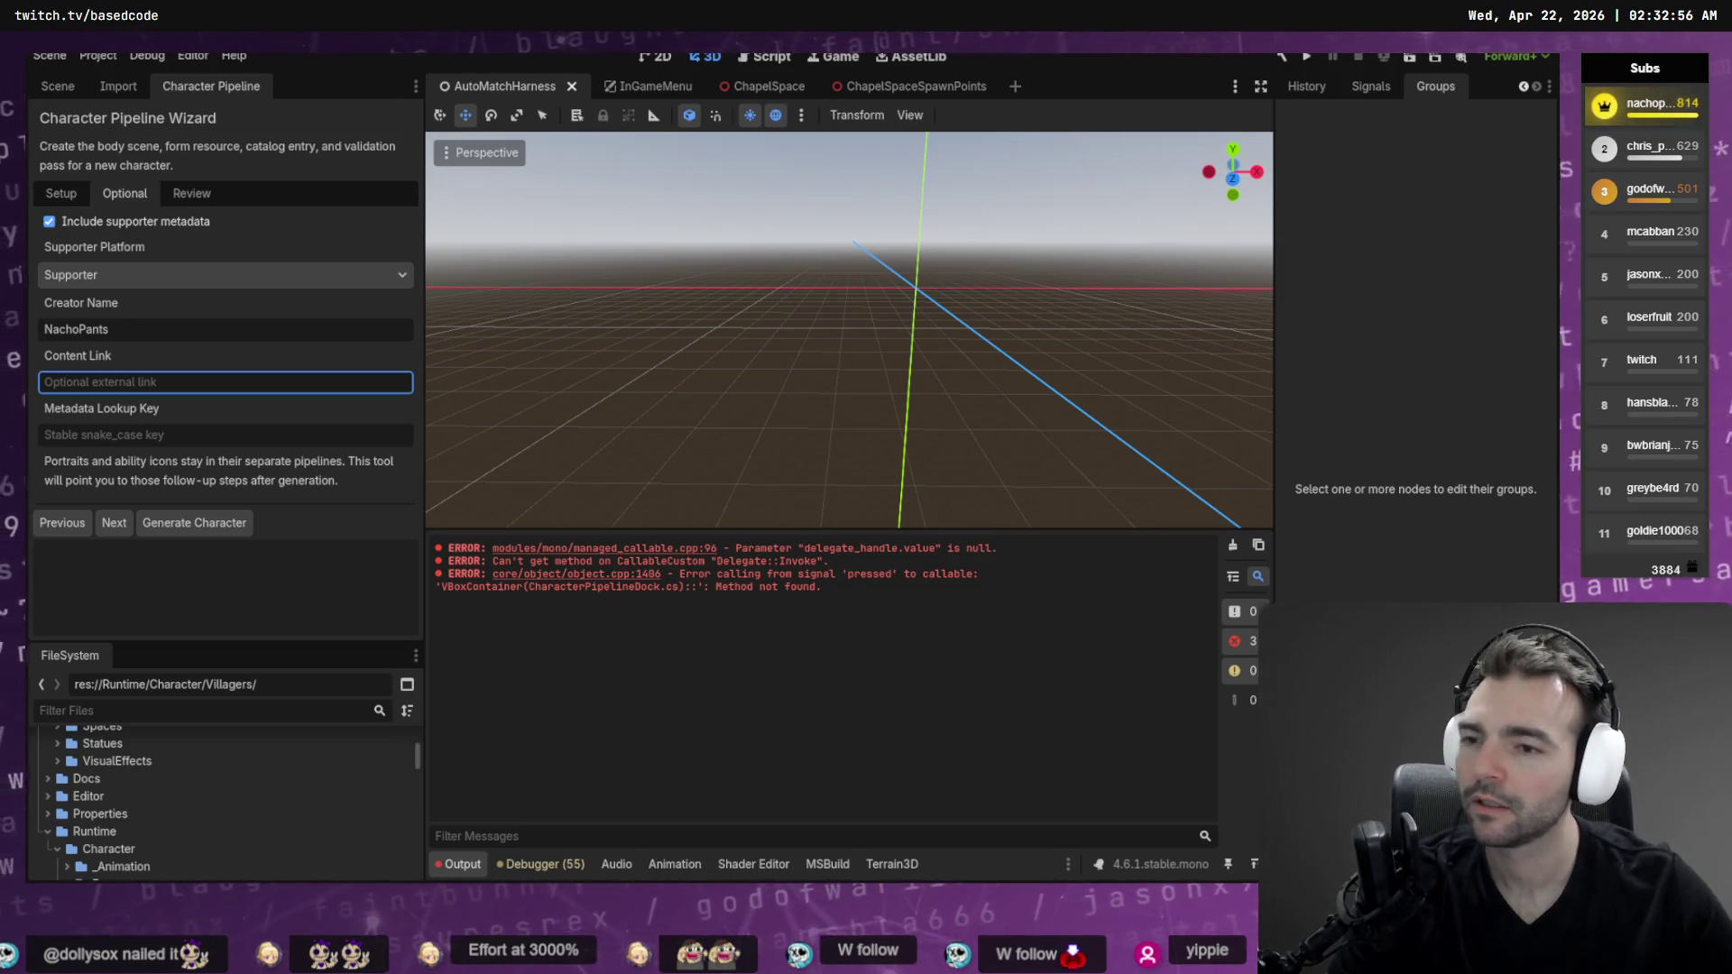
Paste the creator's channel link, set the metadata lookup key, and view the Review summary
click(206, 381)
key(ctrl+v)
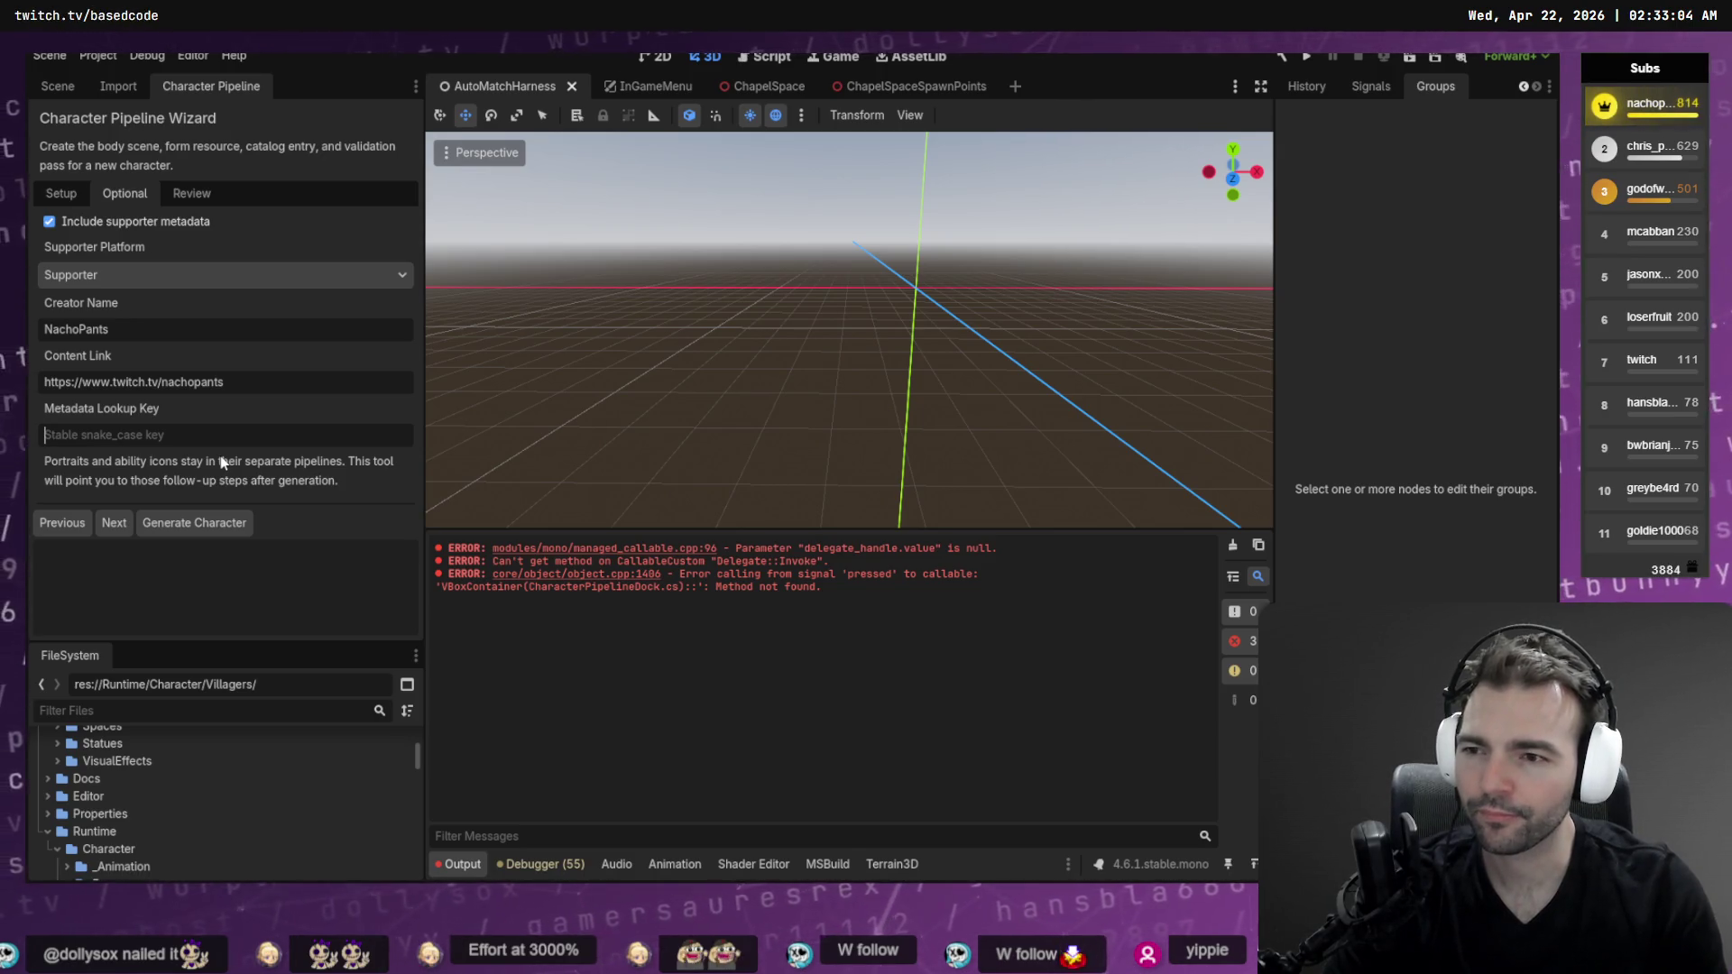
text(priest)
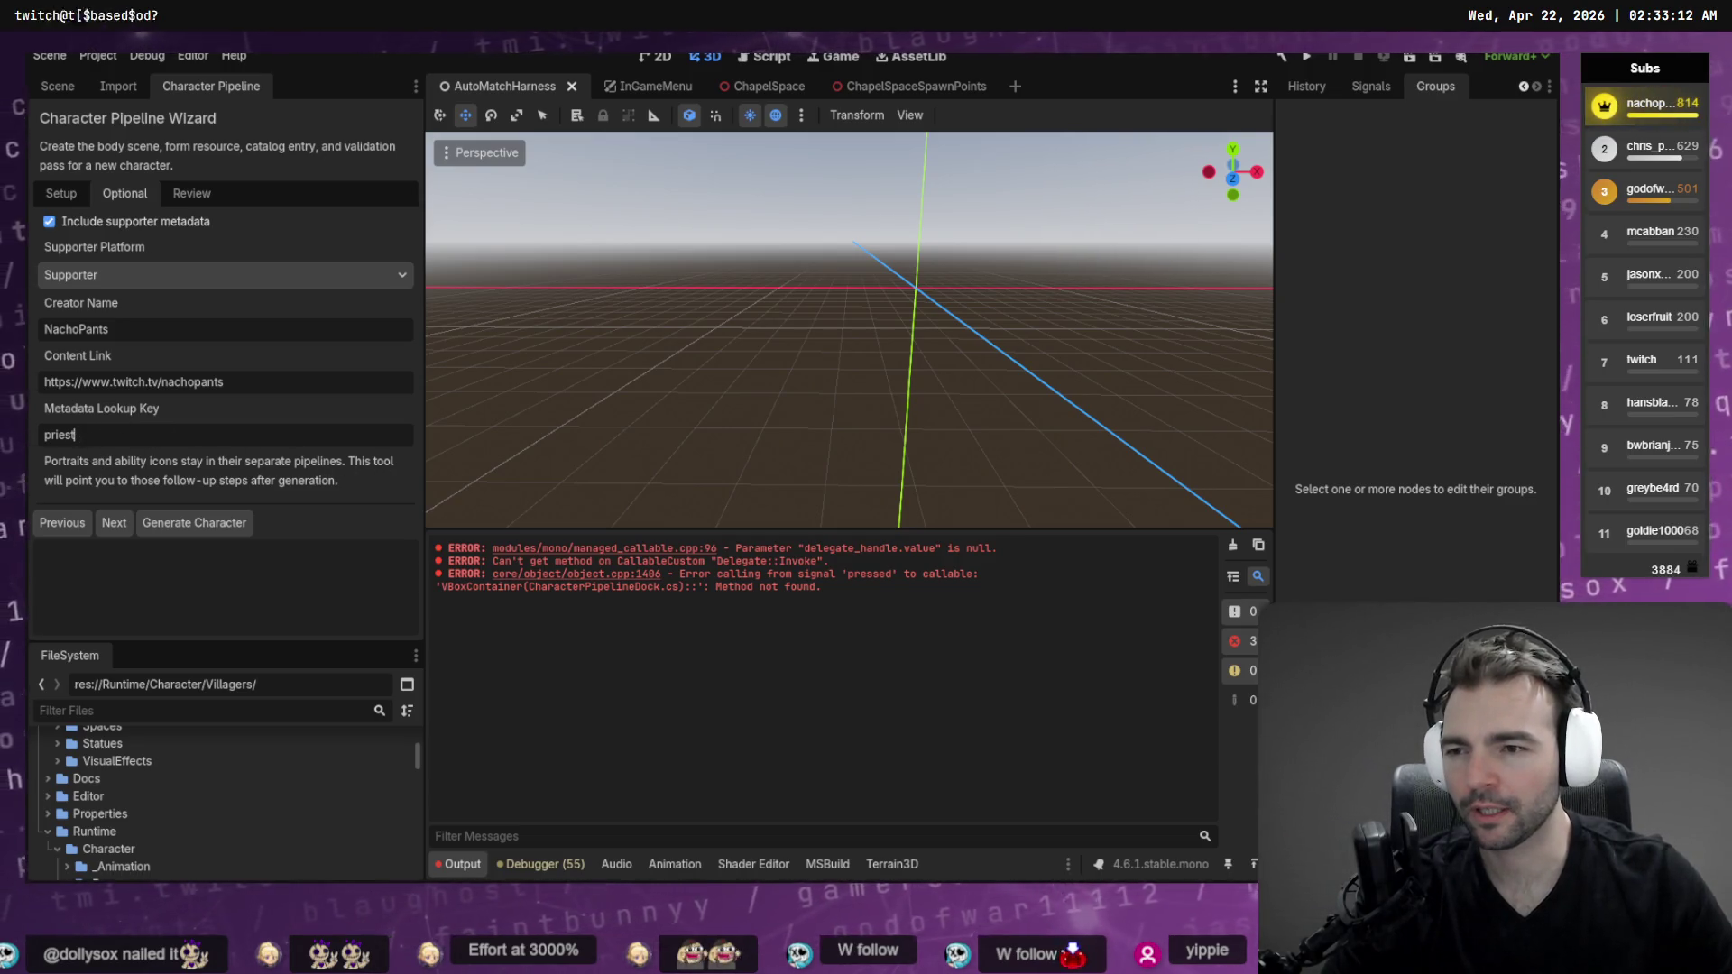
key(ctrl+a)
text(n)
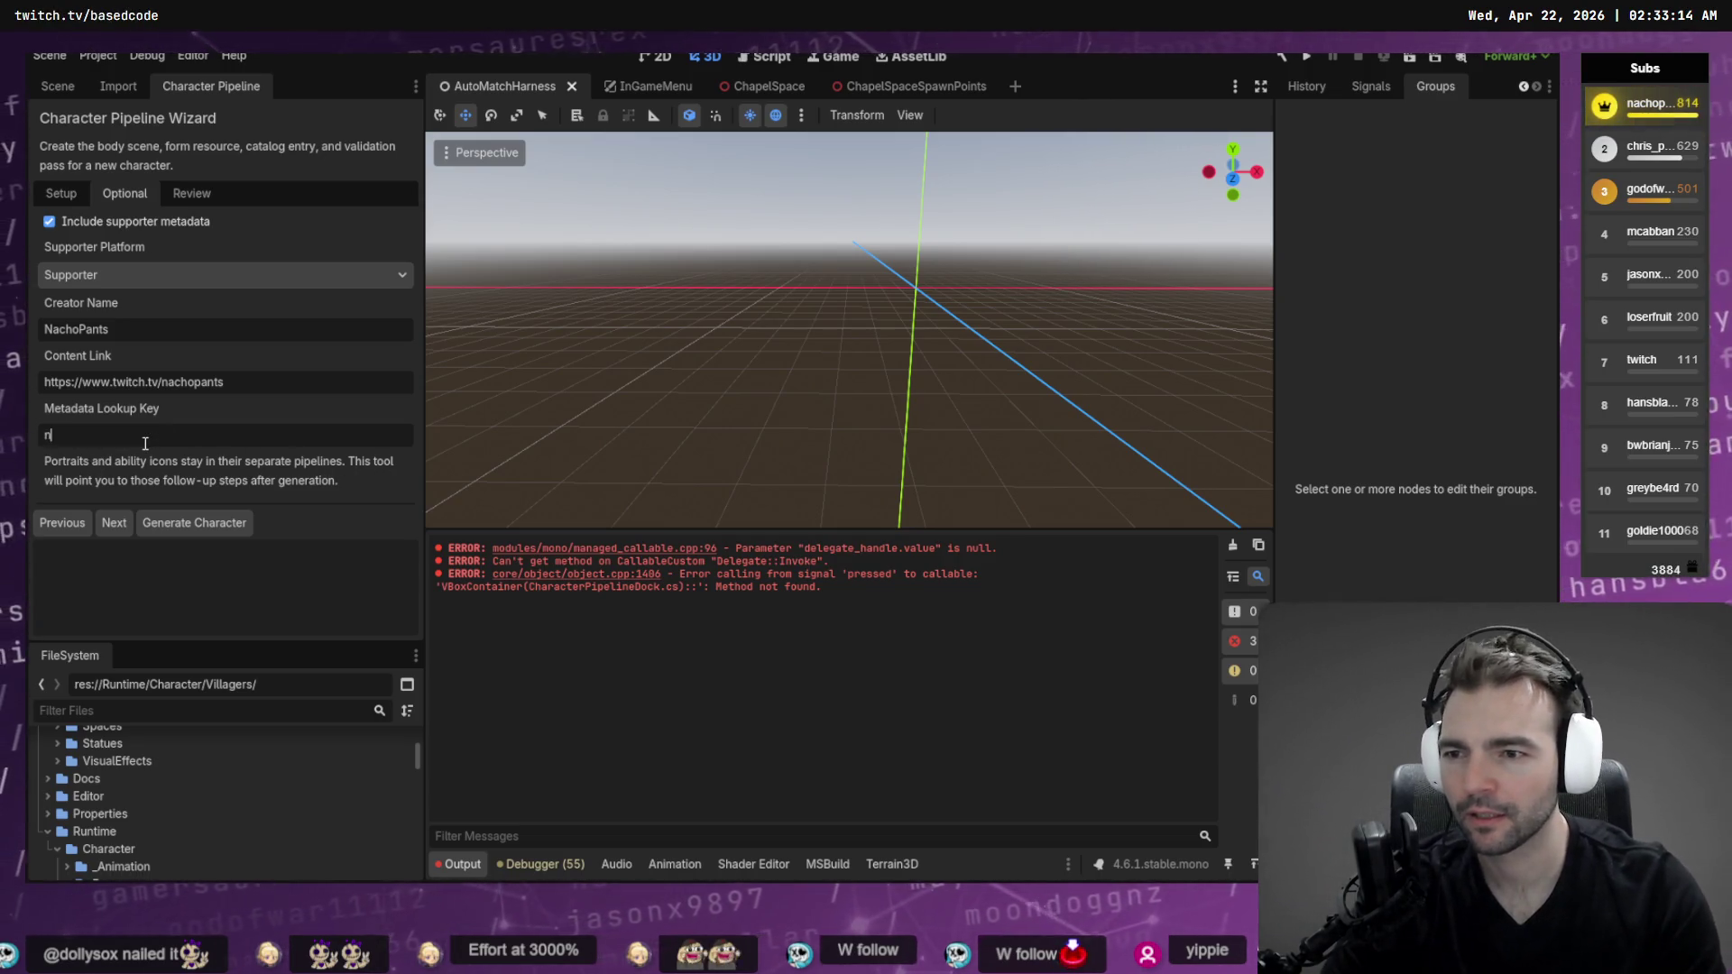
text(achopants)
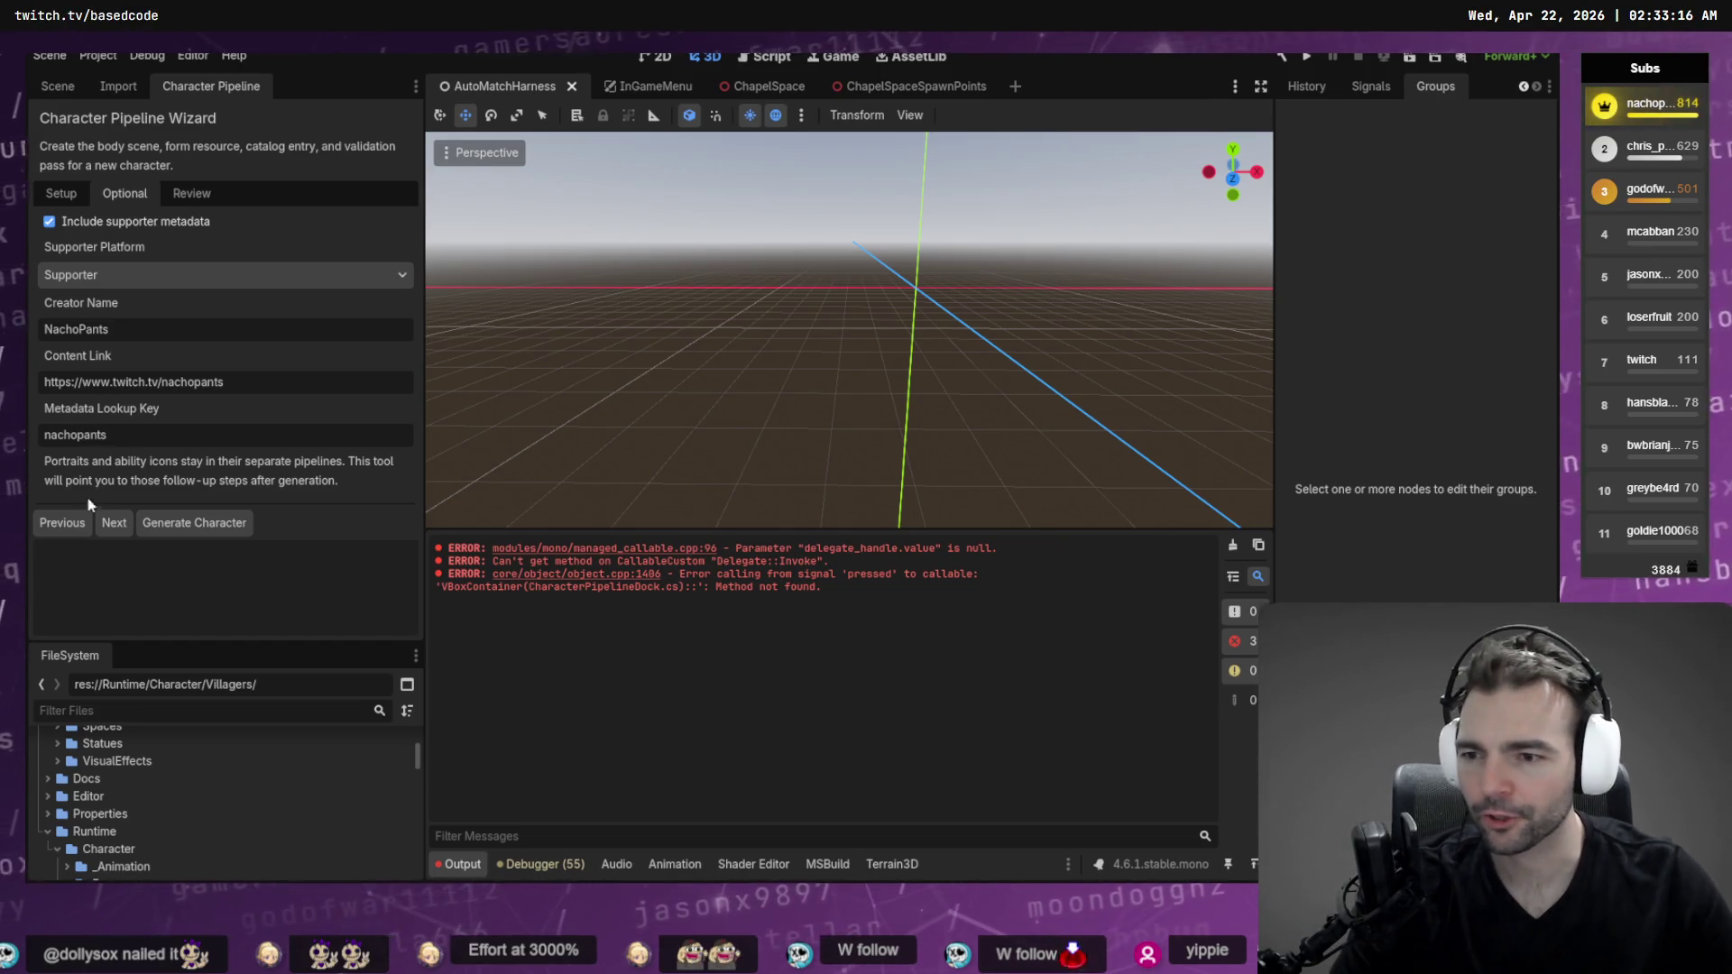
click(111, 529)
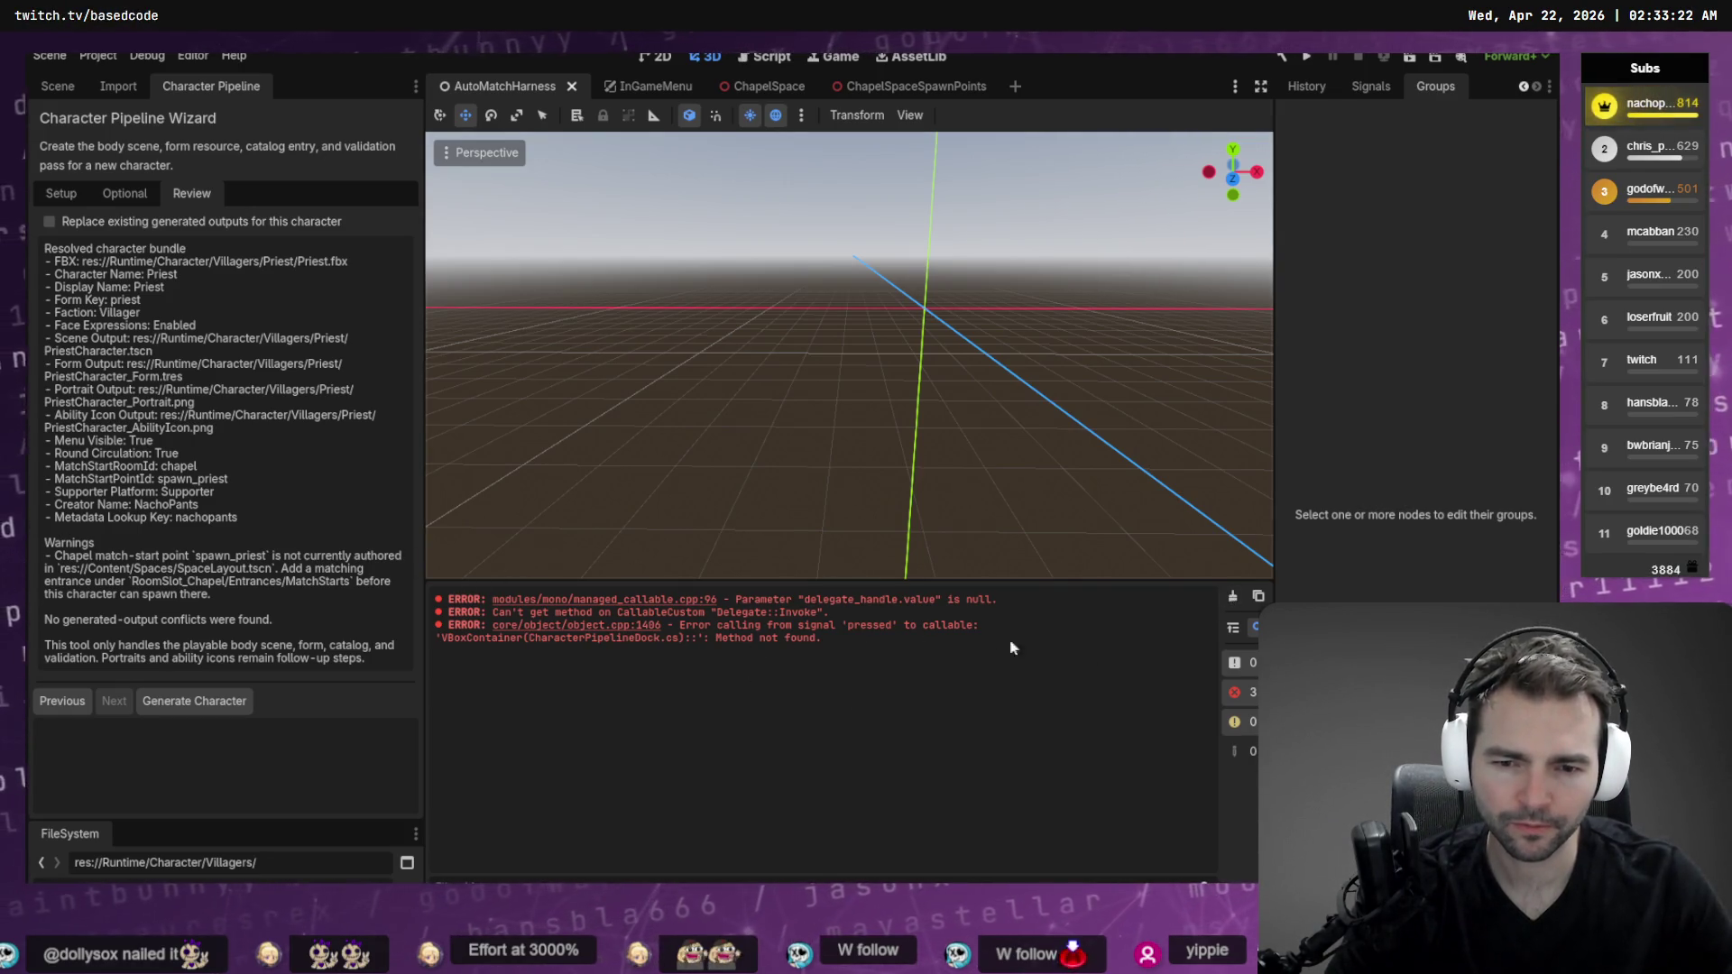
Clear the Output log and generate the Priest, which fails on the missing humanoid retarget block
click(1232, 596)
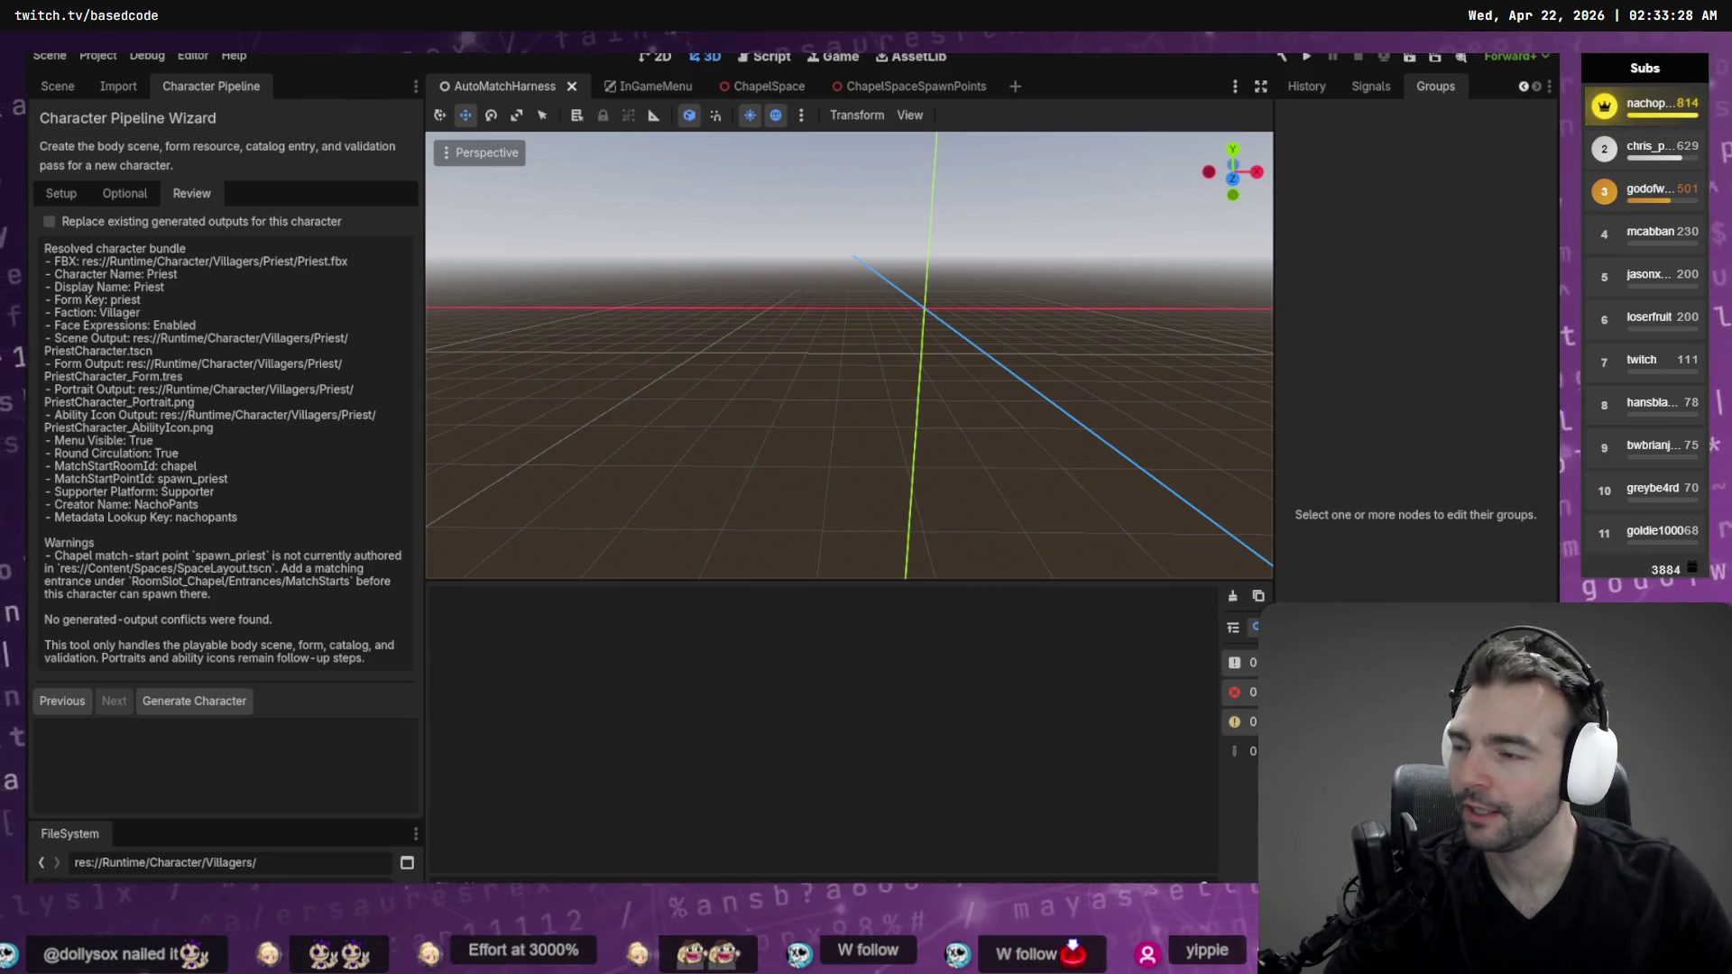
click(194, 701)
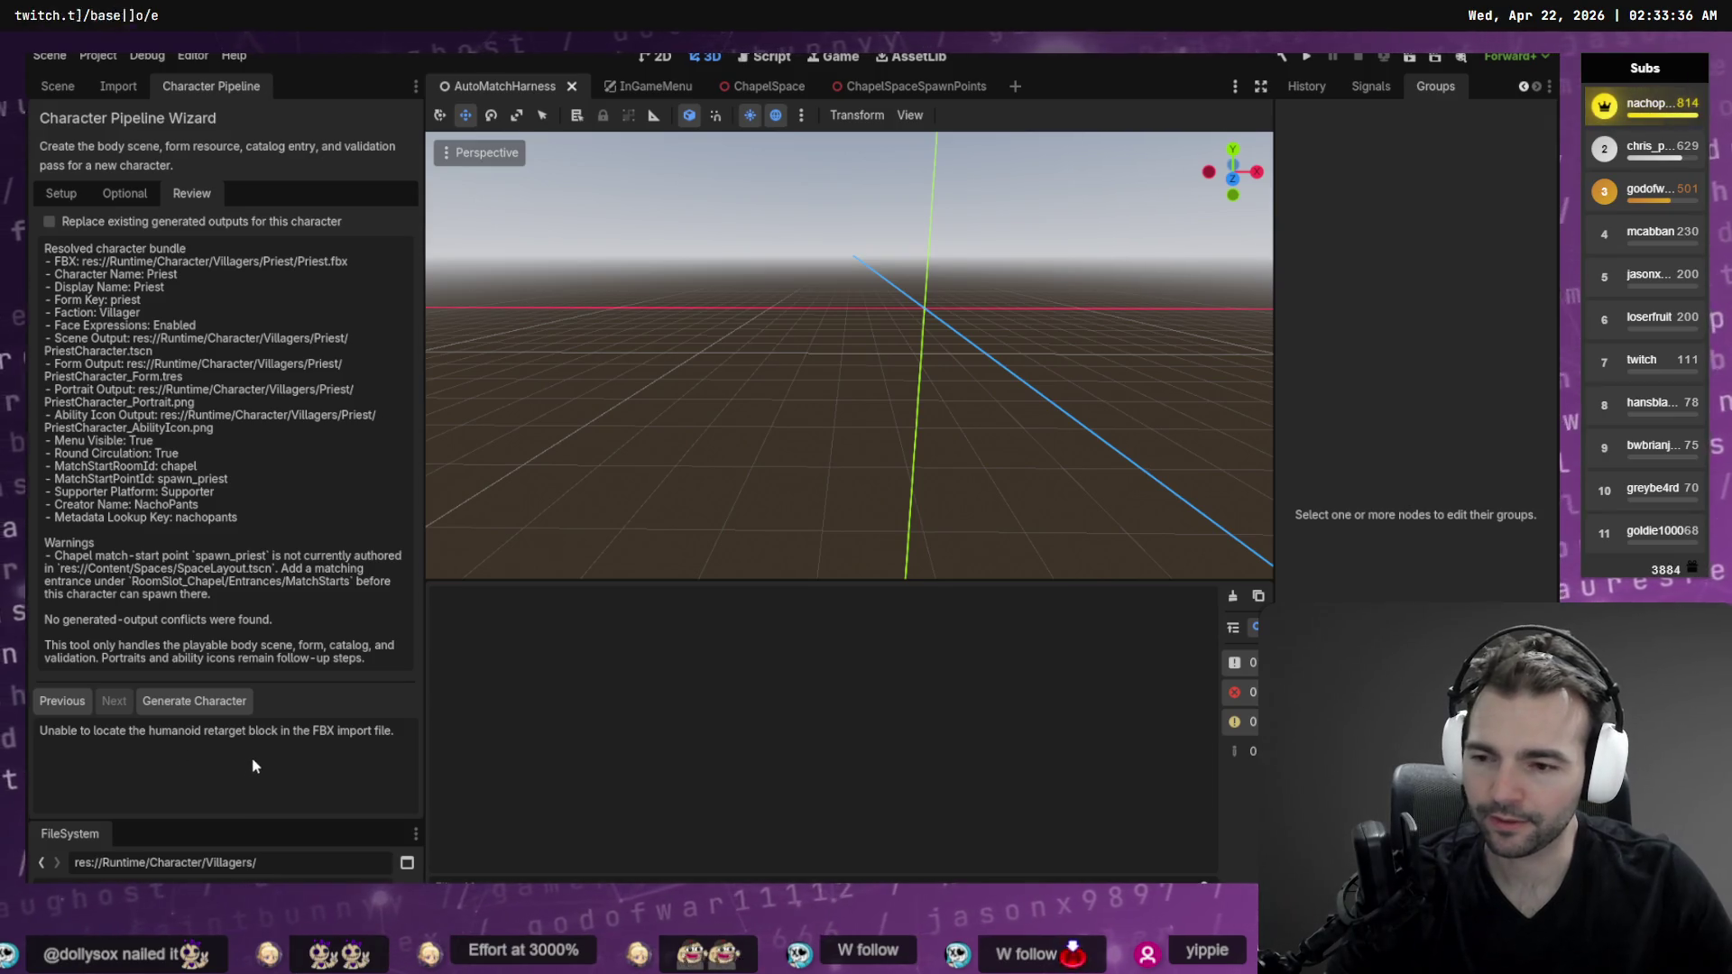
key(alt+Tab)
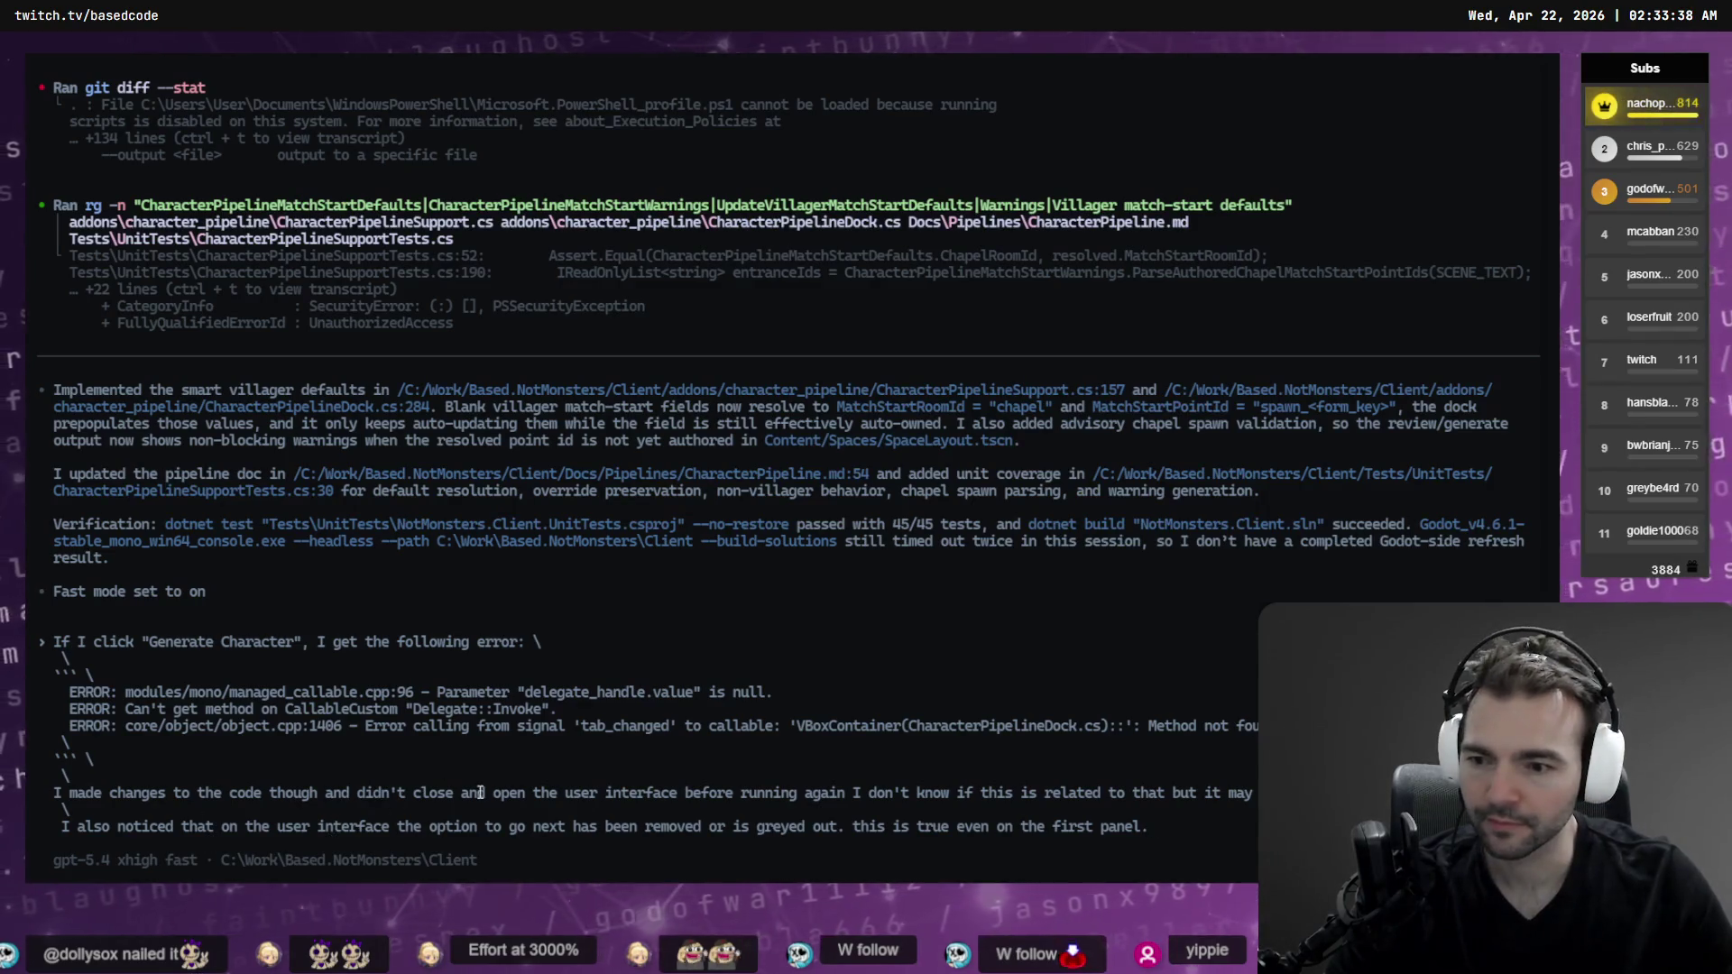
Delete the previously pasted error lines from the drafted Codex prompt
key(ctrl+BackSpace)
key(ctrl+BackSpace)
key(ctrl+BackSpace)
key(ctrl+BackSpace)
key(ctrl+BackSpace)
key(ctrl+BackSpace)
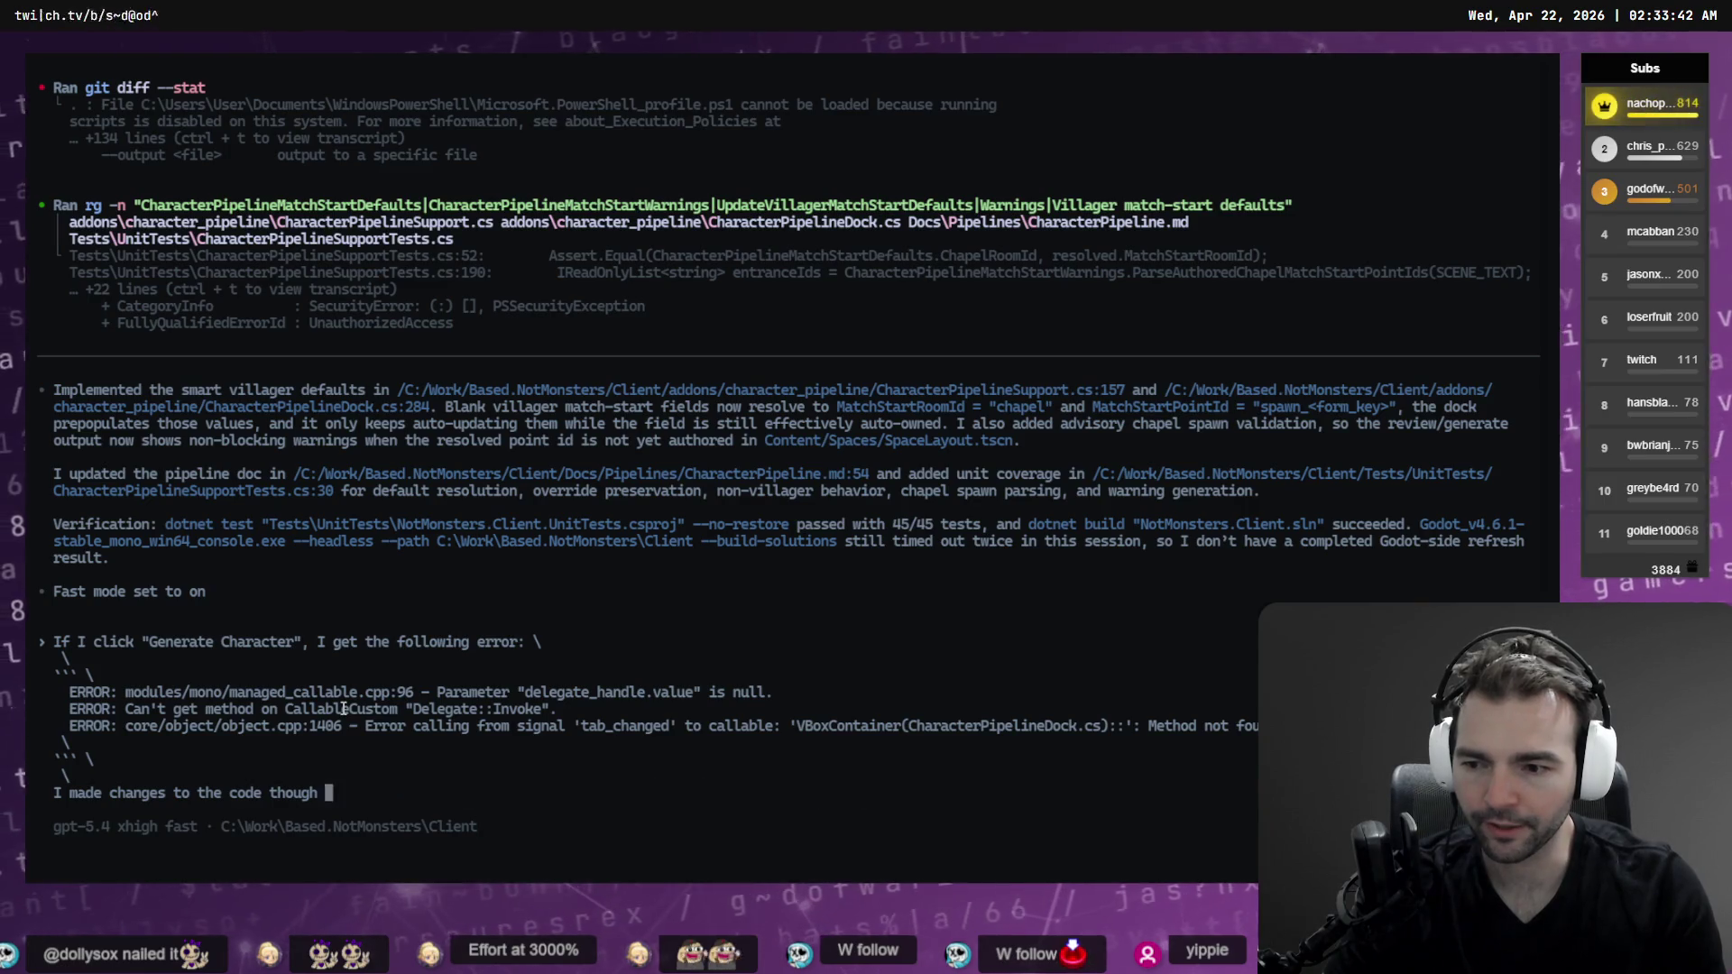
key(ctrl+BackSpace)
key(ctrl+BackSpace)
key(ctrl+BackSpace)
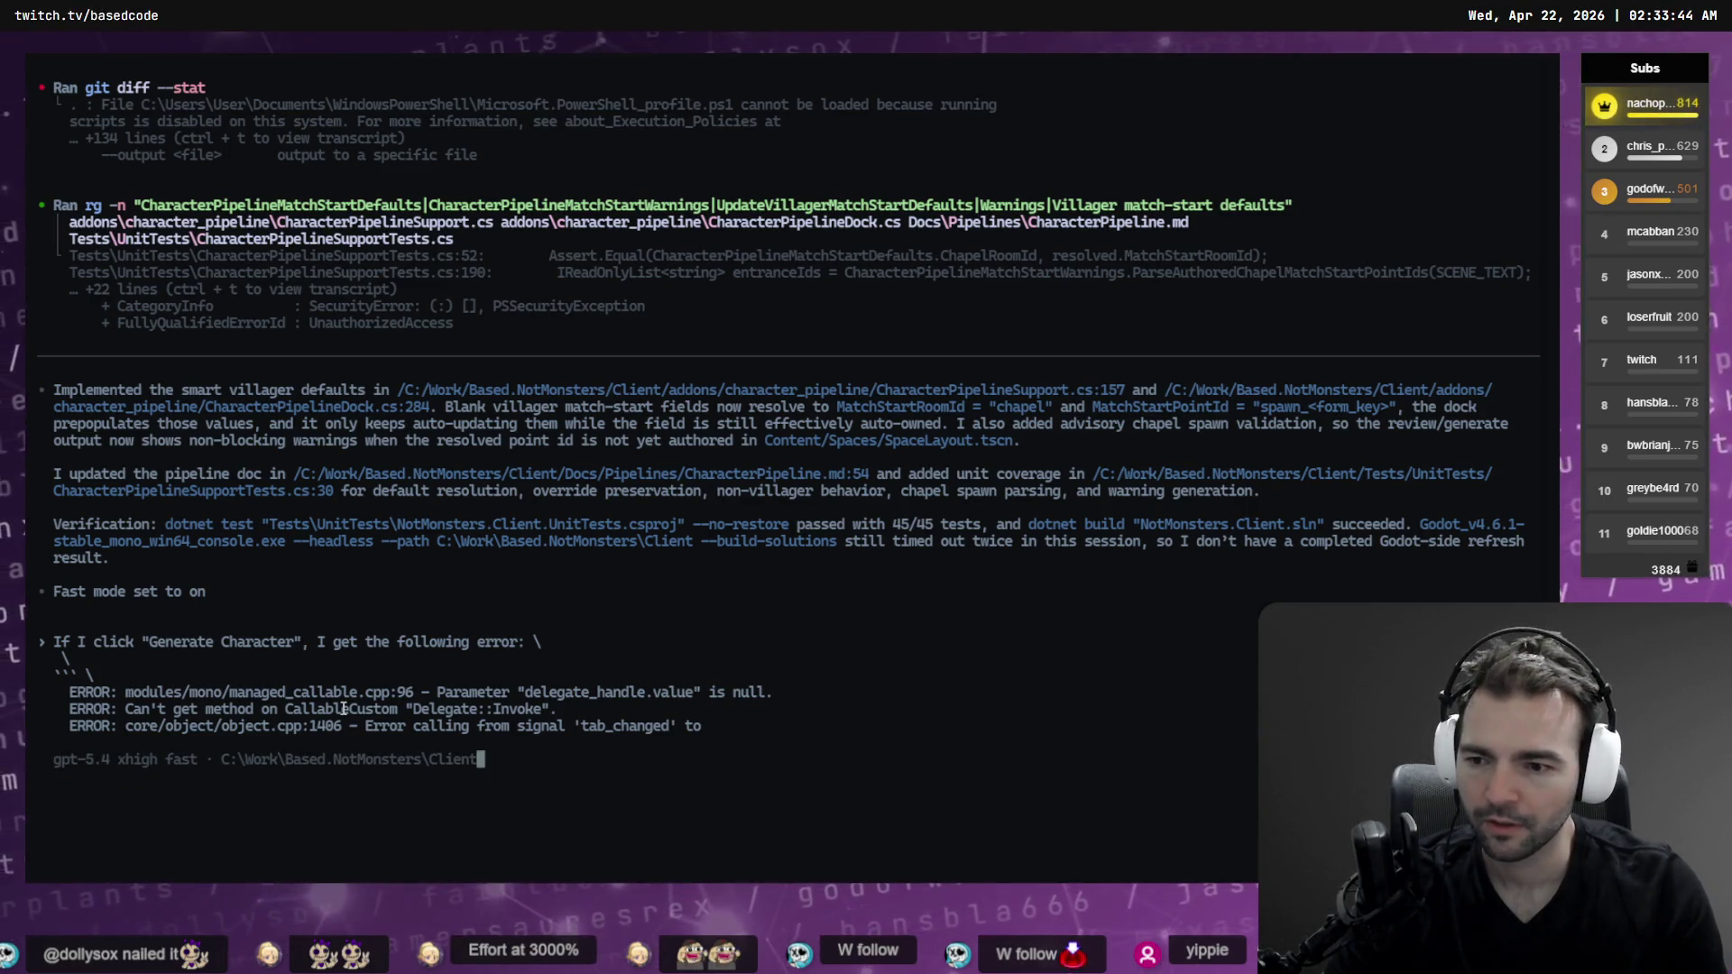
key(ctrl+BackSpace)
key(ctrl+BackSpace)
key(ctrl+BackSpace)
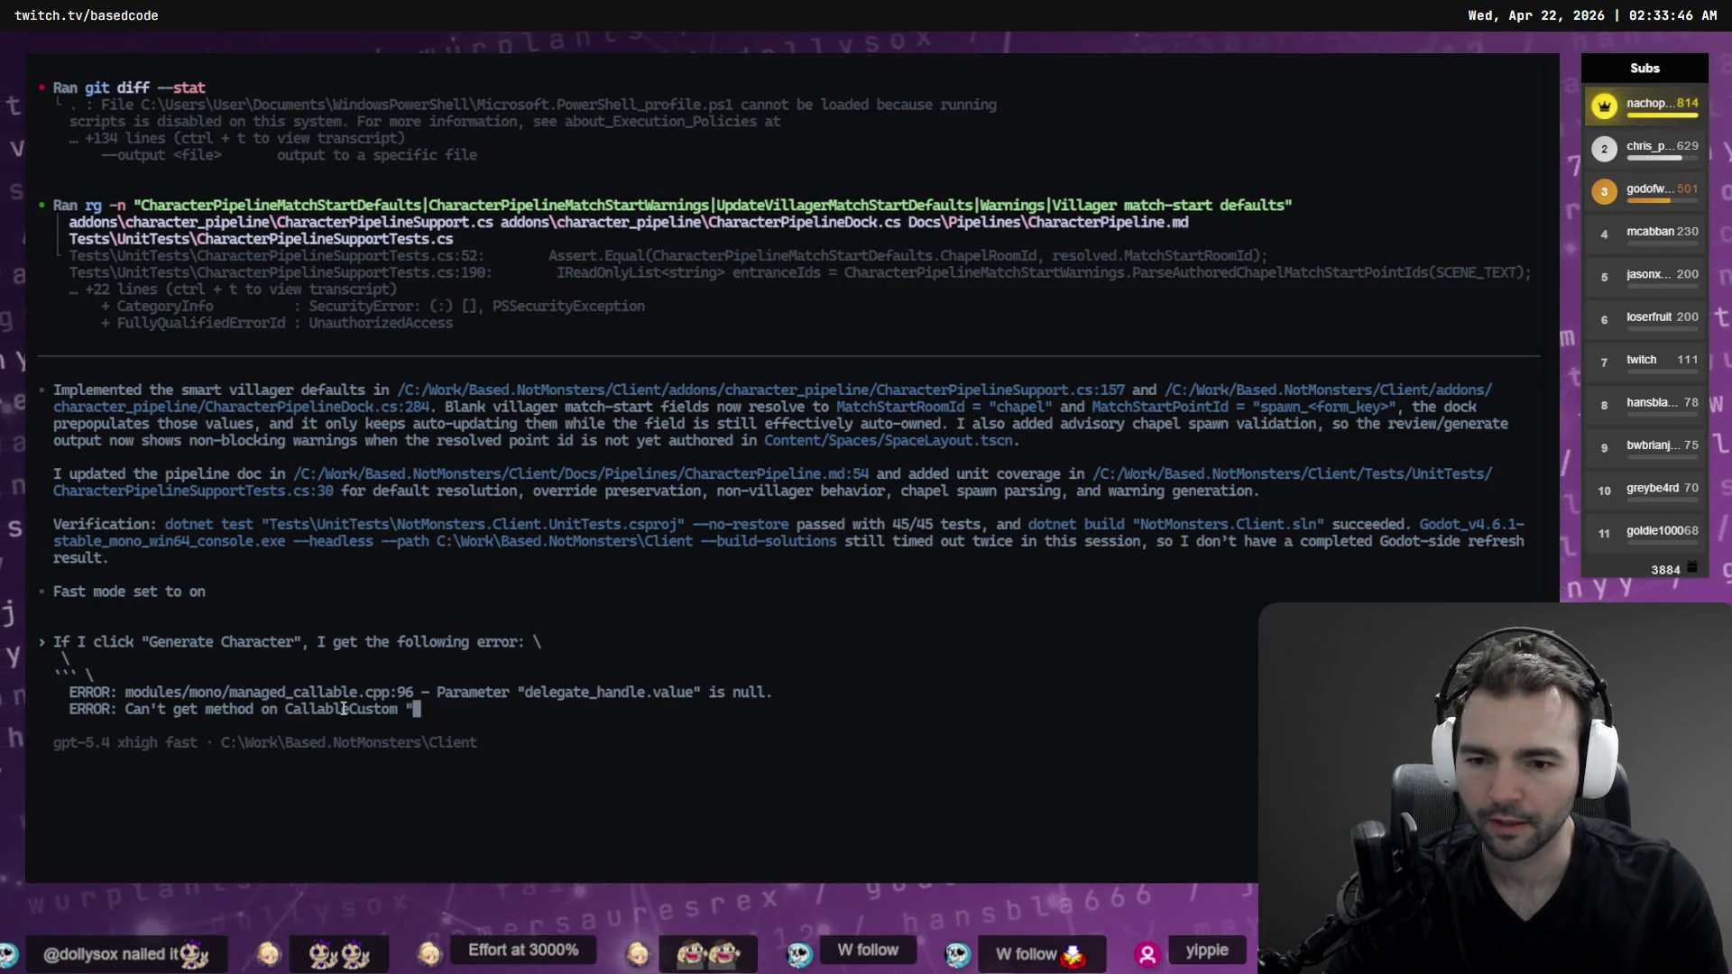
key(ctrl+BackSpace)
key(ctrl+BackSpace)
key(ctrl+BackSpace)
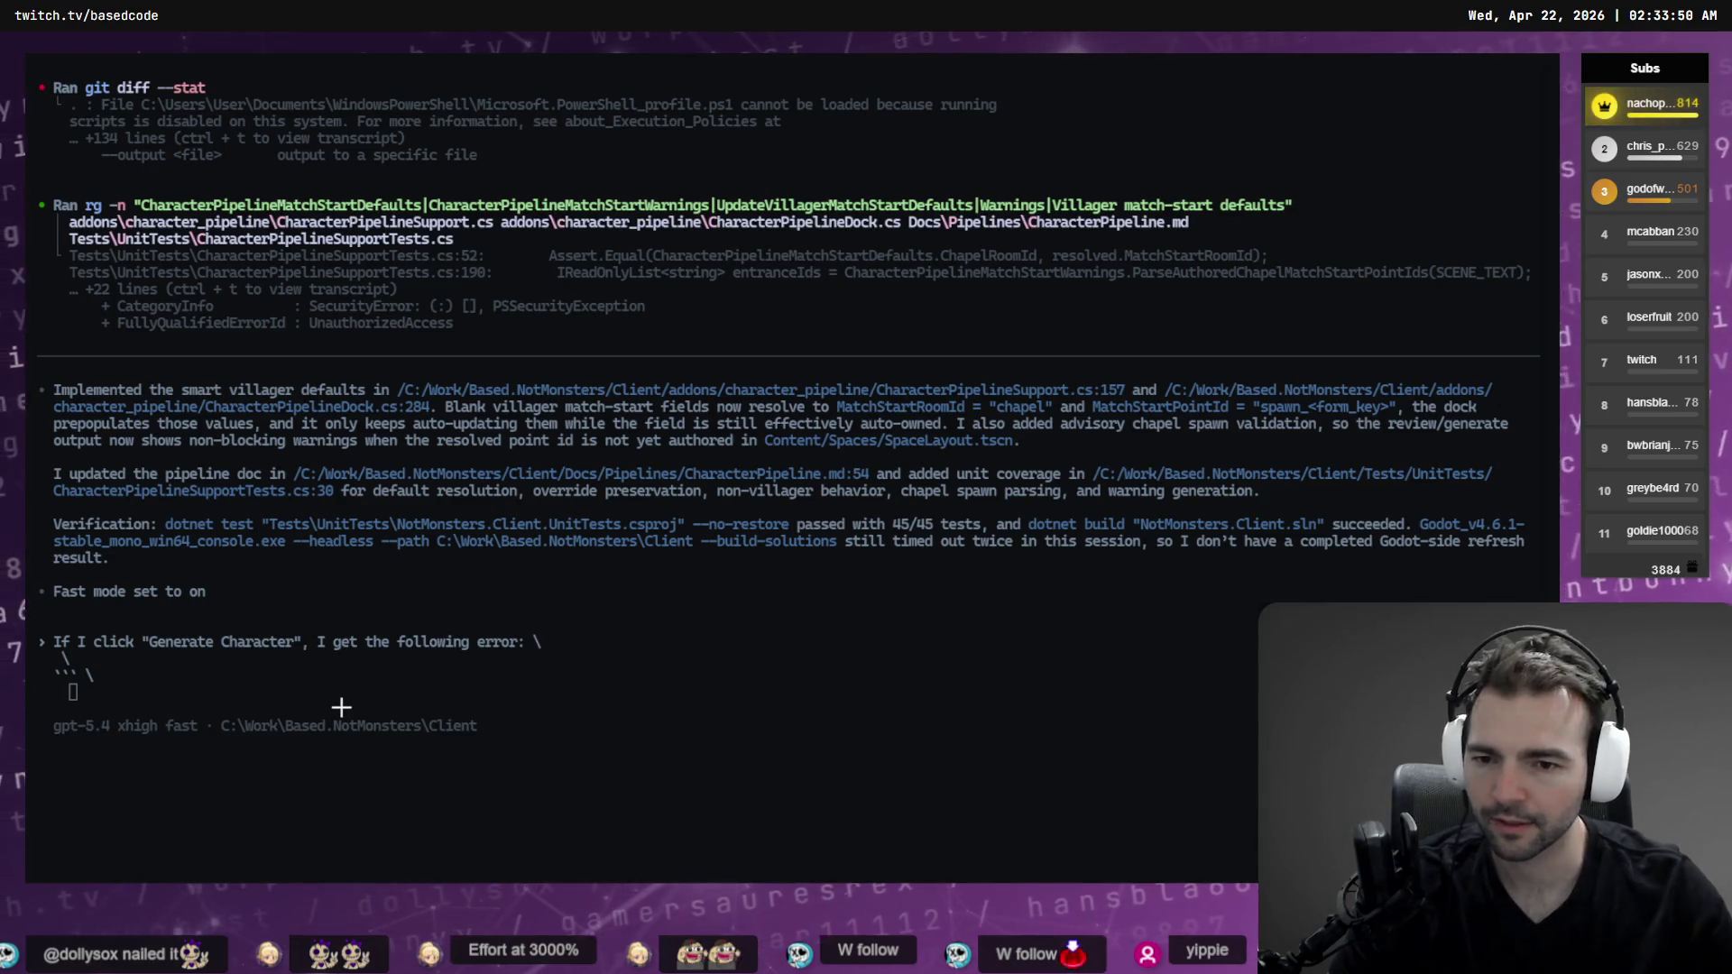
Type the 'Unable to locate the Humanoid retarget block' error, checking its wording against Godot
key(alt+Tab)
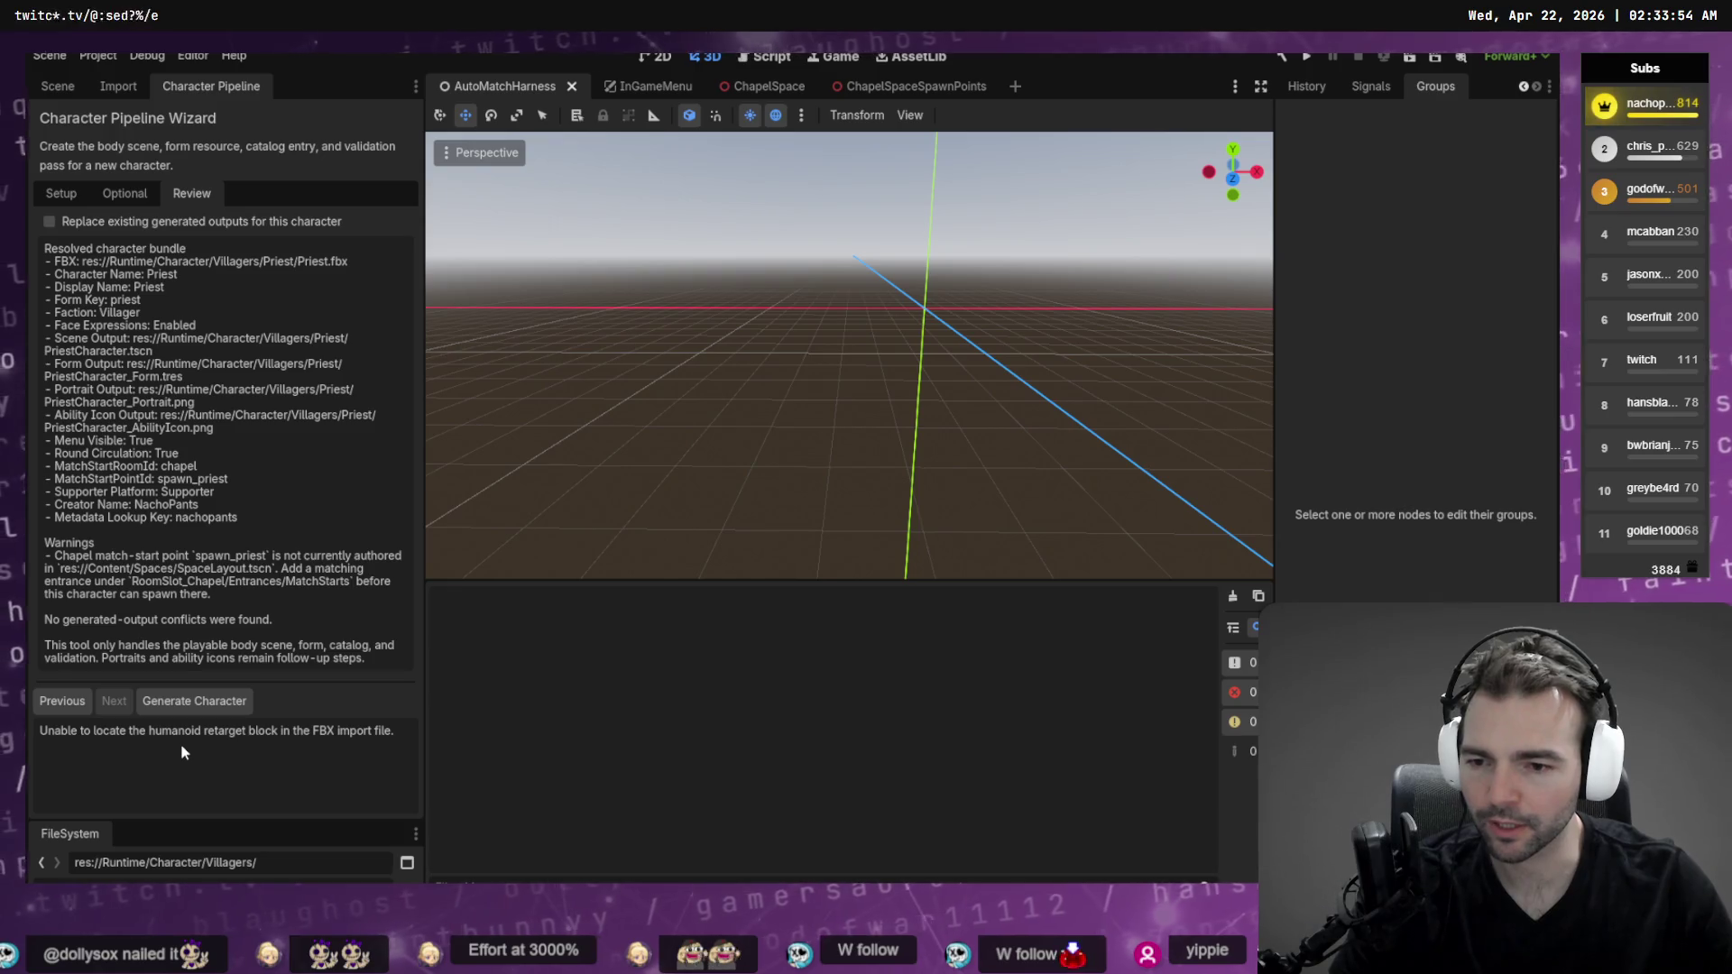
key(alt+Tab)
text(Unable to locate)
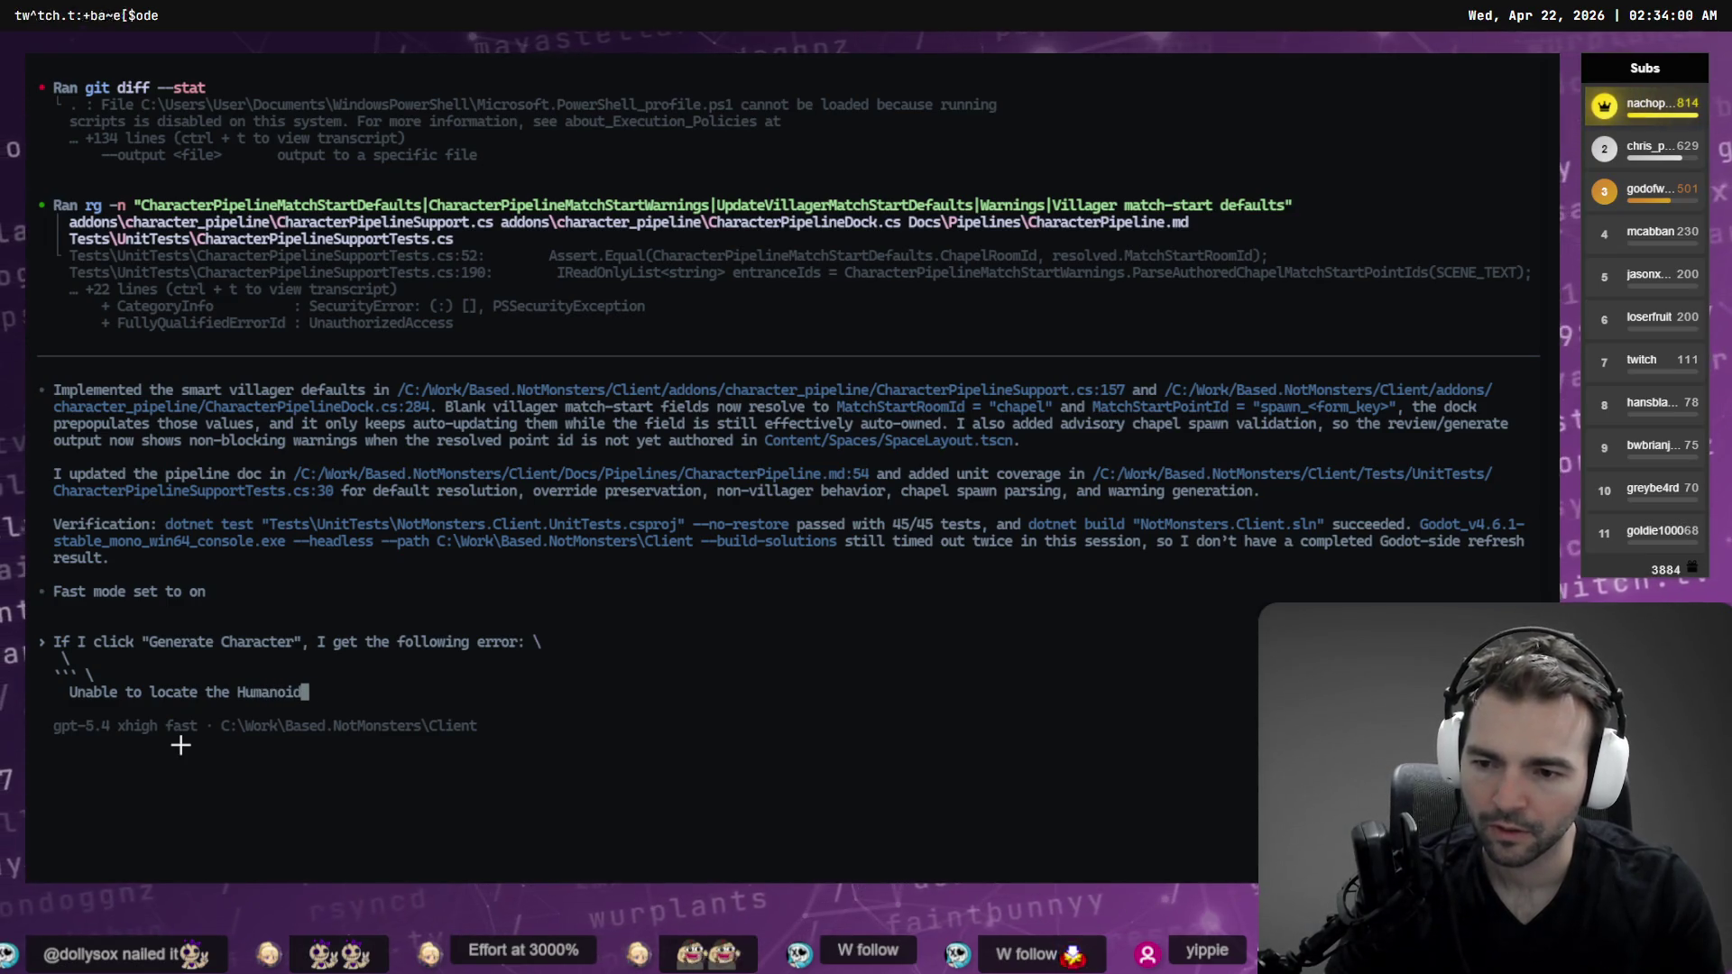
key(alt+Tab)
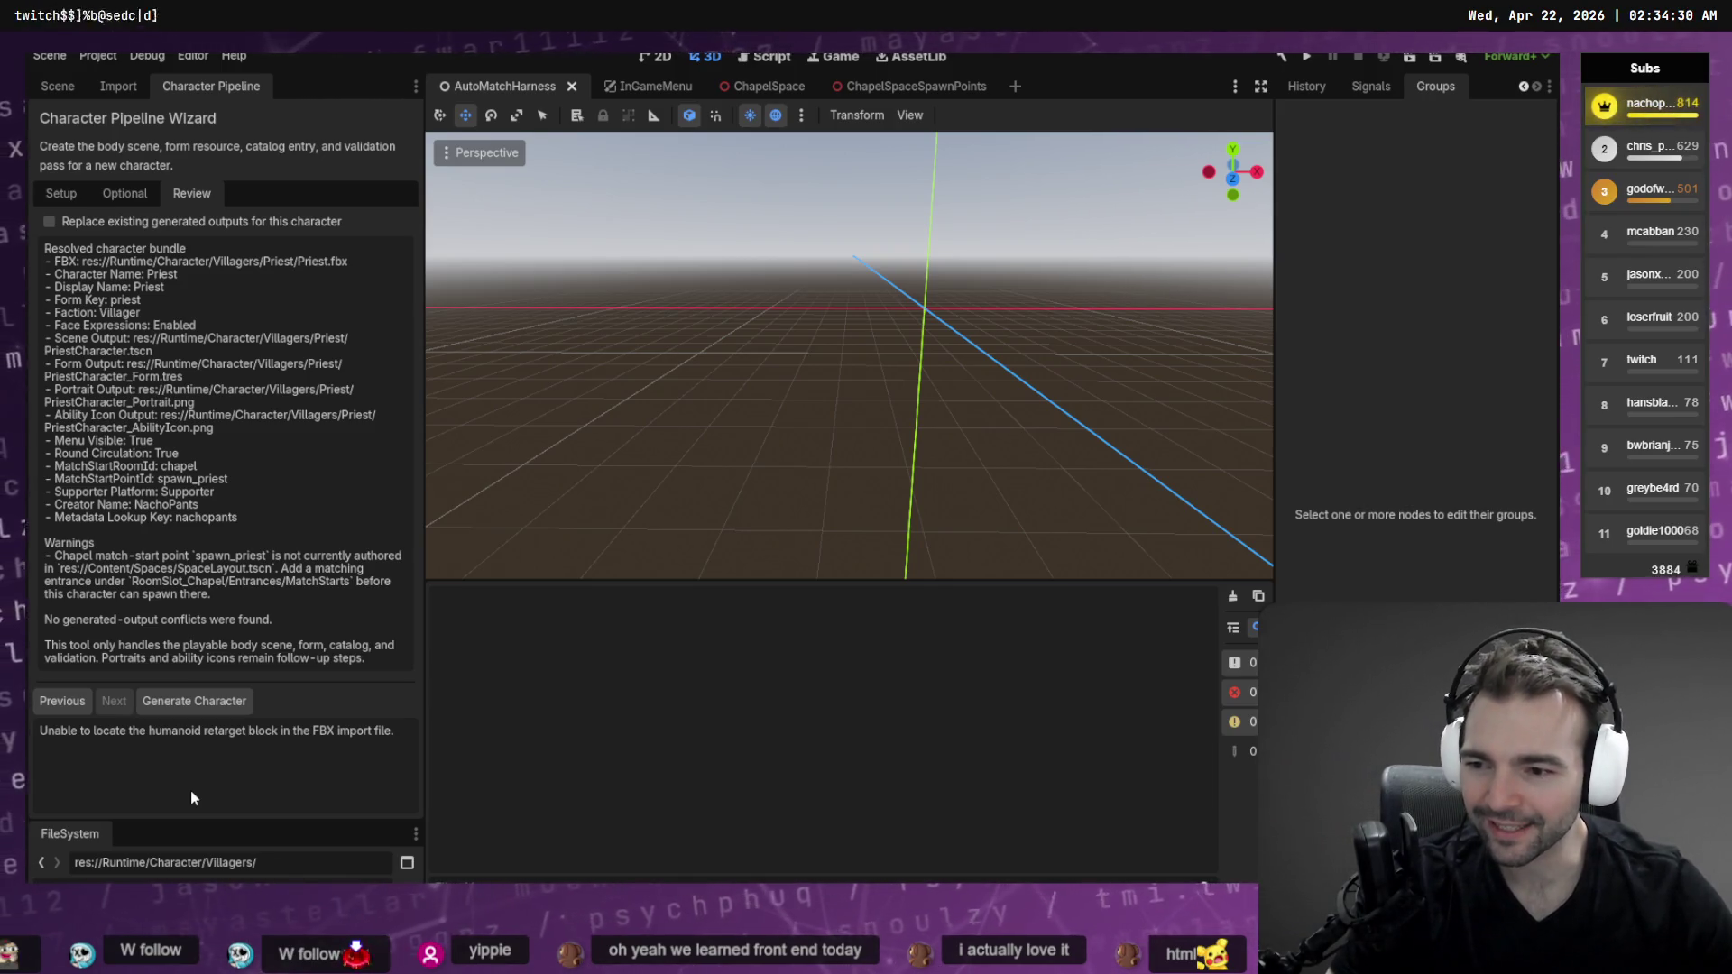
key(alt+Tab)
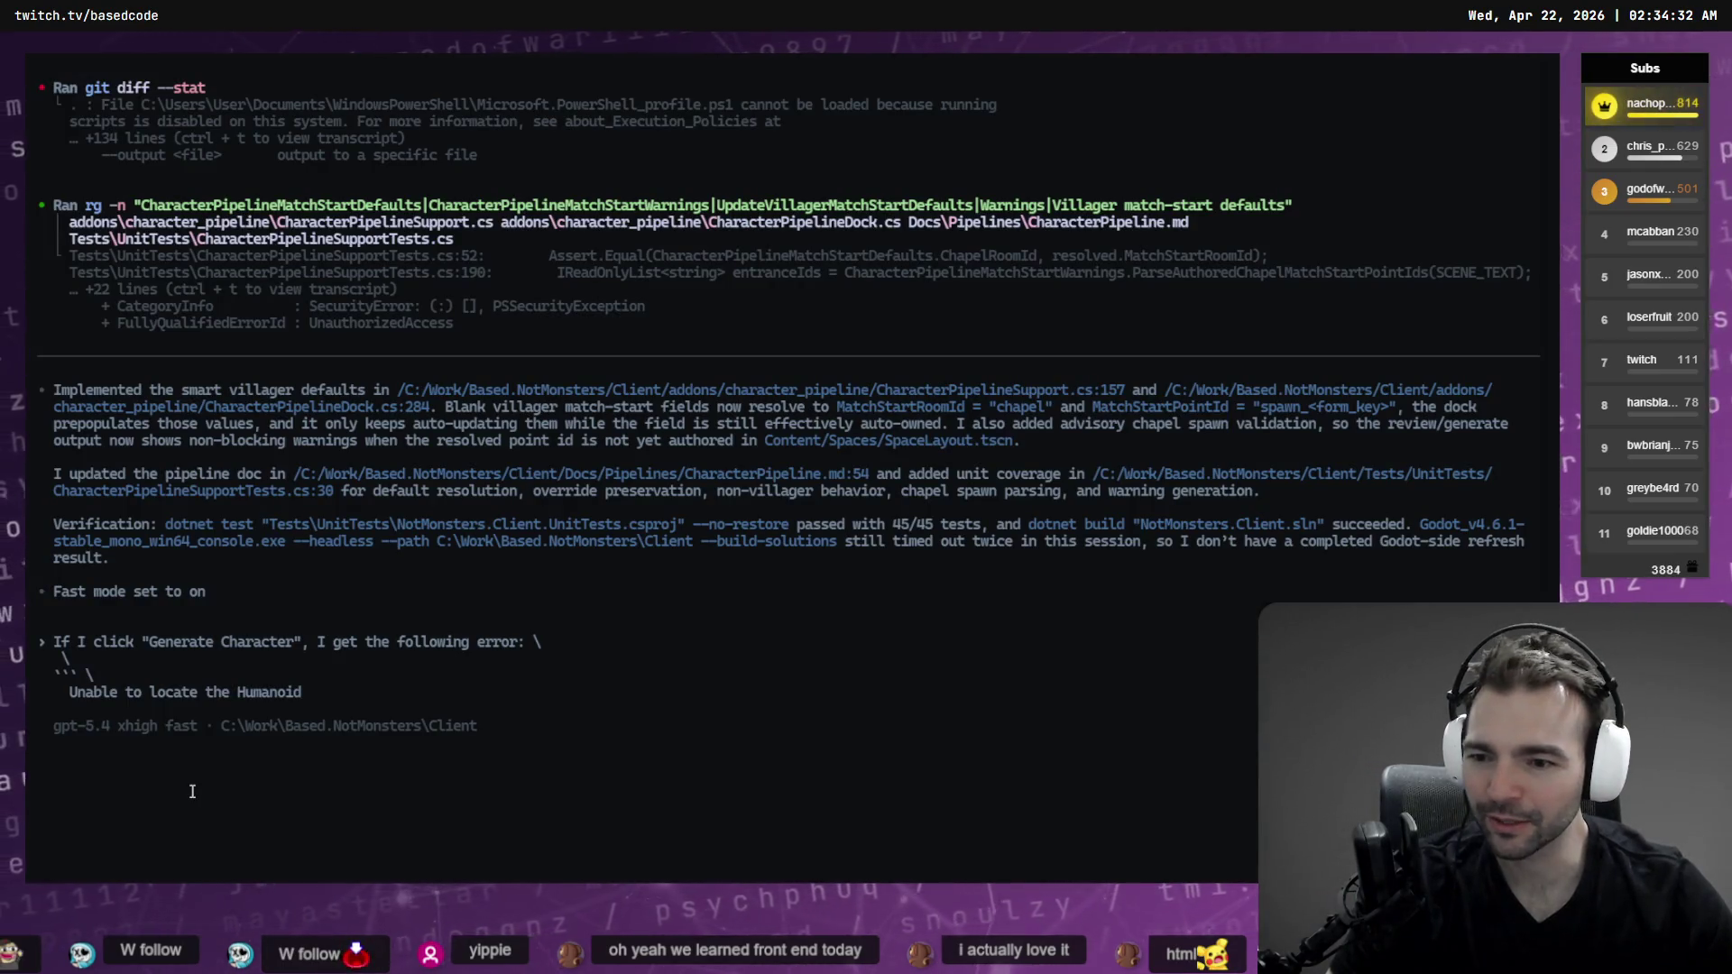
key(alt+Tab)
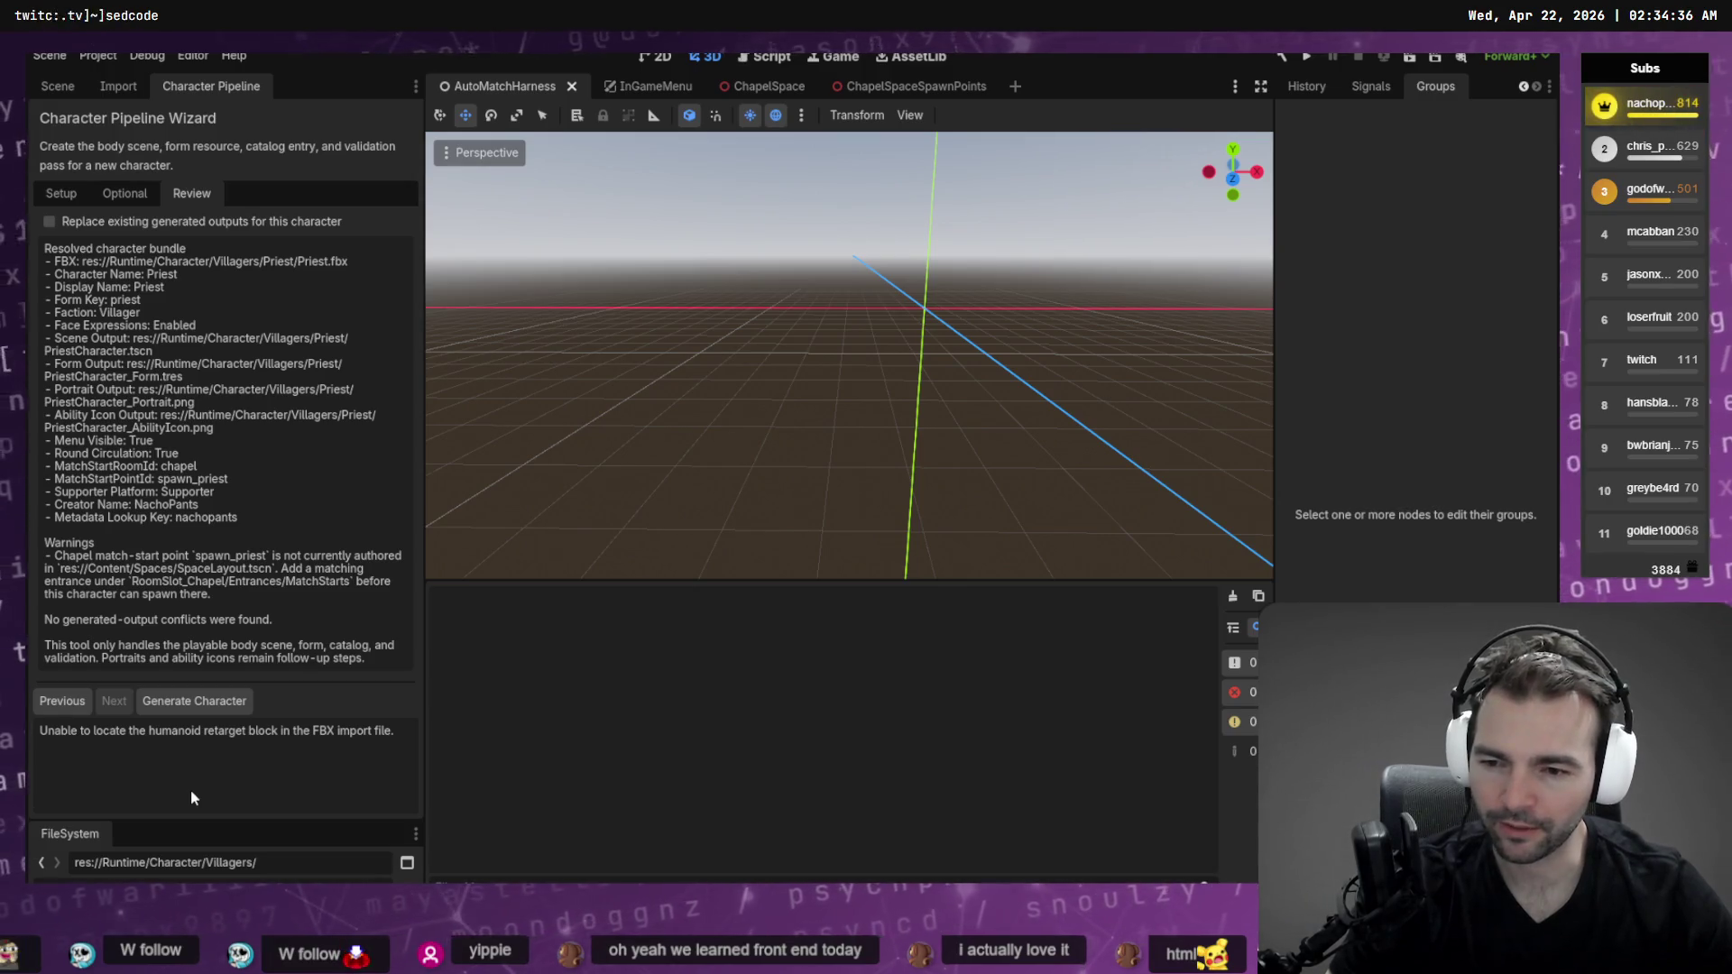
key(alt+Tab)
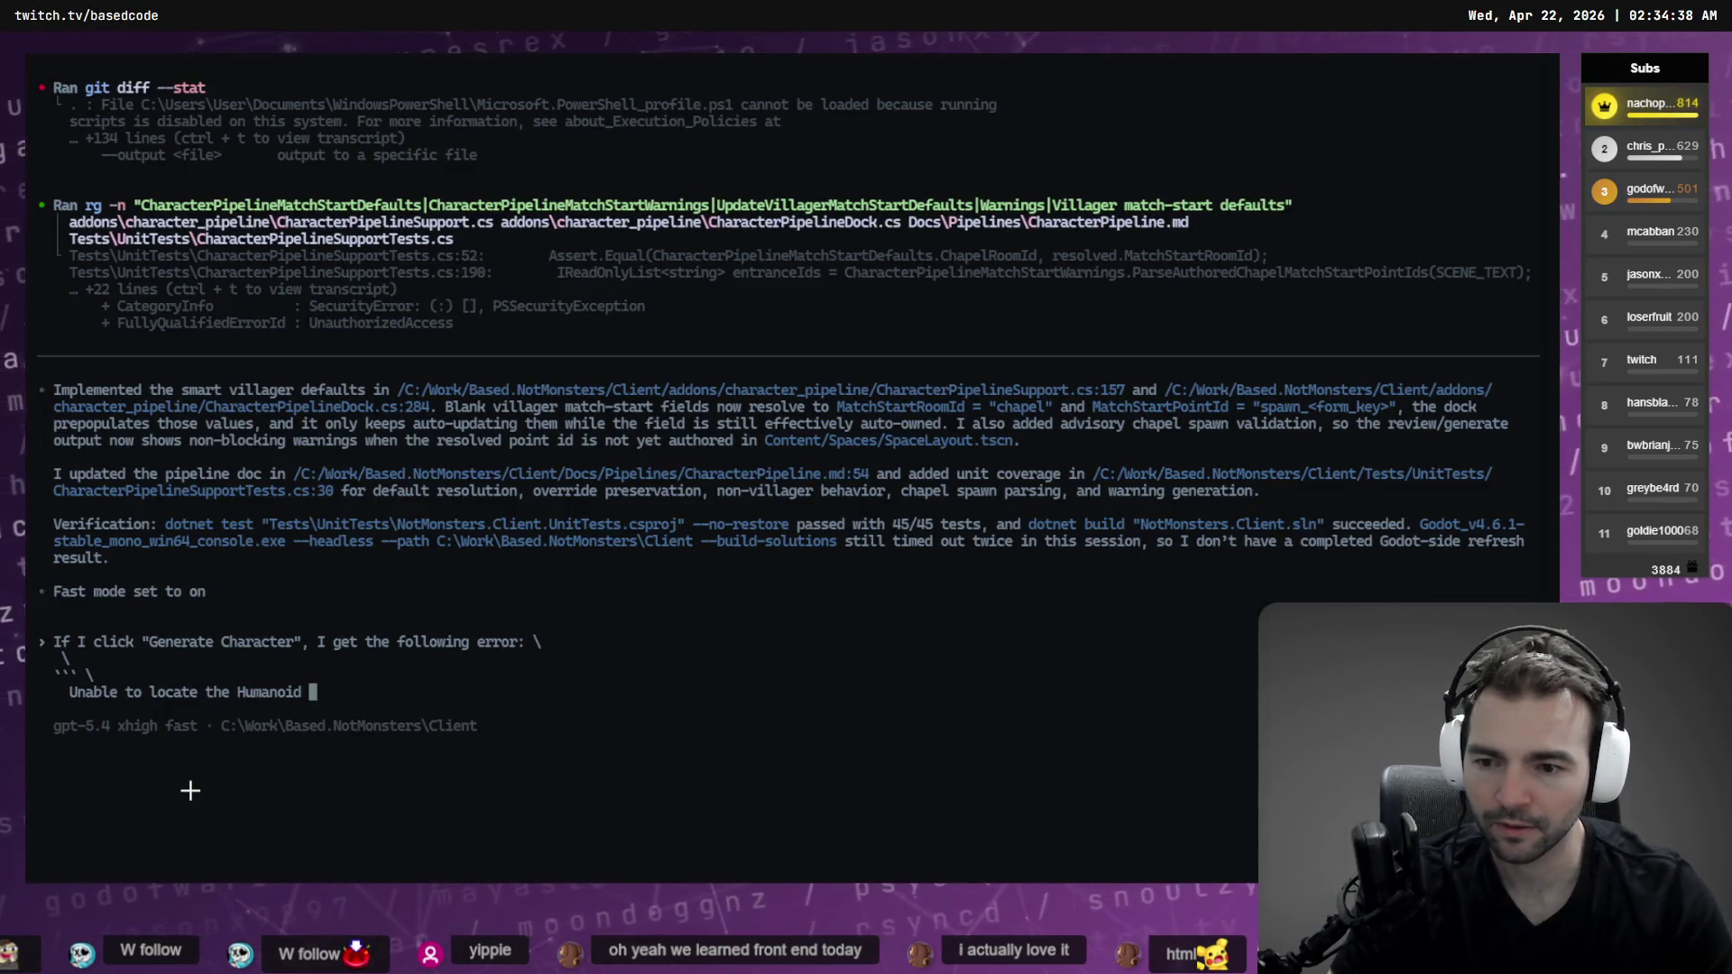
text(block in the FBX)
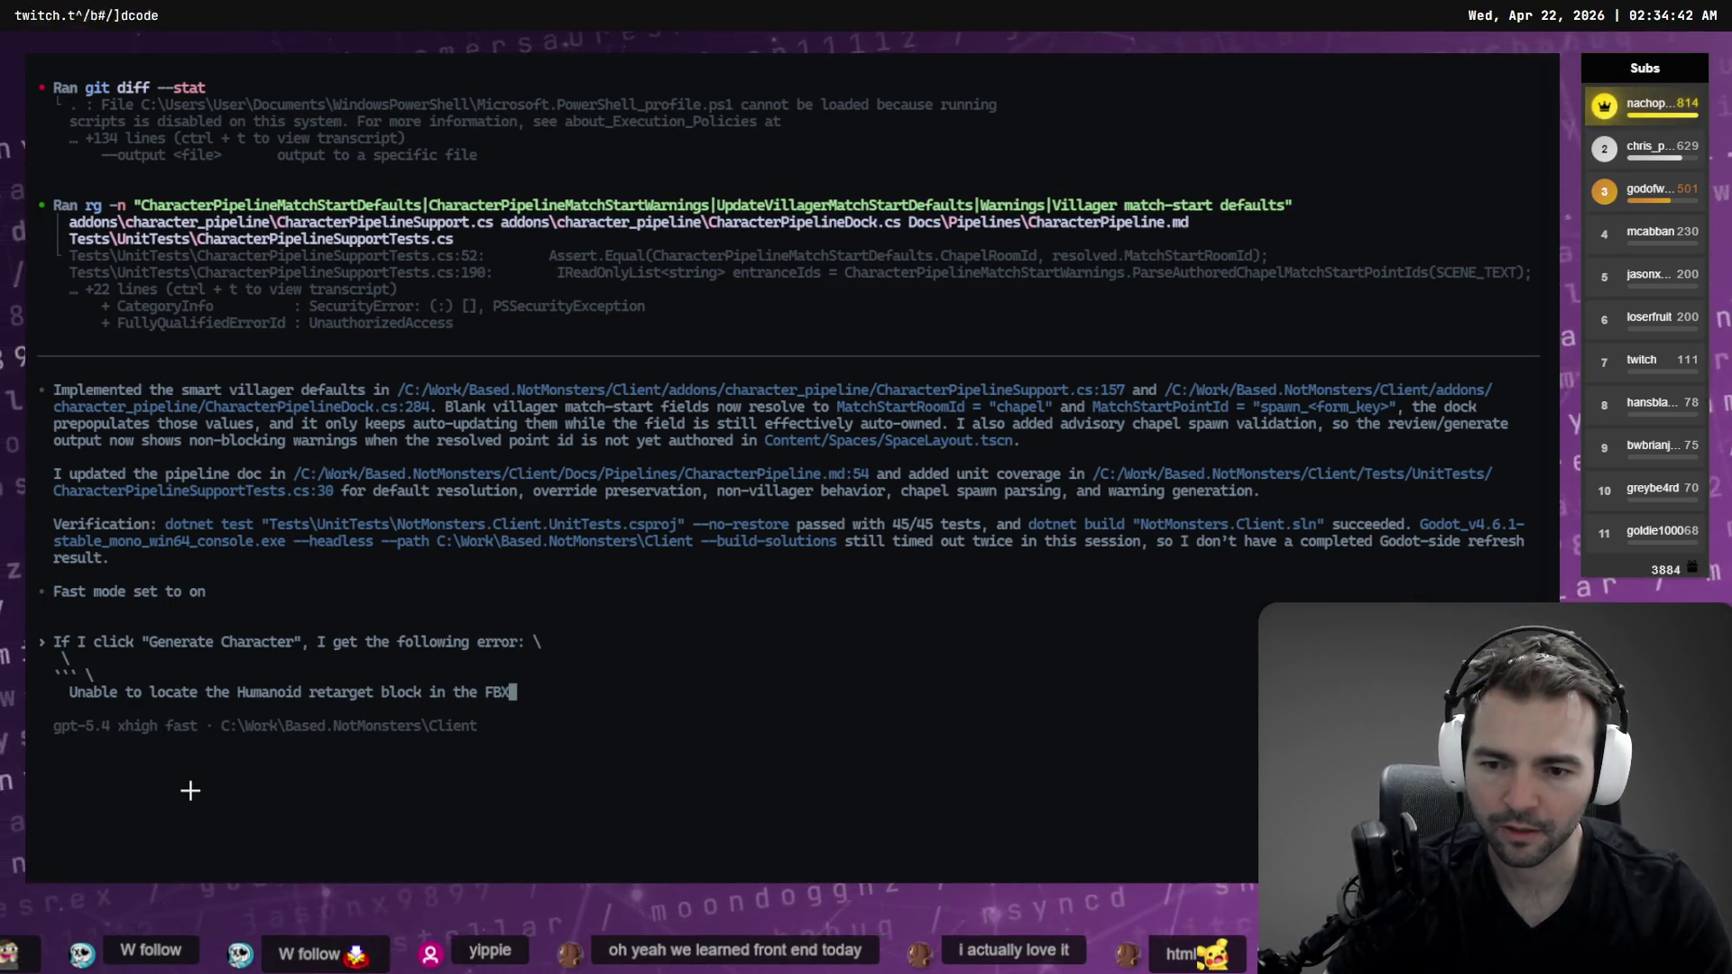
key(alt+Tab)
key(alt+Tab)
text( imp)
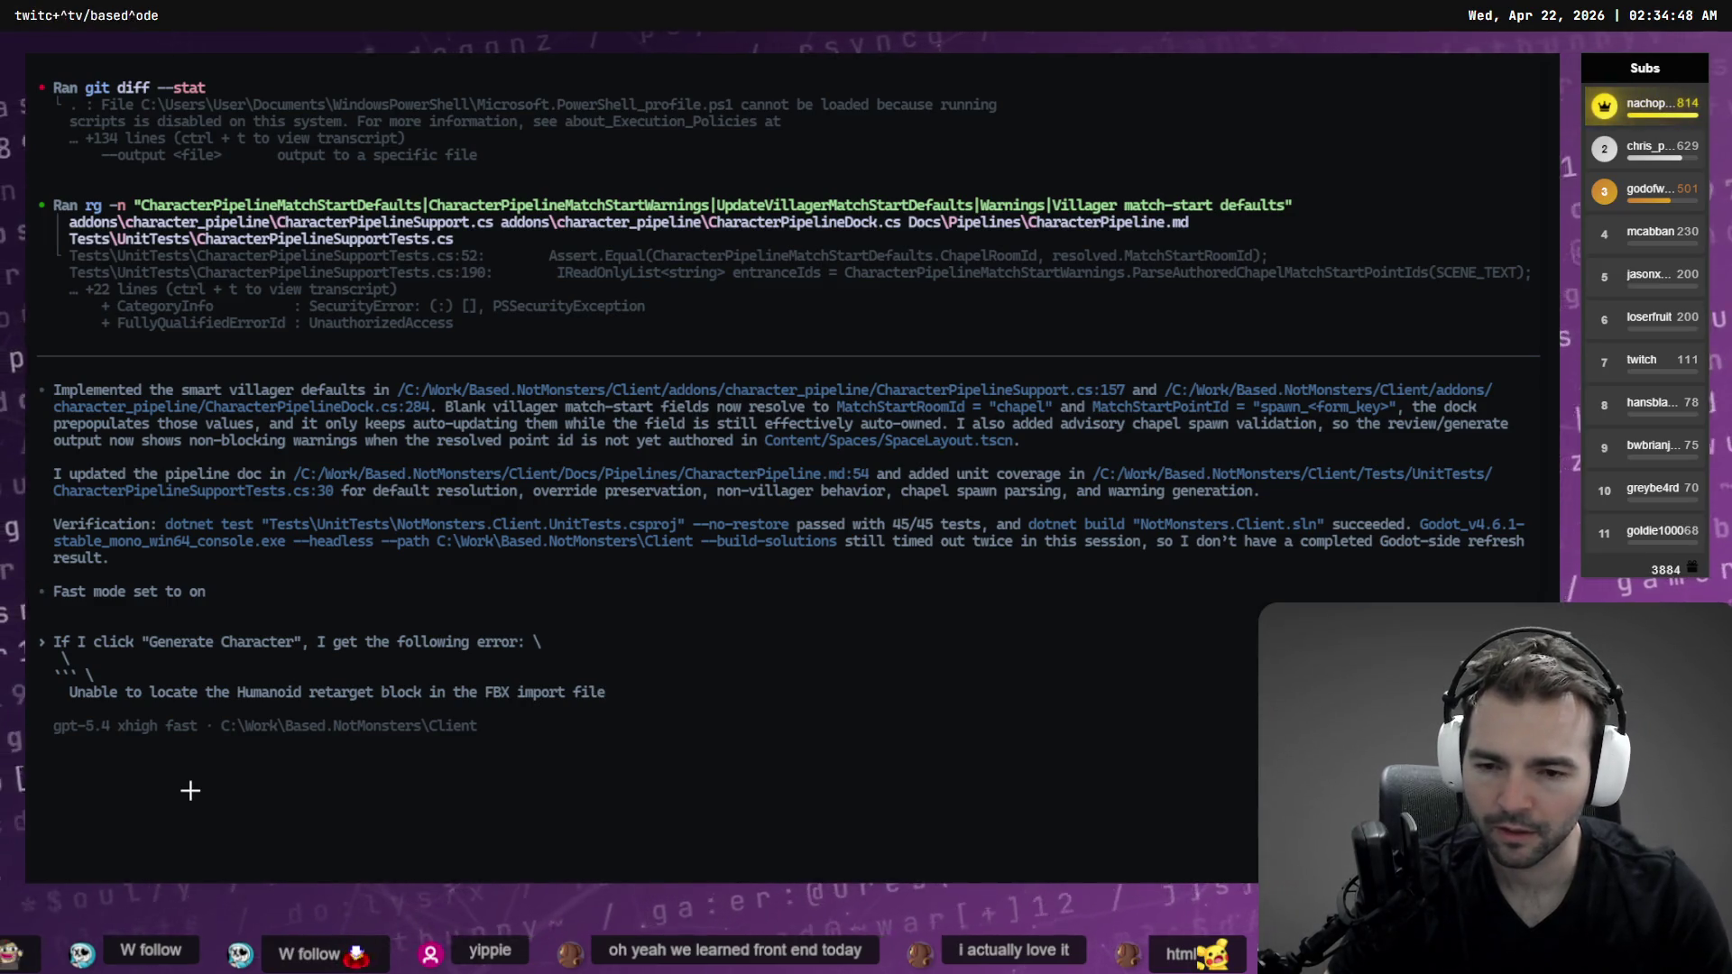
text( \)
Finish the quoted error block with line breaks and submit the report to the agent
key(Return)
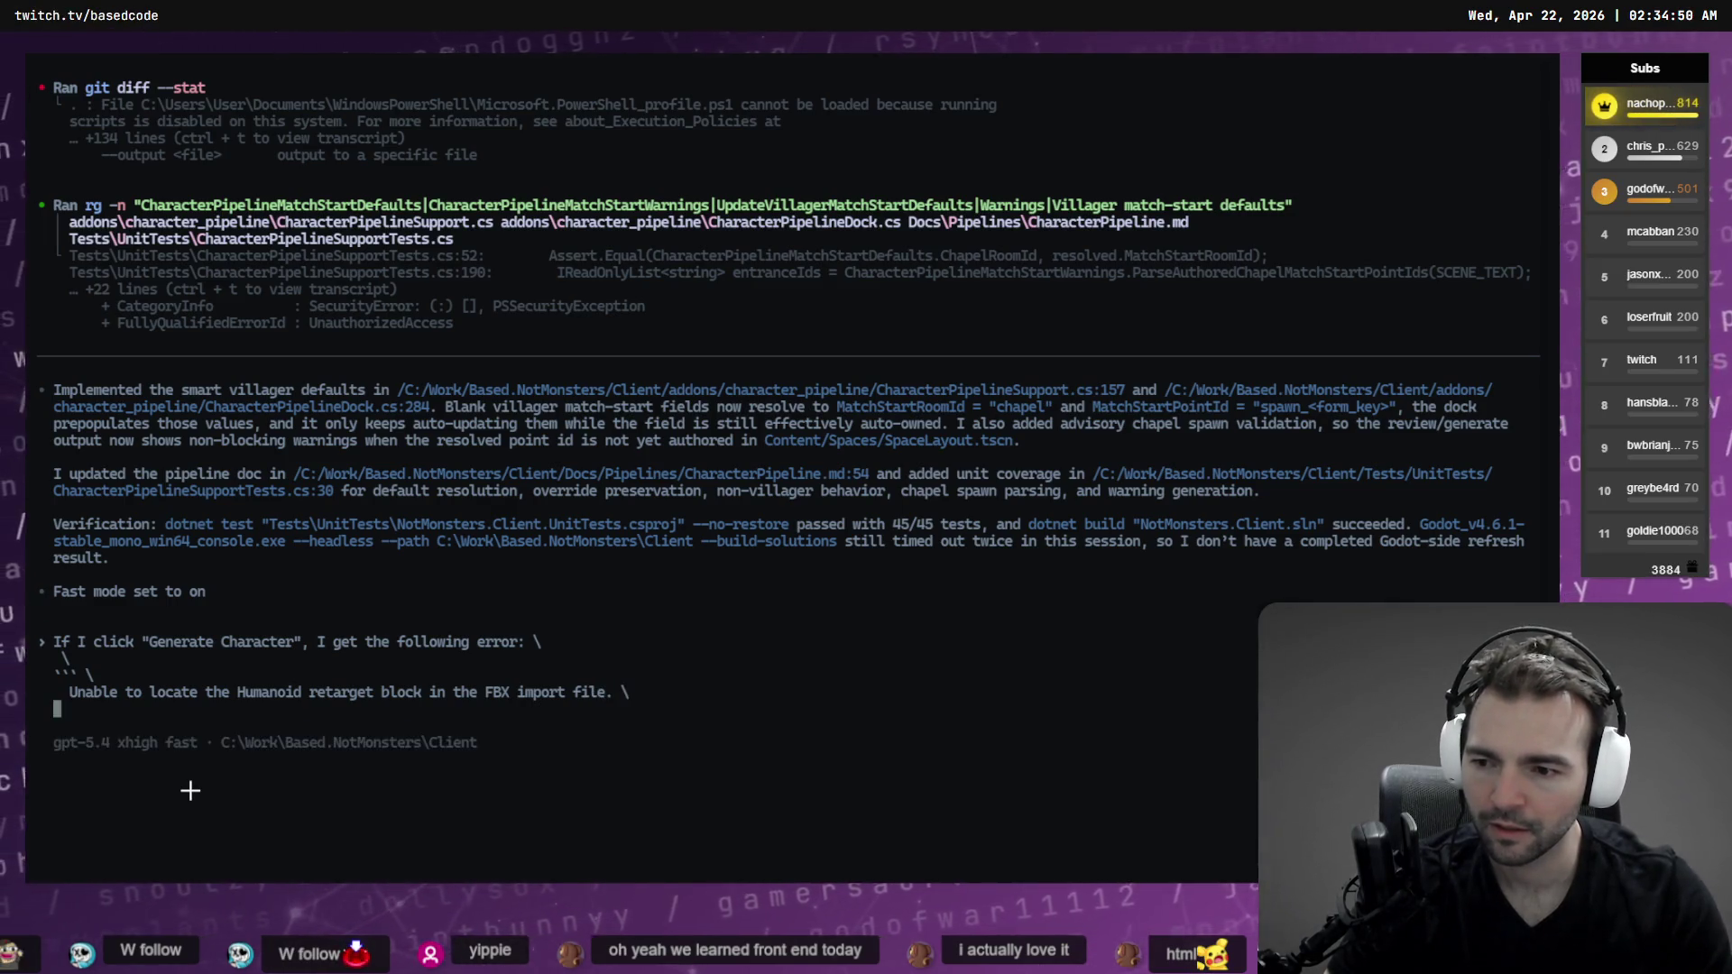
text(\)
key(Return)
key(BackSpace)
key(BackSpace)
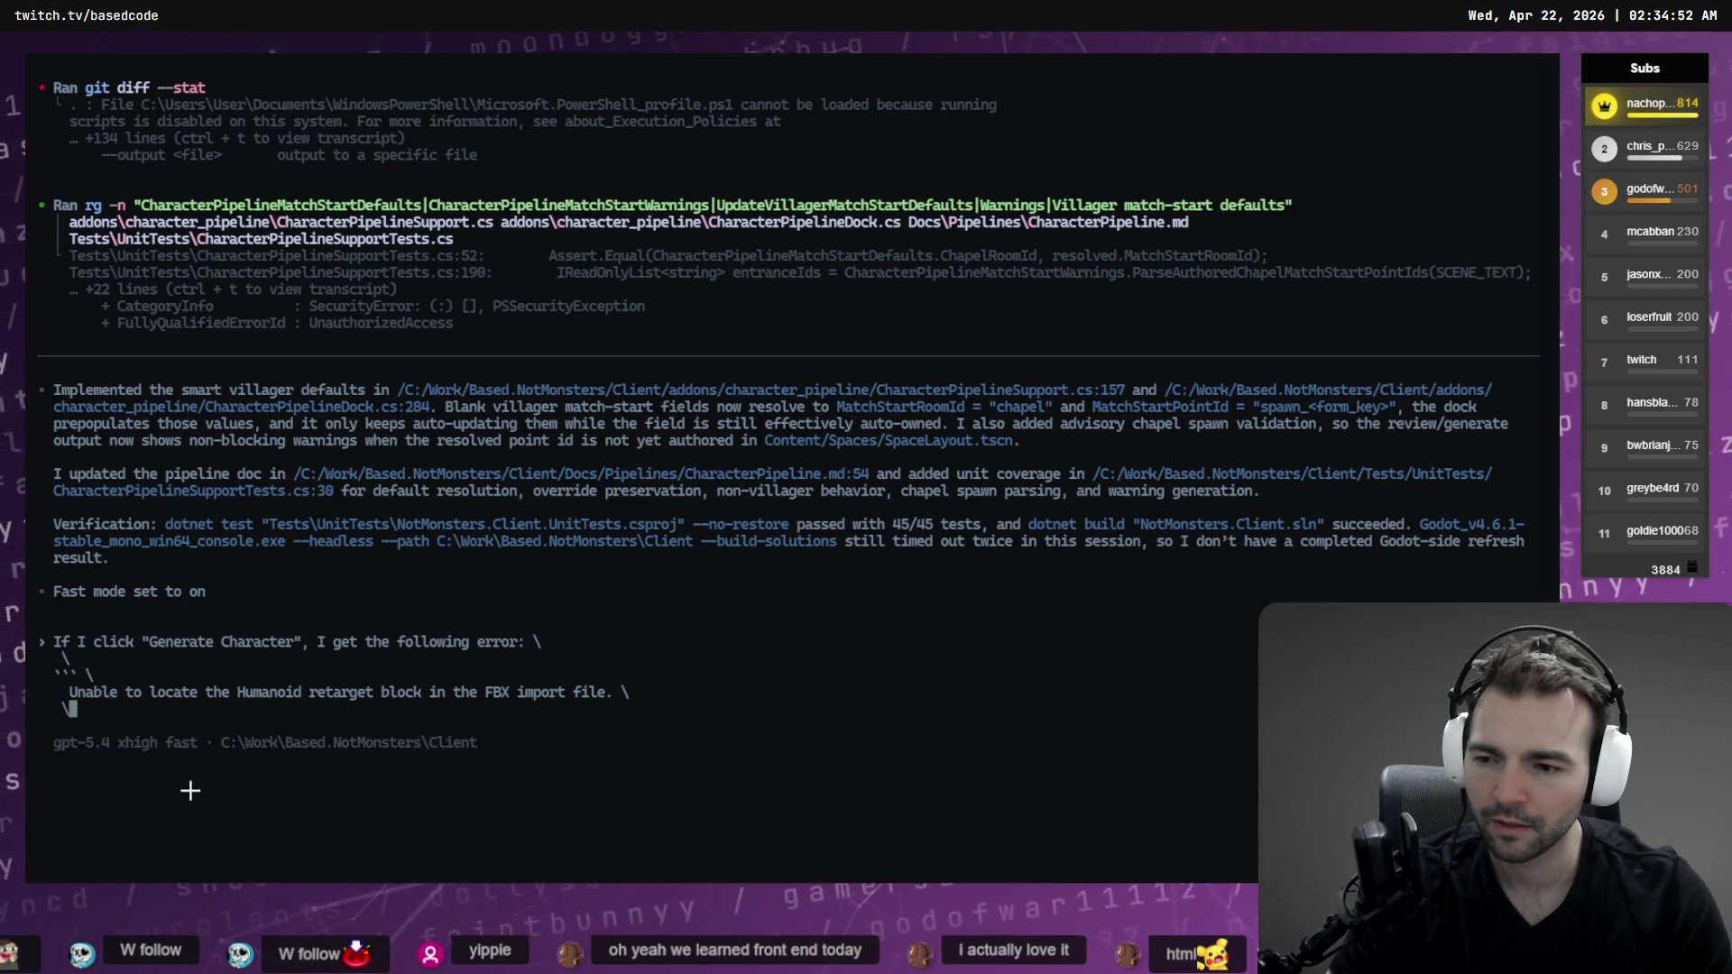
text(\)
key(Return)
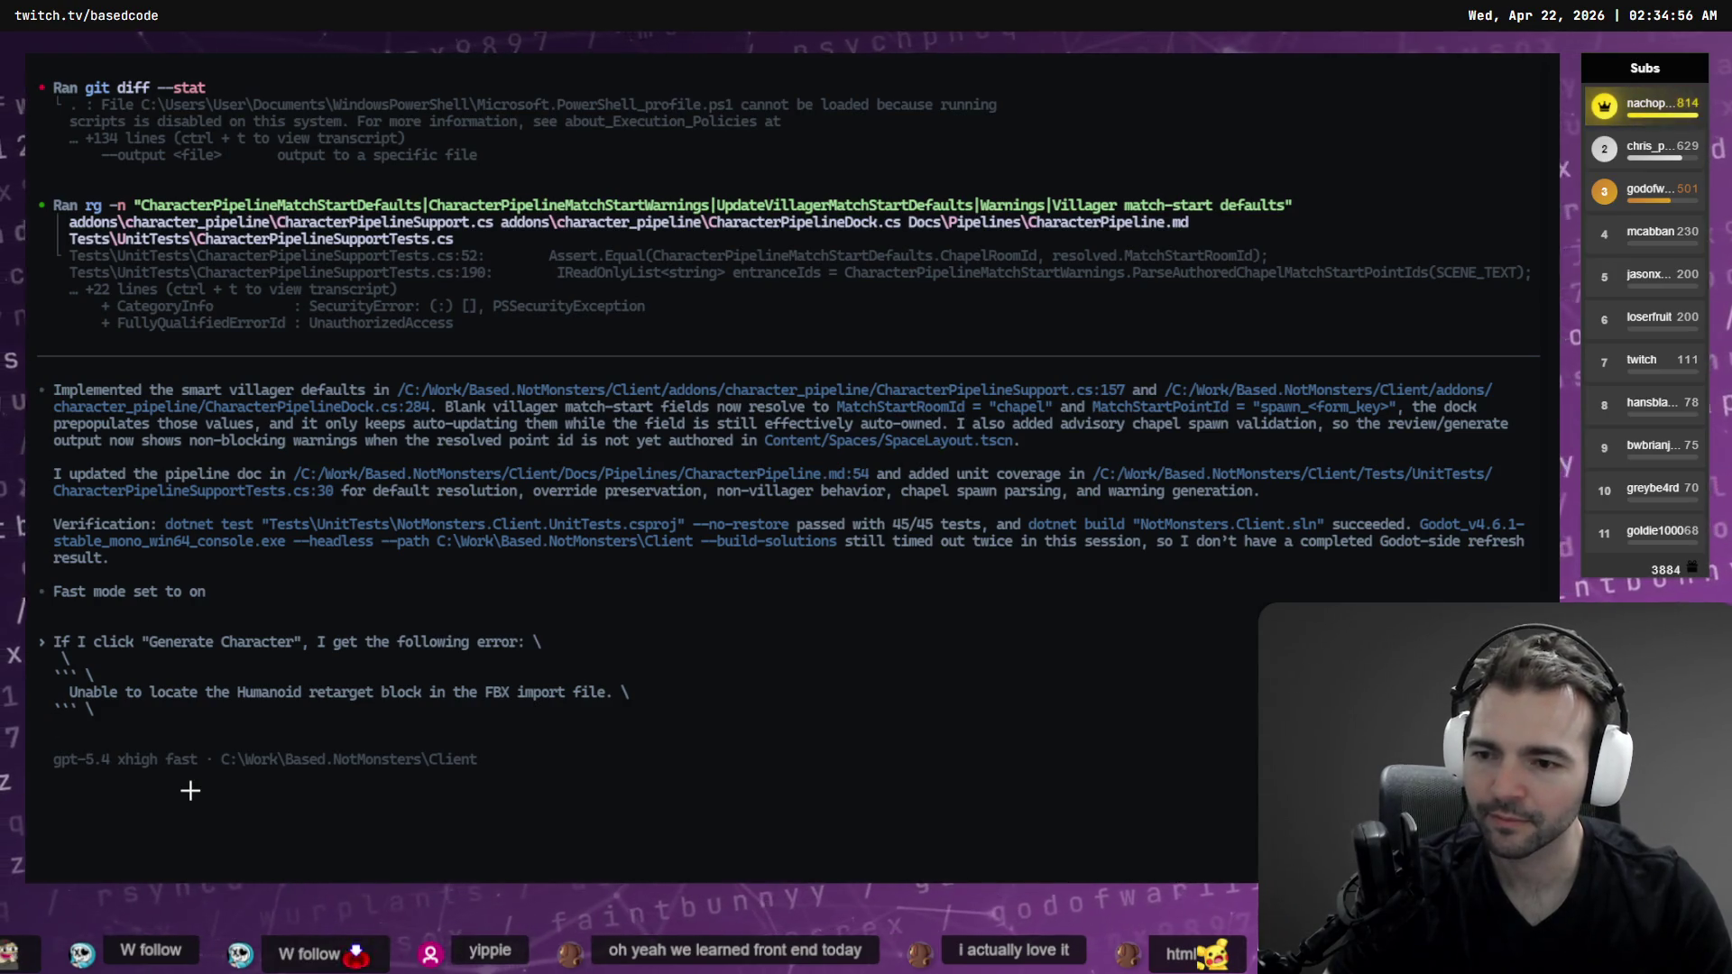
key(Return)
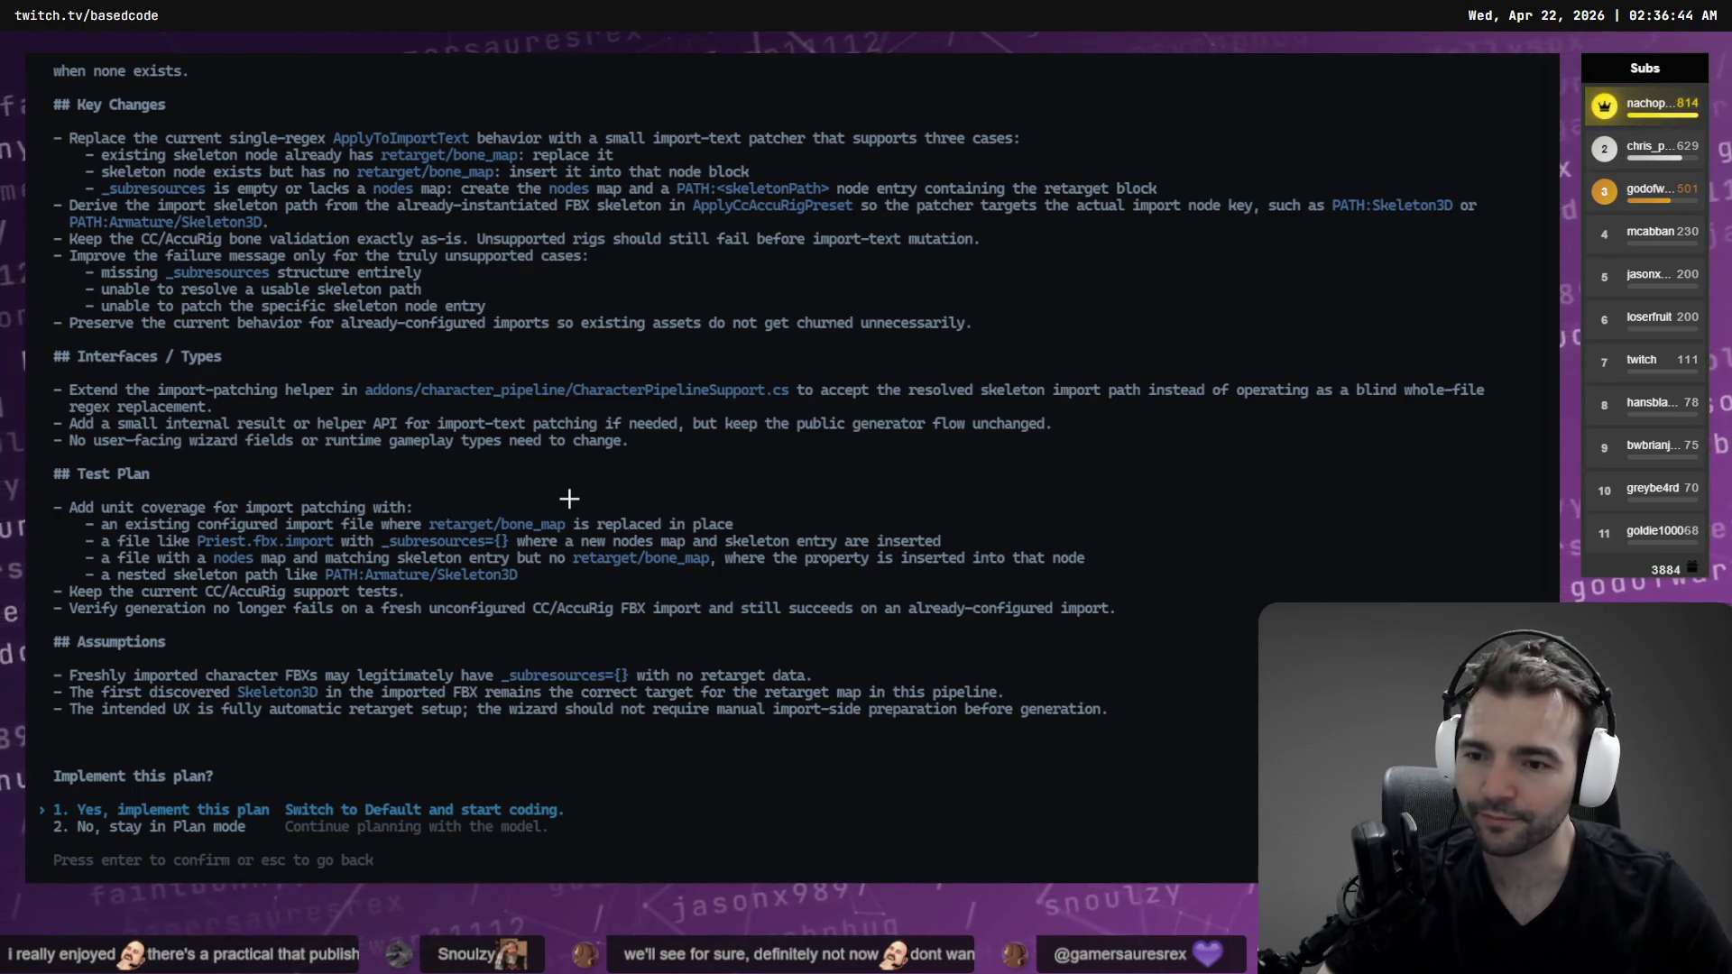
Review the FBX import retarget fallback plan and approve '1. Yes, implement this plan'
scroll(571, 499, up, 10)
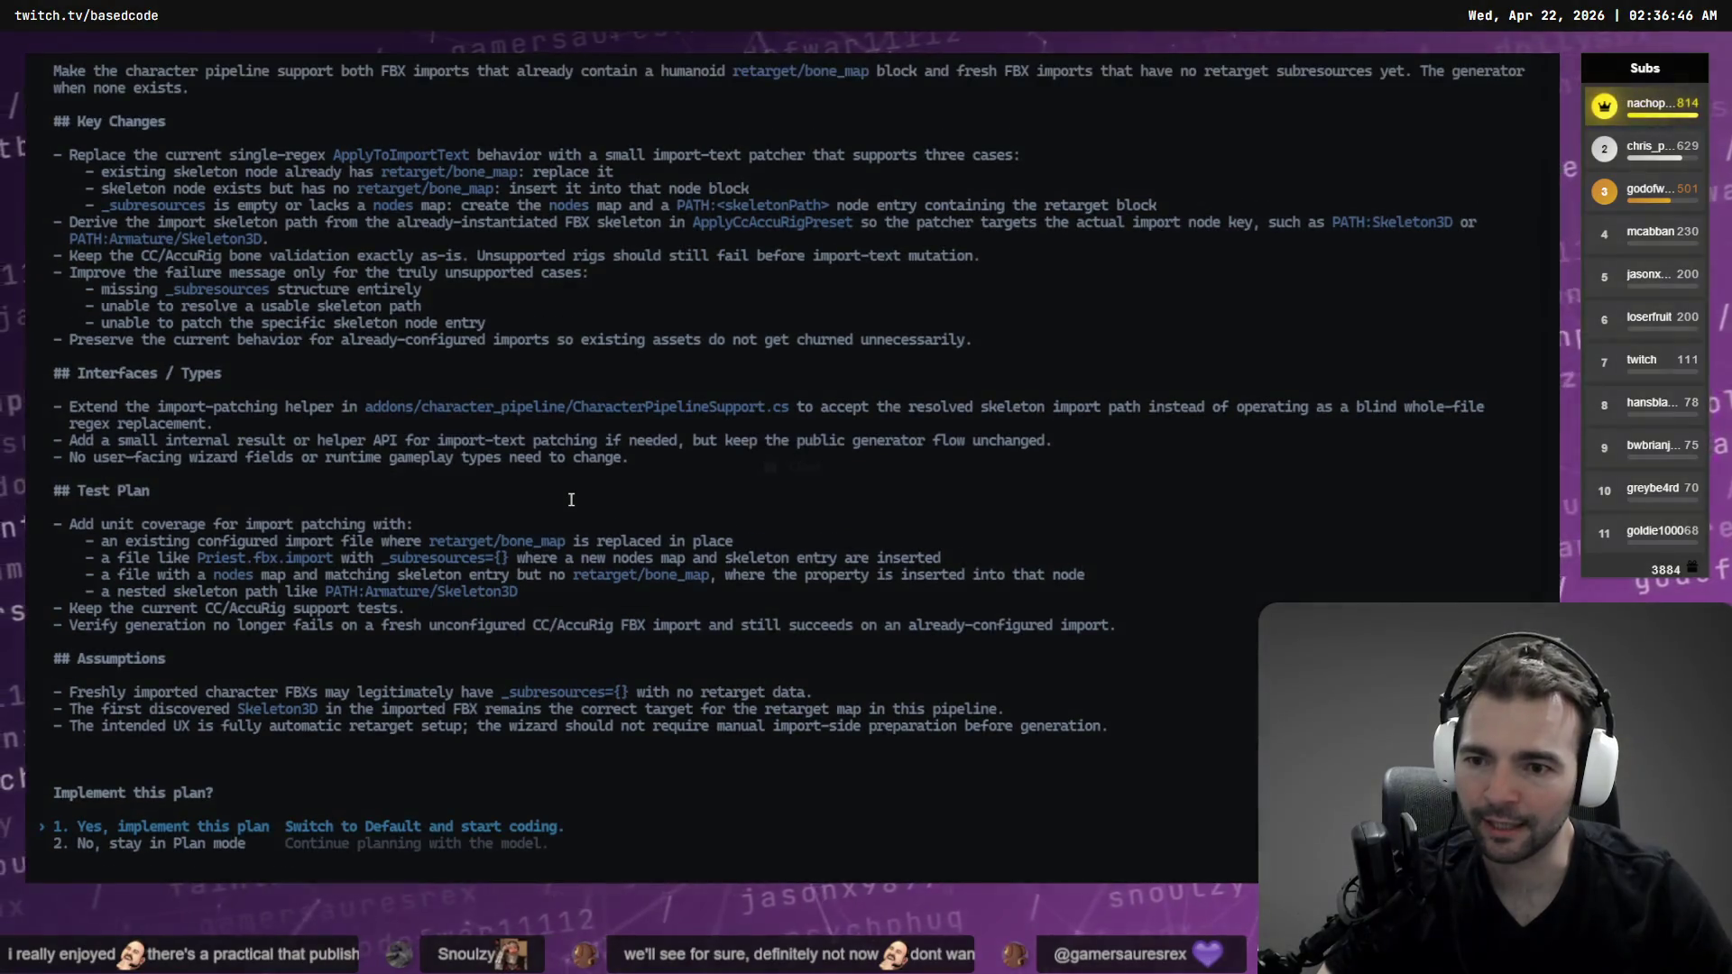
scroll(571, 499, down, 6)
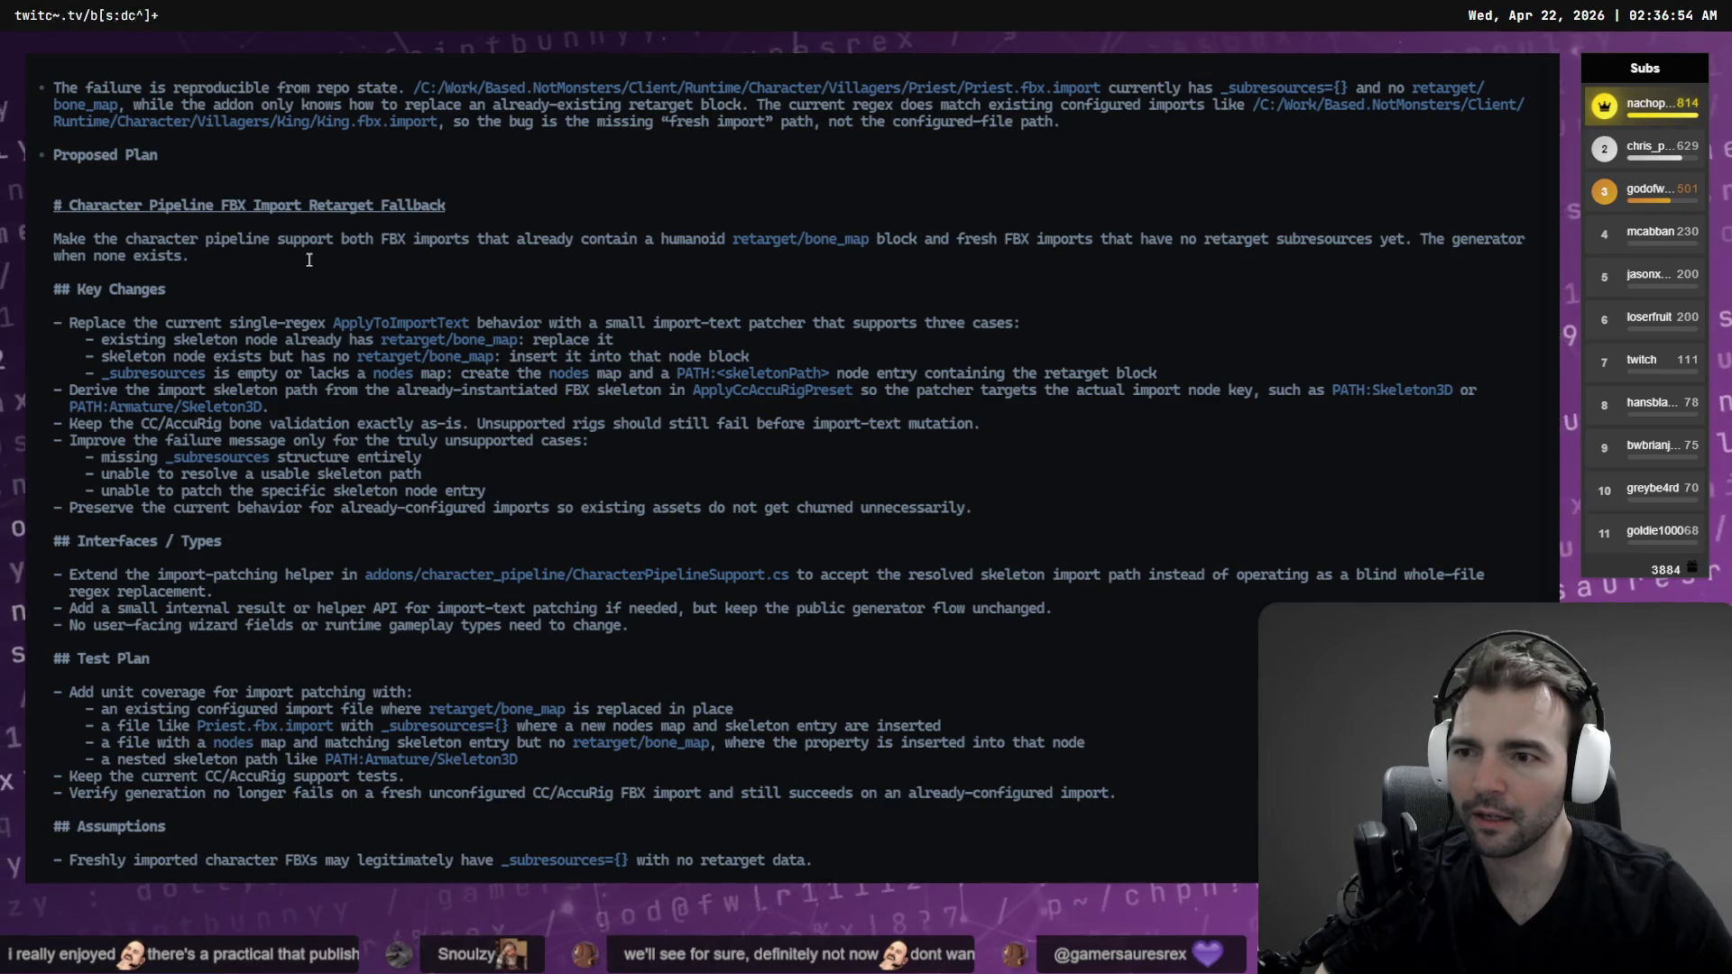
scroll(308, 260, down, 2)
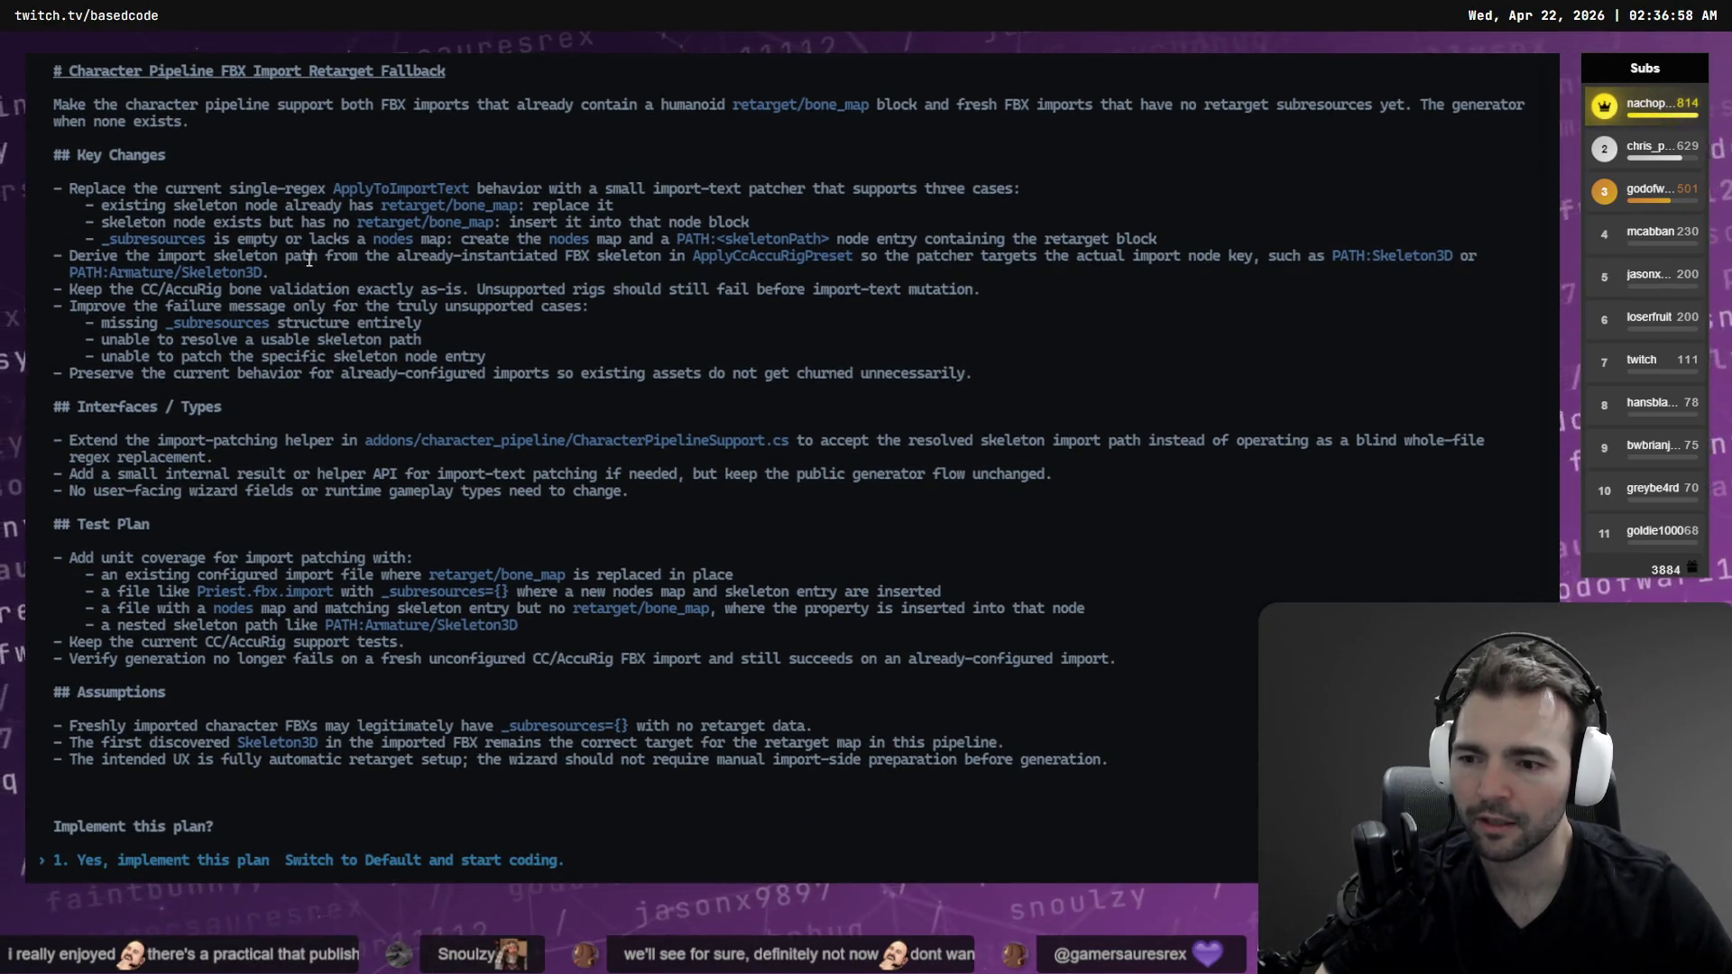
key(Return)
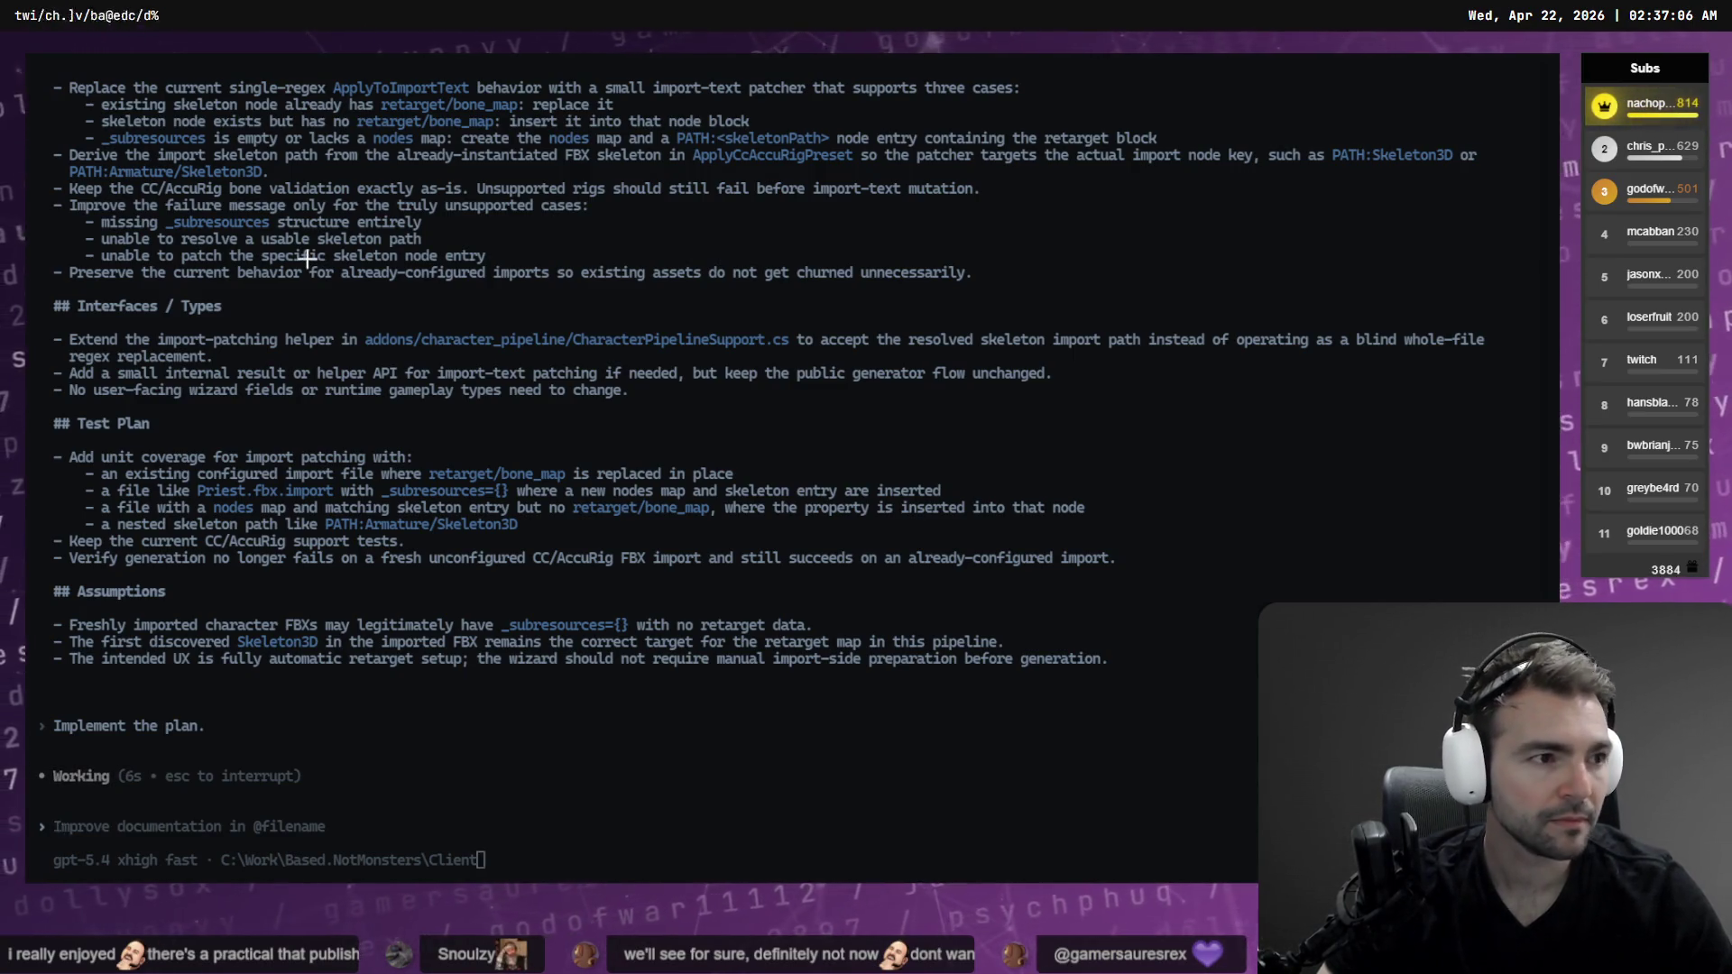
key(alt+Tab)
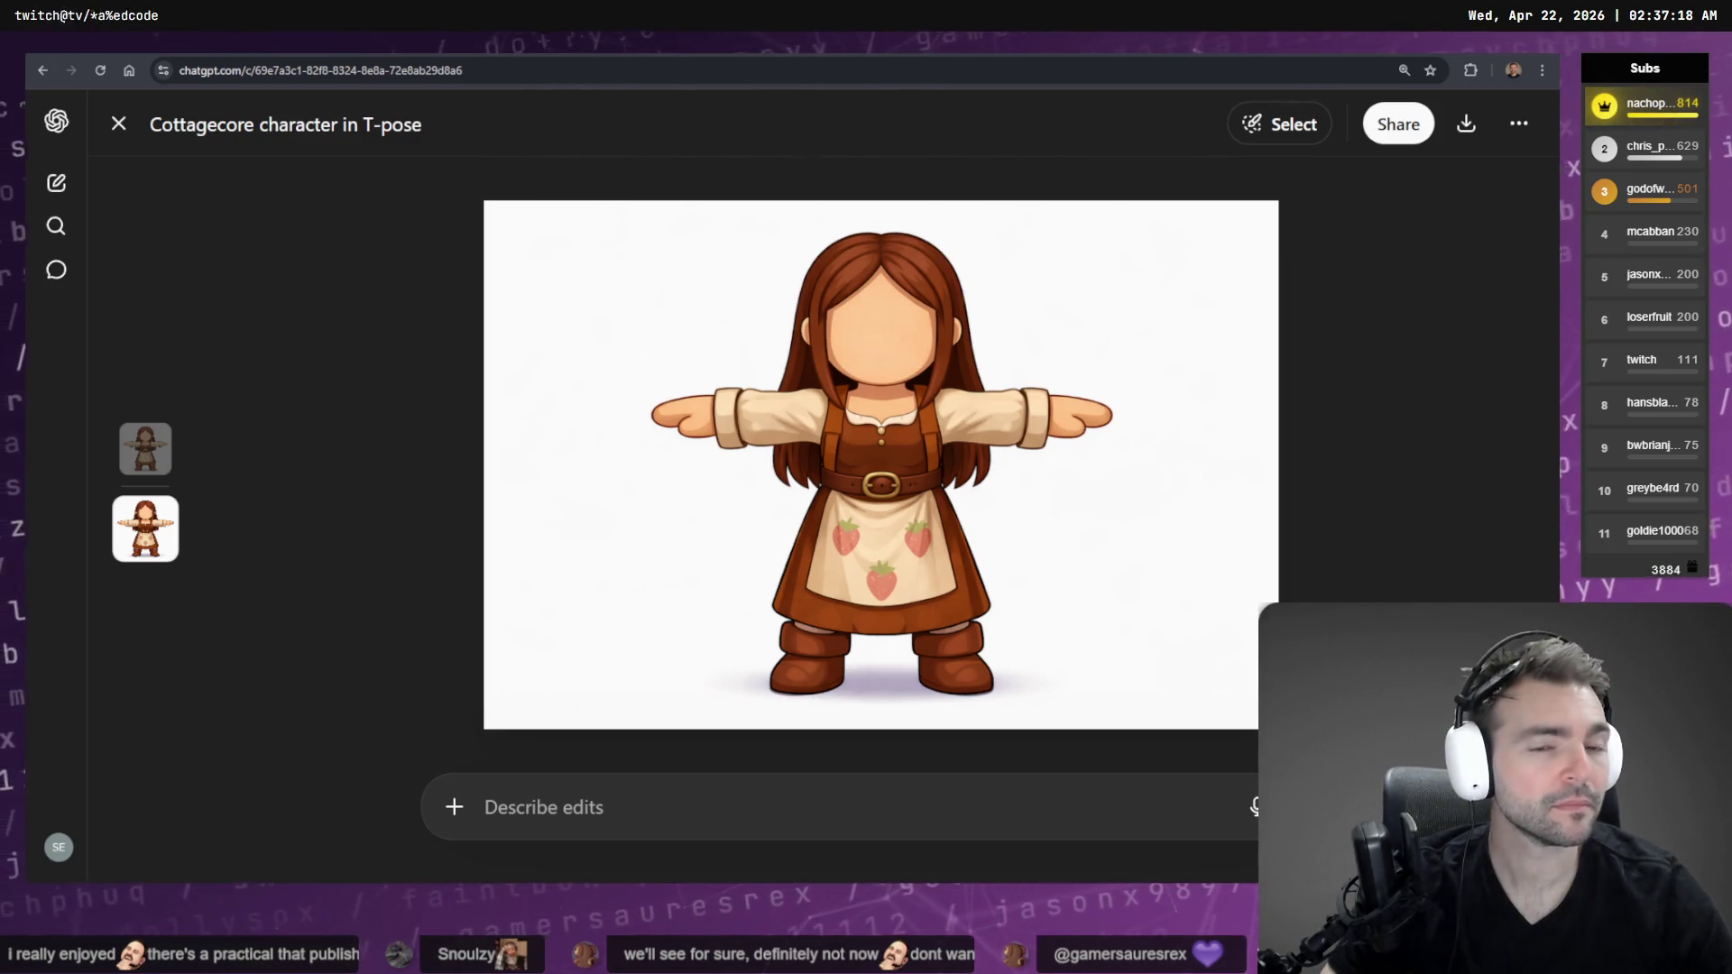
Copy the cottagecore T-pose character image and close the image viewer
right_click(825, 365)
click(893, 338)
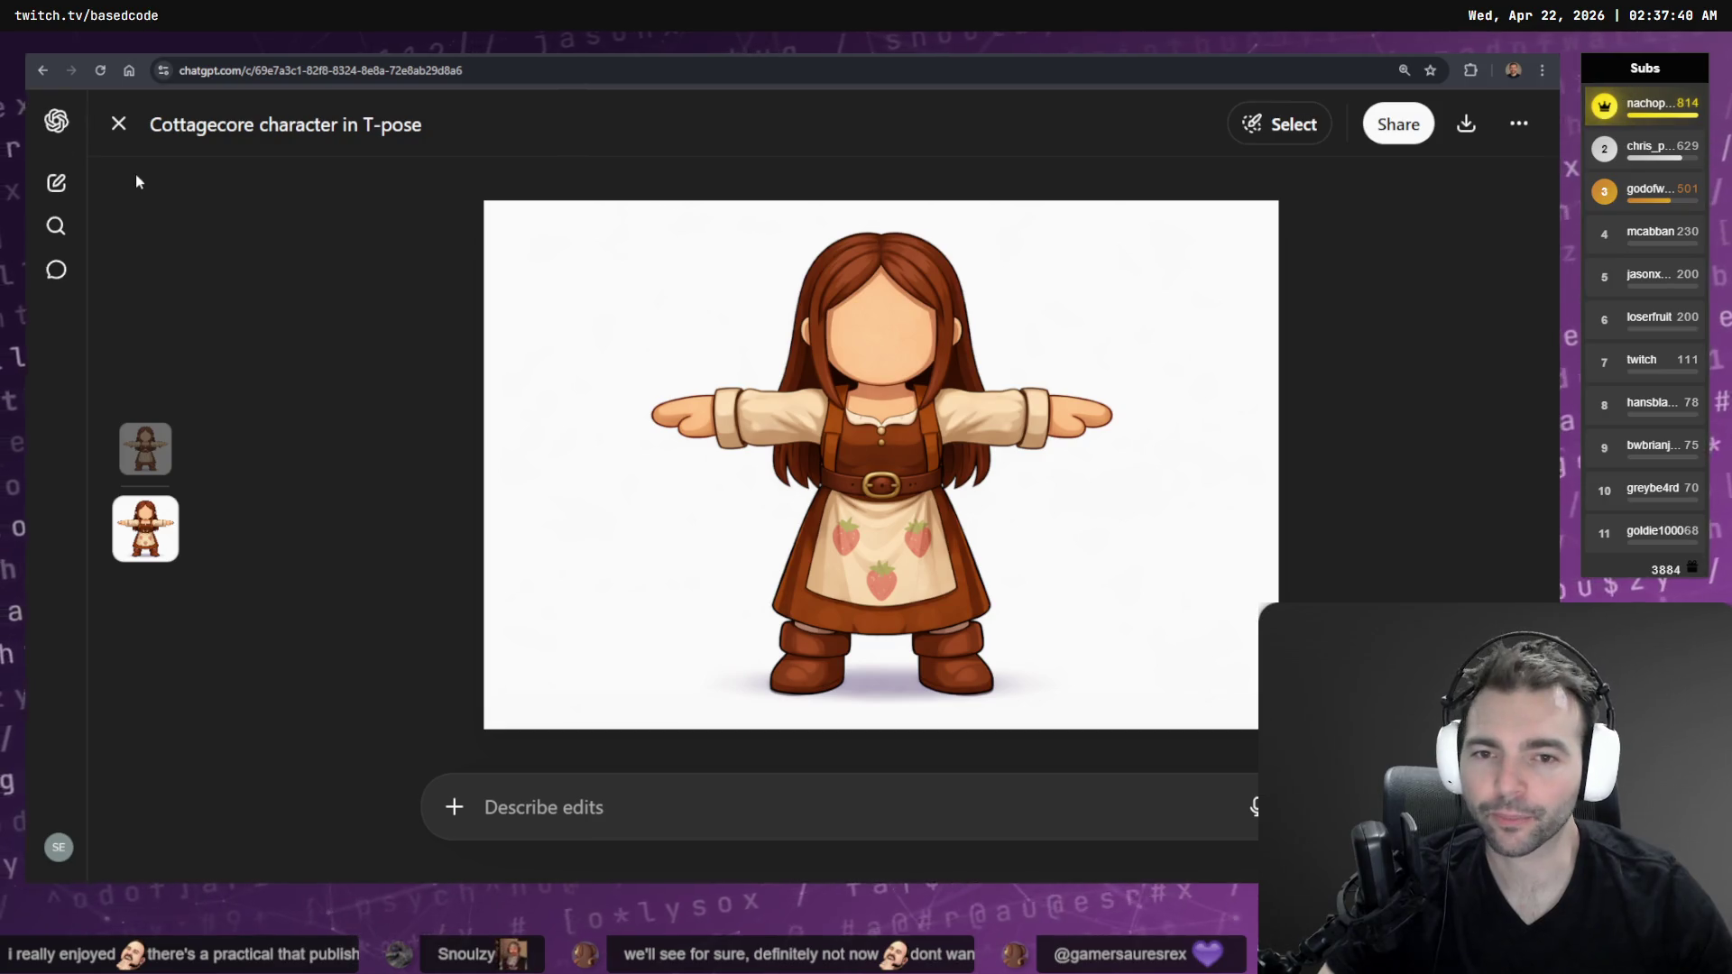
key(Escape)
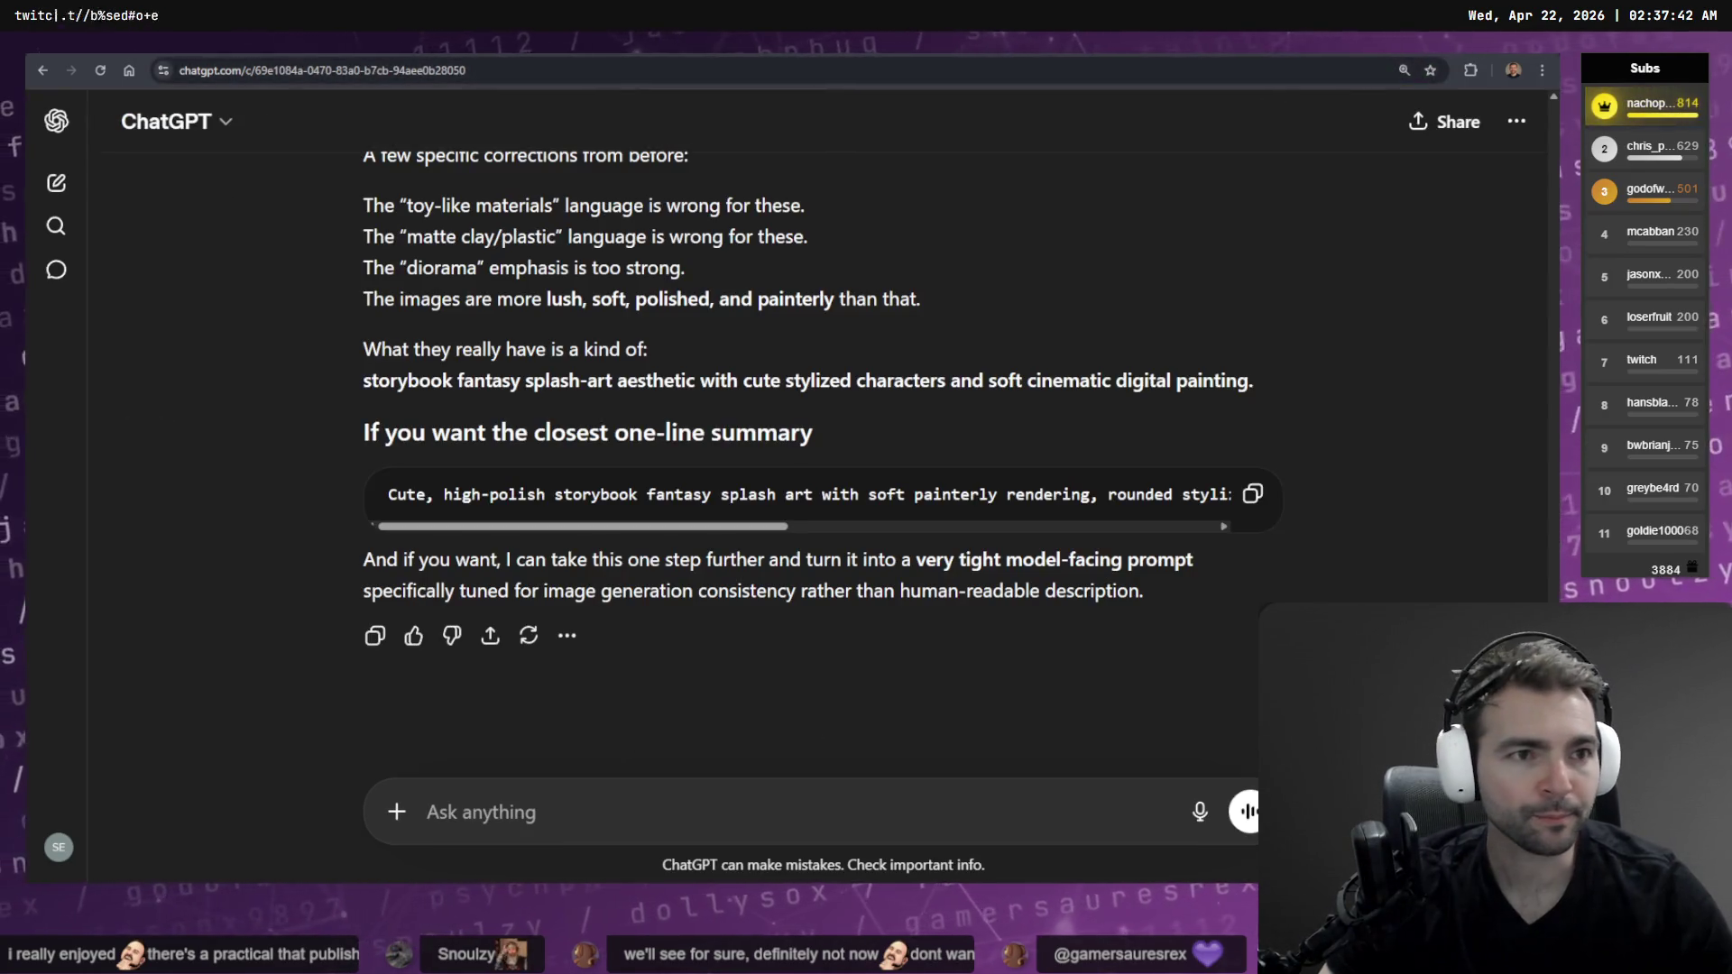
Glance at the Codex terminal, then pan the whiteboard to the Equipment and Harvestables boxes
key(alt+Tab)
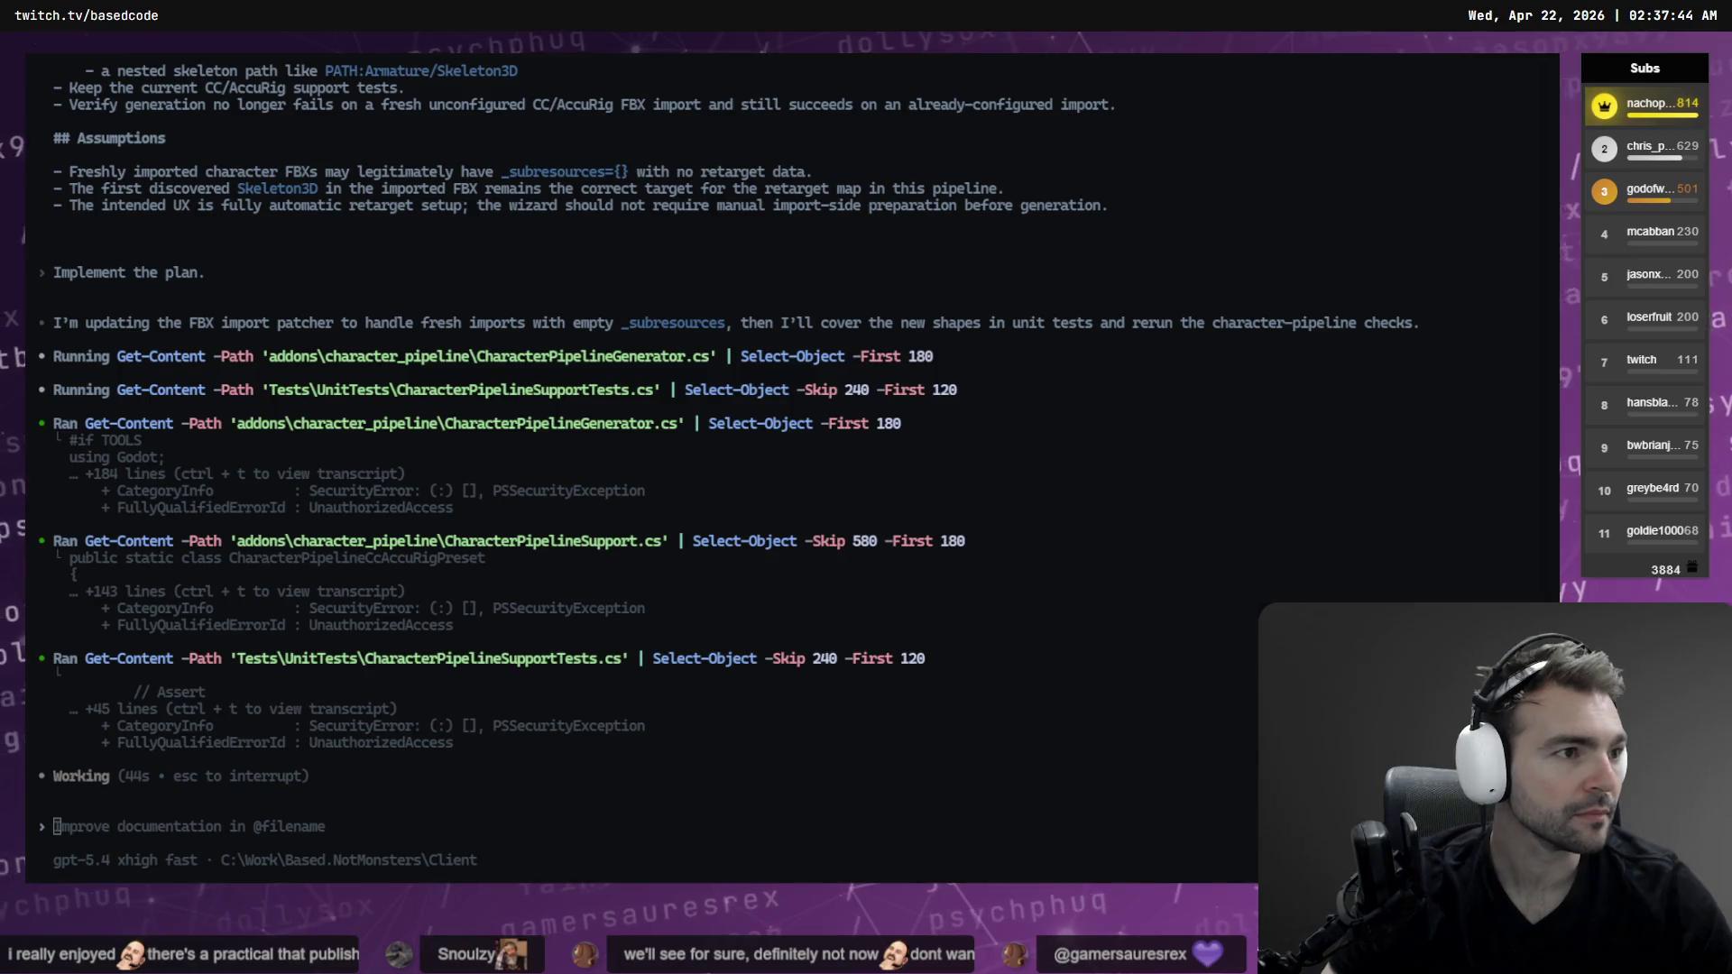
key(alt+Tab)
mouse_move(1348, 254)
mouse_down()
mouse_move(1033, 254)
mouse_move(784, 381)
mouse_move(797, 515)
mouse_up()
Duplicate the Torch box above itself and relabel the copy 'Fruit Basket'
scroll(713, 542, up, 5)
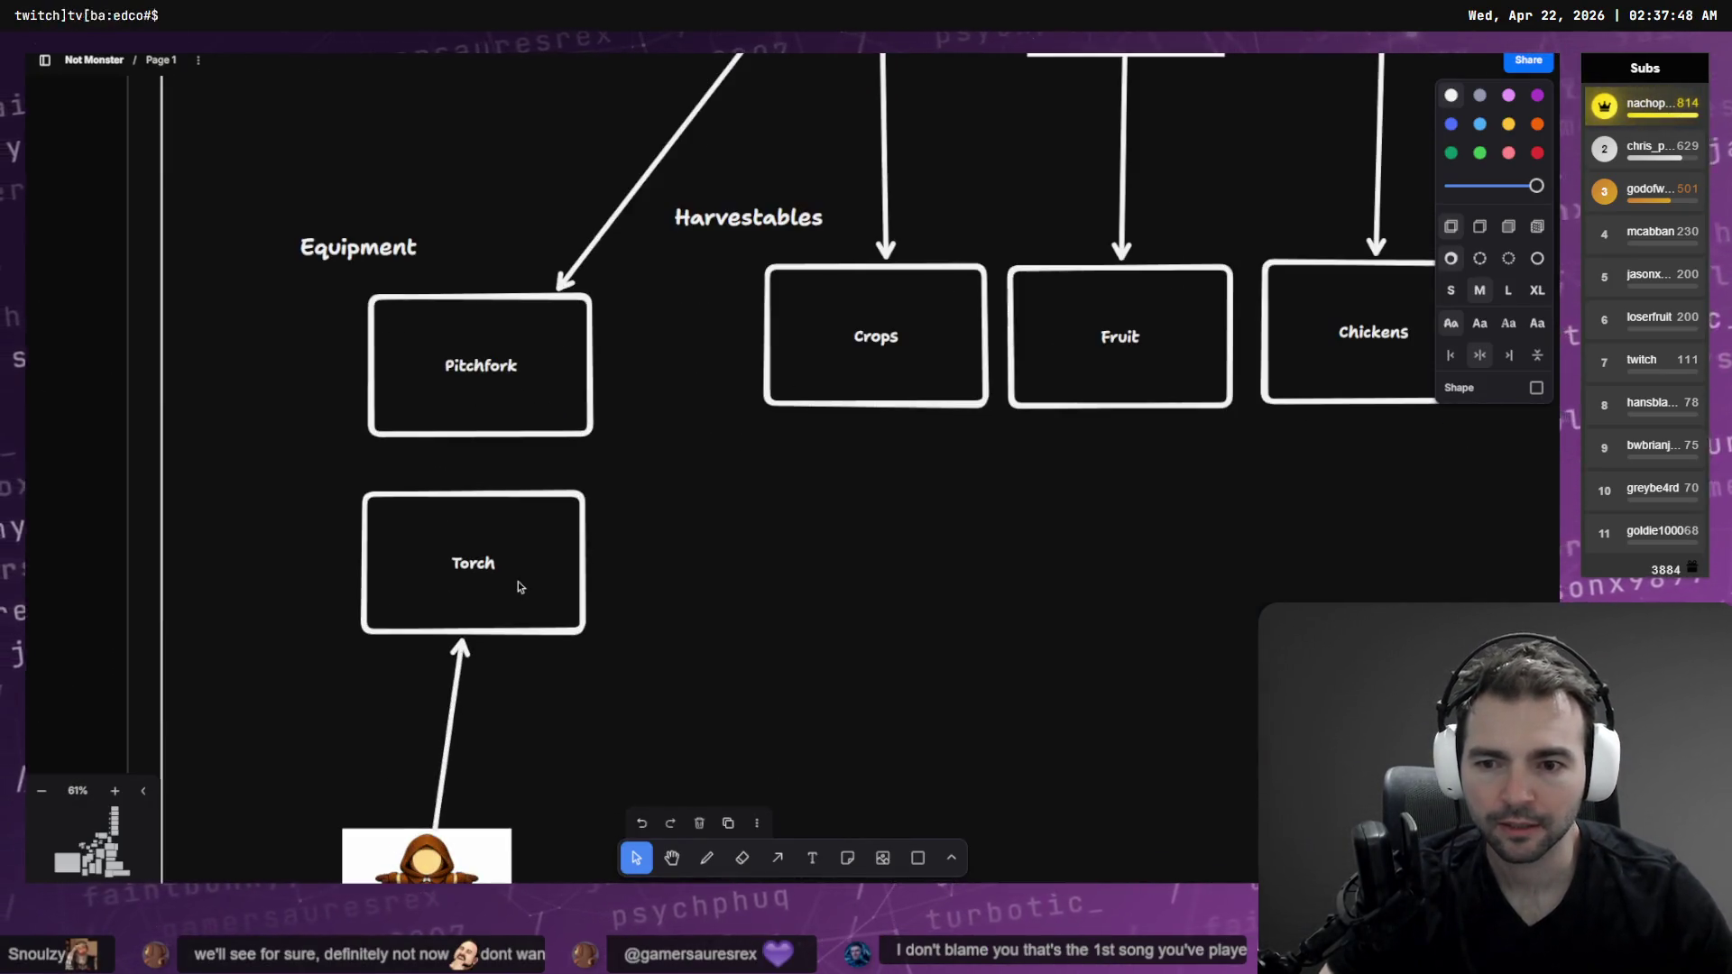
mouse_move(611, 692)
mouse_down()
mouse_move(750, 390)
mouse_move(622, 113)
mouse_up()
mouse_move(665, 255)
mouse_down()
mouse_move(640, 449)
mouse_move(699, 448)
mouse_up()
click(560, 397)
mouse_move(703, 356)
mouse_down()
mouse_move(690, 178)
mouse_move(710, 179)
mouse_up()
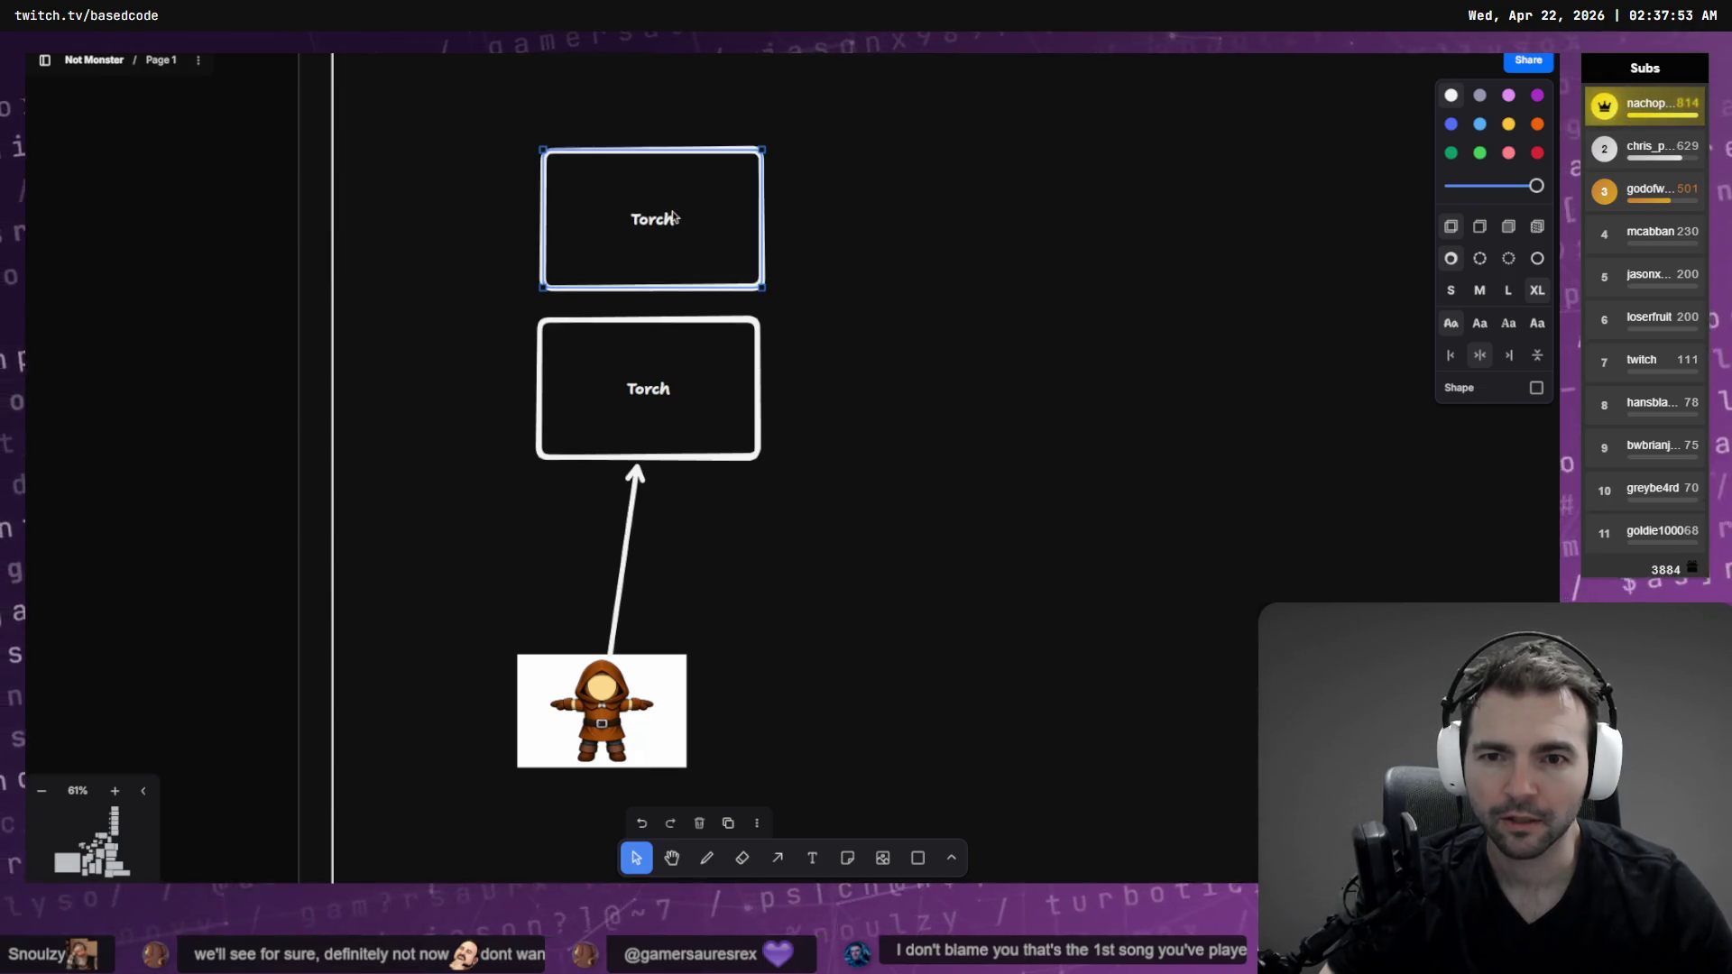
double_click(709, 265)
text(Fruit Basket)
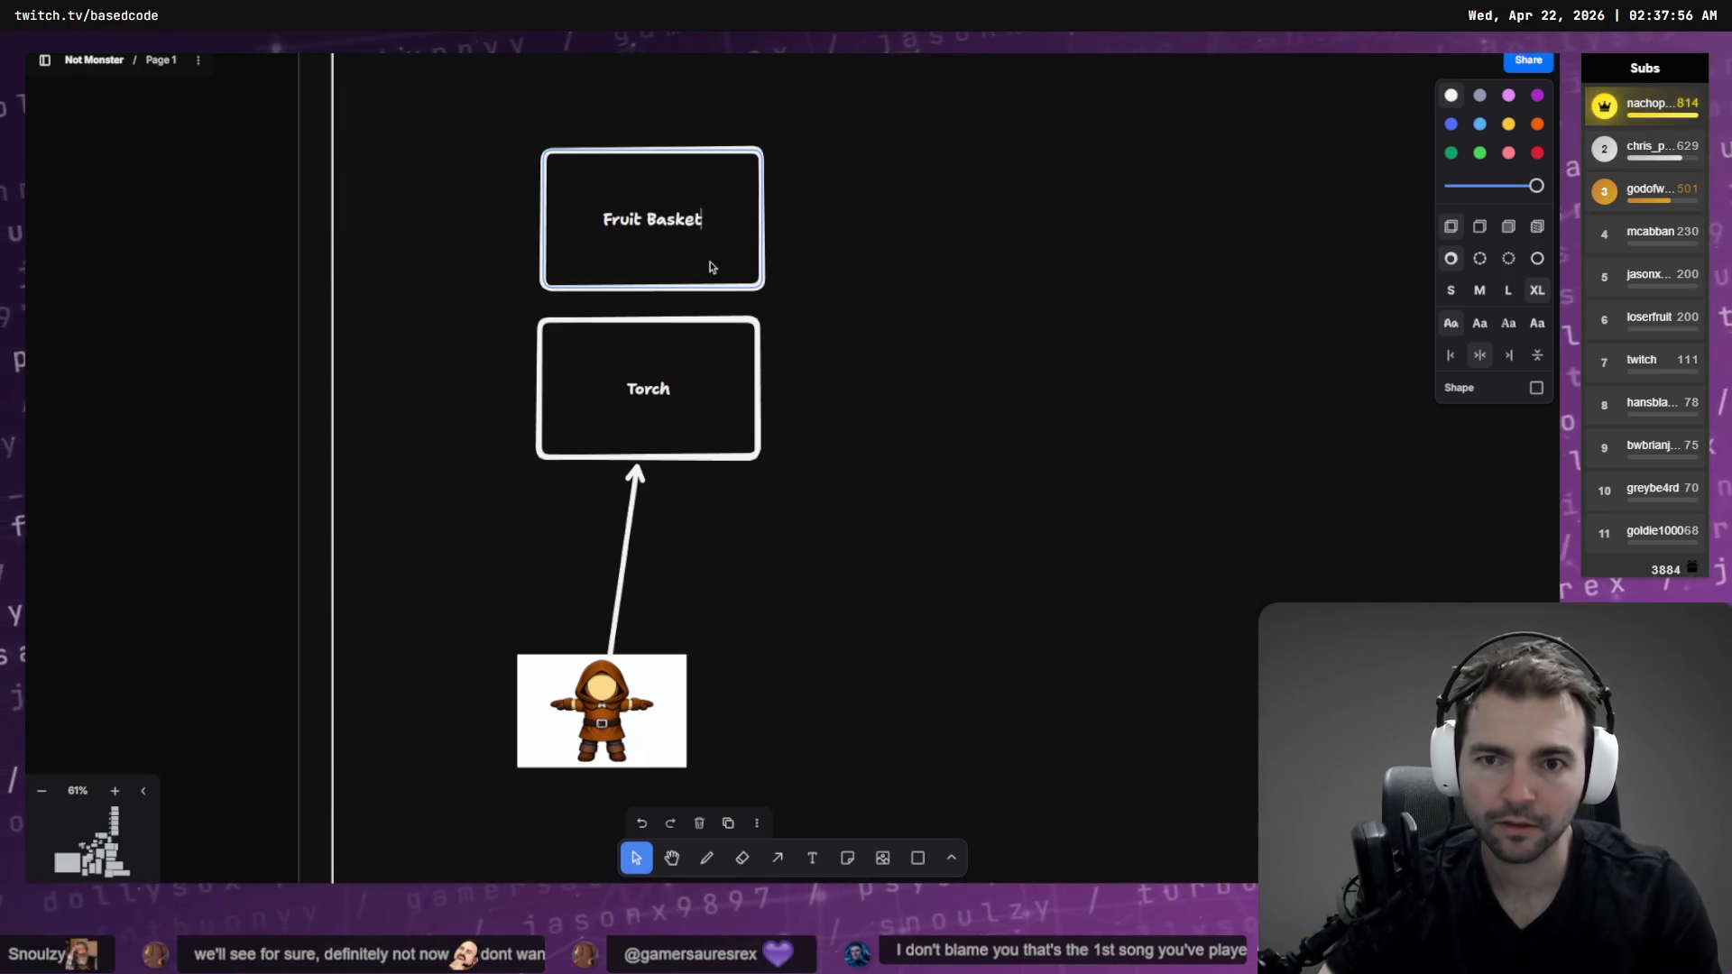
click(929, 344)
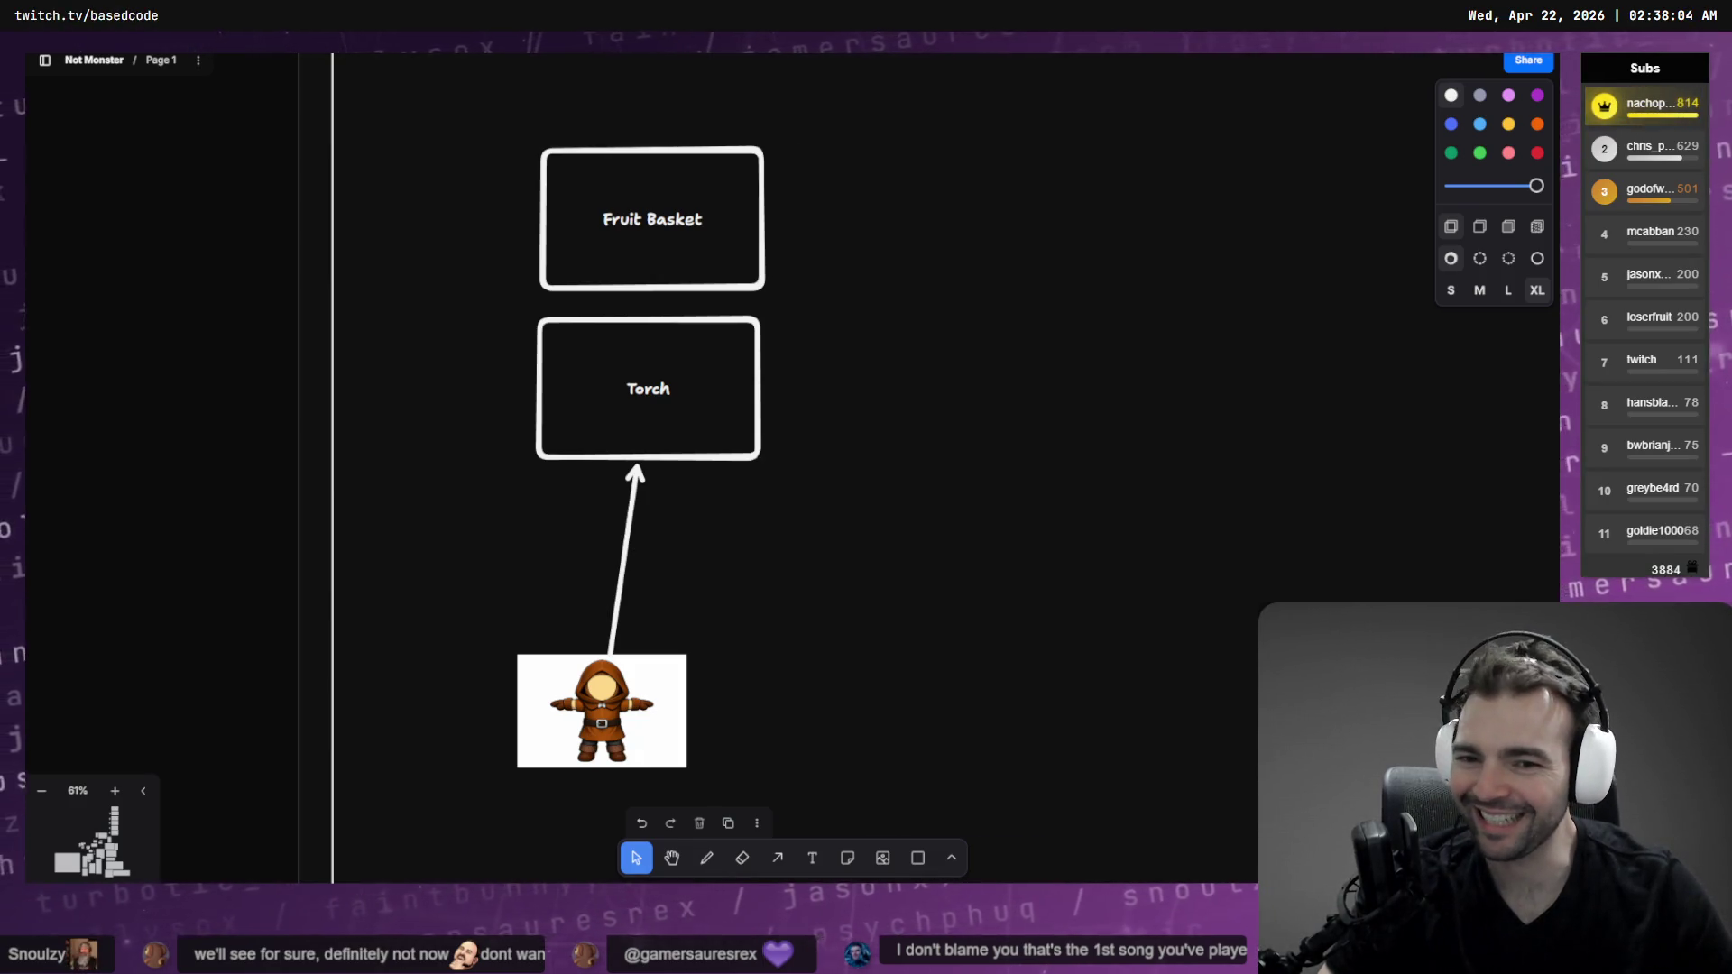
Move the Fruit Basket and Torch boxes up together beneath Pitchfork
scroll(831, 263, up, 3)
drag(833, 242, 418, 734)
drag(664, 397, 661, 306)
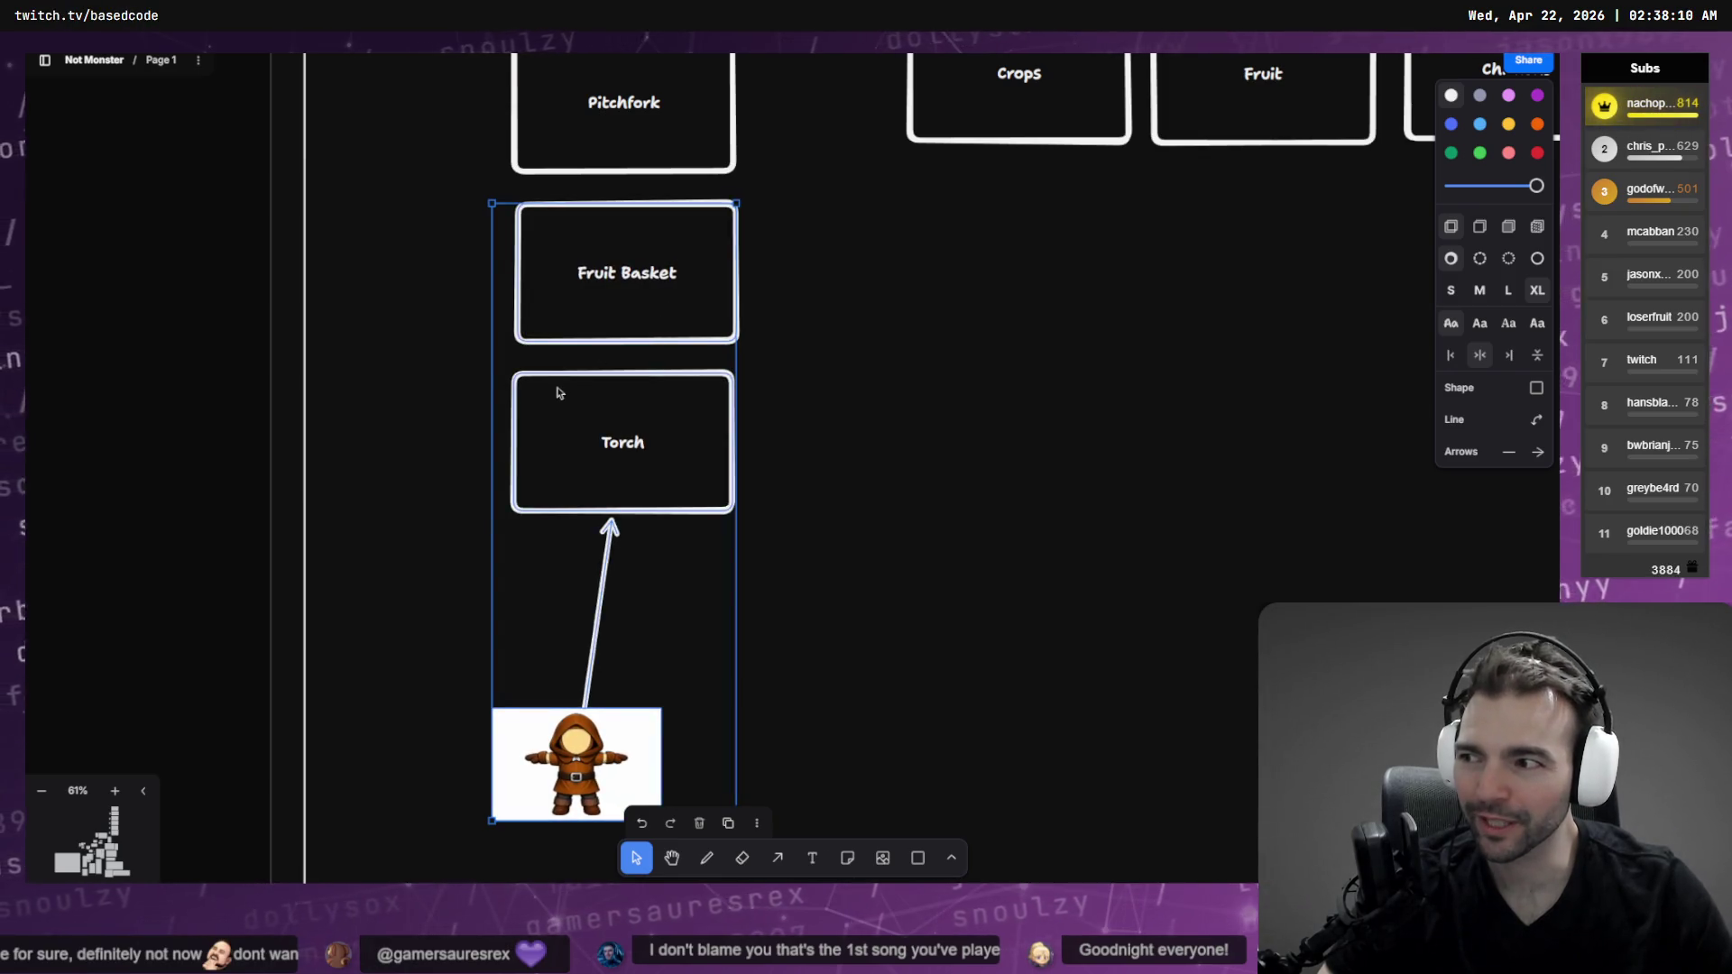
scroll(555, 390, down, 3)
scroll(649, 411, left, 3)
scroll(505, 523, left, 6)
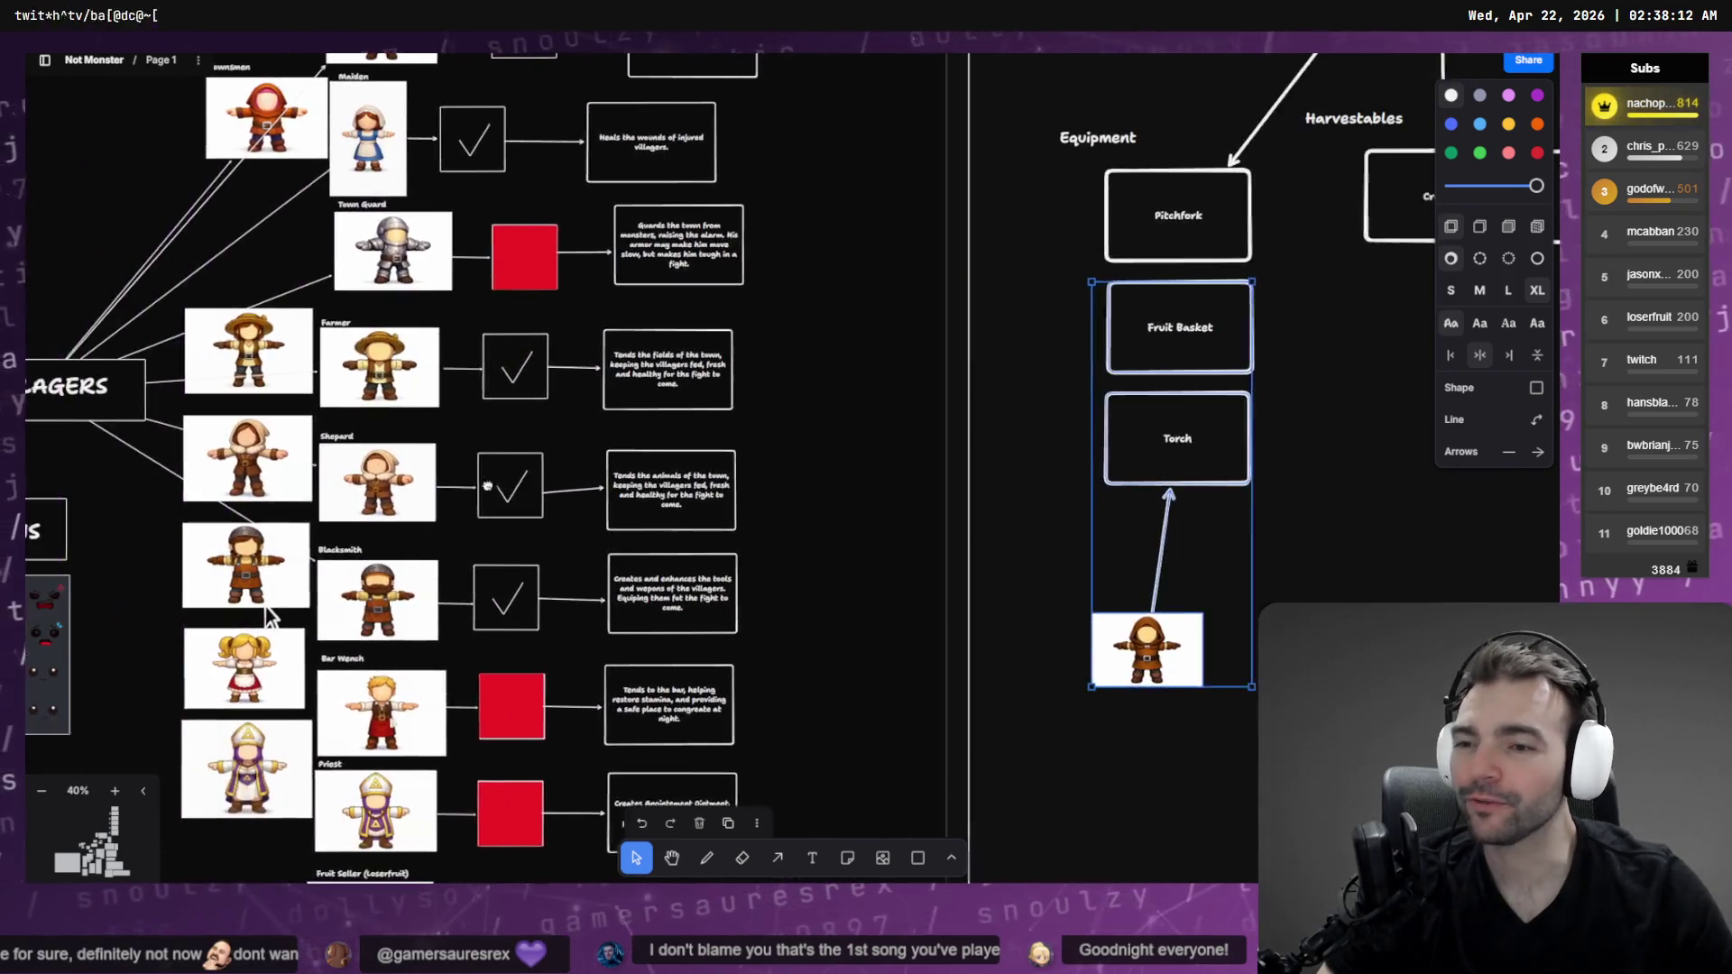
scroll(401, 496, down, 5)
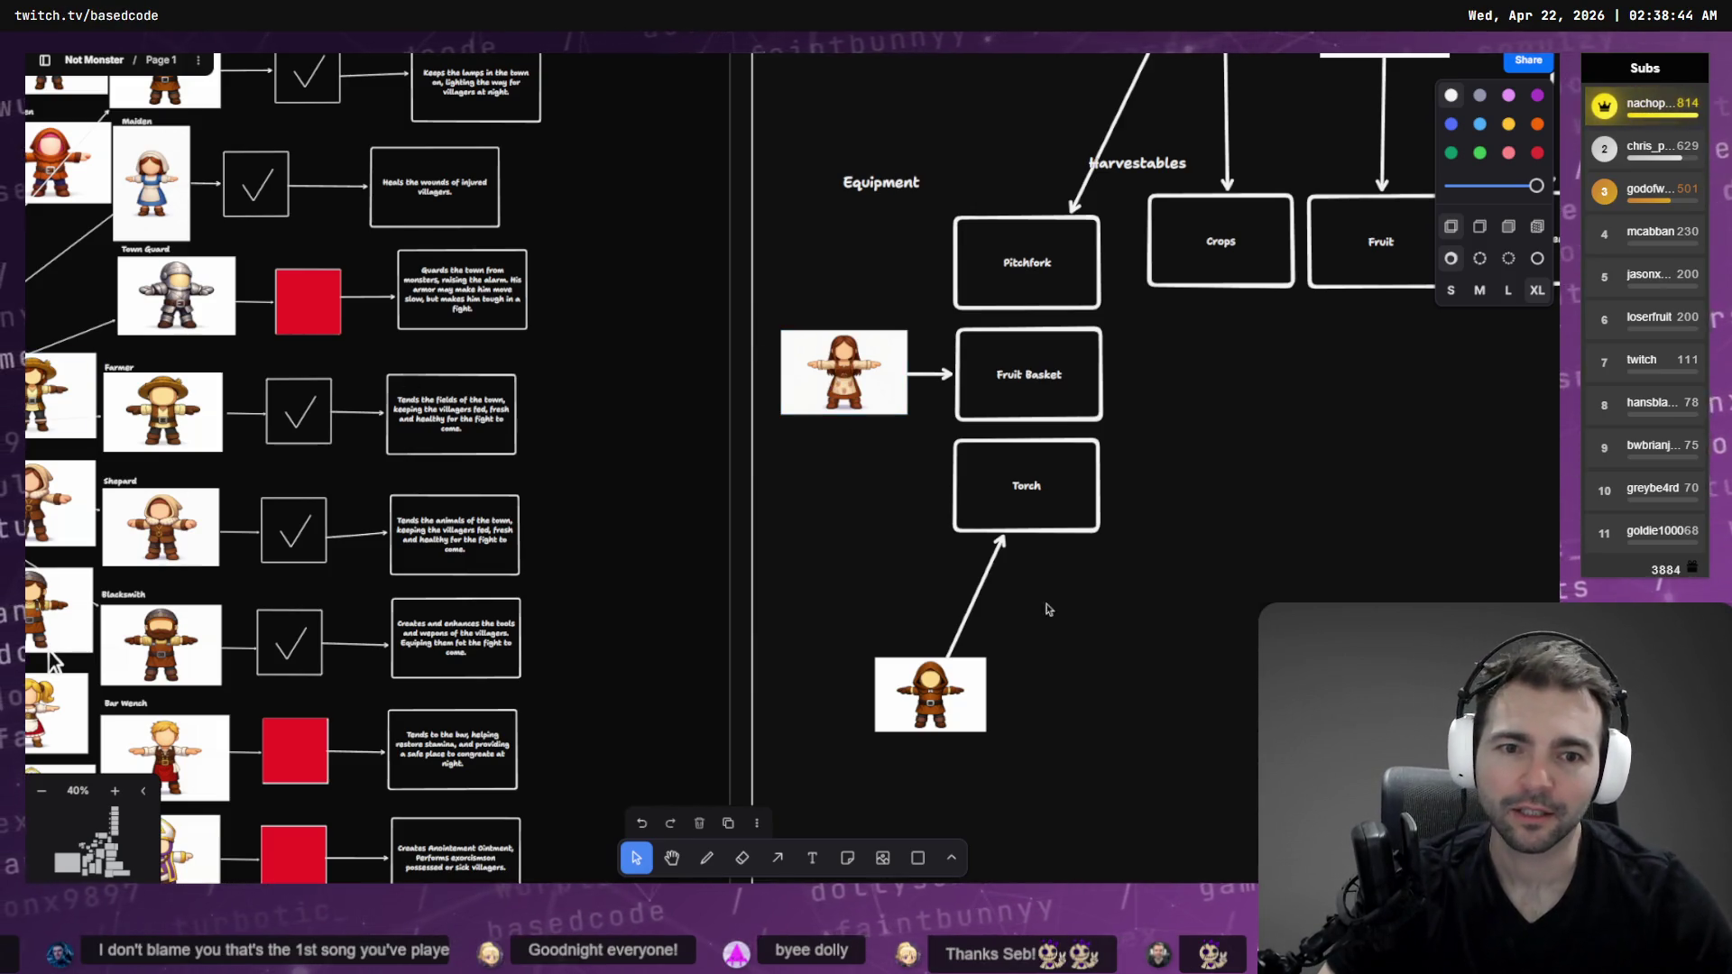
Reposition the girl character image beside Torch and off the Fruit Basket box
click(961, 670)
mouse_move(961, 670)
mouse_down()
mouse_move(910, 464)
mouse_move(863, 491)
mouse_up()
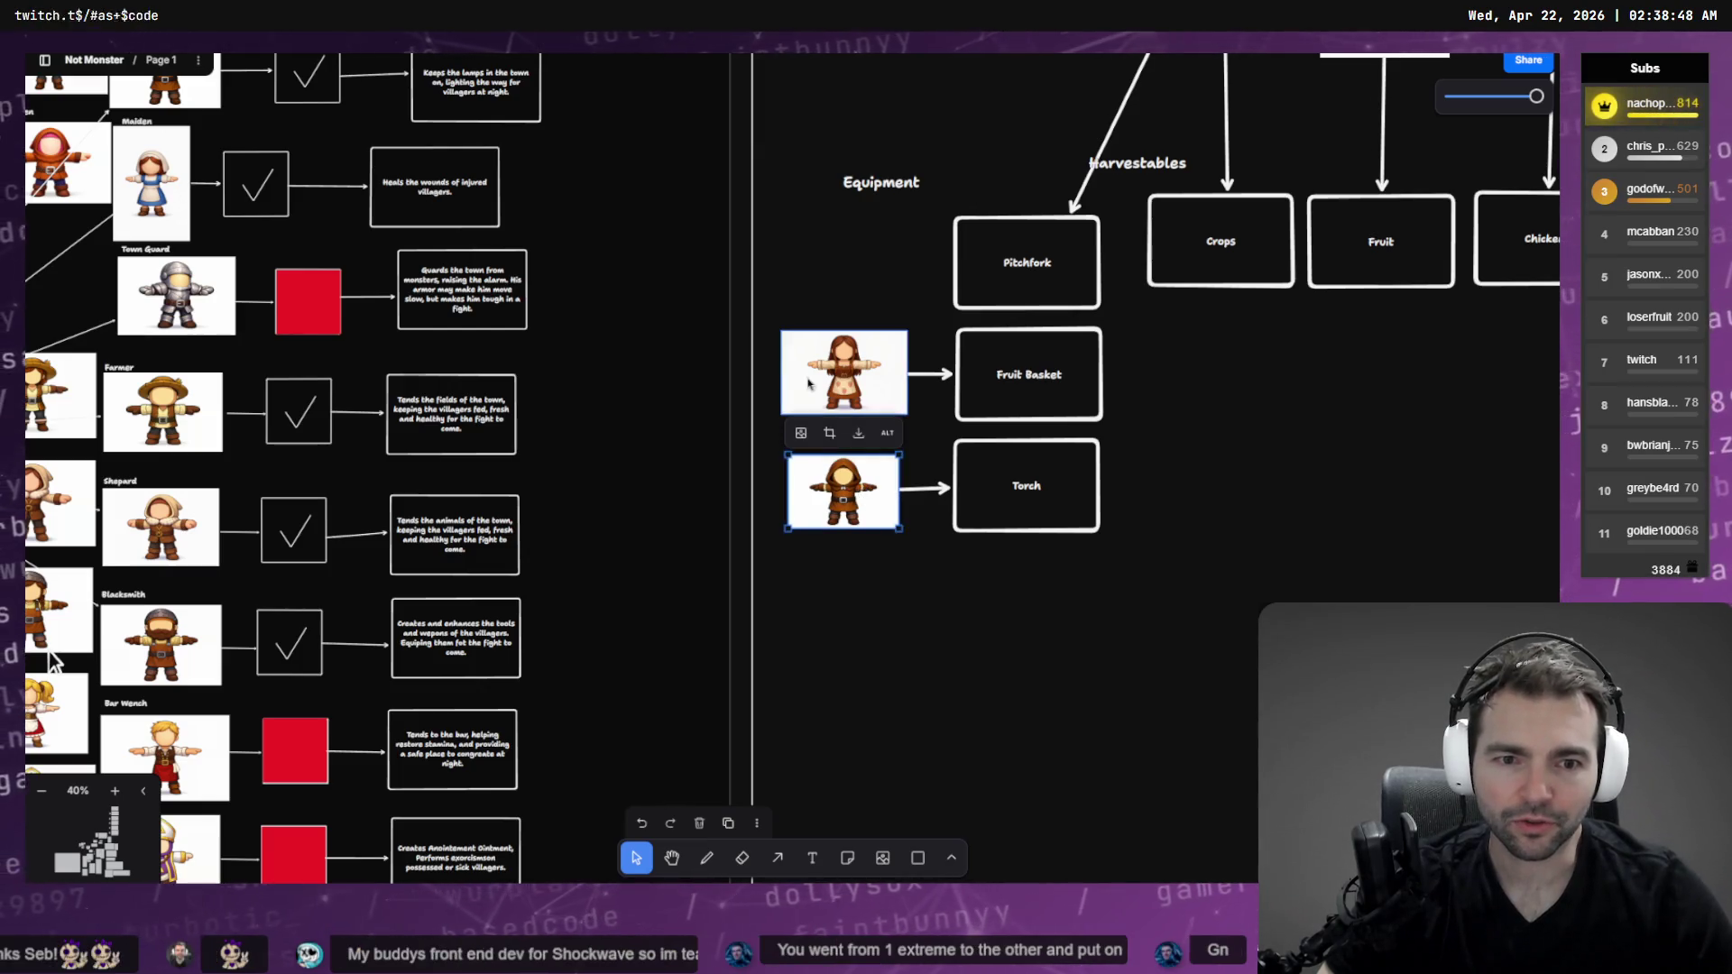
scroll(1080, 411, right, 3)
scroll(1080, 411, right, 2)
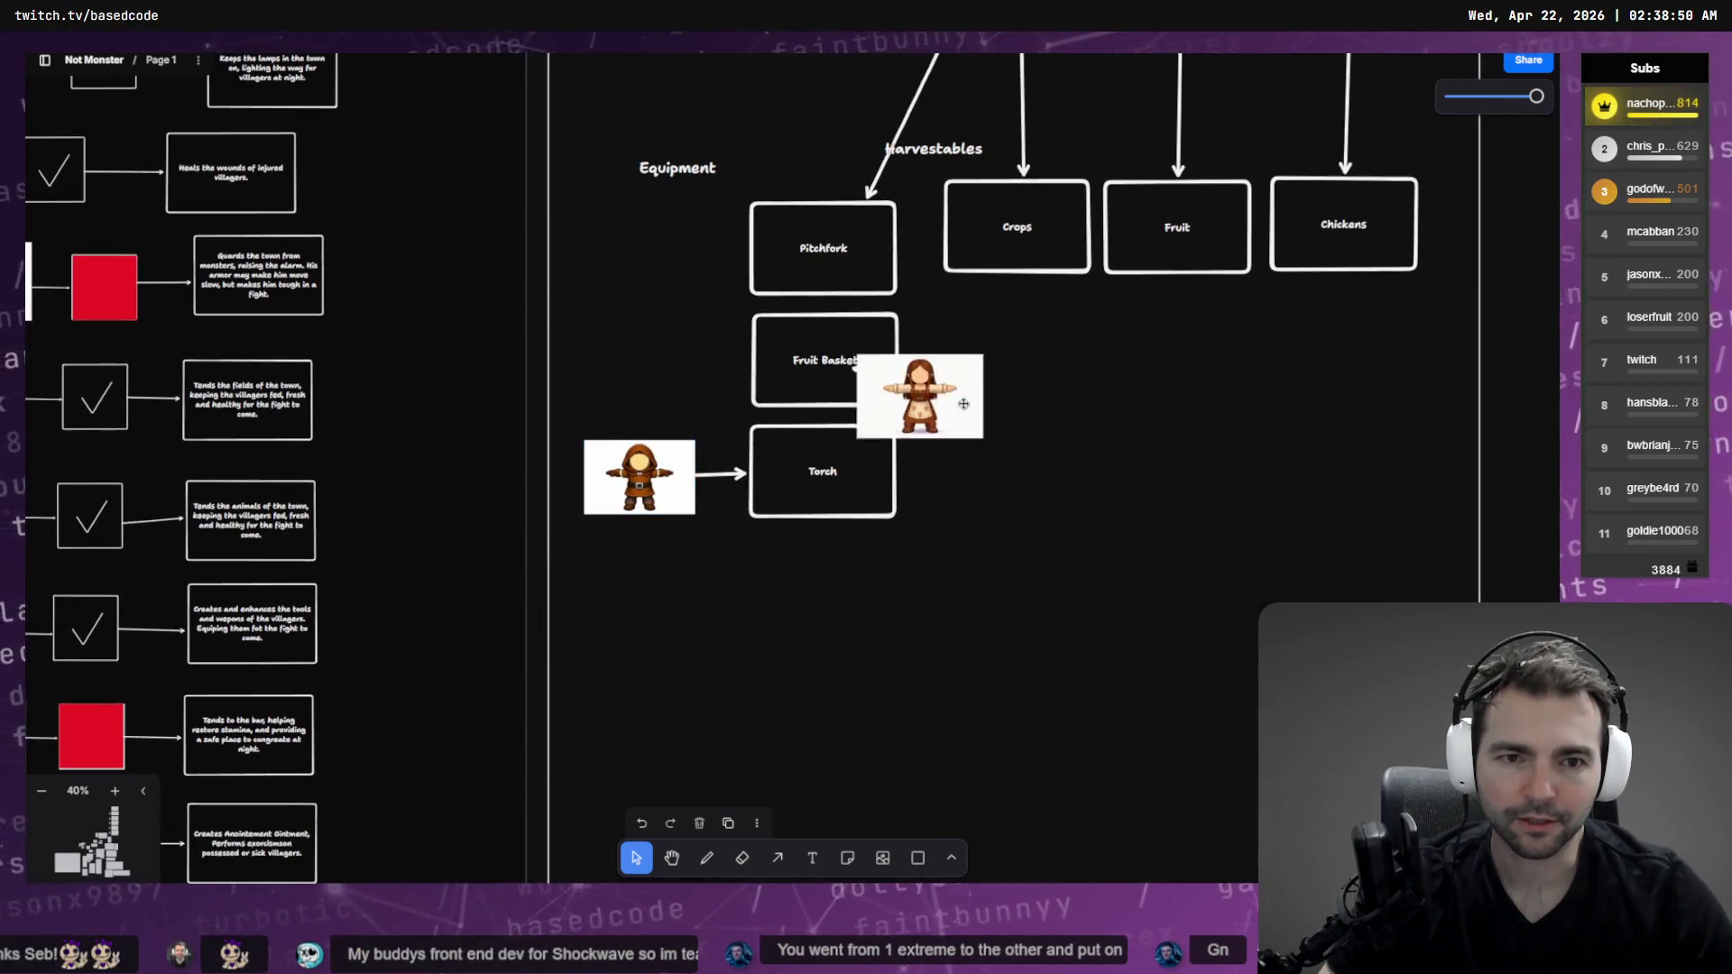
mouse_move(985, 442)
mouse_down()
mouse_move(1021, 449)
mouse_move(1168, 228)
mouse_up()
Draw an arrow from the girl image to Fruit and nudge the Harvestables label right
key(a)
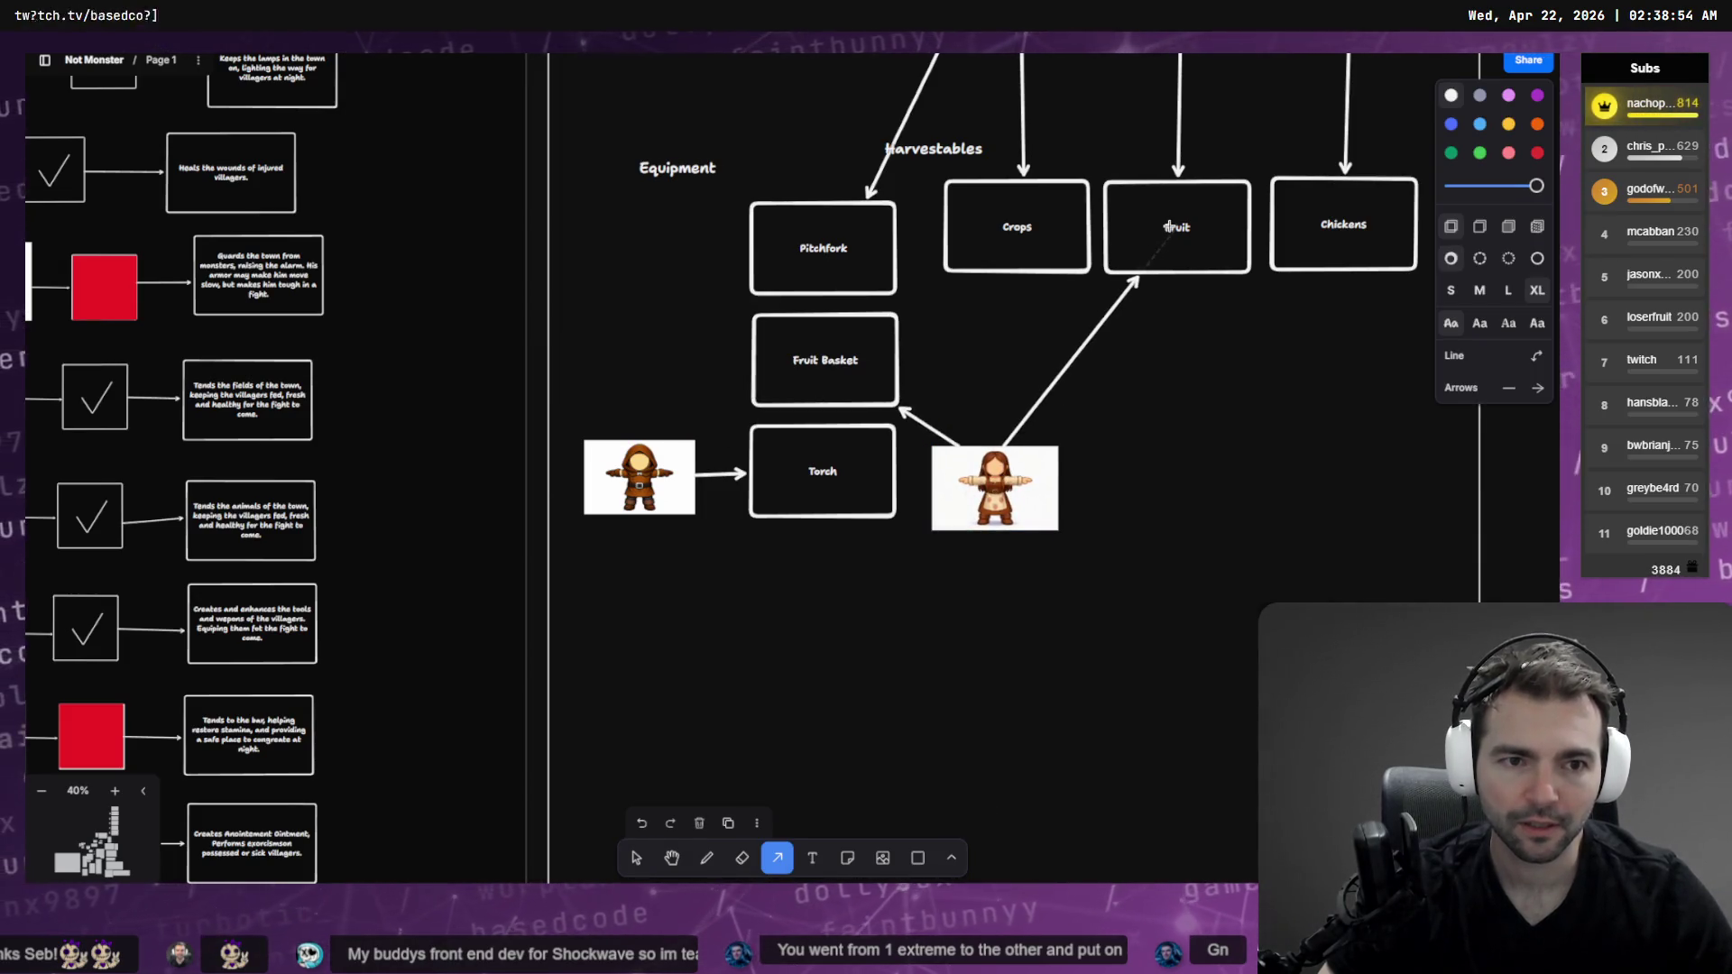
click(635, 859)
scroll(1245, 379, up, 4)
scroll(1245, 379, right, 6)
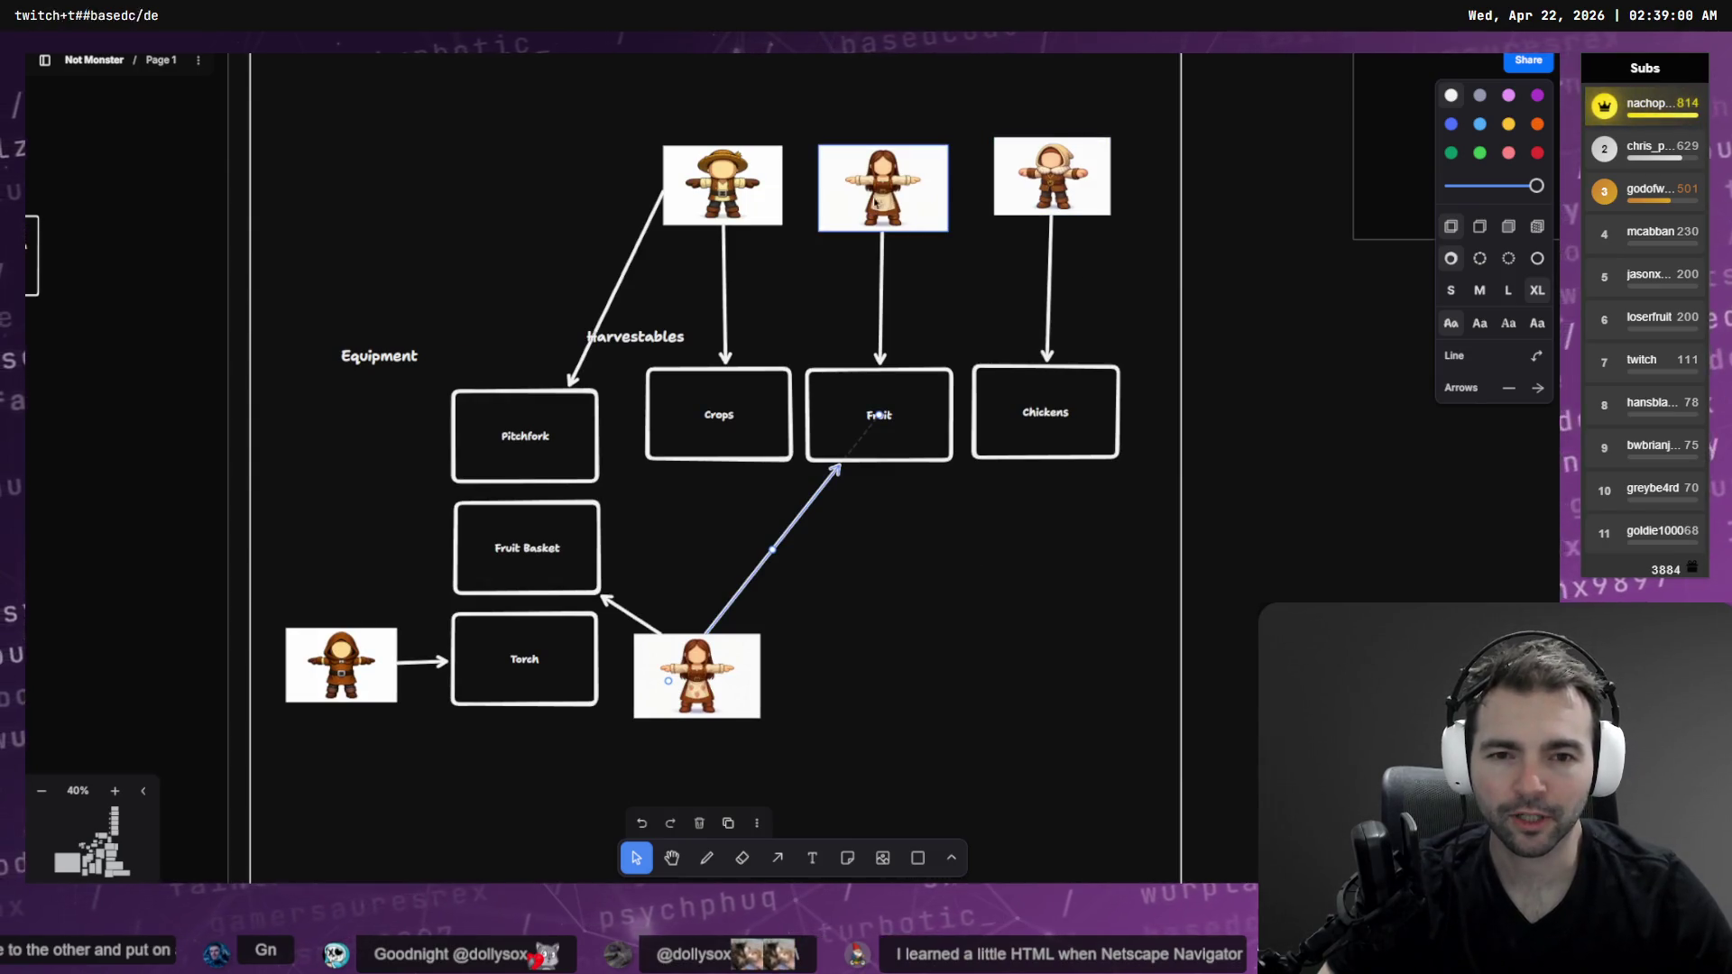
drag(645, 341, 721, 339)
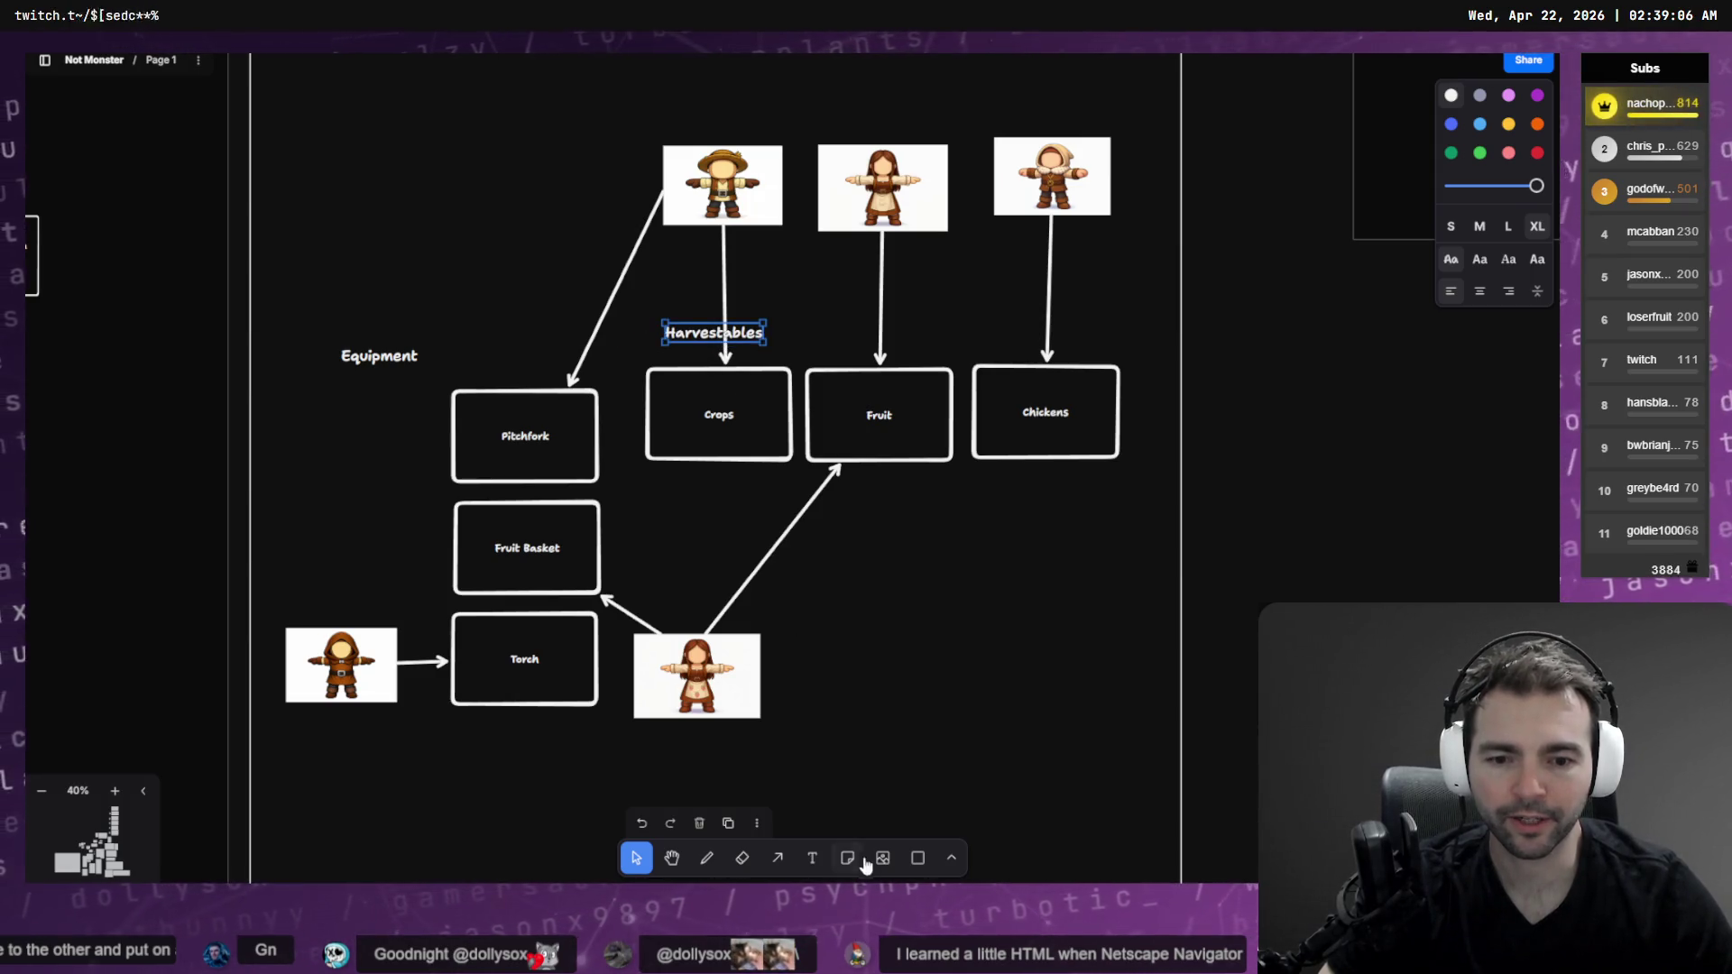
Draw a dashed-outline rectangle around Harvestables, Crops, Fruit and Chickens
key(r)
drag(634, 304, 1150, 505)
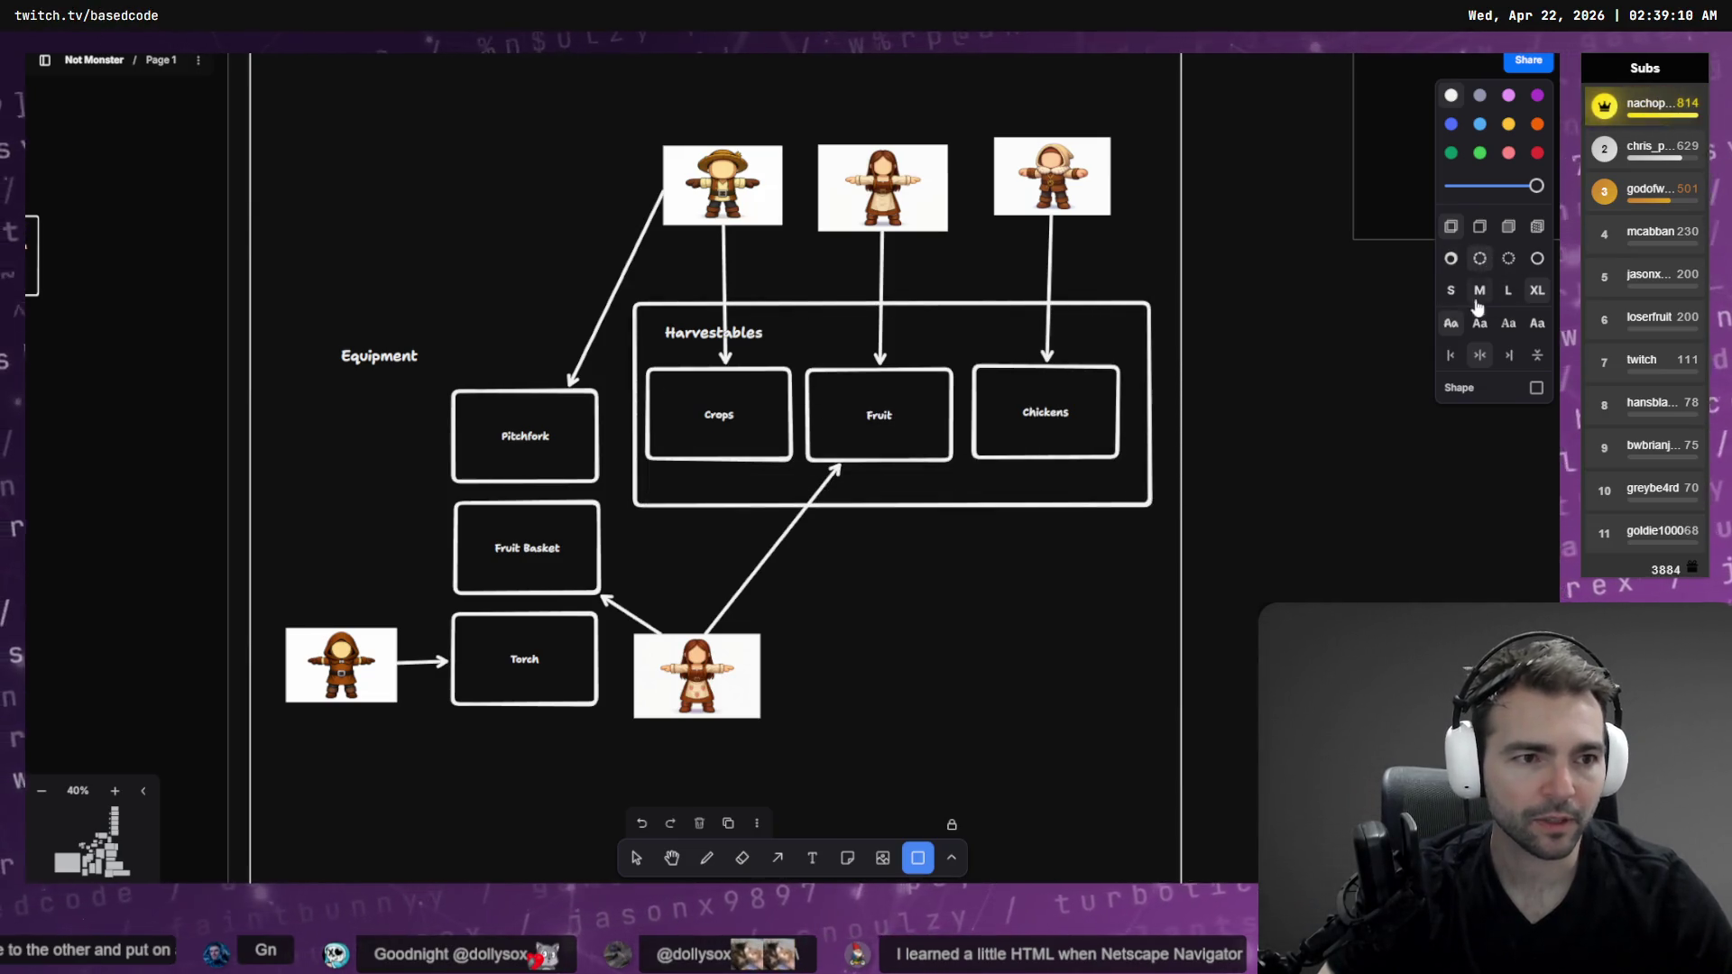
click(636, 857)
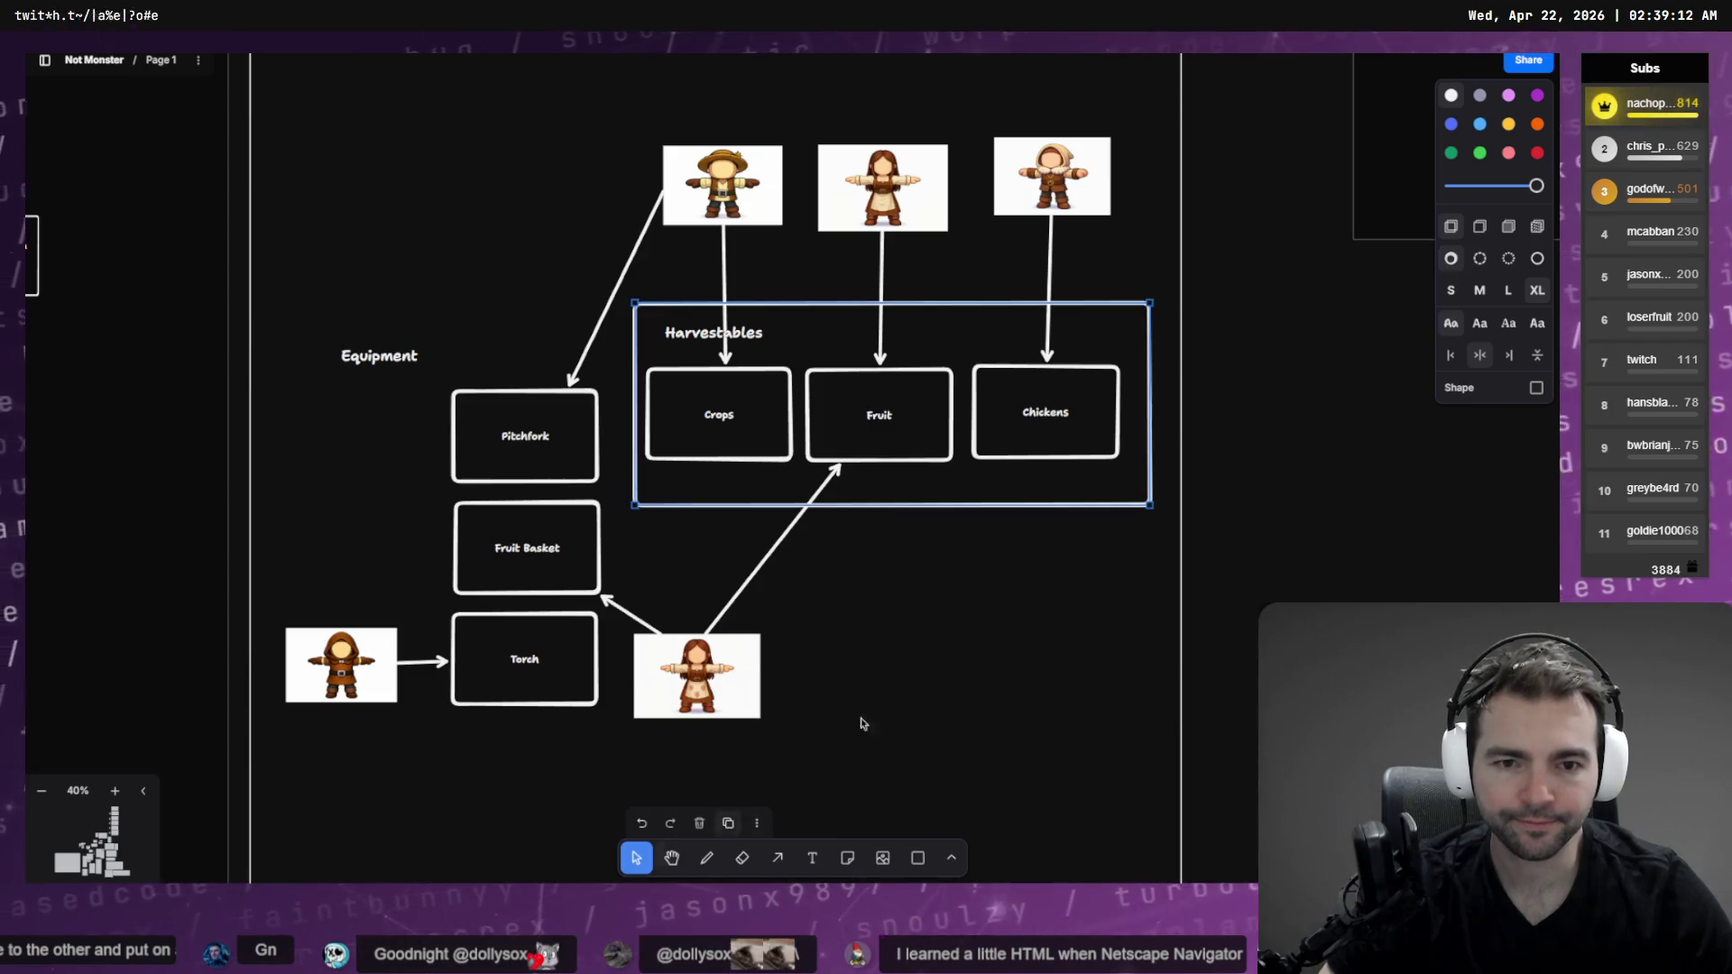
click(1450, 290)
click(1480, 258)
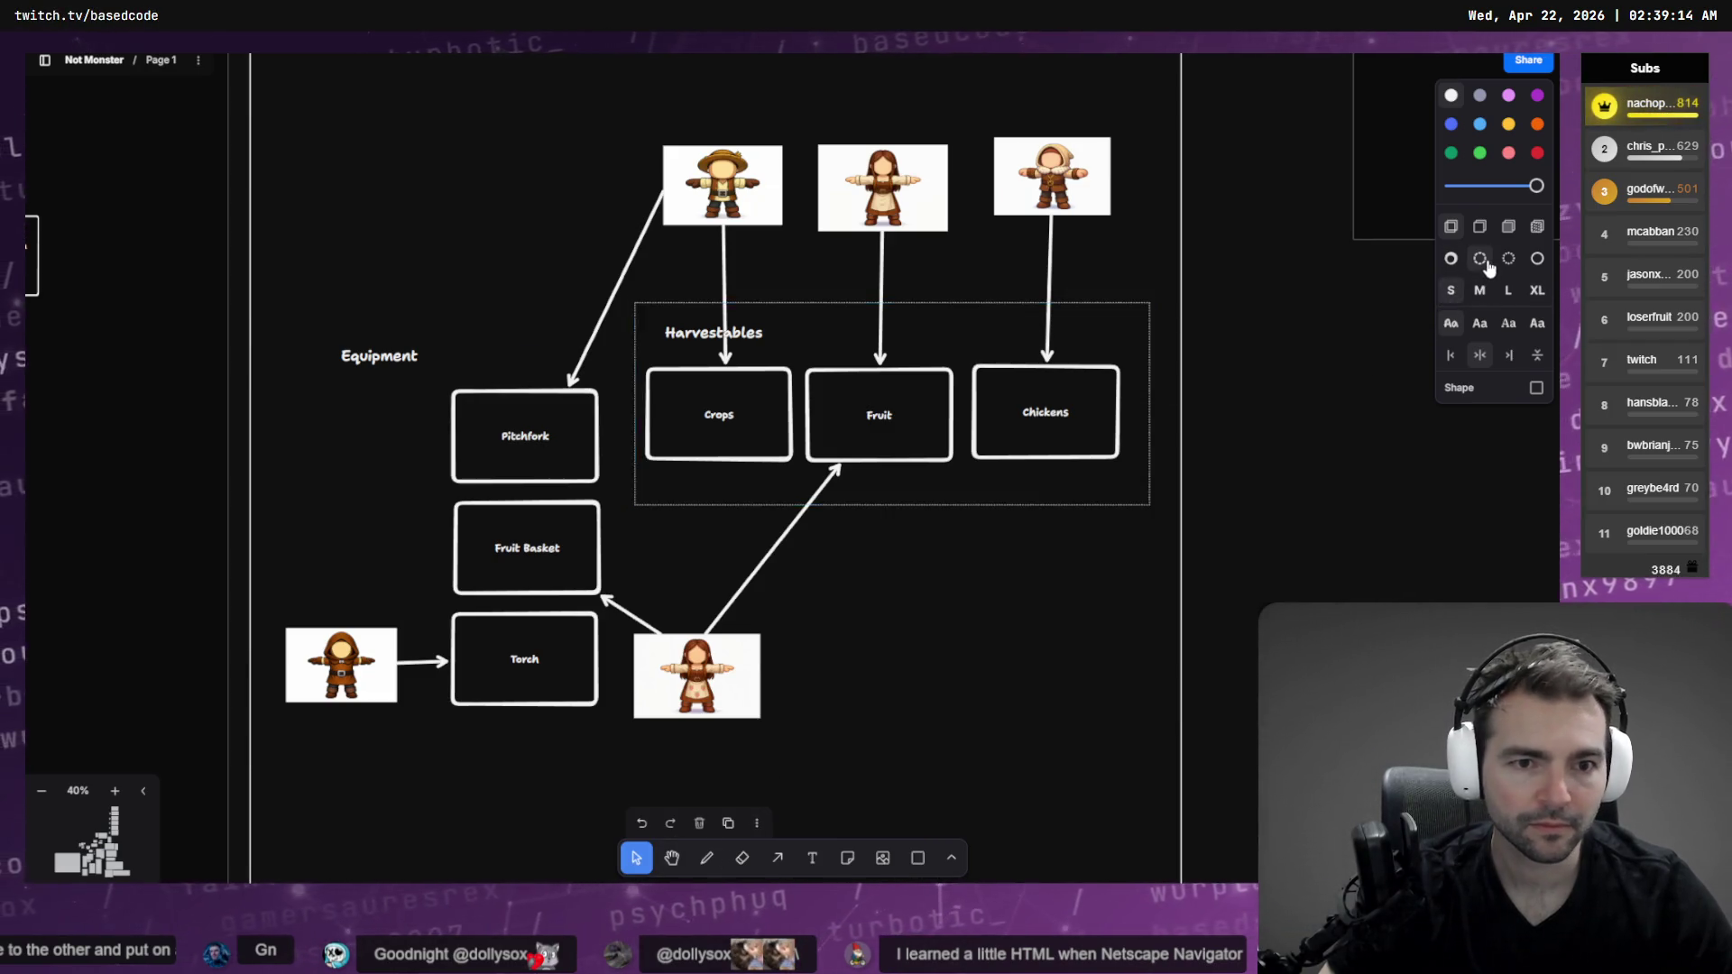
click(1509, 259)
click(1054, 570)
click(1149, 478)
click(1479, 258)
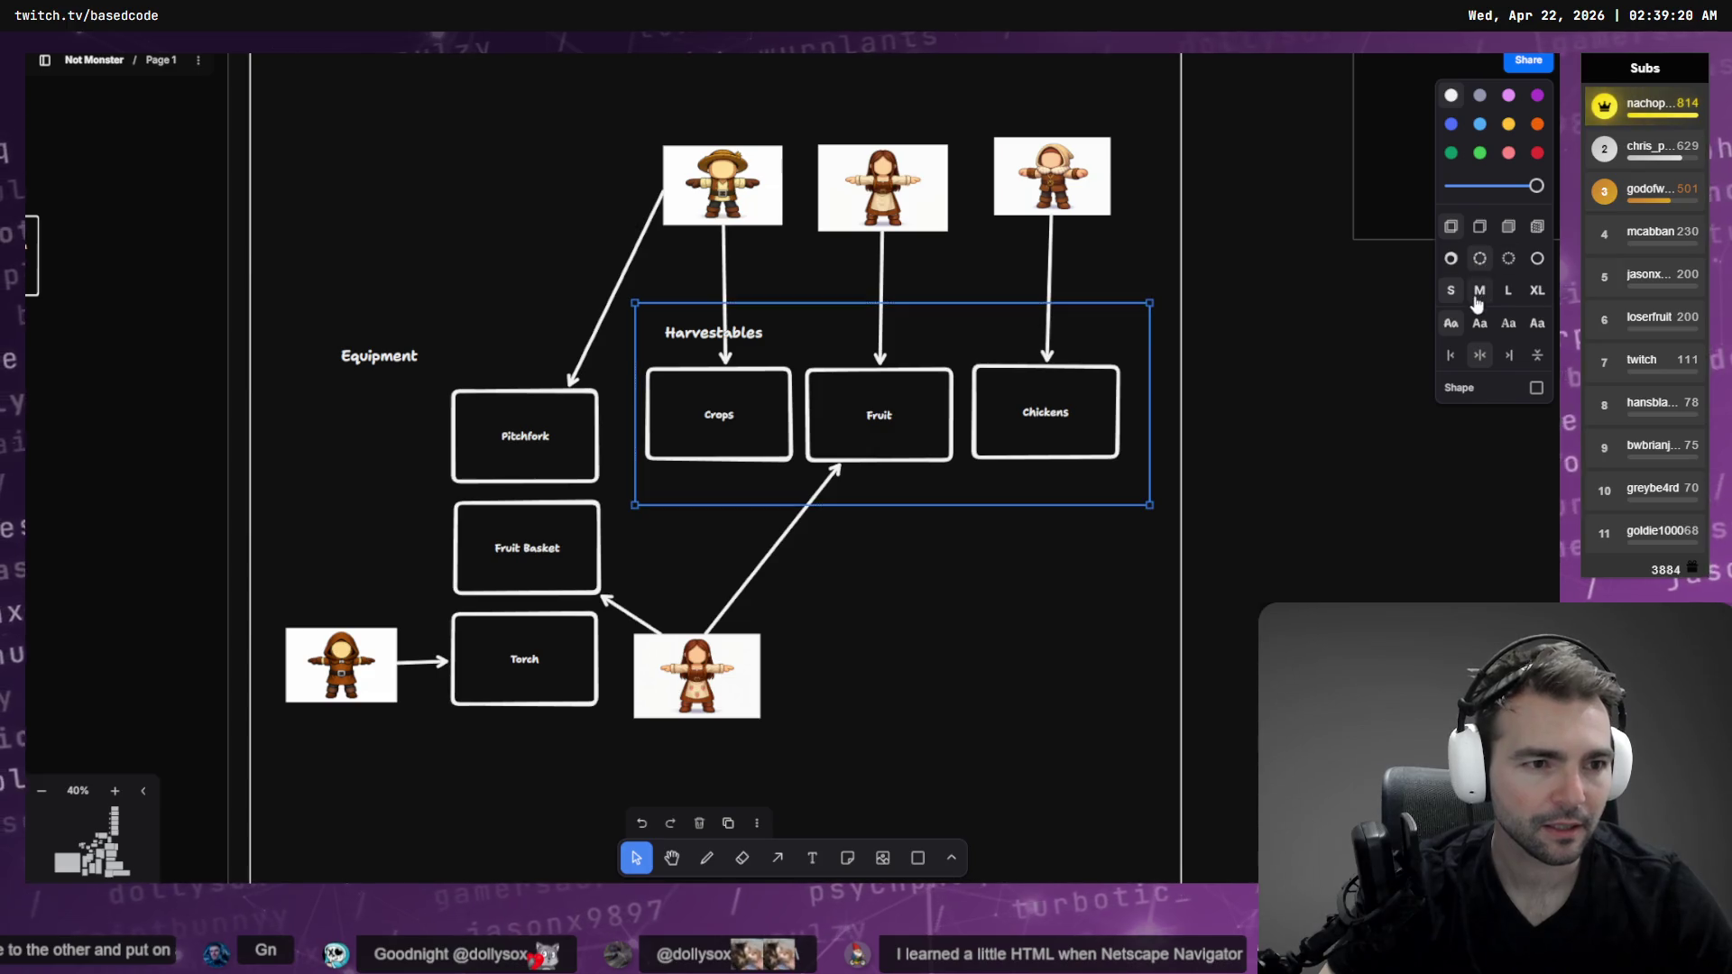
click(1121, 552)
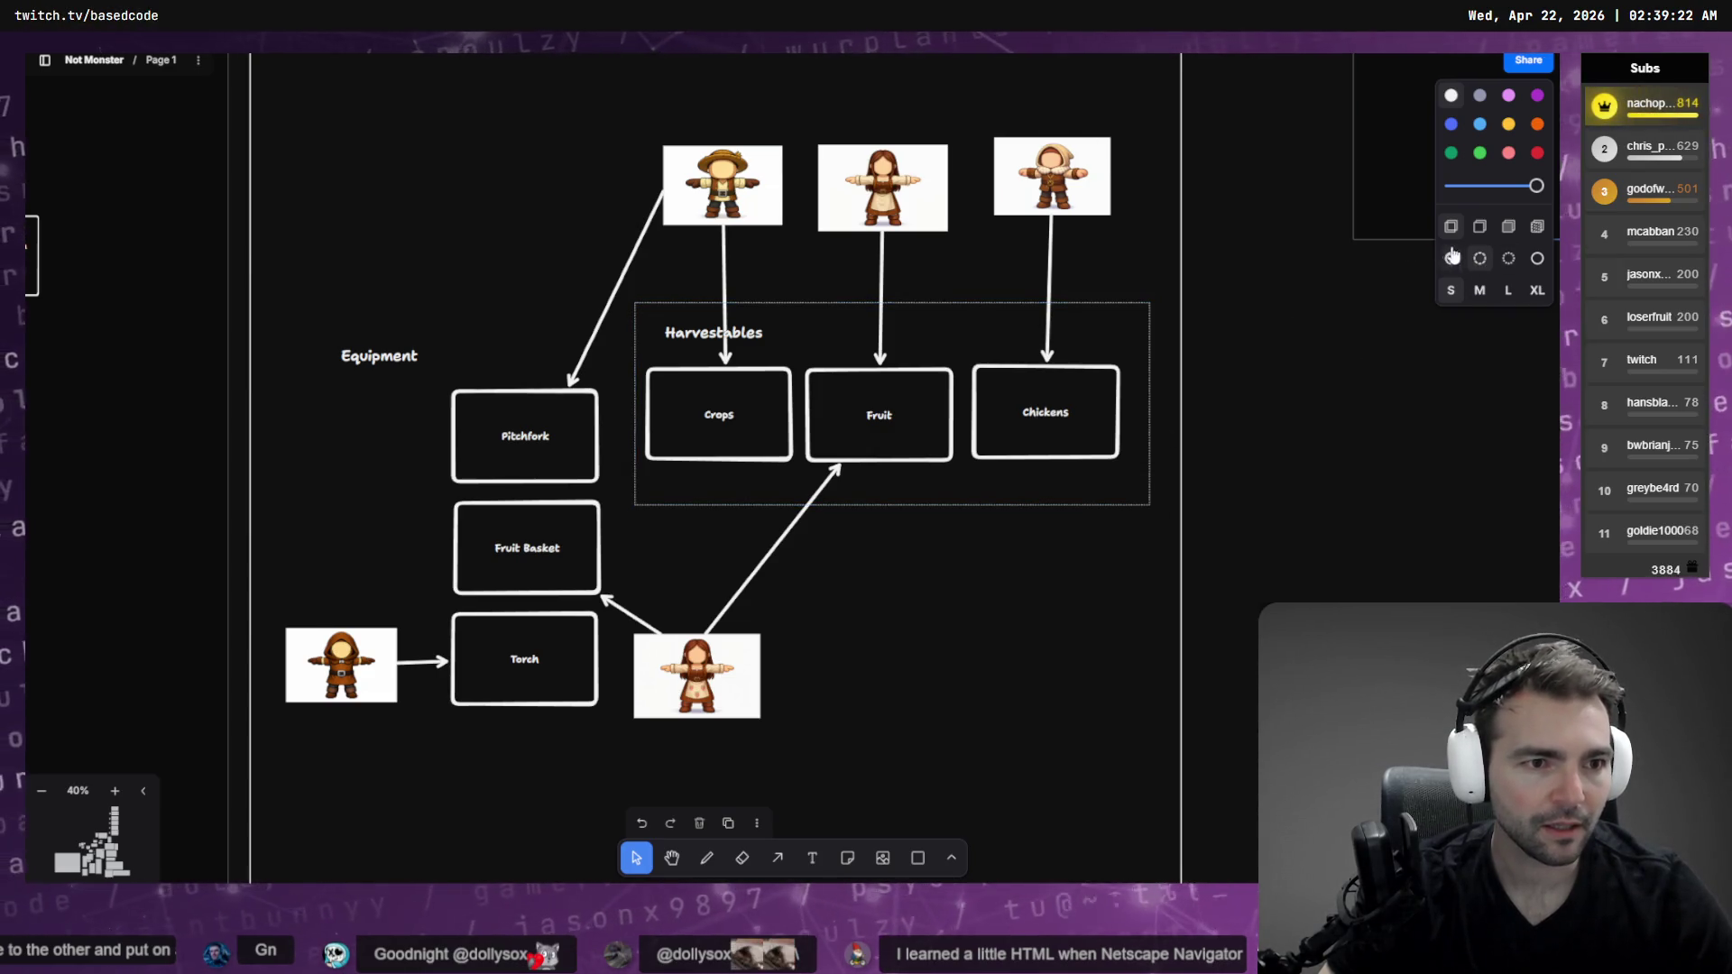
click(1151, 396)
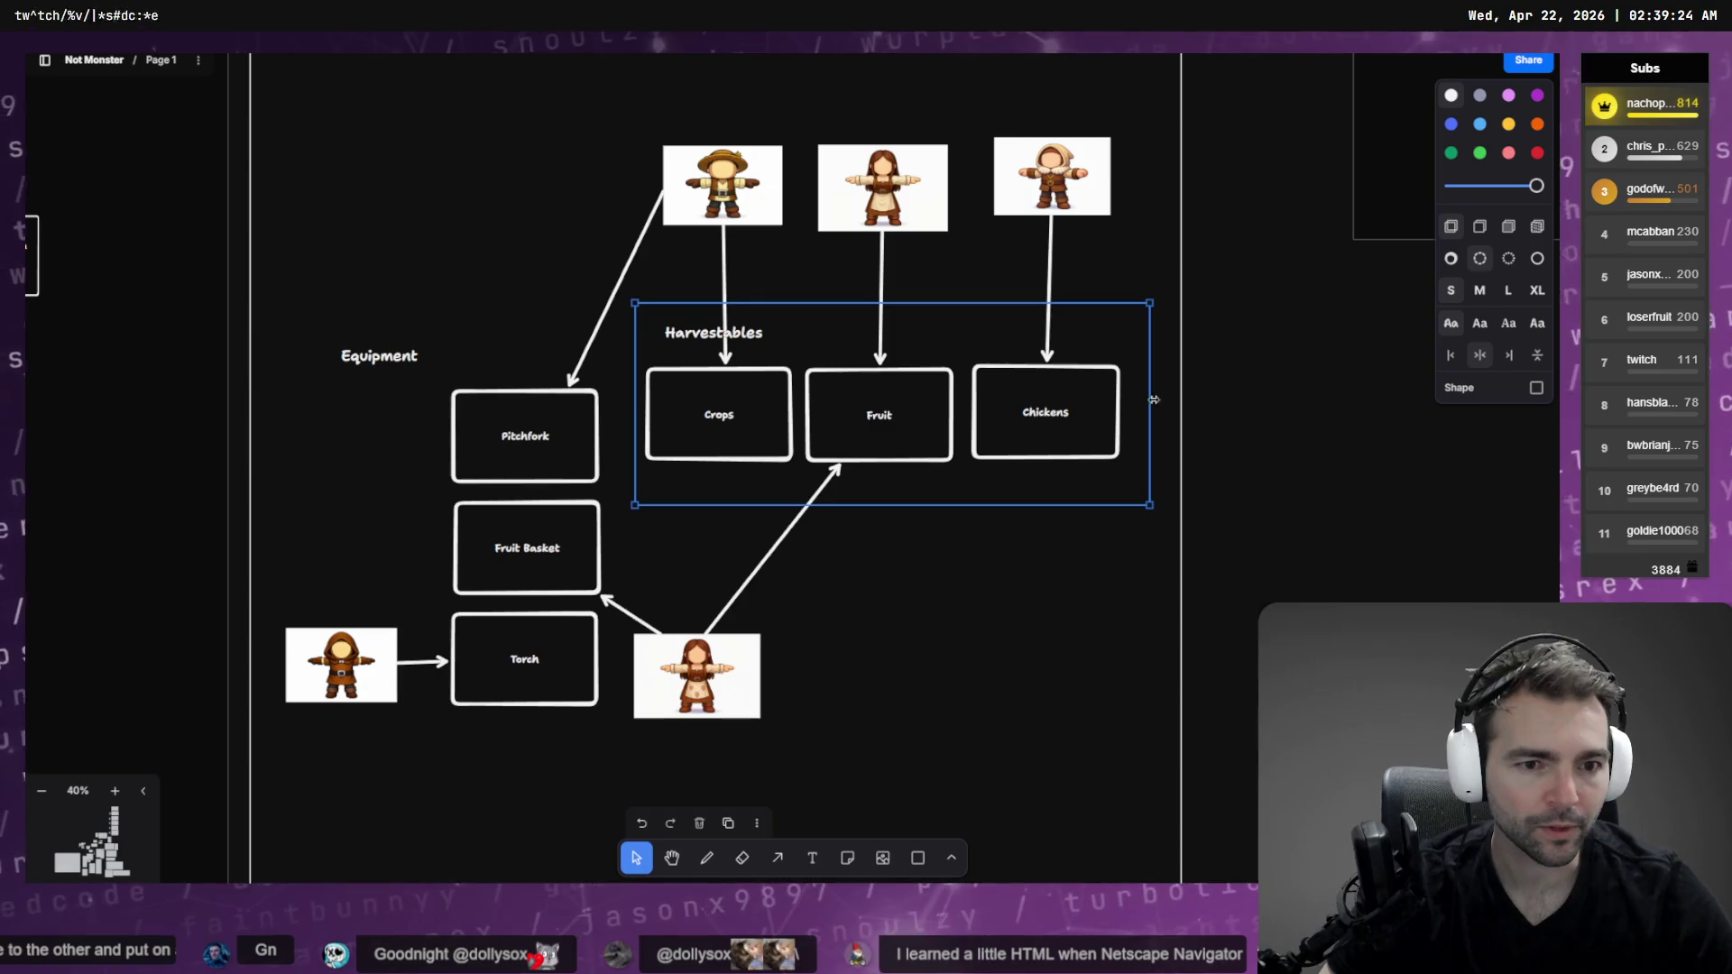
click(1086, 604)
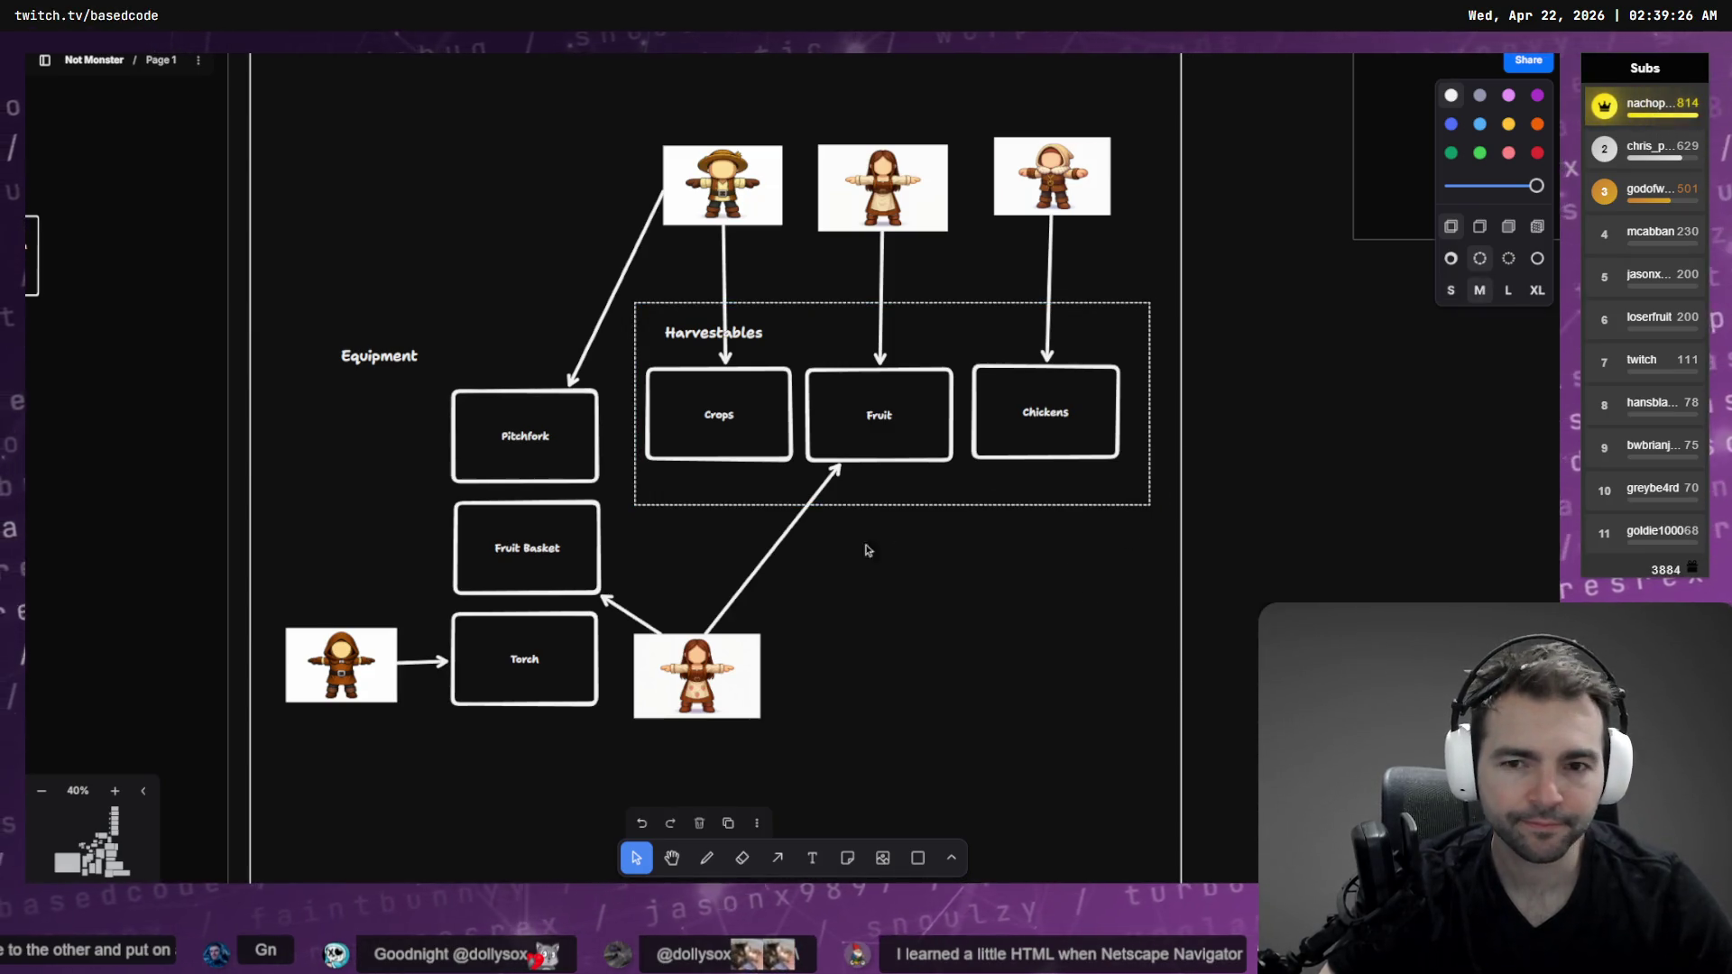
click(972, 508)
Copy the dashed box around Pitchfork, Fruit Basket and Torch, with the Equipment label inside
mouse_move(999, 485)
mouse_down()
mouse_move(579, 511)
mouse_move(801, 554)
mouse_up()
mouse_move(949, 573)
mouse_down()
mouse_move(637, 750)
mouse_move(607, 723)
mouse_move(622, 724)
mouse_up()
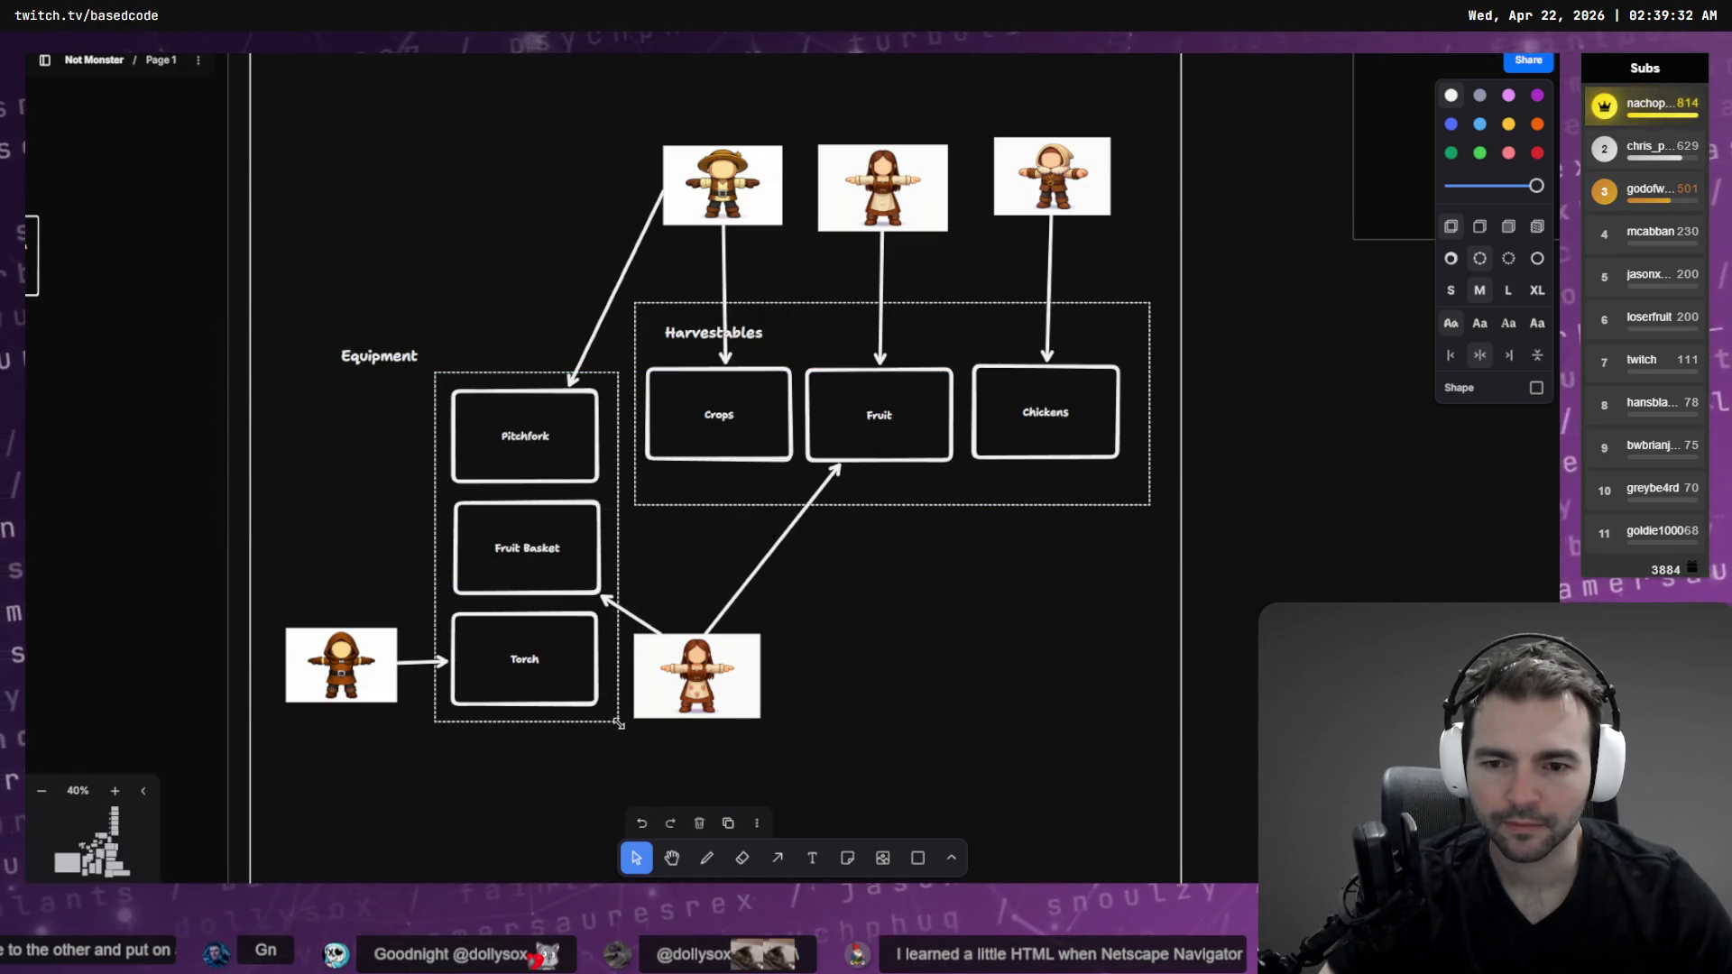
drag(728, 684, 774, 630)
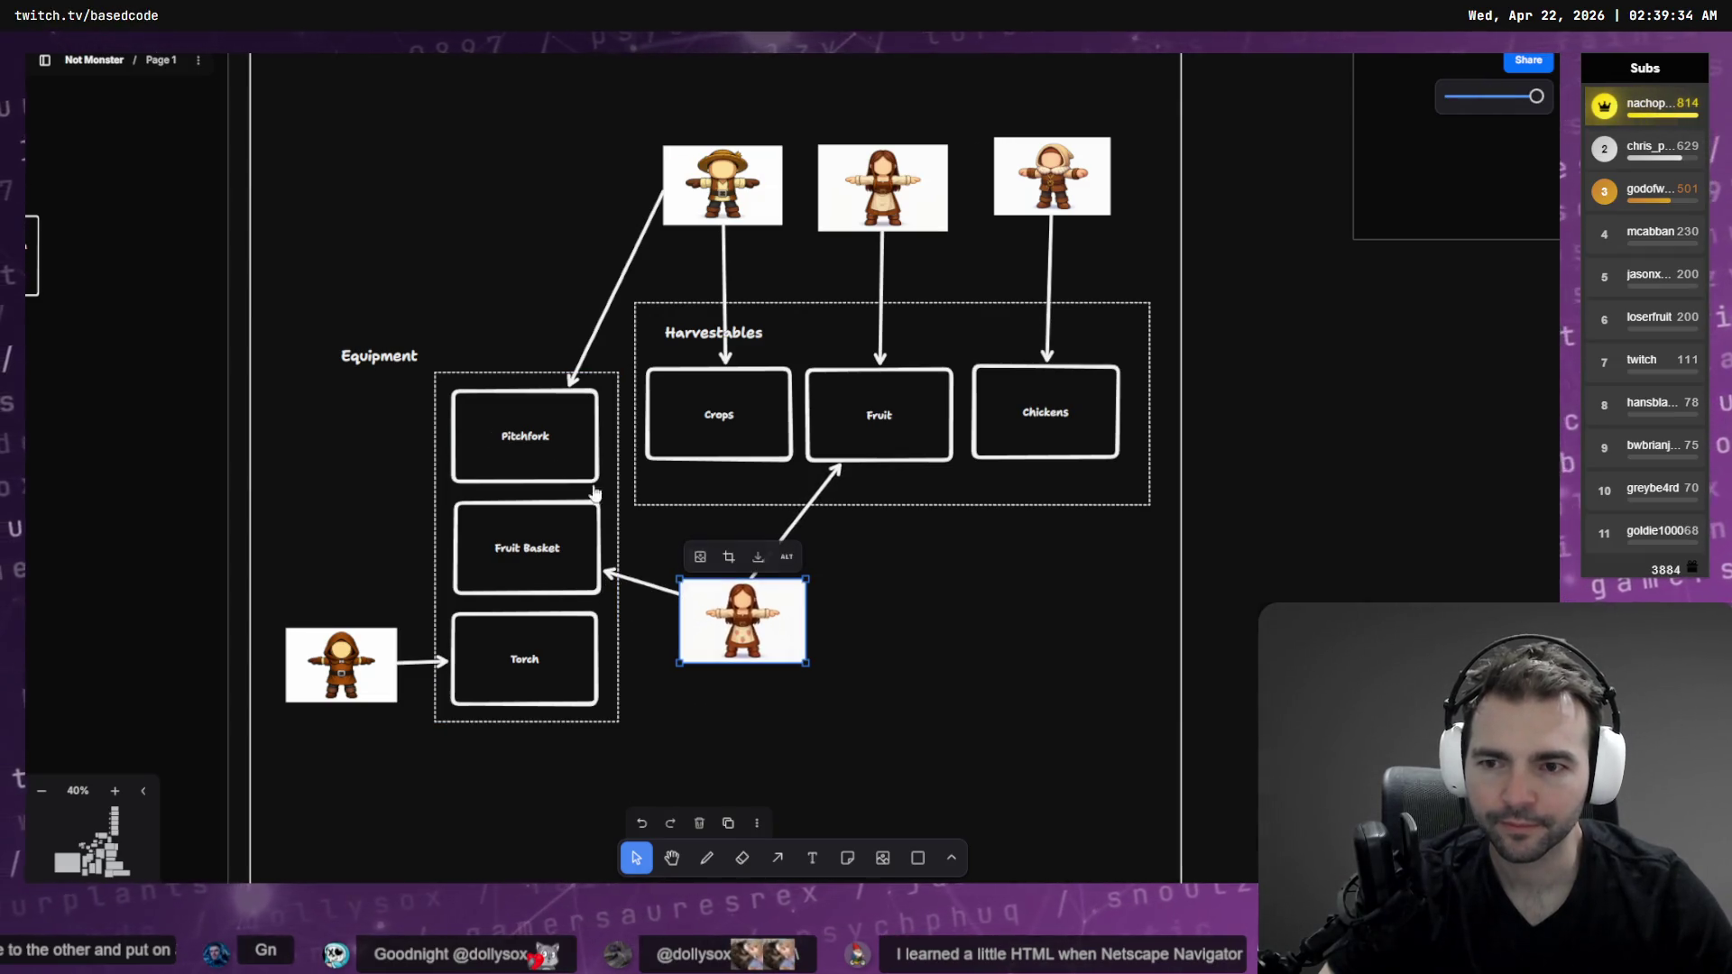
click(482, 373)
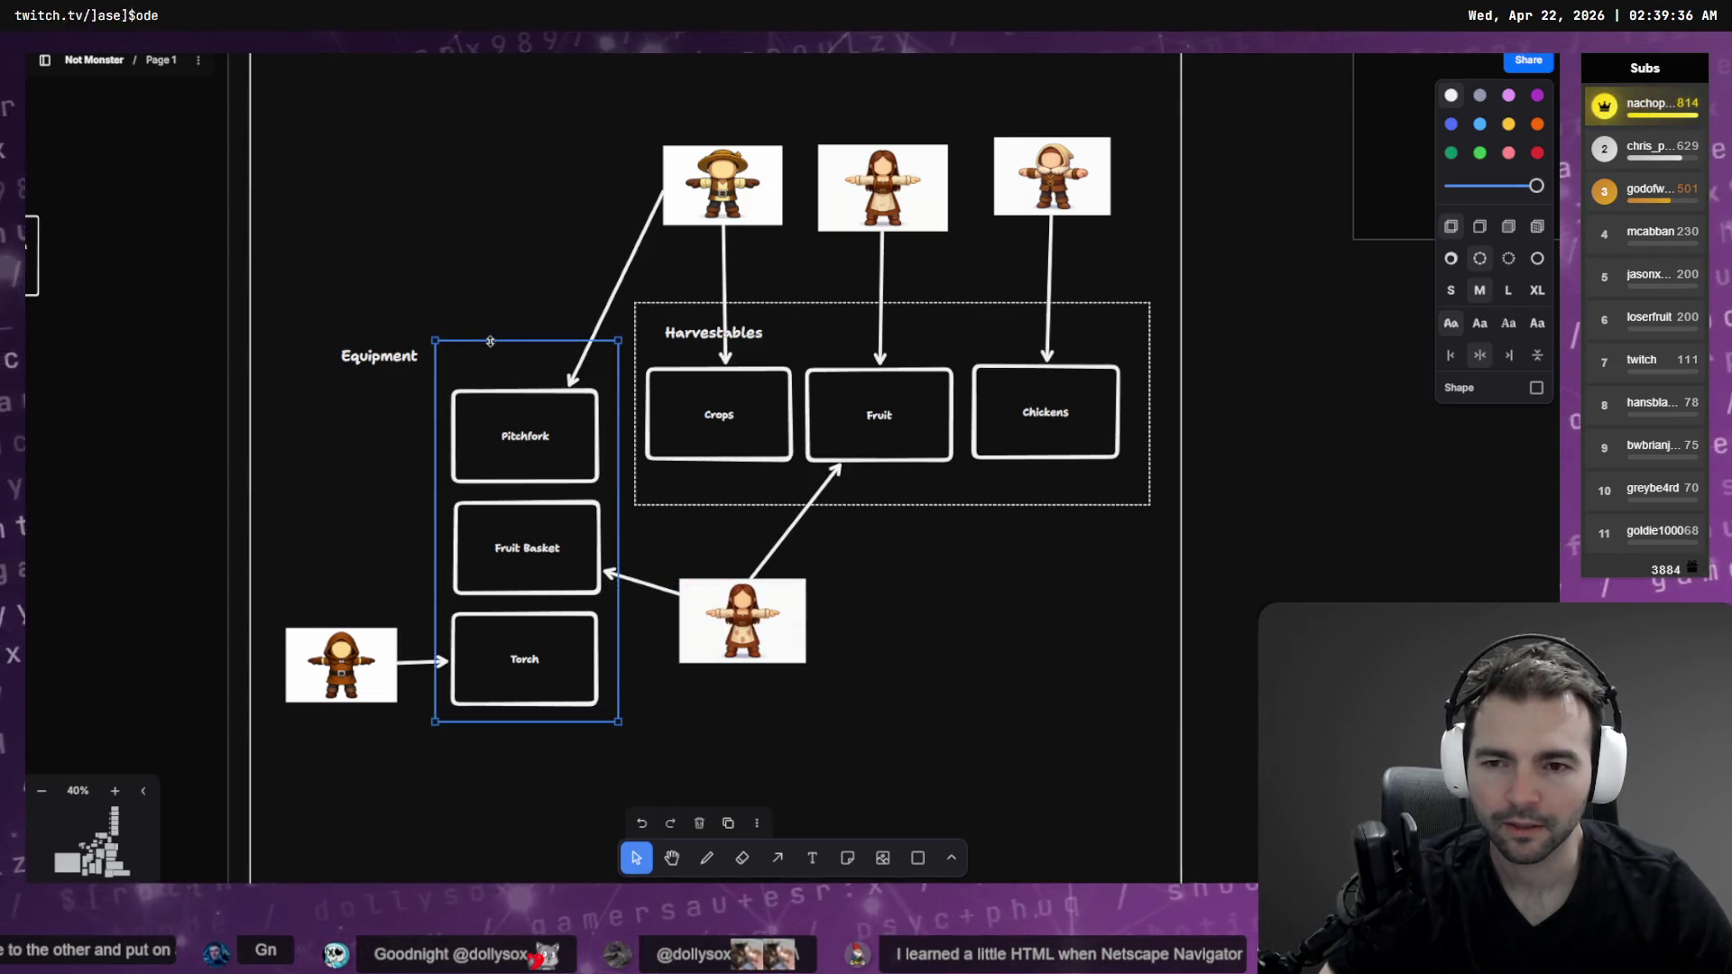
drag(347, 357, 463, 368)
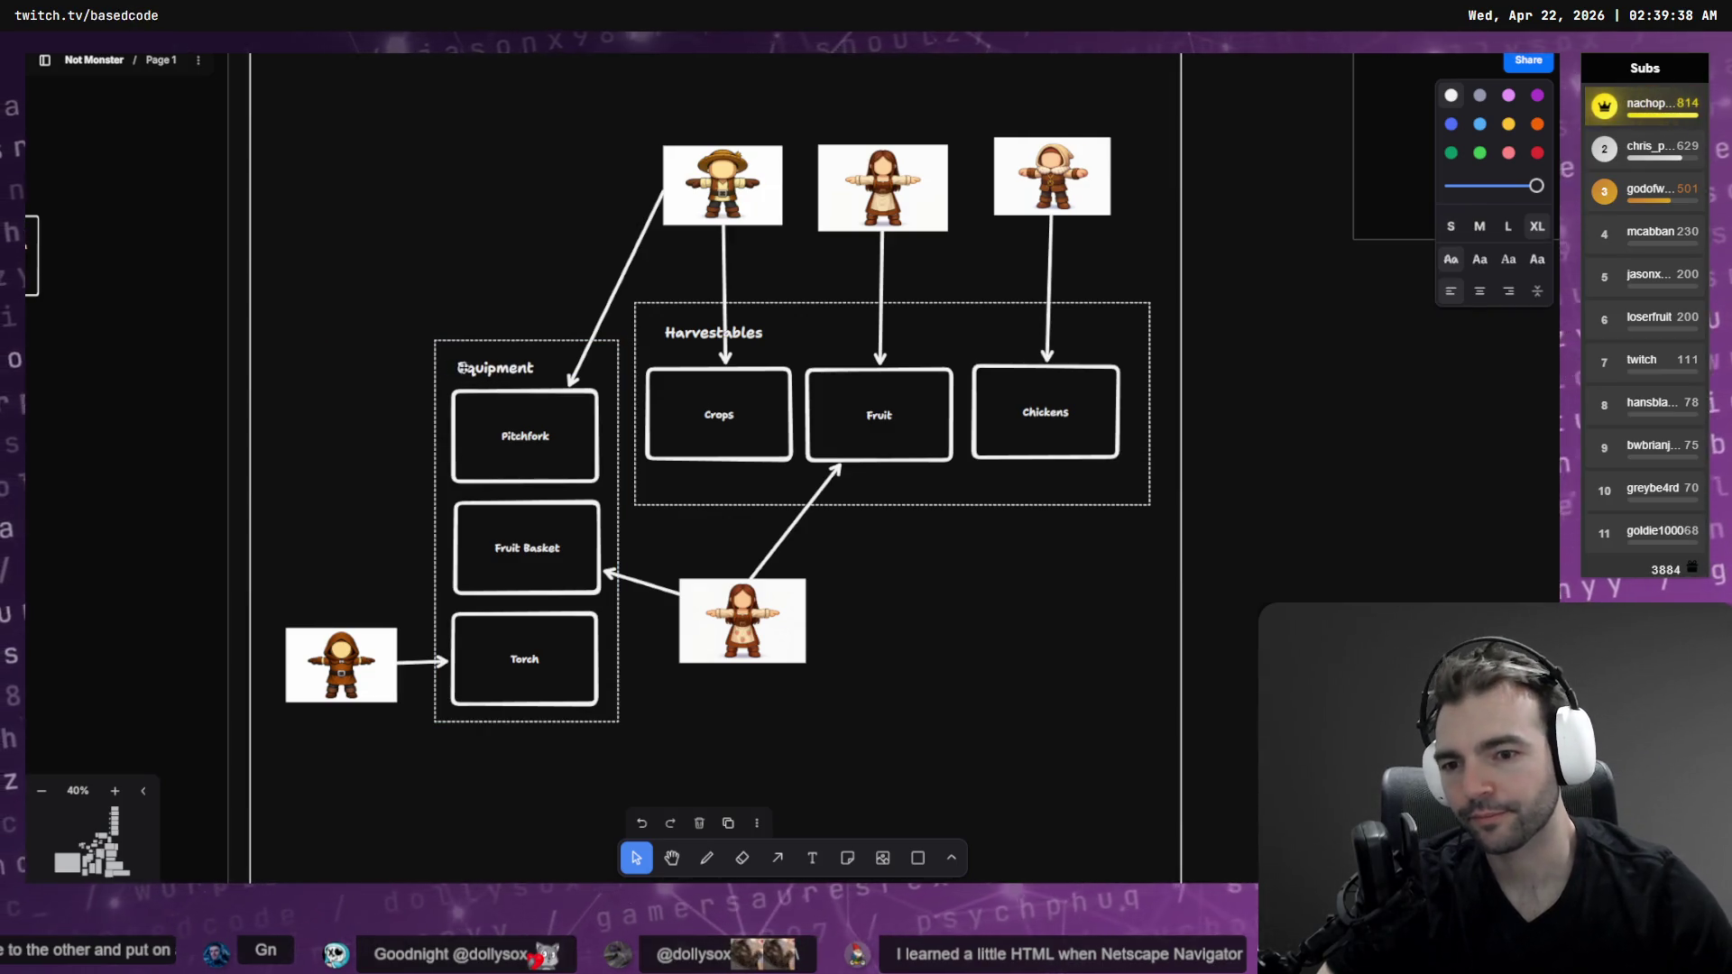
click(316, 429)
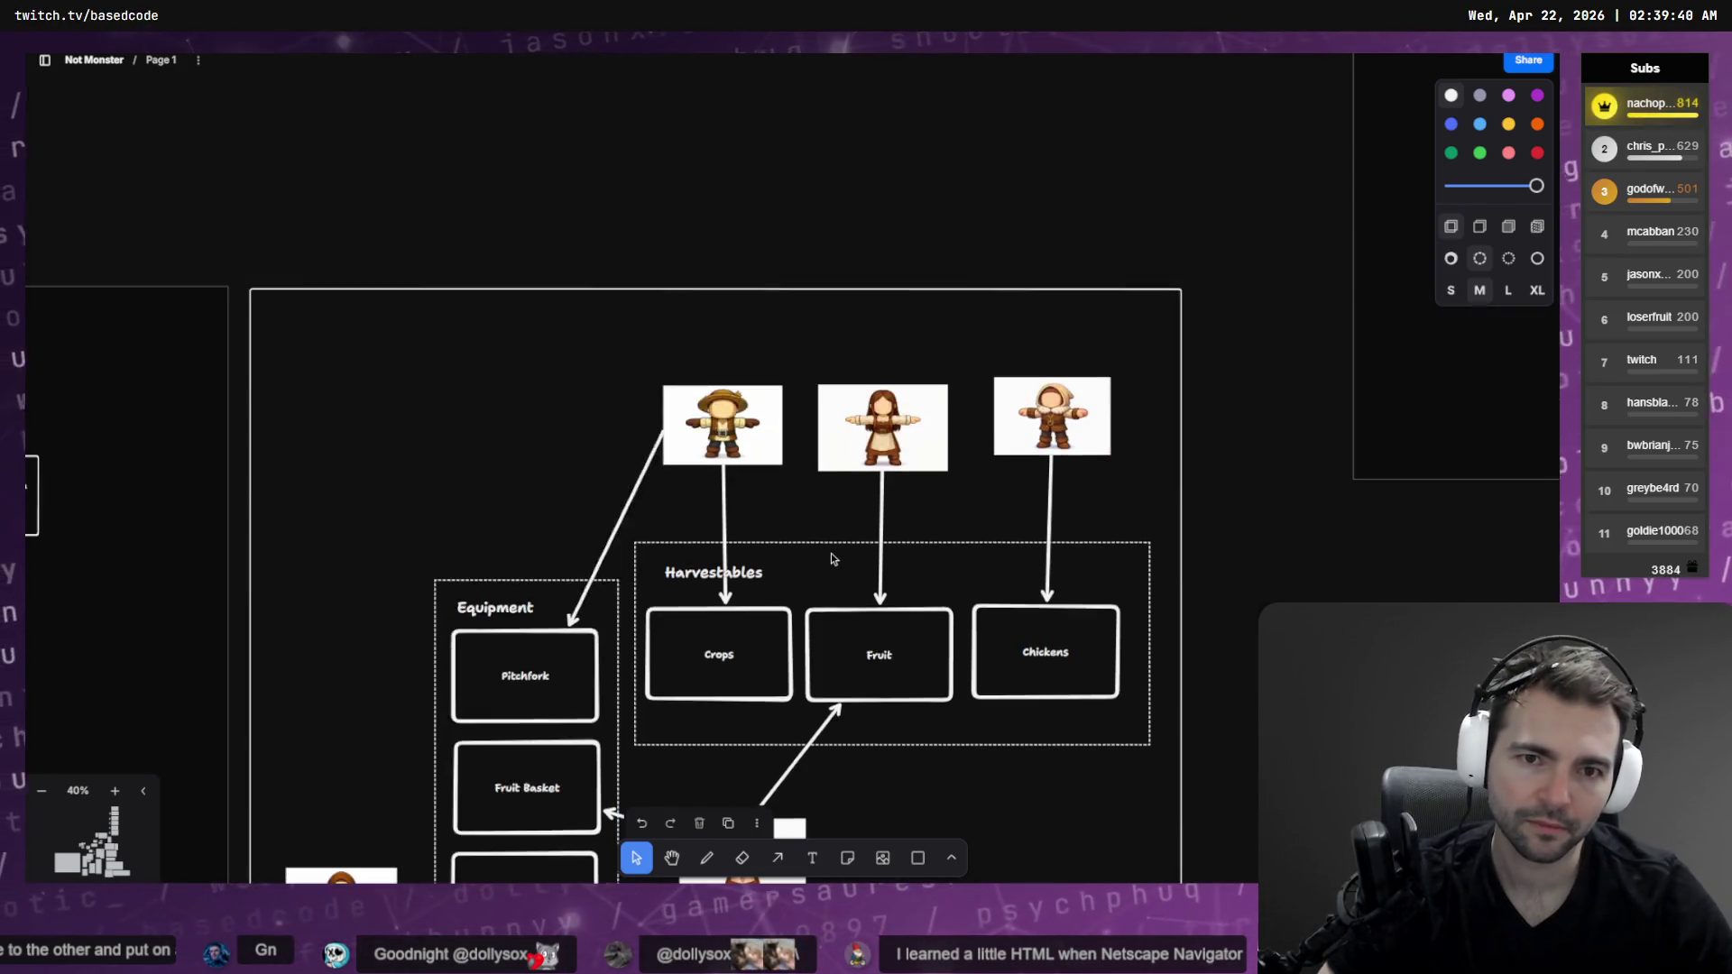
mouse_move(763, 583)
mouse_down()
mouse_move(751, 544)
mouse_move(767, 580)
mouse_up()
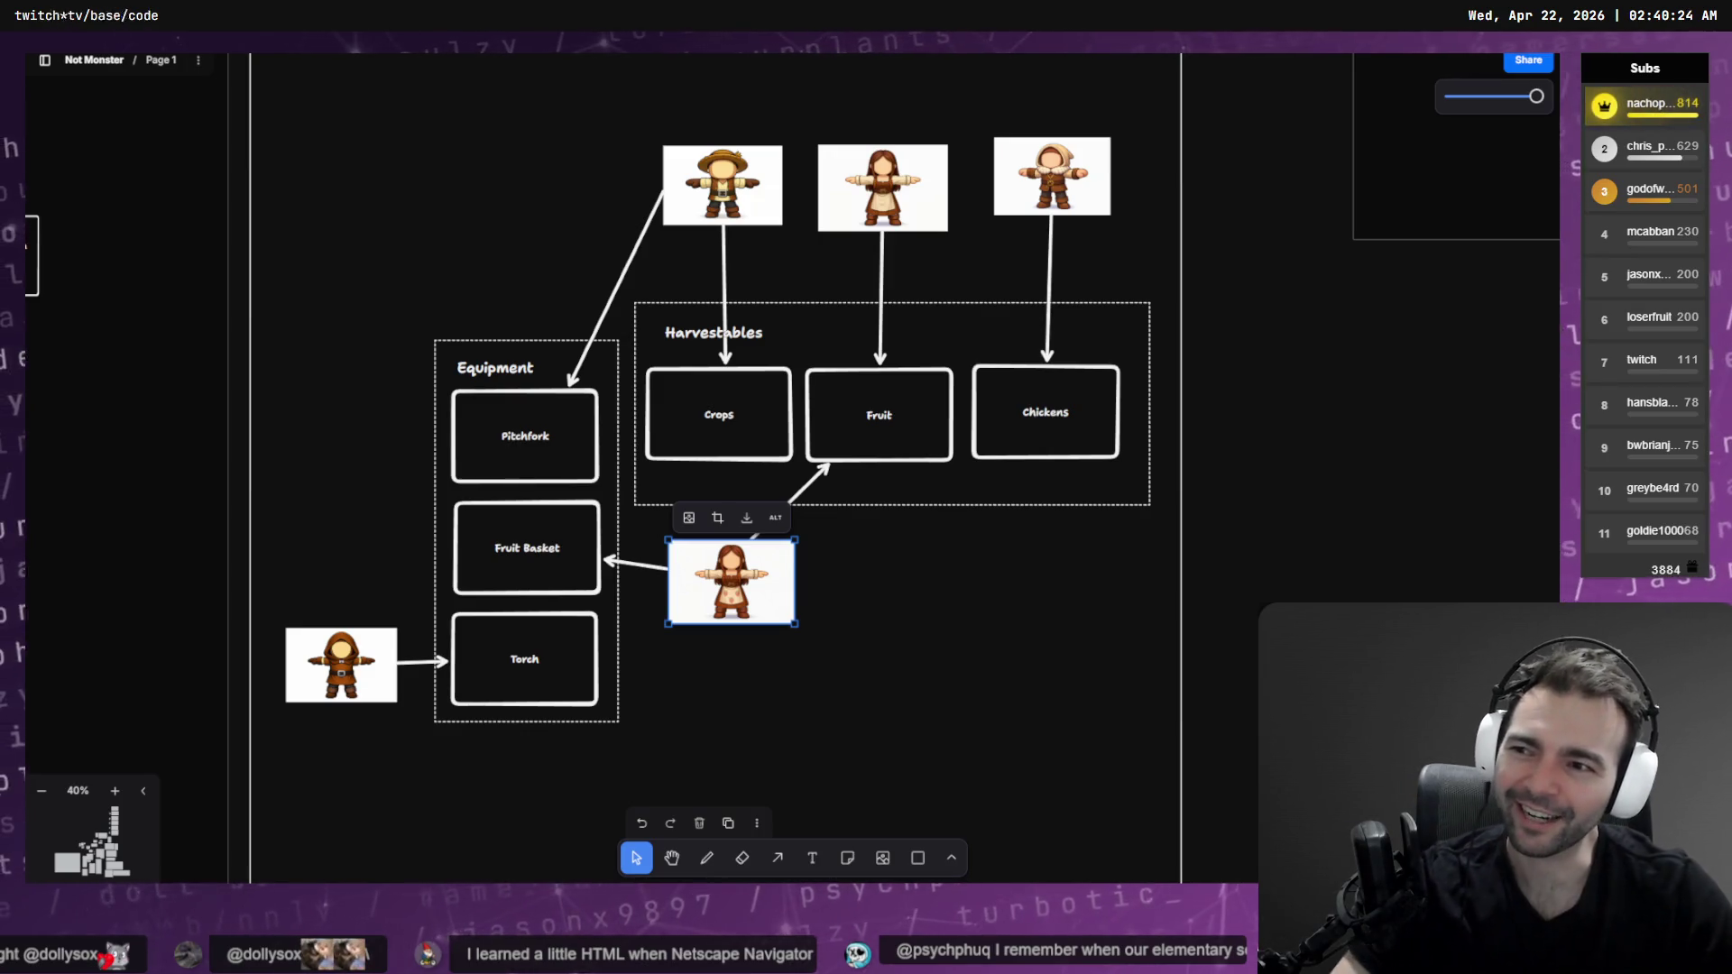
key(ctrl+n)
drag(697, 253, 810, 132)
text(0xFF6A00)
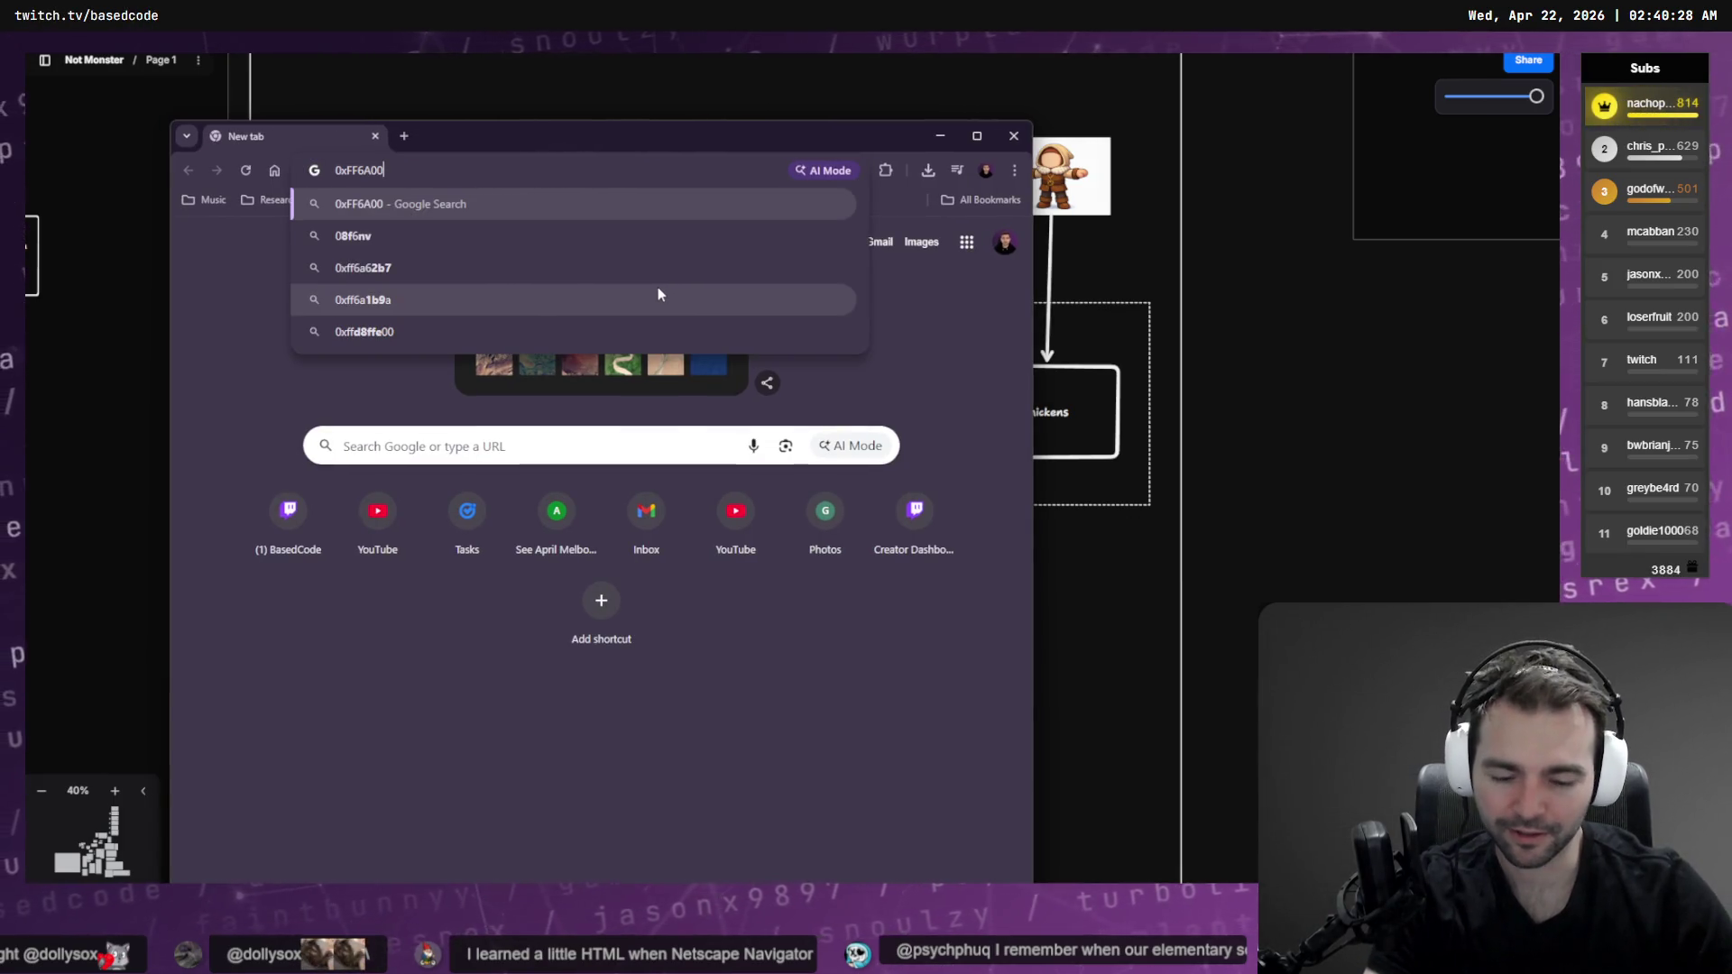
key(Return)
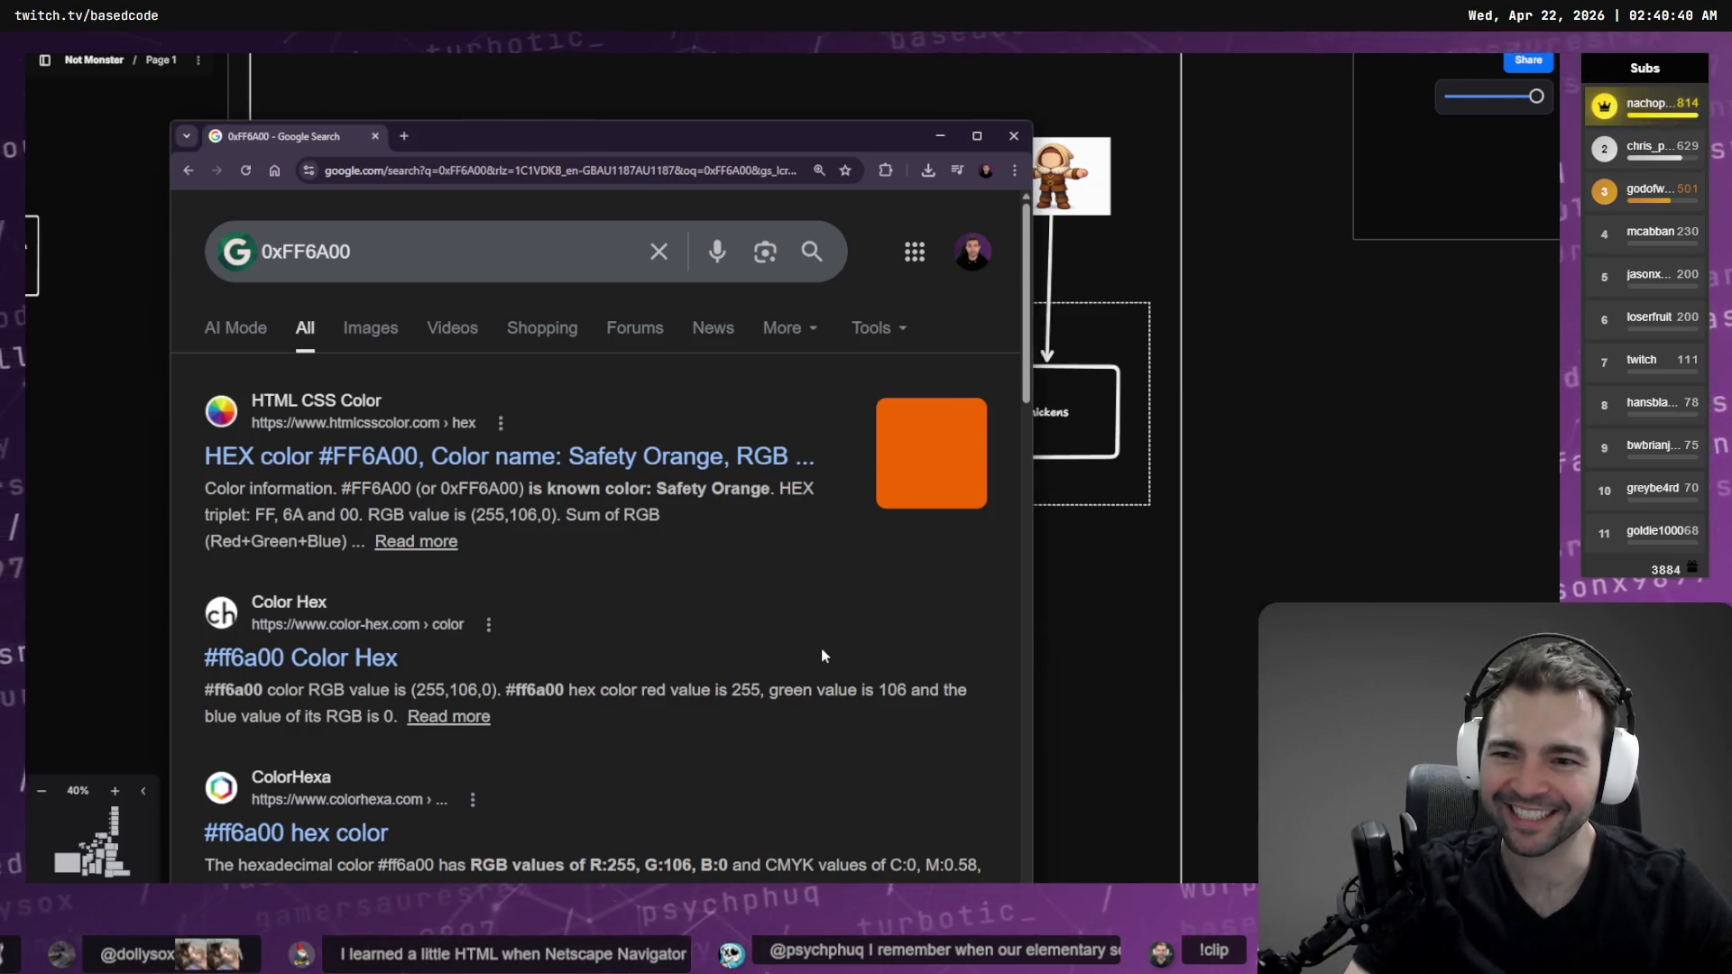
key(ctrl+w)
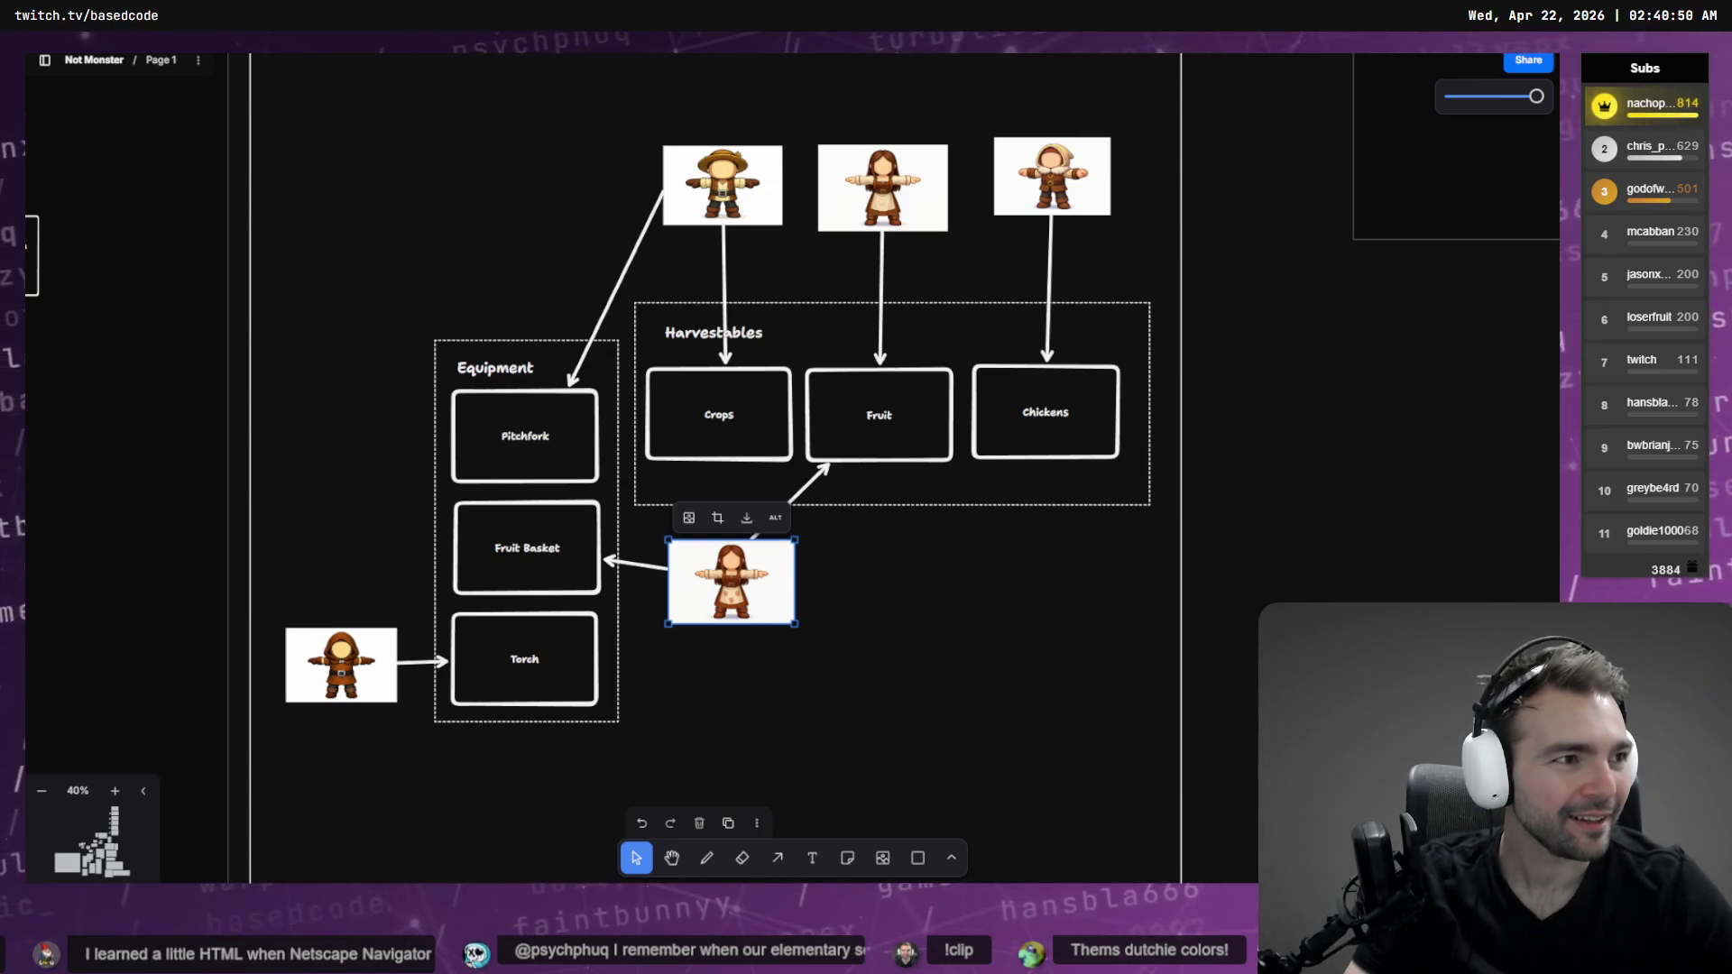
Approve the agent's dotnet test and dotnet build commands to run outside the sandbox
key(alt+Tab)
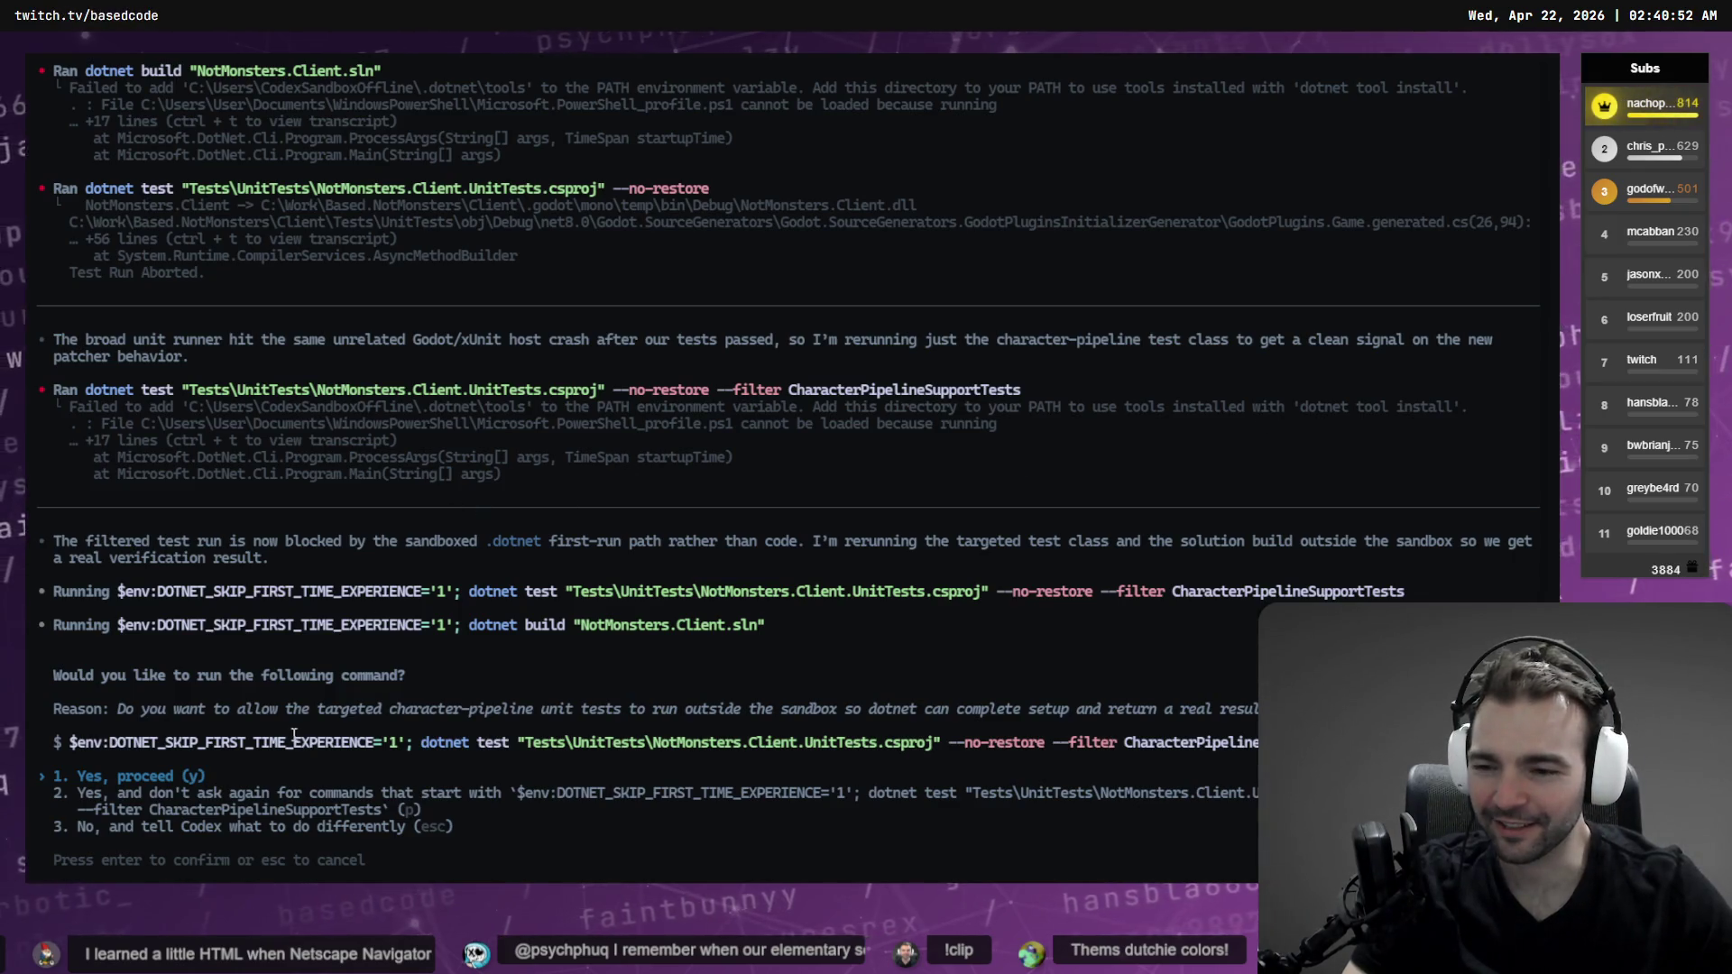
key(Return)
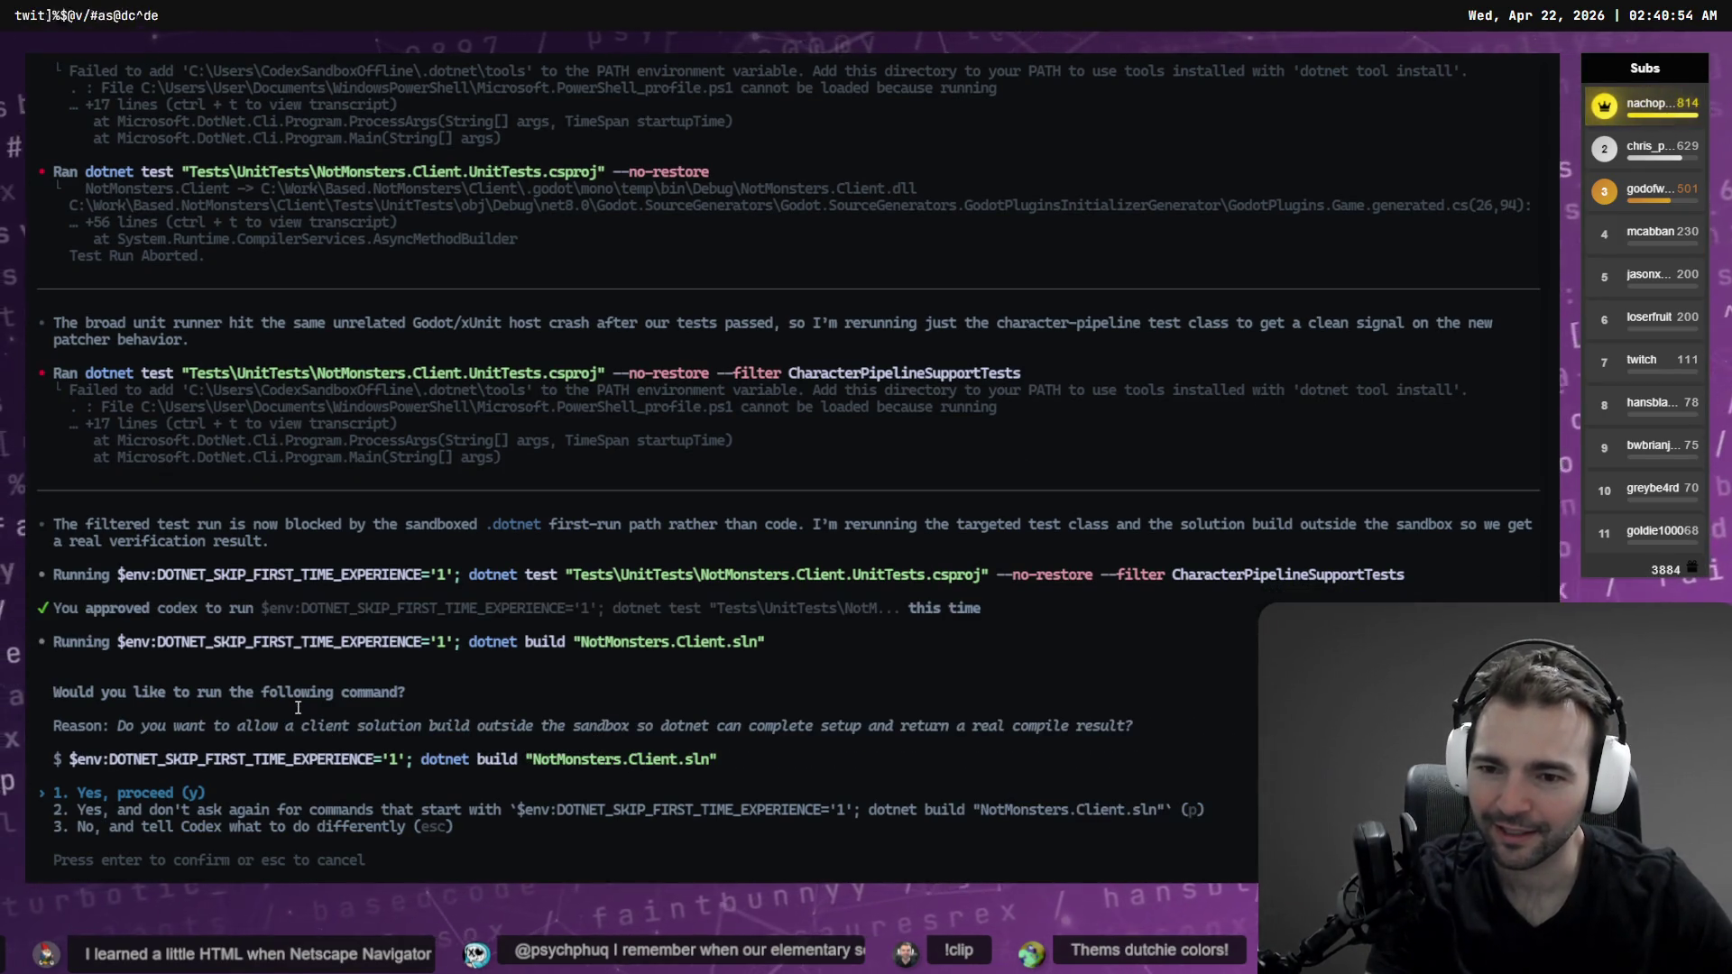
key(Return)
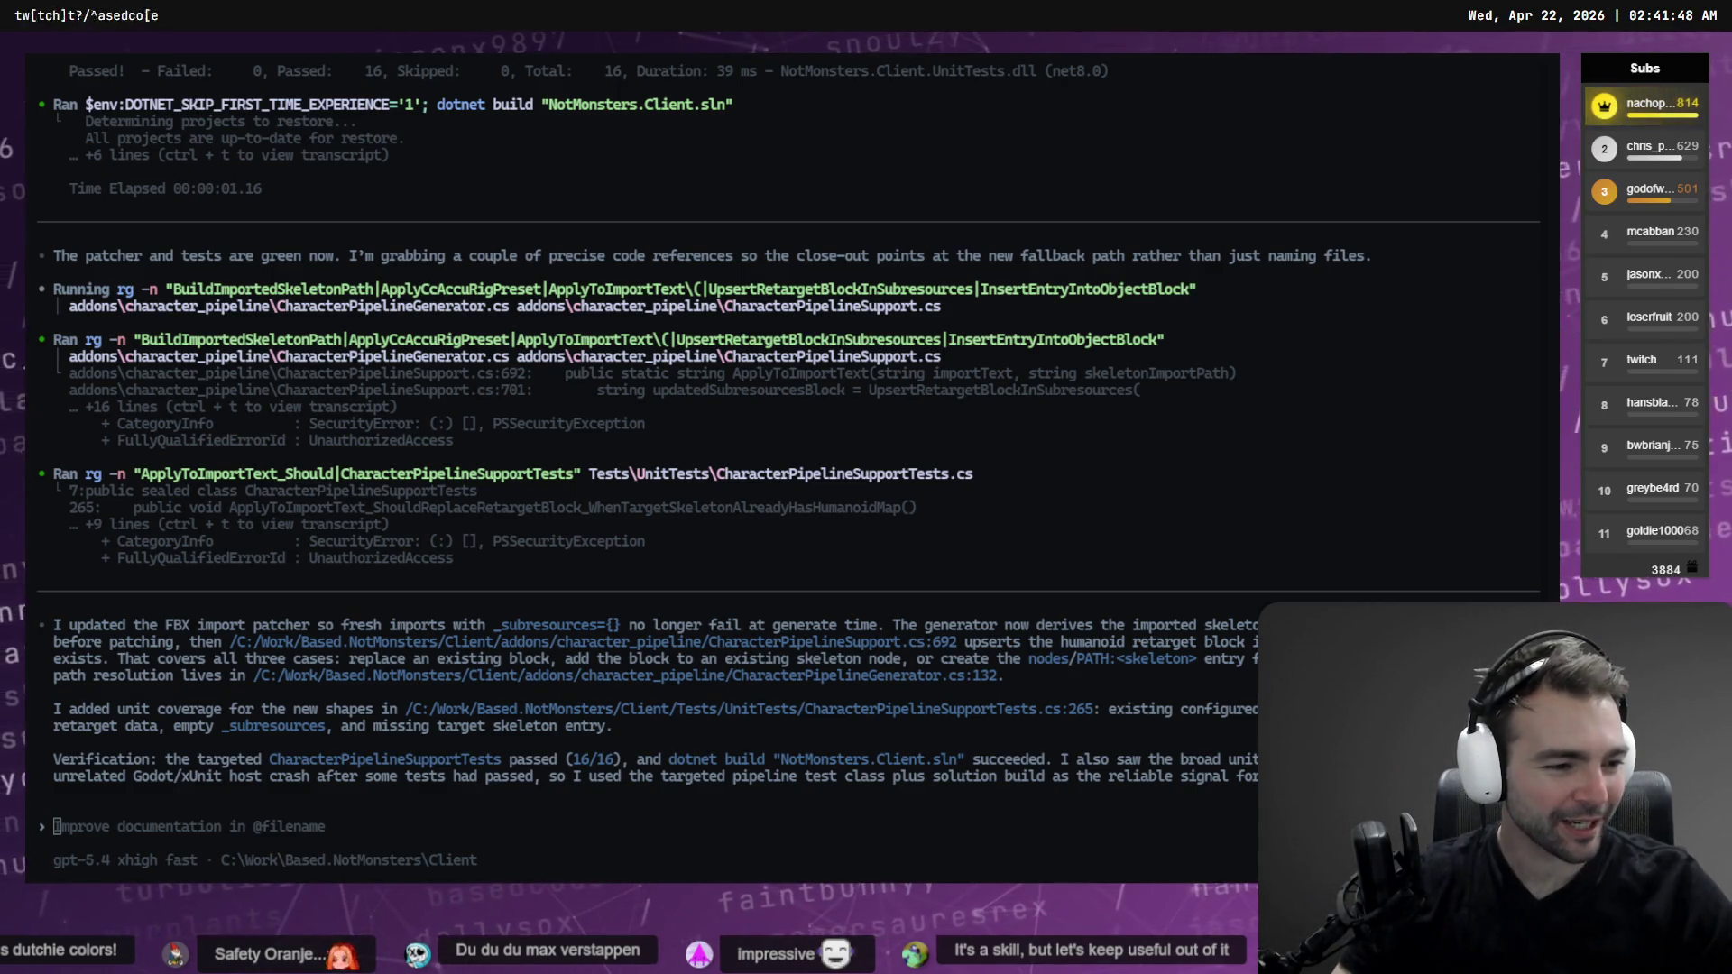
key(alt+Tab)
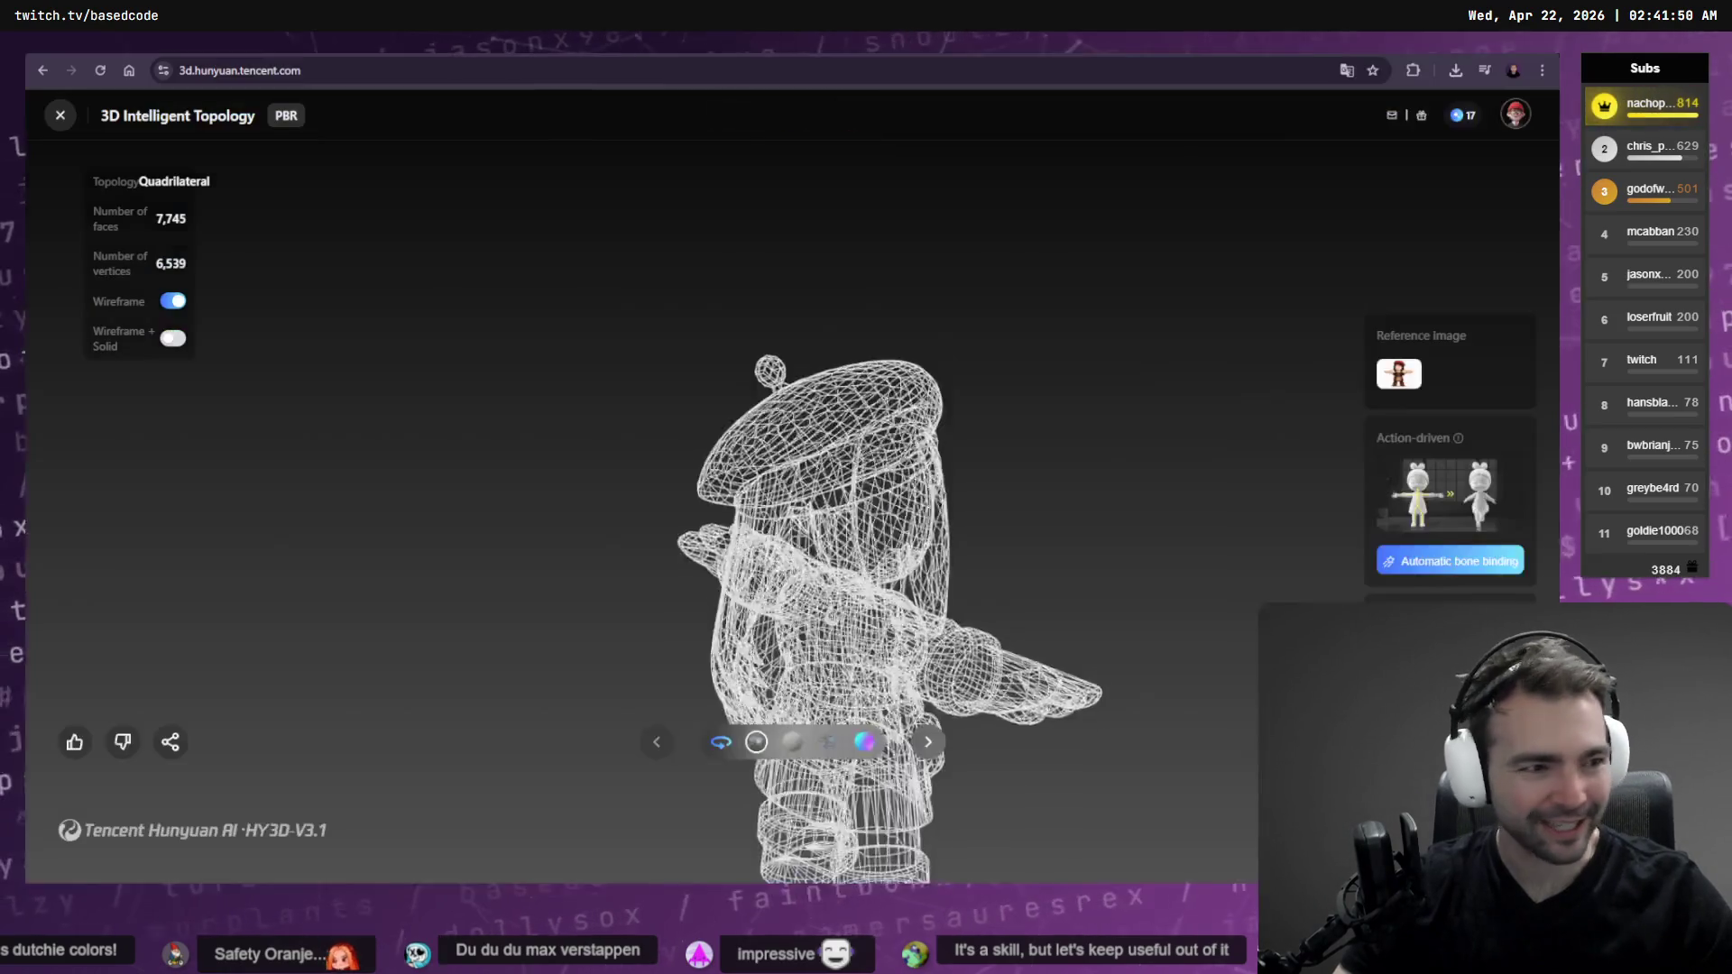
Turn off wireframe in Hunyuan 3D and orbit the textured character model to a side view
click(171, 302)
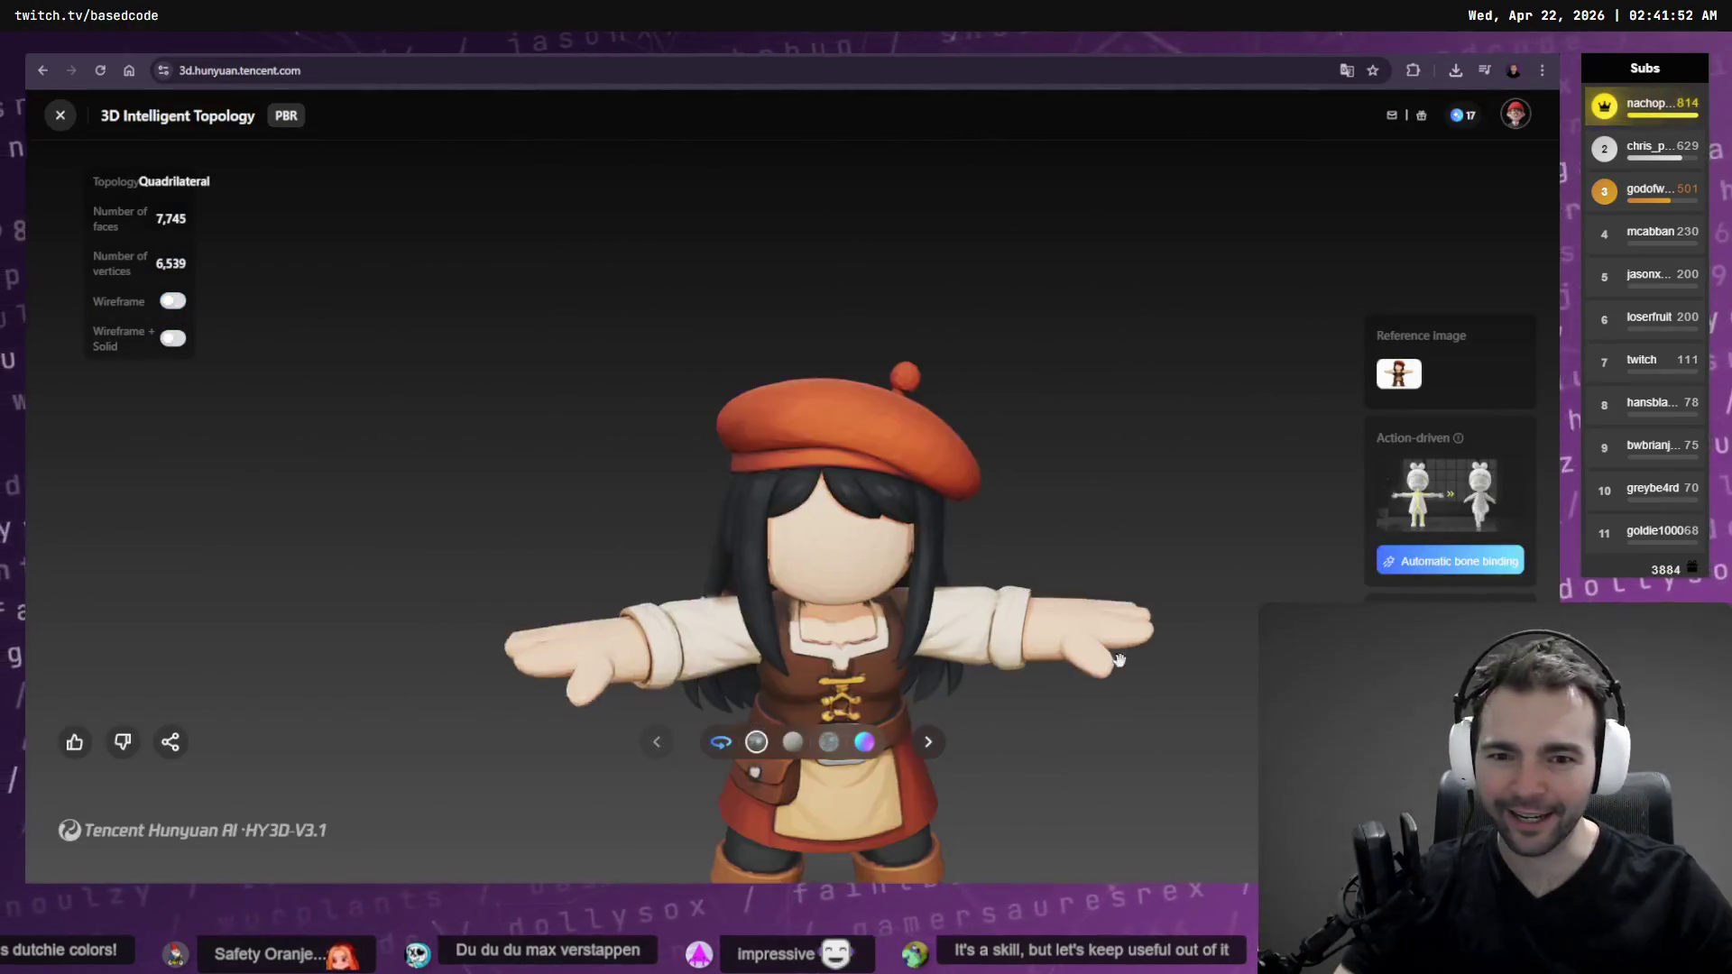
mouse_move(1119, 672)
mouse_down()
mouse_move(1171, 685)
mouse_move(1185, 717)
mouse_move(1214, 708)
mouse_move(1082, 626)
mouse_move(1060, 473)
mouse_up()
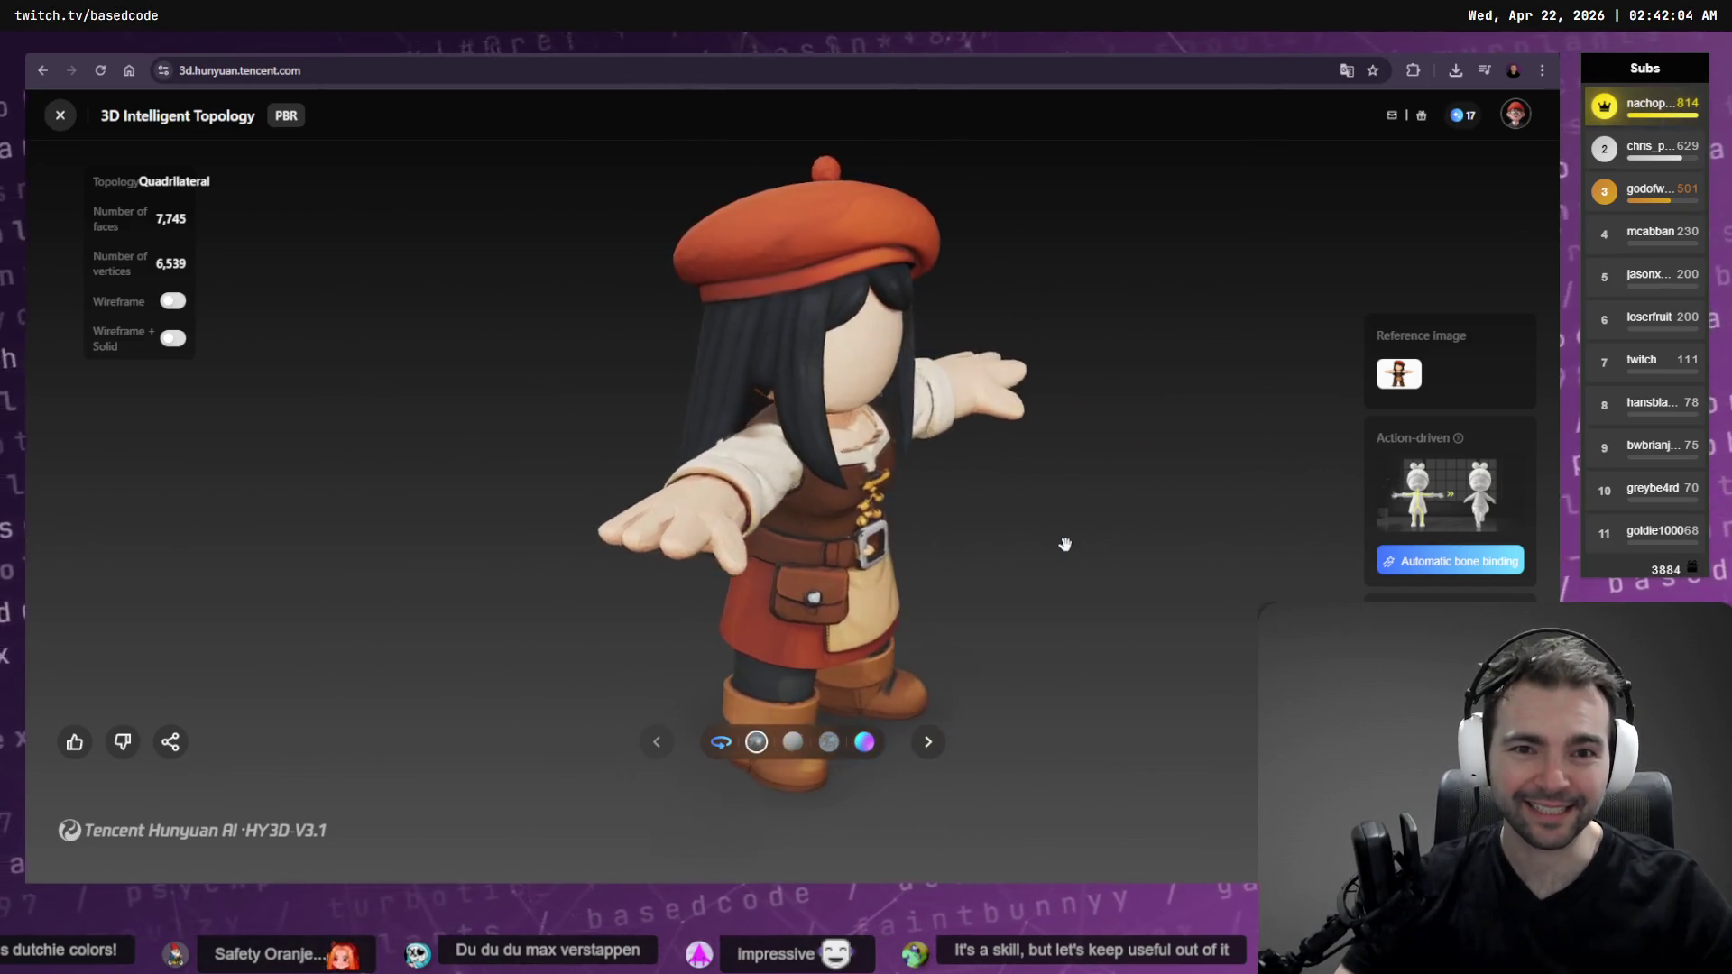
key(alt+Tab)
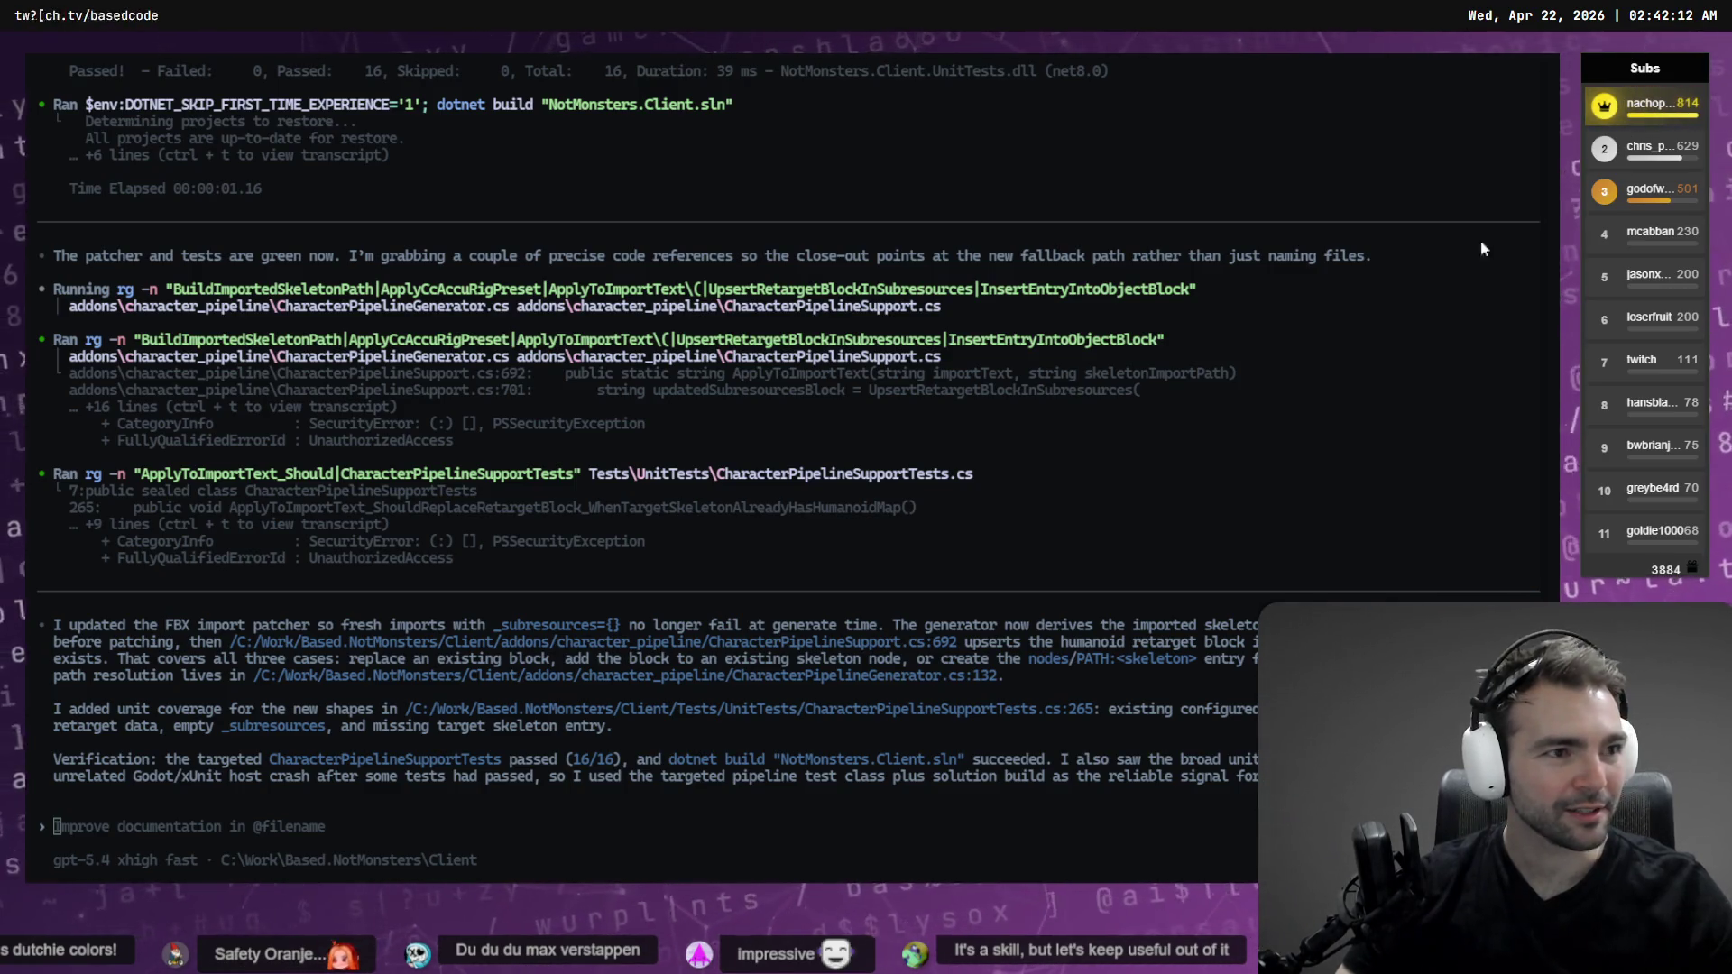
key(super+e)
Rename the downloaded archive to Artist.zip and move it into the _To Process folder
key(F2)
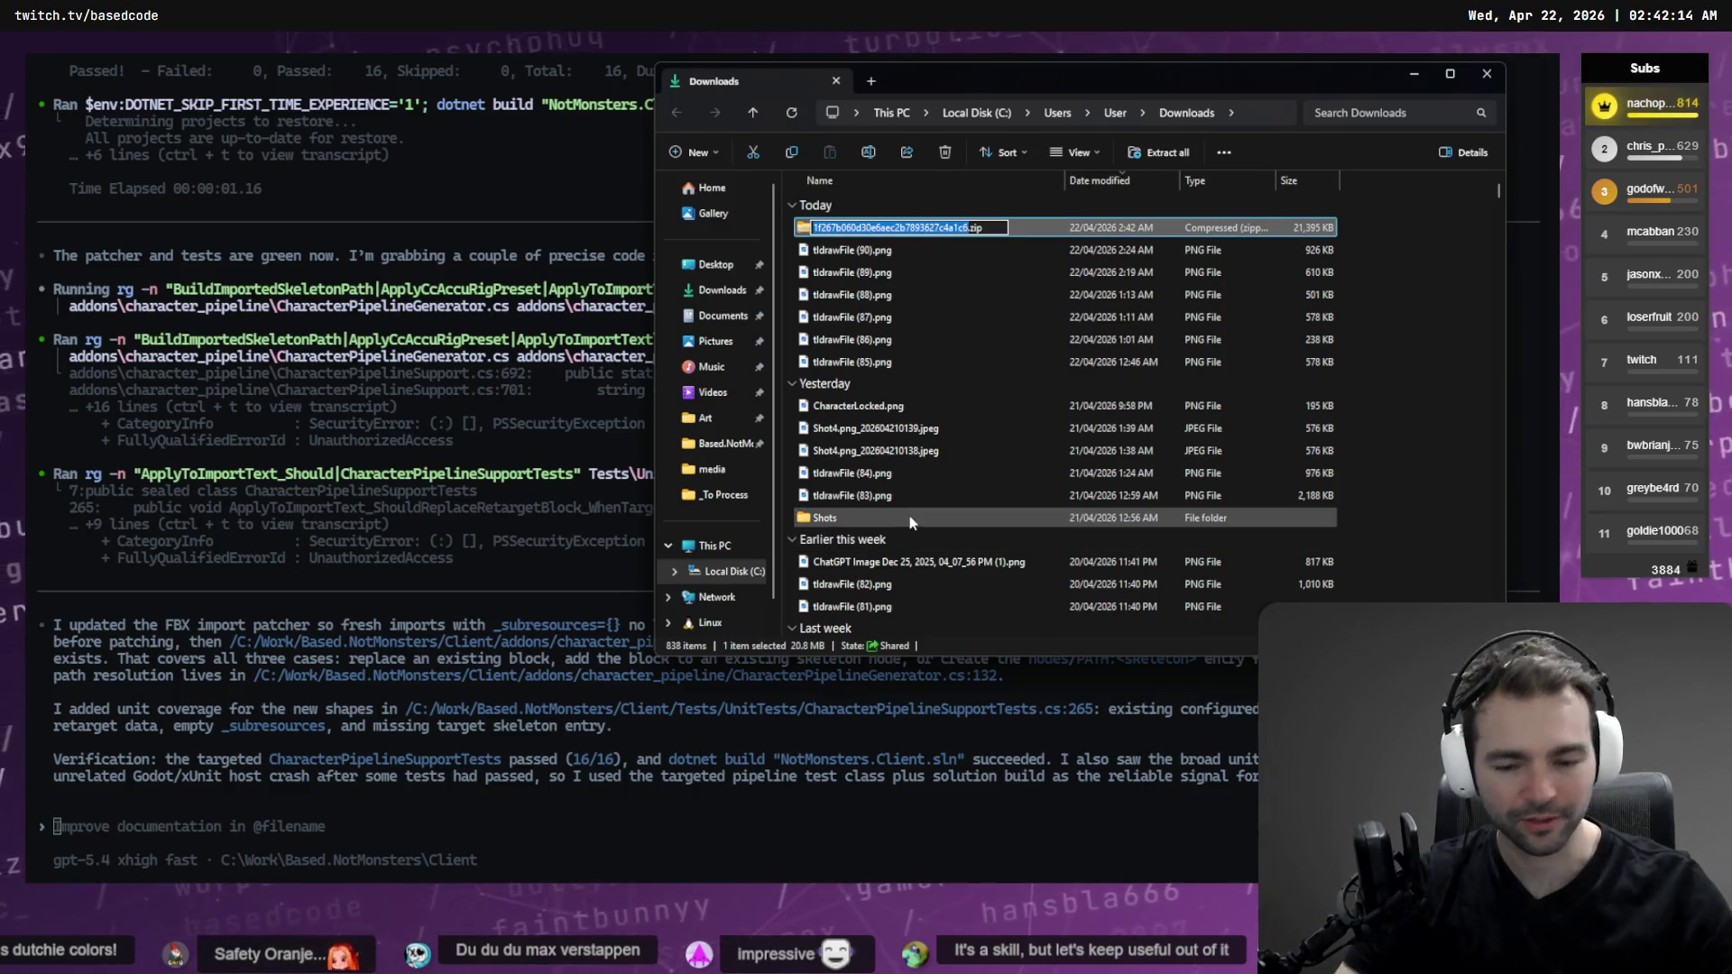
text(Artist)
key(Return)
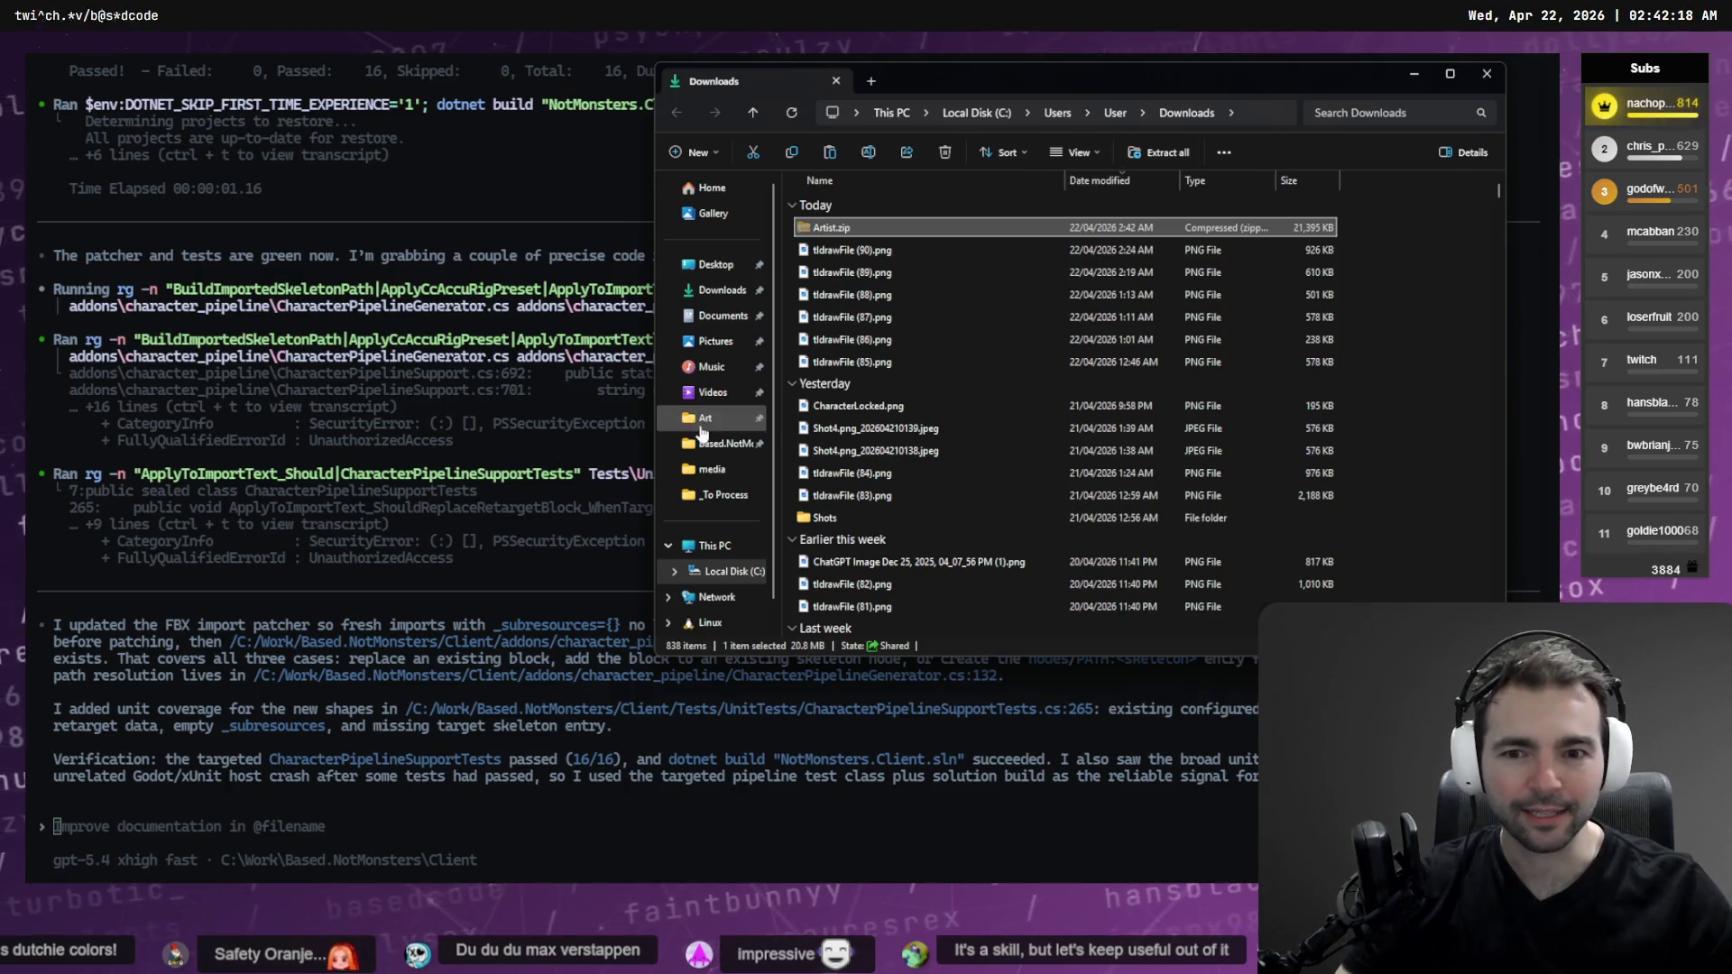
click(717, 496)
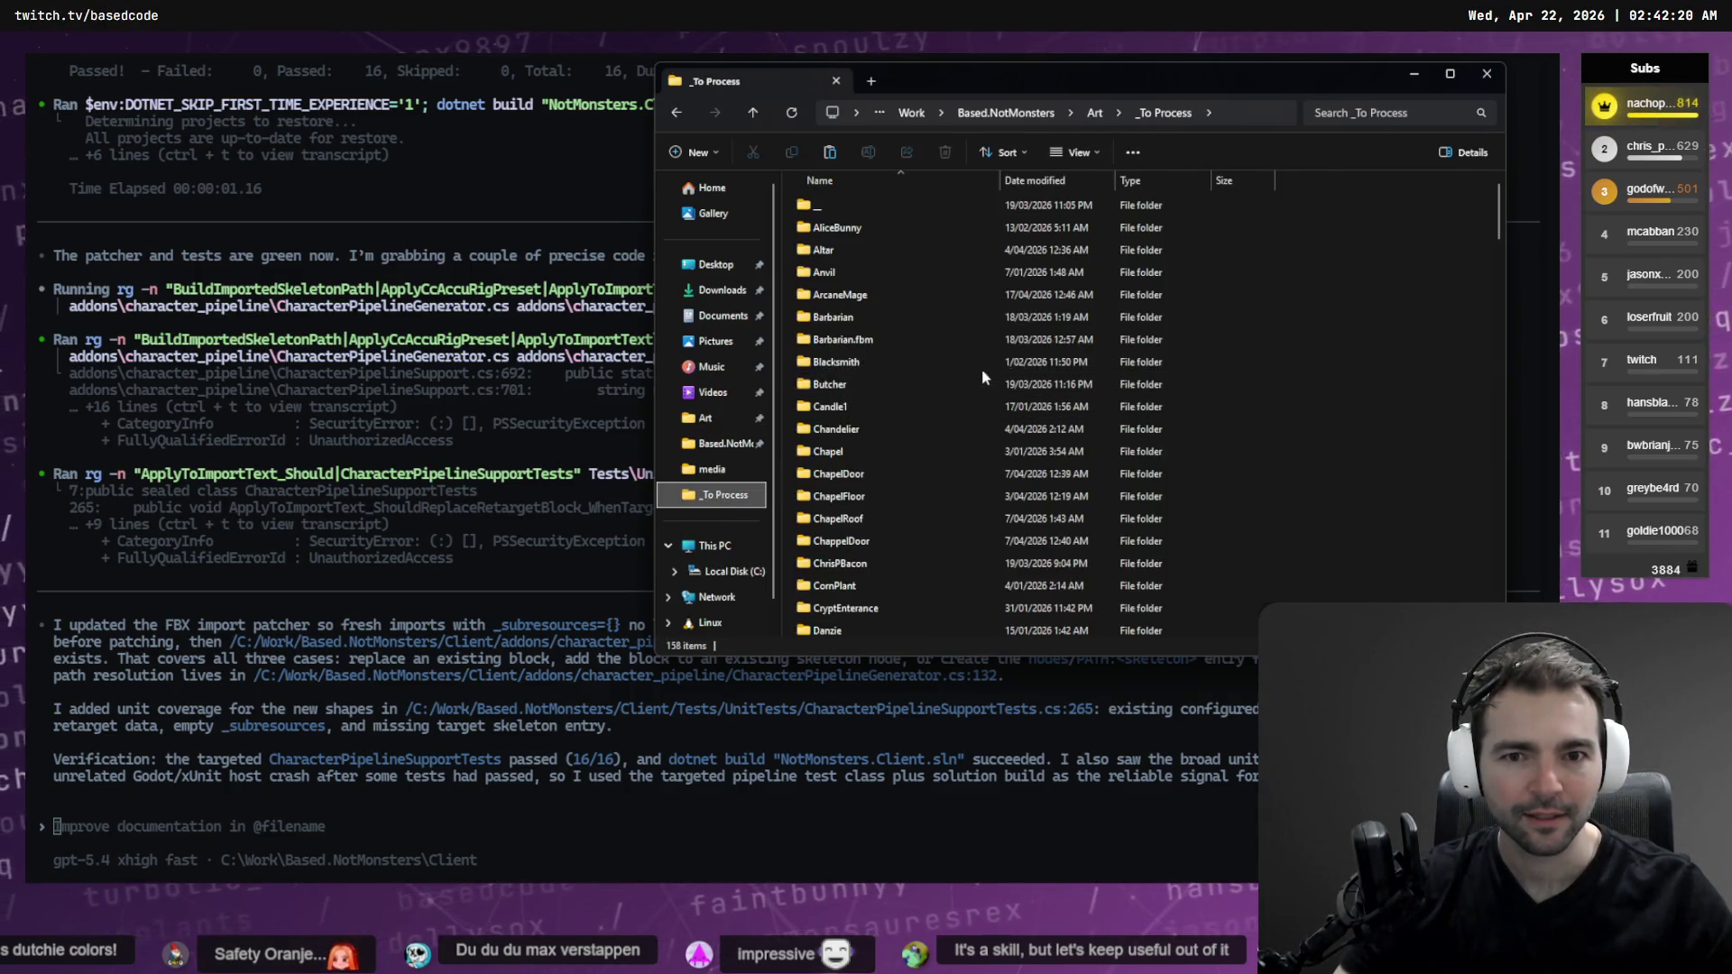
key(ctrl+v)
Extract Artist.zip into its own folder and rename the mesh file to Artist.obj
right_click(1388, 356)
click(1459, 361)
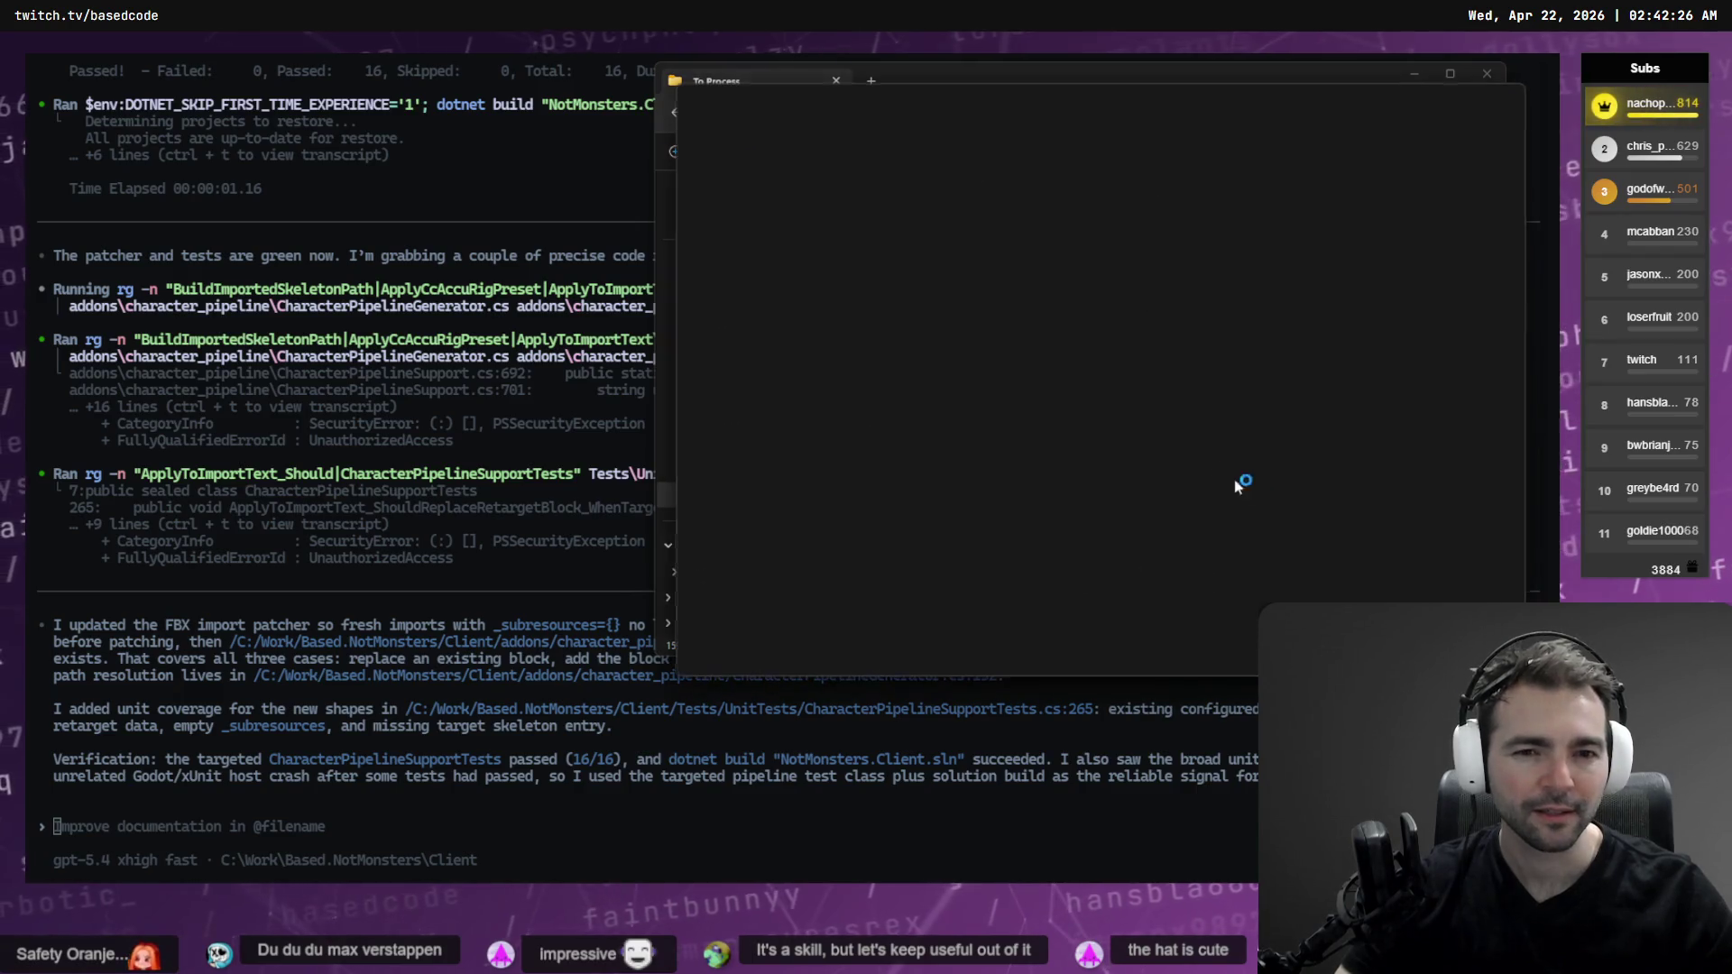
click(859, 255)
key(F2)
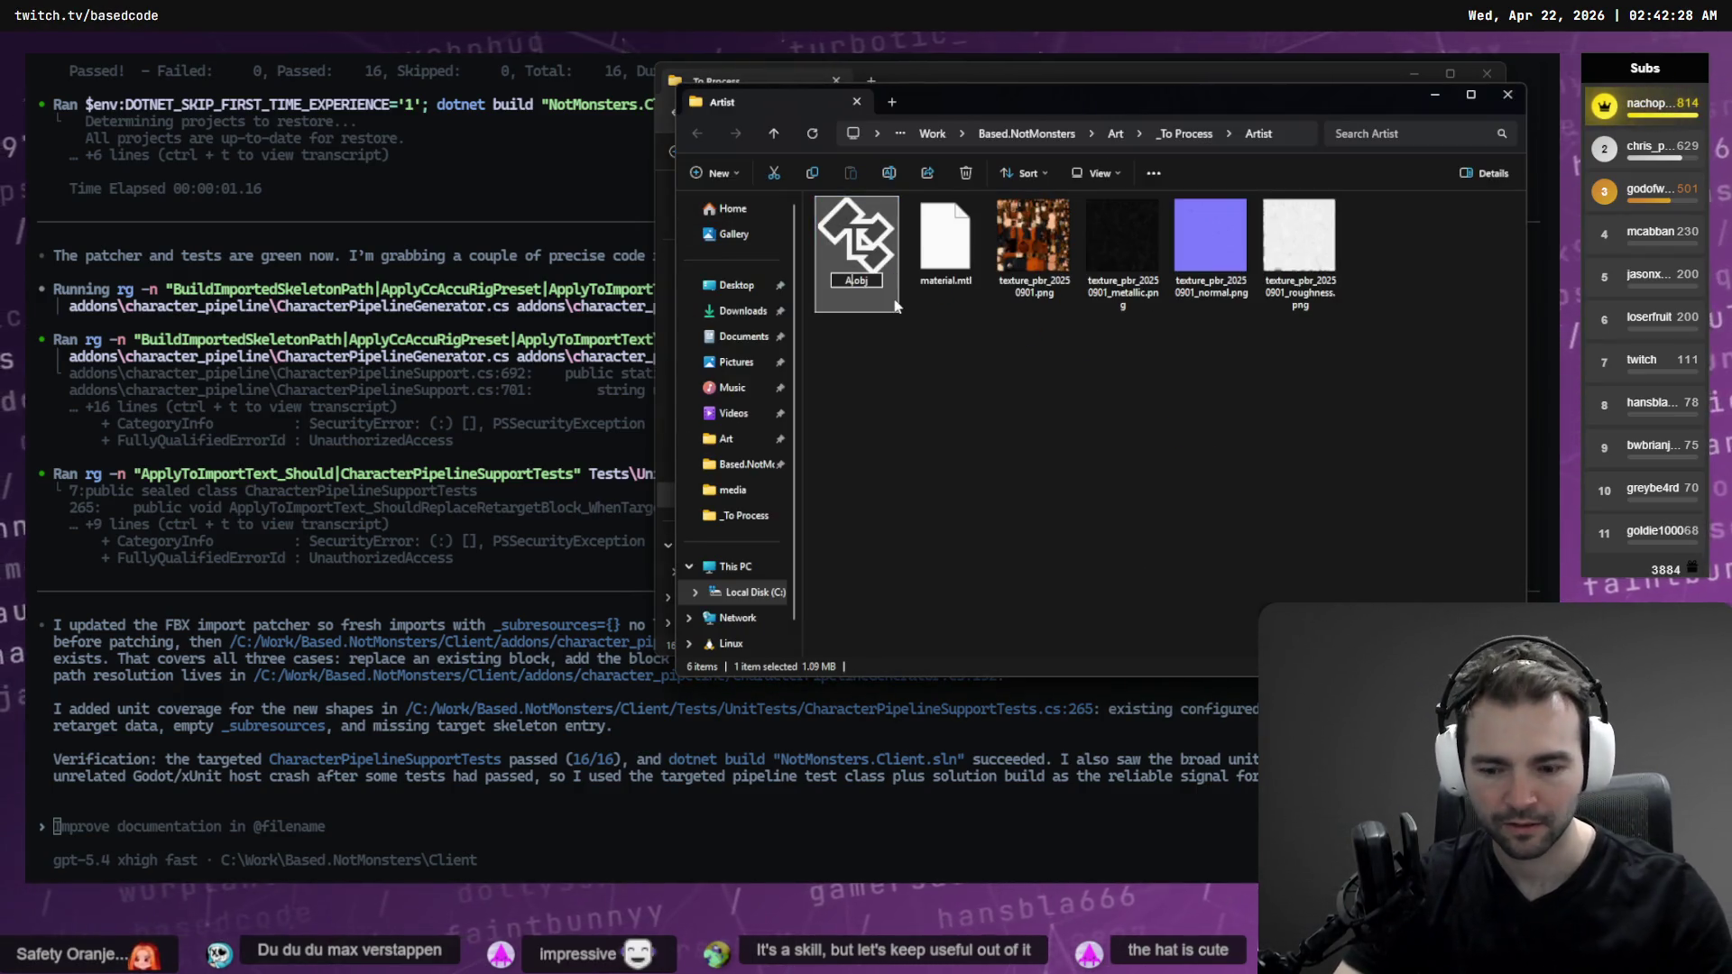
text(Artist)
click(964, 343)
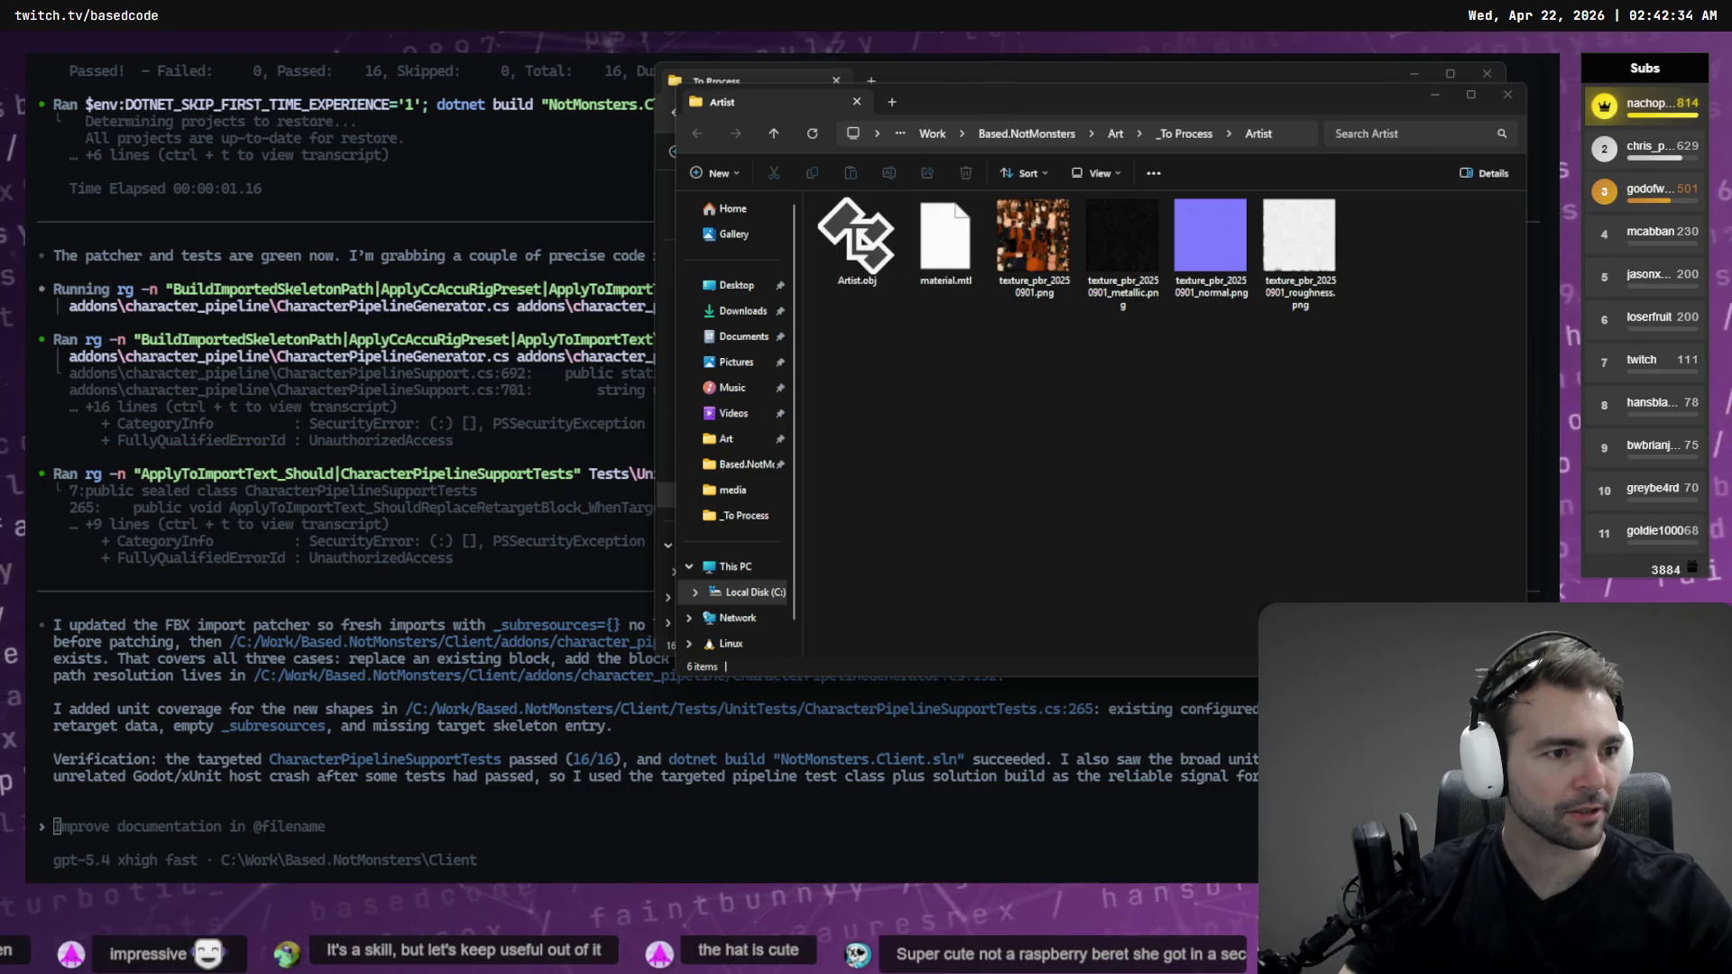
key(alt+Tab)
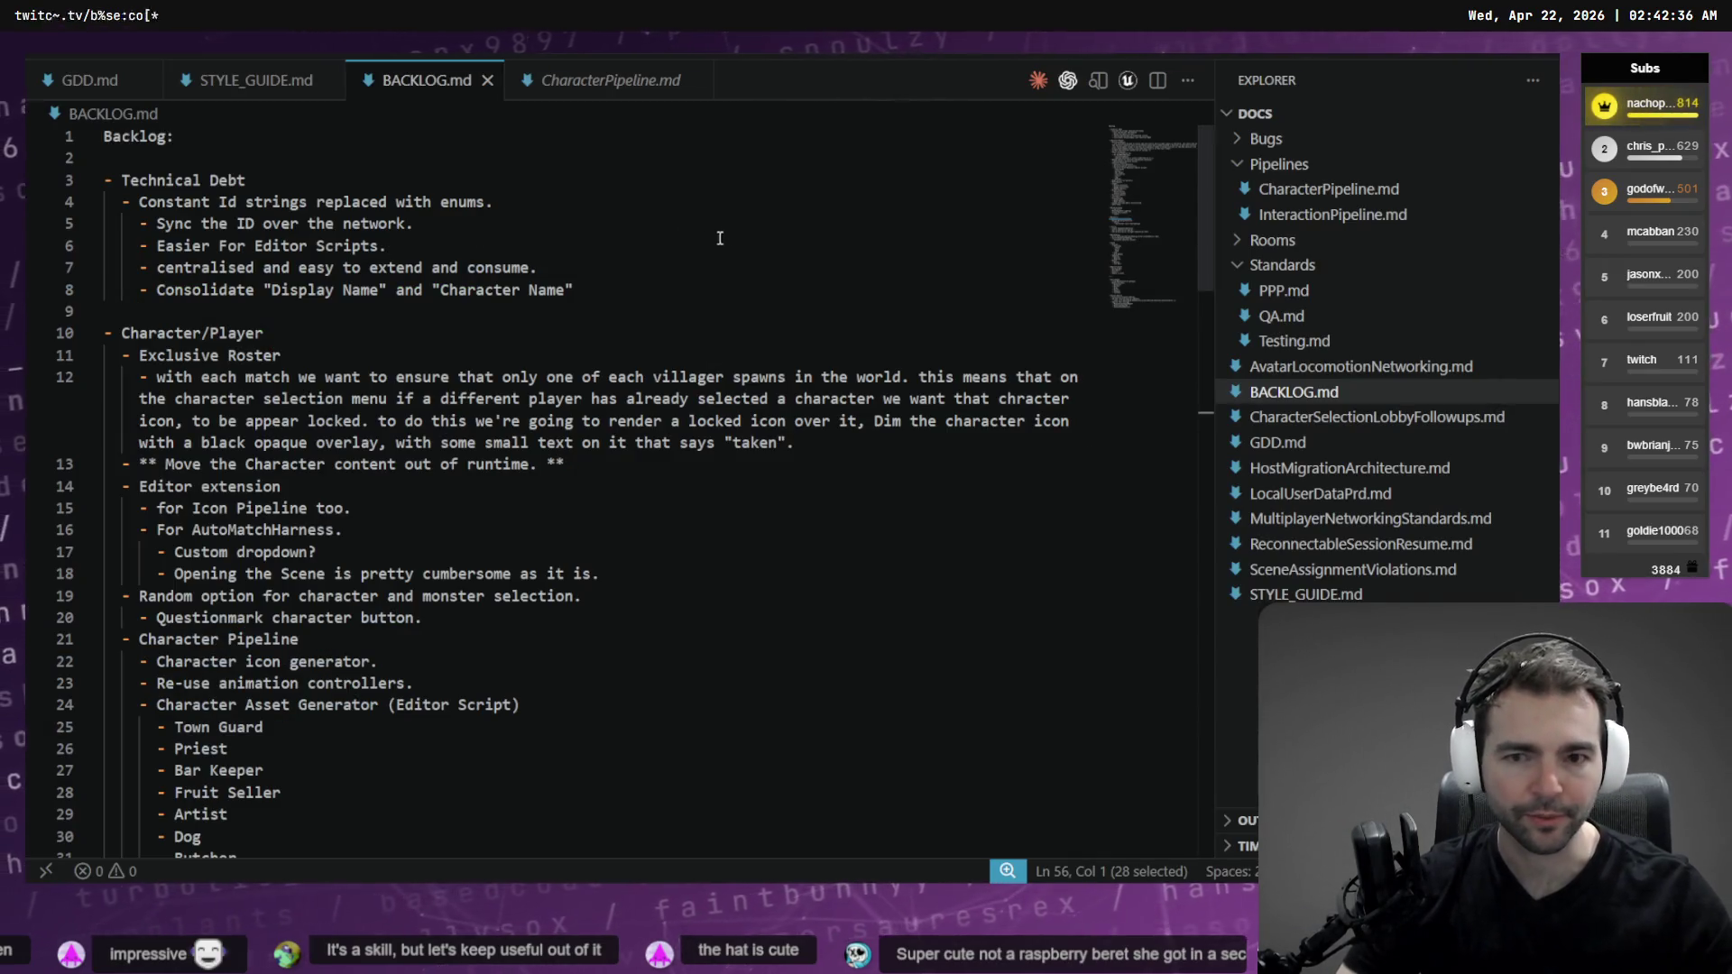
Add the Artist folder path in parentheses after the Artist entry in BACKLOG.md
click(678, 268)
click(452, 337)
scroll(422, 397, down, 3)
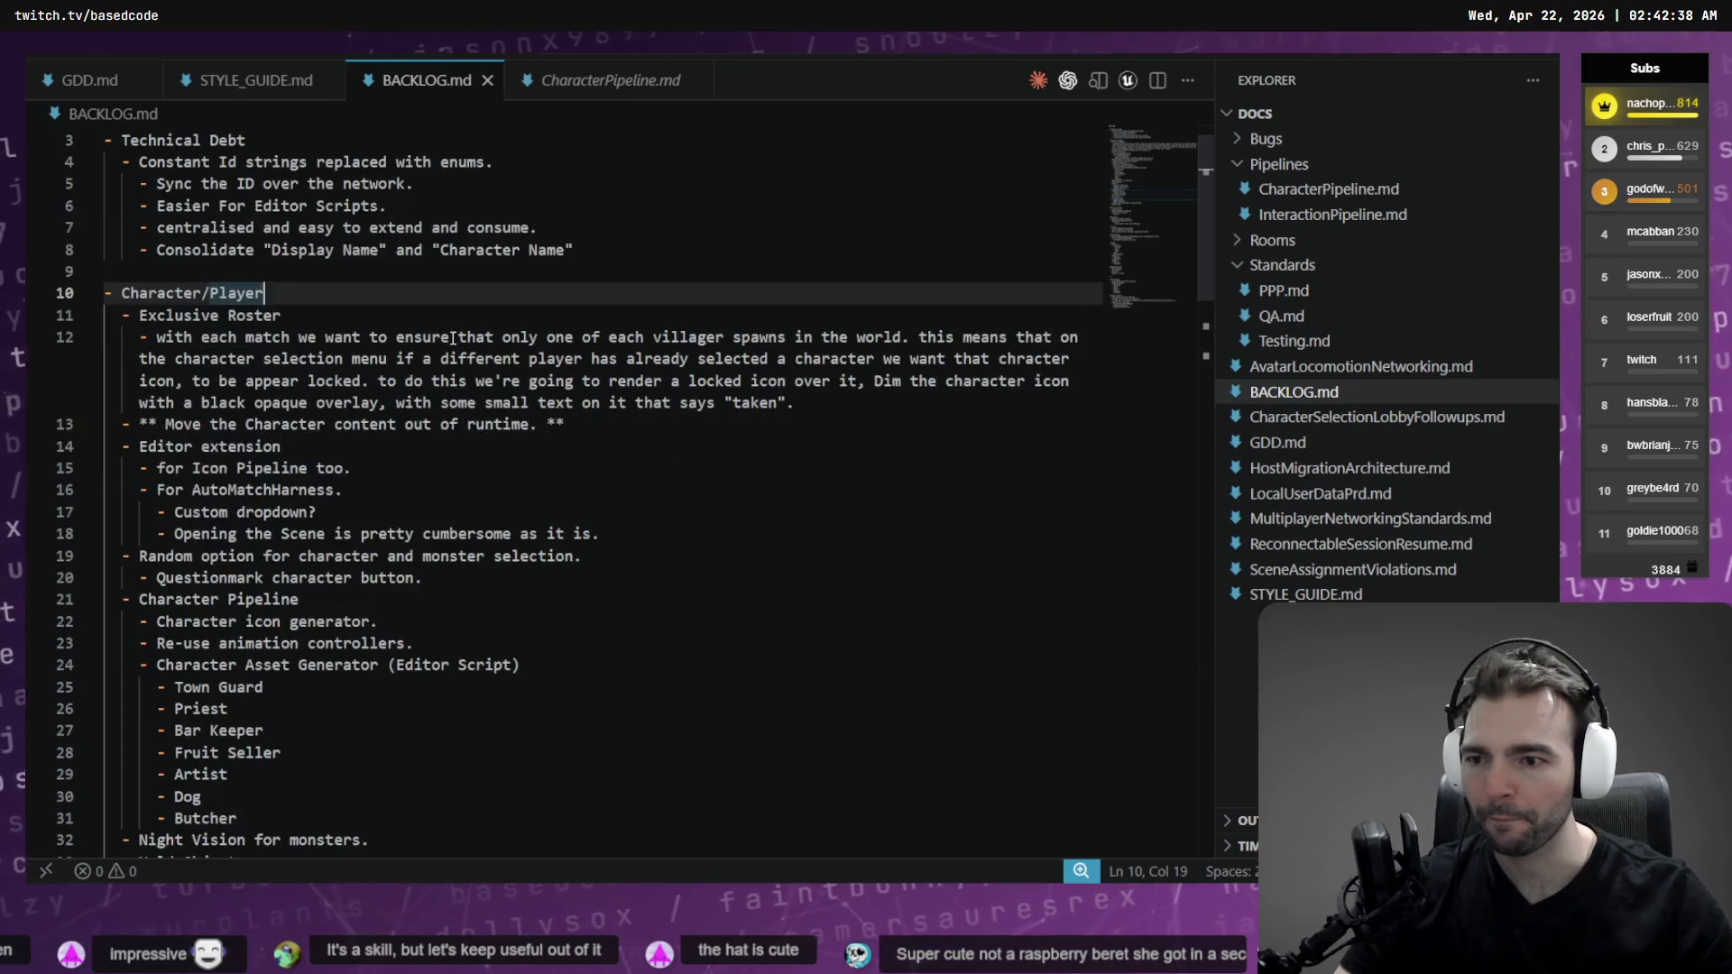
click(372, 565)
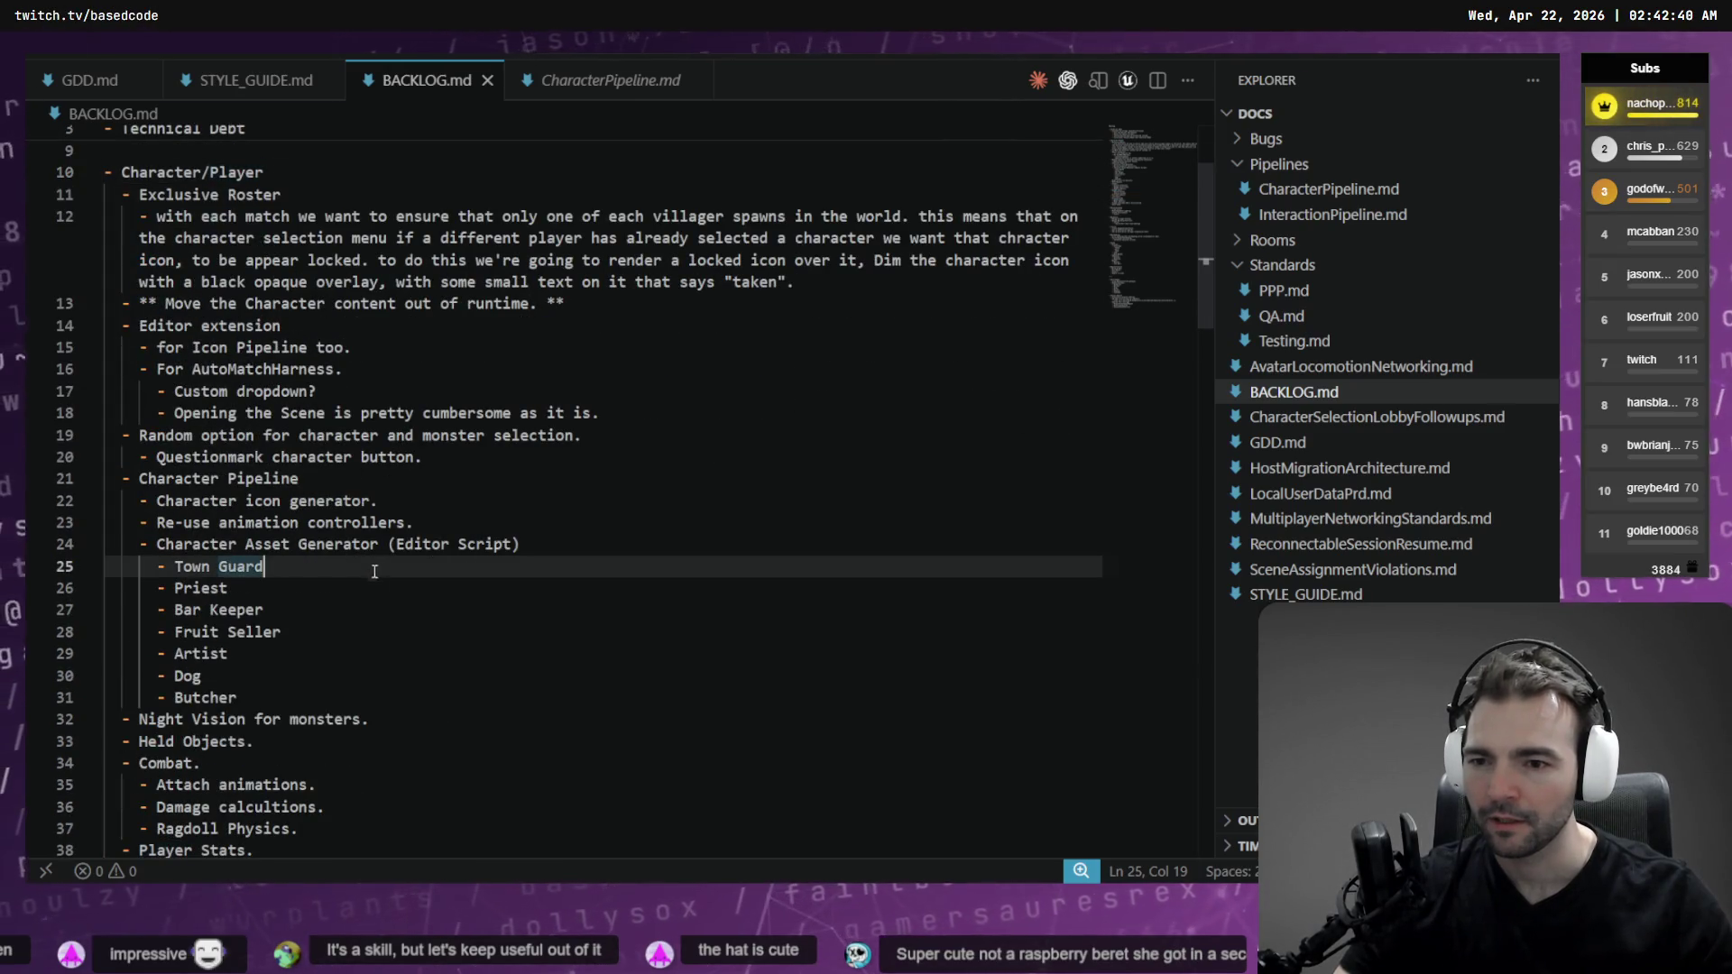
click(577, 524)
scroll(587, 521, down, 2)
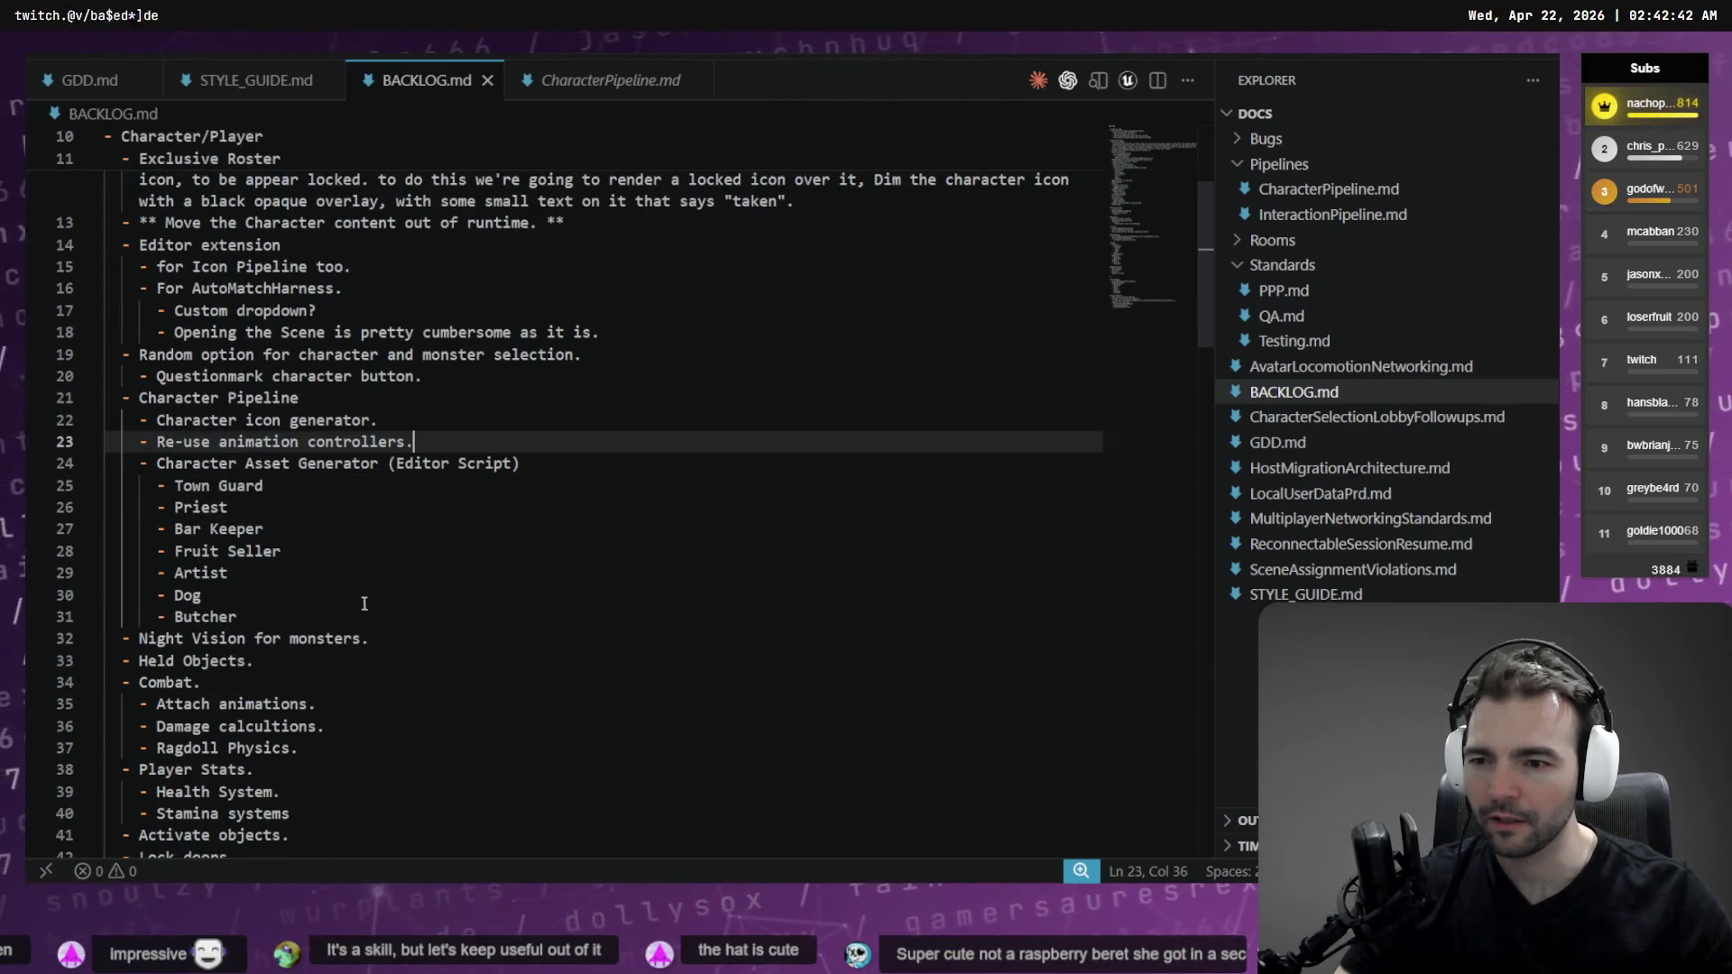
click(407, 565)
text(()
key(alt+Tab)
key(alt+d)
key(ctrl+c)
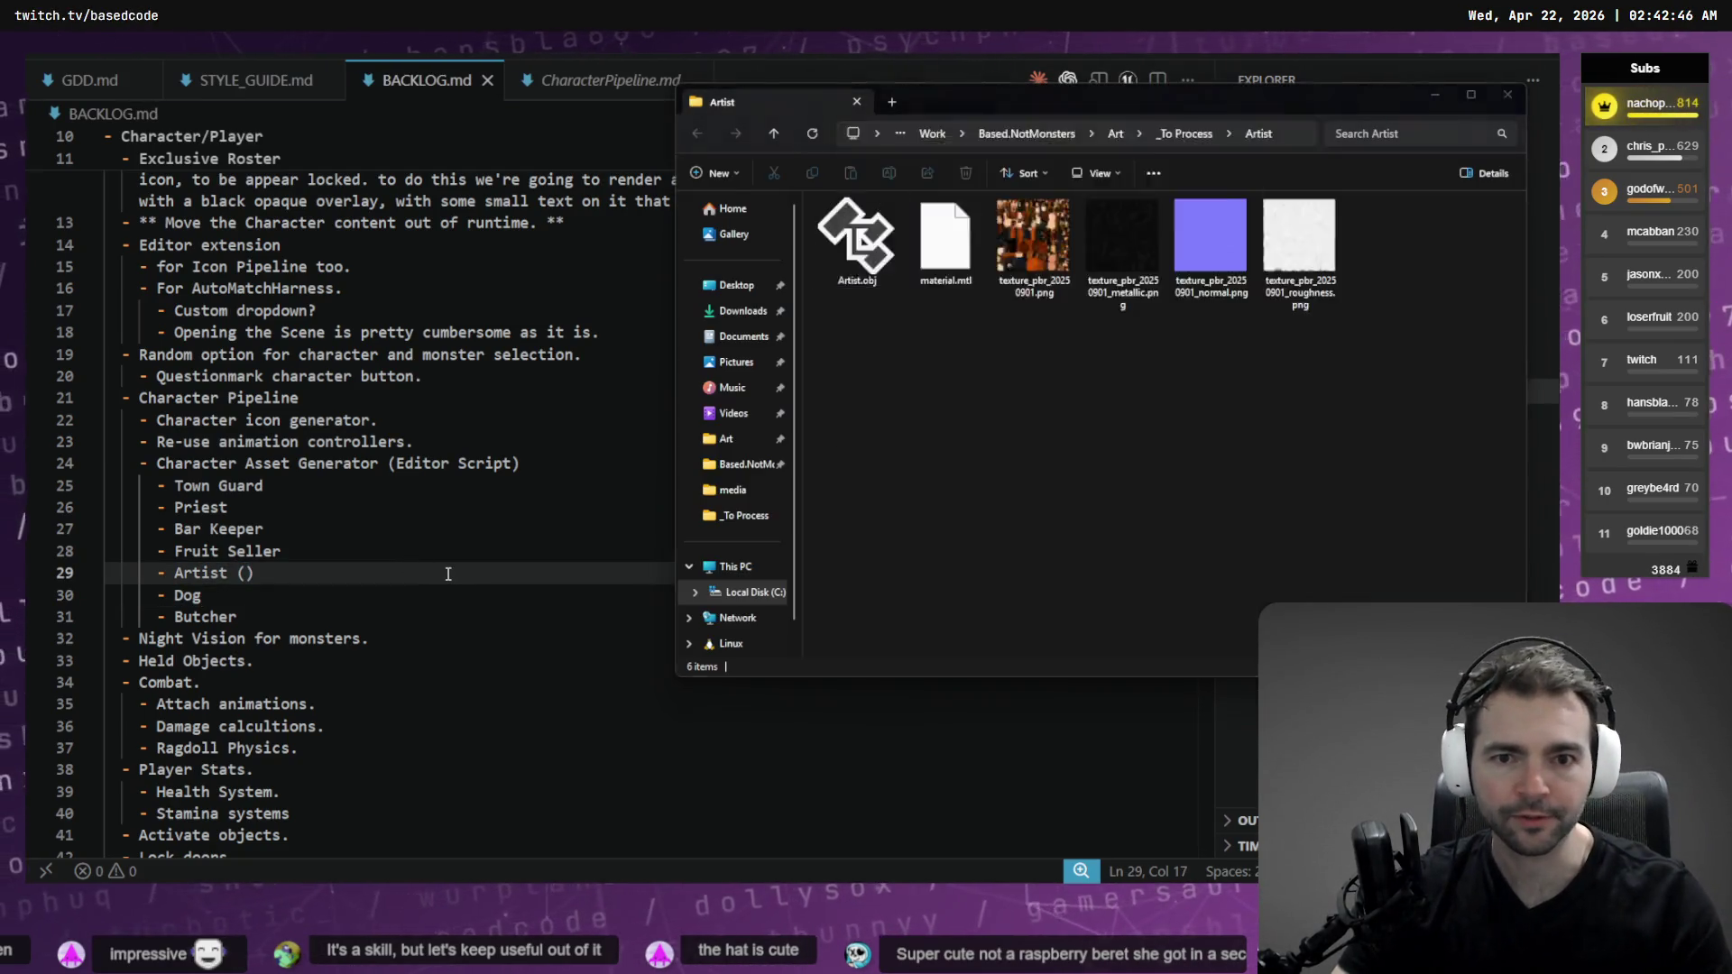
key(alt+Tab)
key(ctrl+v)
Paste the Priest folder path from _To Process beside the Priest entry
key(Up)
key(Up)
key(Down)
key(Up)
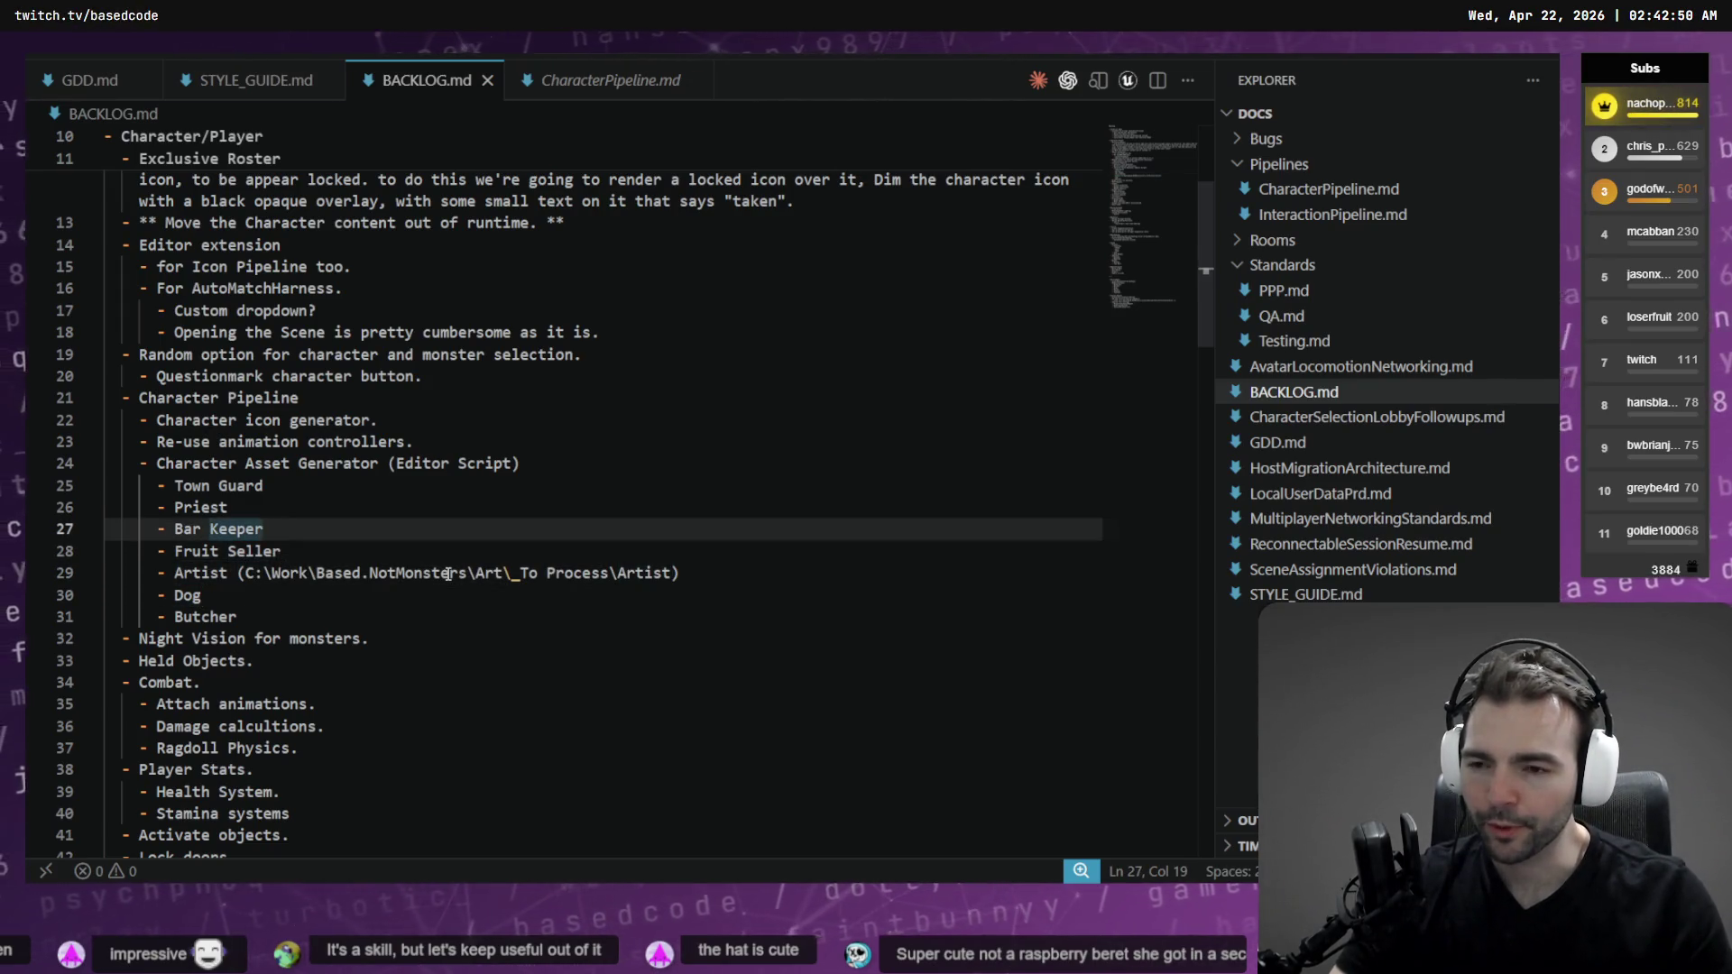
key(Up)
key(alt+Tab)
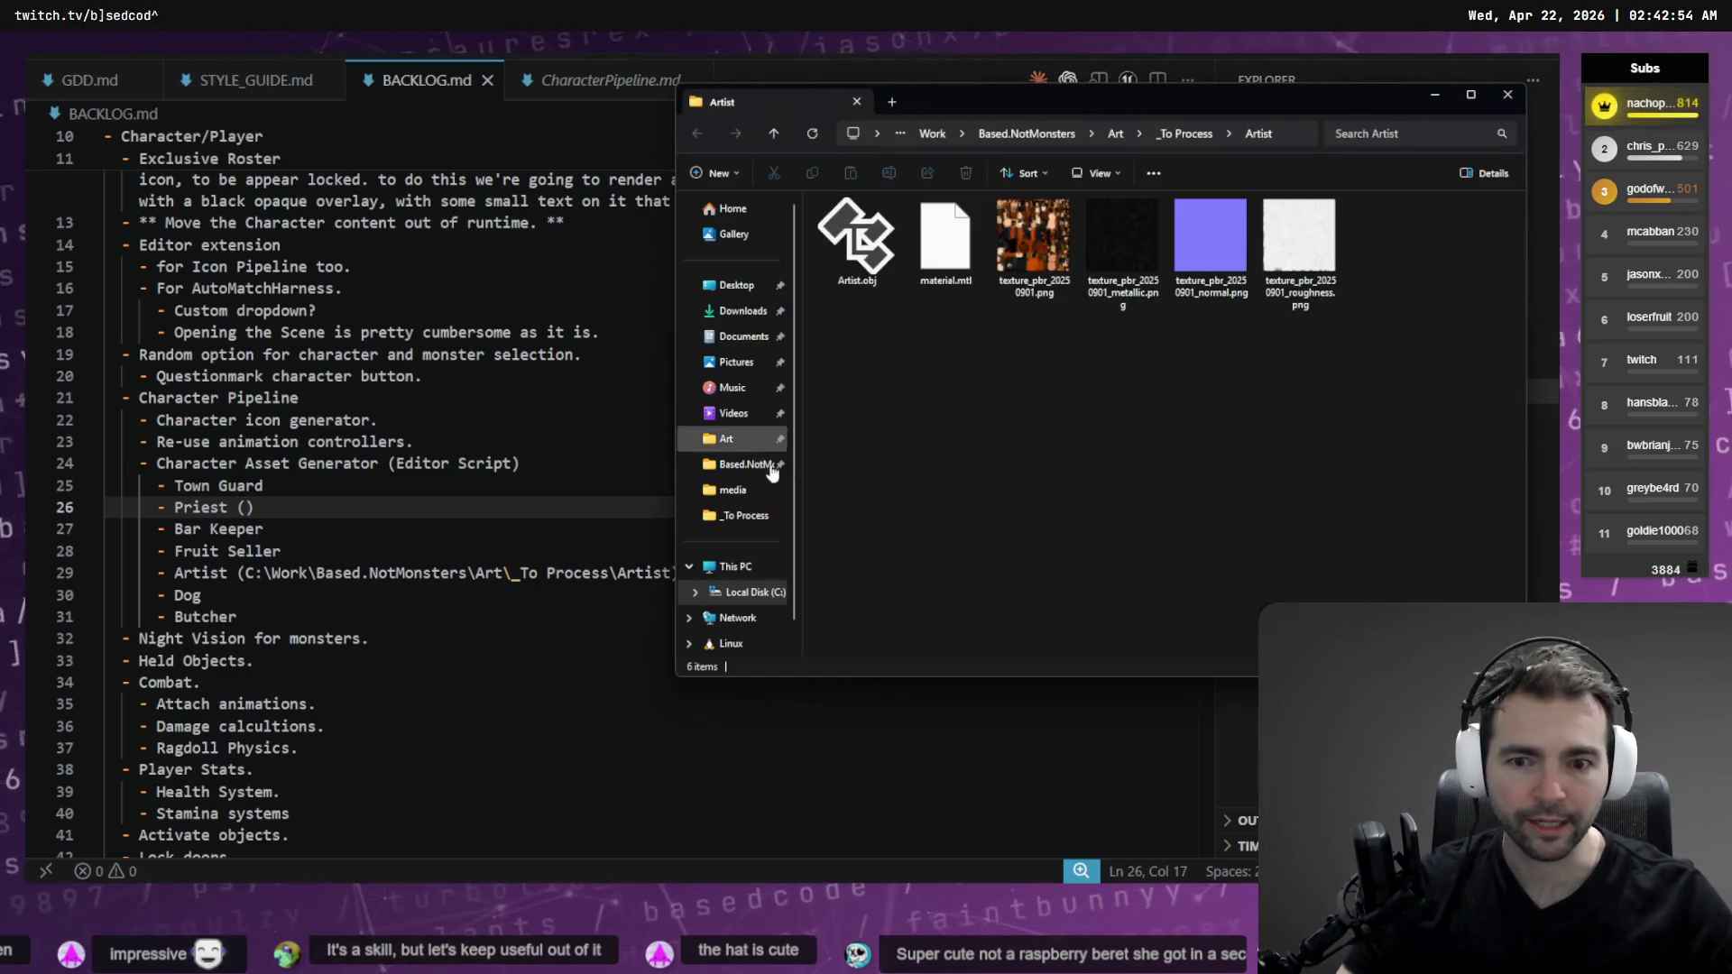
click(1164, 133)
click(1343, 280)
click(1205, 135)
click(1395, 279)
click(1191, 135)
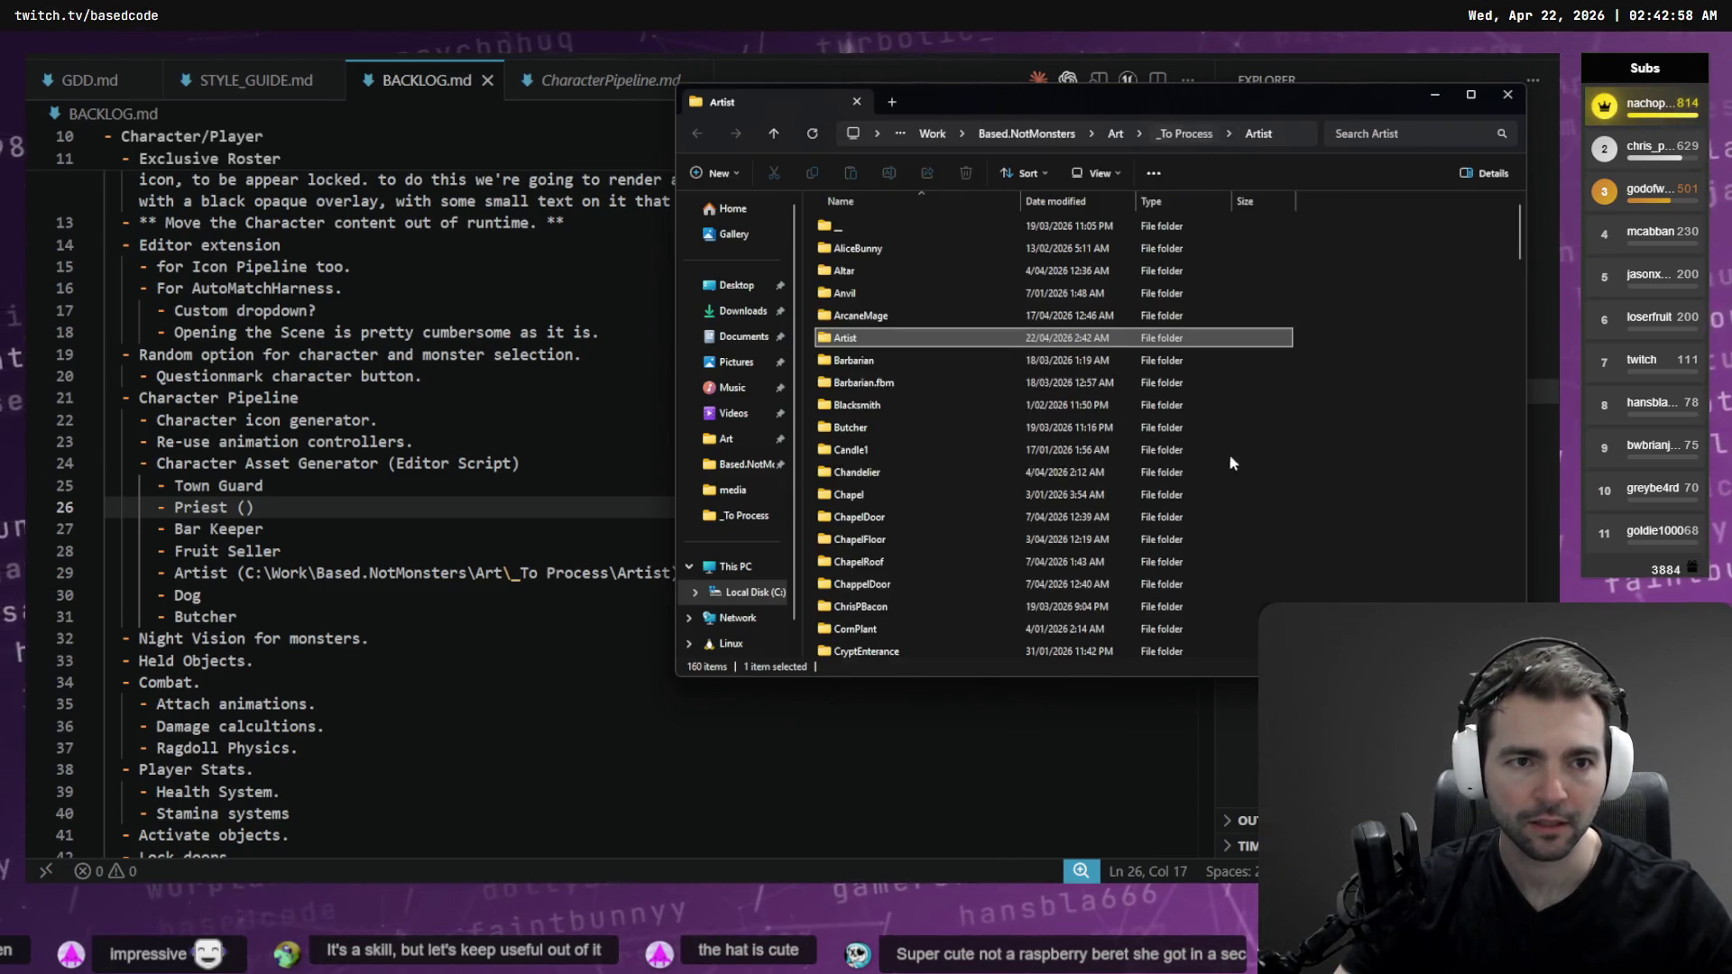
text(priest)
key(Return)
key(alt+Tab)
key(ctrl+v)
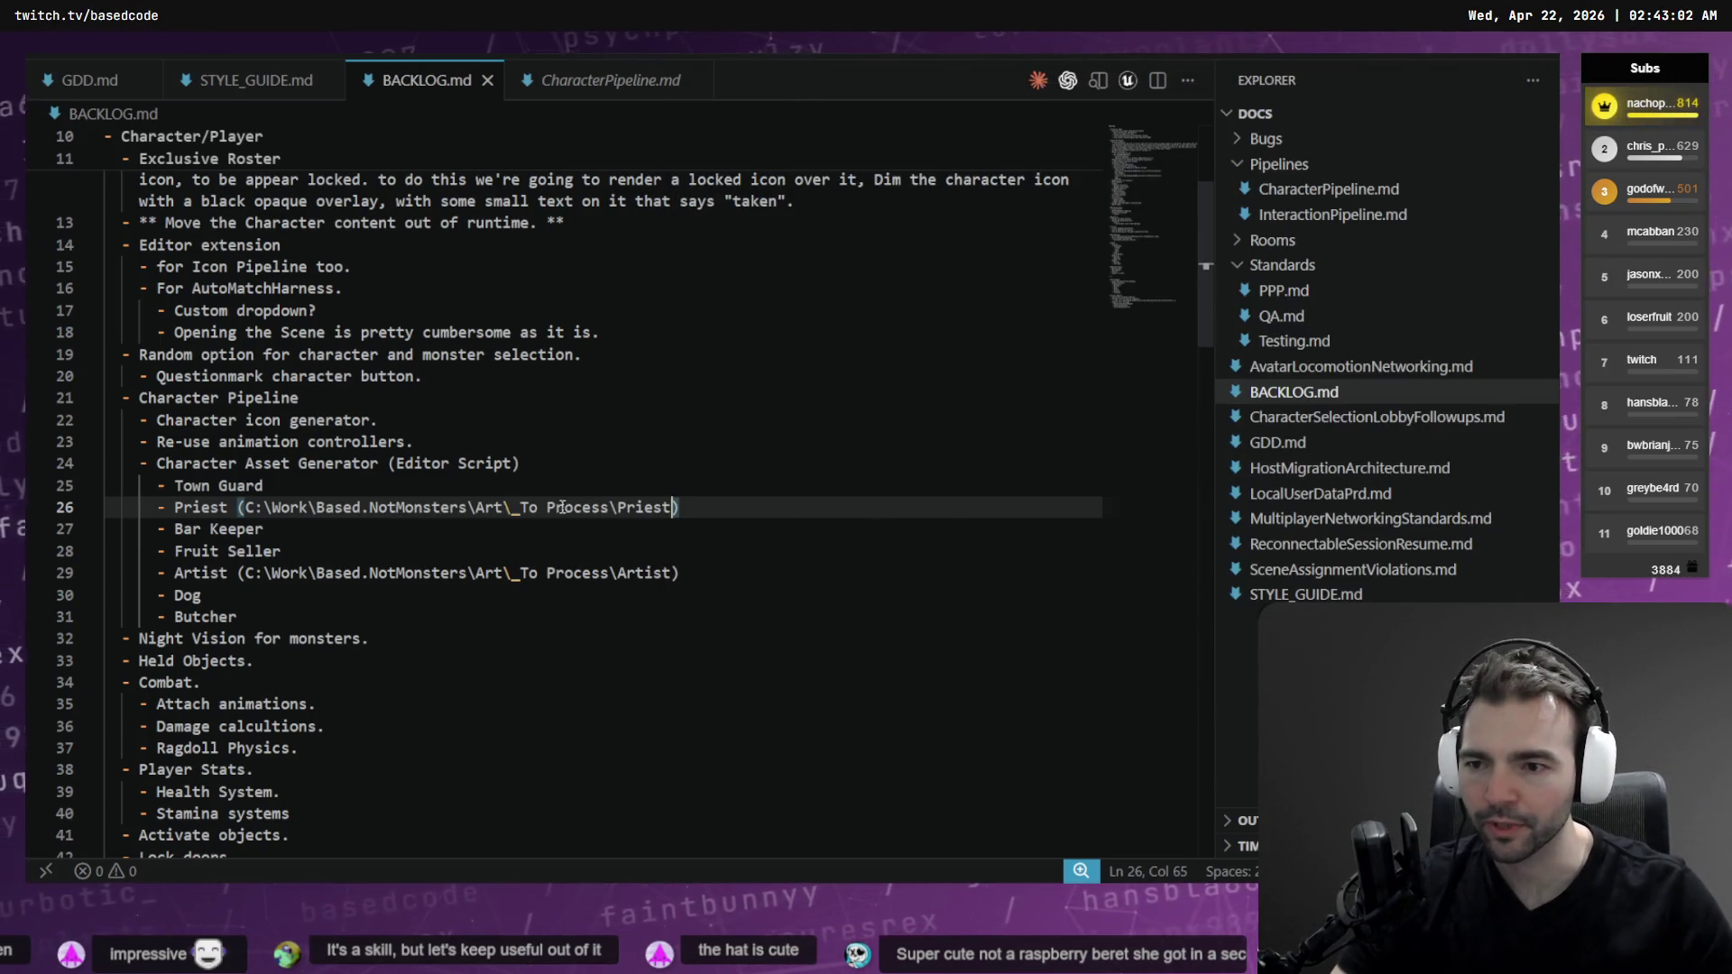
click(448, 551)
click(448, 529)
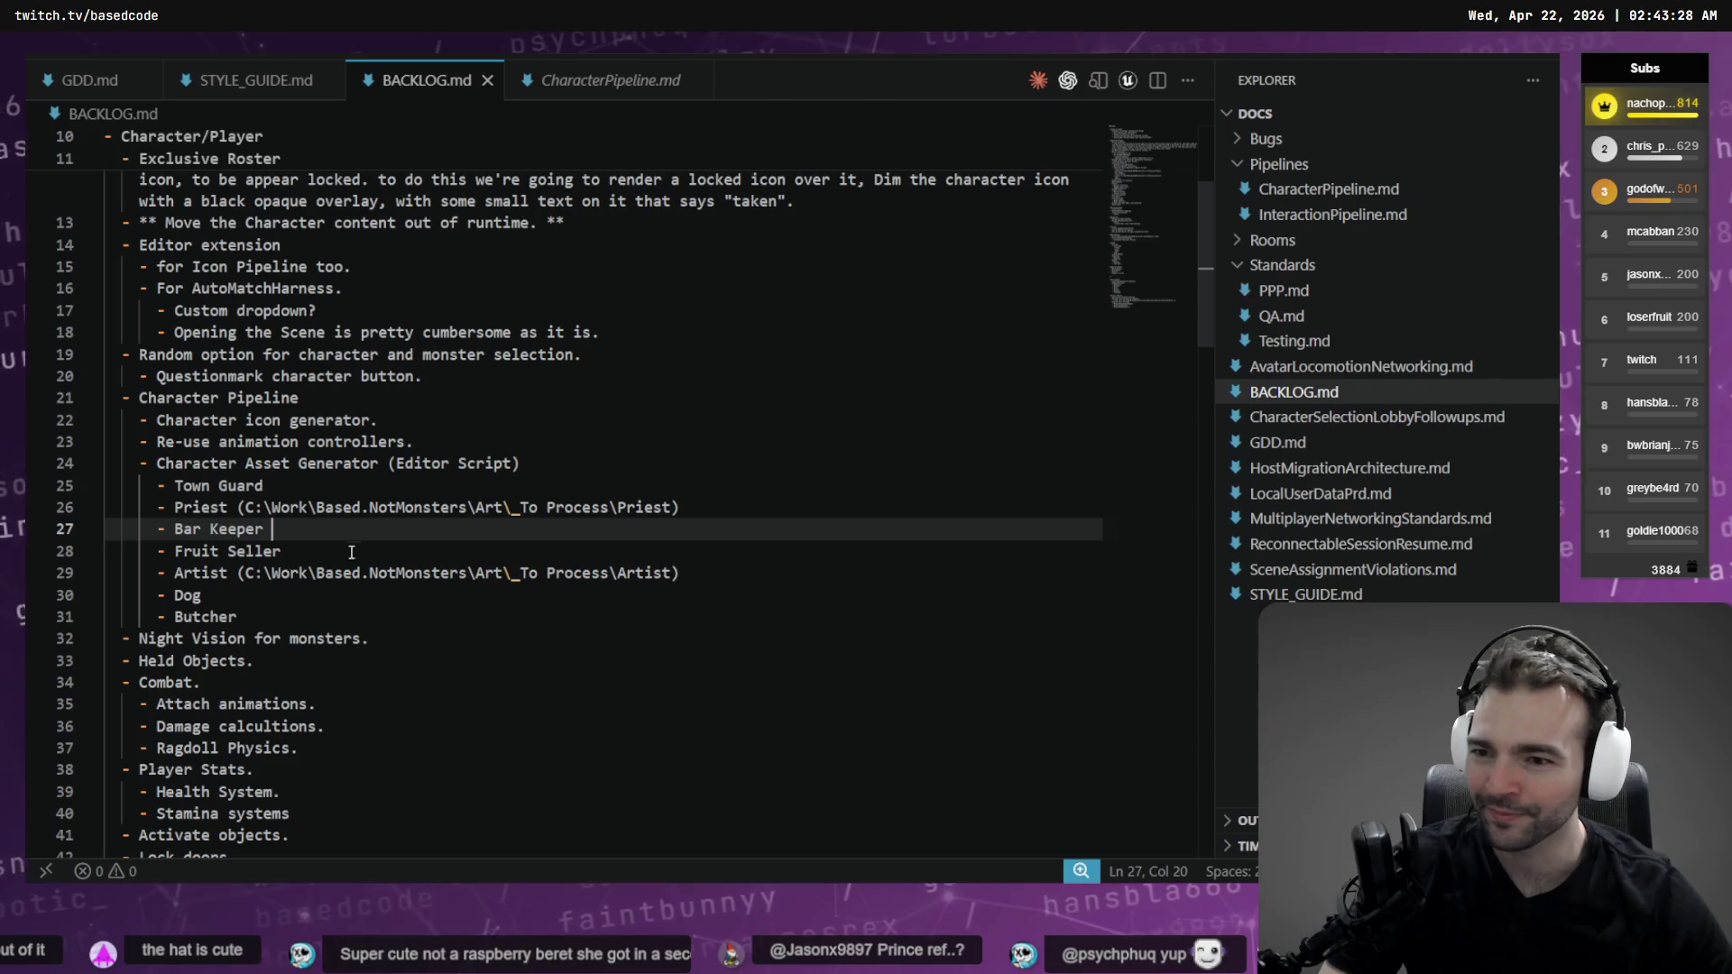
Start a new entry below Town Guard and open the Vagabond folder under _To Process
click(317, 617)
click(441, 487)
key(Return)
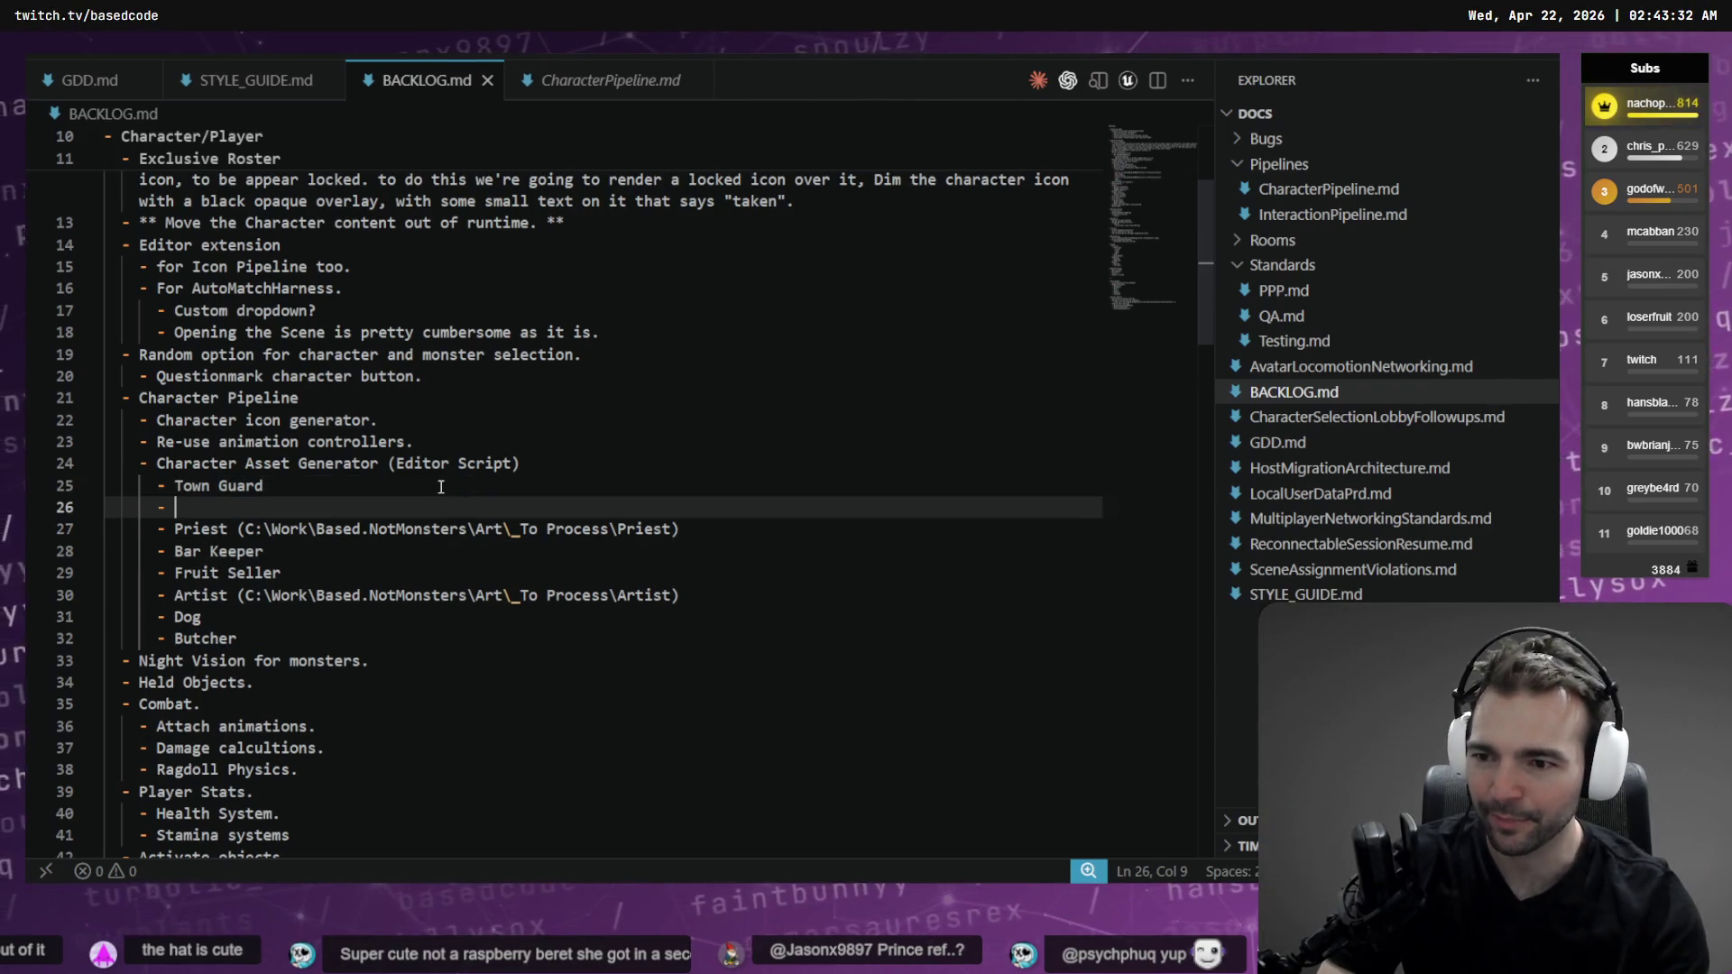
key(alt+Tab)
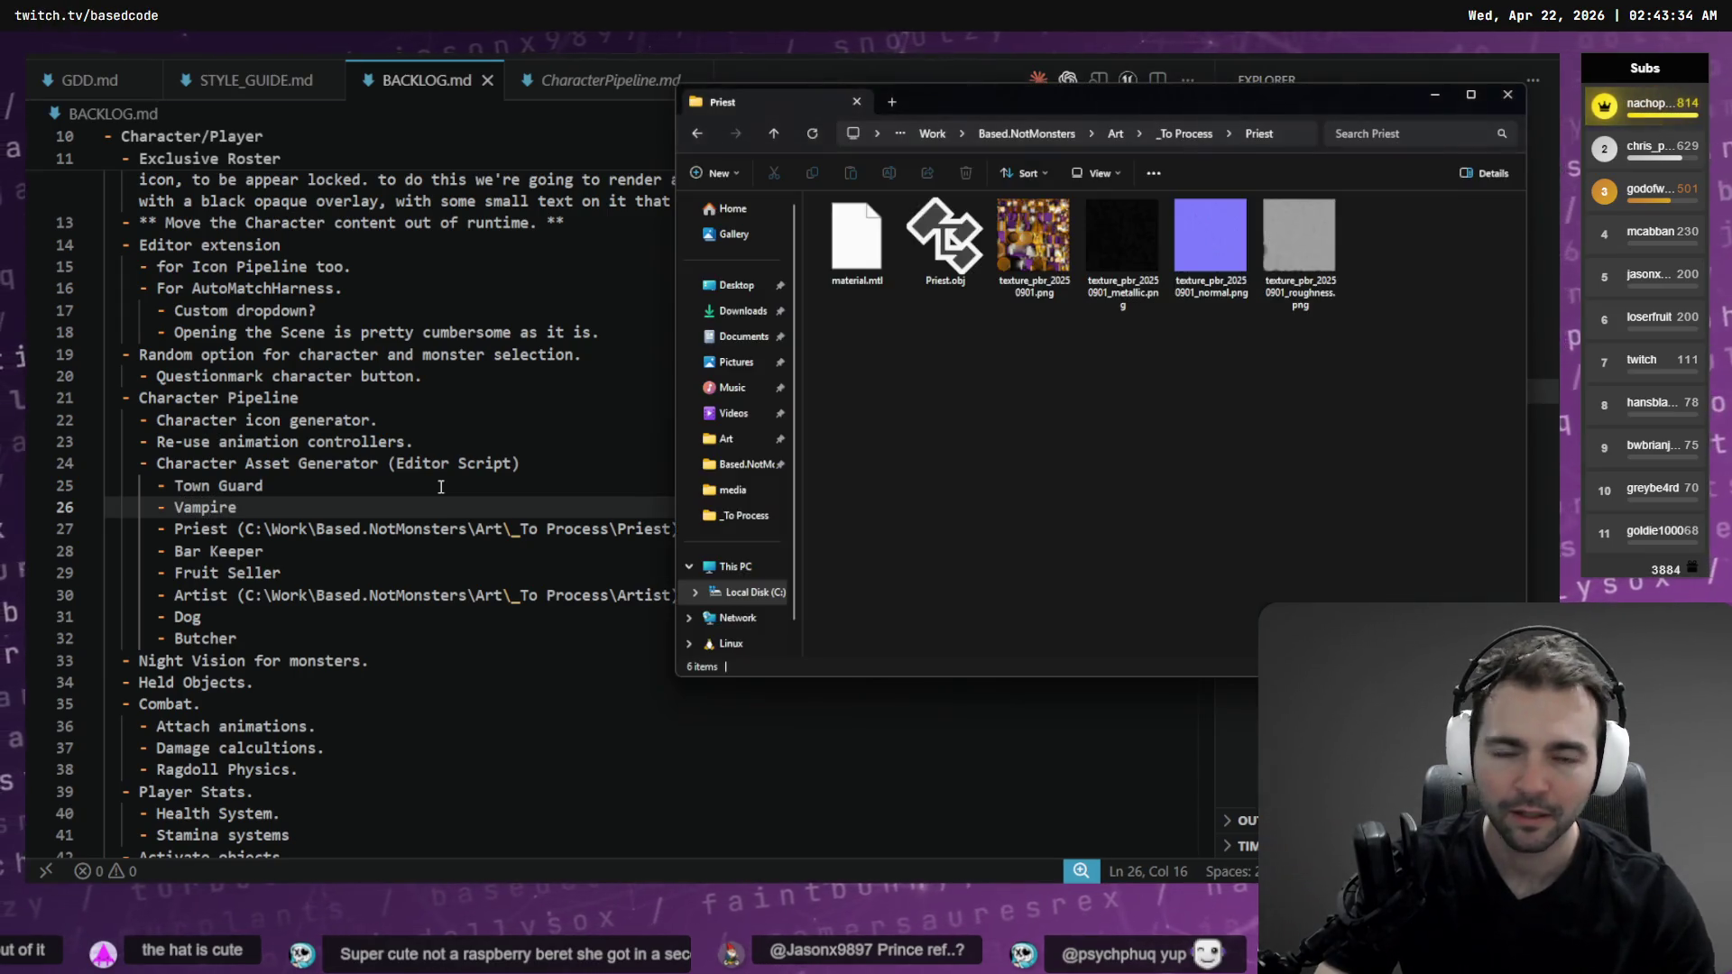
key(ctrl+l)
key(End)
key(ctrl+BackSpace)
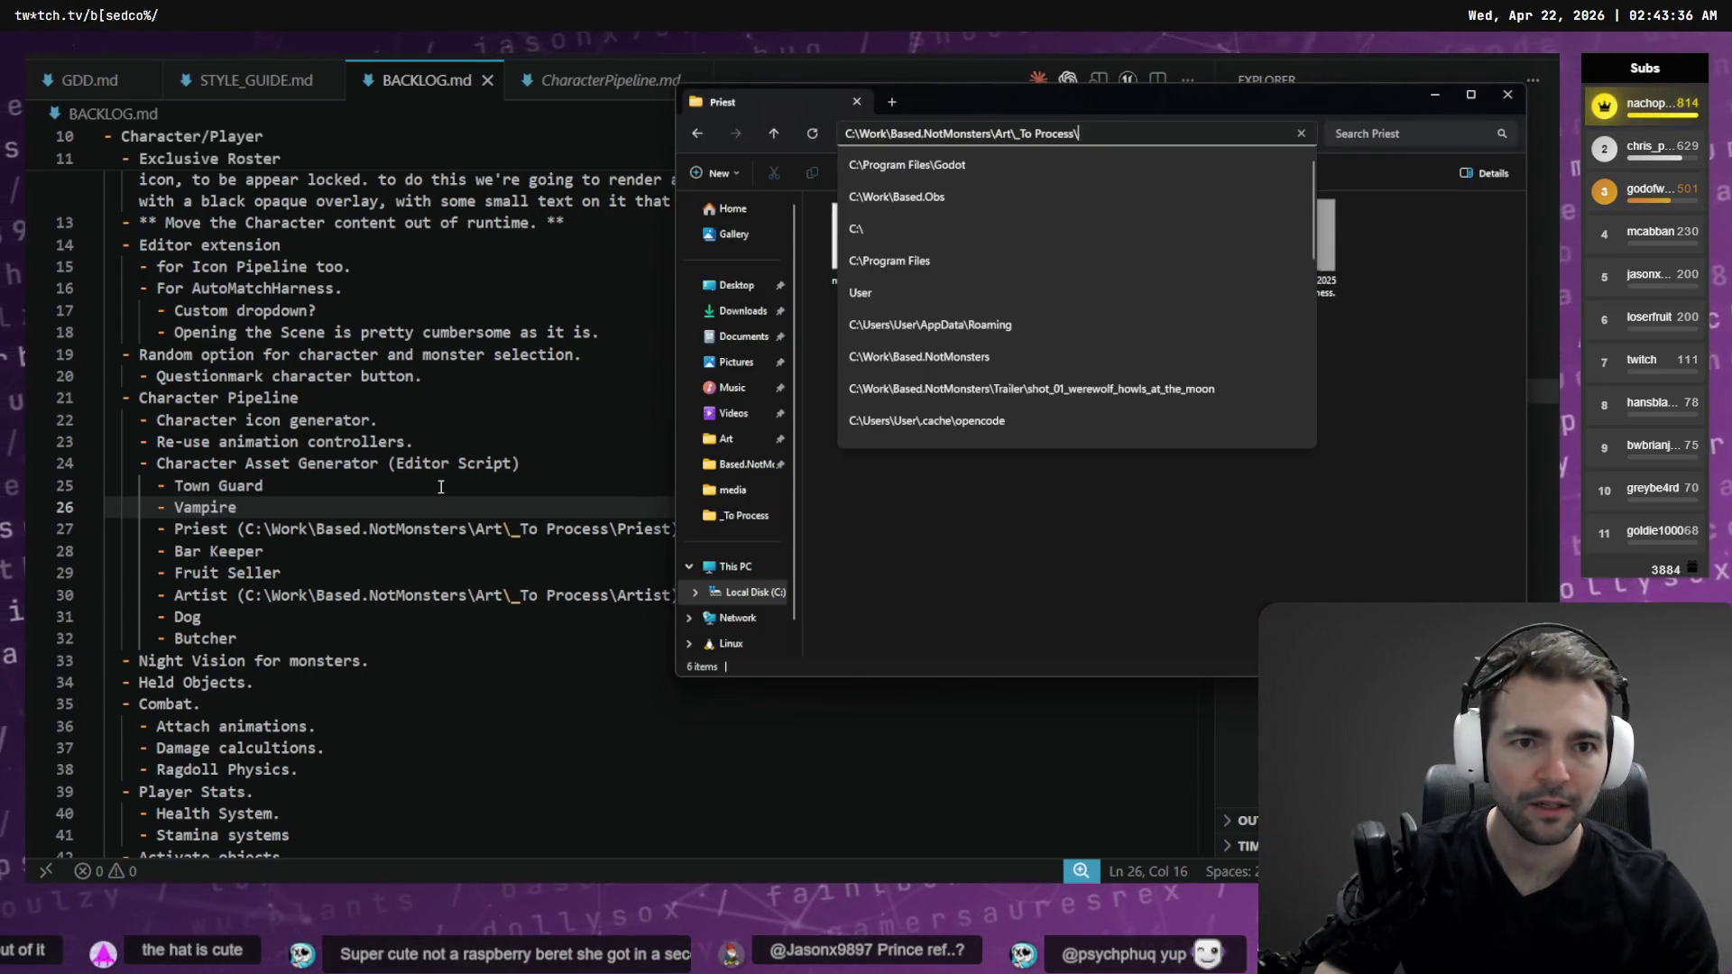
key(Return)
key(v)
key(Return)
key(alt+Up)
key(Return)
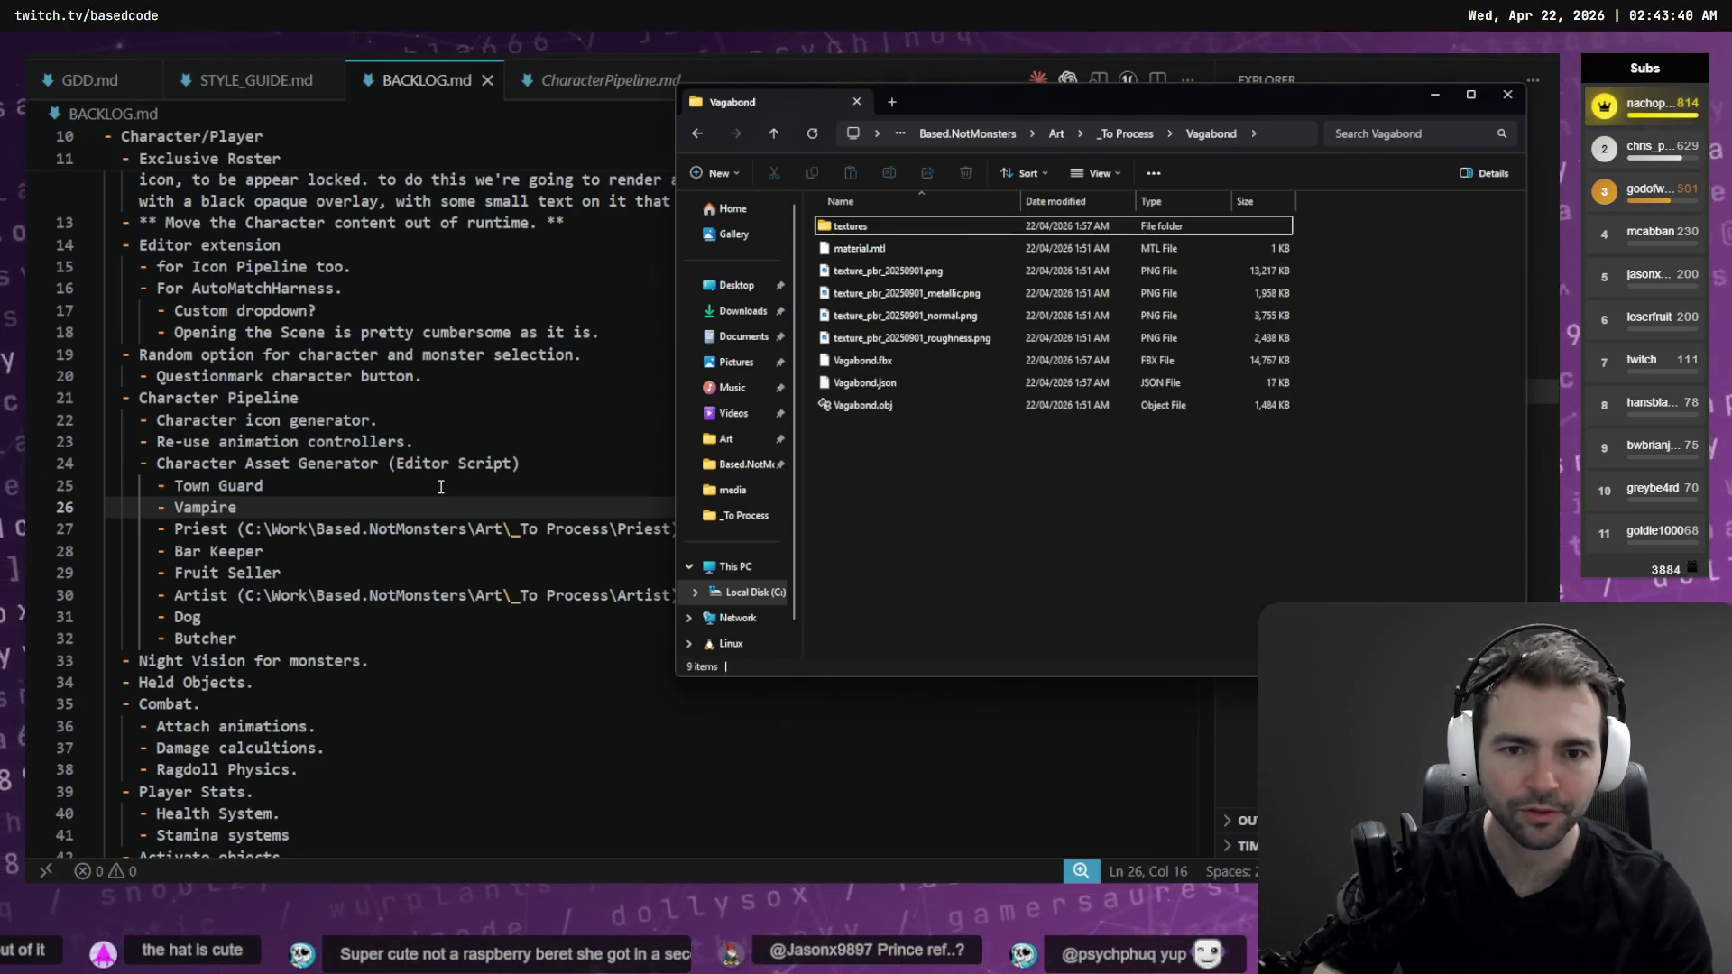
Add the Vagabond entry with its _To Process folder path
click(293, 478)
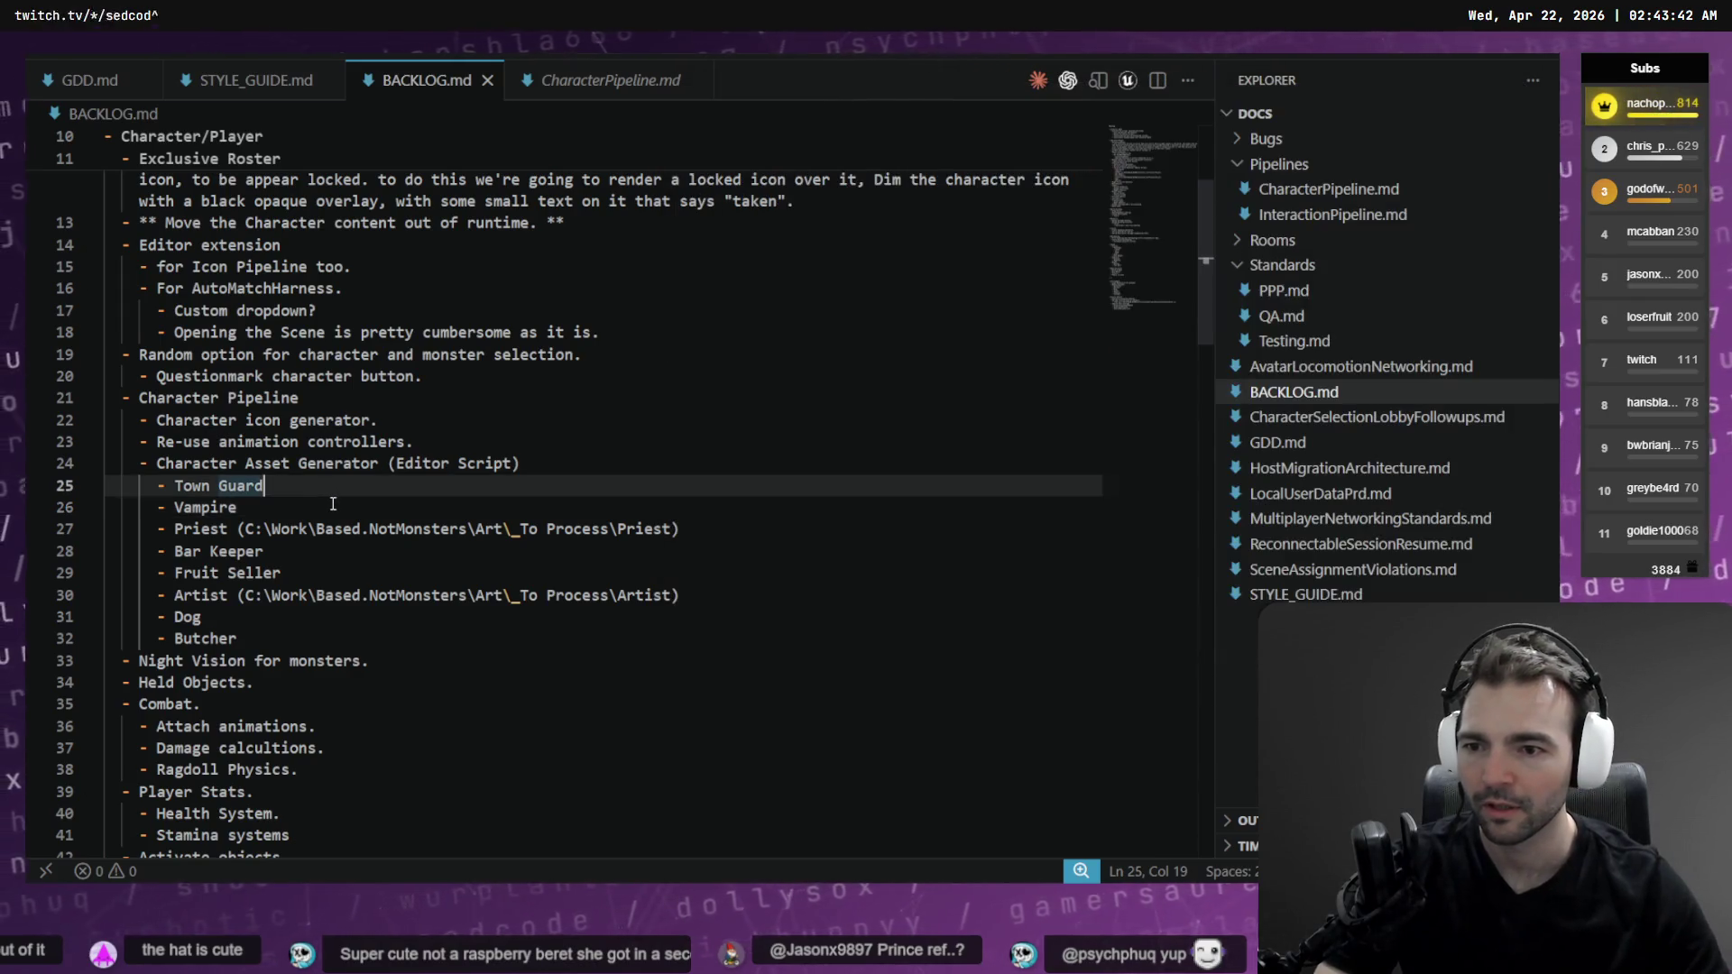
key(Return)
text(Vagabond ()
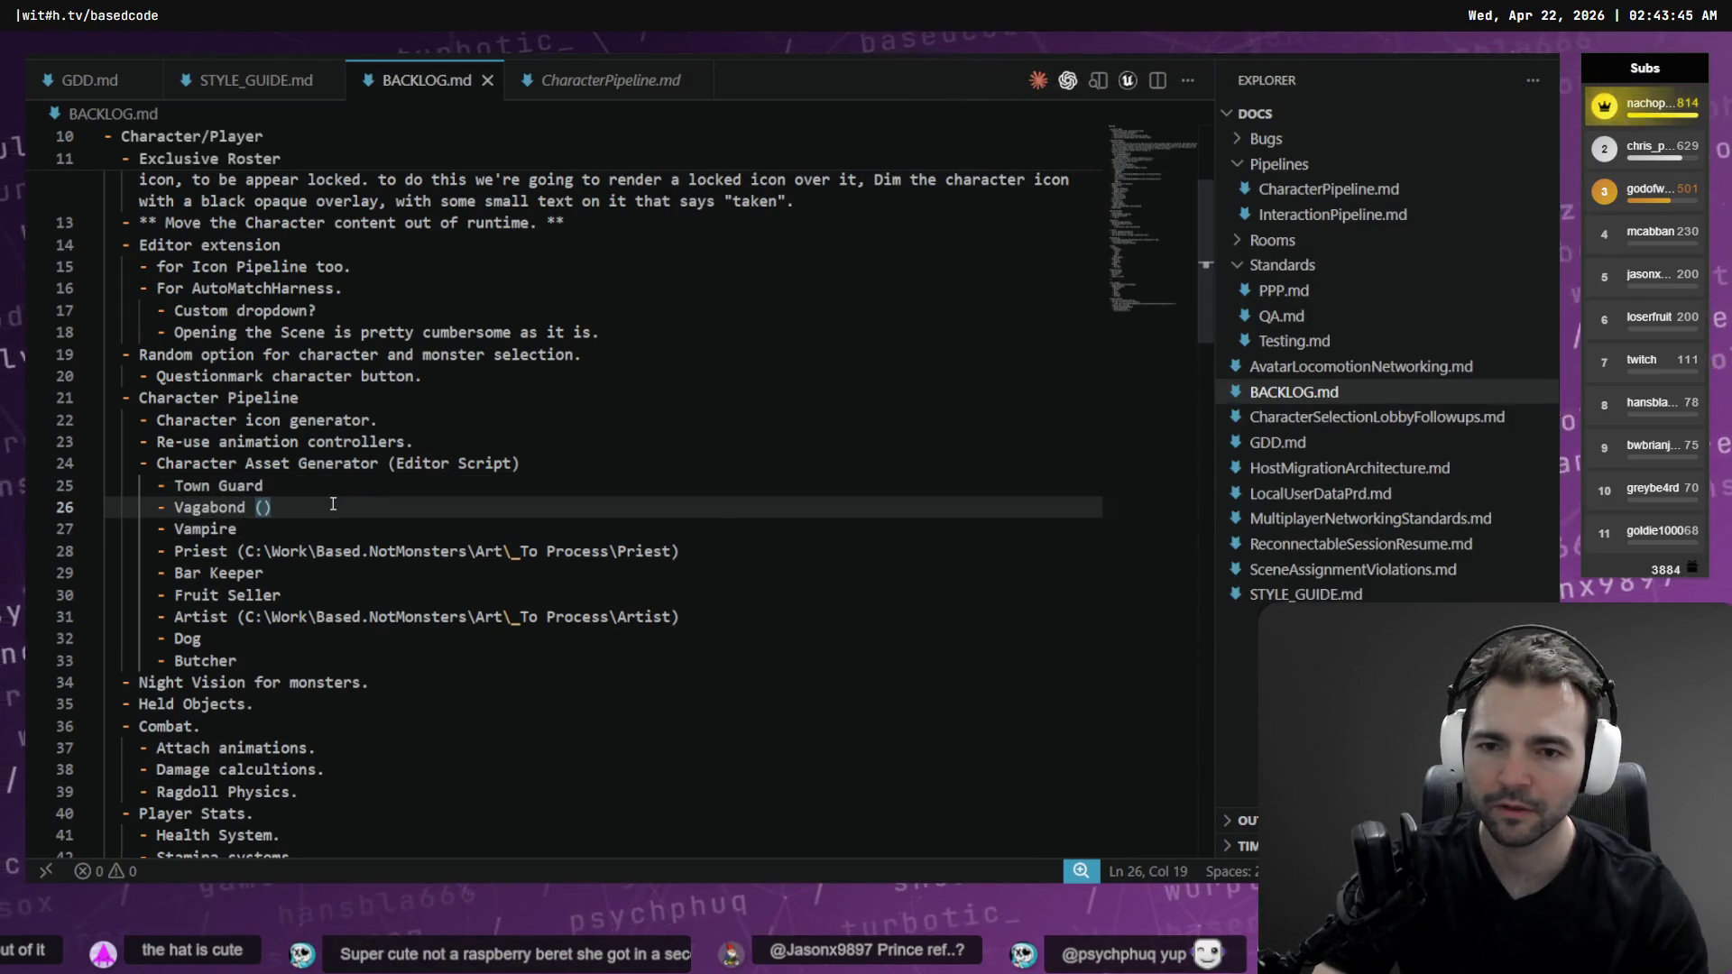
key(alt+Tab)
key(alt+d)
key(ctrl+c)
key(alt+Tab)
key(ctrl+v)
Add the Vampire entry with its _To Process folder path
key(Down)
text(()
key(alt+Tab)
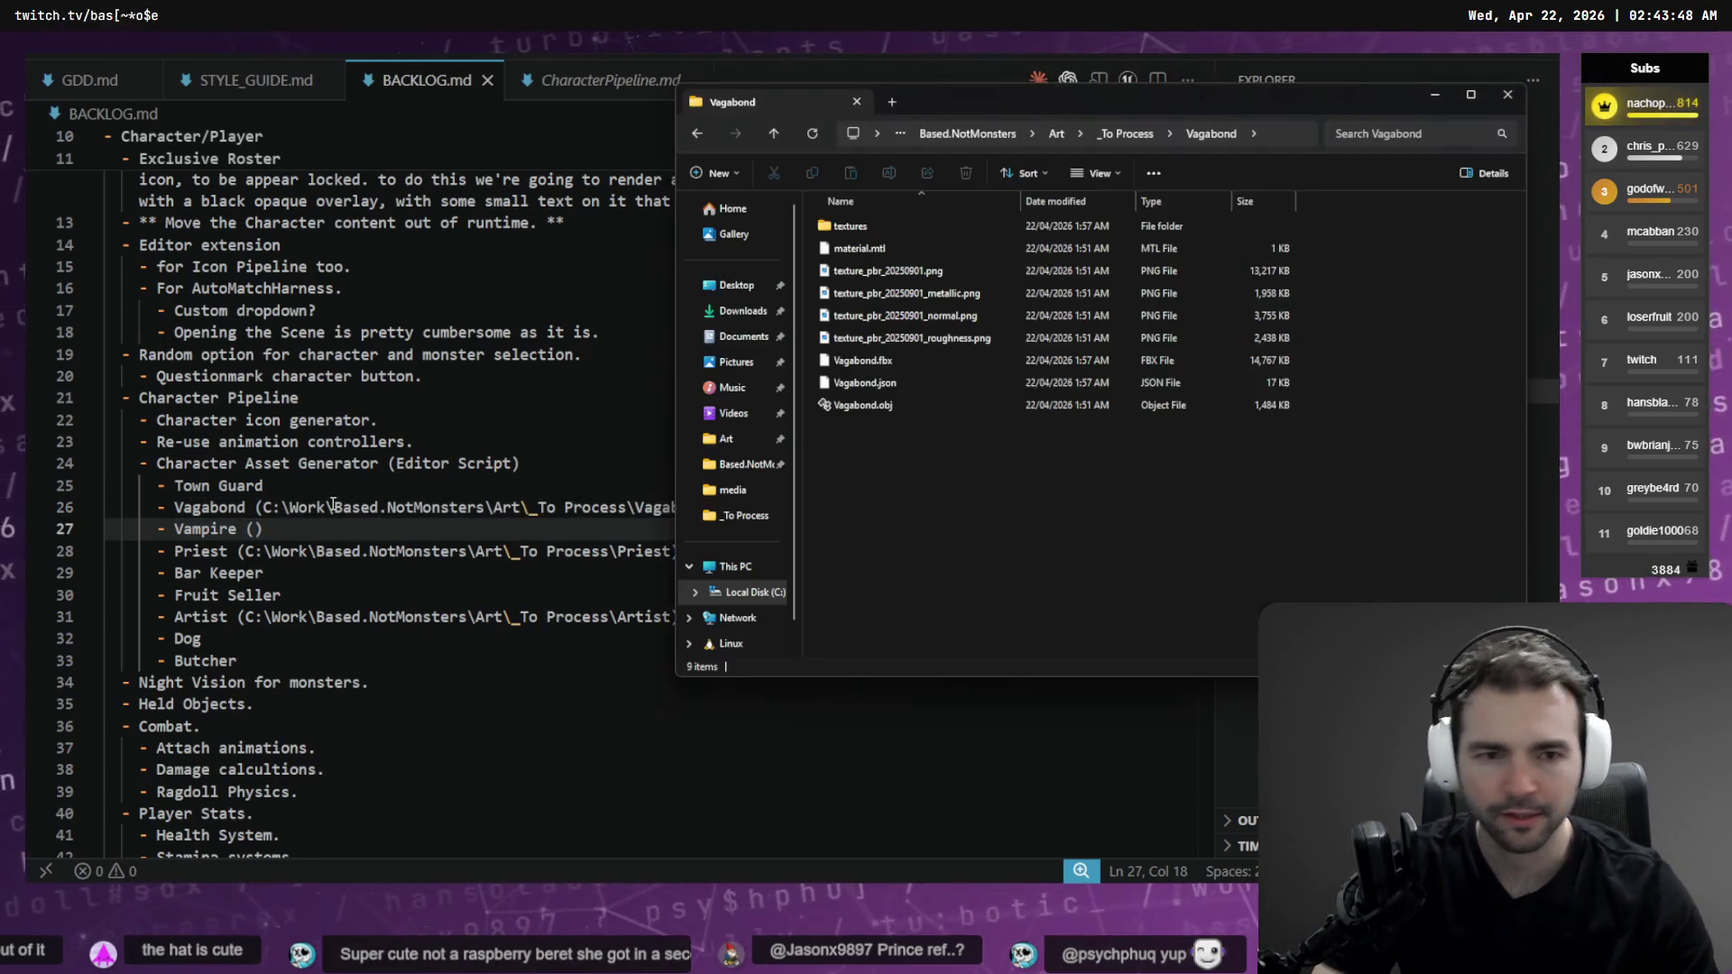
key(alt+Up)
text(vam)
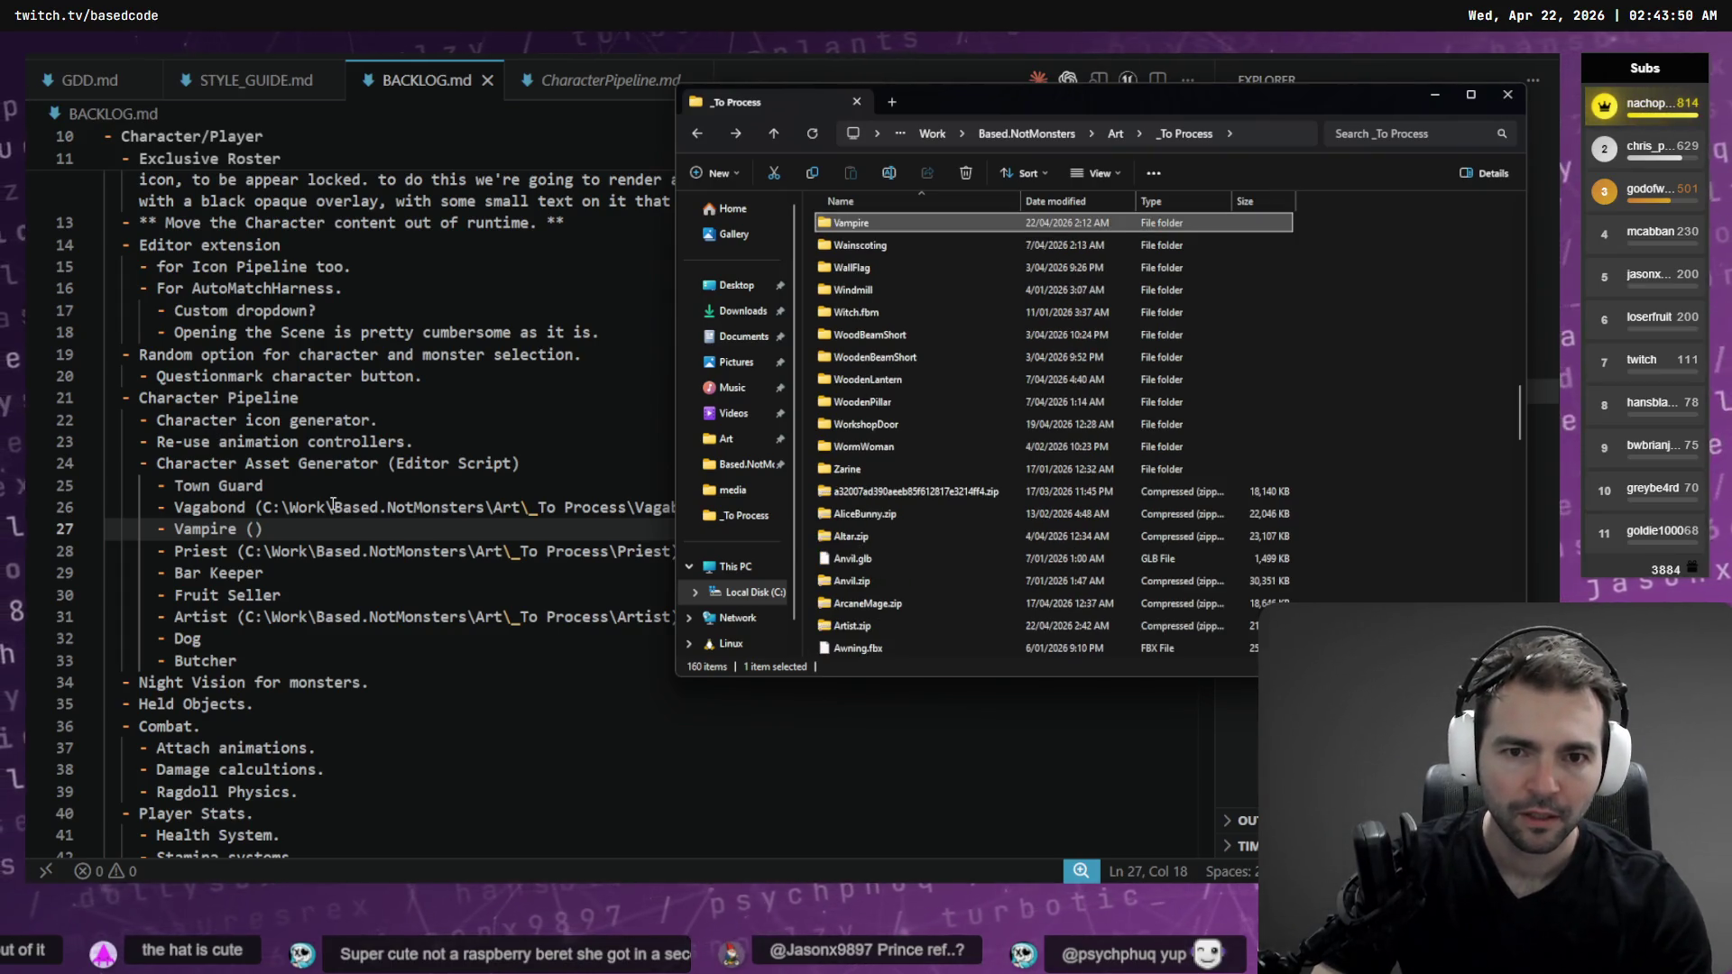
key(Return)
key(alt+d)
key(ctrl+c)
key(alt+Tab)
key(ctrl+v)
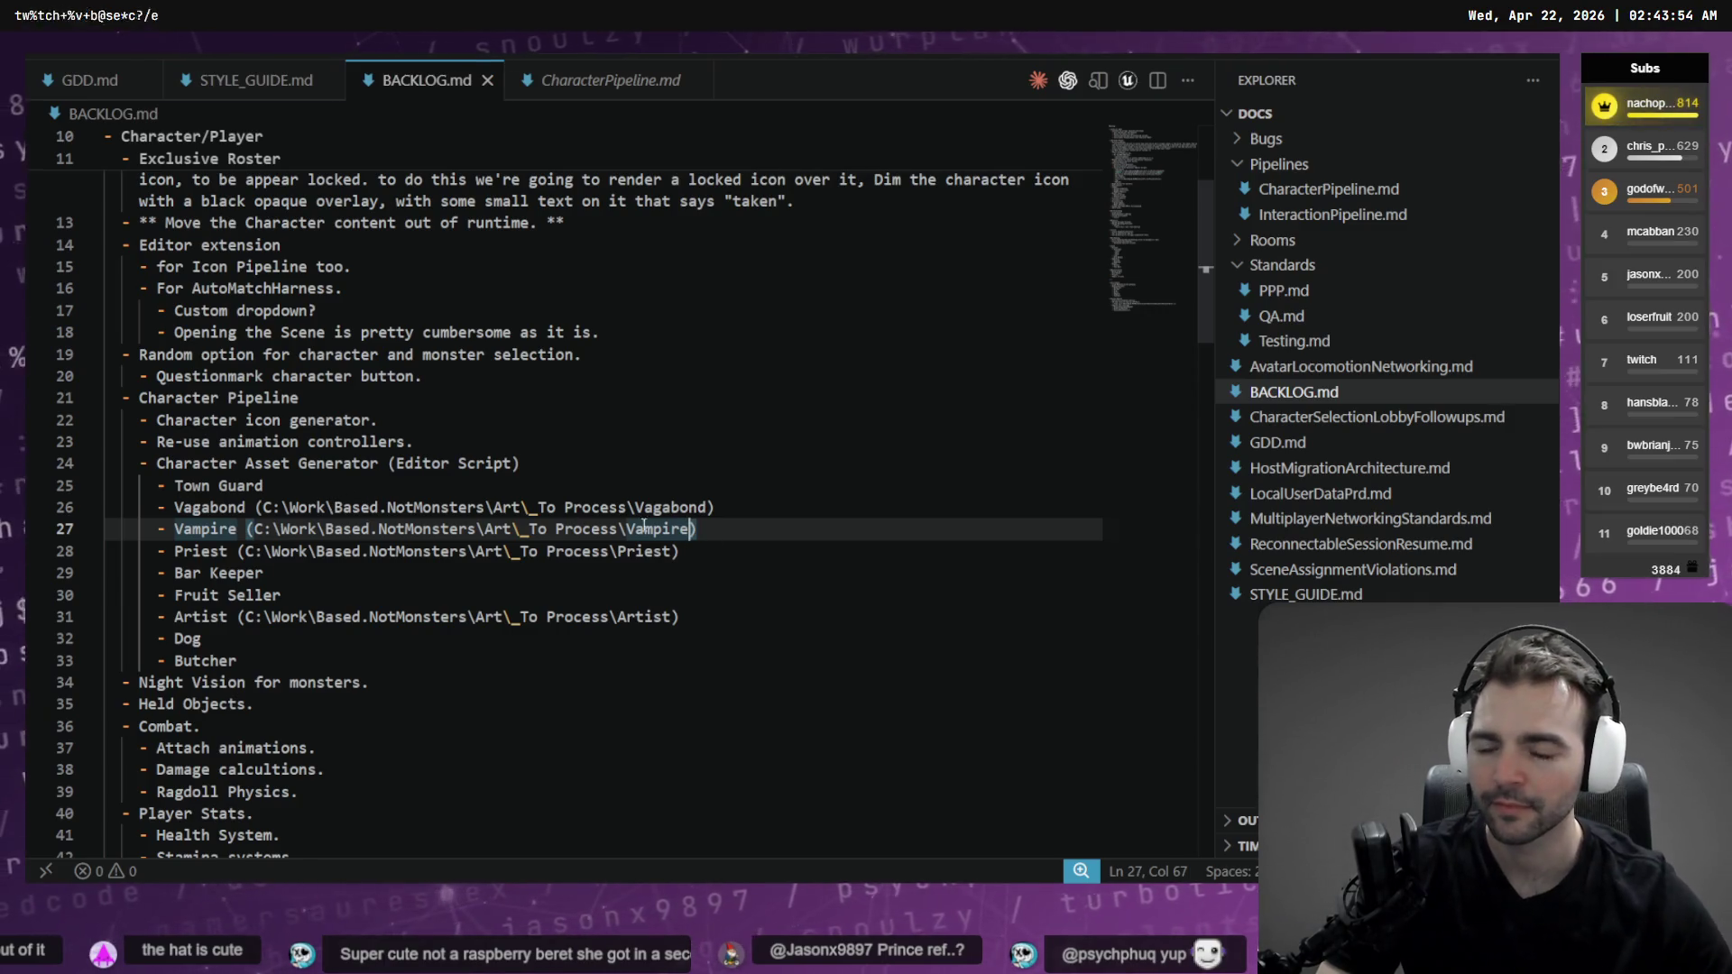
key(Down)
key(Down)
scroll(476, 650, up, 3)
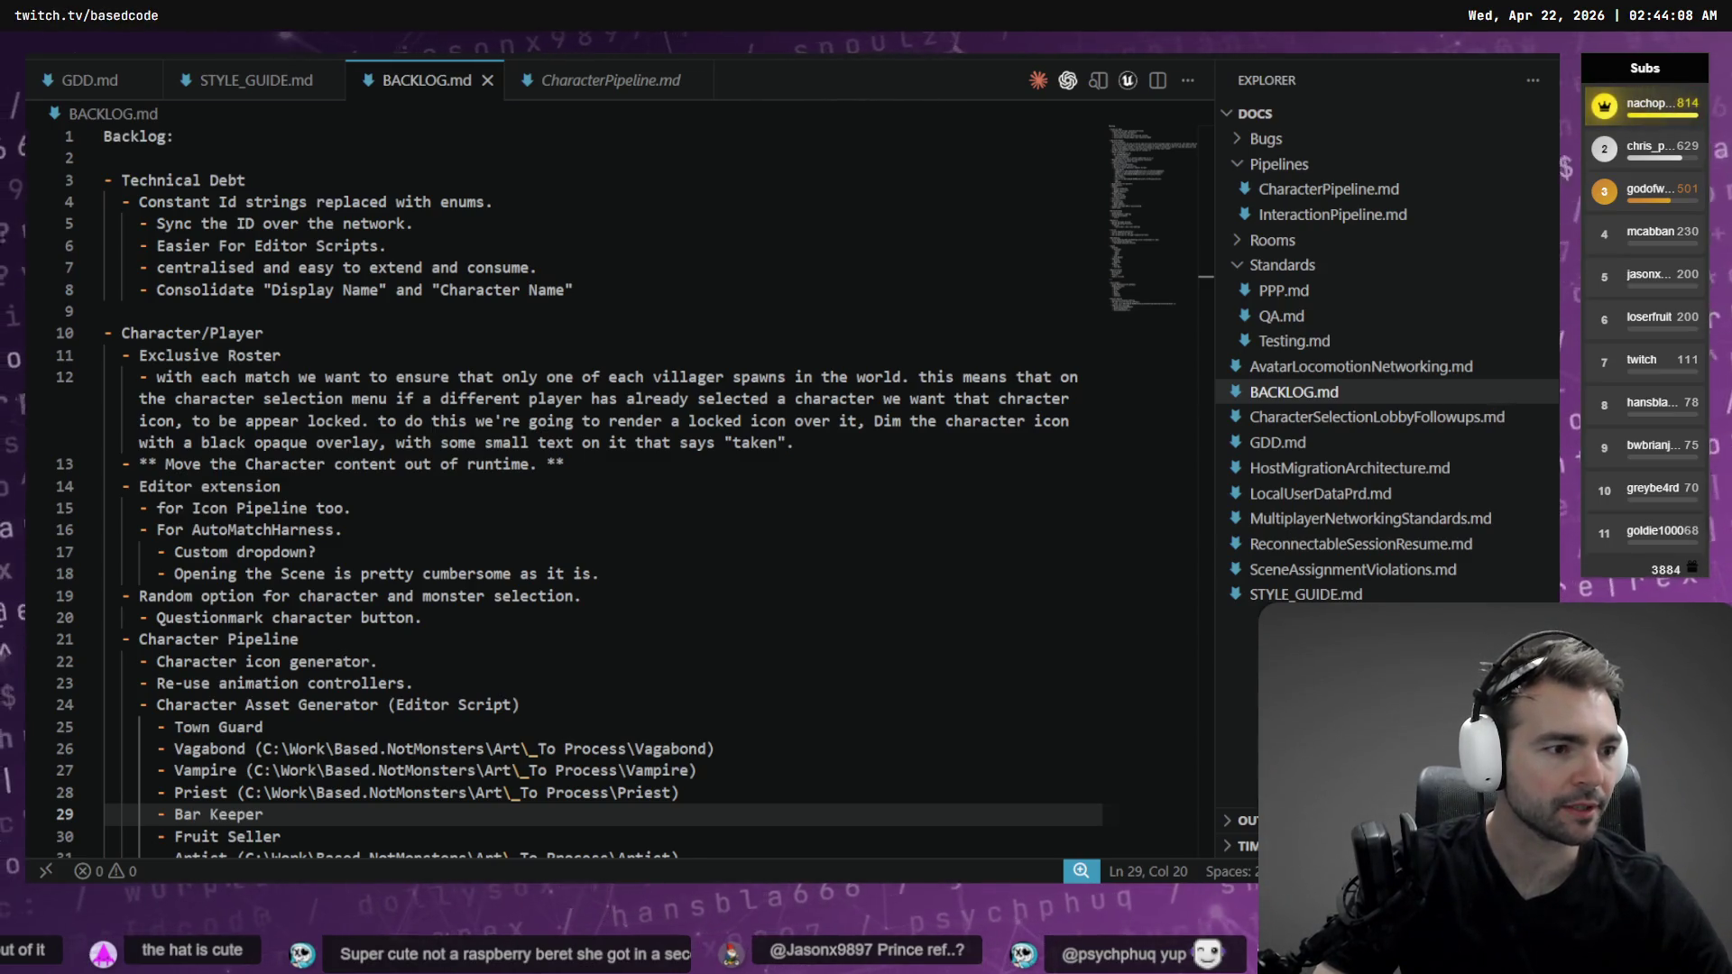
scroll(357, 708, down, 2)
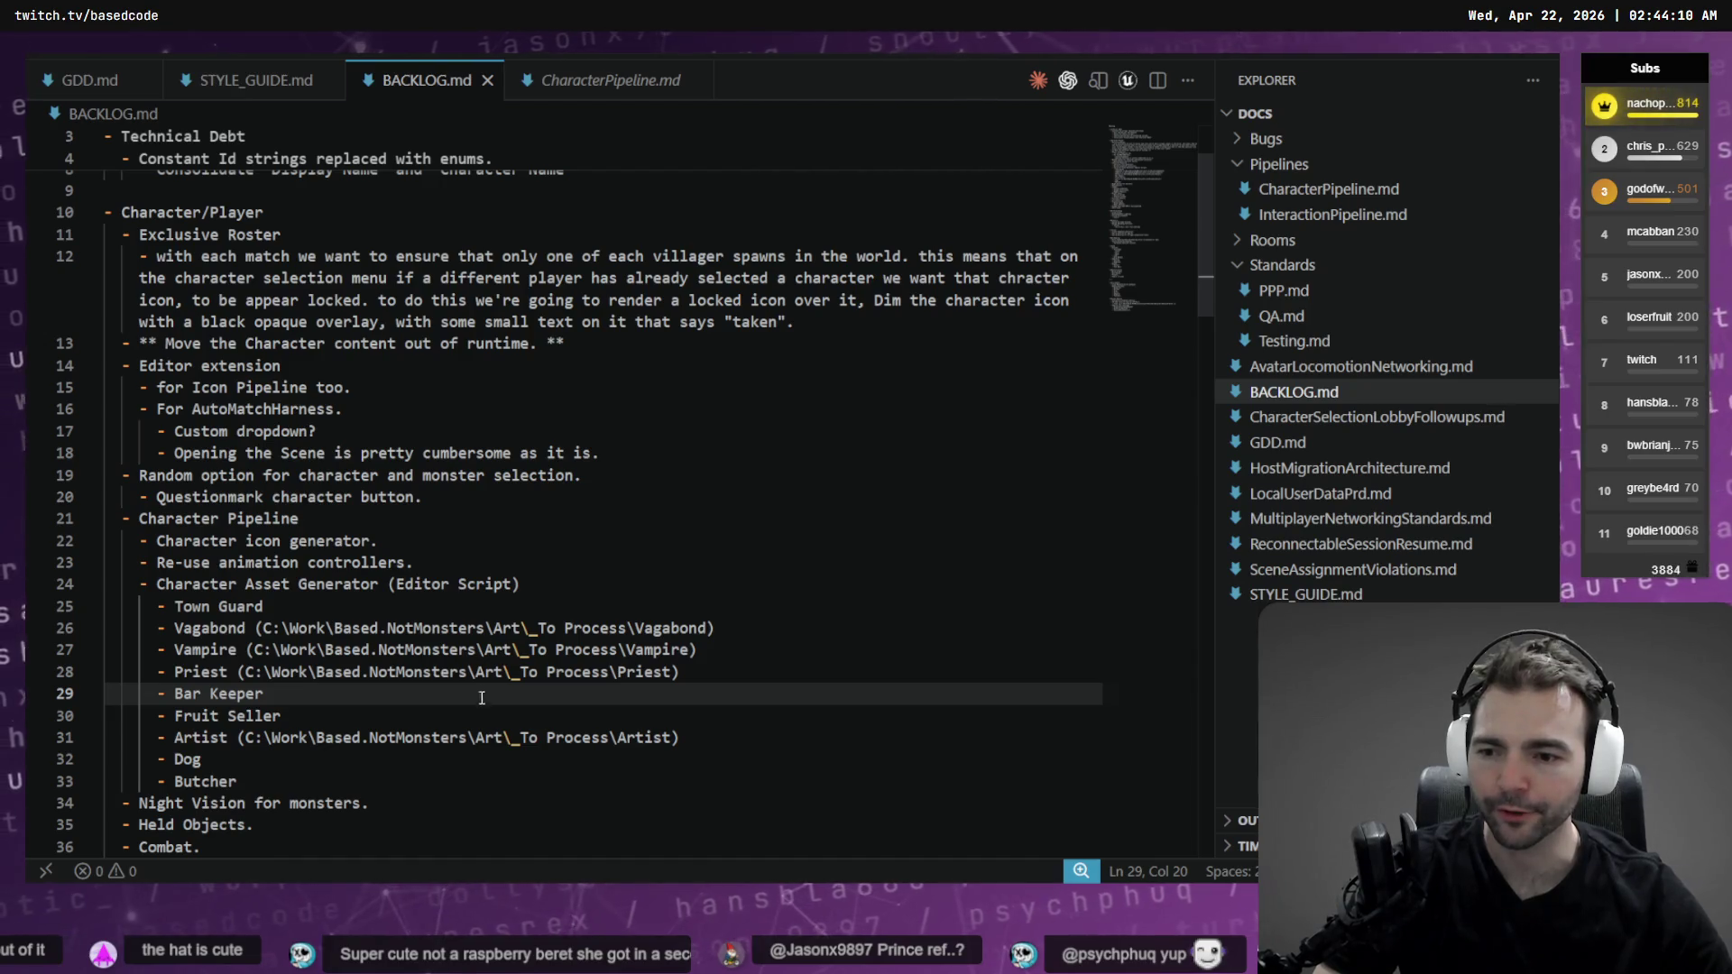